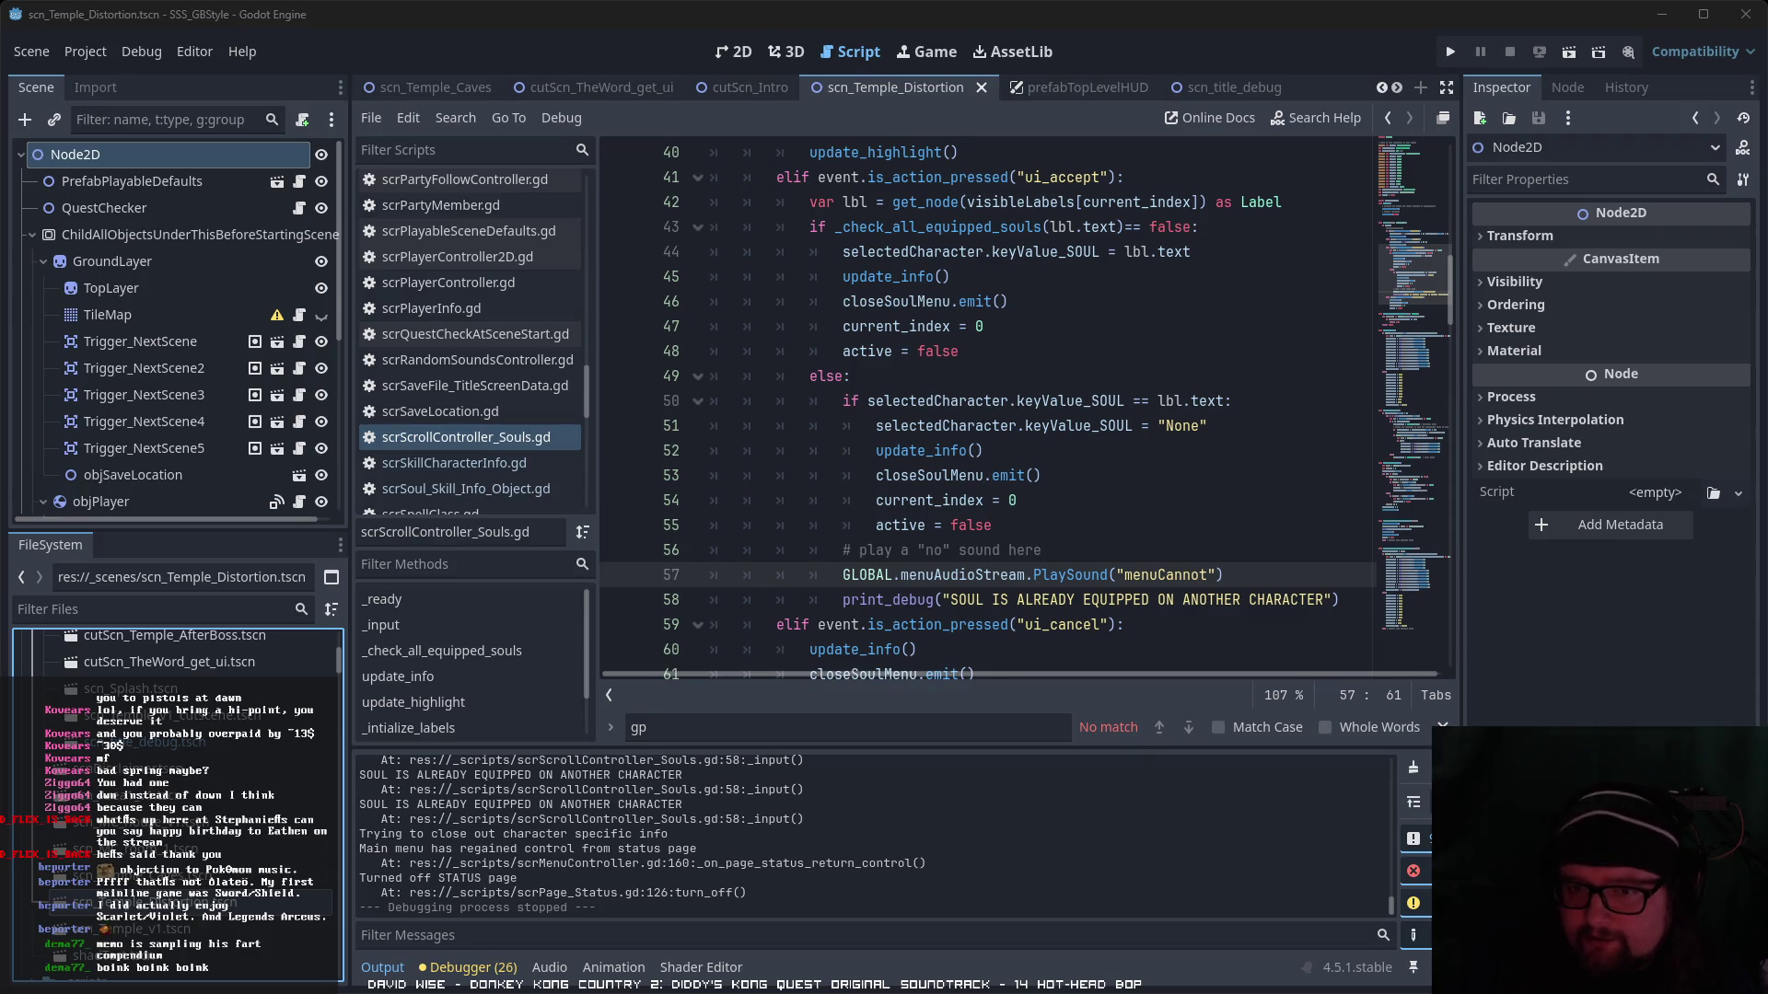
- Open monsterDataTable_v01.txt from Resources/Data in the FileSystem dock in the script editor
{"action": "scroll", "coordinate": [184, 792], "scroll_direction": "down", "scroll_amount": 15}
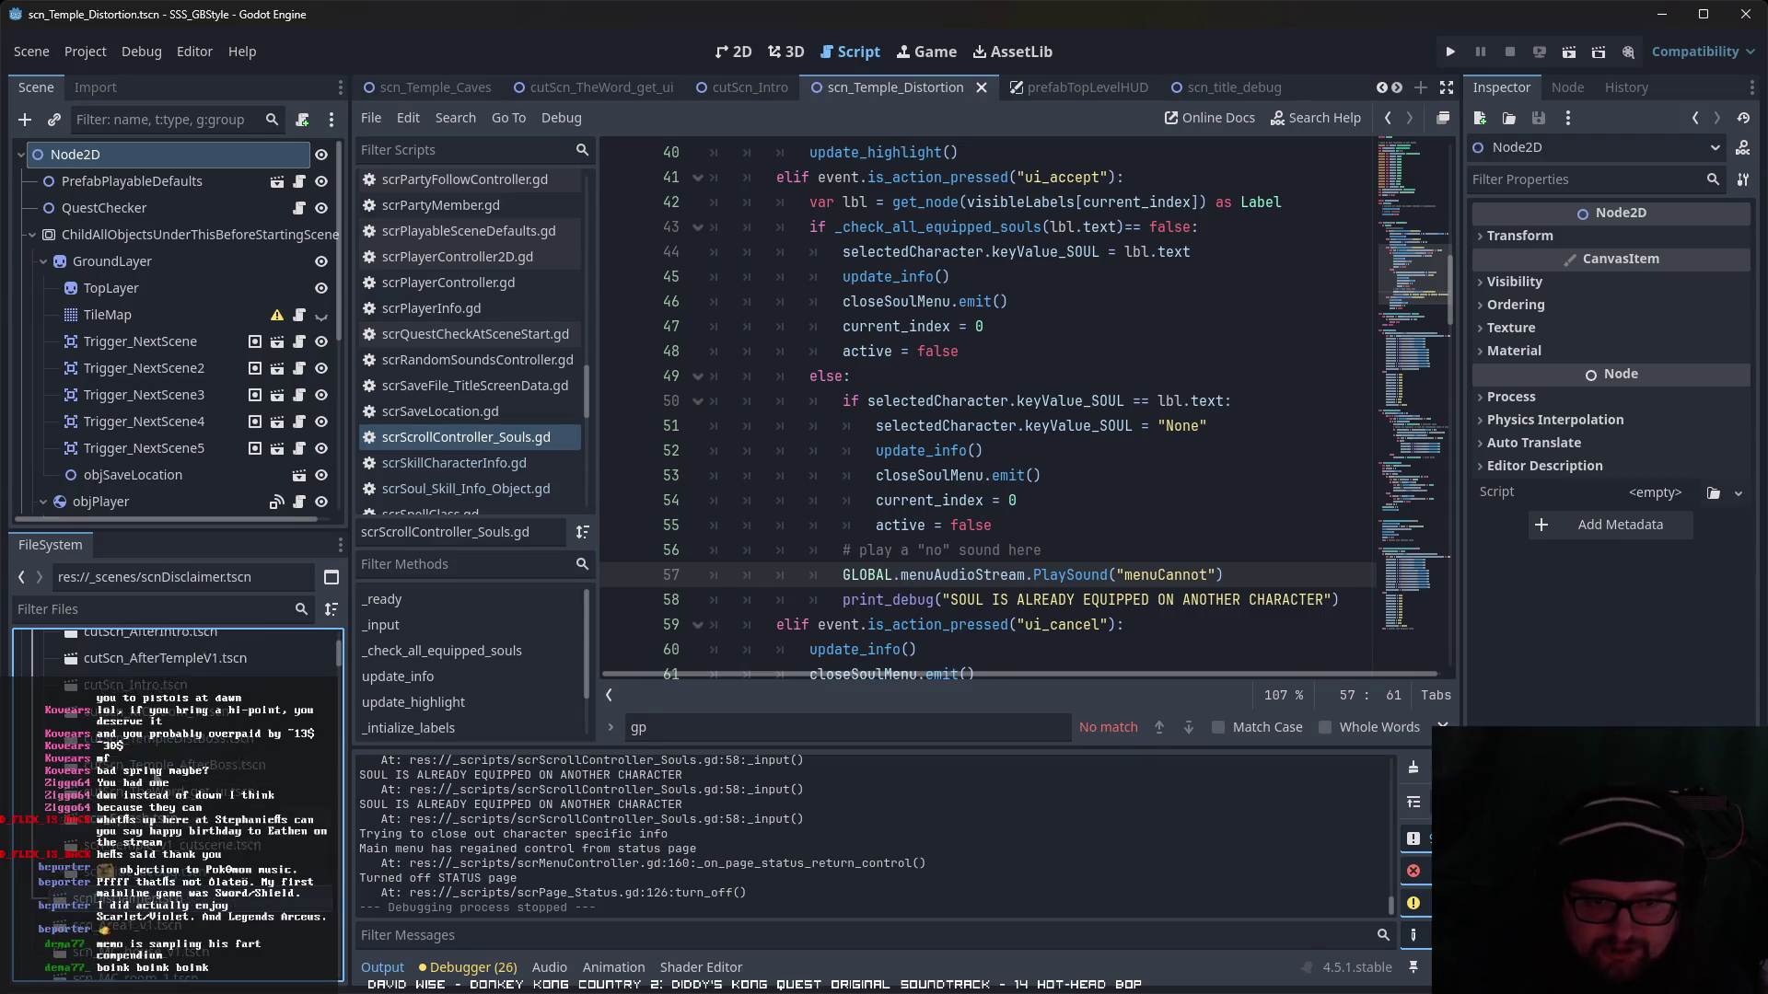
{"action": "scroll", "coordinate": [185, 791], "scroll_direction": "down", "scroll_amount": 3}
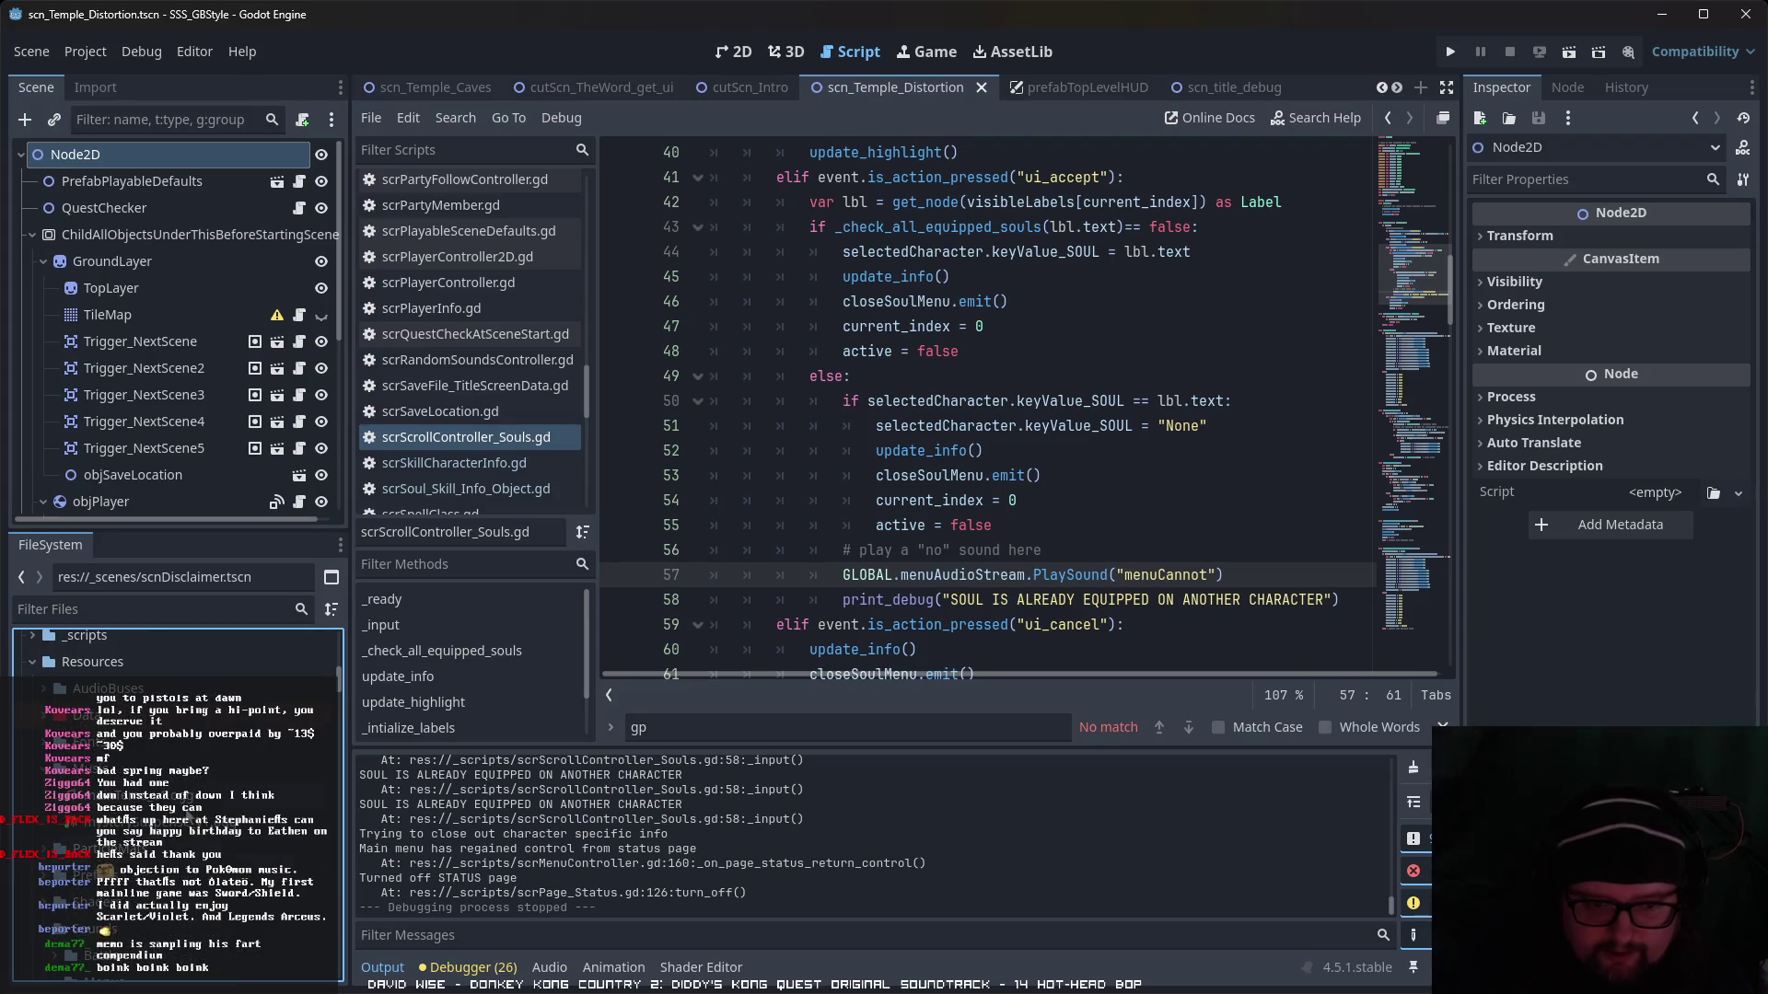
{"action": "scroll", "coordinate": [184, 792], "scroll_direction": "down", "scroll_amount": 3}
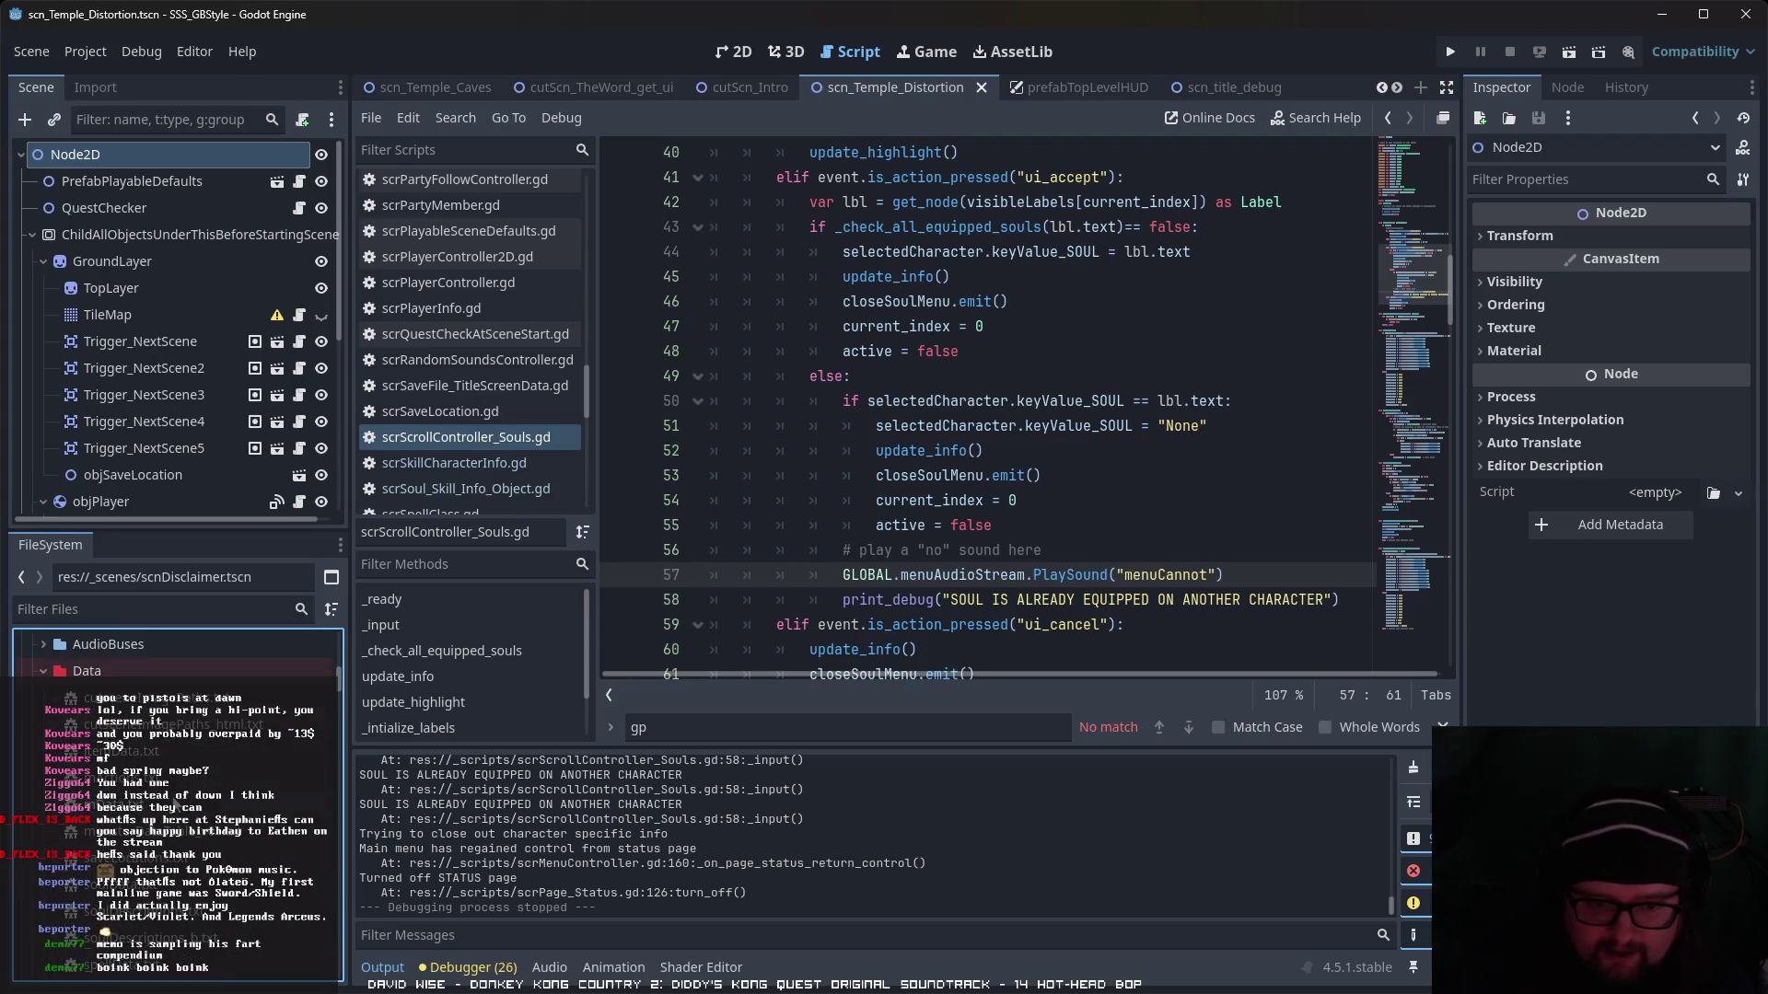
{"action": "double_click", "coordinate": [175, 828]}
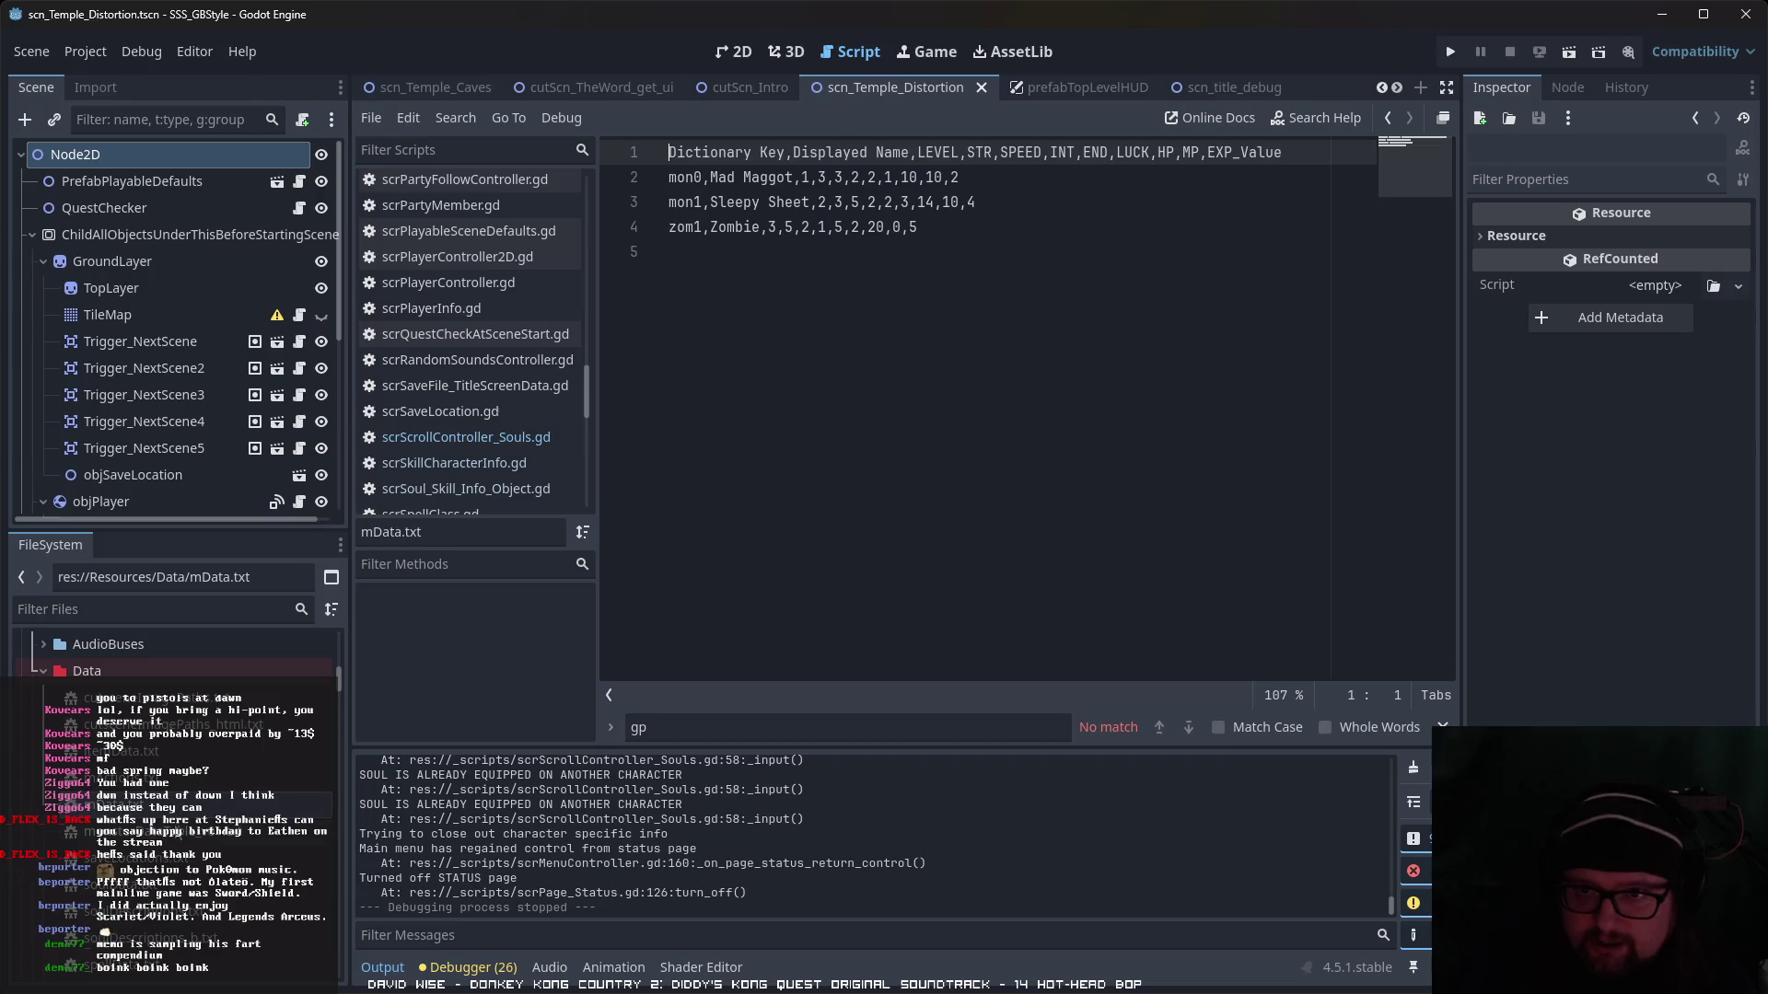
{"action": "scroll", "coordinate": [964, 525], "scroll_direction": "up", "scroll_amount": 2}
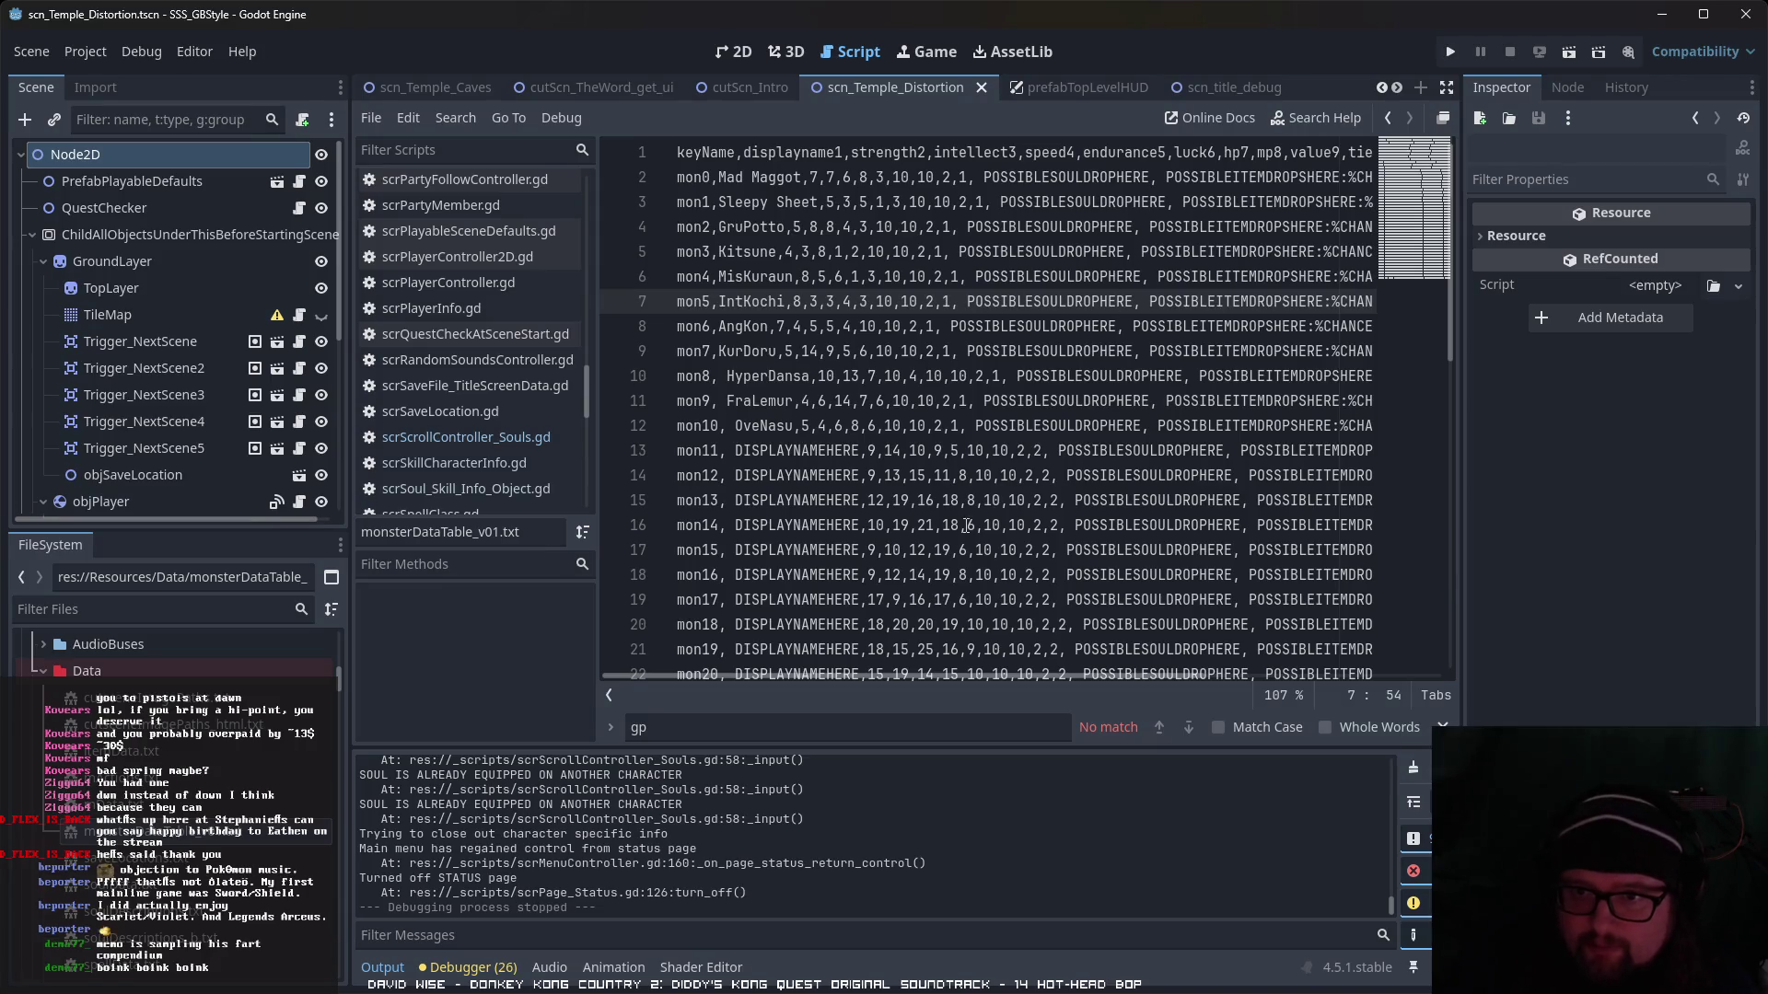
{"action": "scroll", "coordinate": [965, 527], "scroll_direction": "down", "scroll_amount": 6}
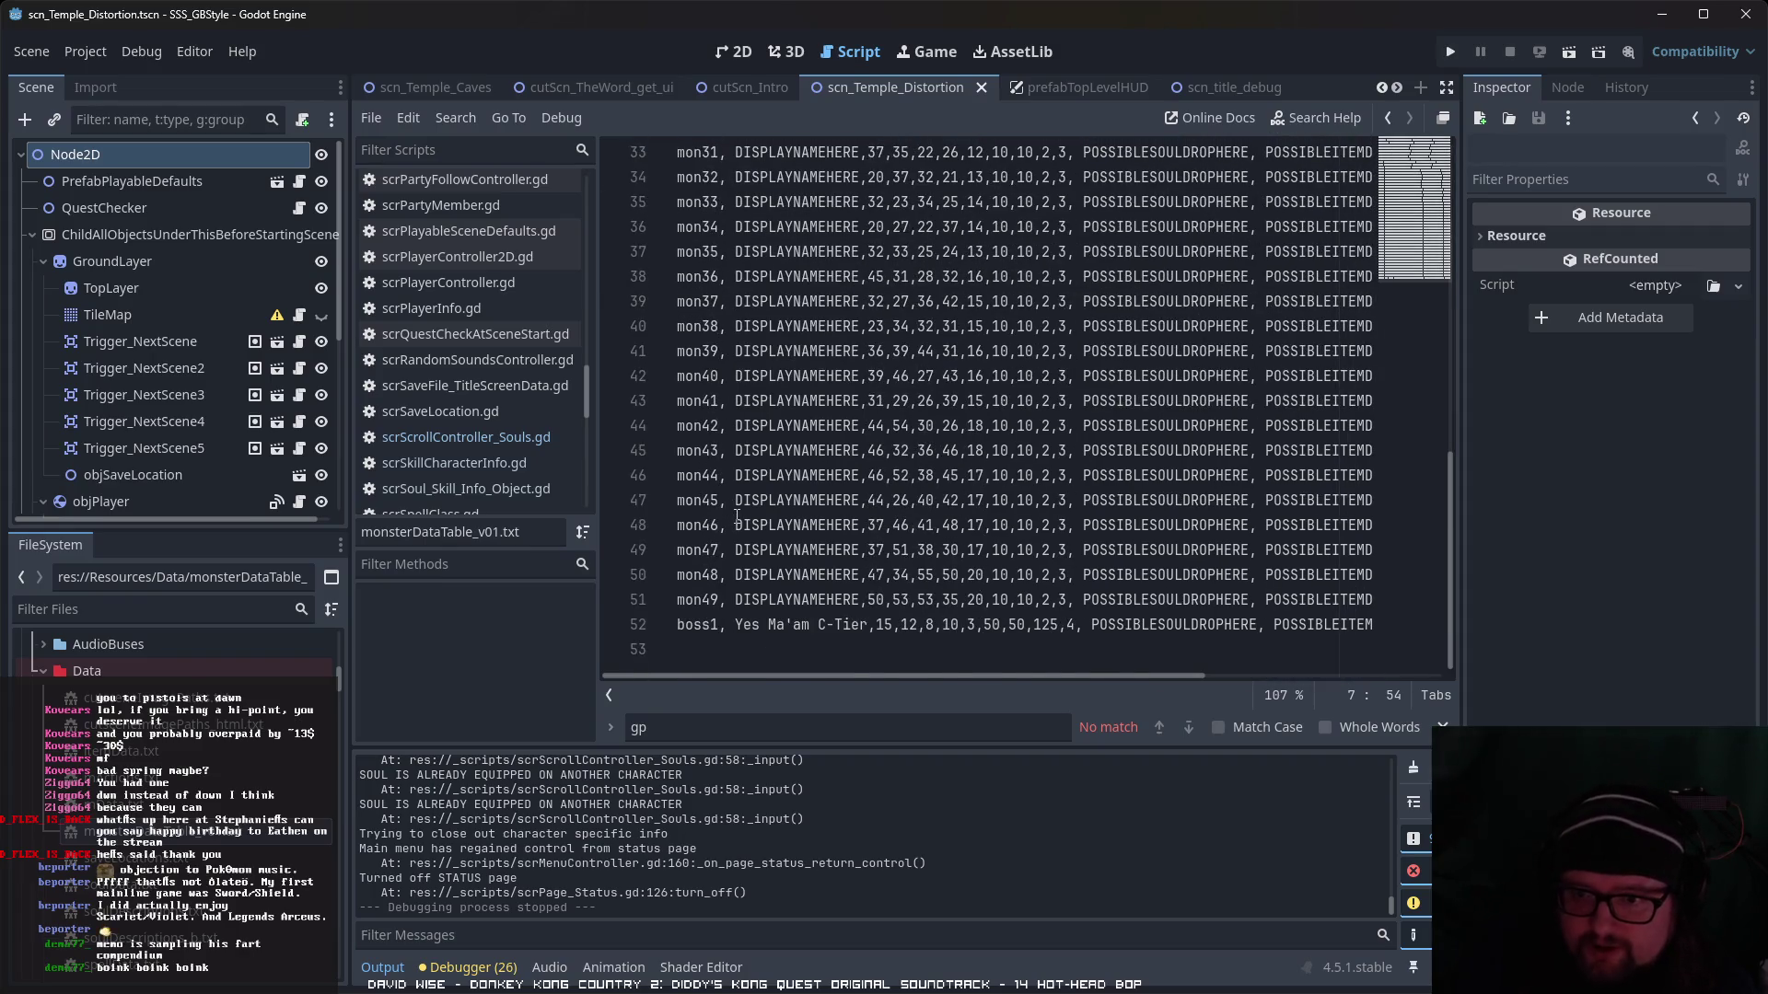
{"action": "scroll", "coordinate": [741, 518], "scroll_direction": "up", "scroll_amount": 3}
{"action": "scroll", "coordinate": [745, 519], "scroll_direction": "up", "scroll_amount": 3}
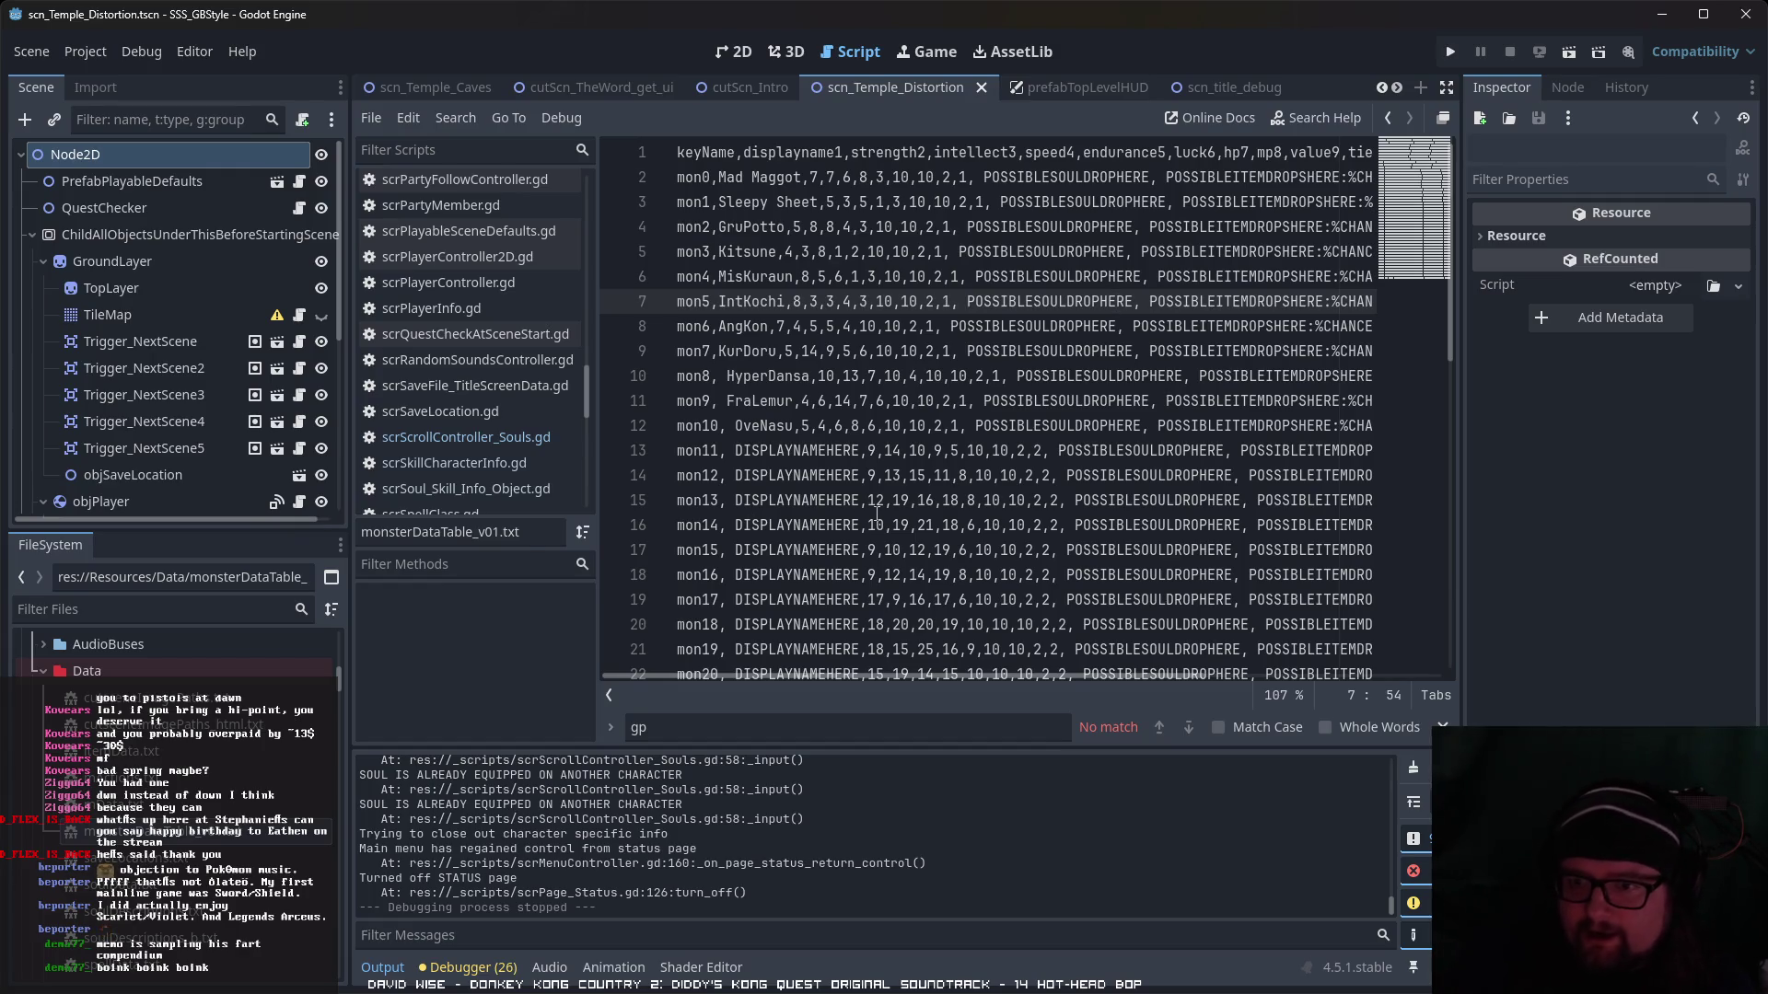
{"action": "scroll", "coordinate": [878, 518], "scroll_direction": "down", "scroll_amount": 10}
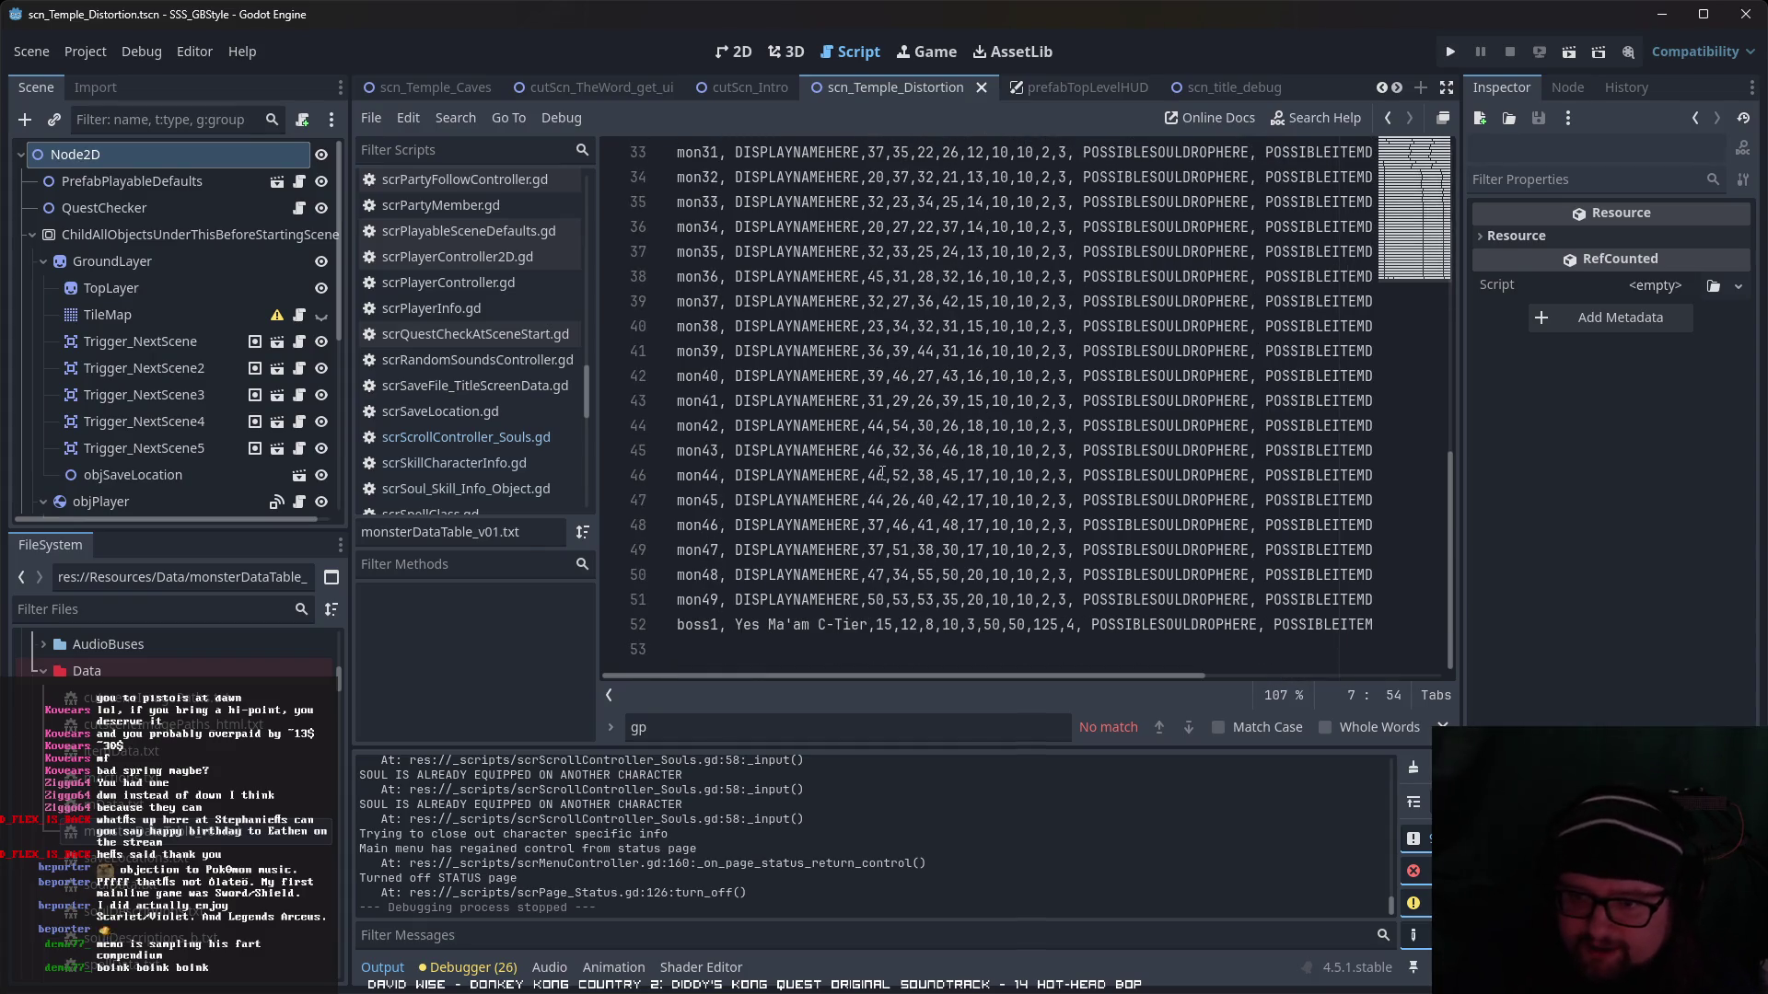
{"action": "left_click_drag", "start_coordinate": [868, 600], "coordinate": [1047, 601]}
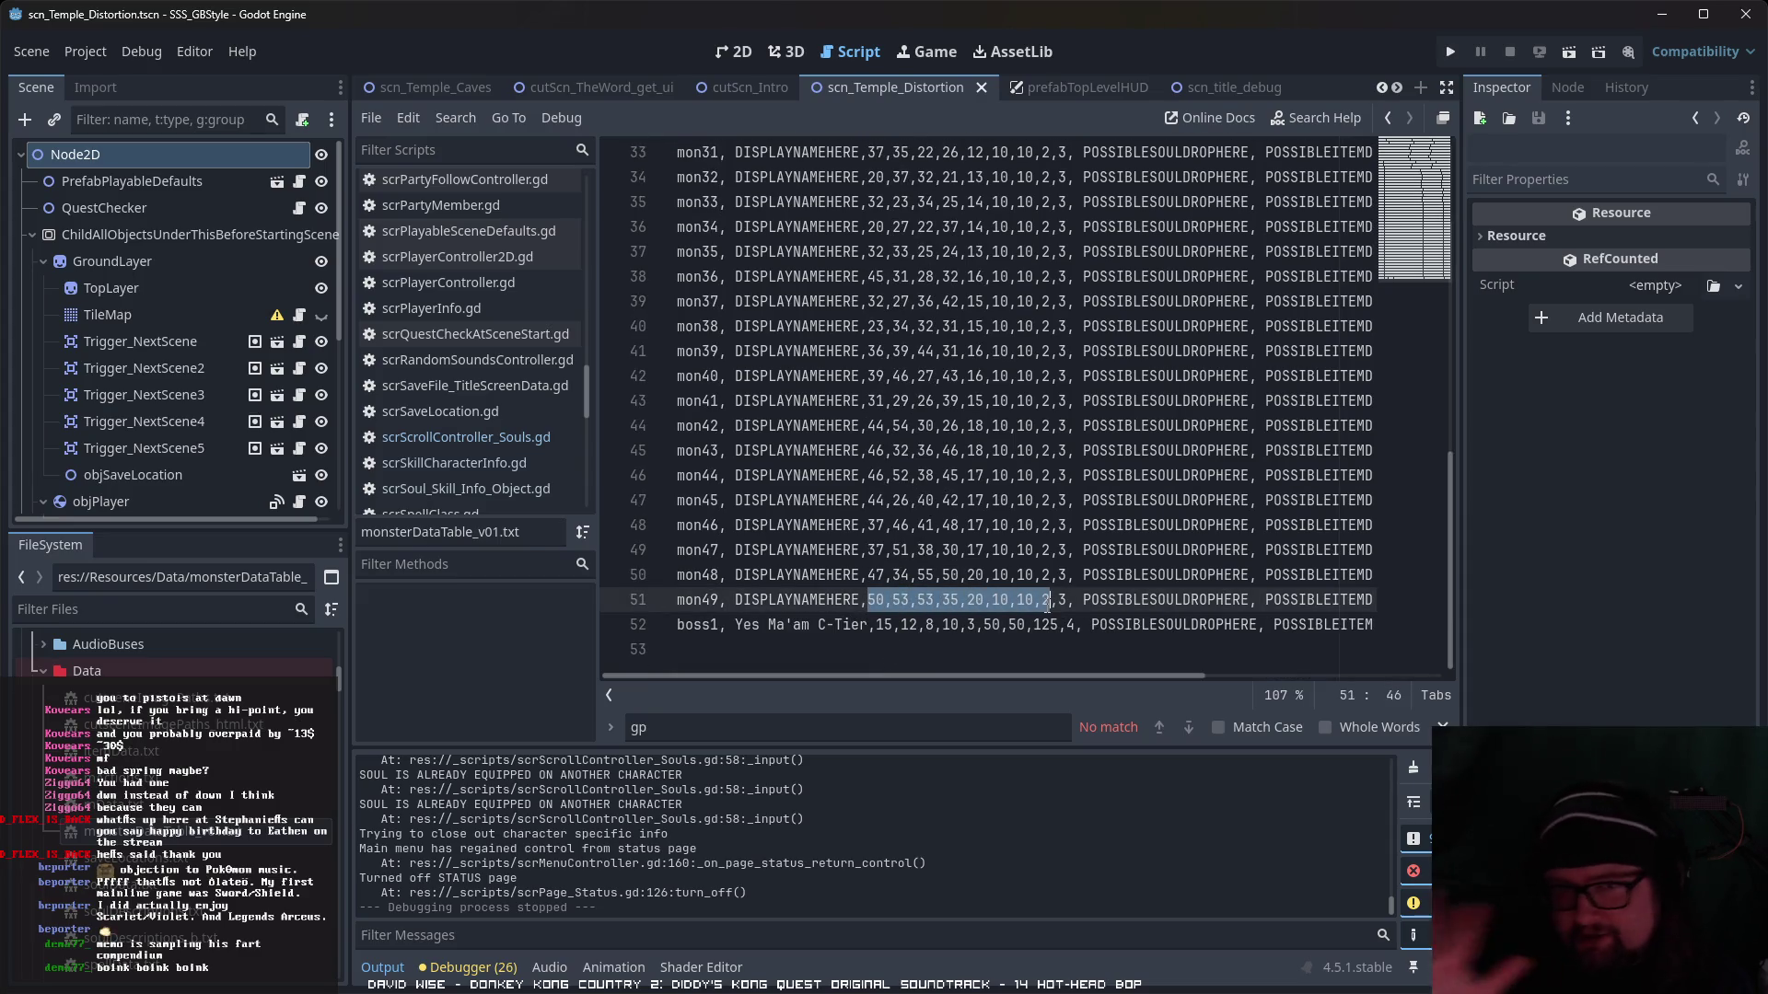
{"action": "left_click", "coordinate": [861, 451]}
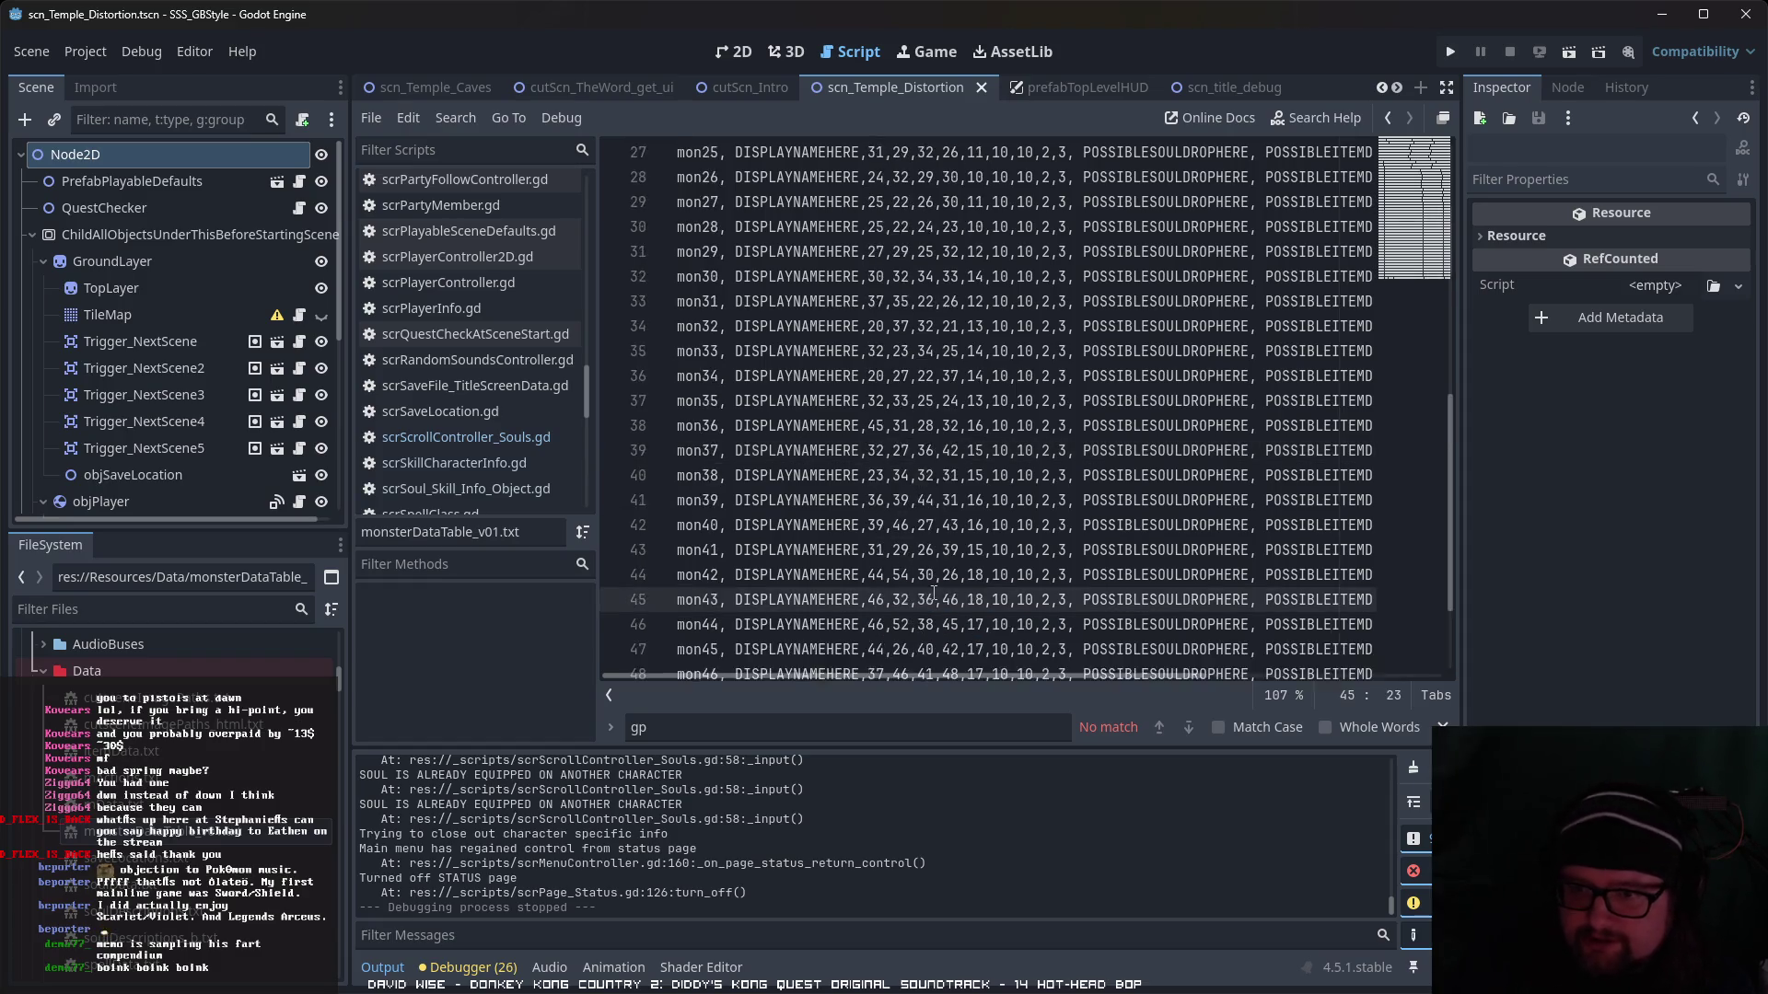
{"action": "left_click_drag", "start_coordinate": [861, 599], "coordinate": [992, 599]}
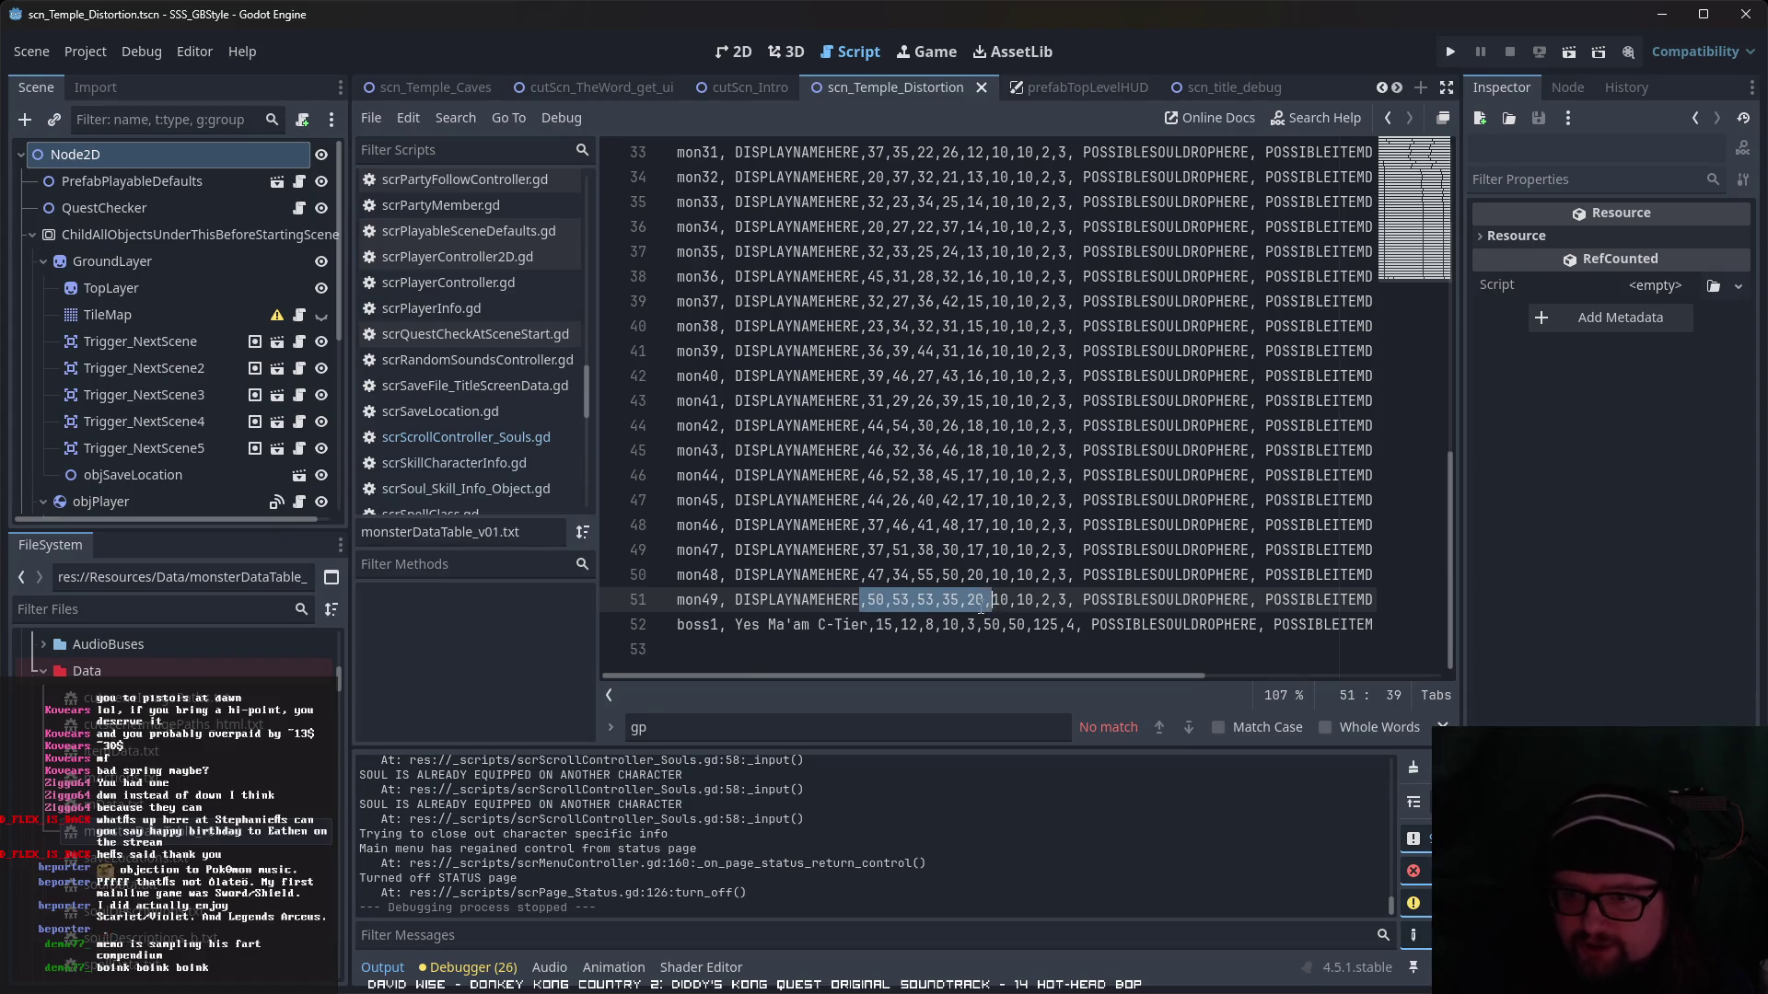
{"action": "left_click", "coordinate": [928, 599]}
{"action": "scroll", "coordinate": [937, 589], "scroll_direction": "up", "scroll_amount": 10}
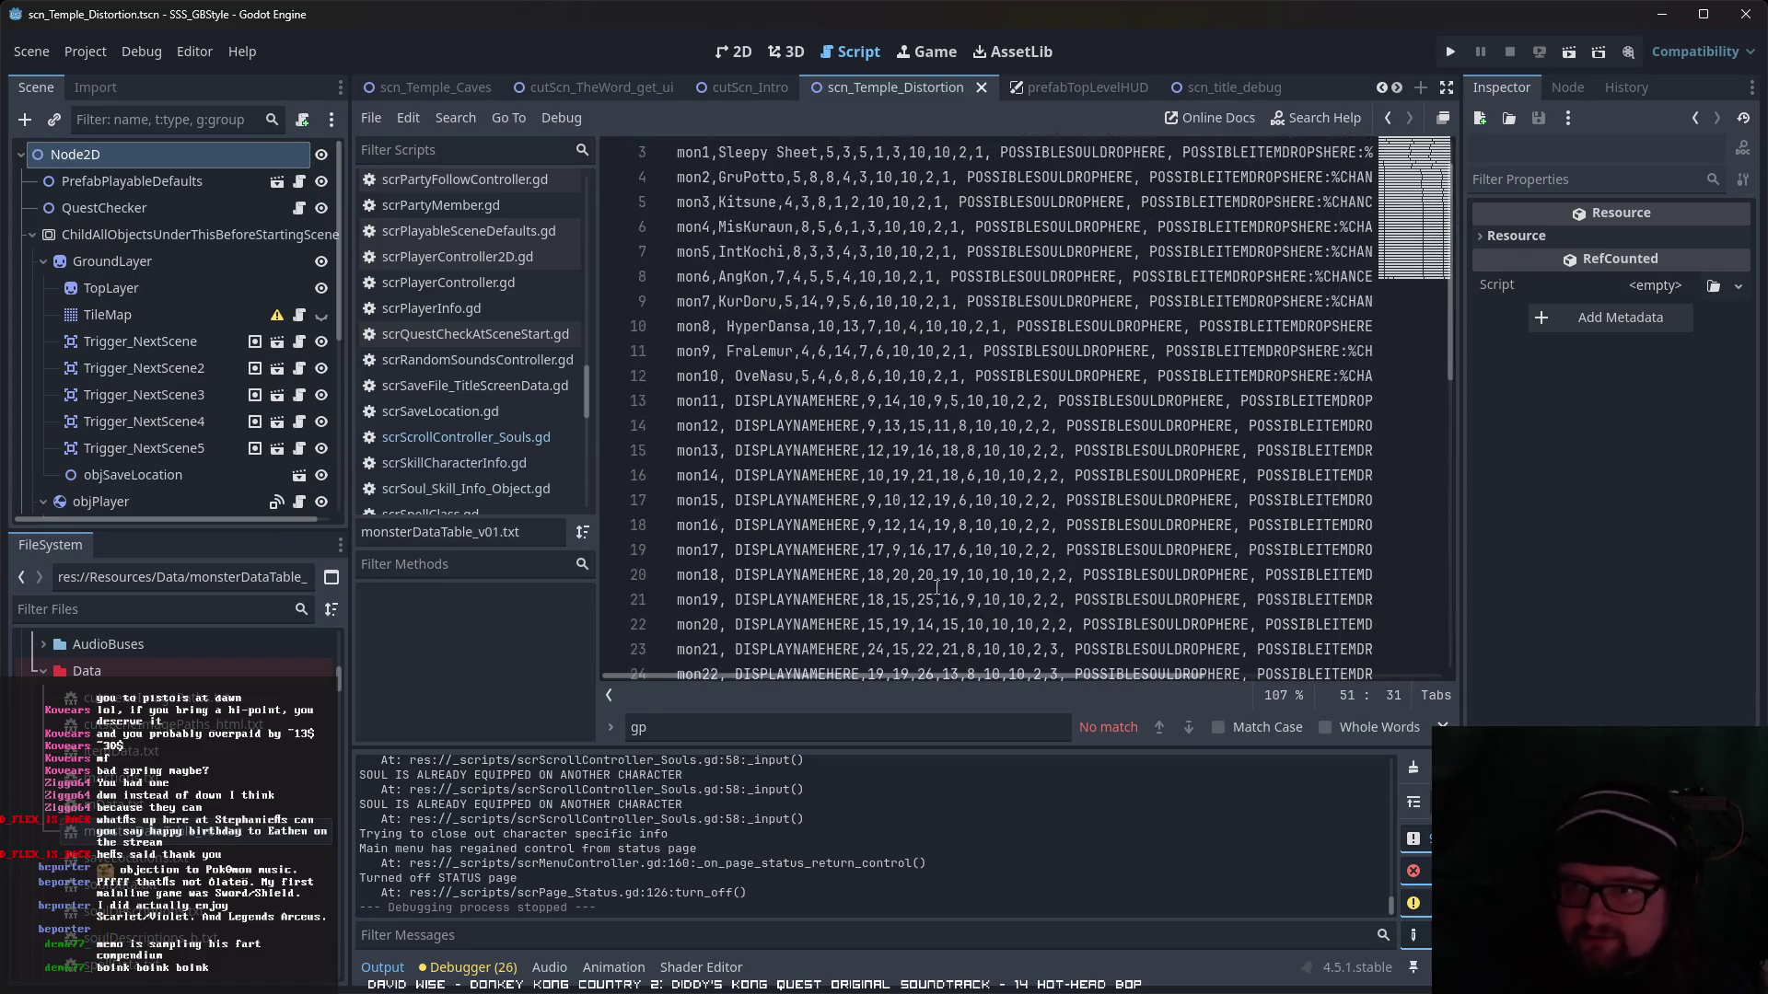
{"action": "scroll", "coordinate": [937, 586], "scroll_direction": "up", "scroll_amount": 1}
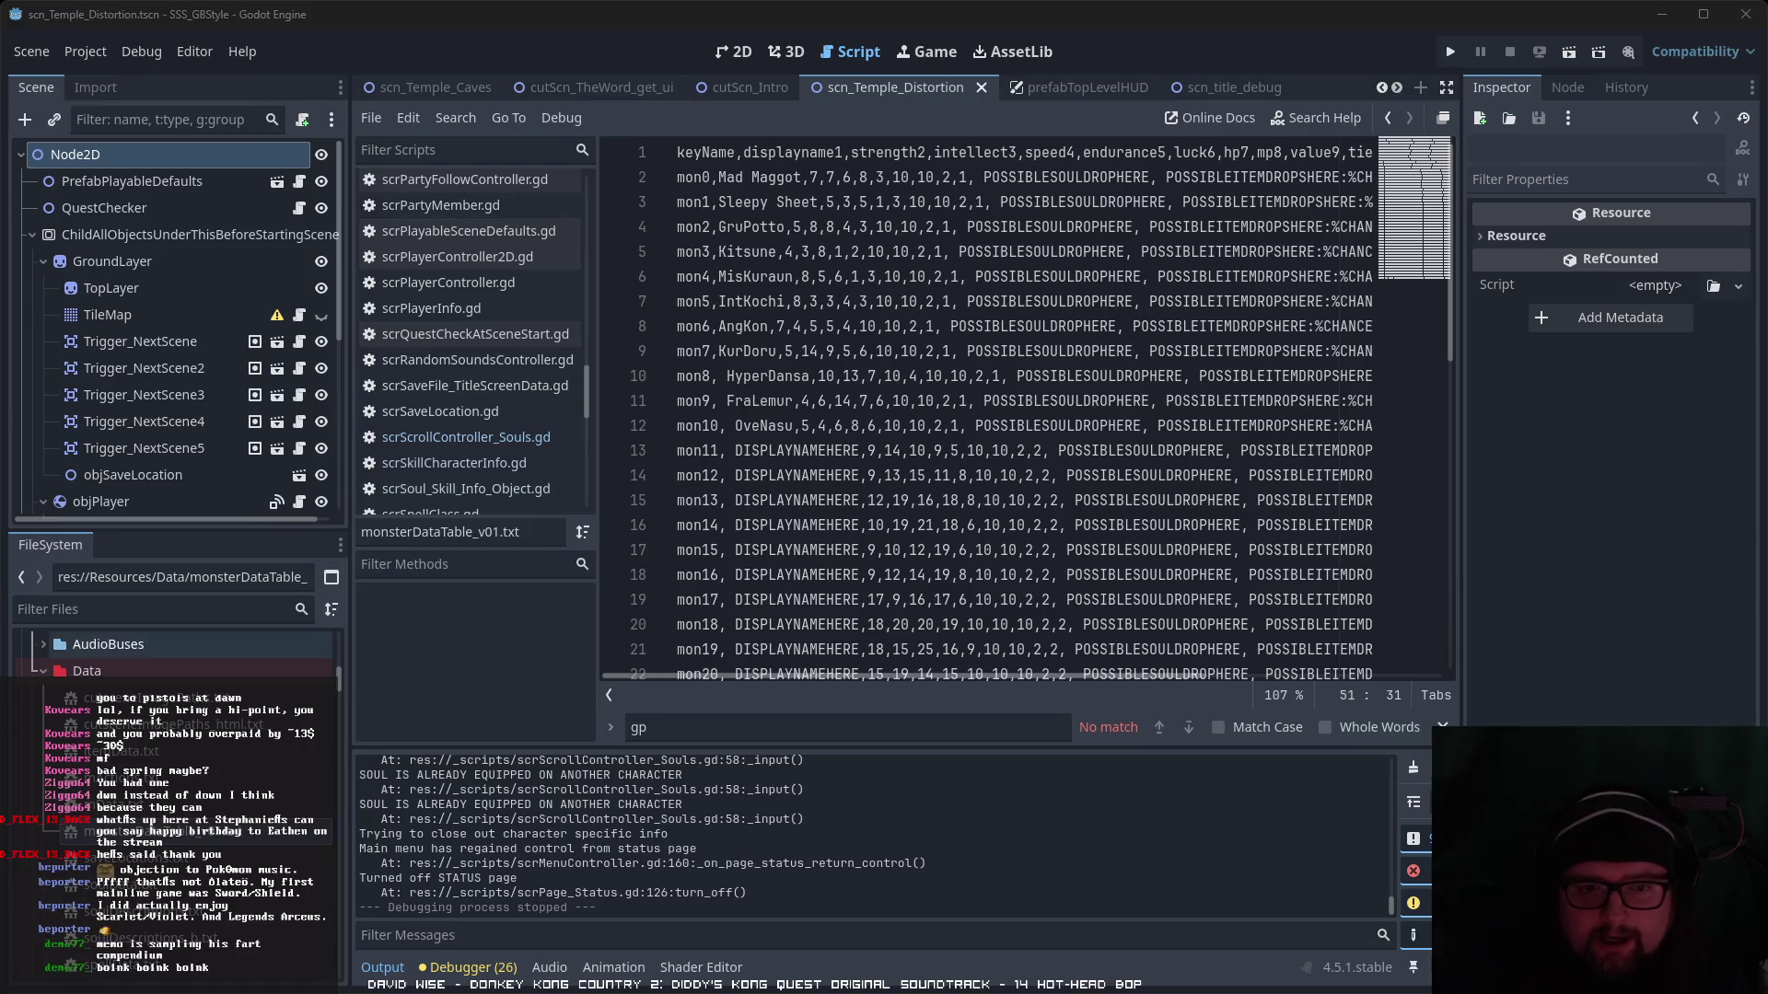
{"action": "left_click", "coordinate": [175, 645]}
- Select scn_Temple_Distortion.tscn and show it in the 2D workspace
{"action": "scroll", "coordinate": [175, 699], "scroll_direction": "down", "scroll_amount": 3}
{"action": "scroll", "coordinate": [244, 725], "scroll_direction": "up", "scroll_amount": 5}
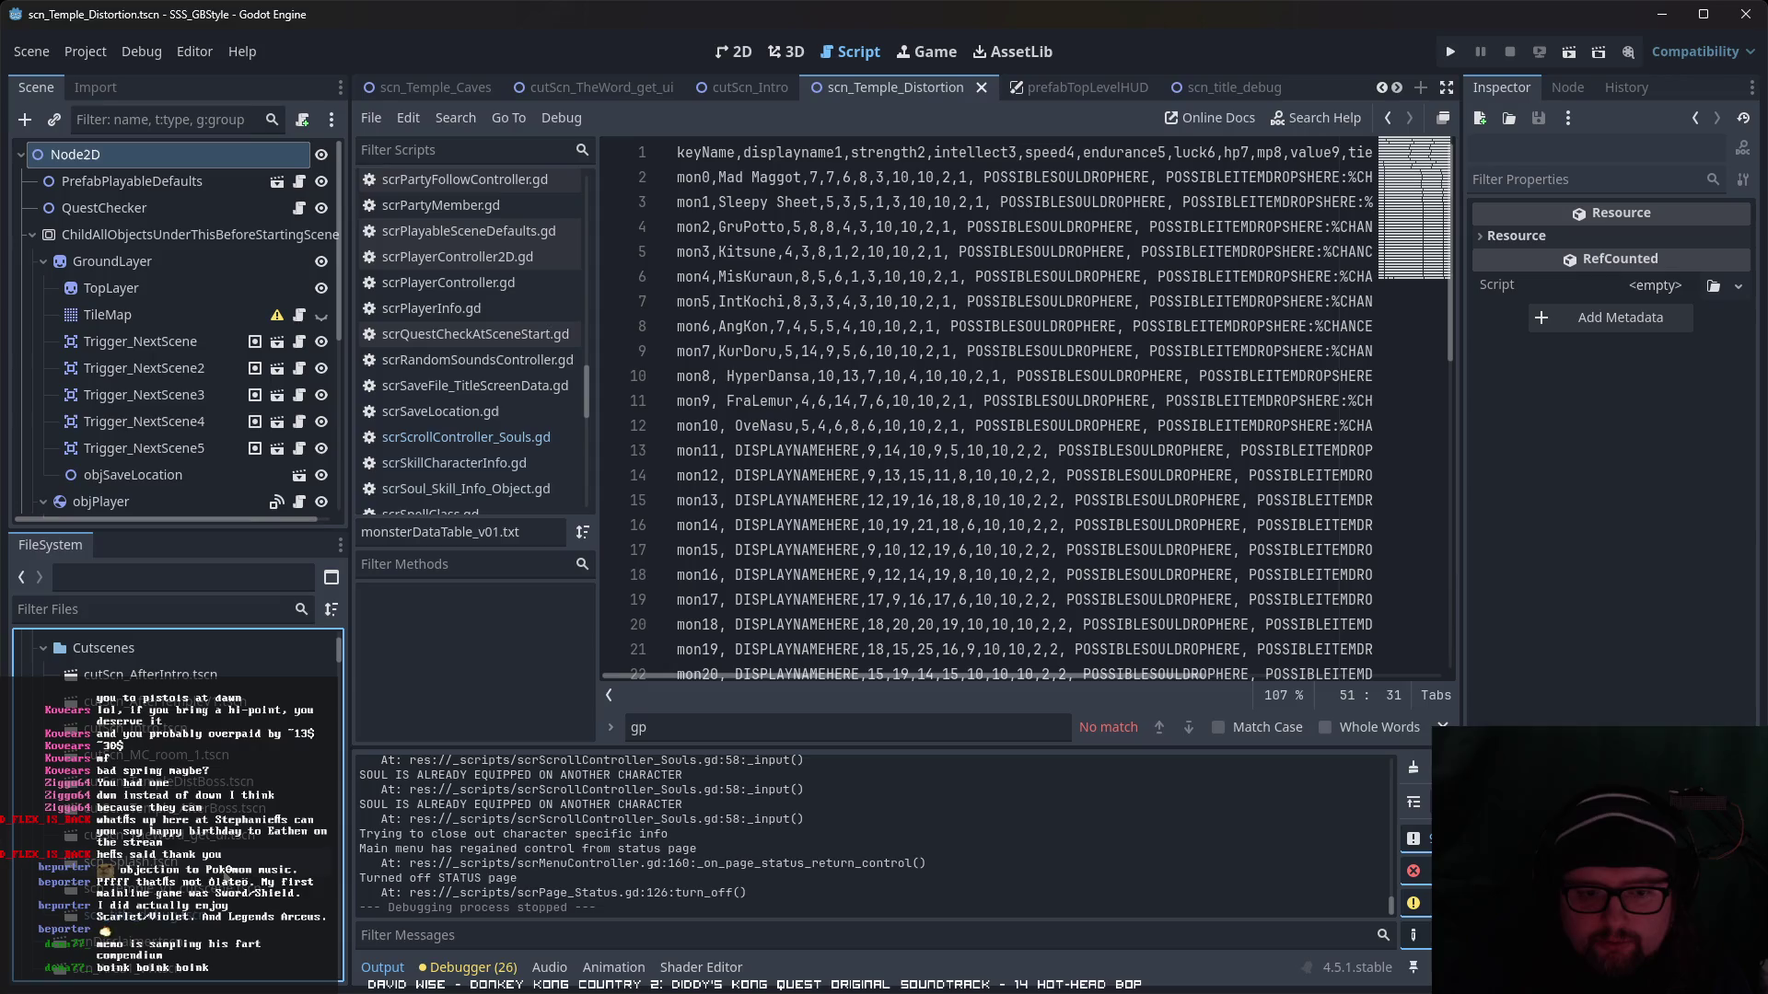
{"action": "left_click", "coordinate": [226, 893]}
{"action": "scroll", "coordinate": [198, 861], "scroll_direction": "down", "scroll_amount": 3}
{"action": "left_click", "coordinate": [198, 861]}
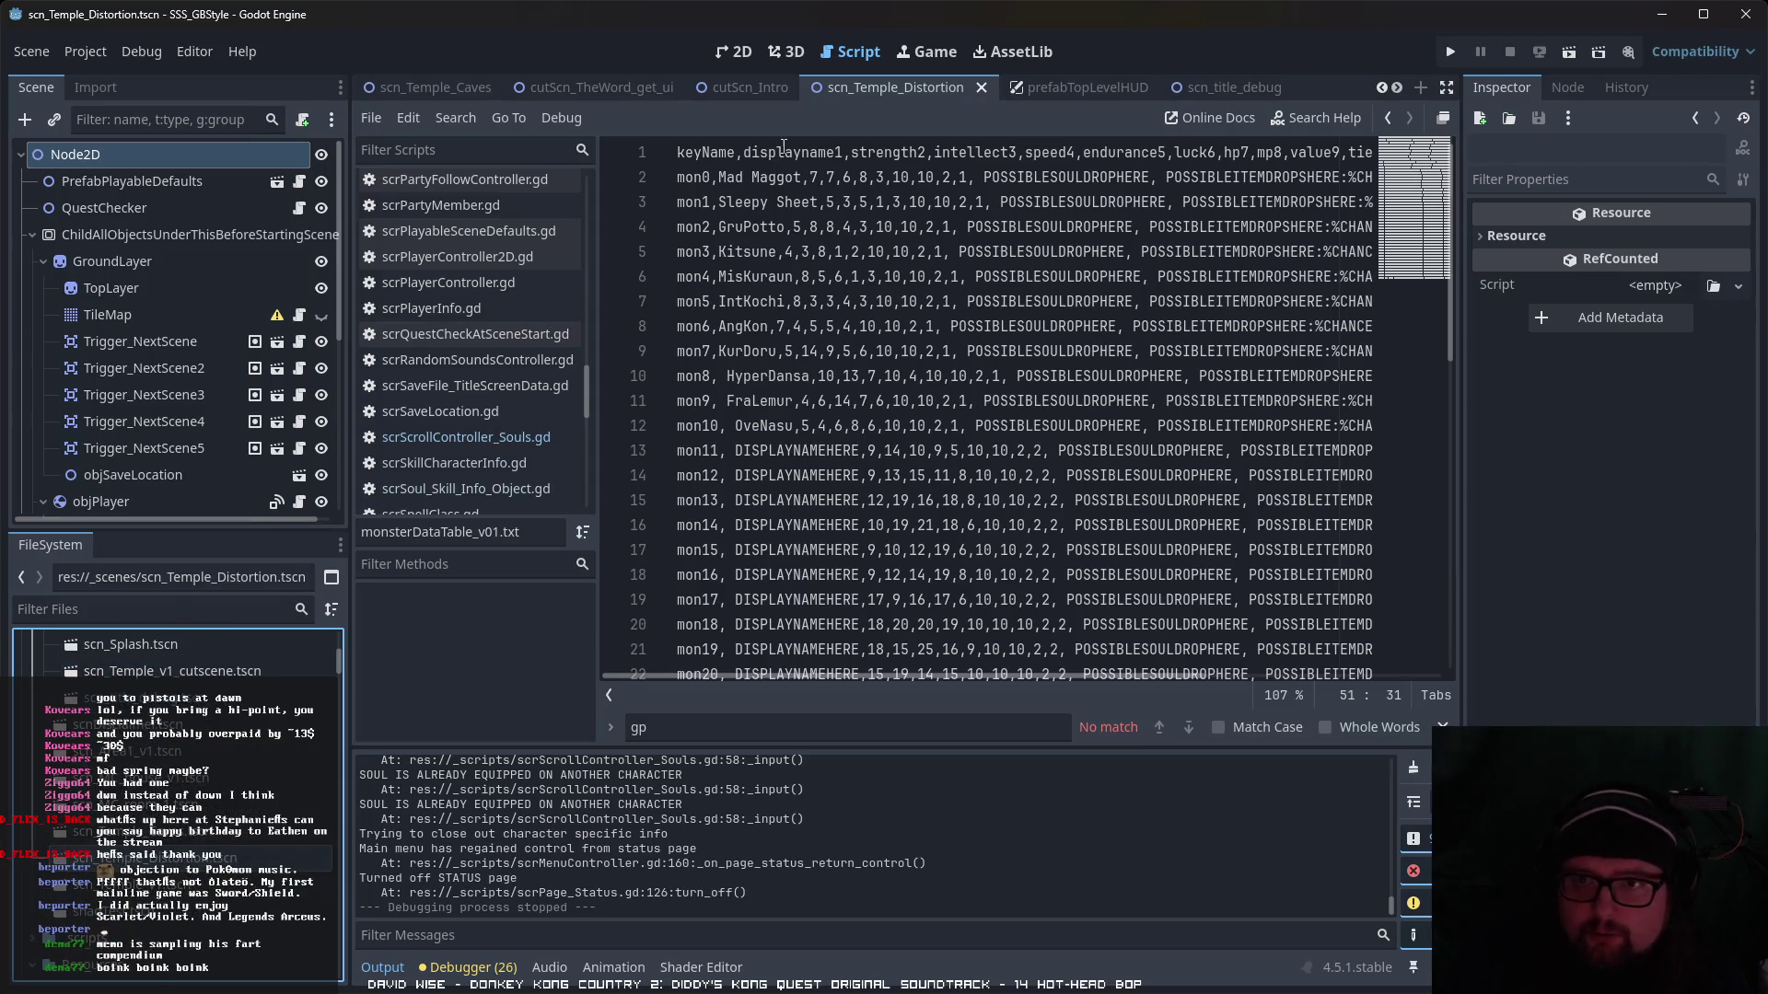
{"action": "left_click", "coordinate": [734, 52]}
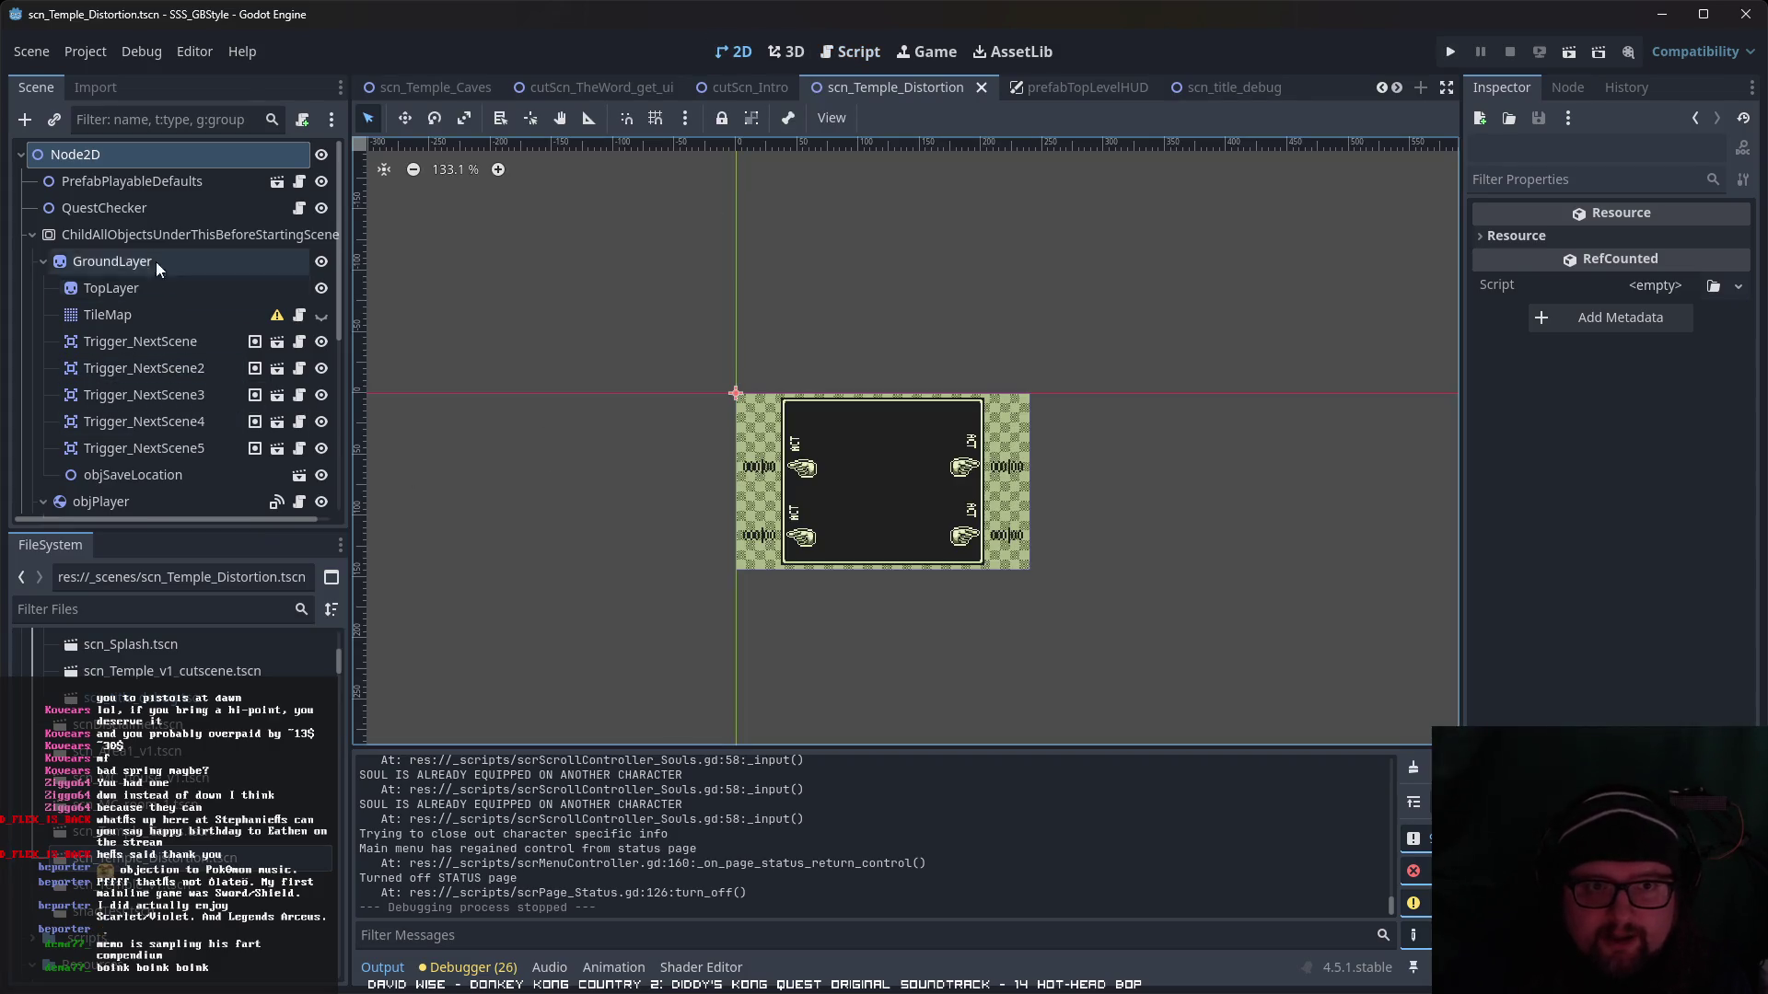
- Fold up GroundLayer, objPlayer and objNPCPrototype, then drag GroundLayer directly under Node2D
{"action": "left_click", "coordinate": [44, 261]}
{"action": "left_click", "coordinate": [43, 288]}
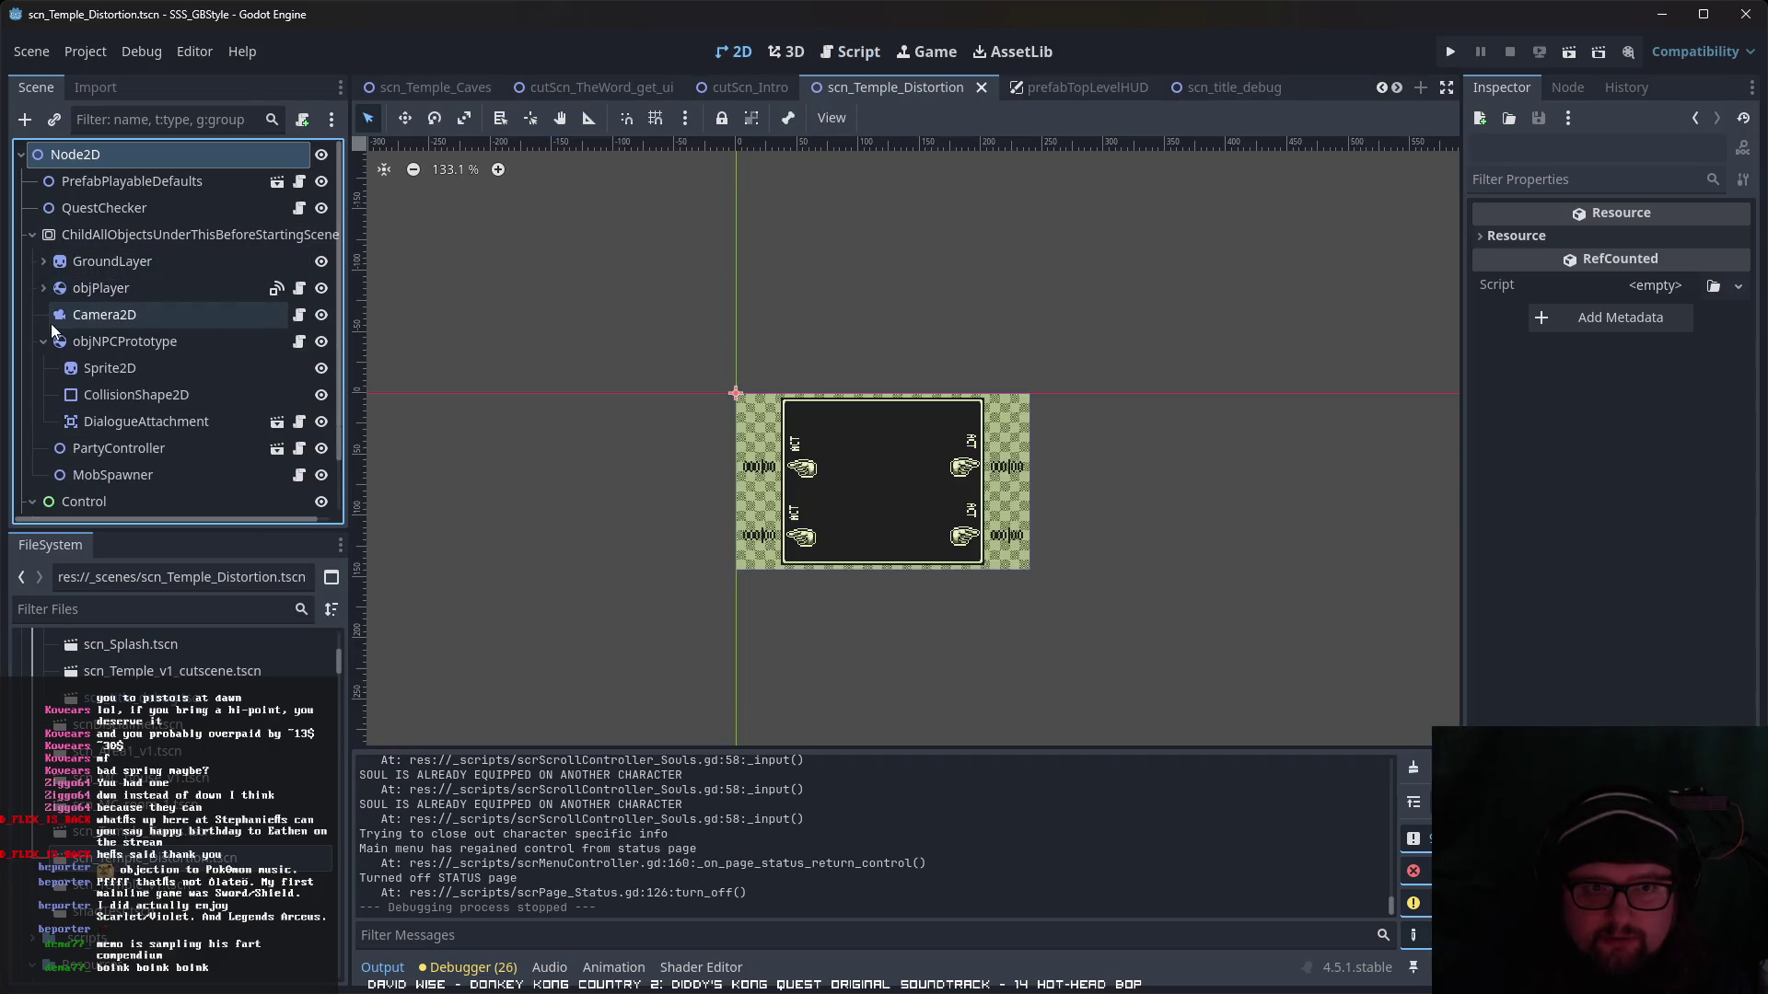
{"action": "left_click", "coordinate": [43, 341]}
{"action": "left_click_drag", "start_coordinate": [76, 267], "coordinate": [81, 218]}
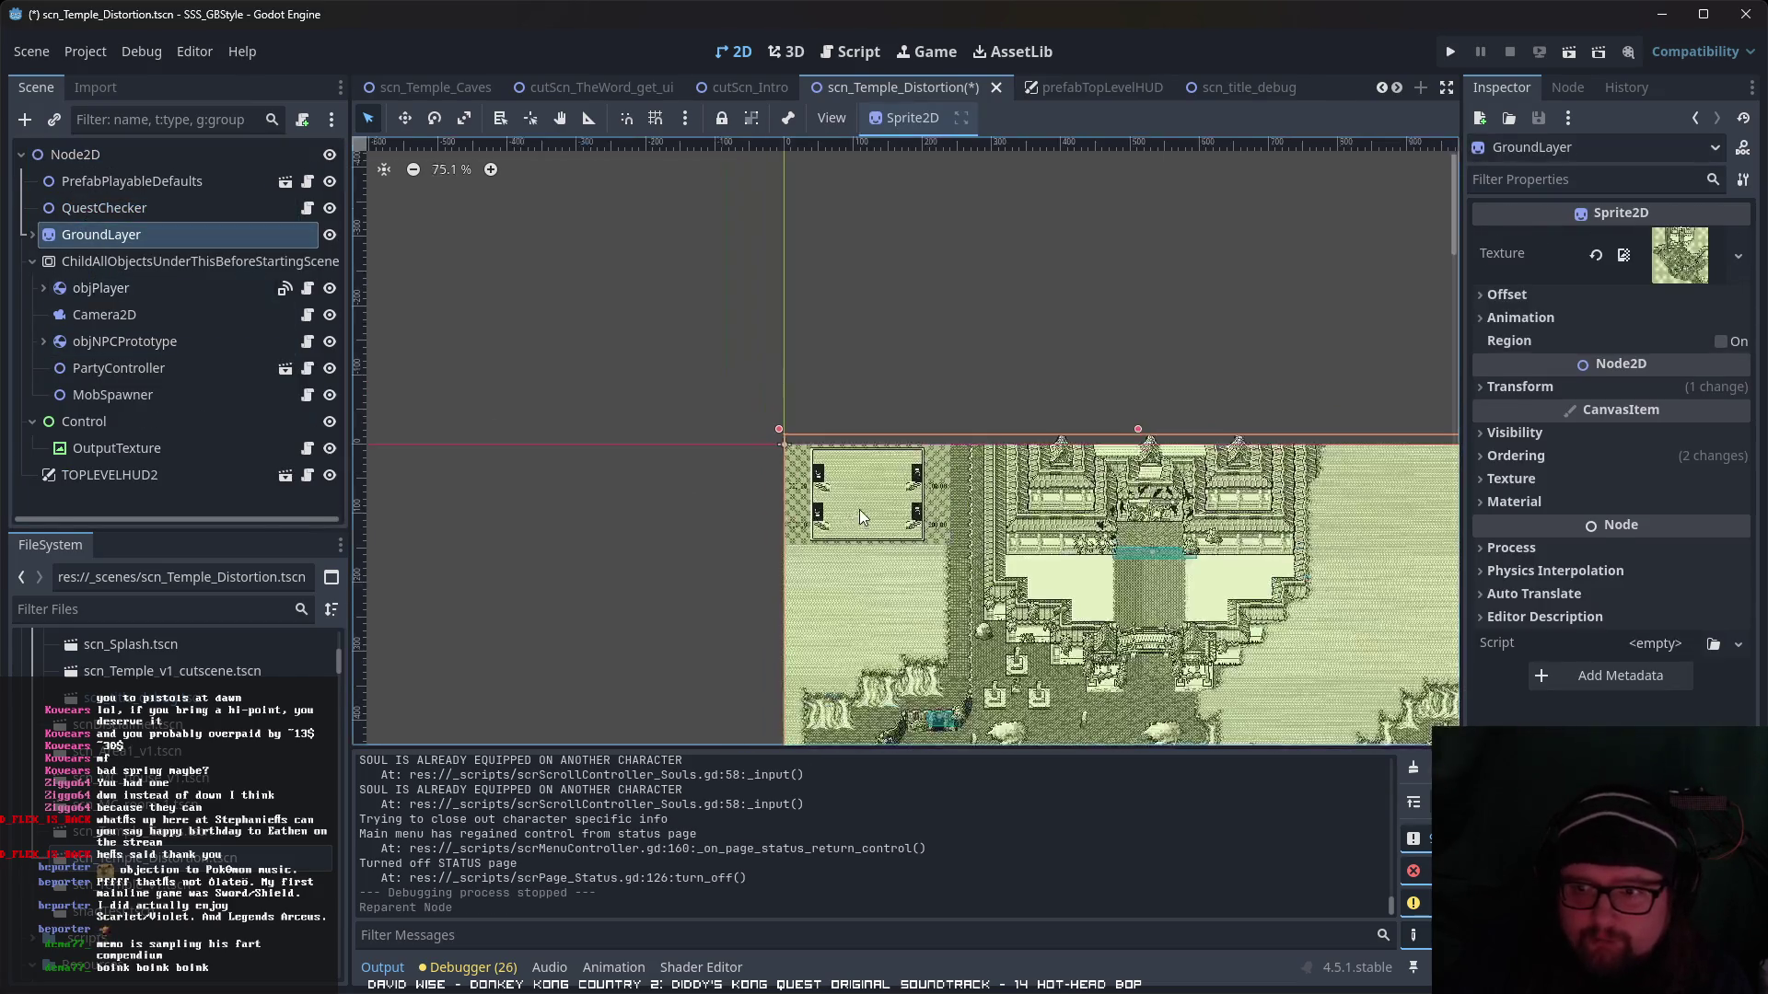
- Scroll the 2D viewport across the Temple Distortion map
{"action": "scroll", "coordinate": [850, 511], "scroll_direction": "down", "scroll_amount": 3}
{"action": "scroll", "coordinate": [921, 479], "scroll_direction": "up", "scroll_amount": 9}
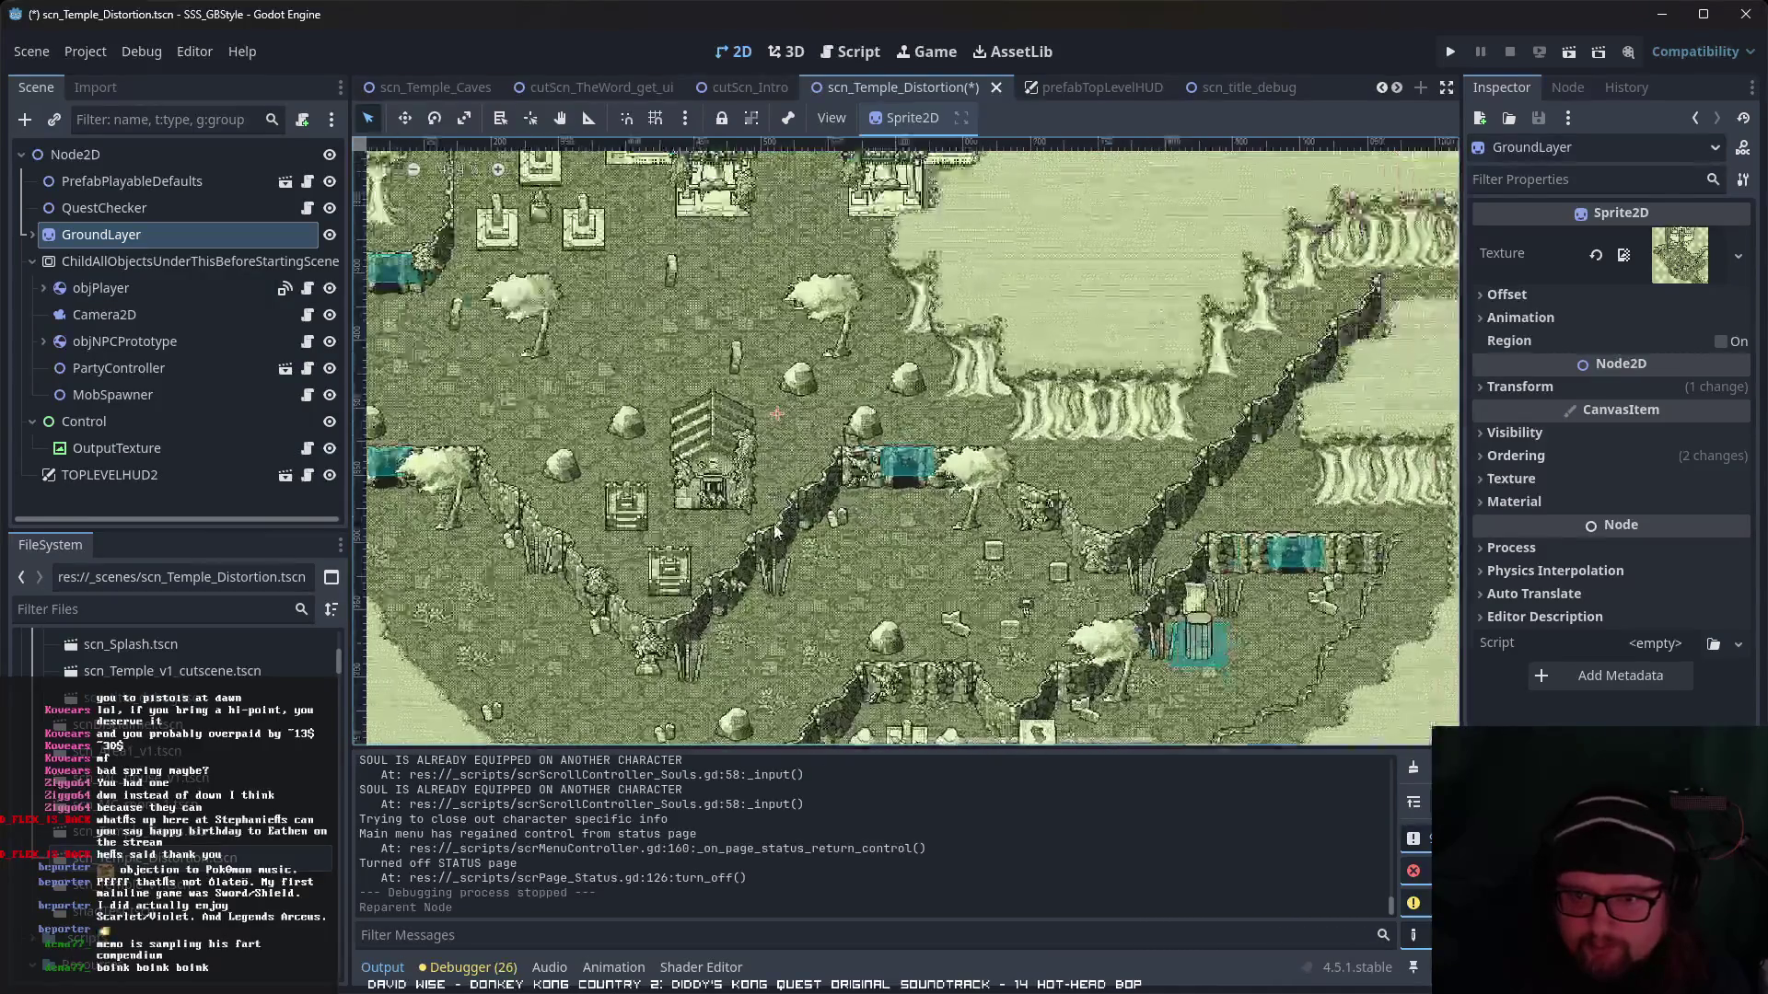
{"action": "scroll", "coordinate": [1013, 514], "scroll_direction": "right", "scroll_amount": 5}
{"action": "scroll", "coordinate": [1013, 513], "scroll_direction": "down", "scroll_amount": 2}
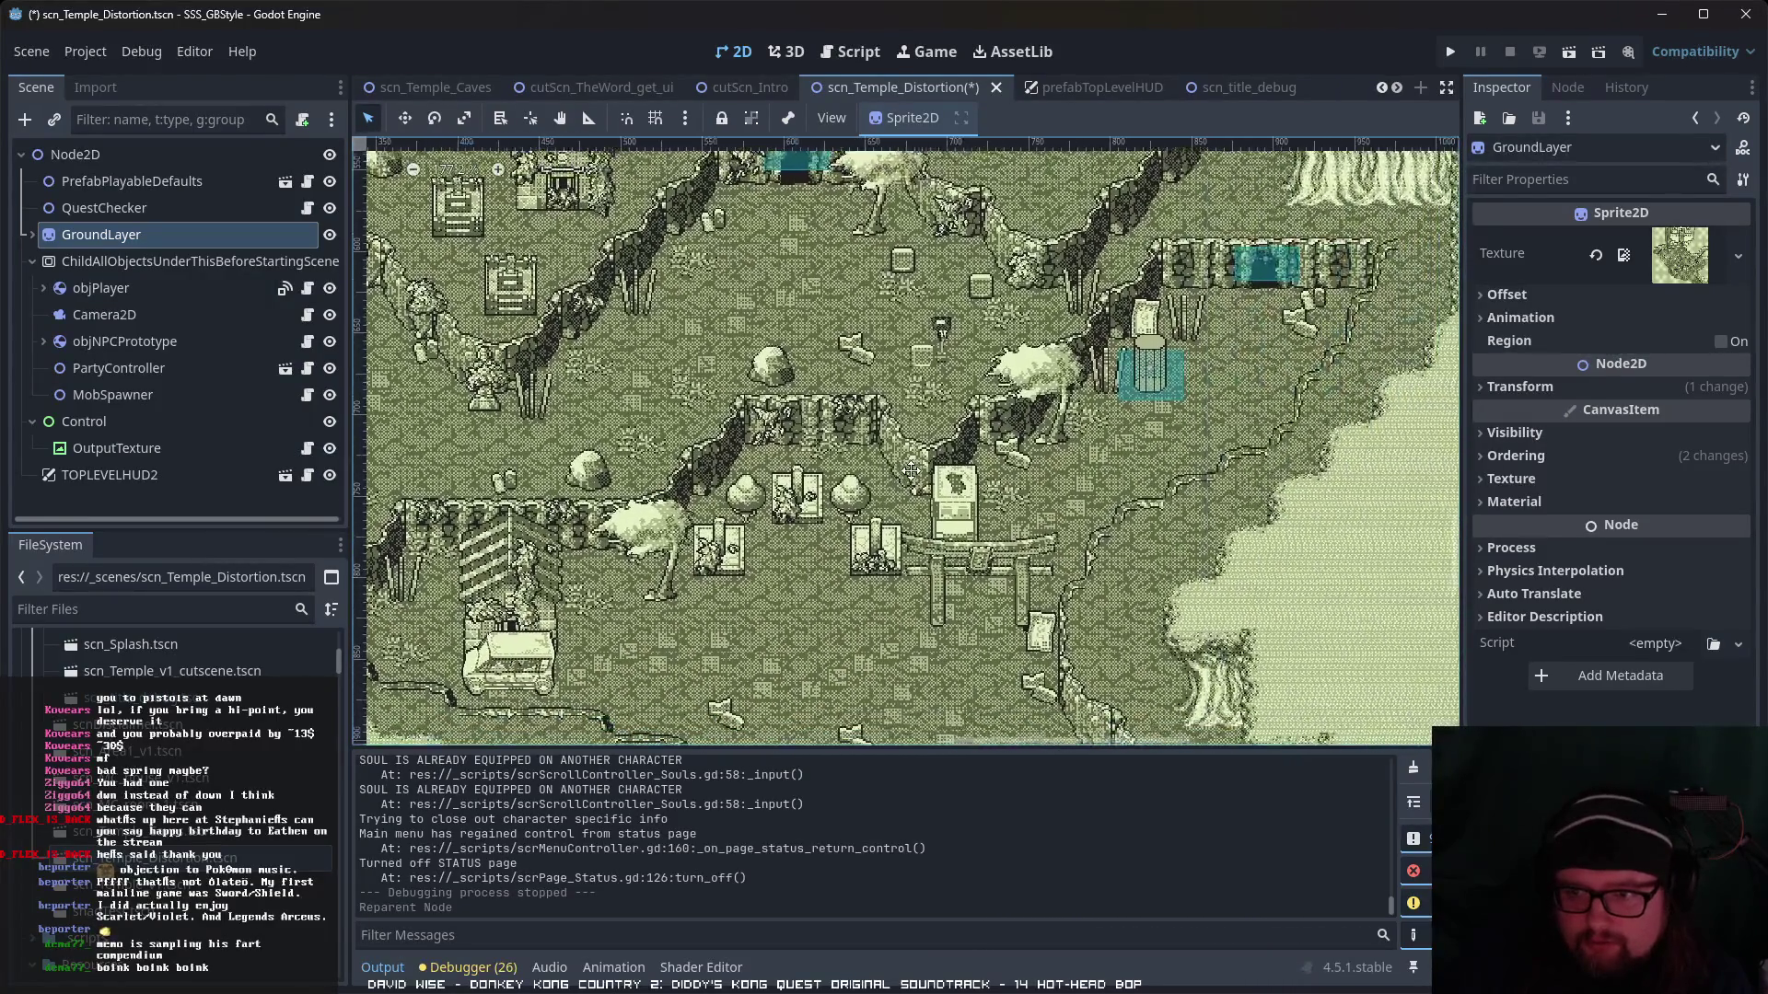
{"action": "scroll", "coordinate": [967, 571], "scroll_direction": "down", "scroll_amount": 5}
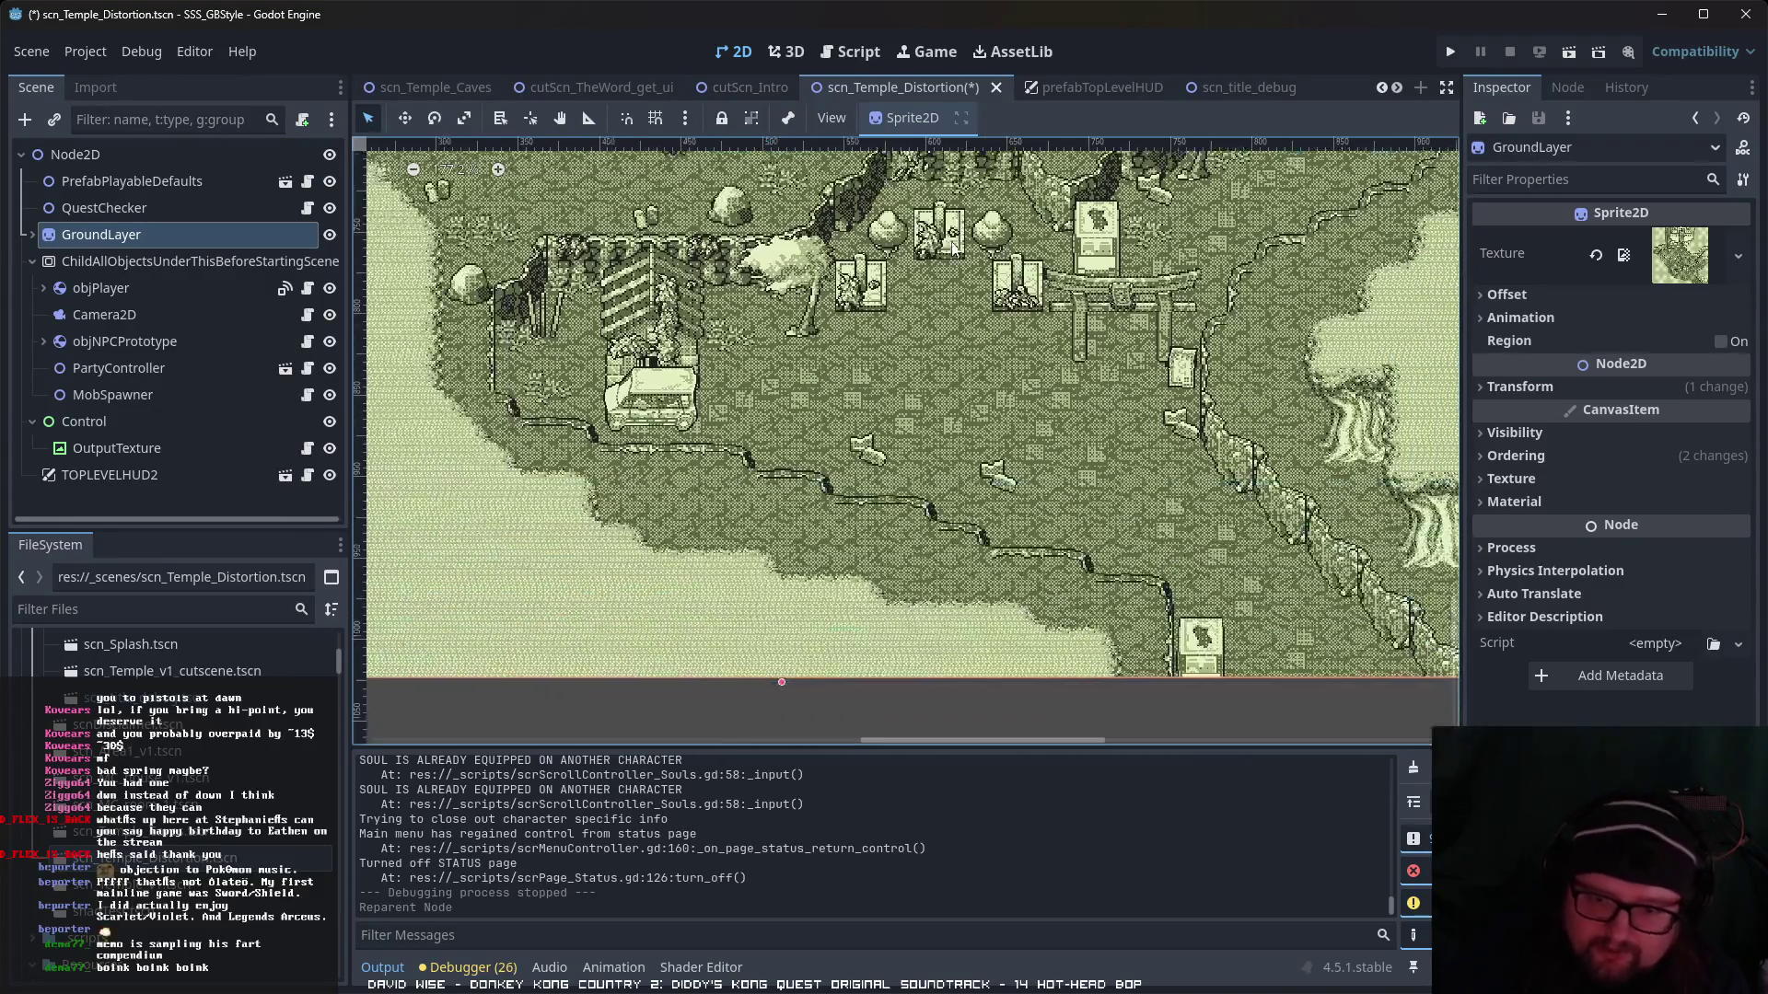
{"action": "scroll", "coordinate": [1004, 647], "scroll_direction": "right", "scroll_amount": 2}
{"action": "scroll", "coordinate": [1004, 647], "scroll_direction": "up", "scroll_amount": 4}
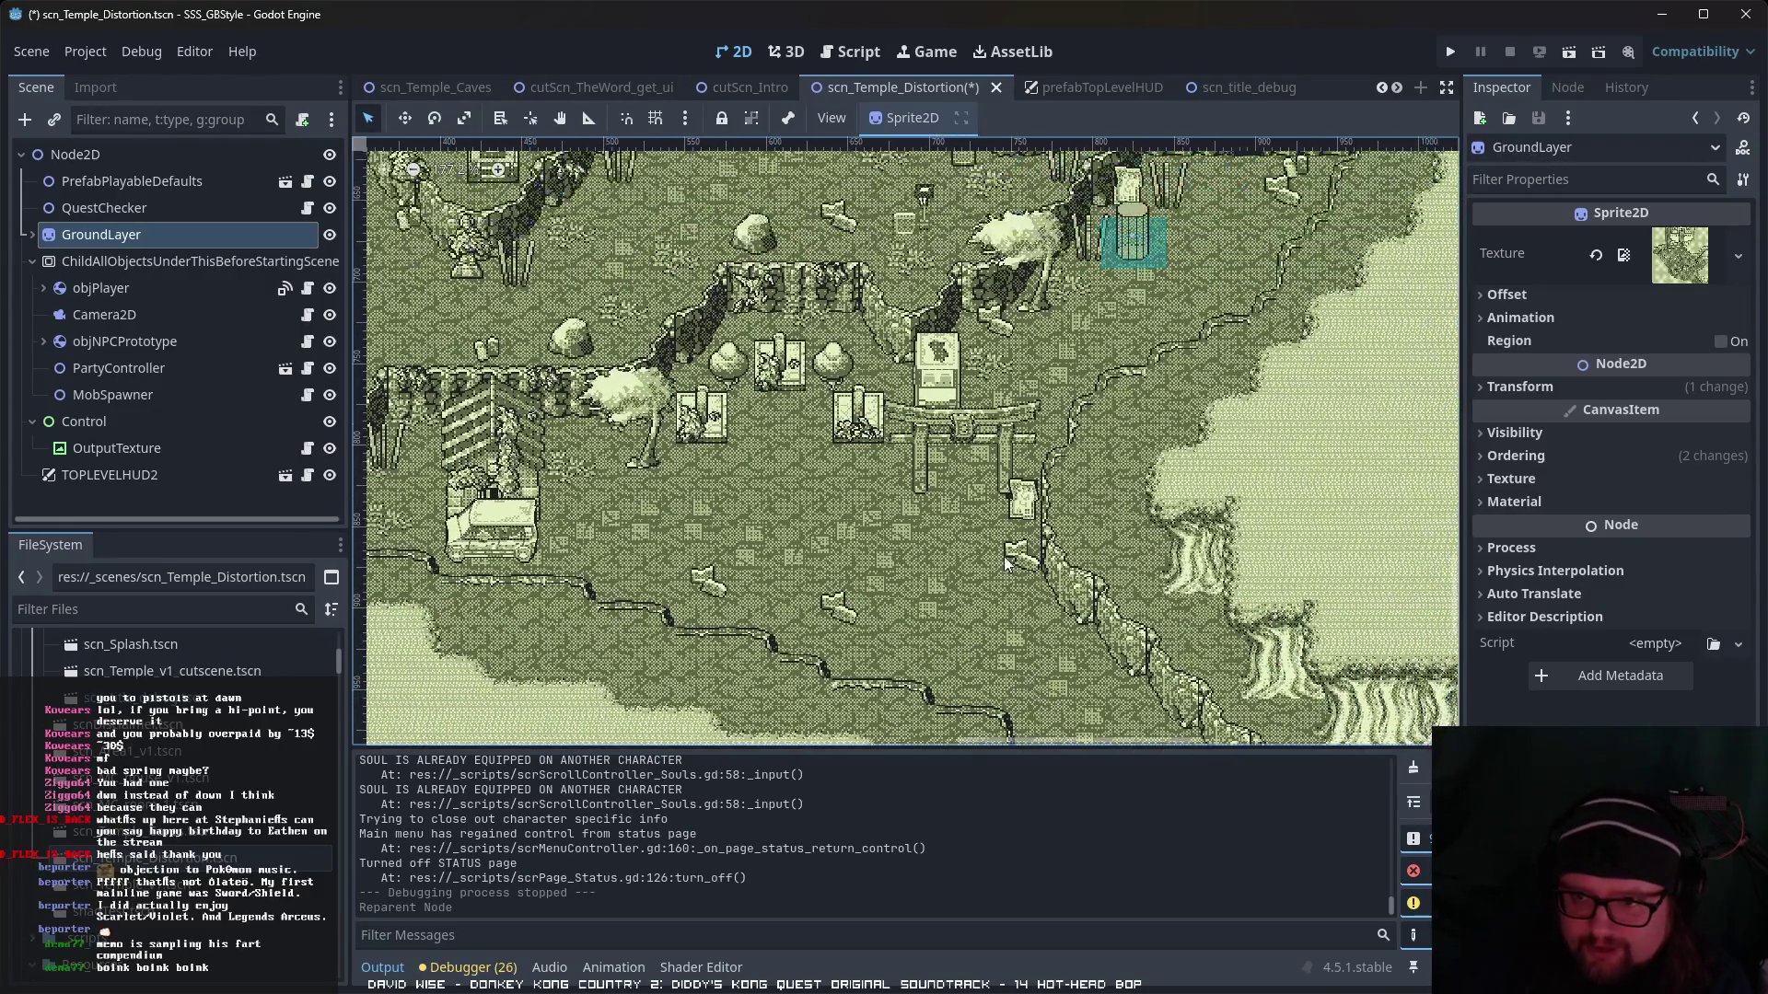
{"action": "scroll", "coordinate": [941, 734], "scroll_direction": "up", "scroll_amount": 5}
{"action": "scroll", "coordinate": [1139, 600], "scroll_direction": "left", "scroll_amount": 3}
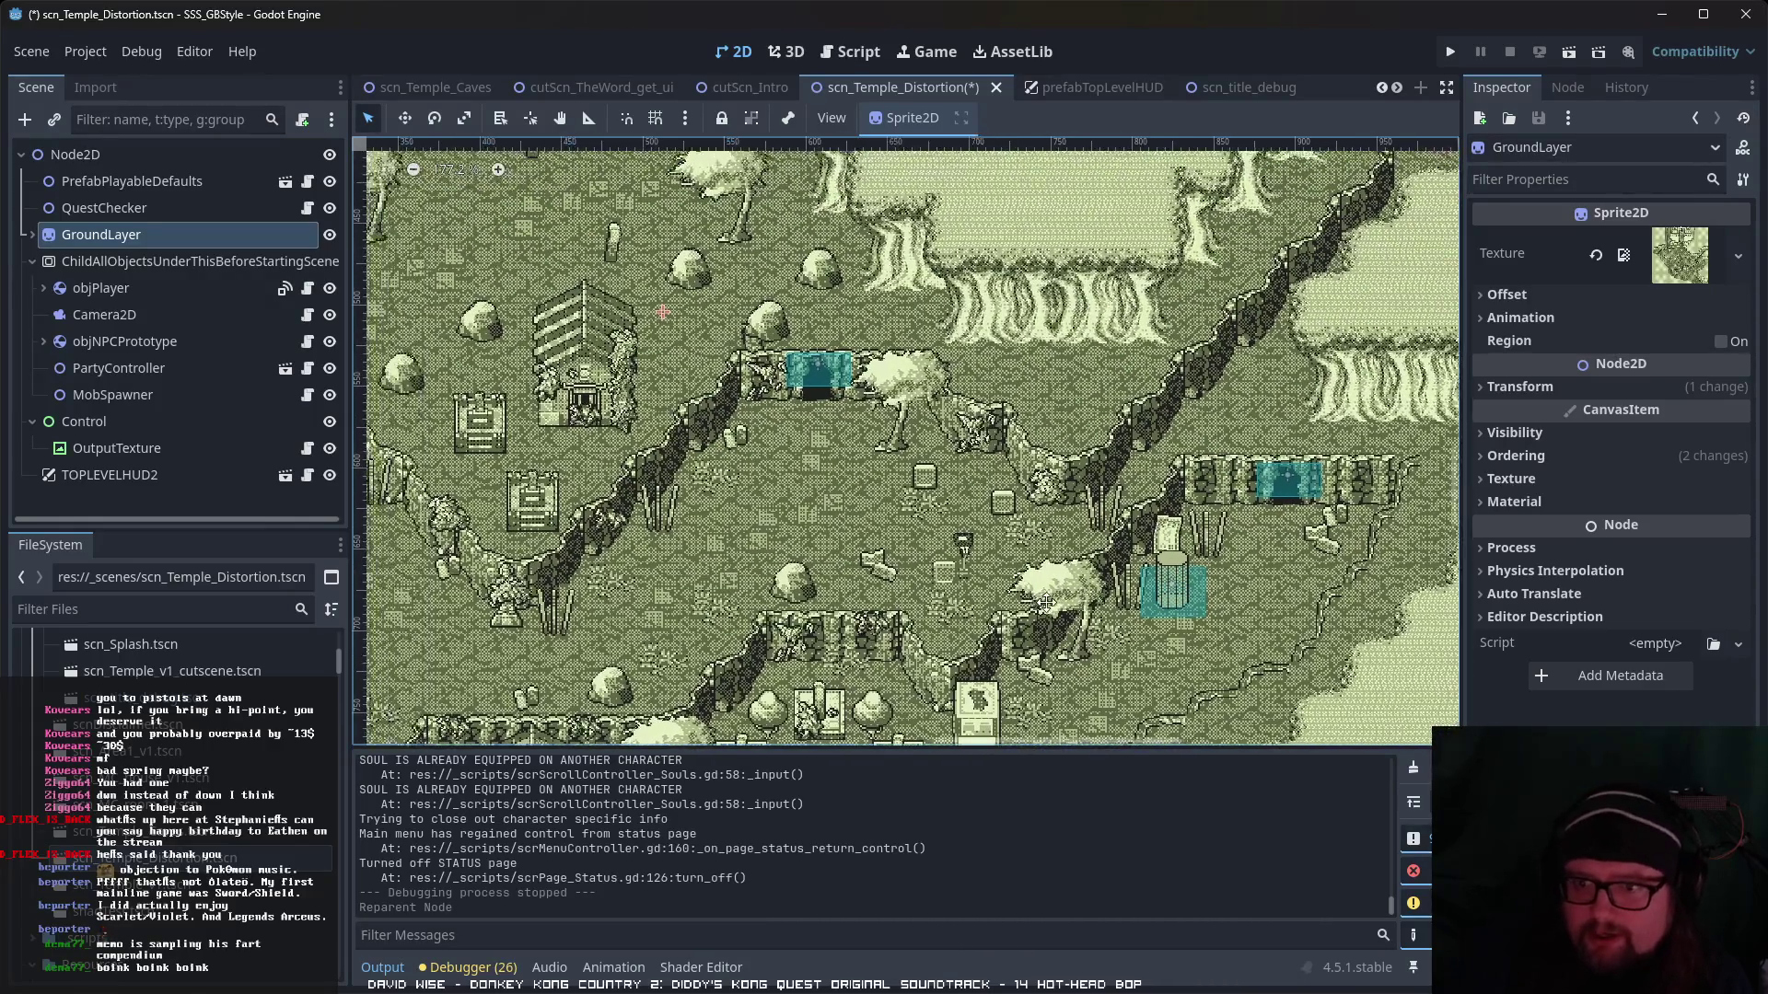
{"action": "scroll", "coordinate": [1139, 599], "scroll_direction": "left", "scroll_amount": 4}
{"action": "scroll", "coordinate": [1139, 599], "scroll_direction": "up", "scroll_amount": 4}
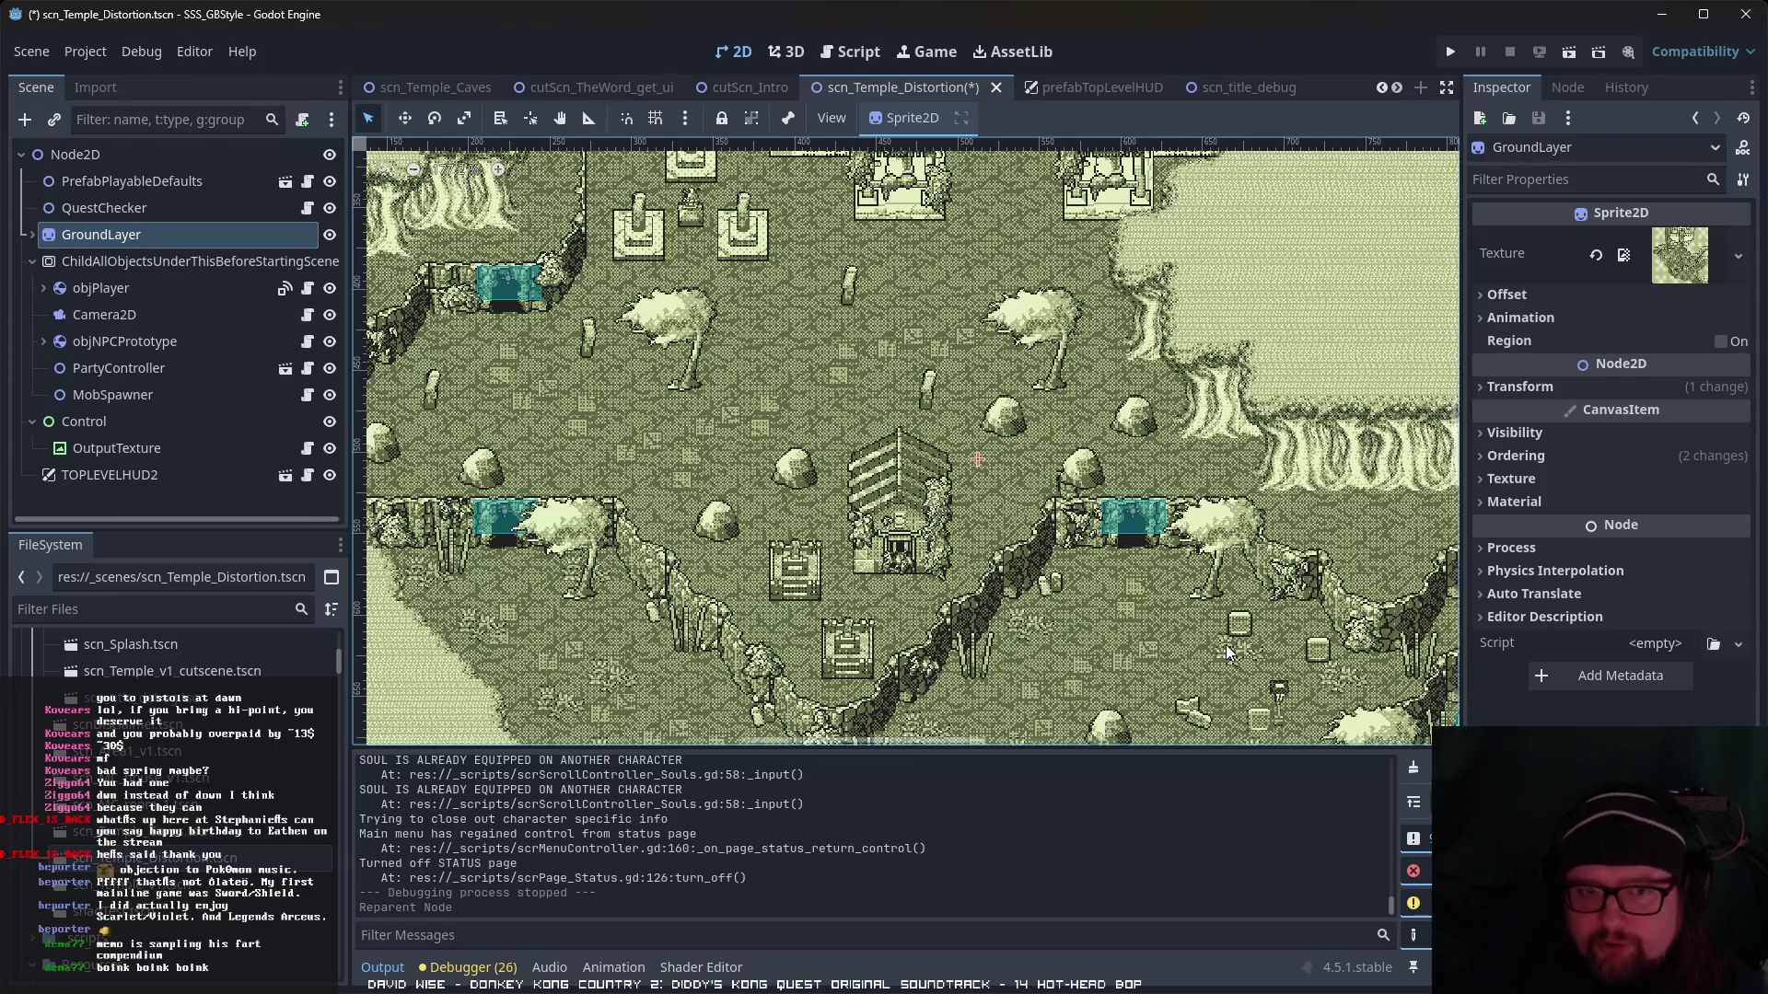
{"action": "scroll", "coordinate": [898, 443], "scroll_direction": "up", "scroll_amount": 4}
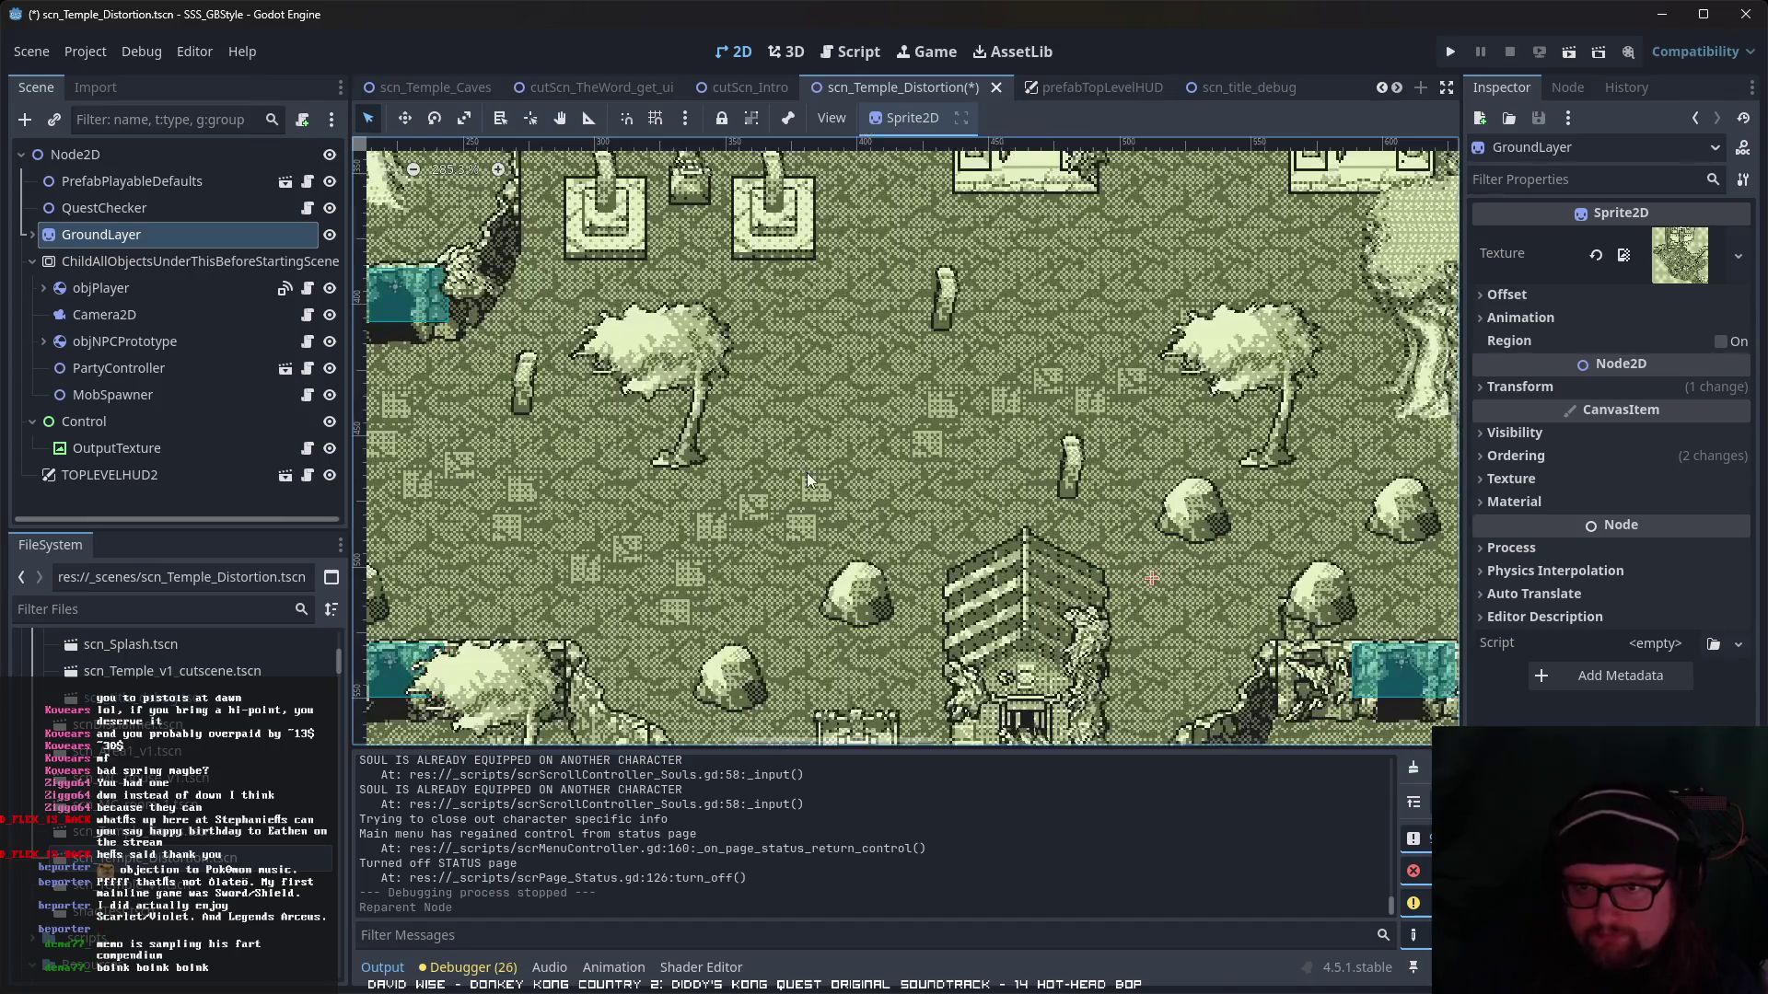
- Pan to the temple buildings and statues, then reorder GroundLayer and undo the move
{"action": "left_click_drag", "start_coordinate": [798, 457], "coordinate": [953, 737]}
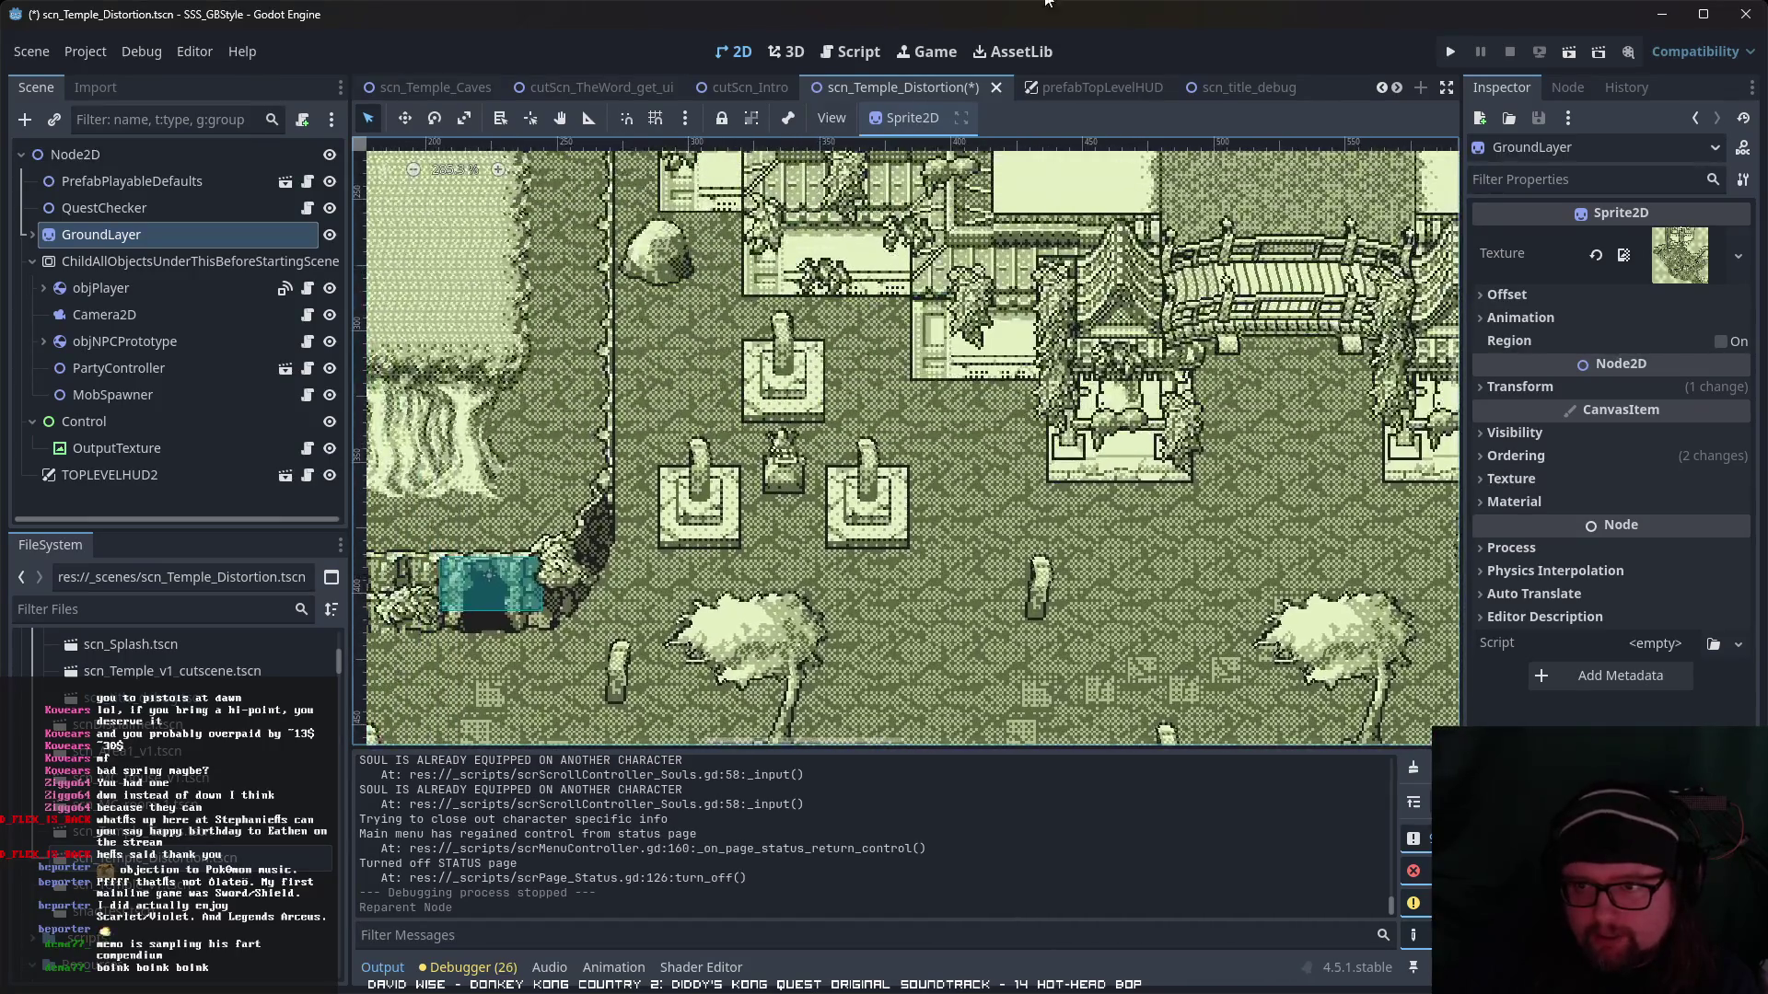
{"action": "left_click_drag", "start_coordinate": [1039, 410], "coordinate": [979, 484]}
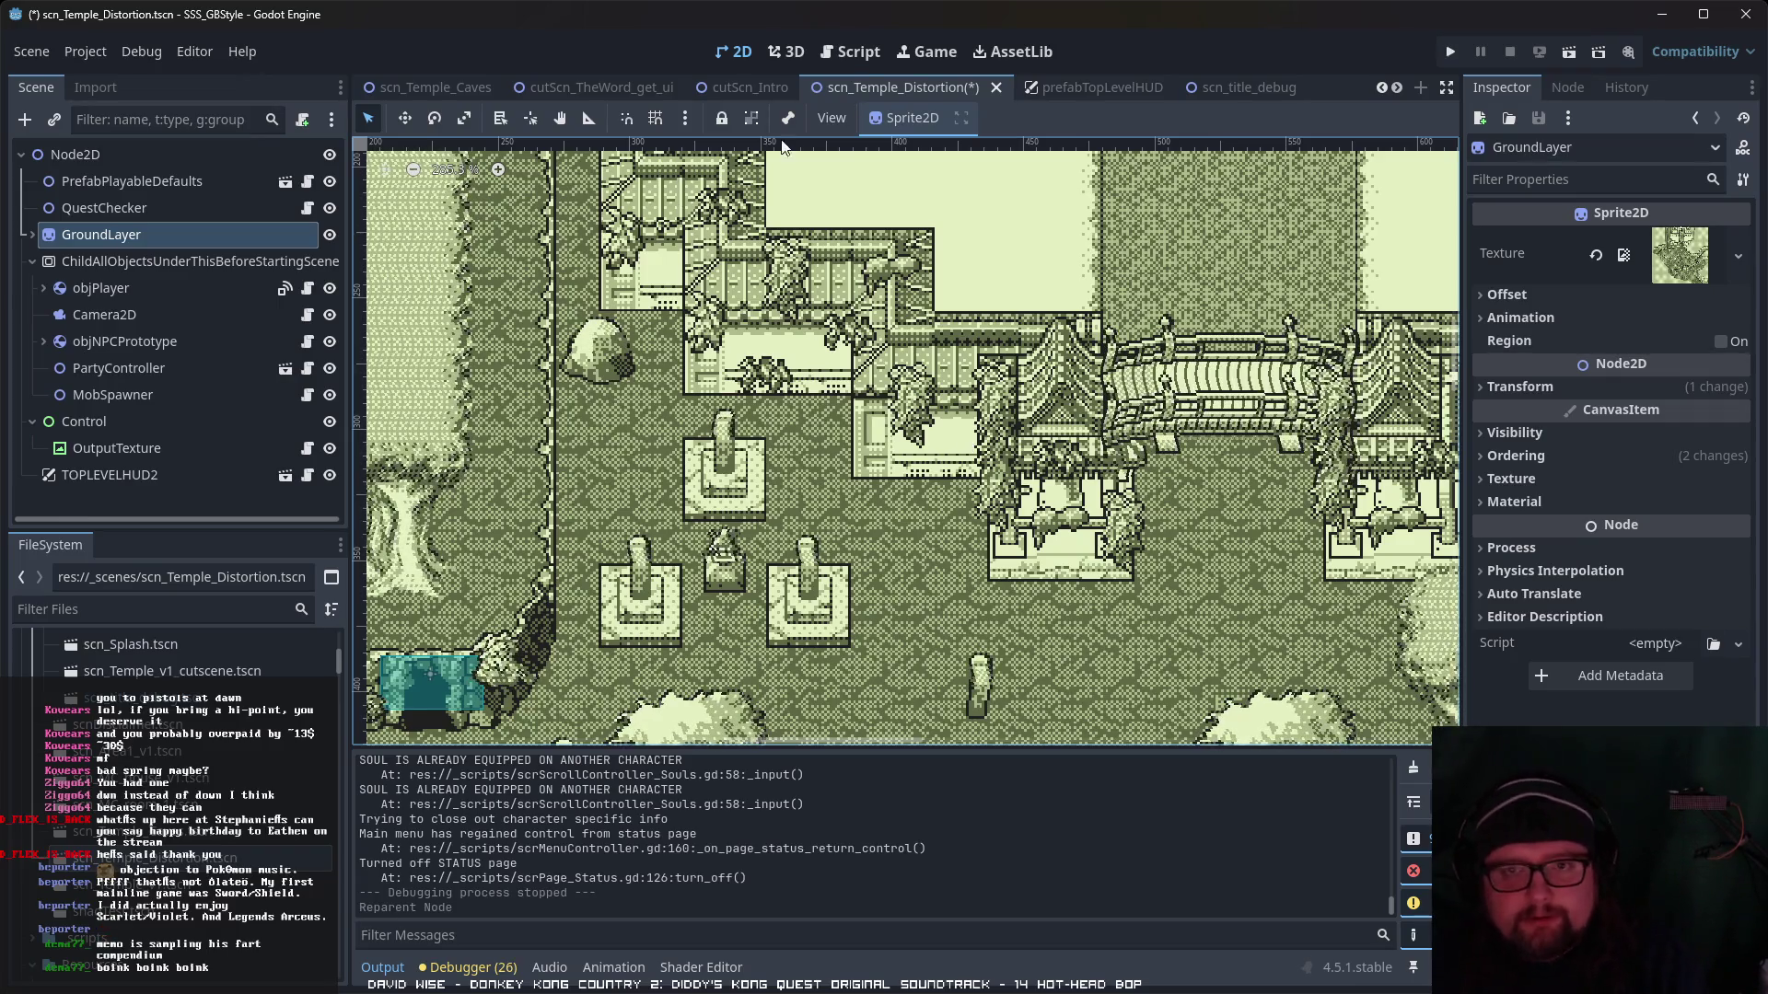
{"action": "mouse_move", "coordinate": [151, 238]}
{"action": "left_mouse_down"}
{"action": "mouse_move", "coordinate": [152, 256]}
{"action": "mouse_move", "coordinate": [145, 242]}
{"action": "left_mouse_up"}
{"action": "key", "text": "ctrl+z"}
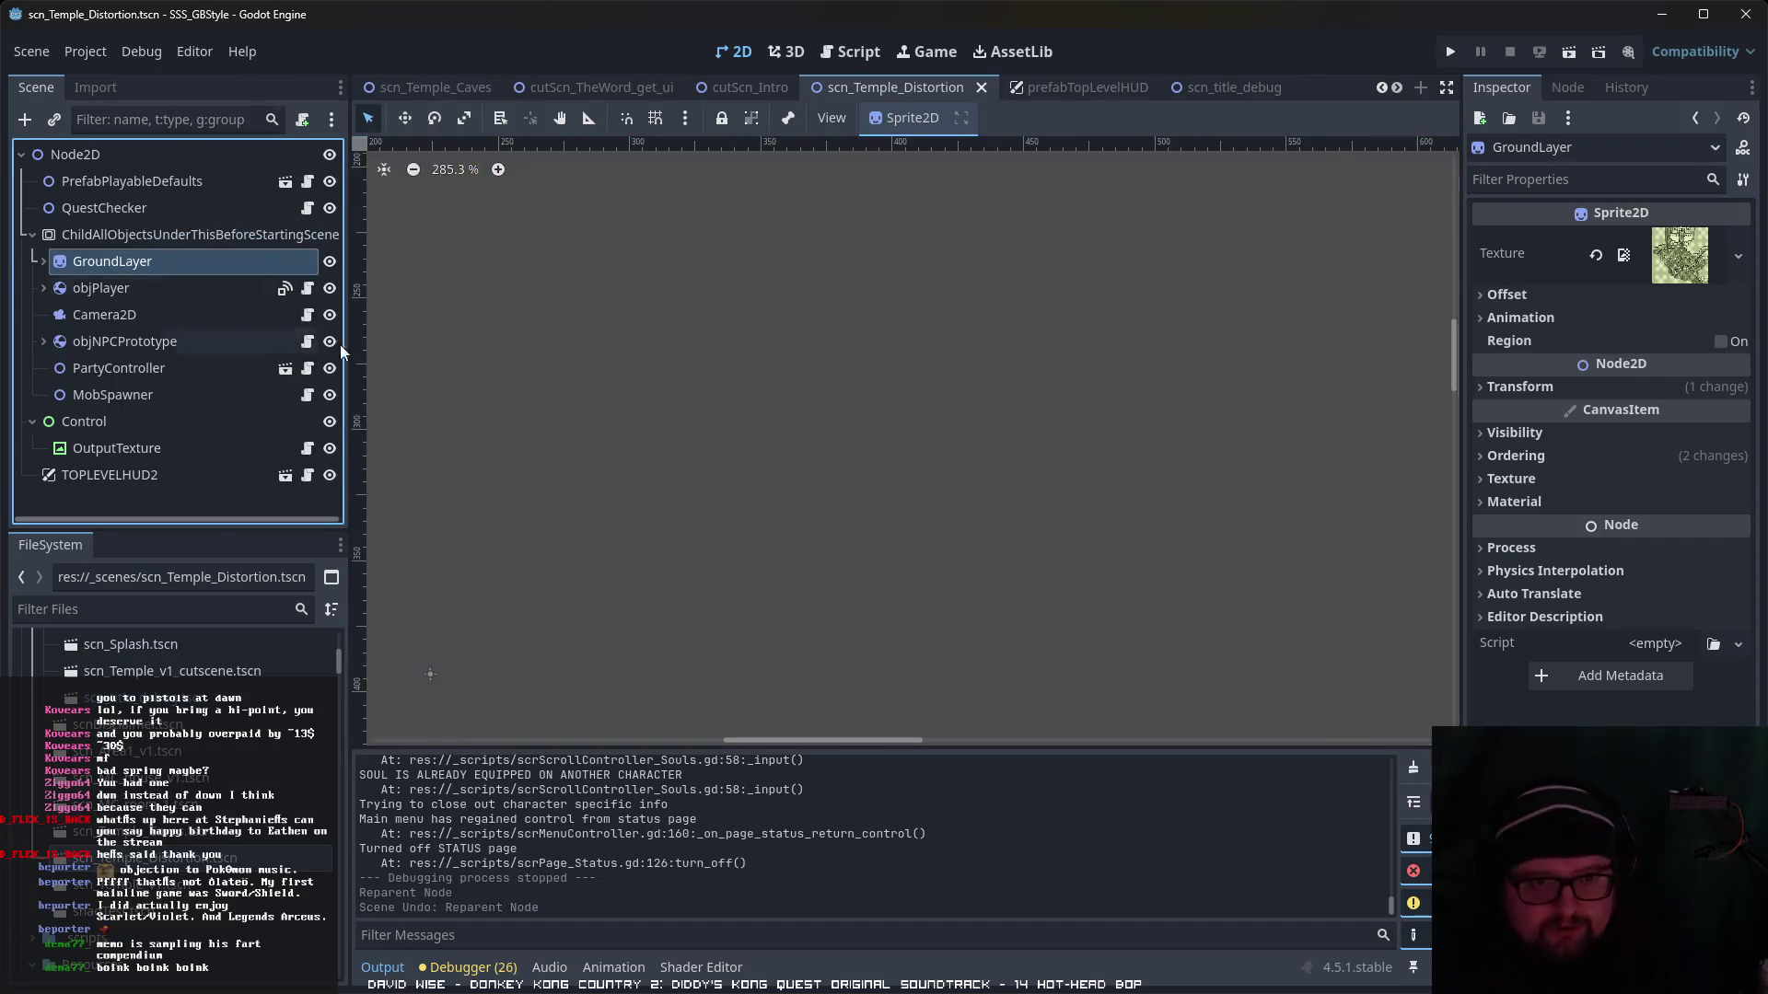
{"action": "scroll", "coordinate": [482, 390], "scroll_direction": "down", "scroll_amount": 6}
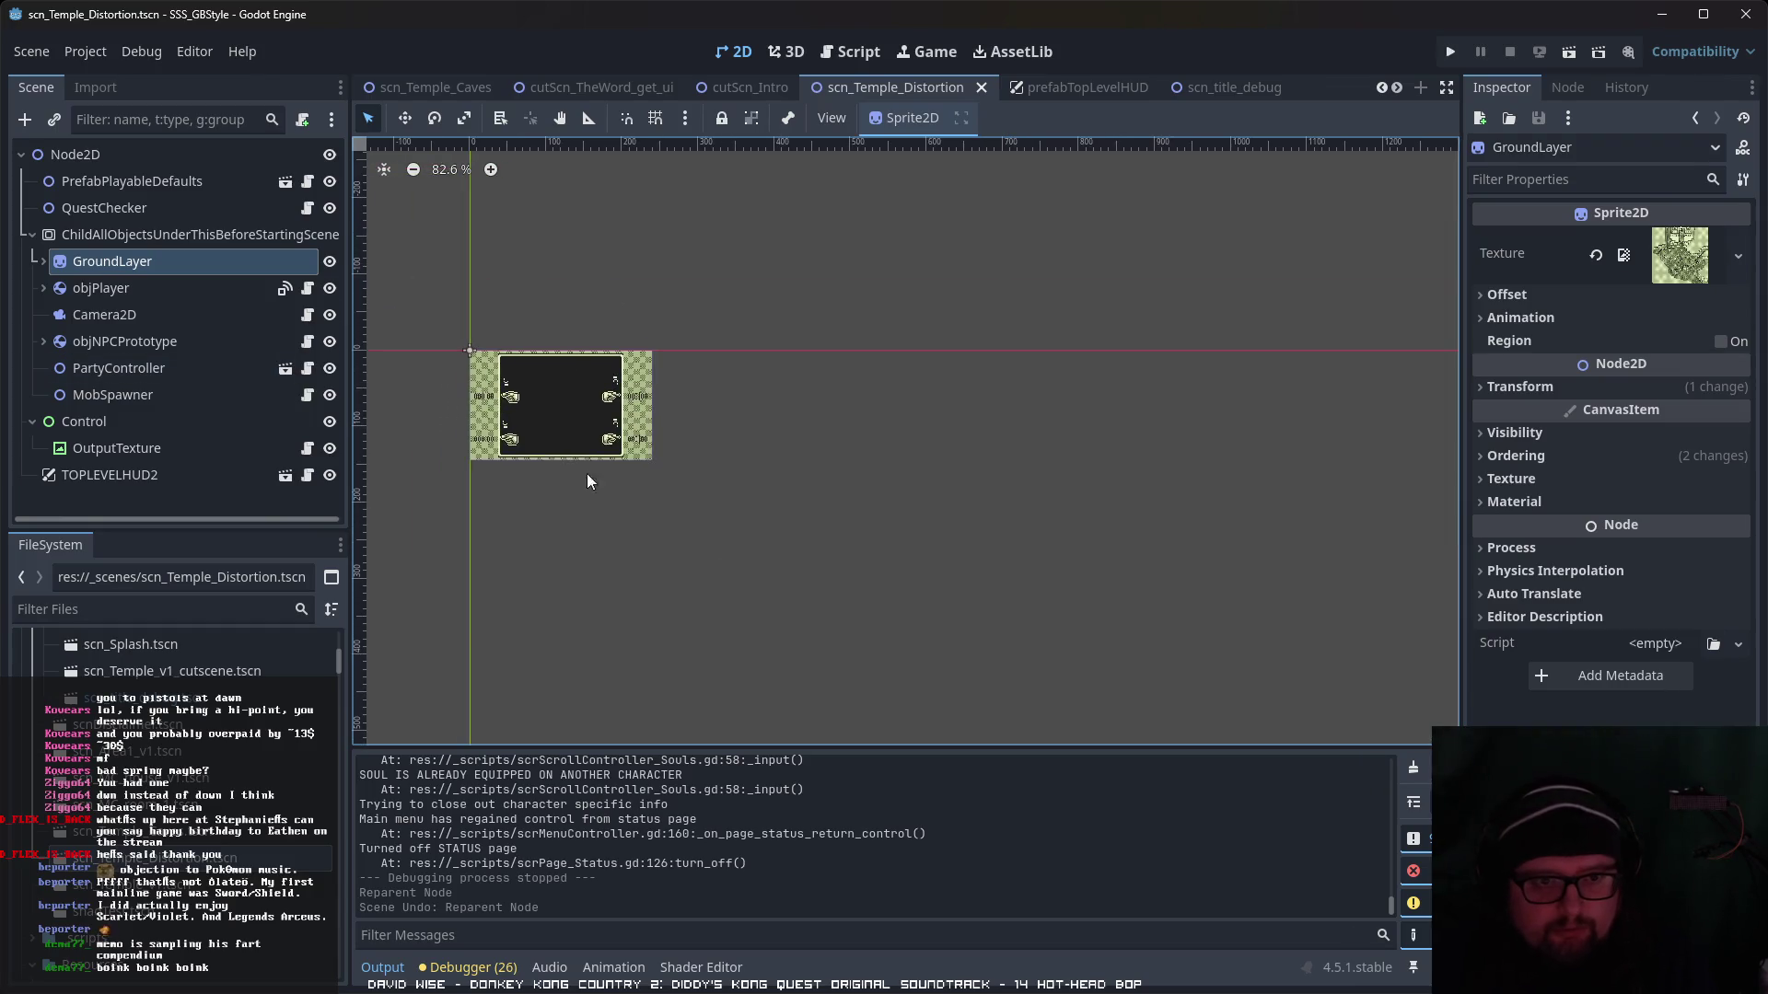
{"action": "scroll", "coordinate": [241, 787], "scroll_direction": "up", "scroll_amount": 10}
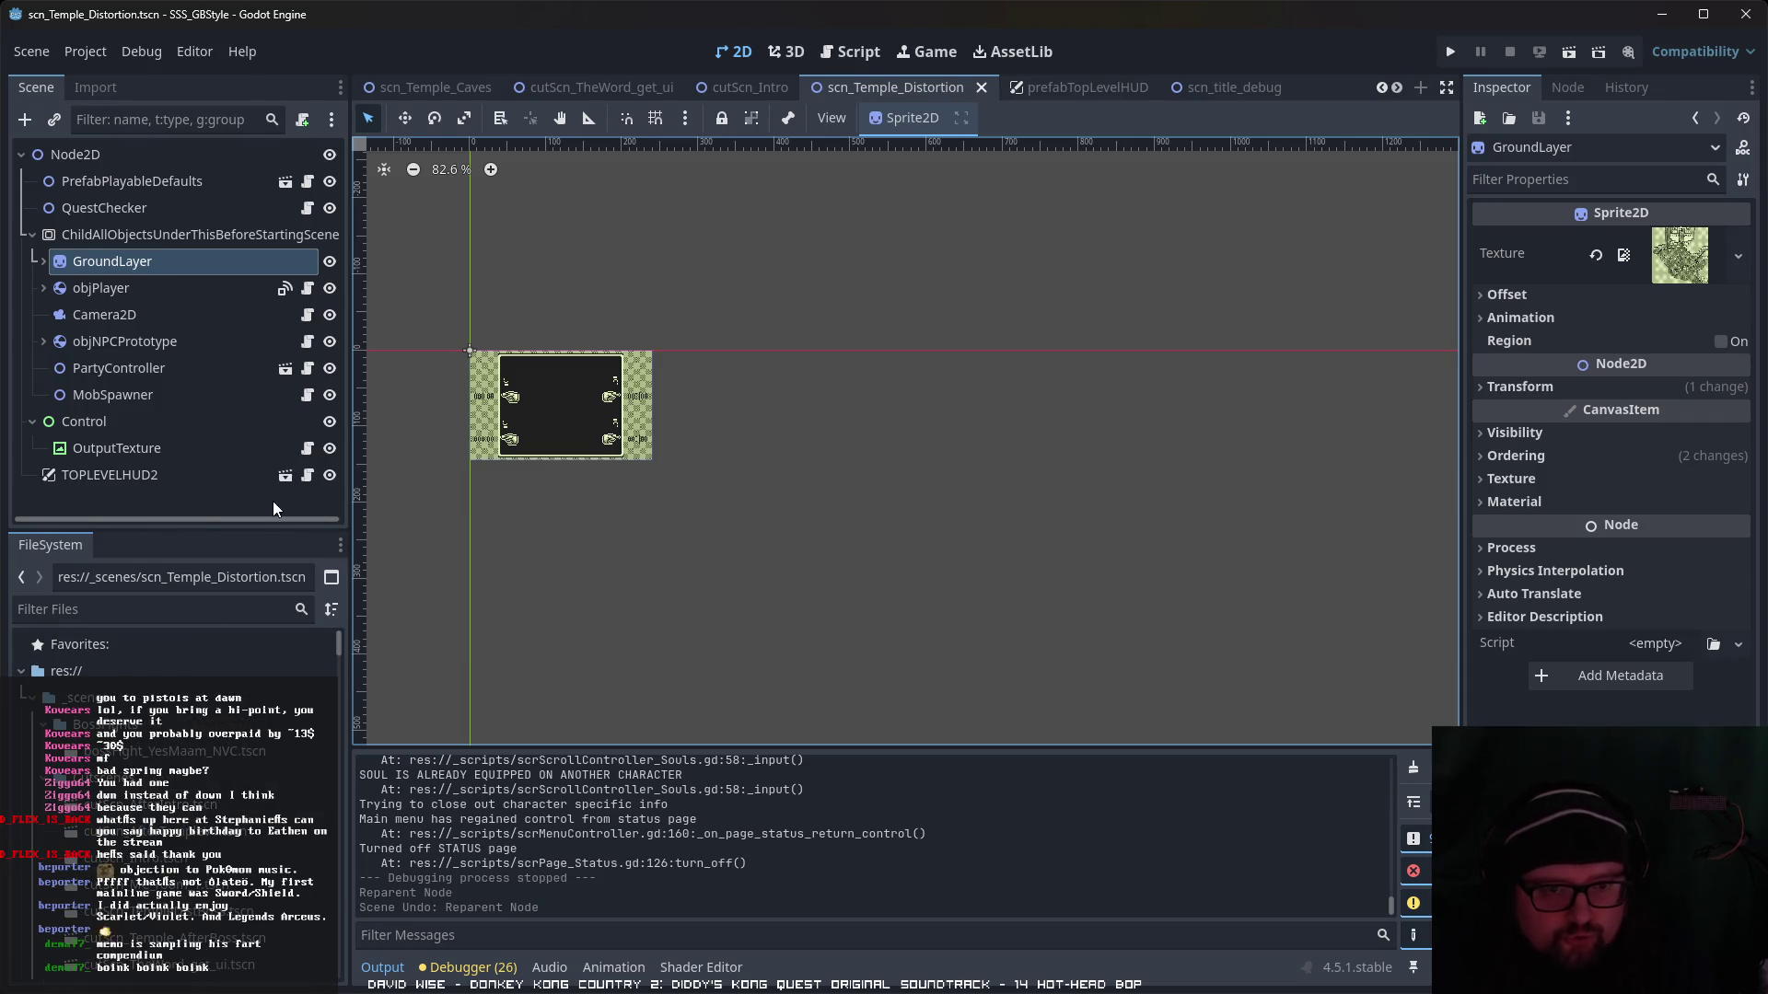
{"action": "scroll", "coordinate": [274, 778], "scroll_direction": "down", "scroll_amount": 5}
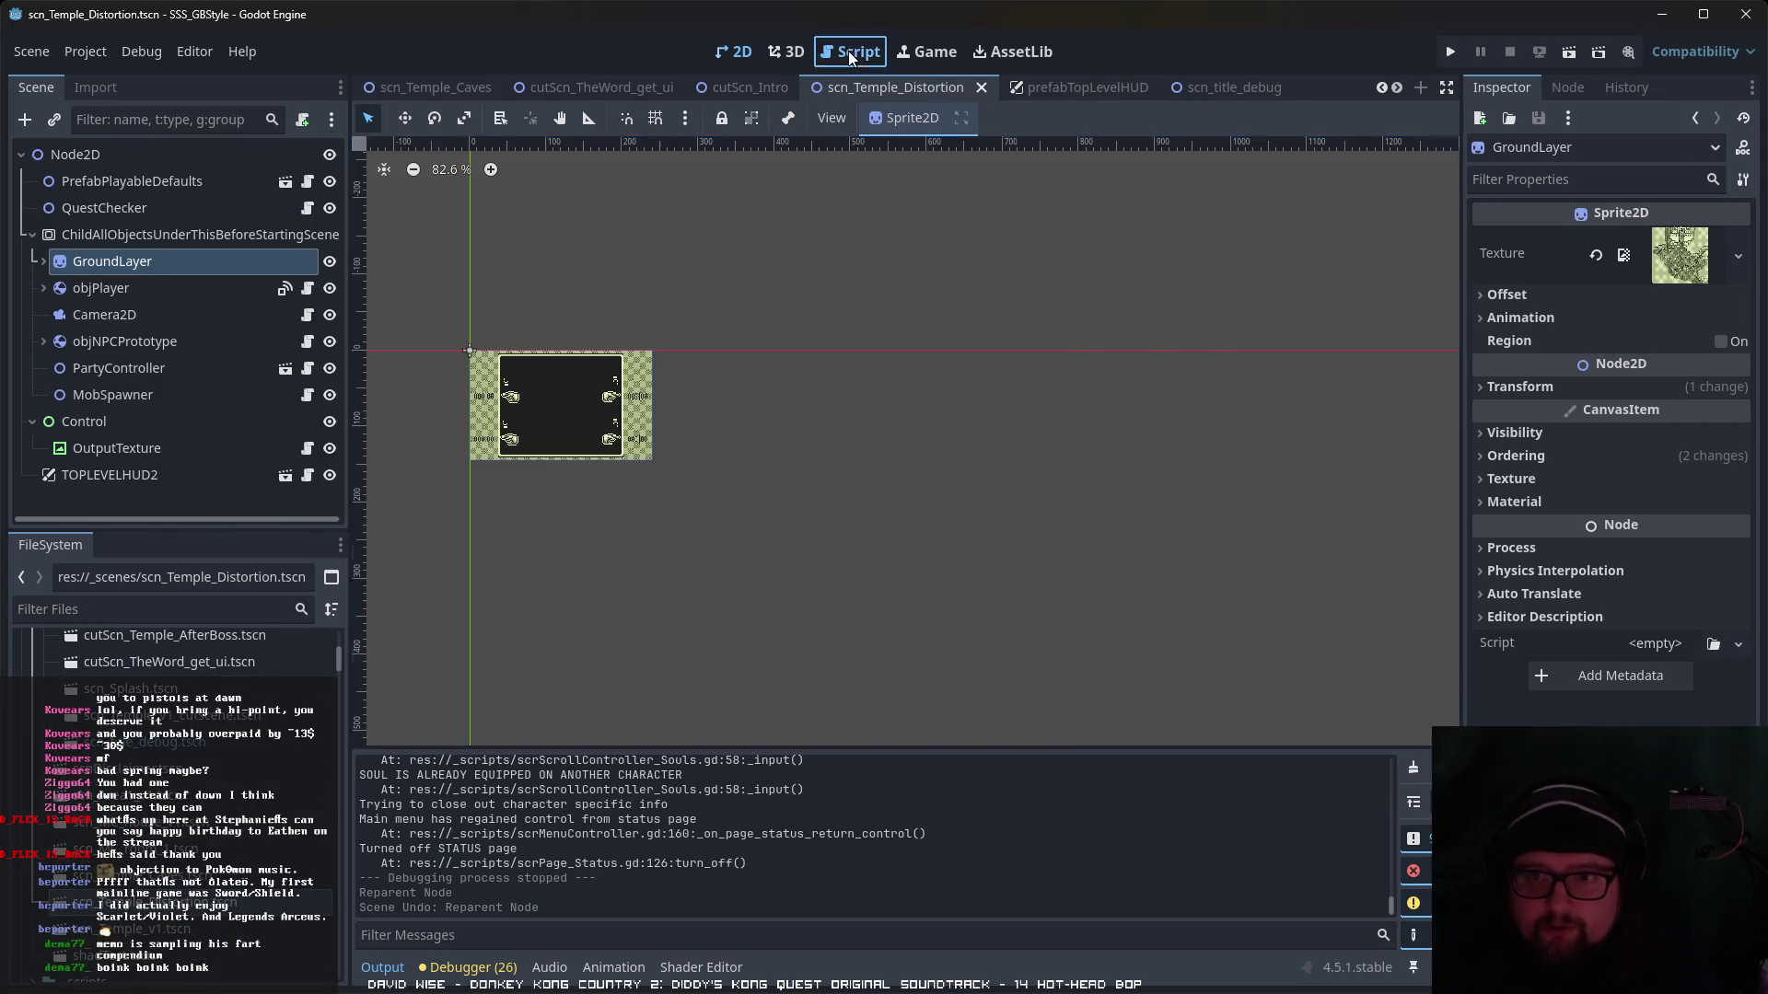
- Show monsterDataTable_v01.txt in the Script workspace and select 'Kitsune' on the mon3 row
{"action": "left_click", "coordinate": [848, 51]}
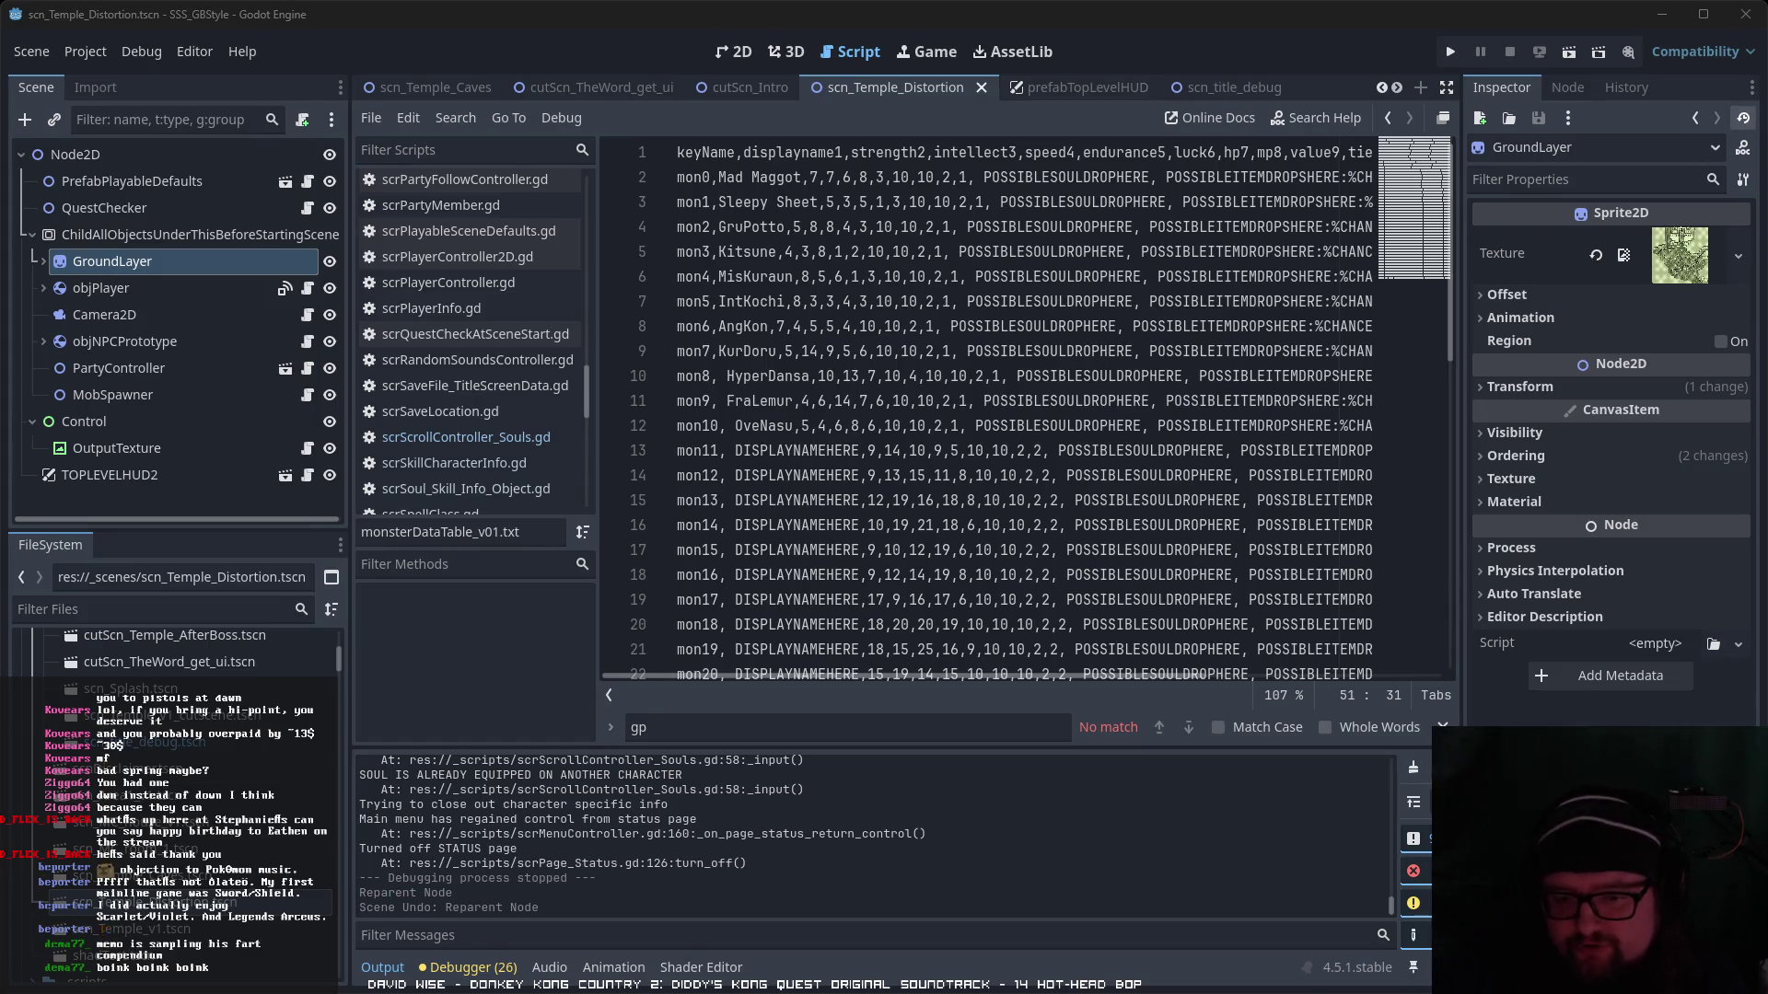
{"action": "left_click", "coordinate": [530, 699]}
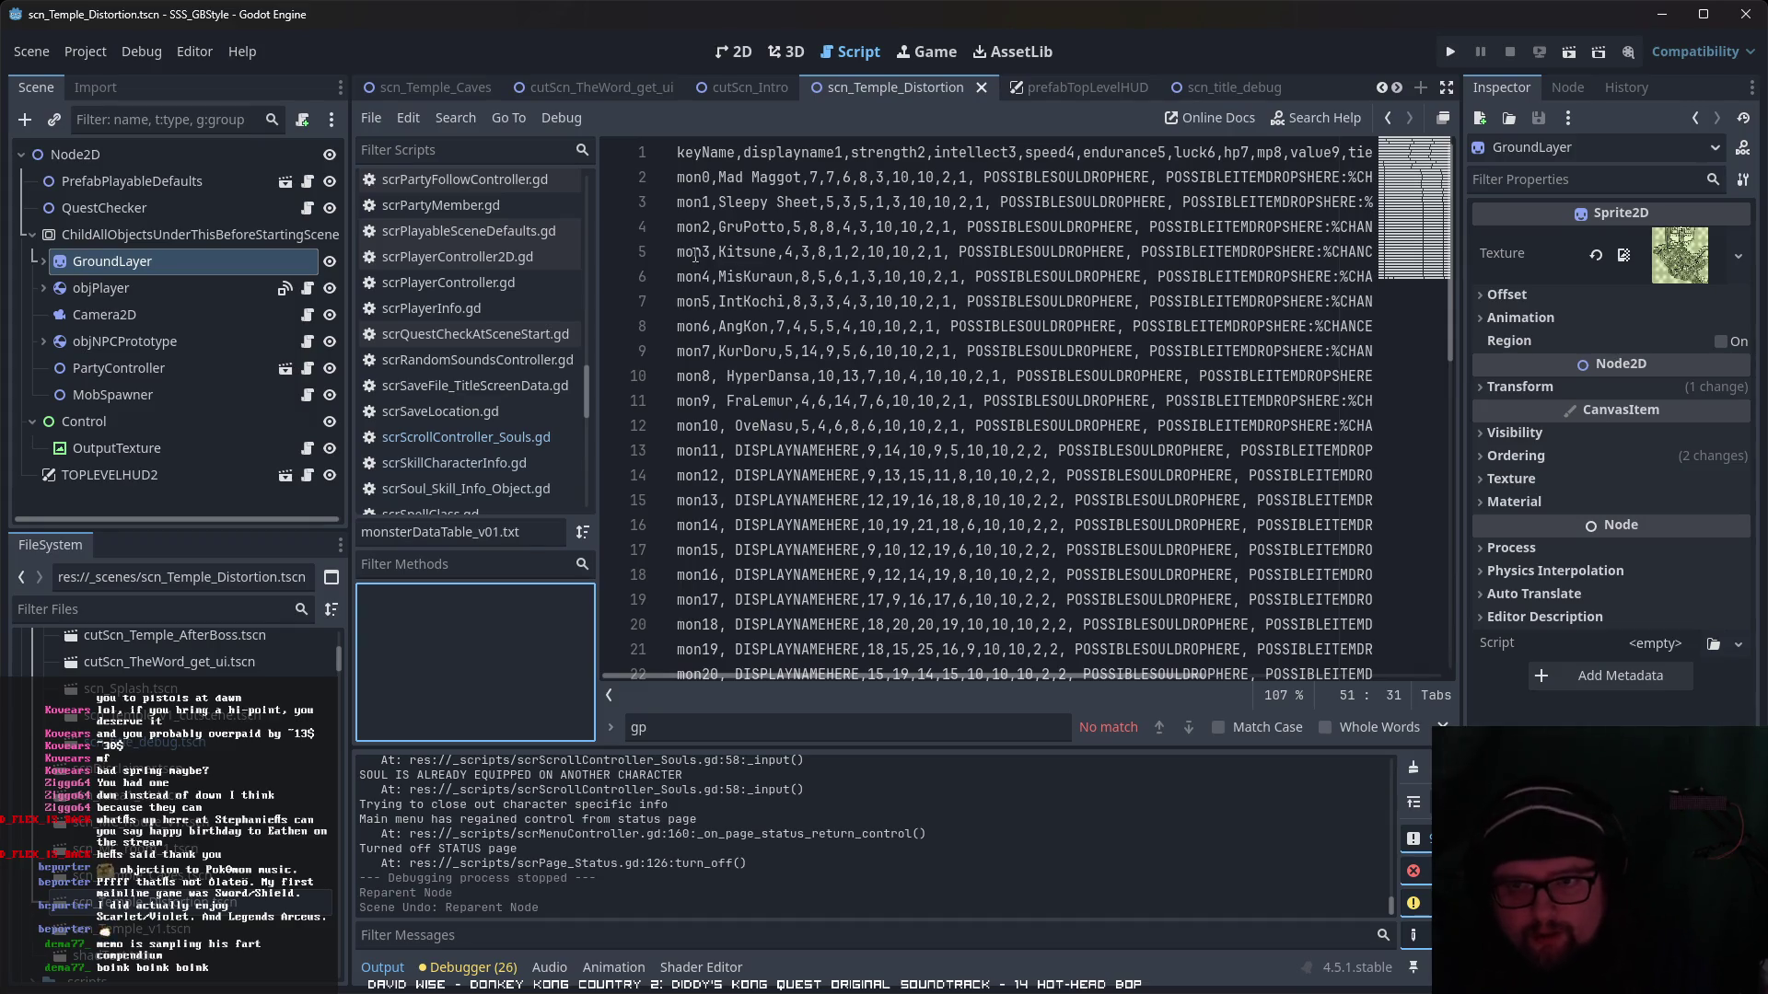
{"action": "left_click_drag", "start_coordinate": [718, 252], "coordinate": [777, 252]}
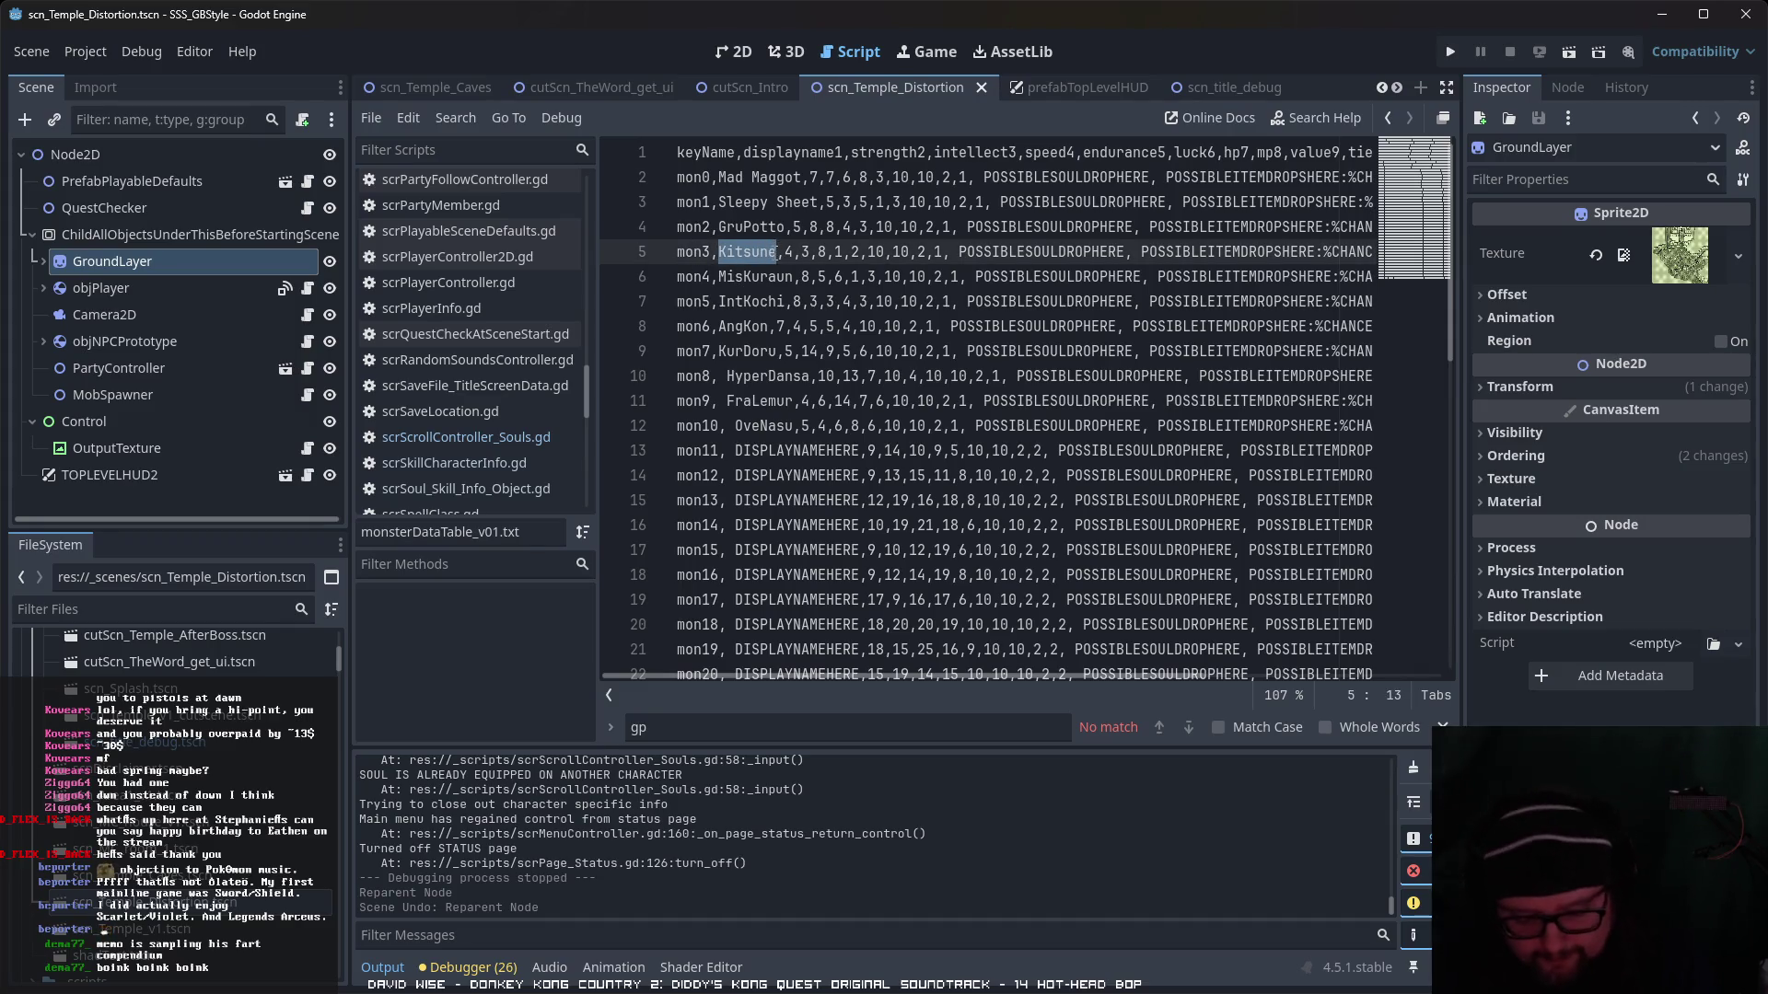
- Replace mon3's display name 'Kitsune' with 'Raging Rat' in the data table
{"action": "type", "text": "Raging Rat"}
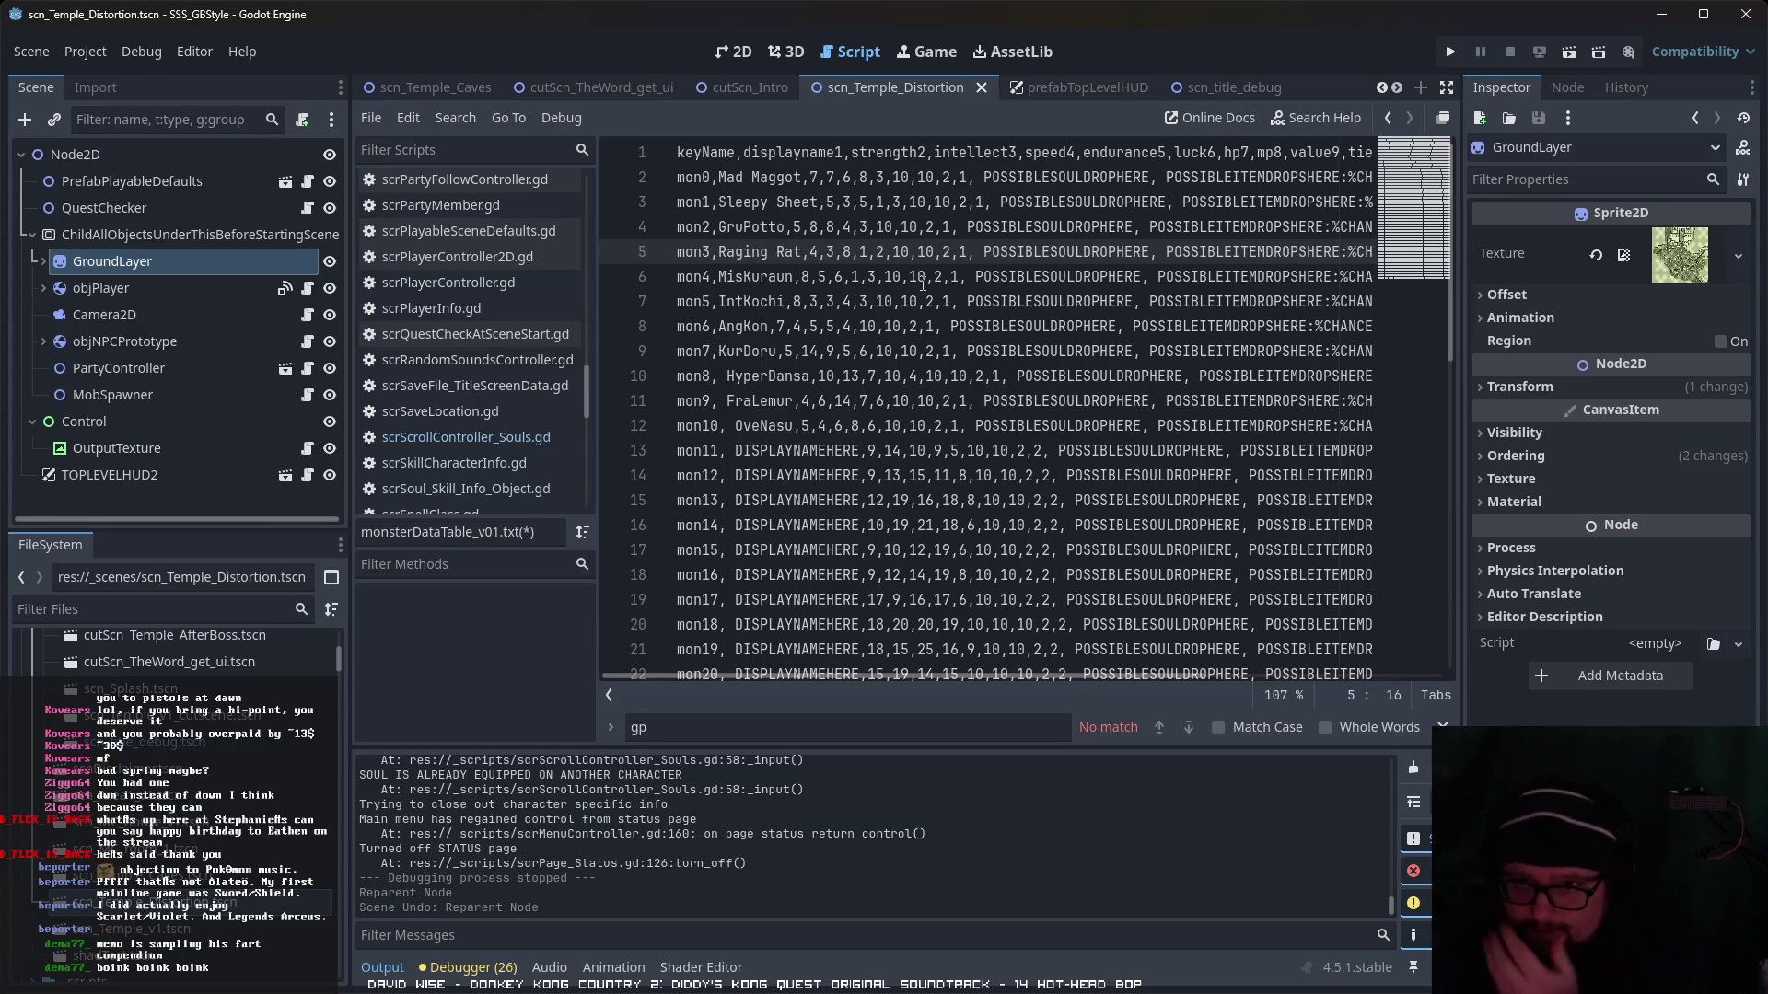
{"action": "mouse_move", "coordinate": [931, 675]}
{"action": "left_mouse_down"}
{"action": "mouse_move", "coordinate": [1347, 670]}
{"action": "mouse_move", "coordinate": [865, 628]}
{"action": "left_mouse_up"}
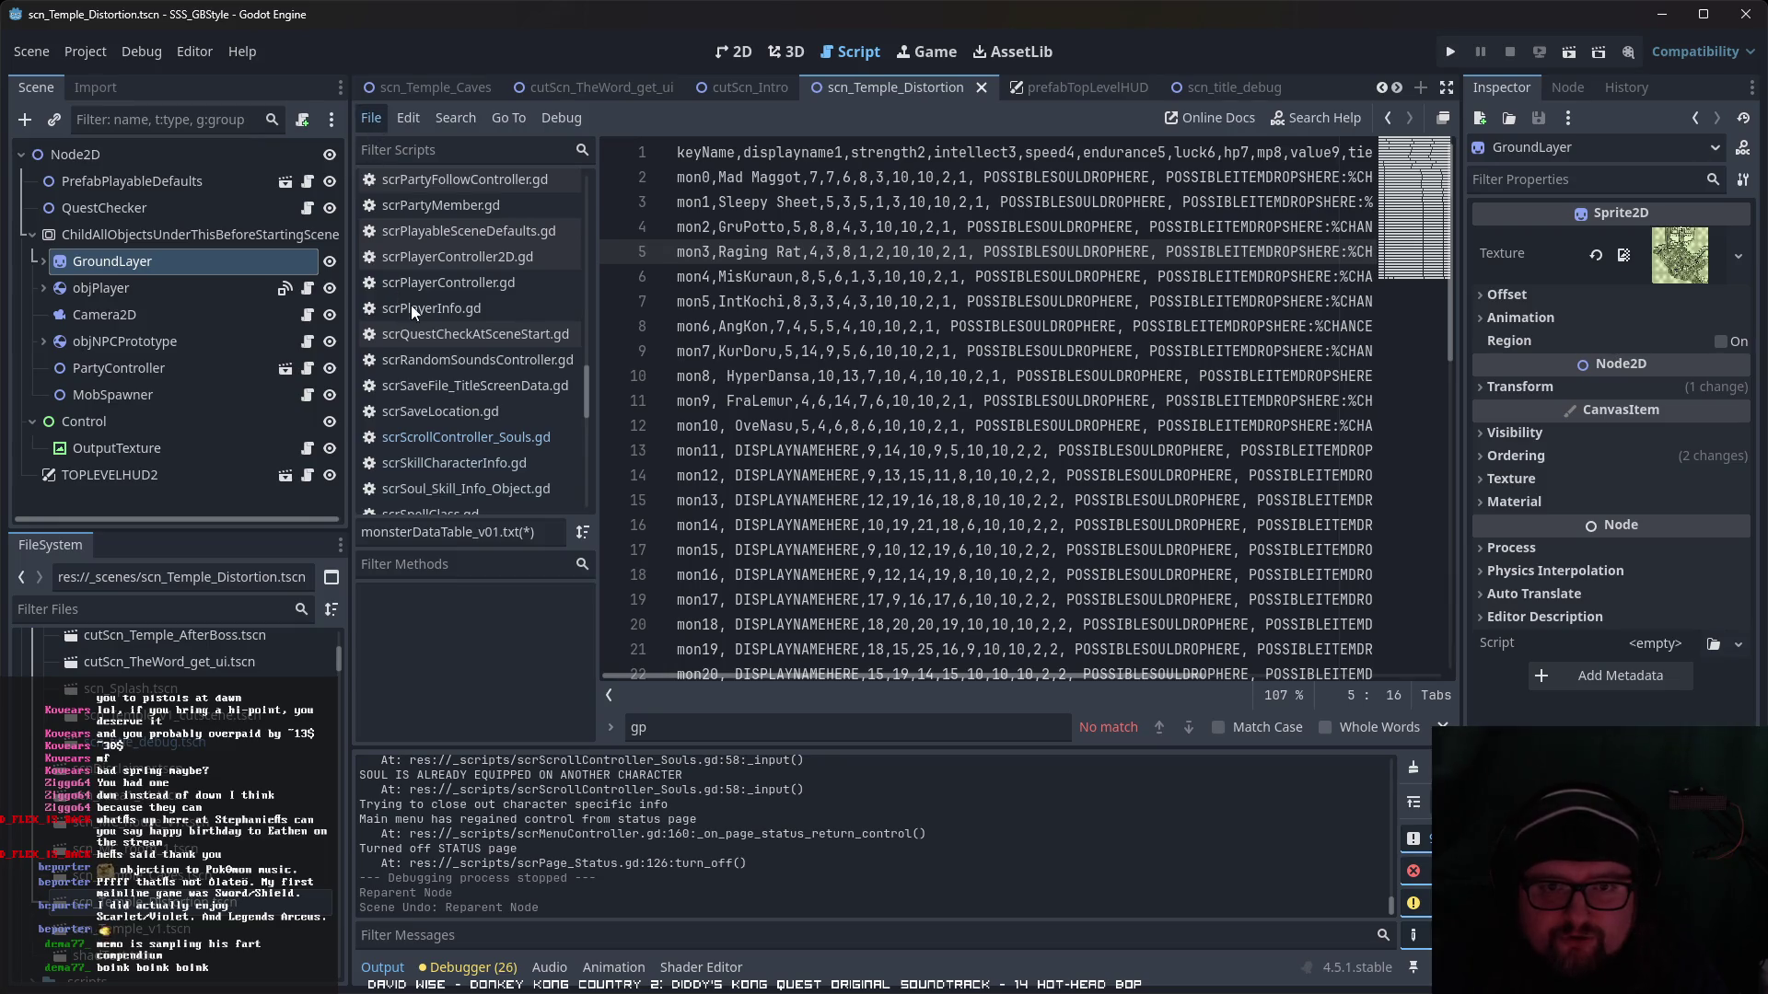
{"action": "scroll", "coordinate": [251, 771], "scroll_direction": "down", "scroll_amount": 10}
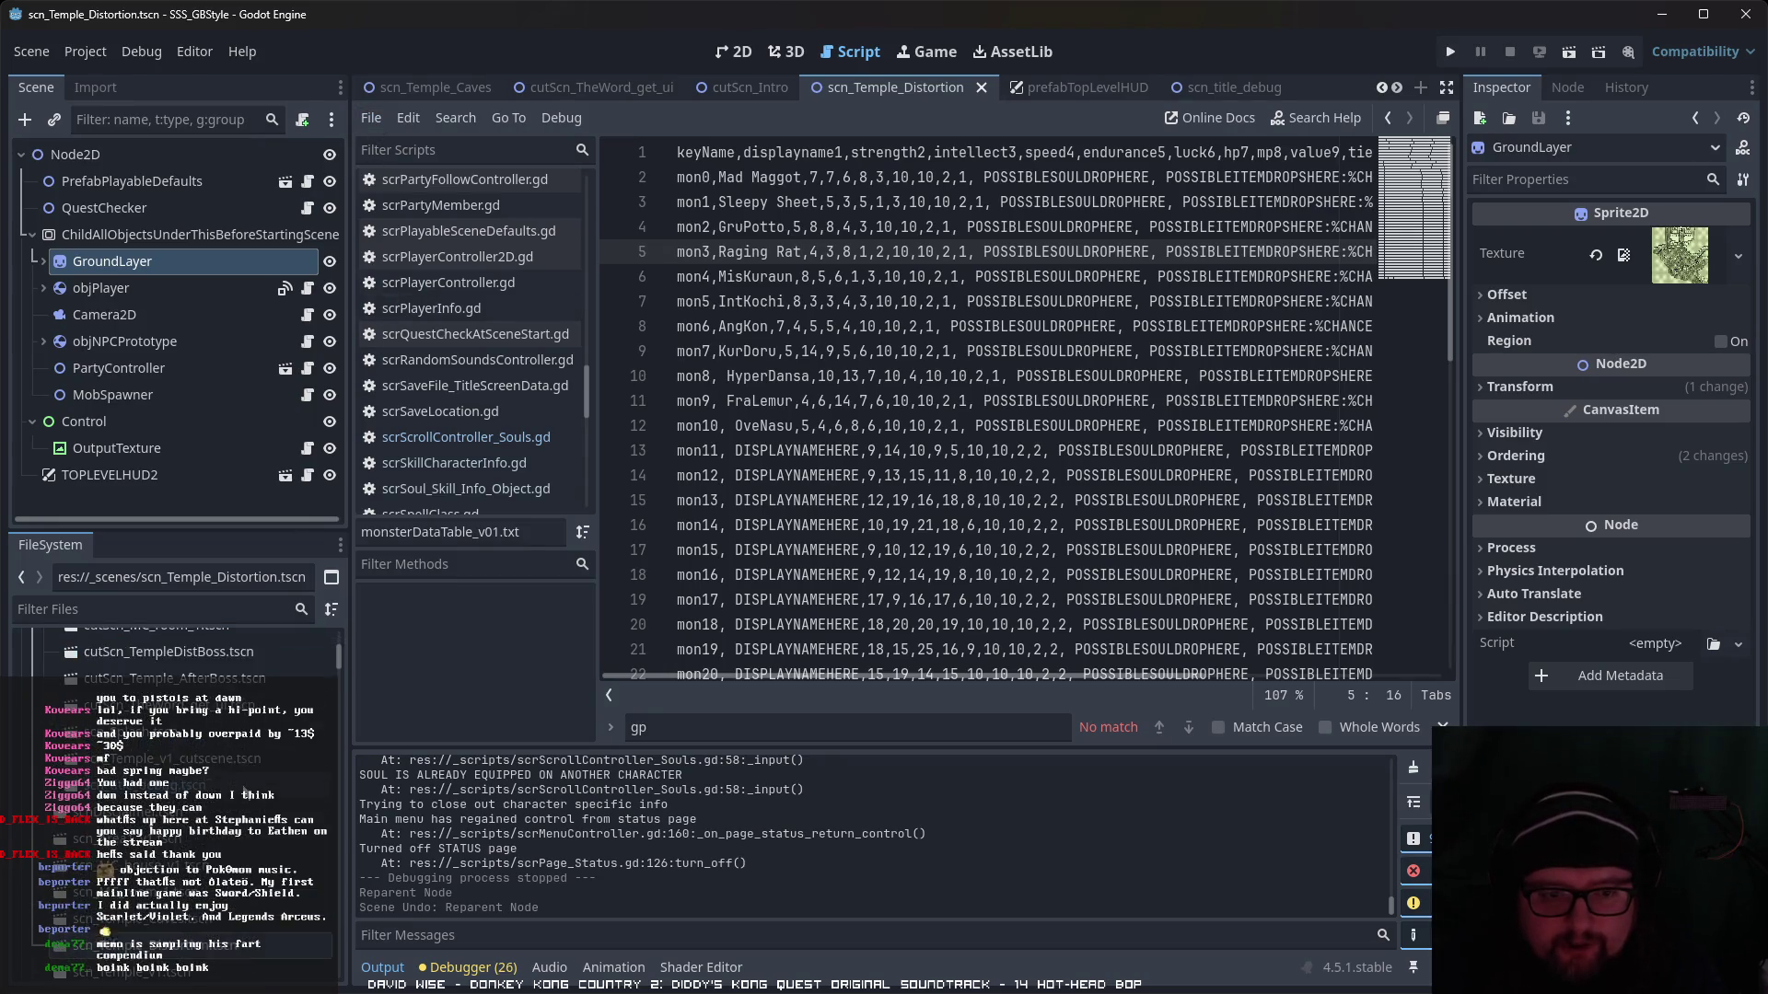
- Open mActions.txt and add 'mon2,attack:100' on a new line after mon1
{"action": "double_click", "coordinate": [227, 745]}
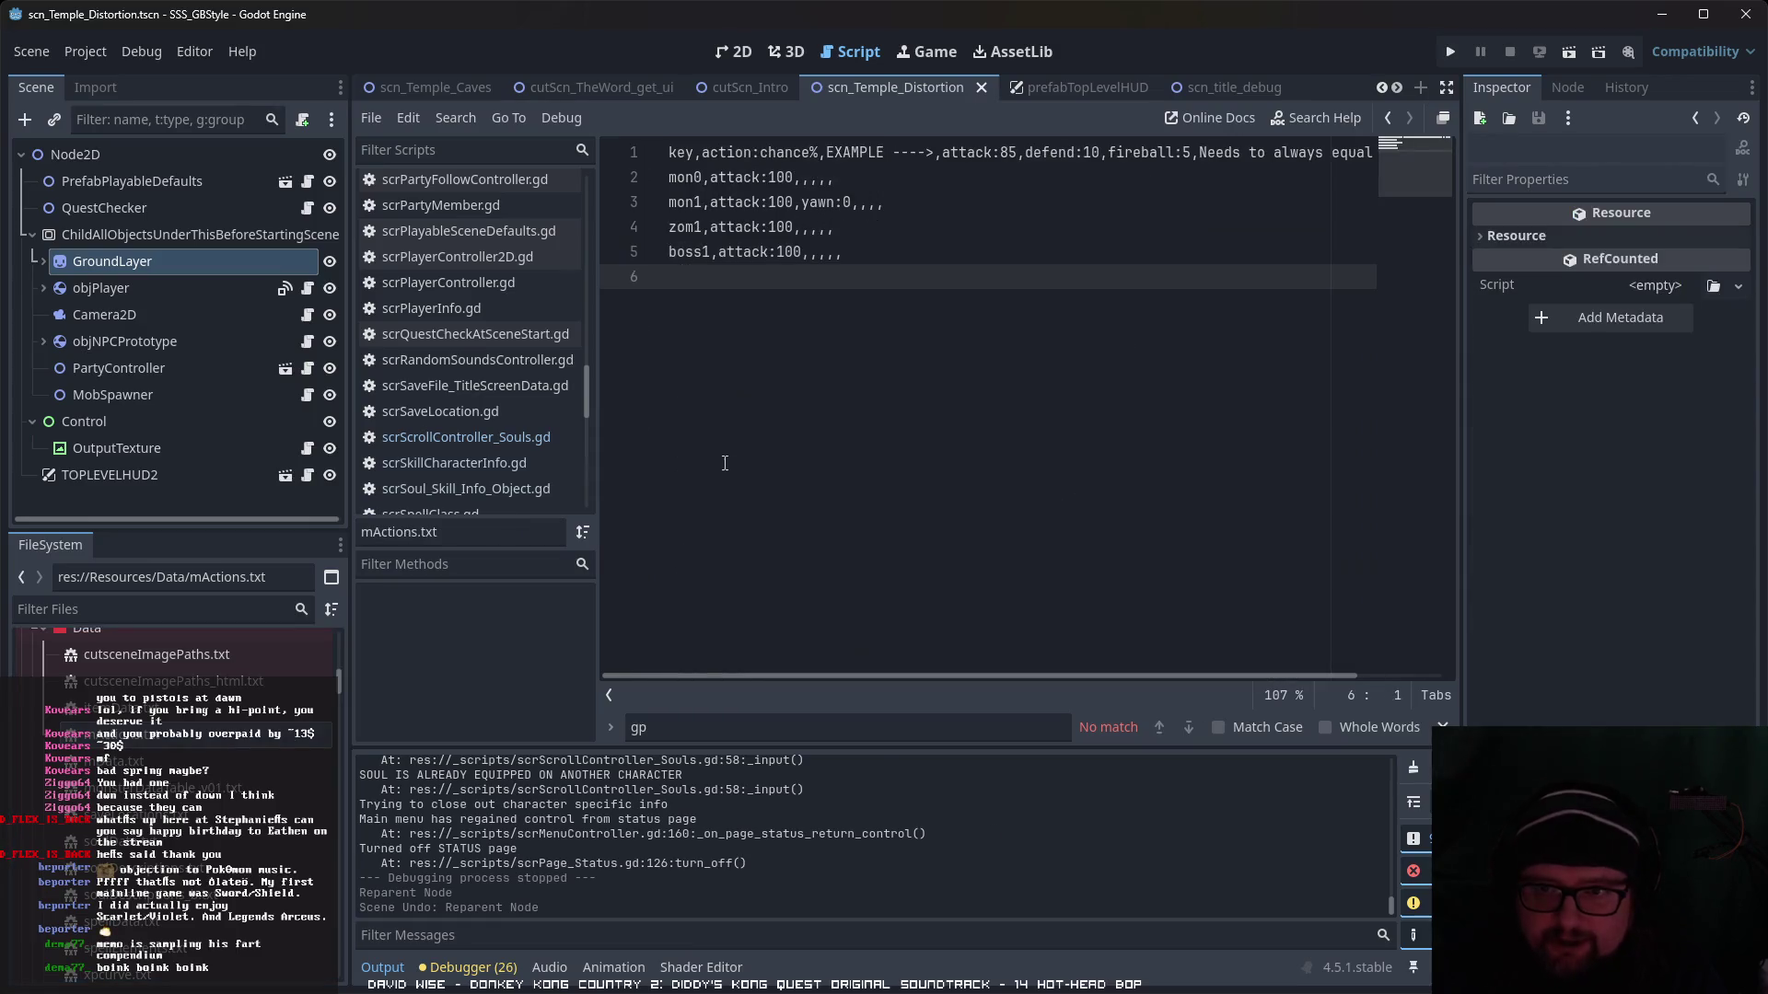
{"action": "left_click", "coordinate": [918, 205]}
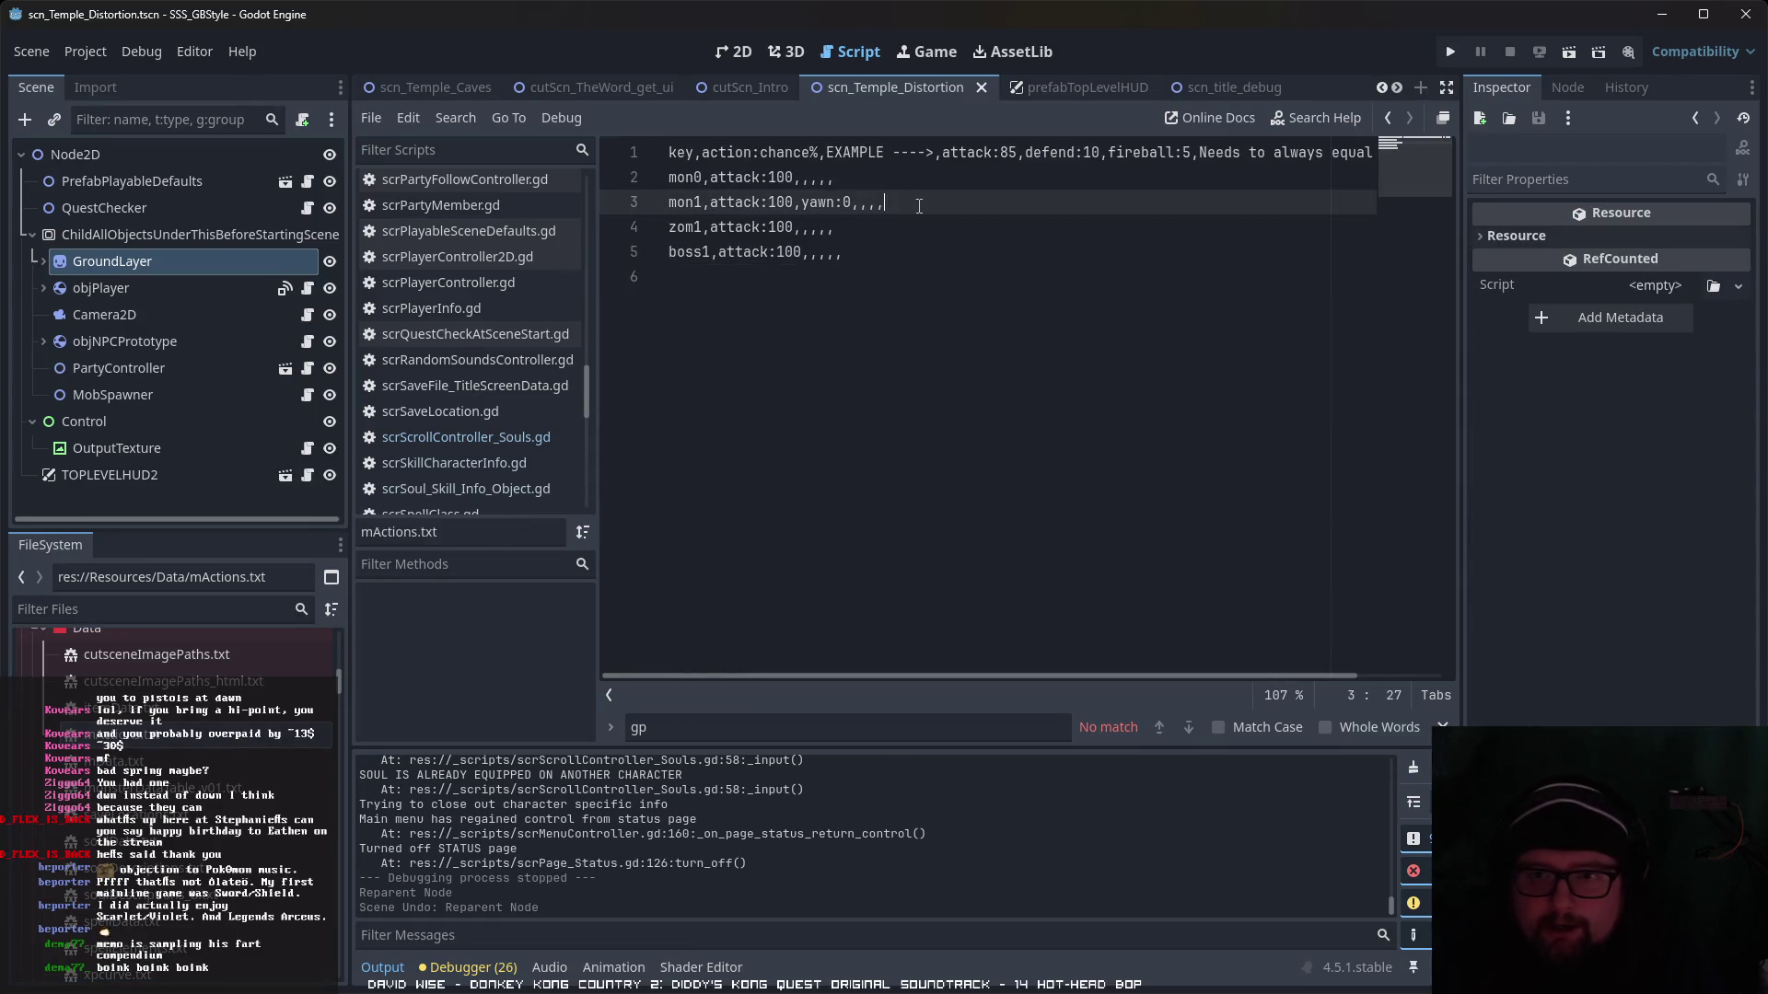
{"action": "key", "text": "Return"}
{"action": "type", "text": "mon"}
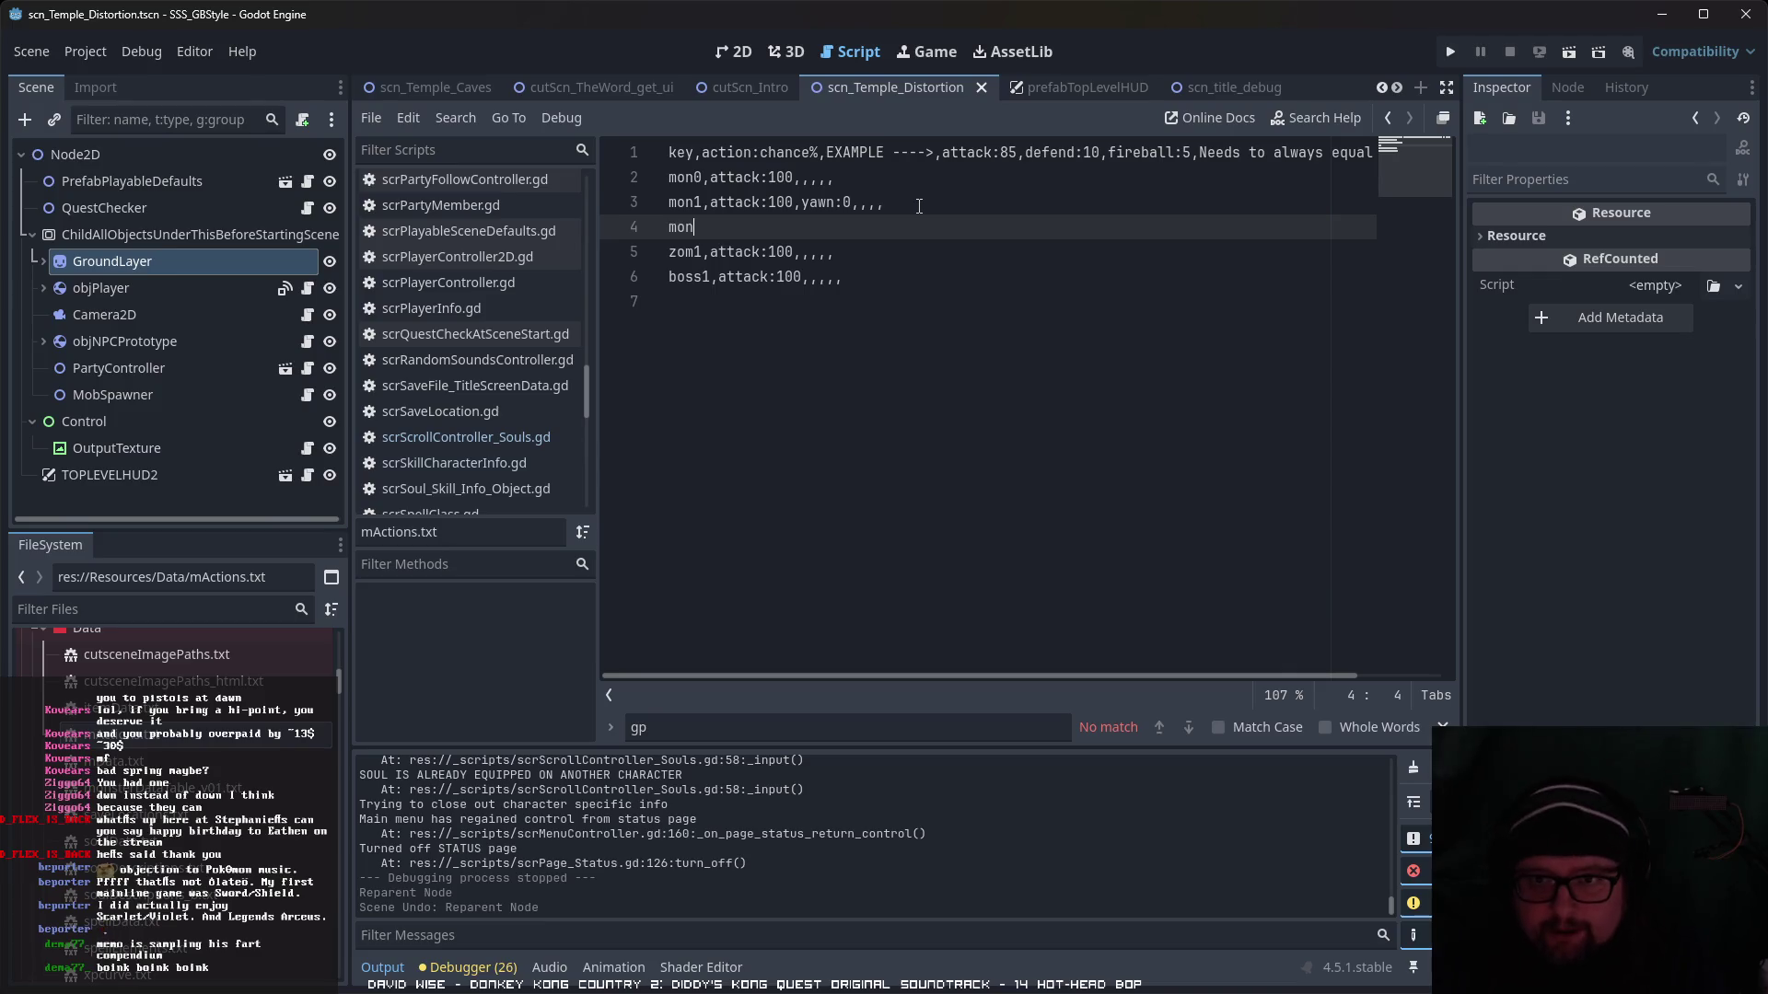
{"action": "type", "text": "2,attack"}
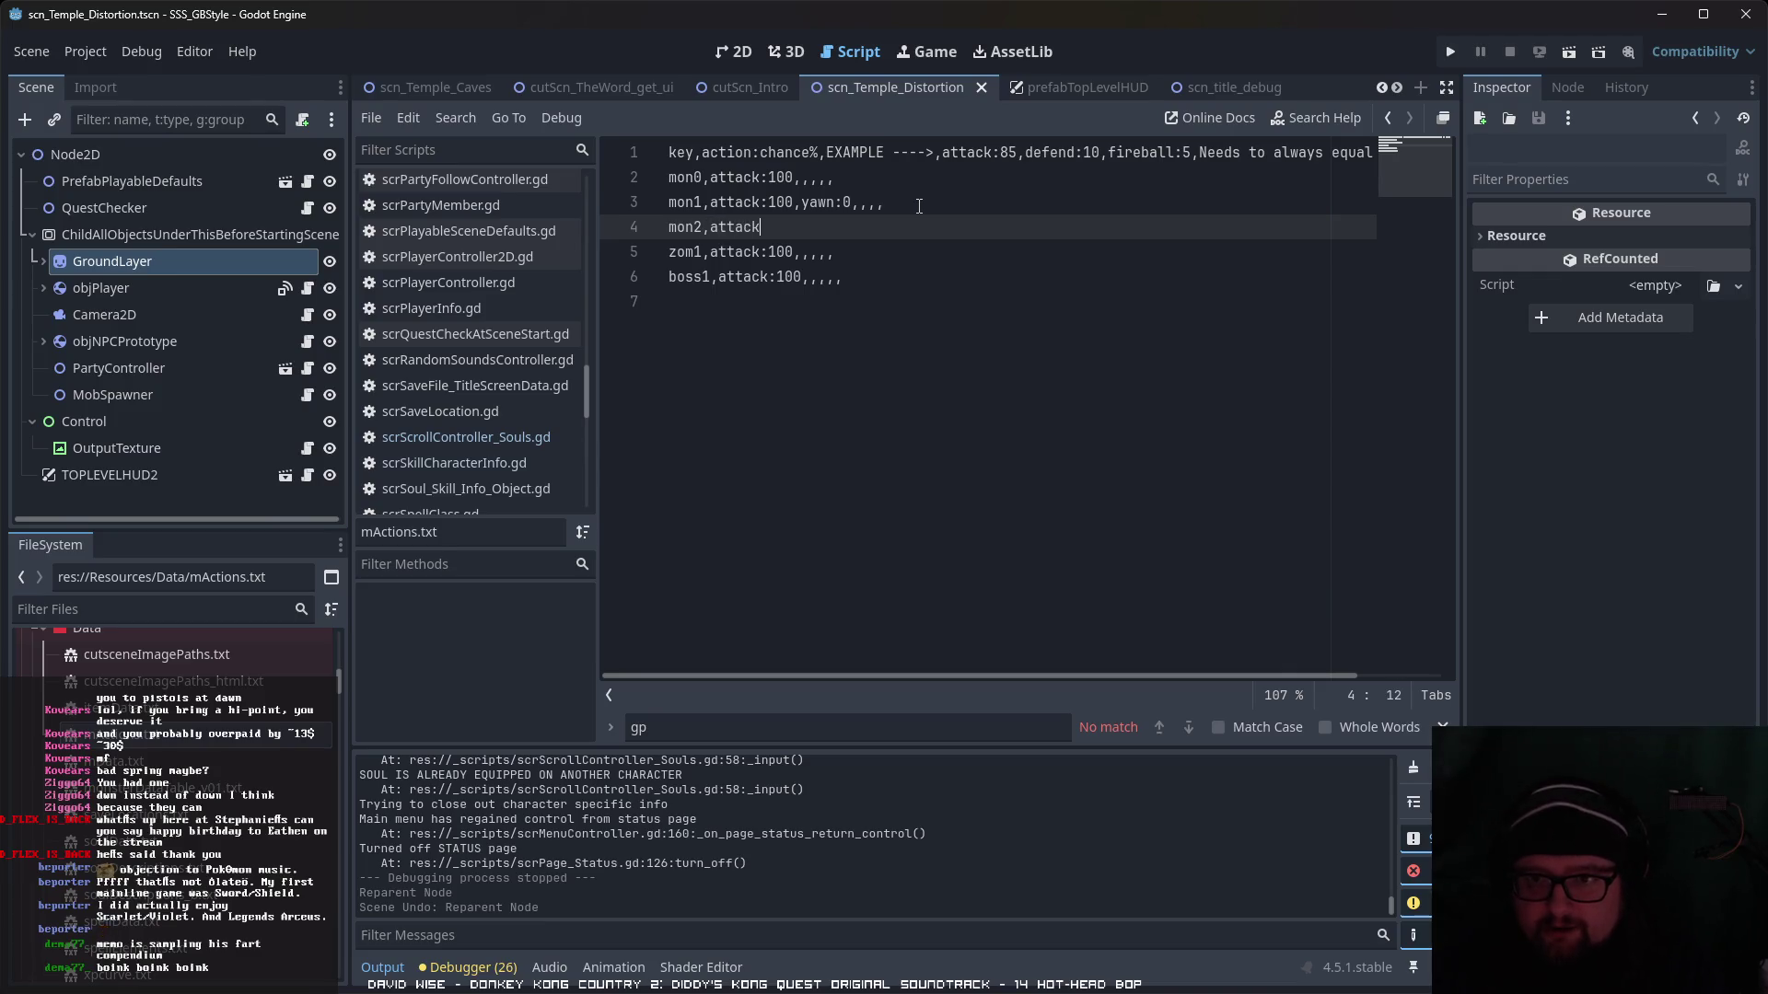
{"action": "type", "text": ":100,,,,,"}
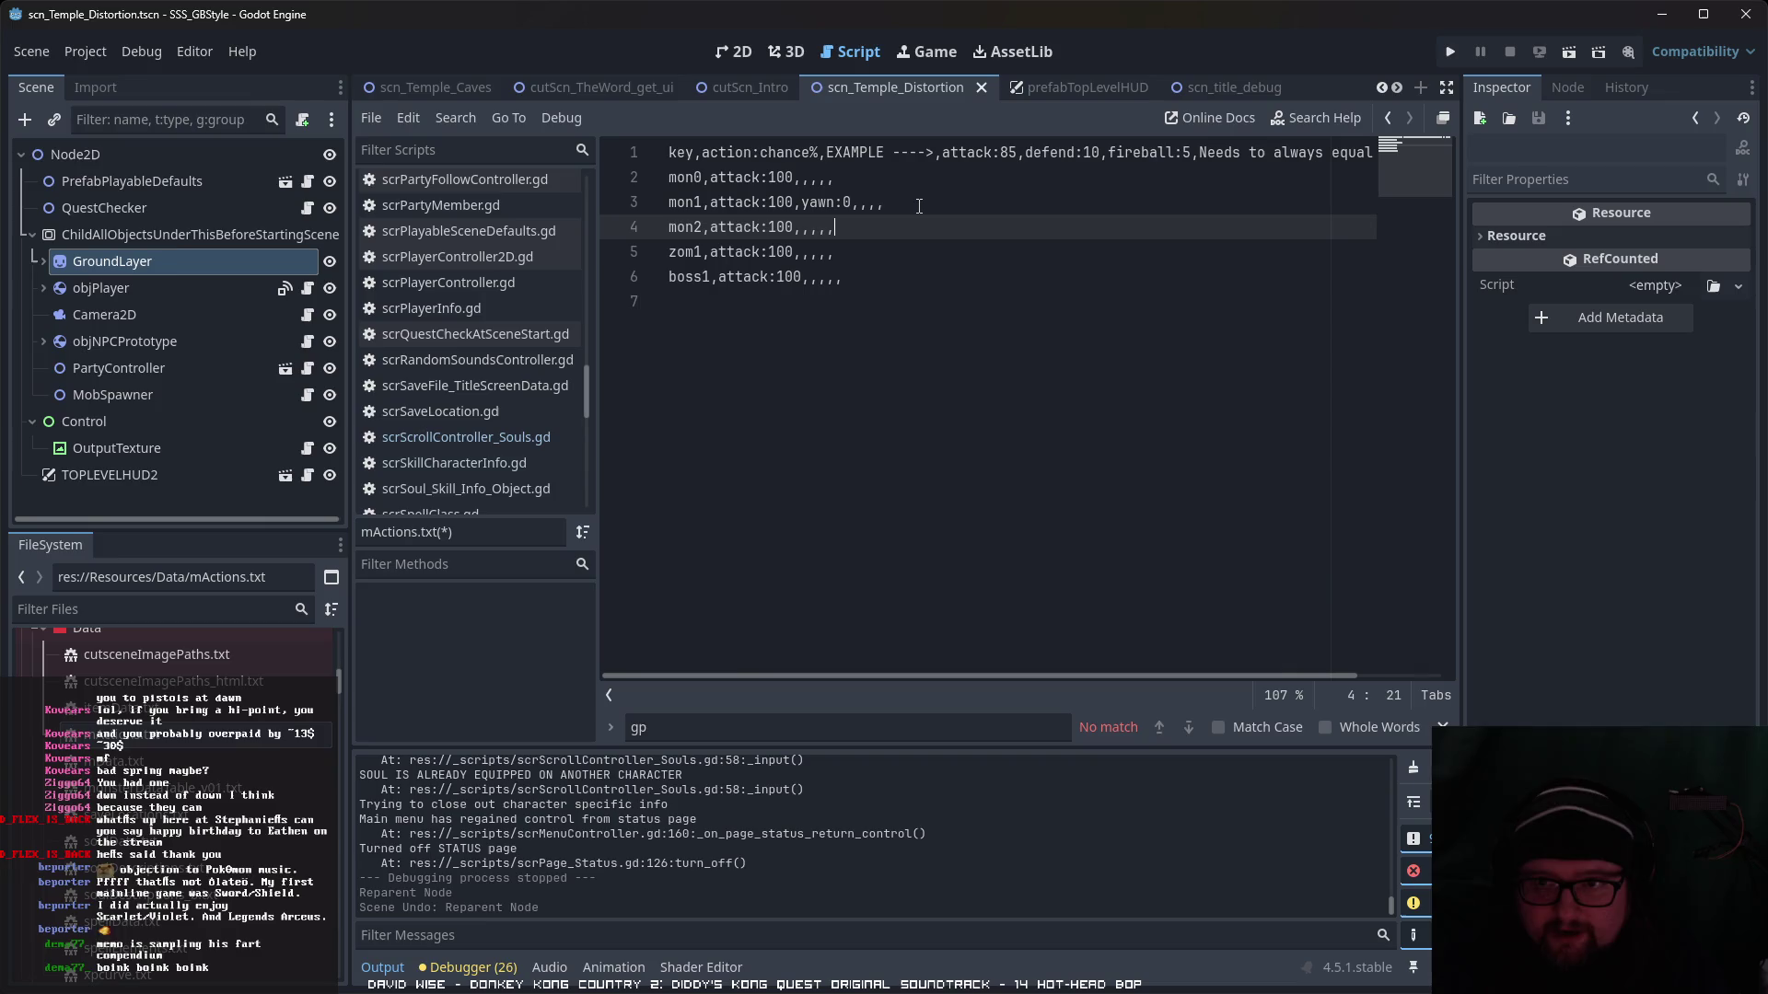
{"action": "left_click", "coordinate": [837, 372]}
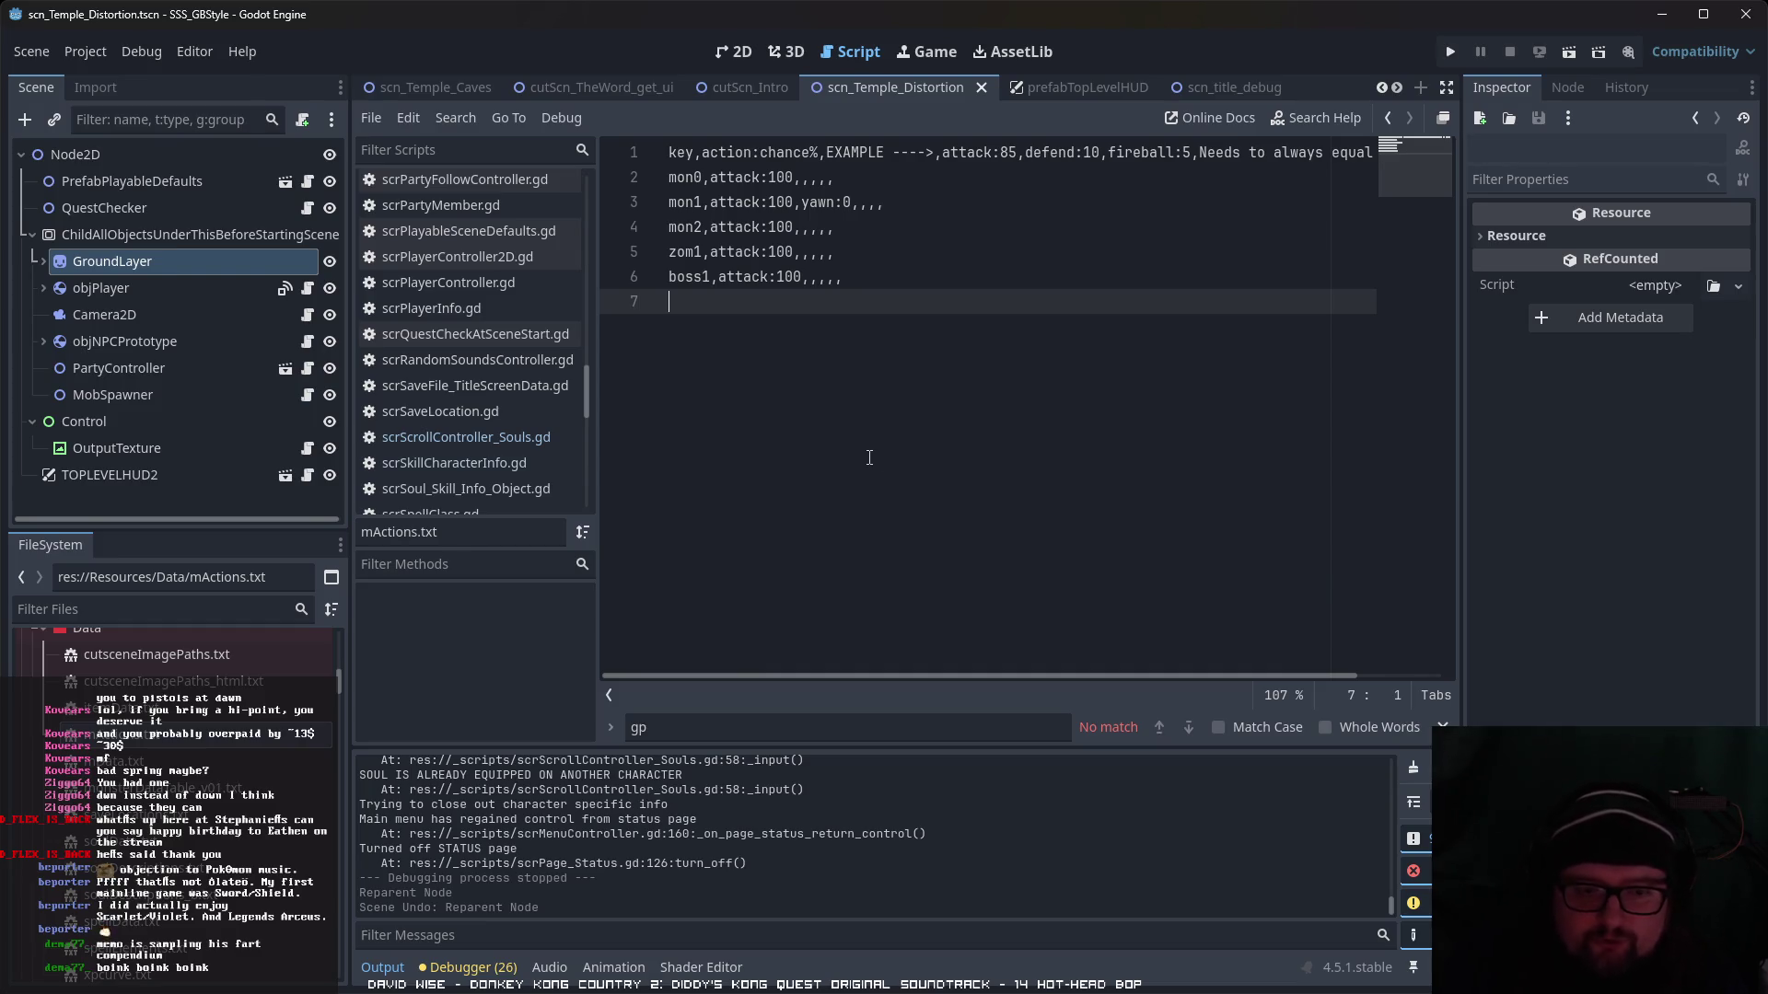
- Check the monster rows in monsterDataTable_v01.txt, then return to mActions.txt's last line
{"action": "double_click", "coordinate": [306, 783]}
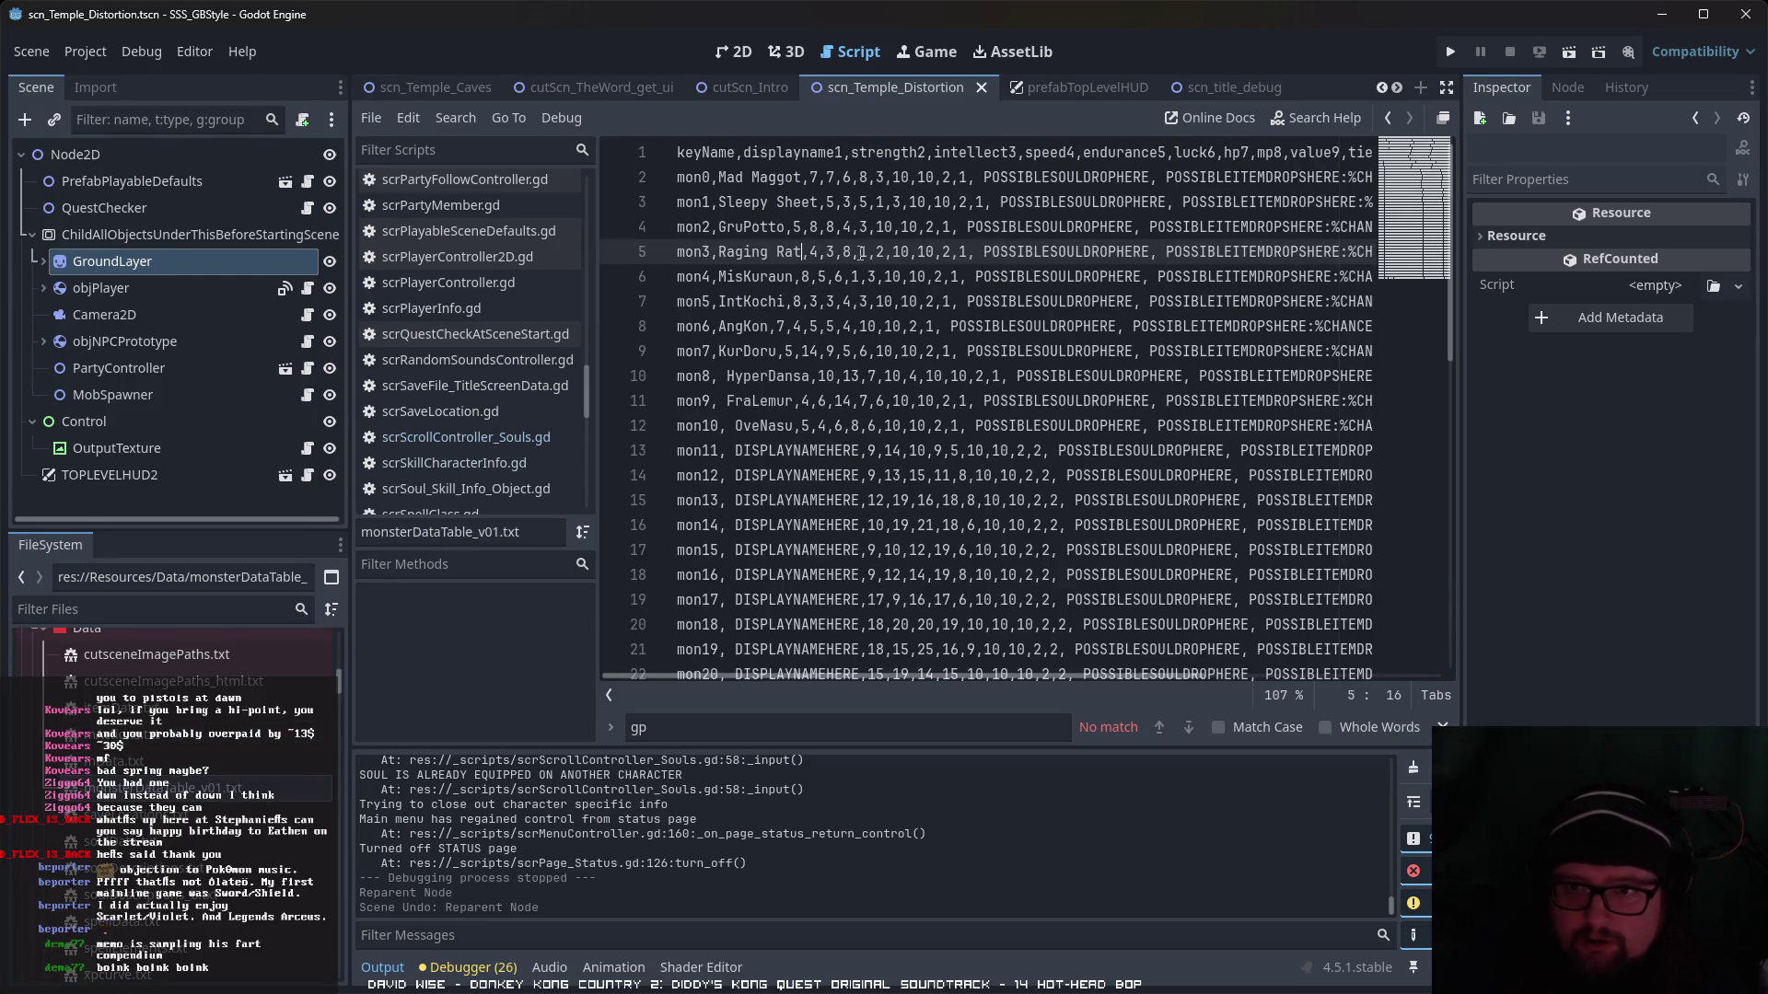
{"action": "key", "text": "alt+Left"}
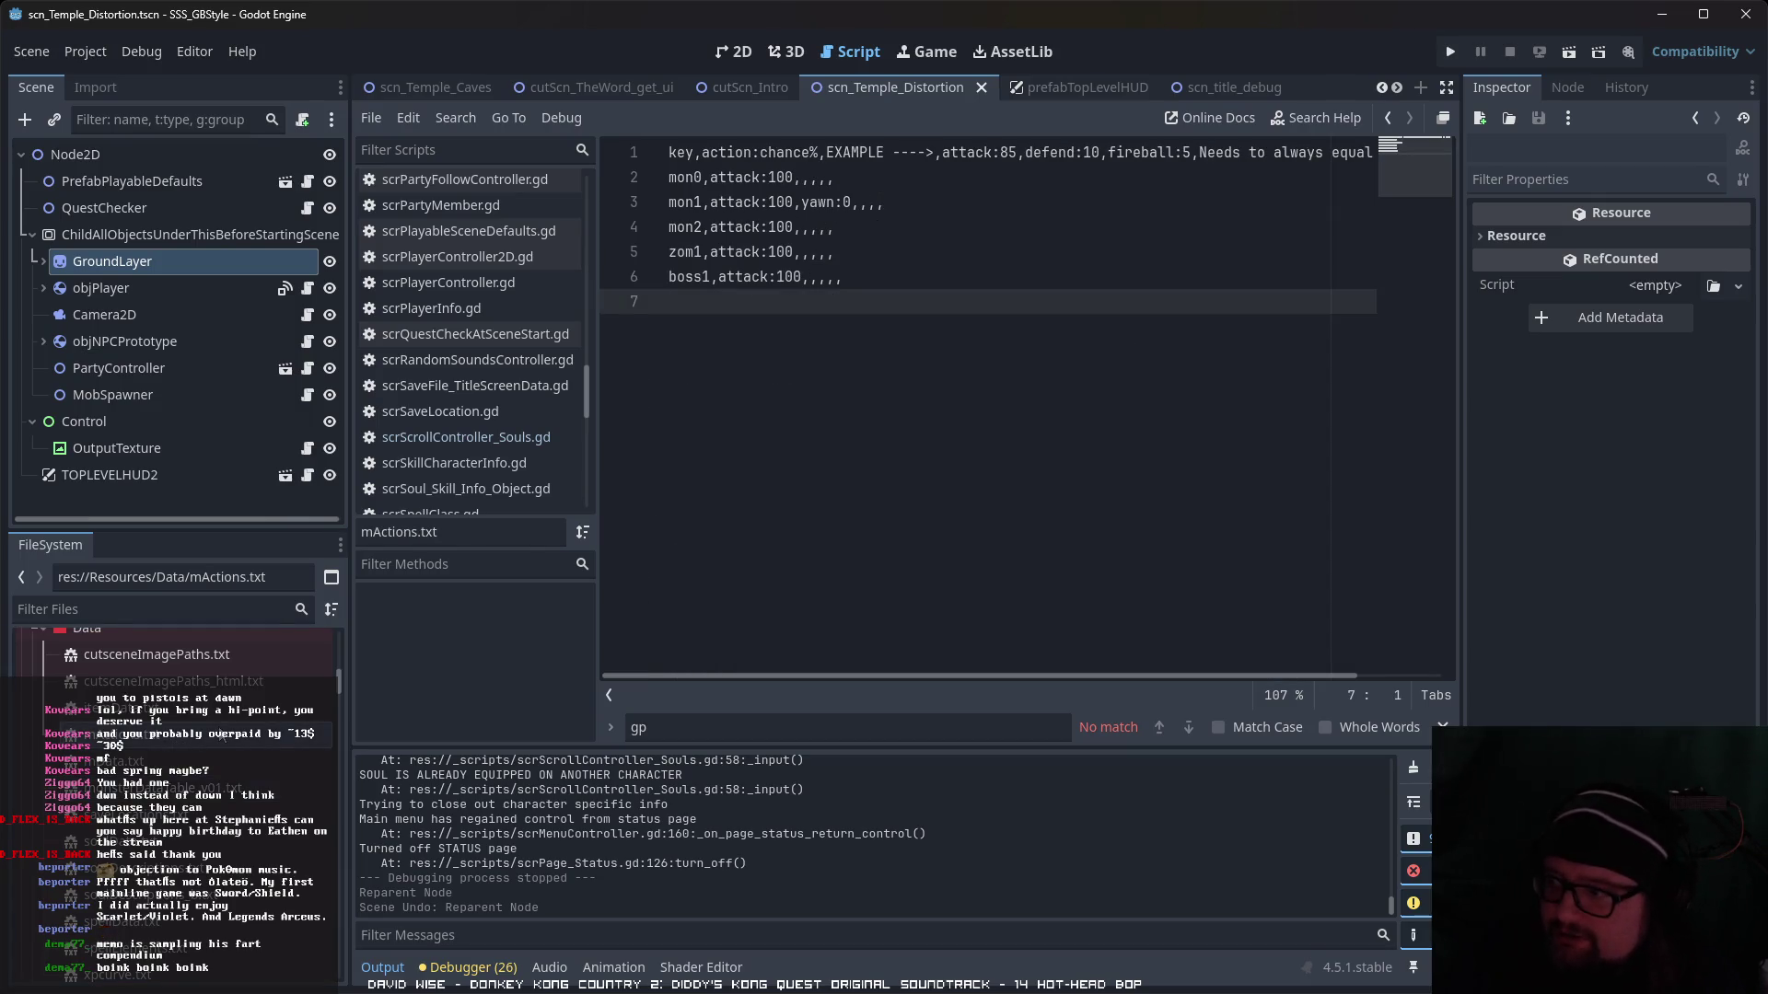
{"action": "left_click", "coordinate": [813, 211]}
{"action": "left_click", "coordinate": [775, 365]}
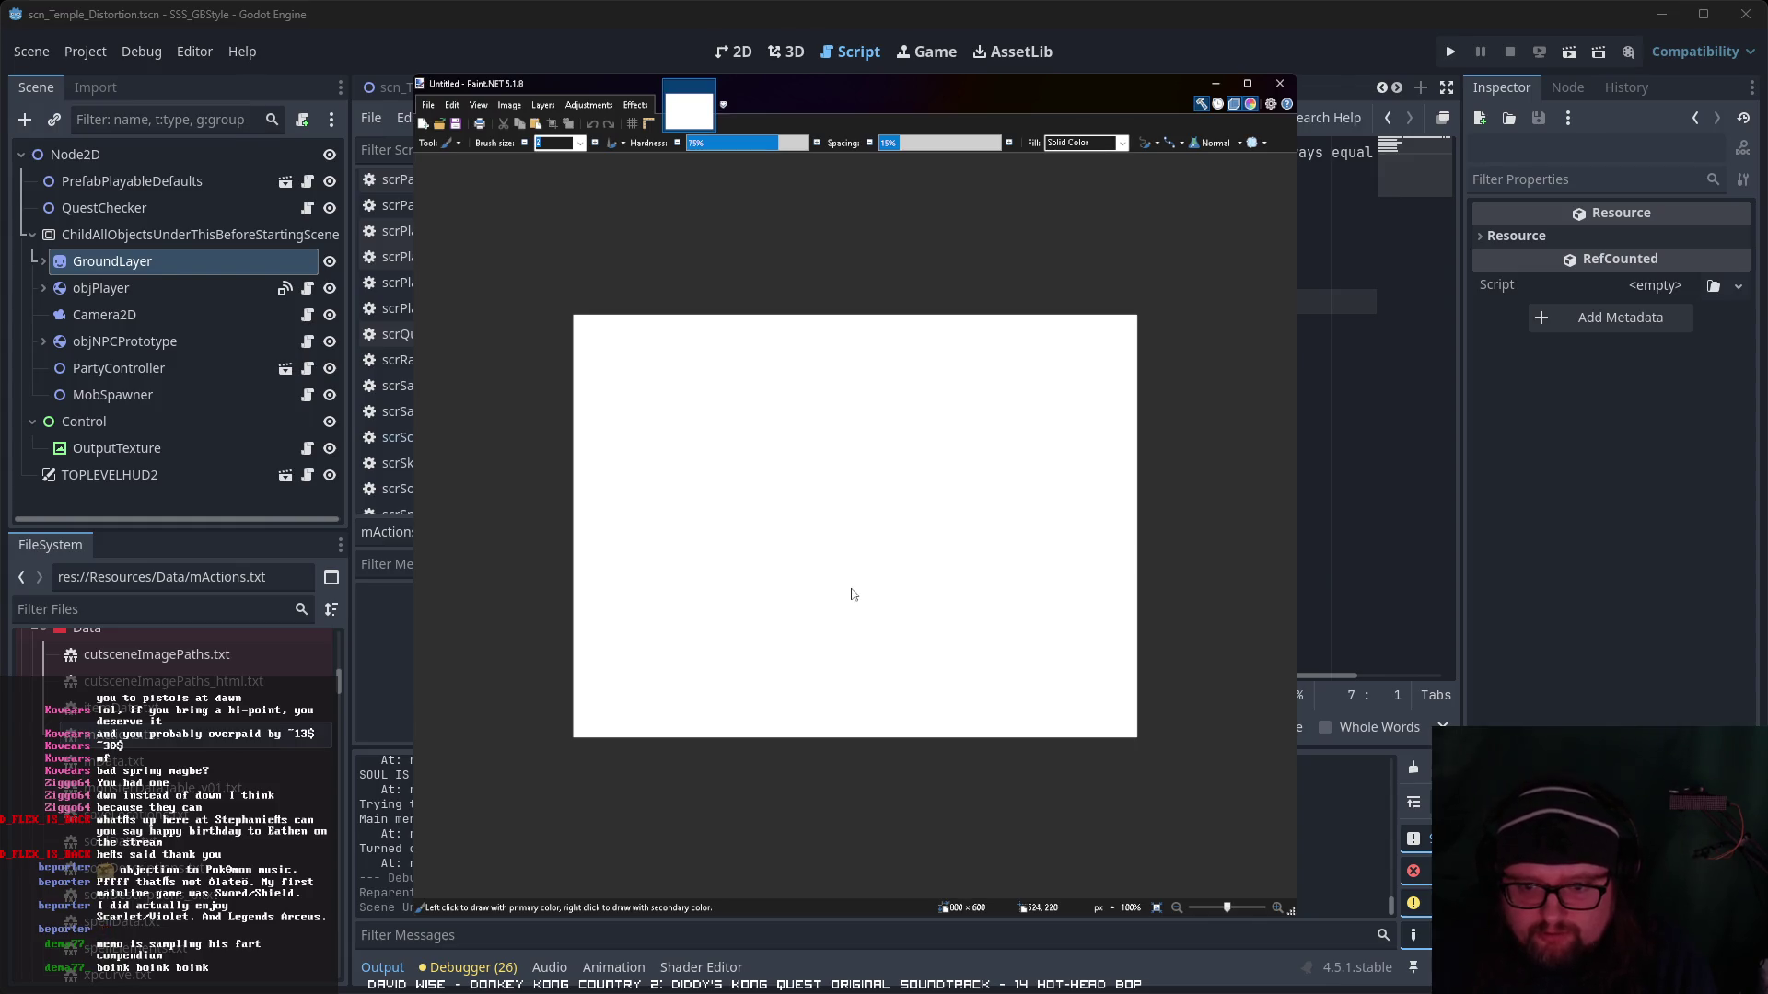
- Paste the rat picture onto an enlarged canvas, try a green dithered effect, then revert it
{"action": "key", "text": "ctrl+v"}
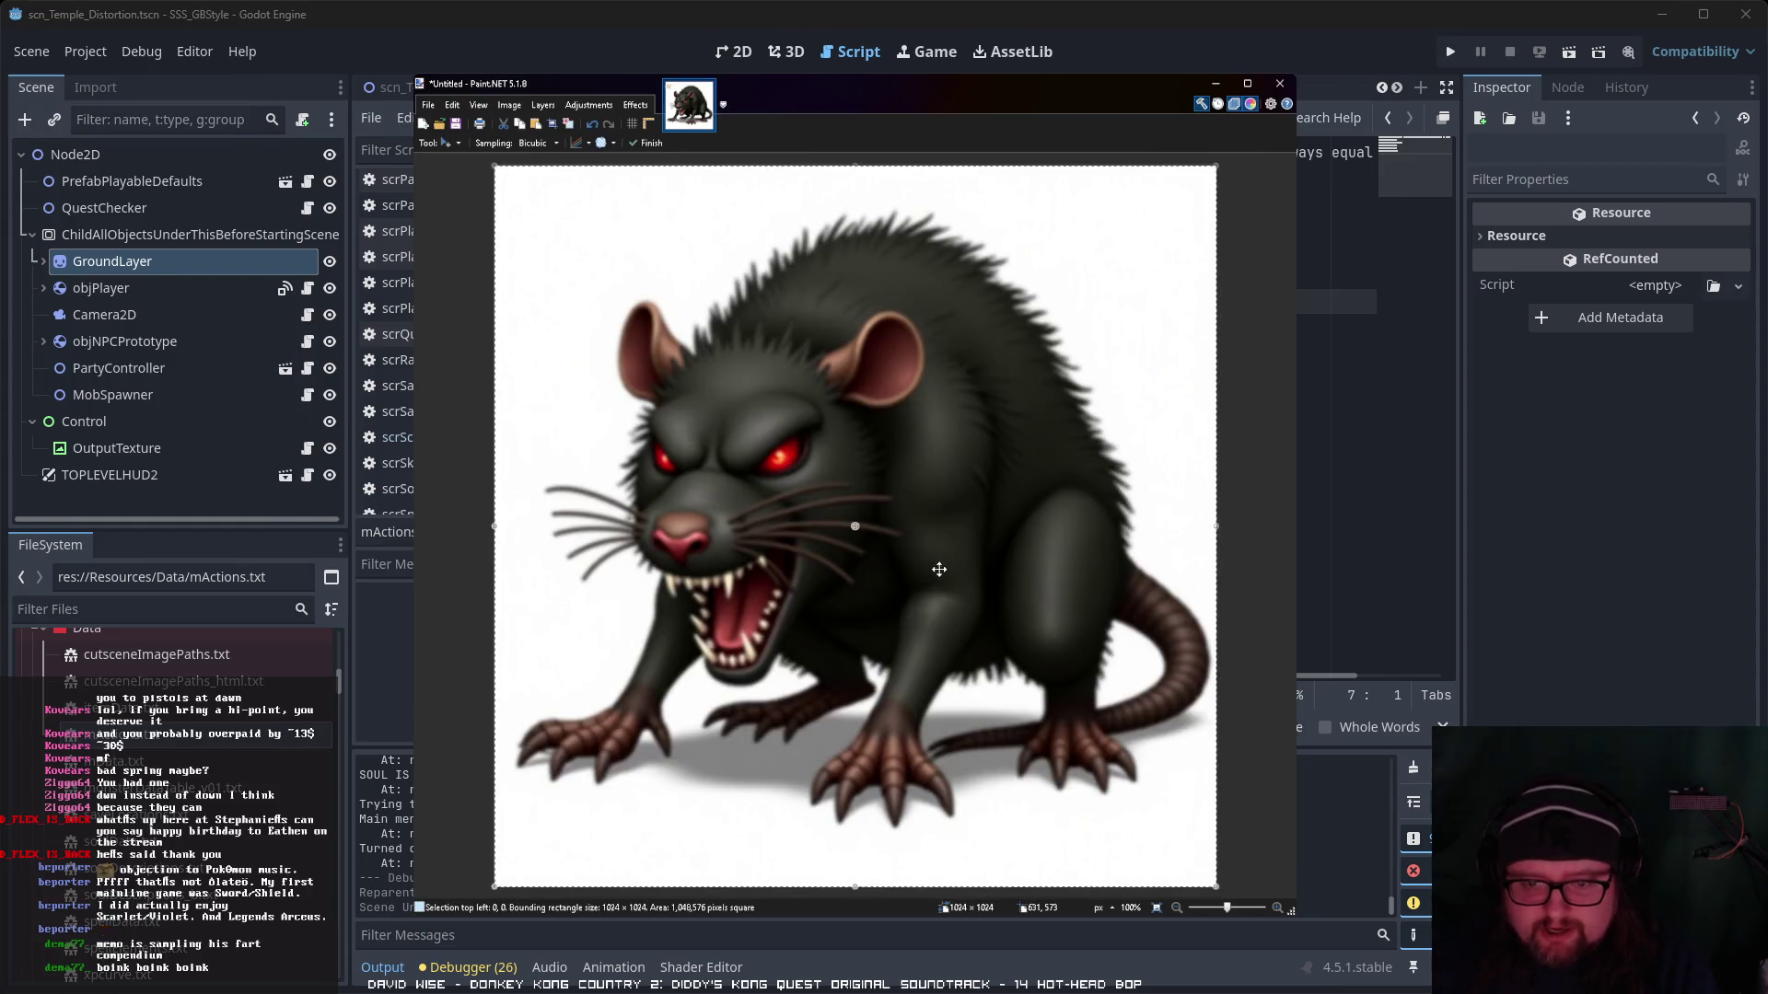
{"action": "key", "text": "ctrl+b"}
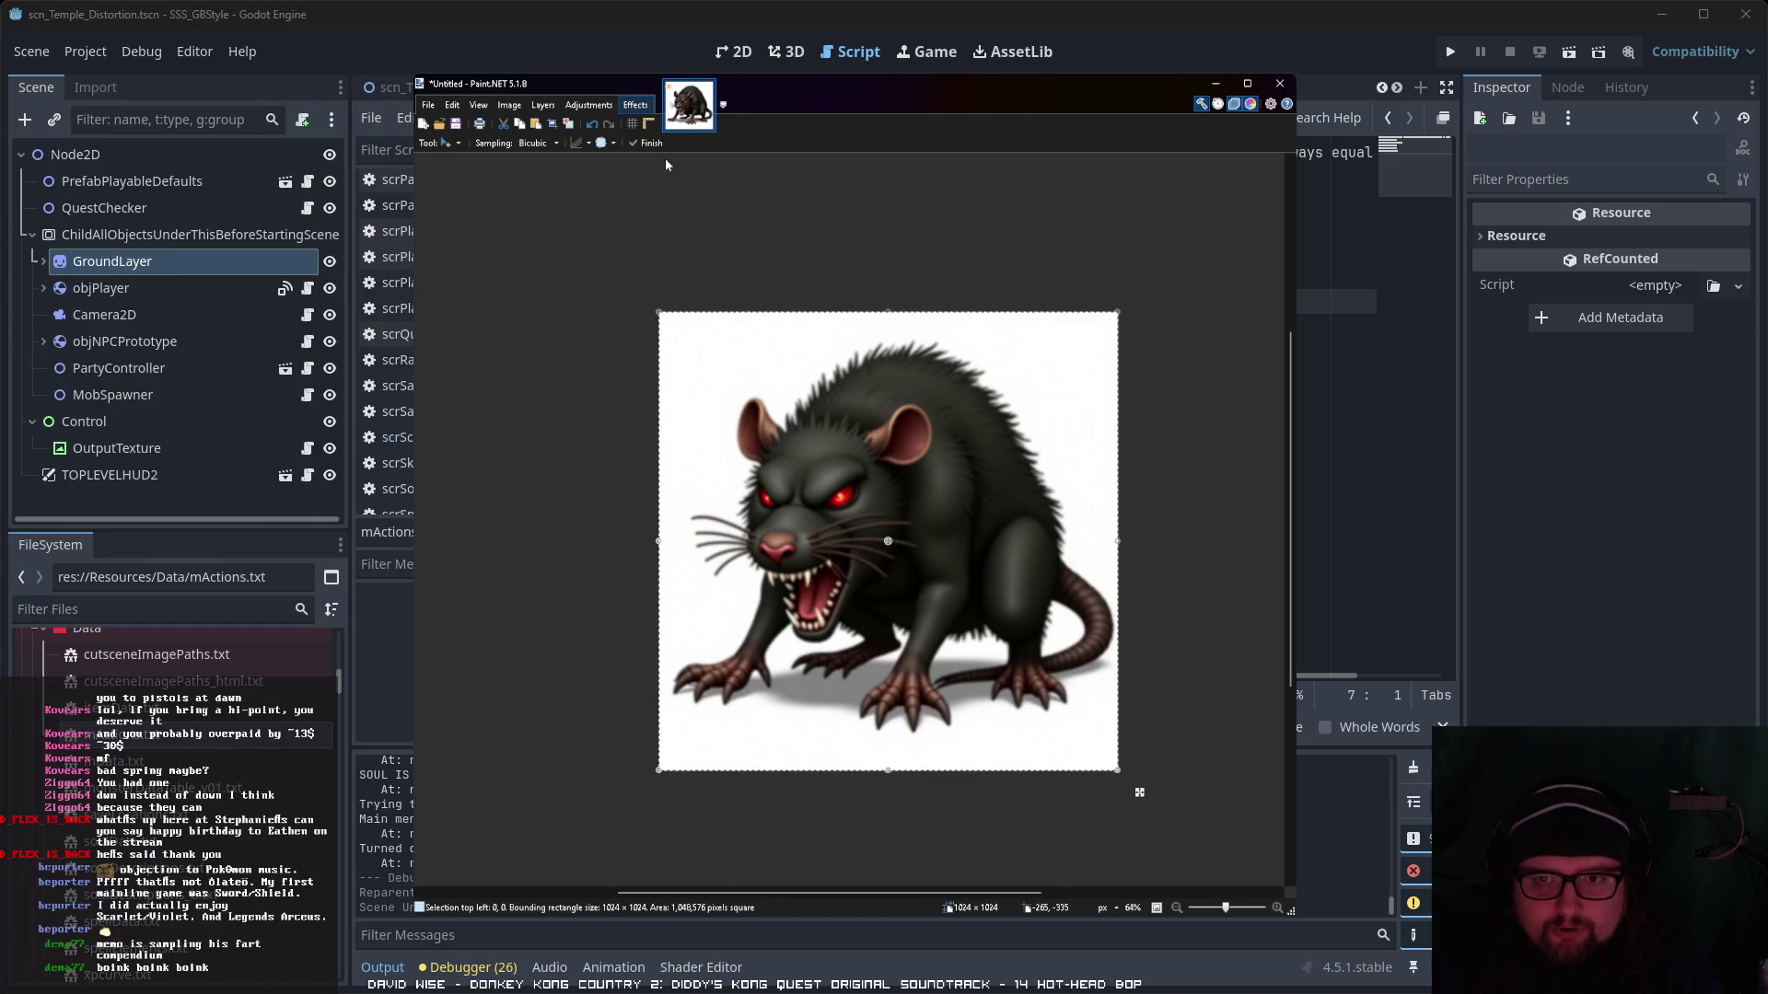
{"action": "key", "text": "ctrl+f"}
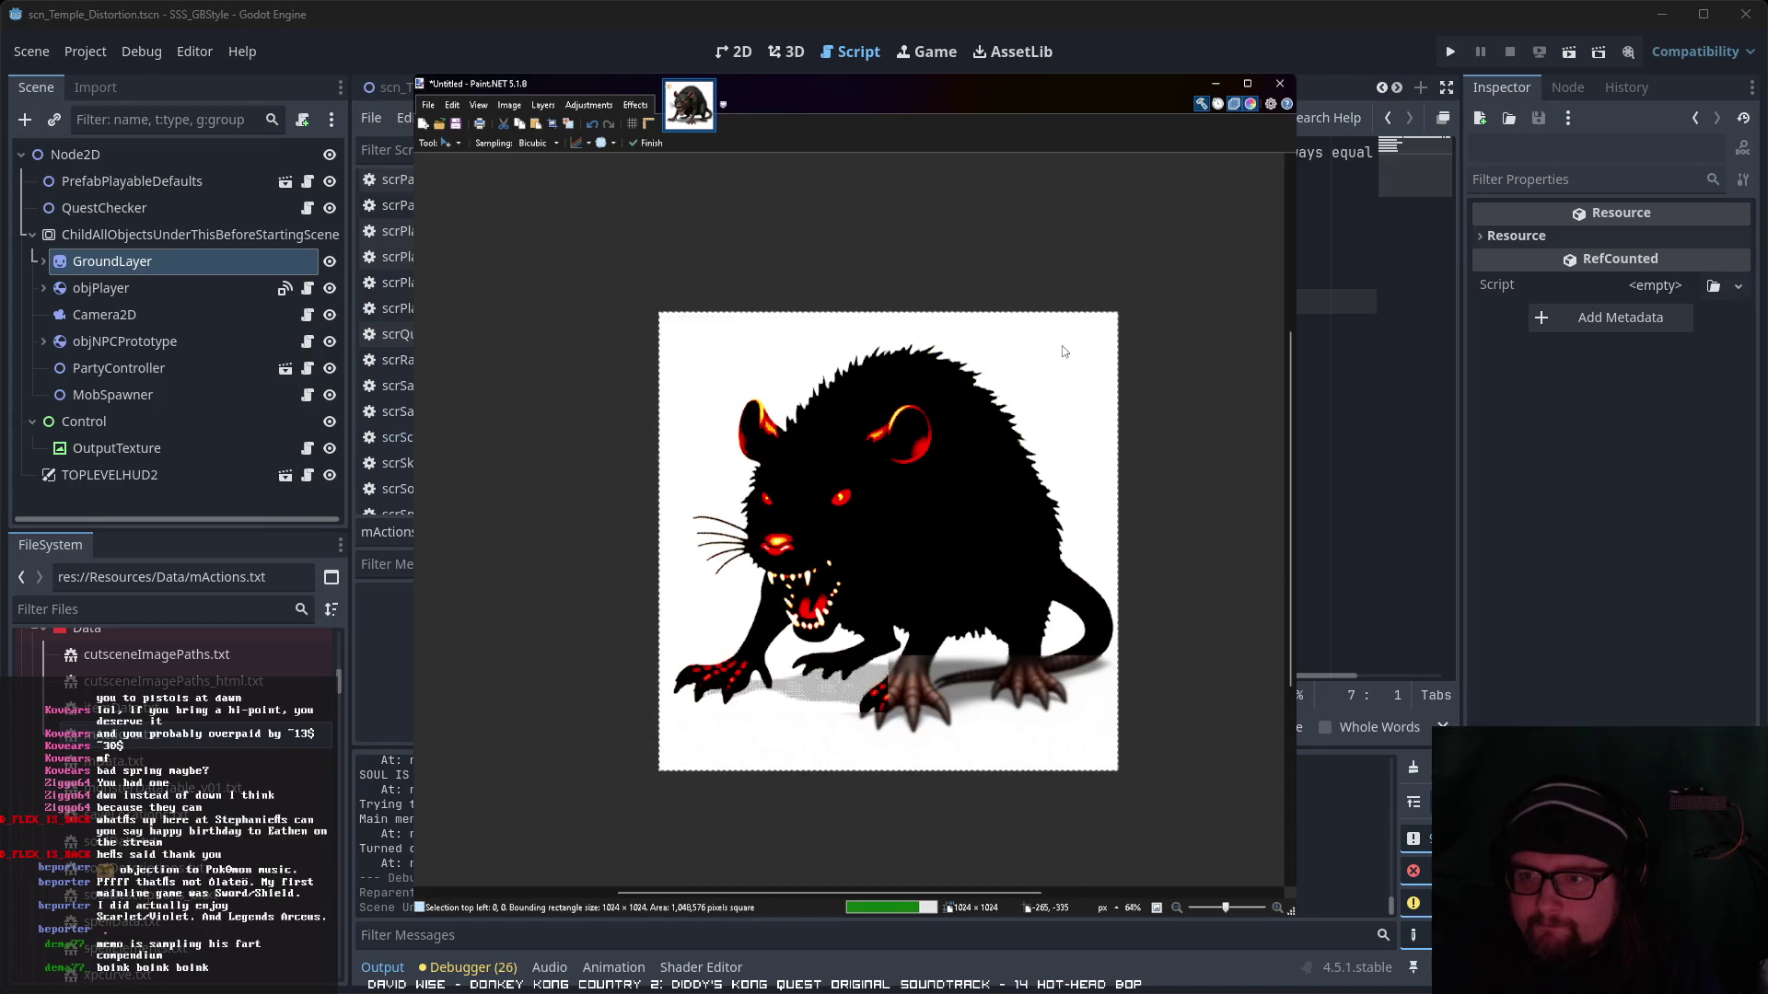
{"action": "key", "text": "ctrl+f"}
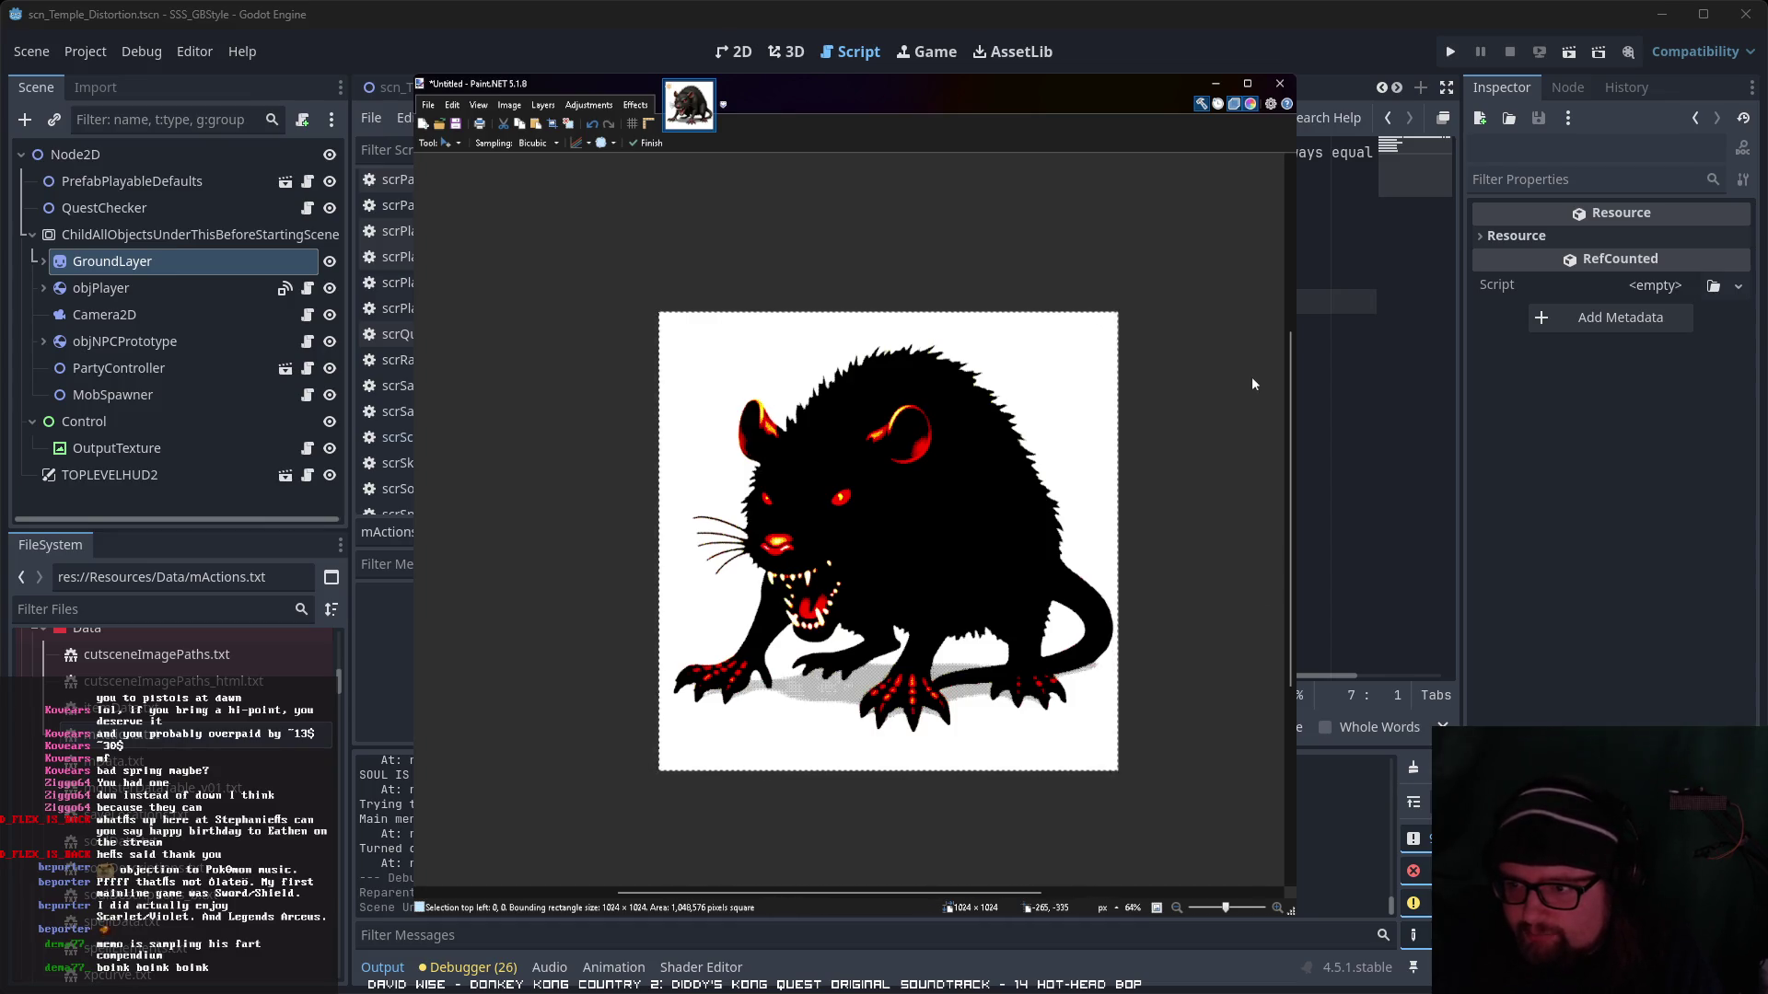
{"action": "key", "text": "ctrl+f"}
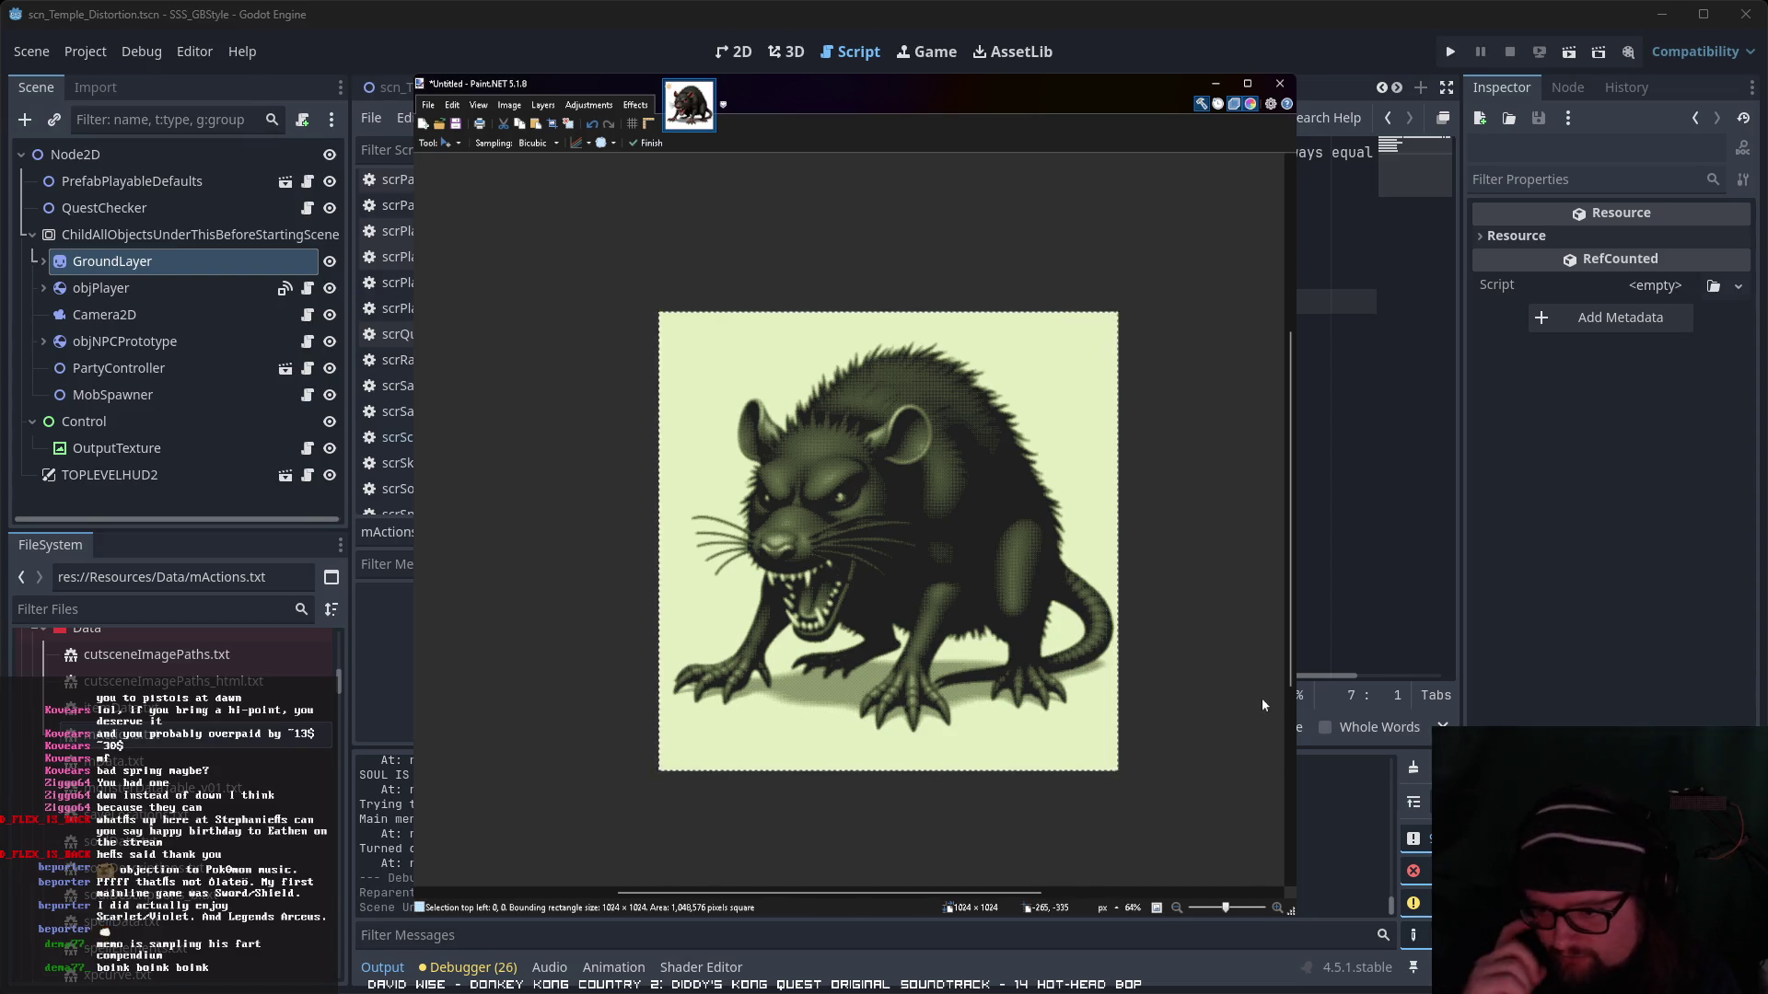
{"action": "key", "text": "ctrl+z"}
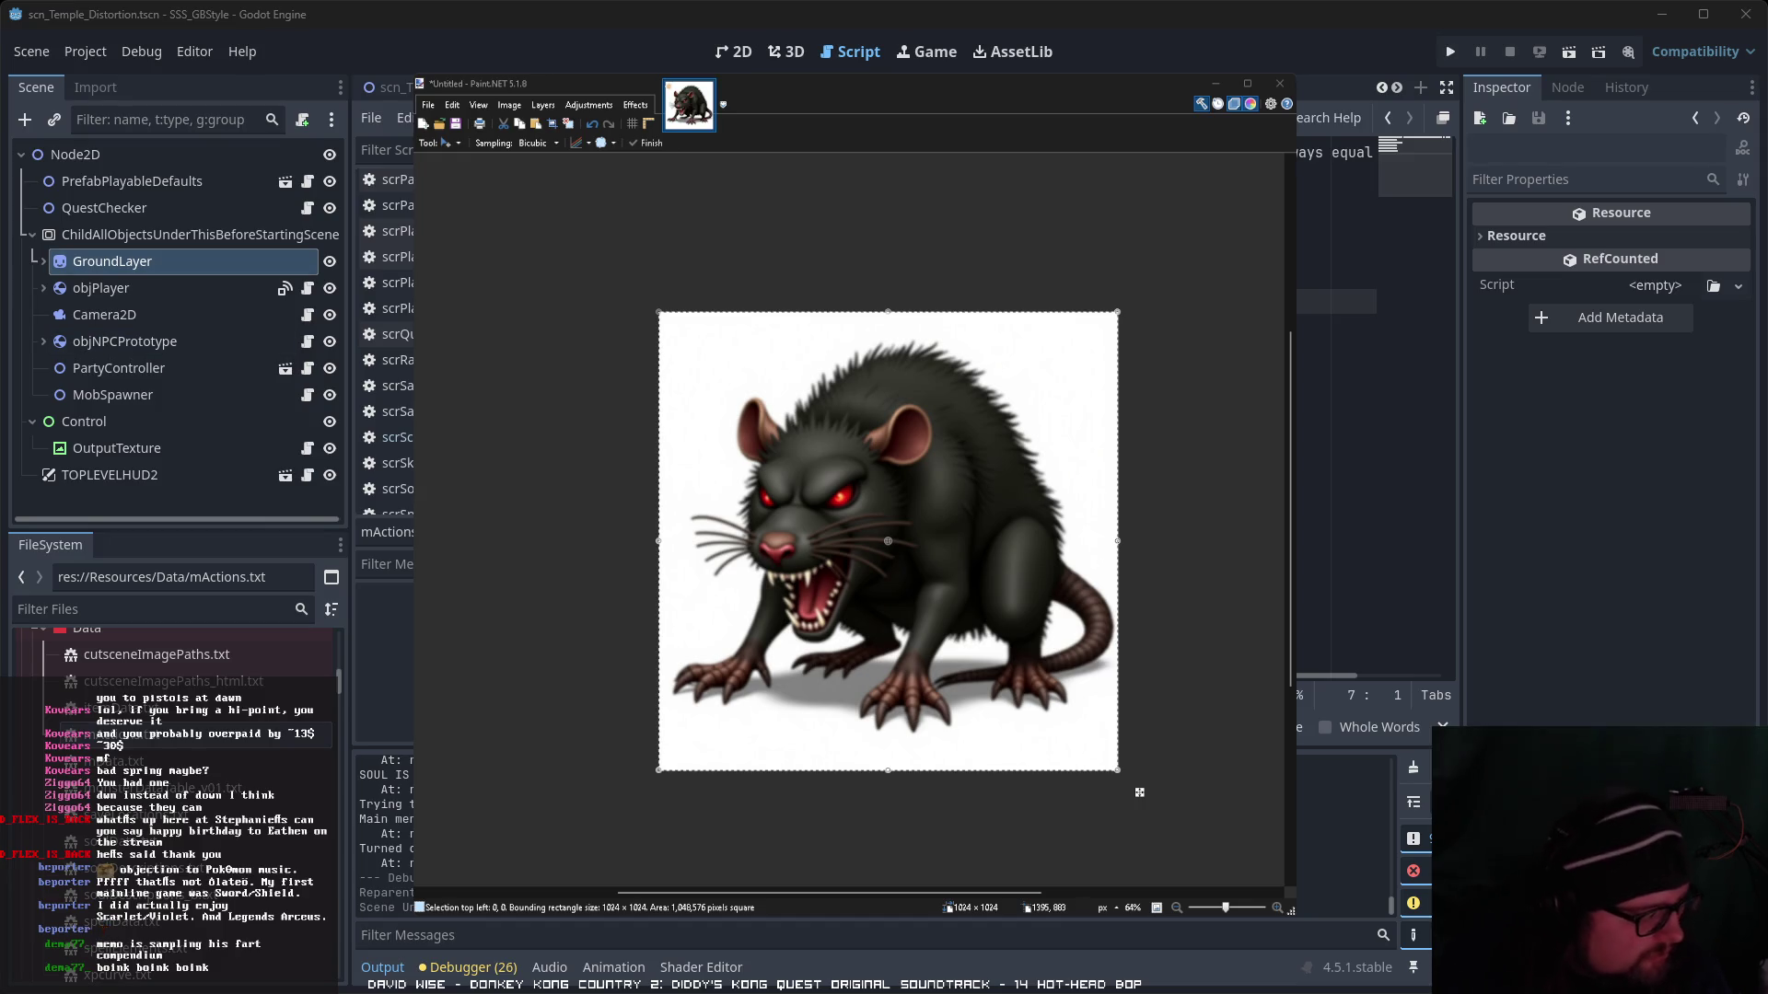
{"action": "key", "text": "alt+Tab"}
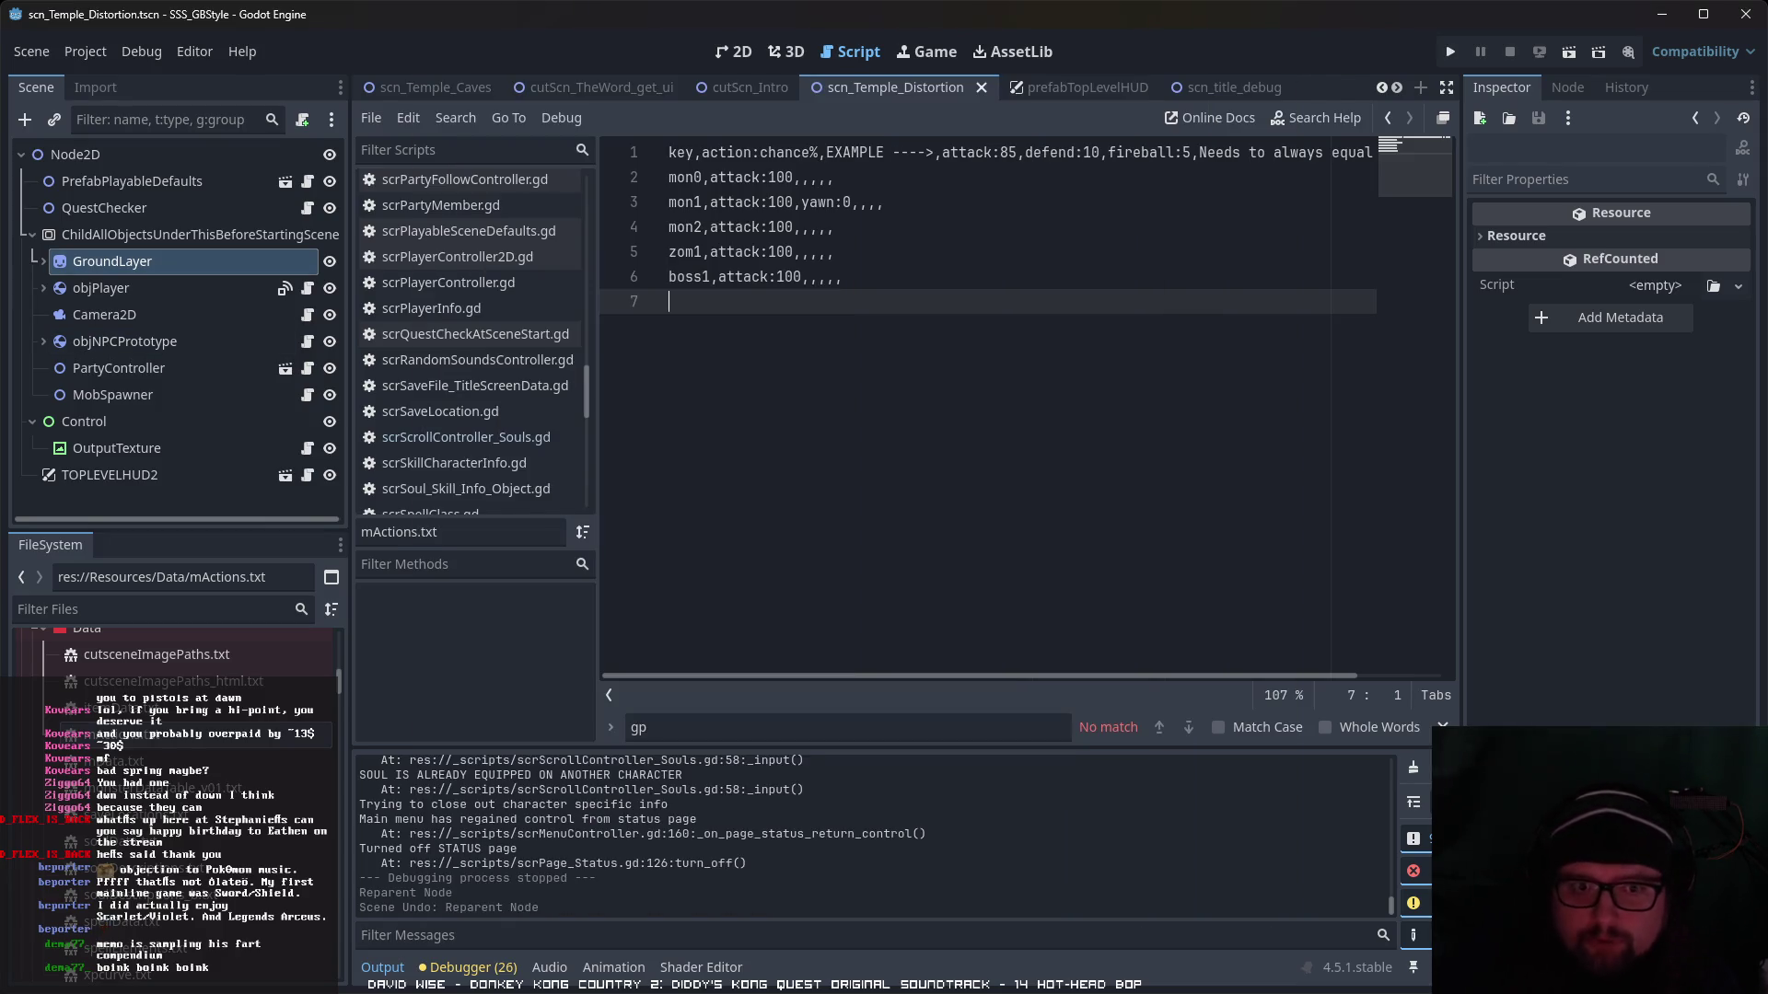
{"action": "scroll", "coordinate": [175, 736], "scroll_direction": "up", "scroll_amount": 5}
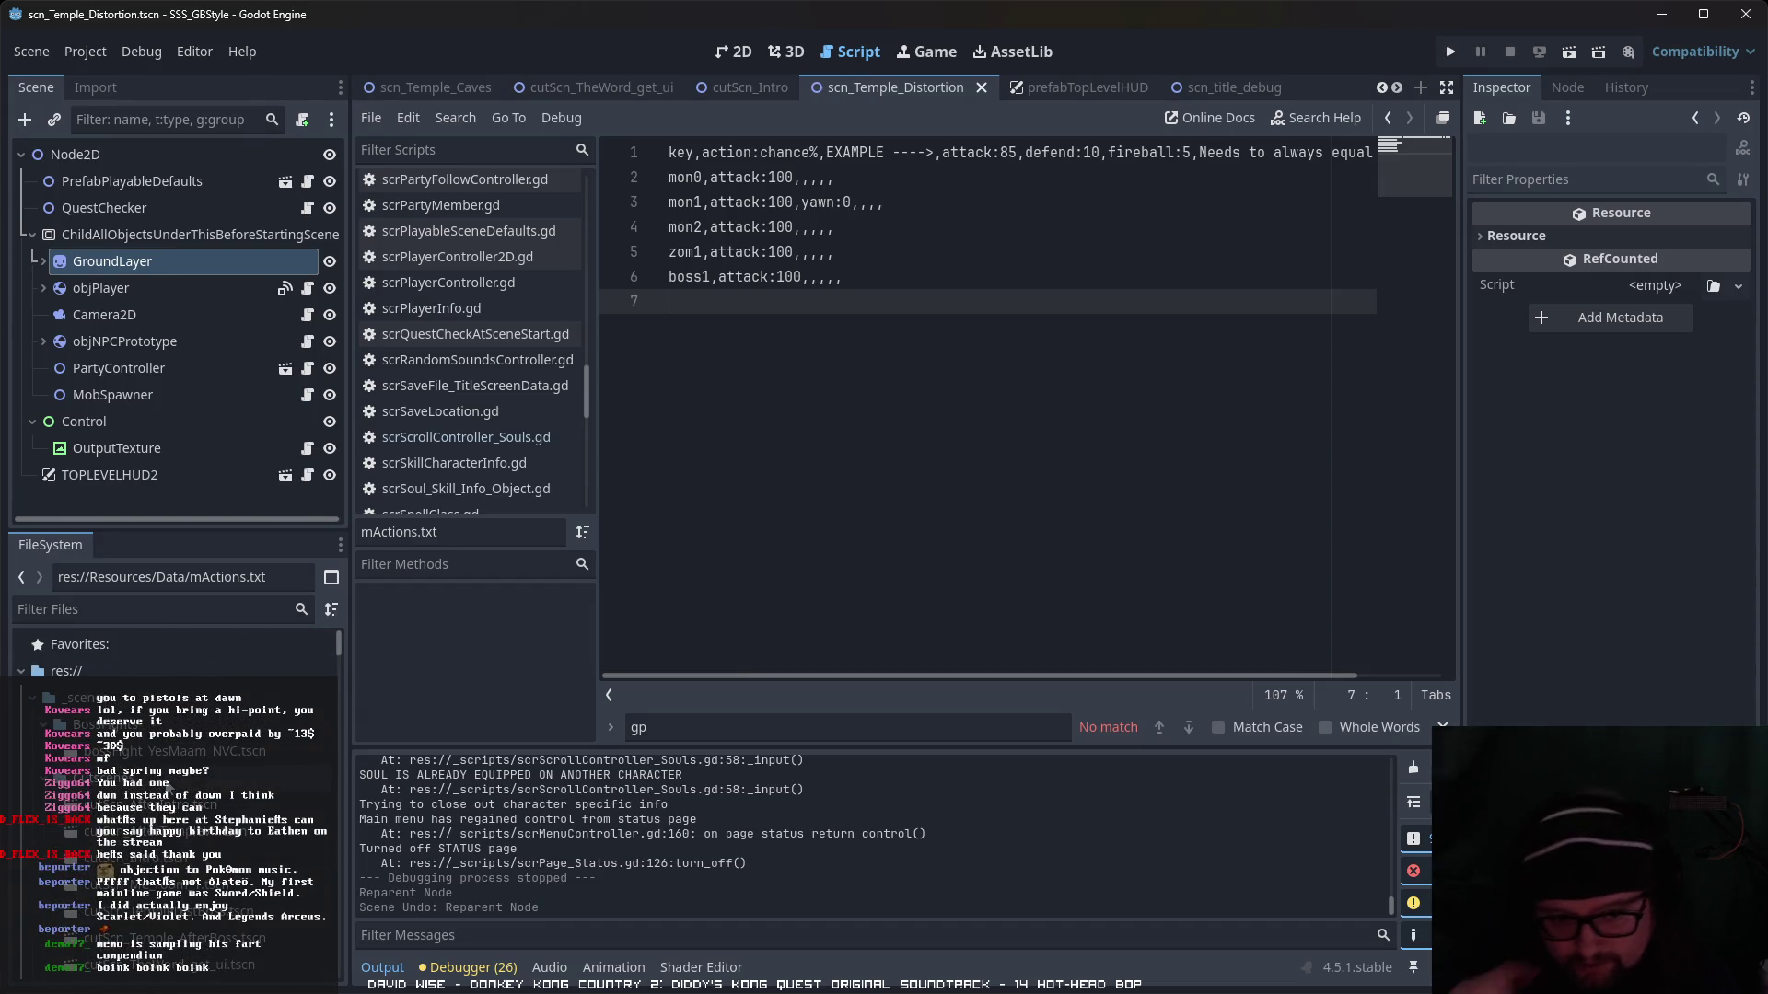
{"action": "scroll", "coordinate": [230, 748], "scroll_direction": "down", "scroll_amount": 8}
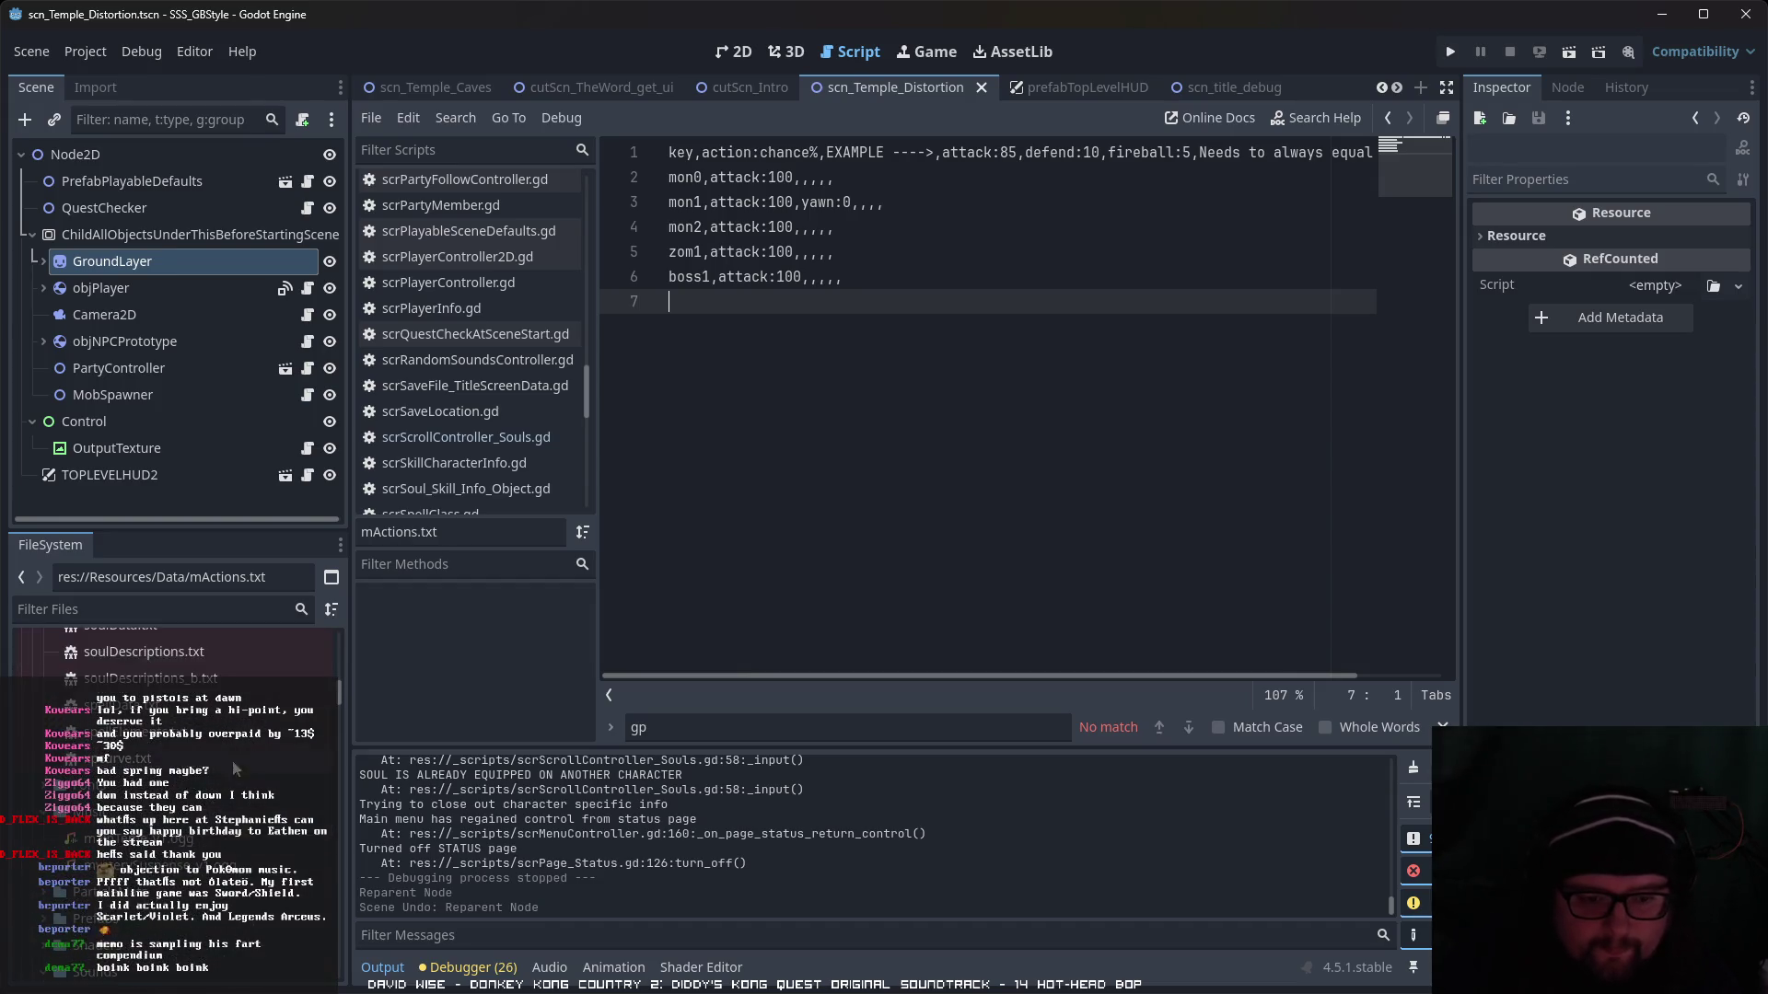
{"action": "scroll", "coordinate": [217, 778], "scroll_direction": "down", "scroll_amount": 10}
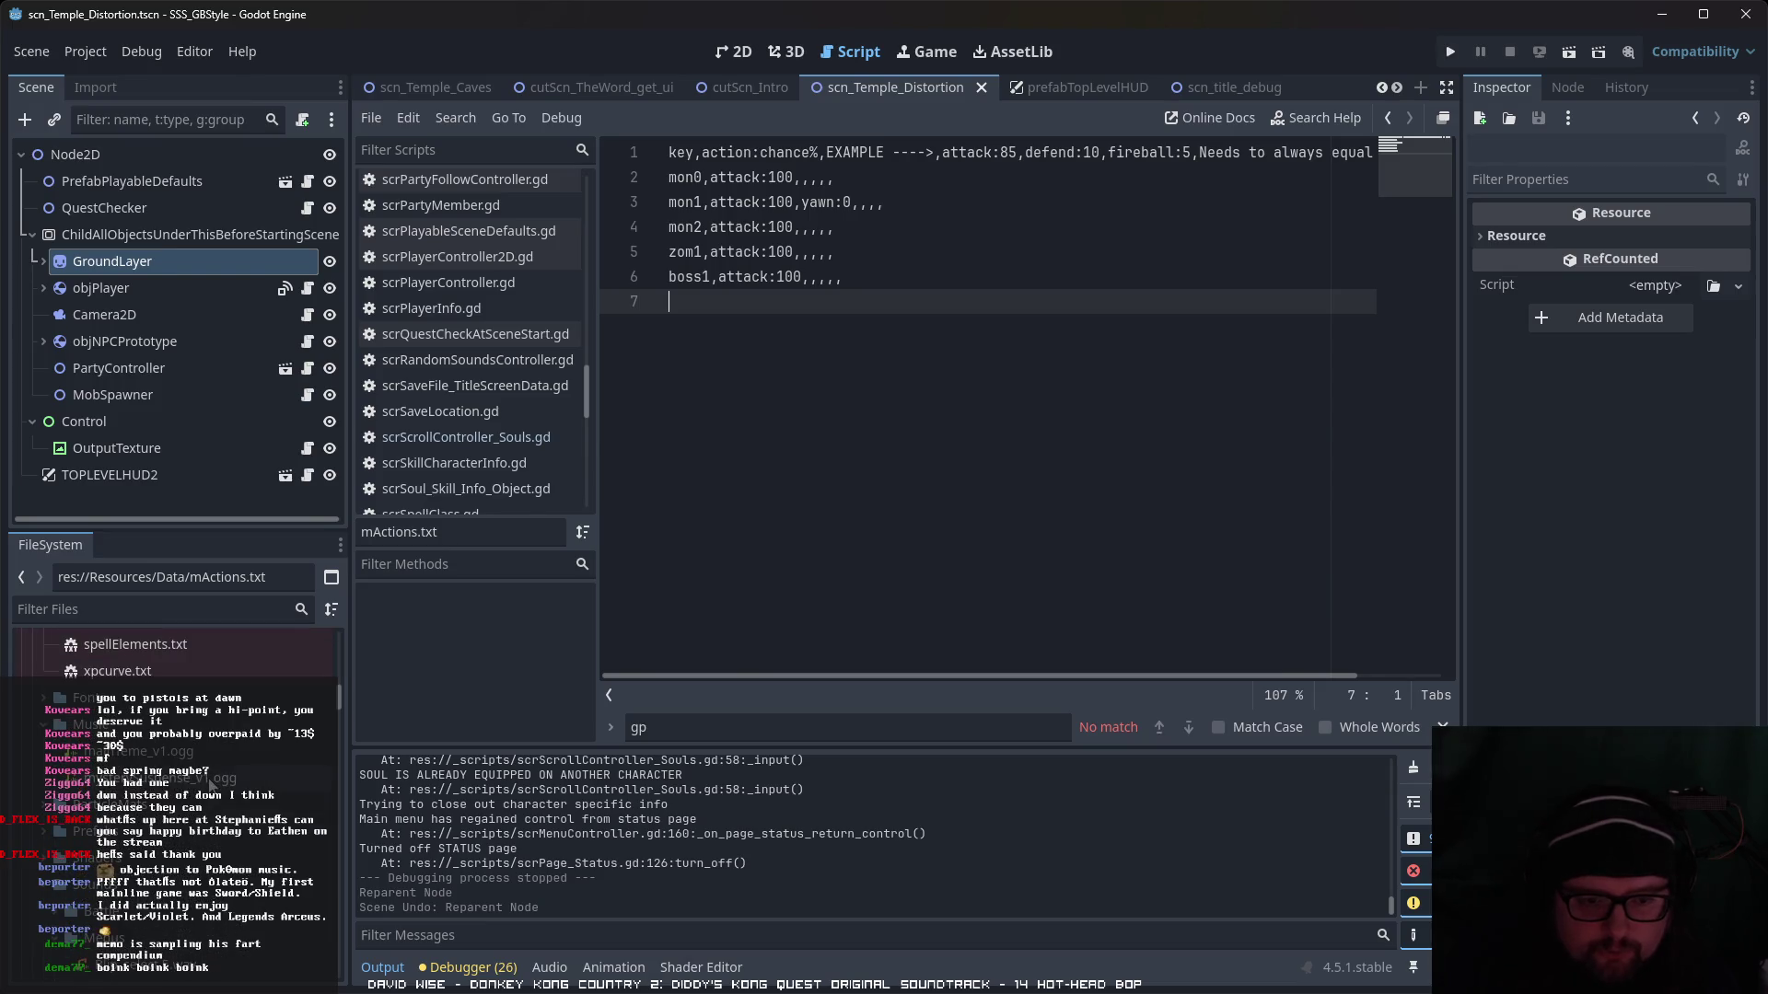
{"action": "scroll", "coordinate": [111, 778], "scroll_direction": "up", "scroll_amount": 10}
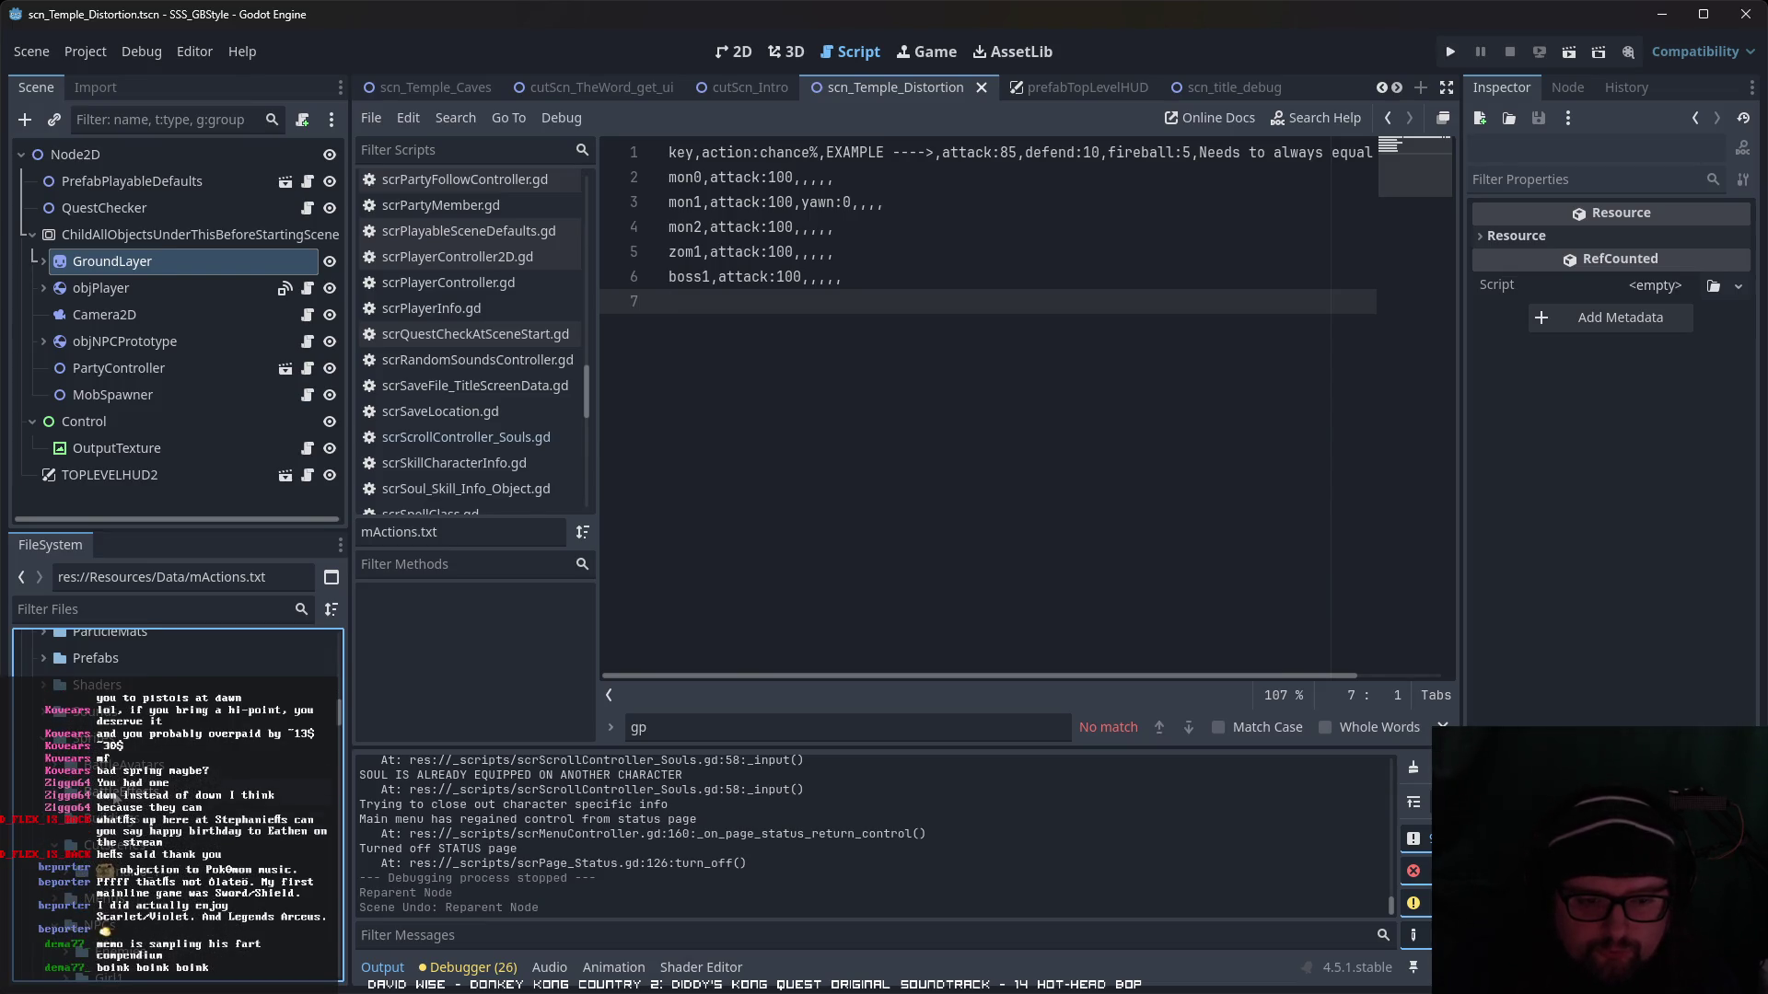
{"action": "scroll", "coordinate": [175, 801], "scroll_direction": "down", "scroll_amount": 10}
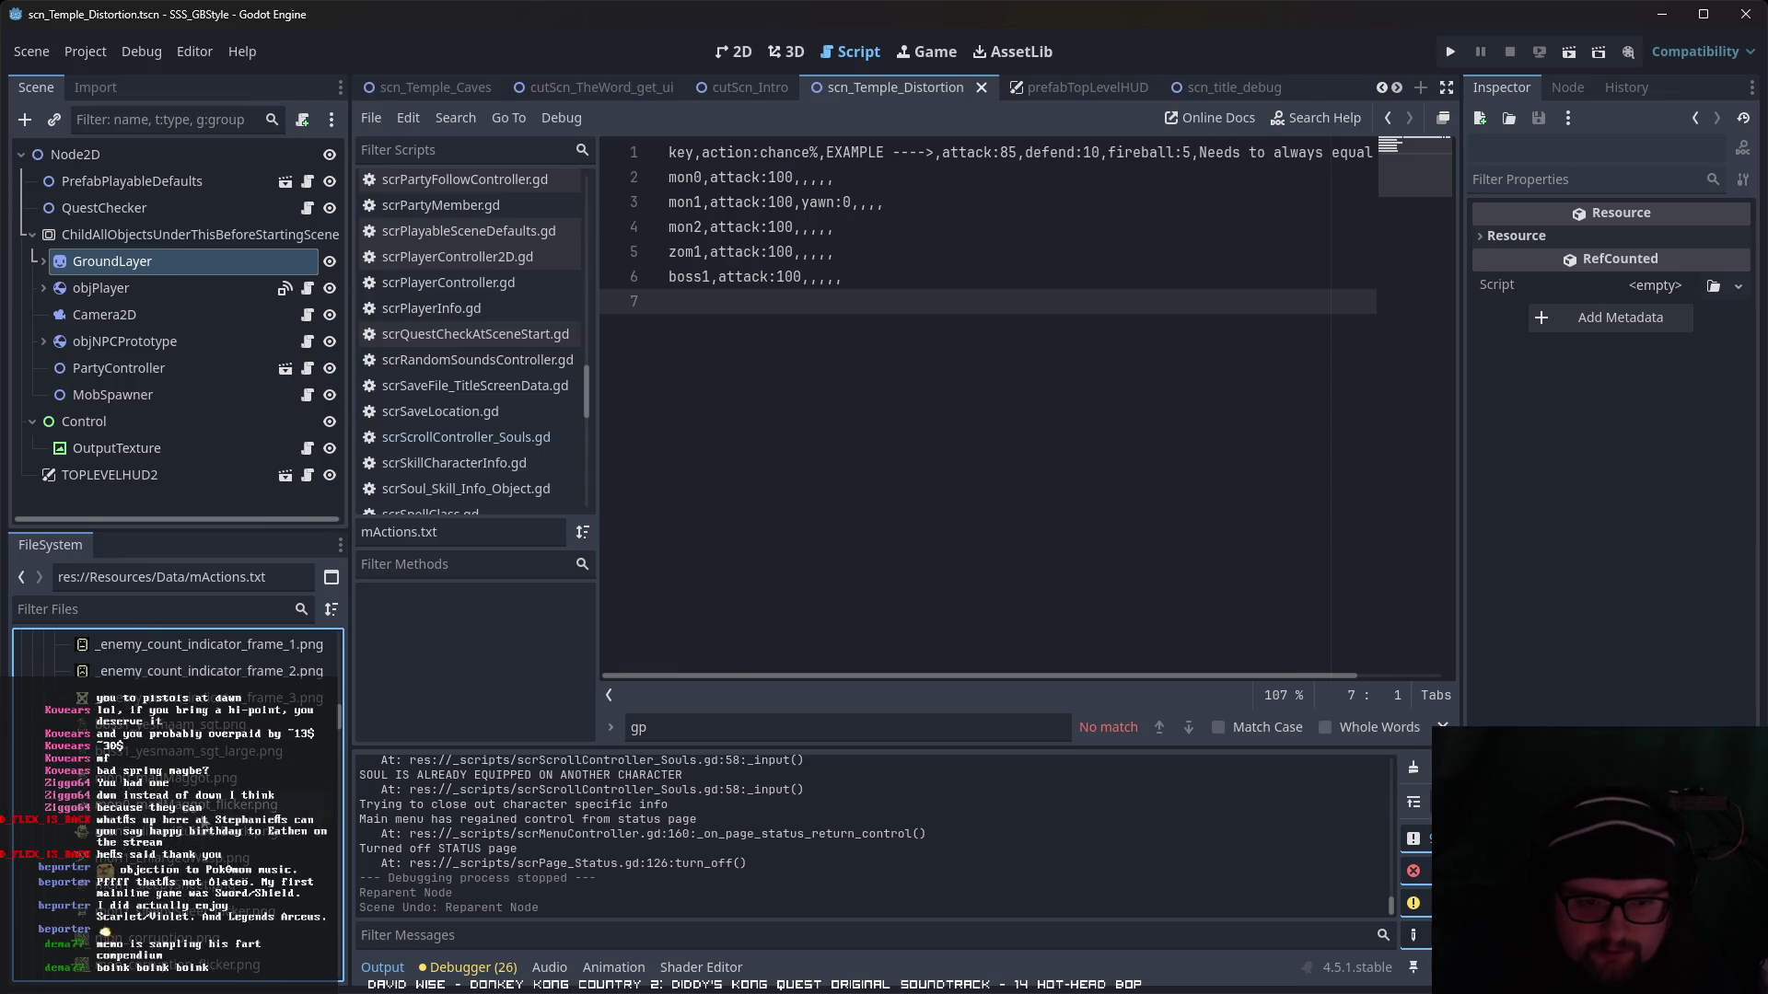
{"action": "scroll", "coordinate": [284, 798], "scroll_direction": "down", "scroll_amount": 2}
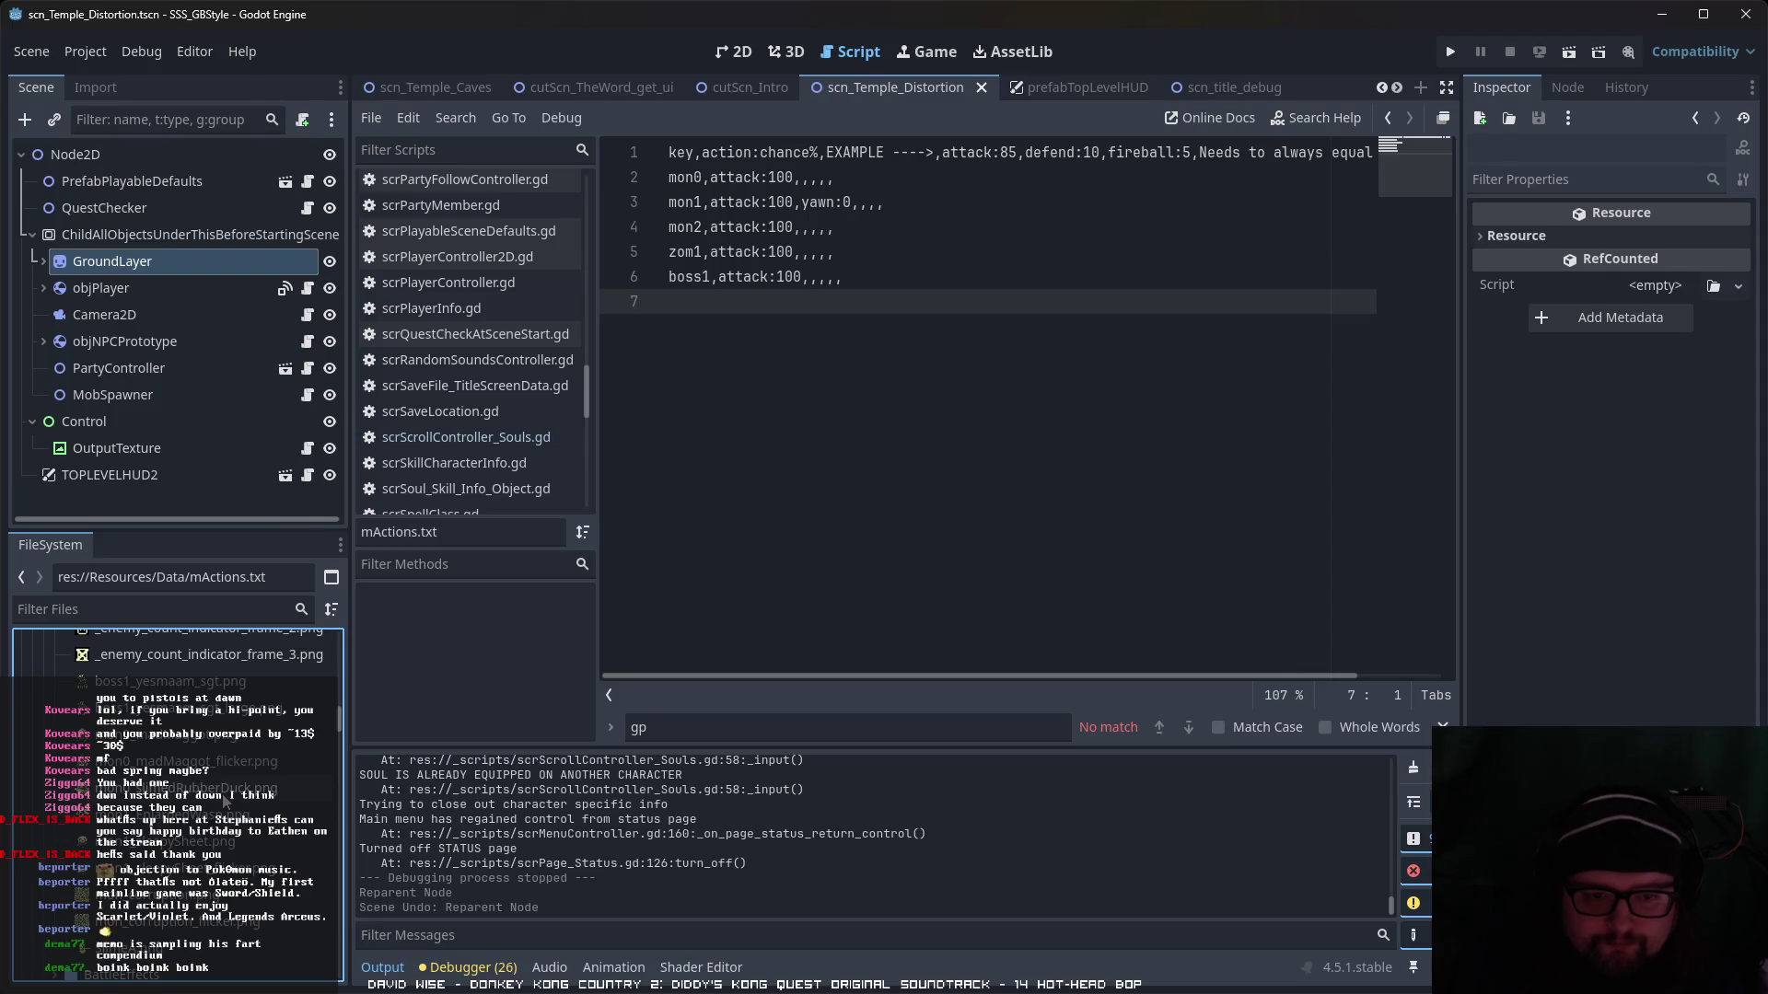
{"action": "scroll", "coordinate": [226, 801], "scroll_direction": "down", "scroll_amount": 2}
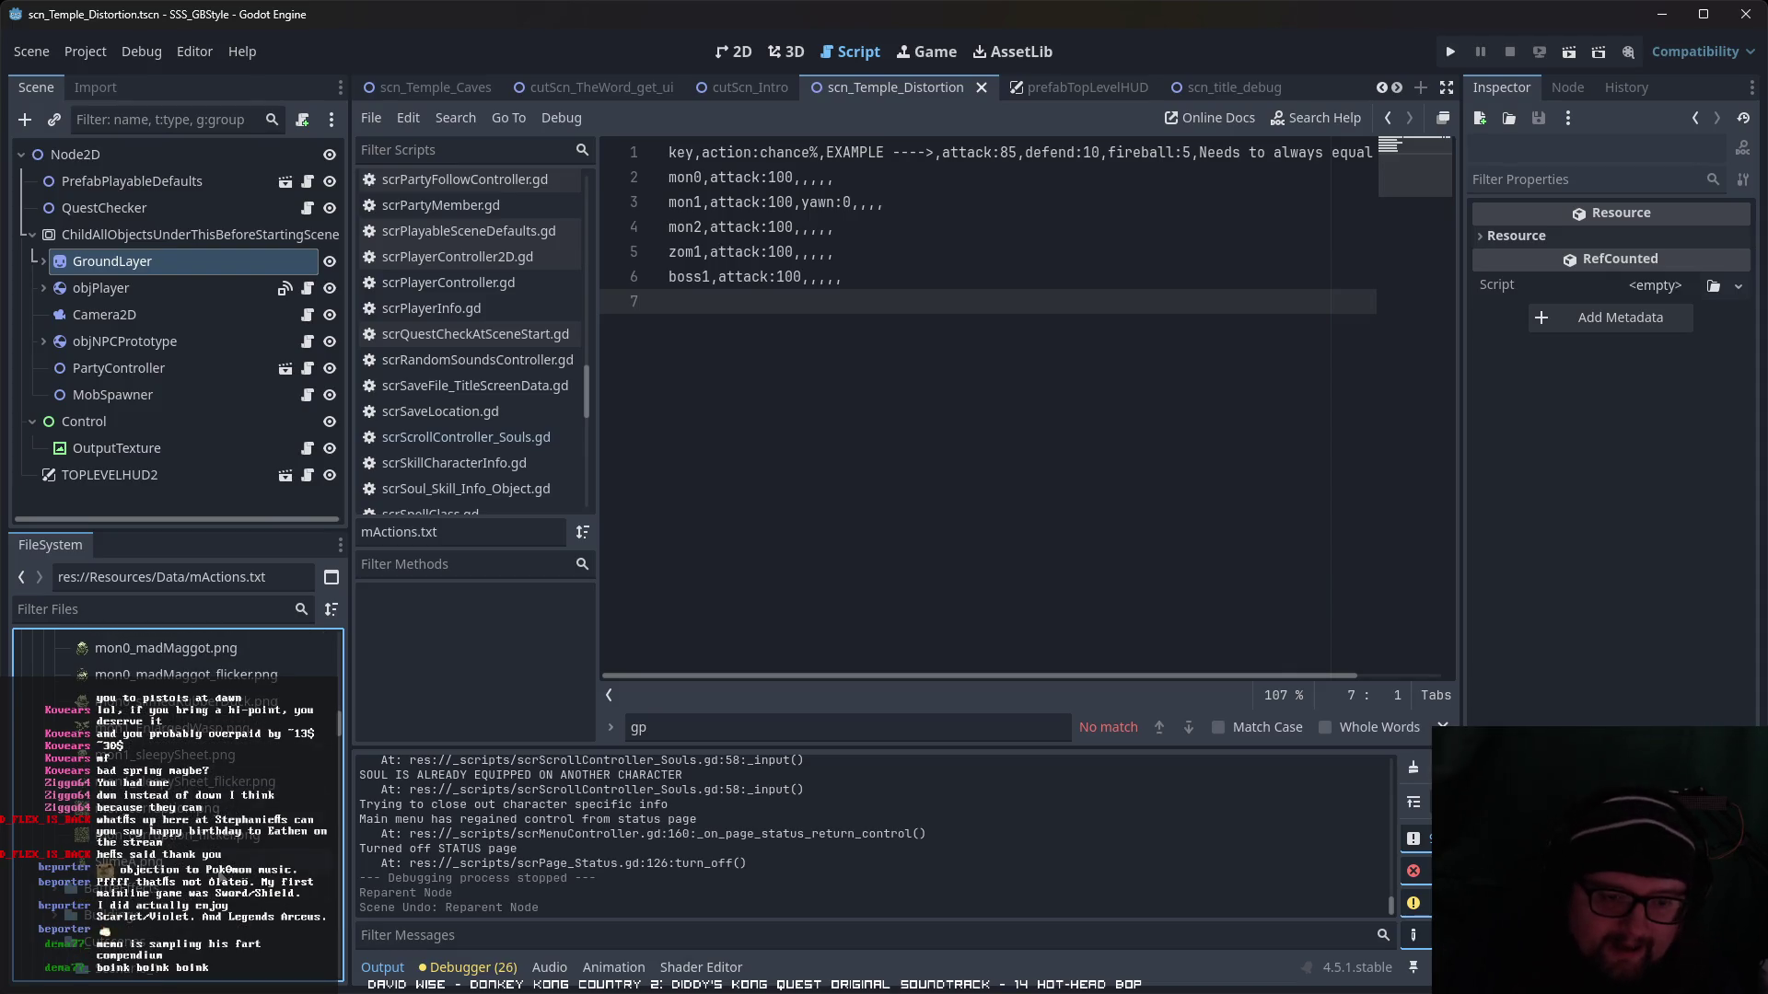
{"action": "scroll", "coordinate": [221, 876], "scroll_direction": "up", "scroll_amount": 5}
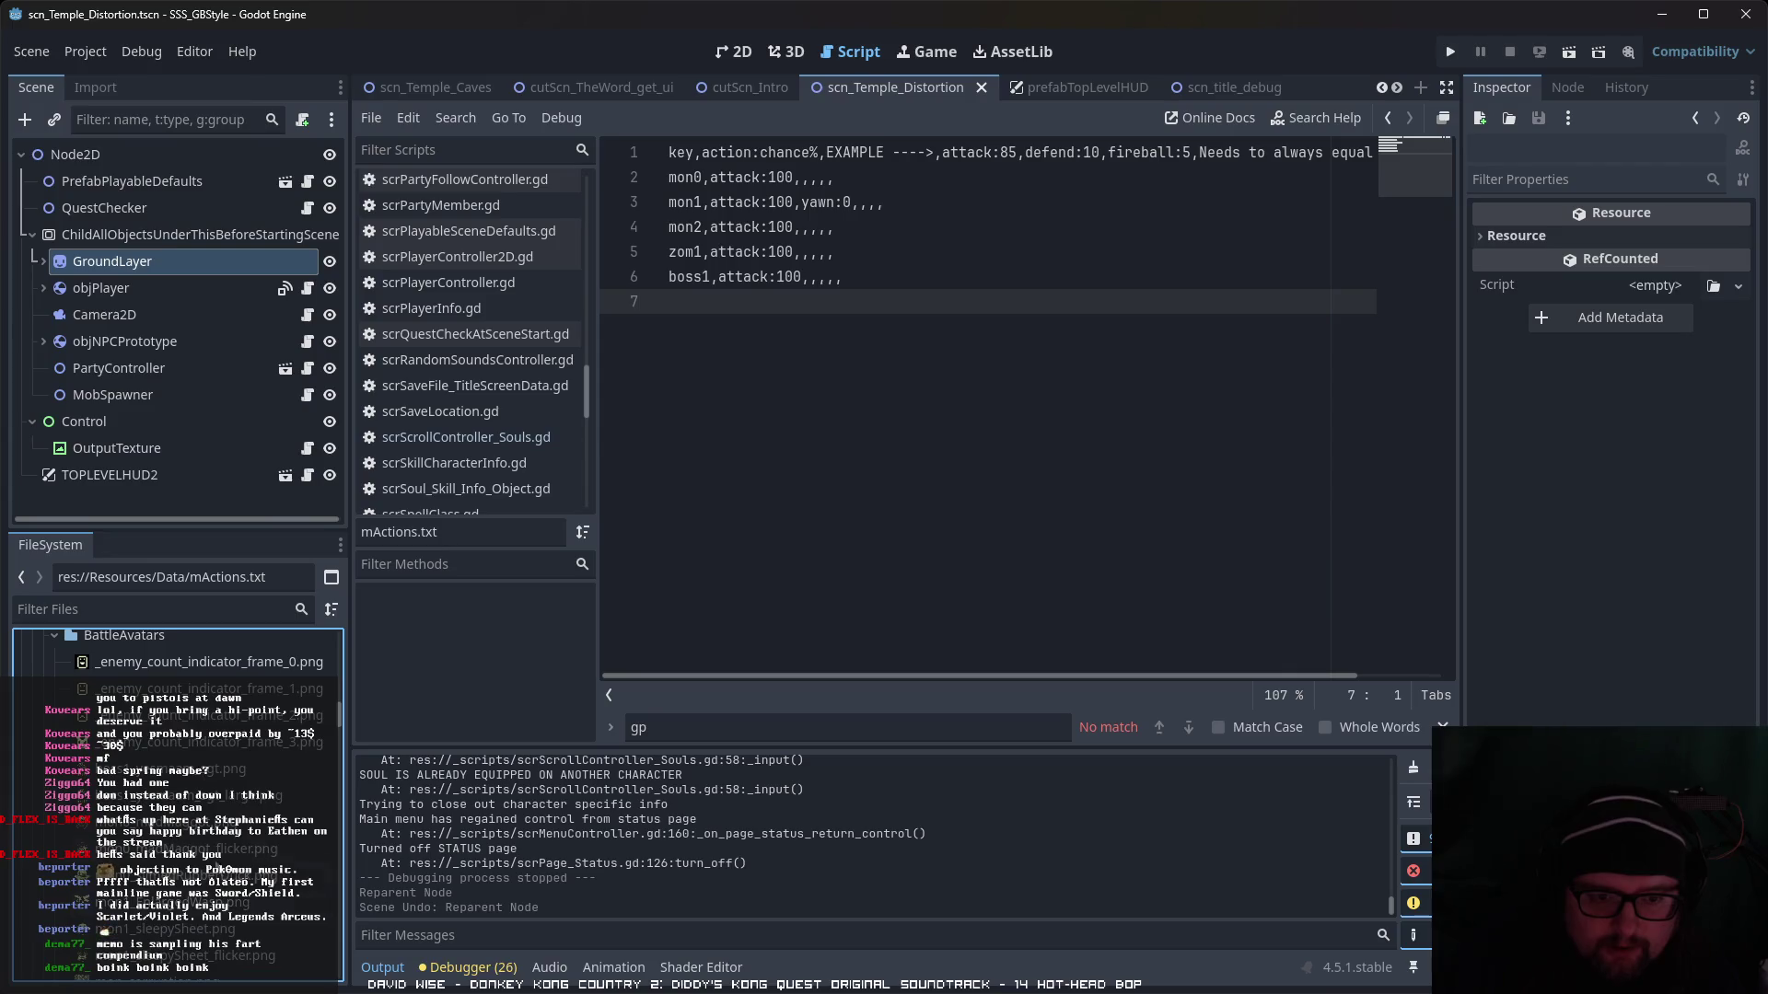
{"action": "scroll", "coordinate": [178, 781], "scroll_direction": "down", "scroll_amount": 3}
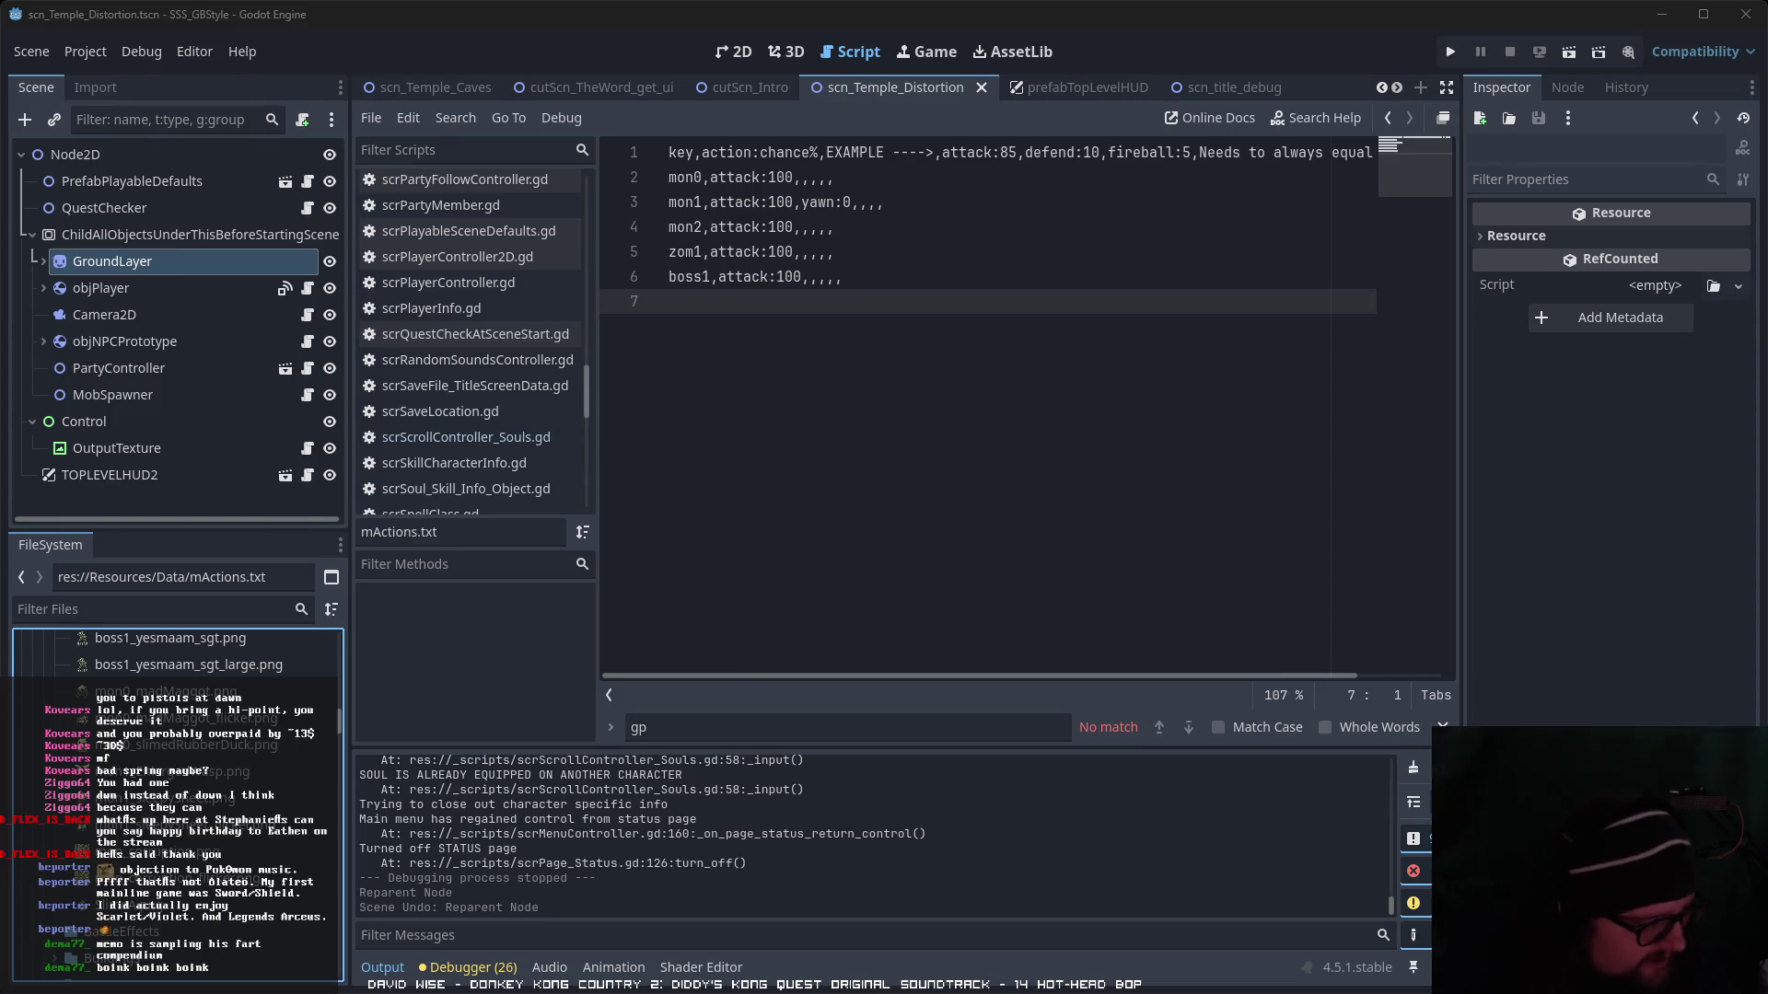
{"action": "key", "text": "alt+Tab"}
- Inspect the rat sprite at several zoom levels, then put Paint.NET away
{"action": "scroll", "coordinate": [852, 515], "scroll_direction": "up", "scroll_amount": 3}
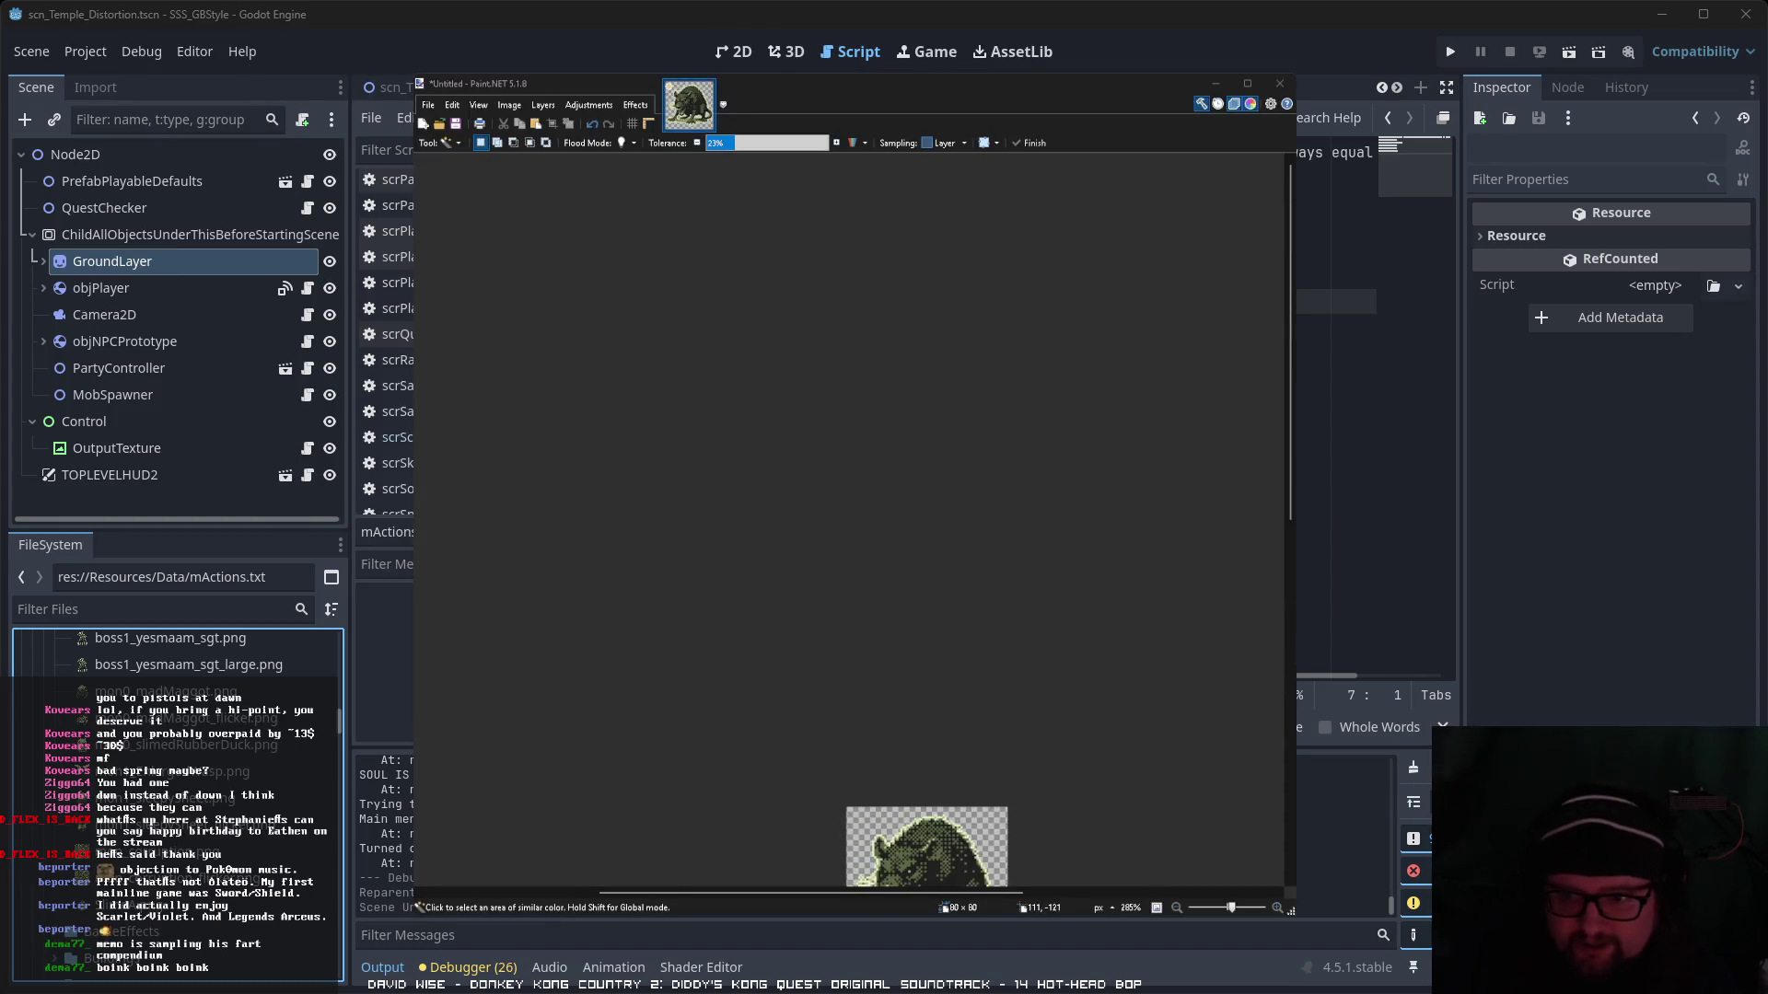
{"action": "scroll", "coordinate": [851, 516], "scroll_direction": "down", "scroll_amount": 3}
{"action": "scroll", "coordinate": [865, 518], "scroll_direction": "up", "scroll_amount": 2}
{"action": "scroll", "coordinate": [946, 641], "scroll_direction": "up", "scroll_amount": 4}
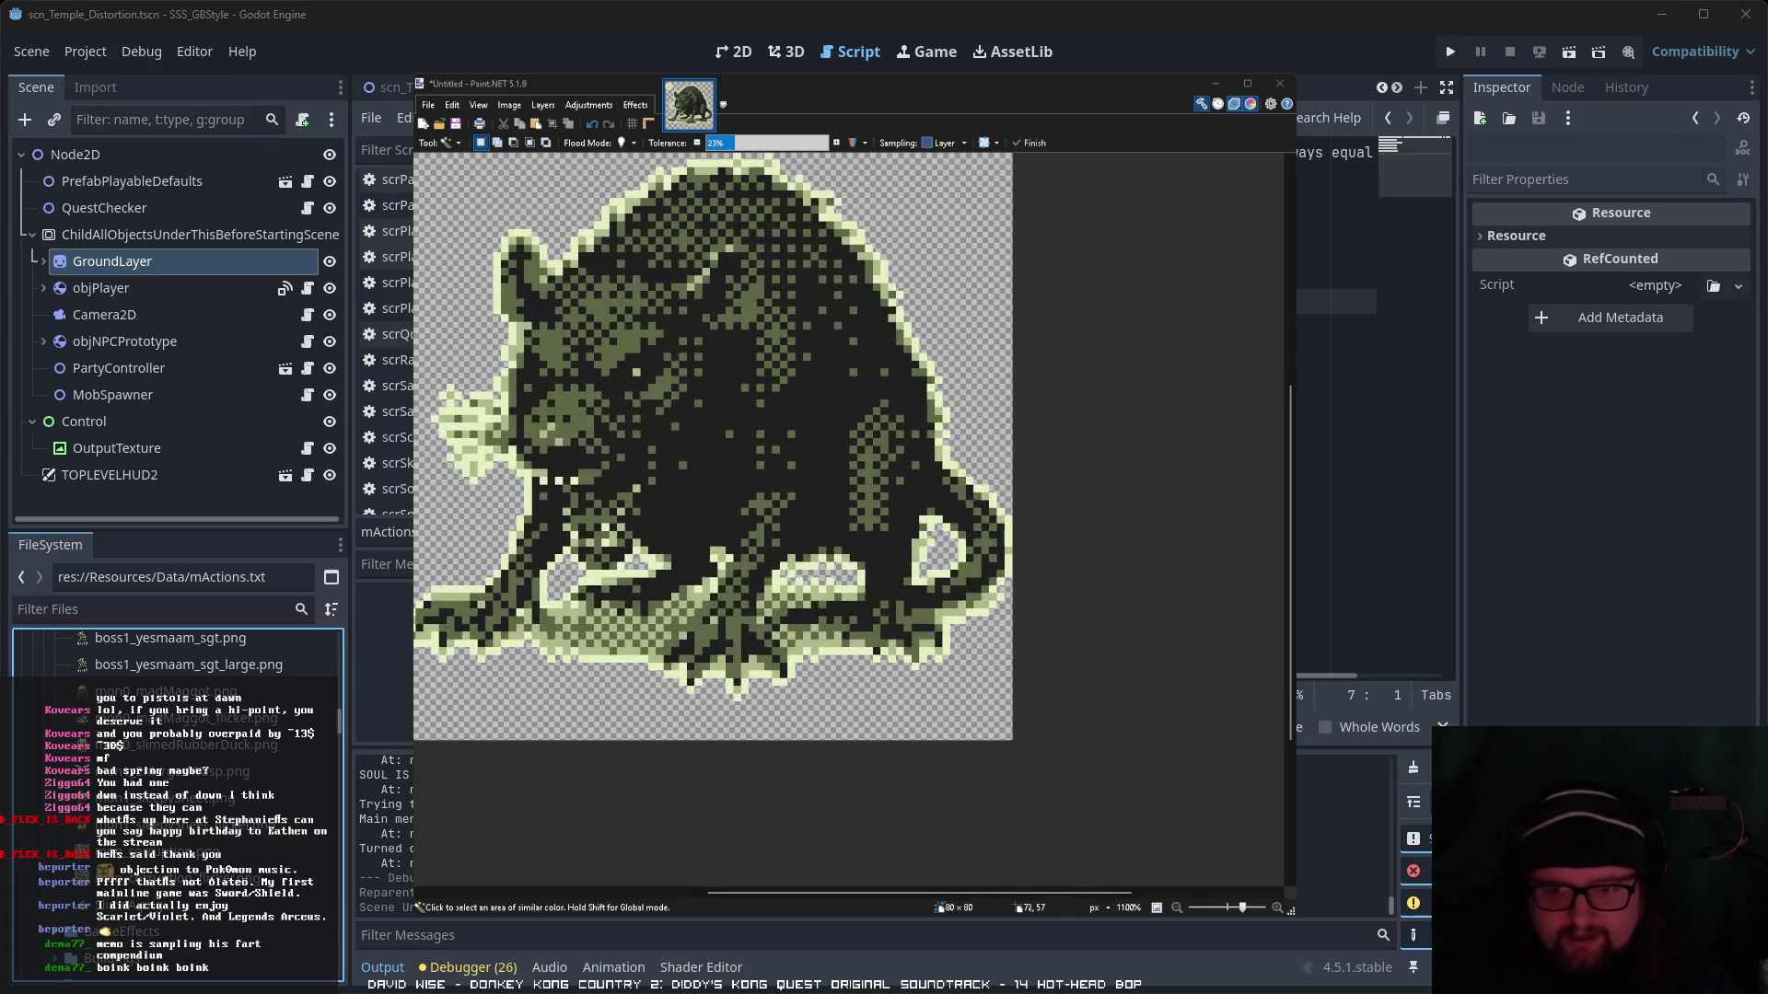
{"action": "scroll", "coordinate": [945, 642], "scroll_direction": "down", "scroll_amount": 3}
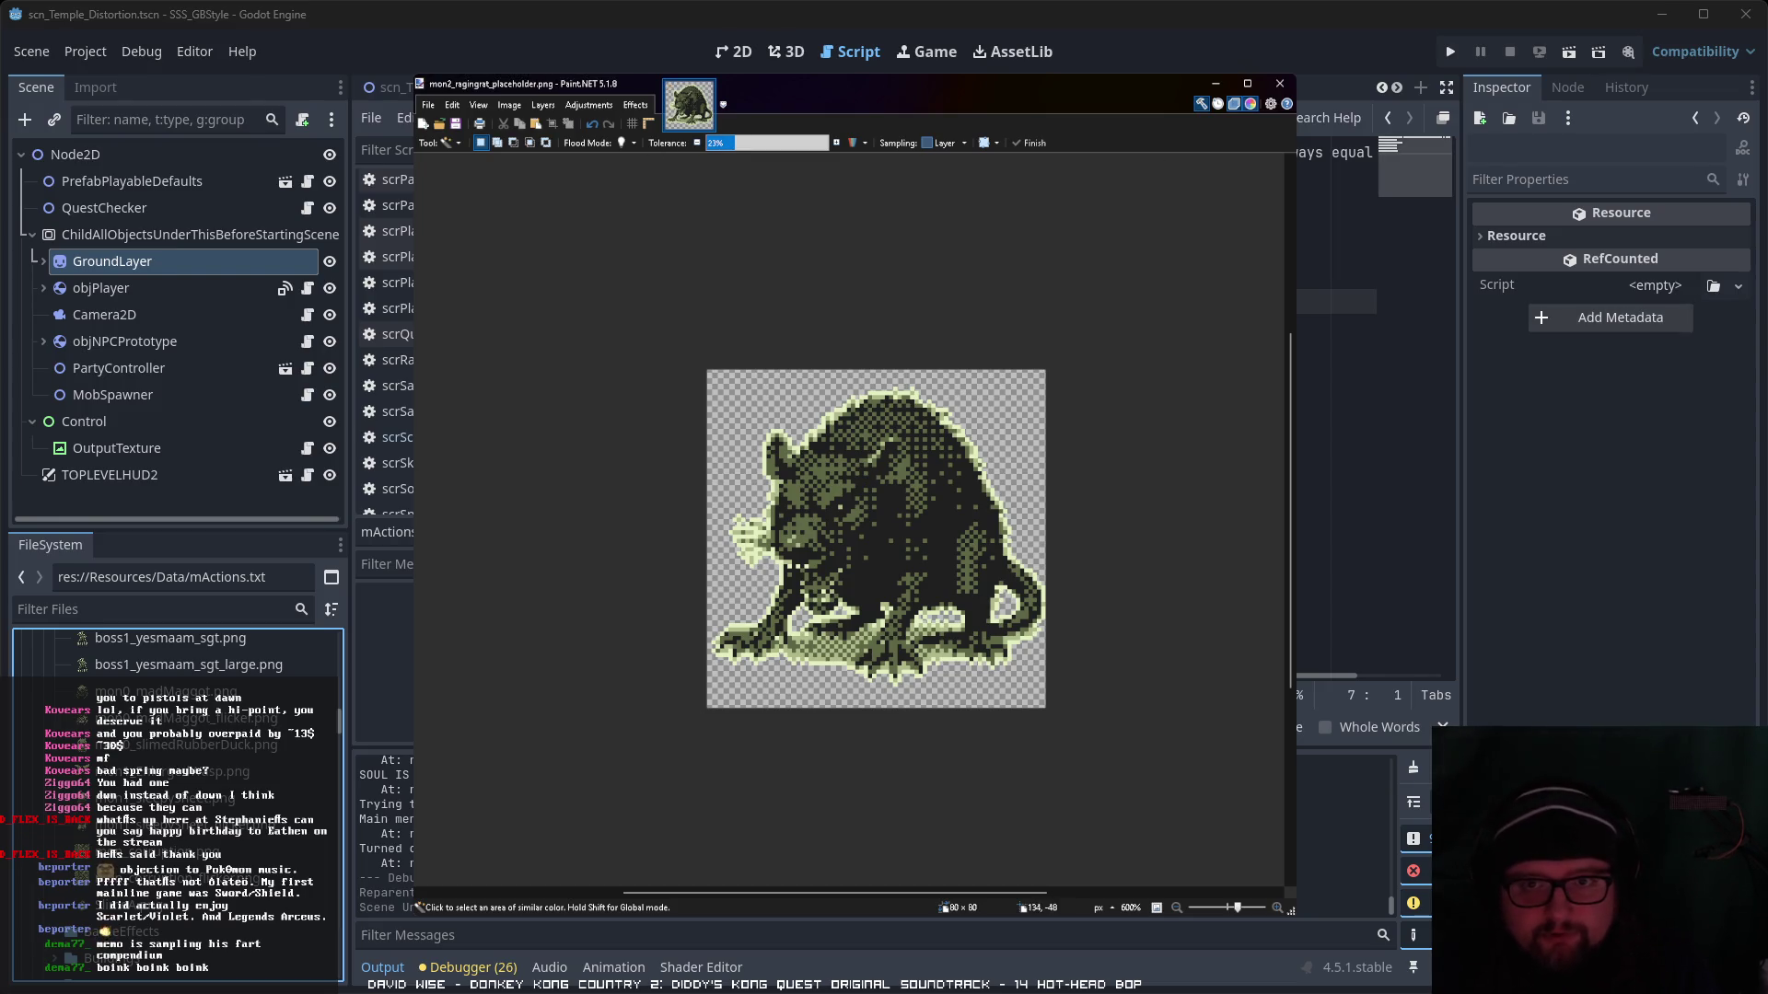
{"action": "left_click", "coordinate": [1216, 84]}
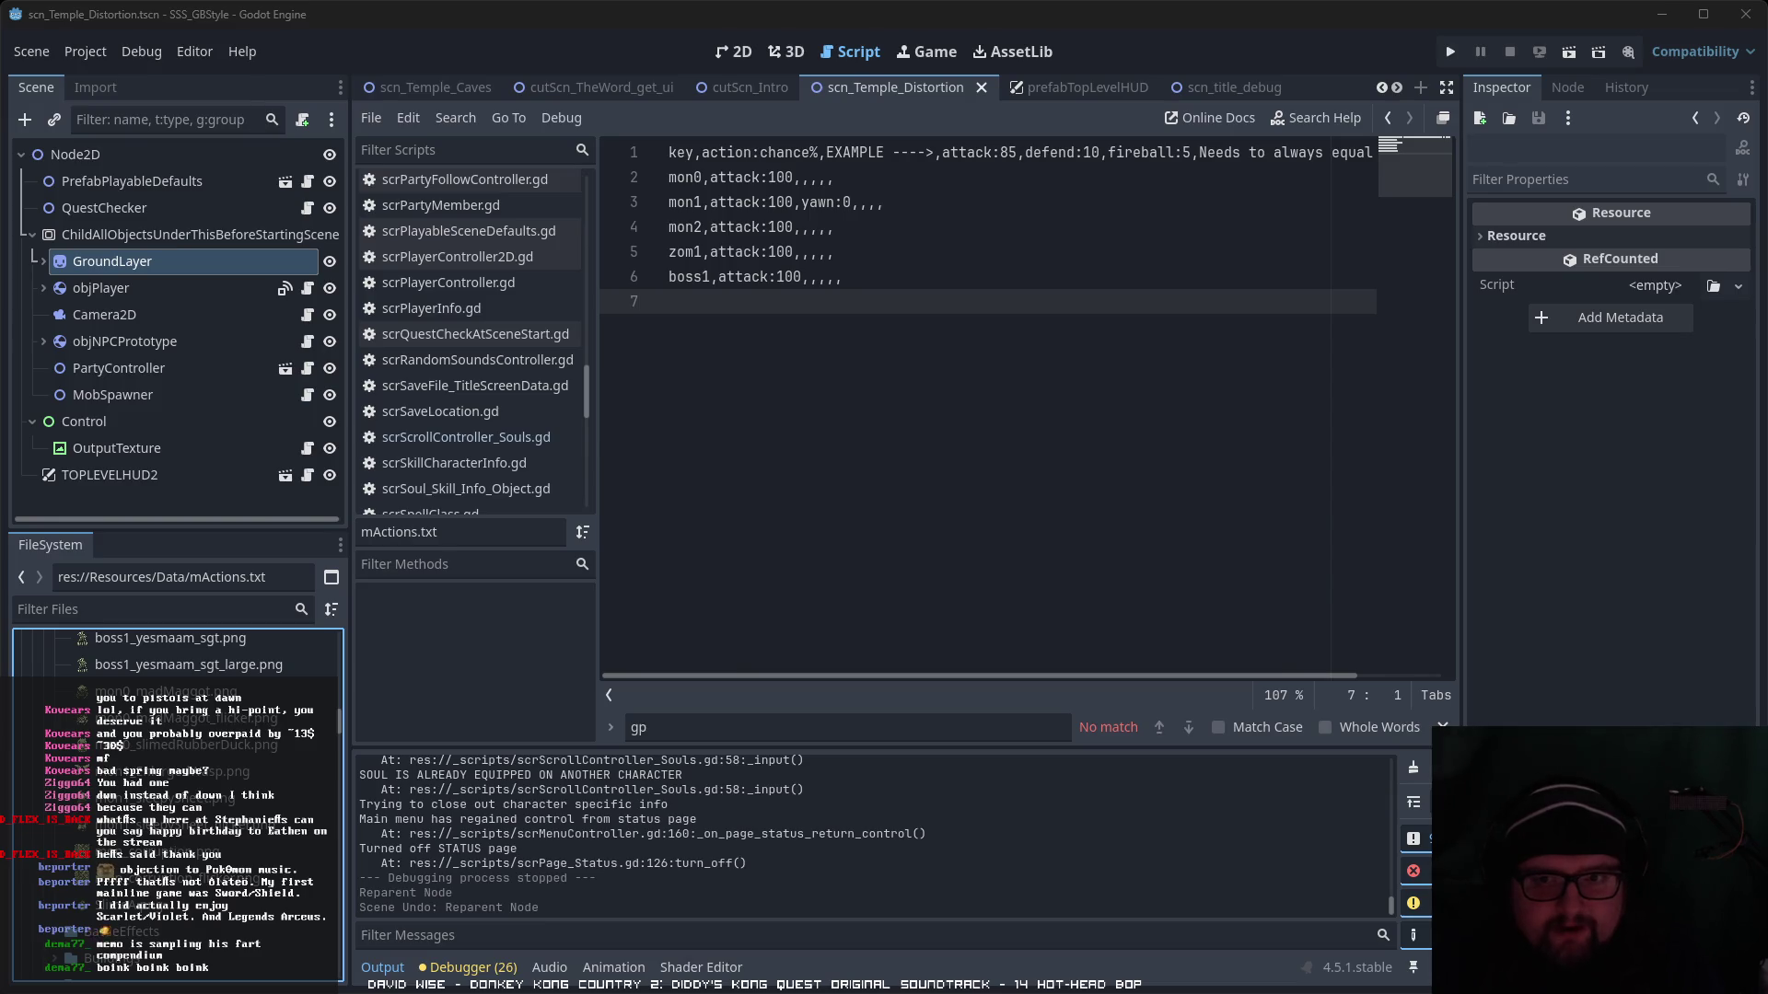
- Open mData.txt and monsterDataTable_v01.txt to compare monster stats, ending on mData.txt
{"action": "scroll", "coordinate": [175, 801], "scroll_direction": "up", "scroll_amount": 5}
{"action": "scroll", "coordinate": [175, 801], "scroll_direction": "up", "scroll_amount": 4}
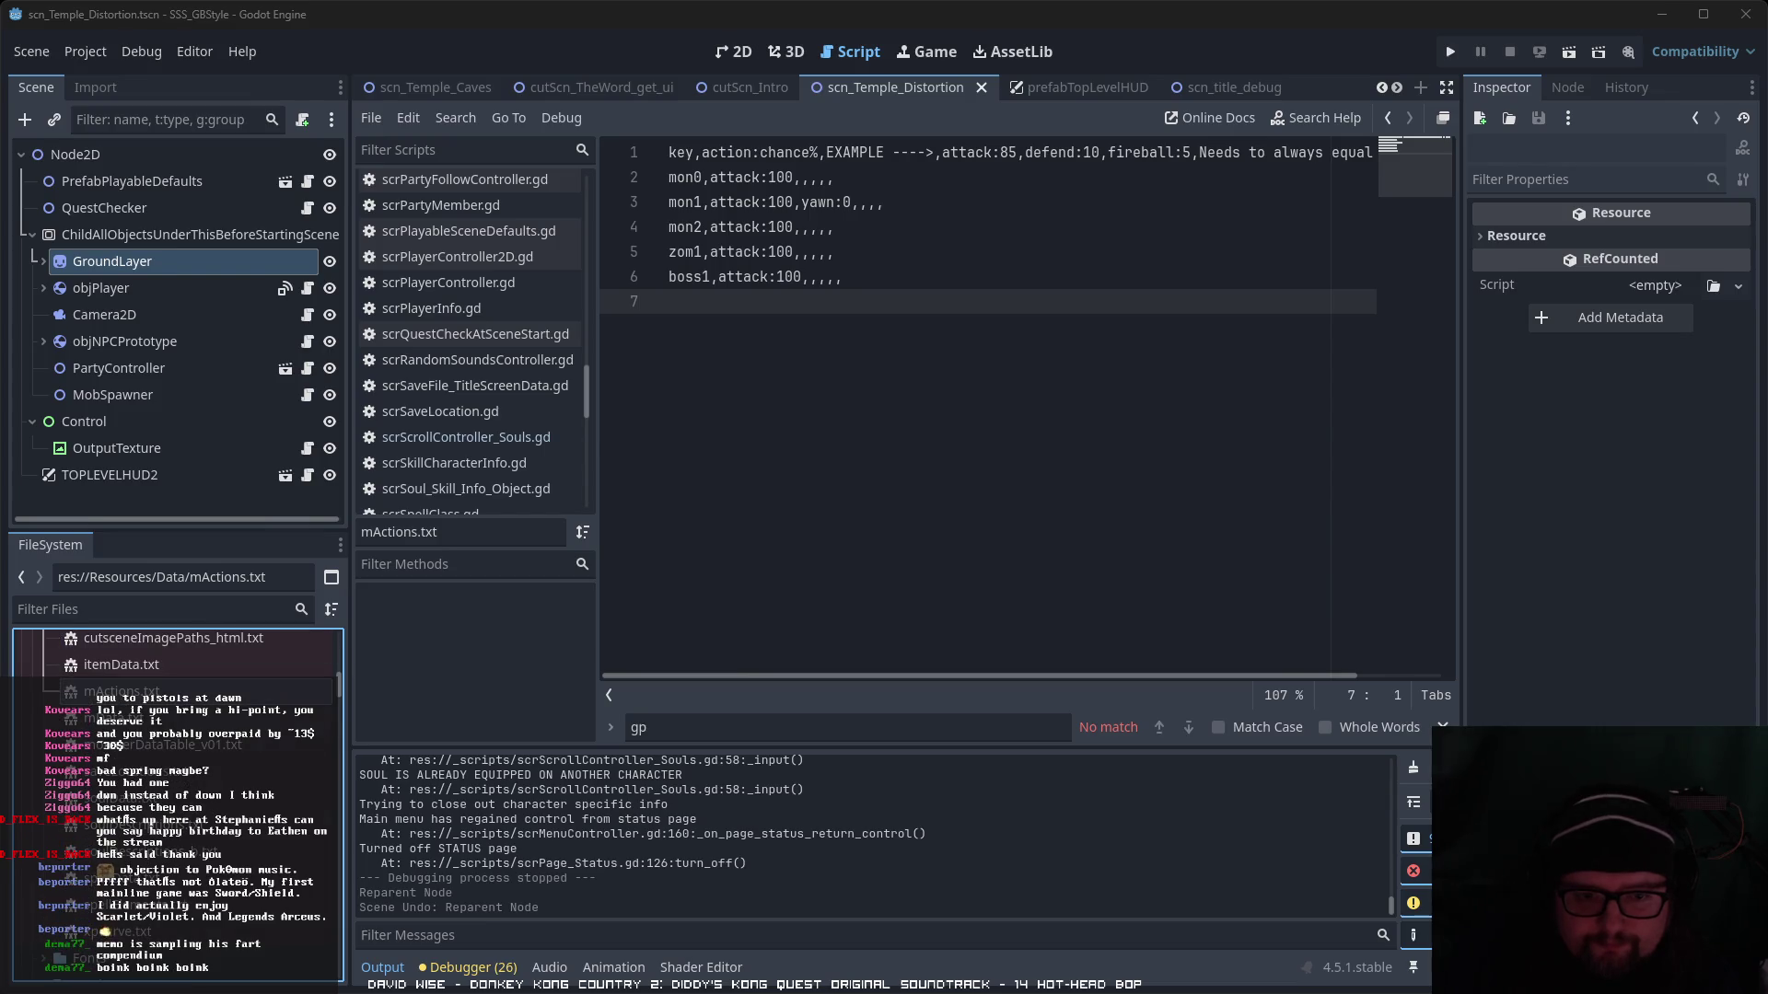
{"action": "double_click", "coordinate": [198, 720]}
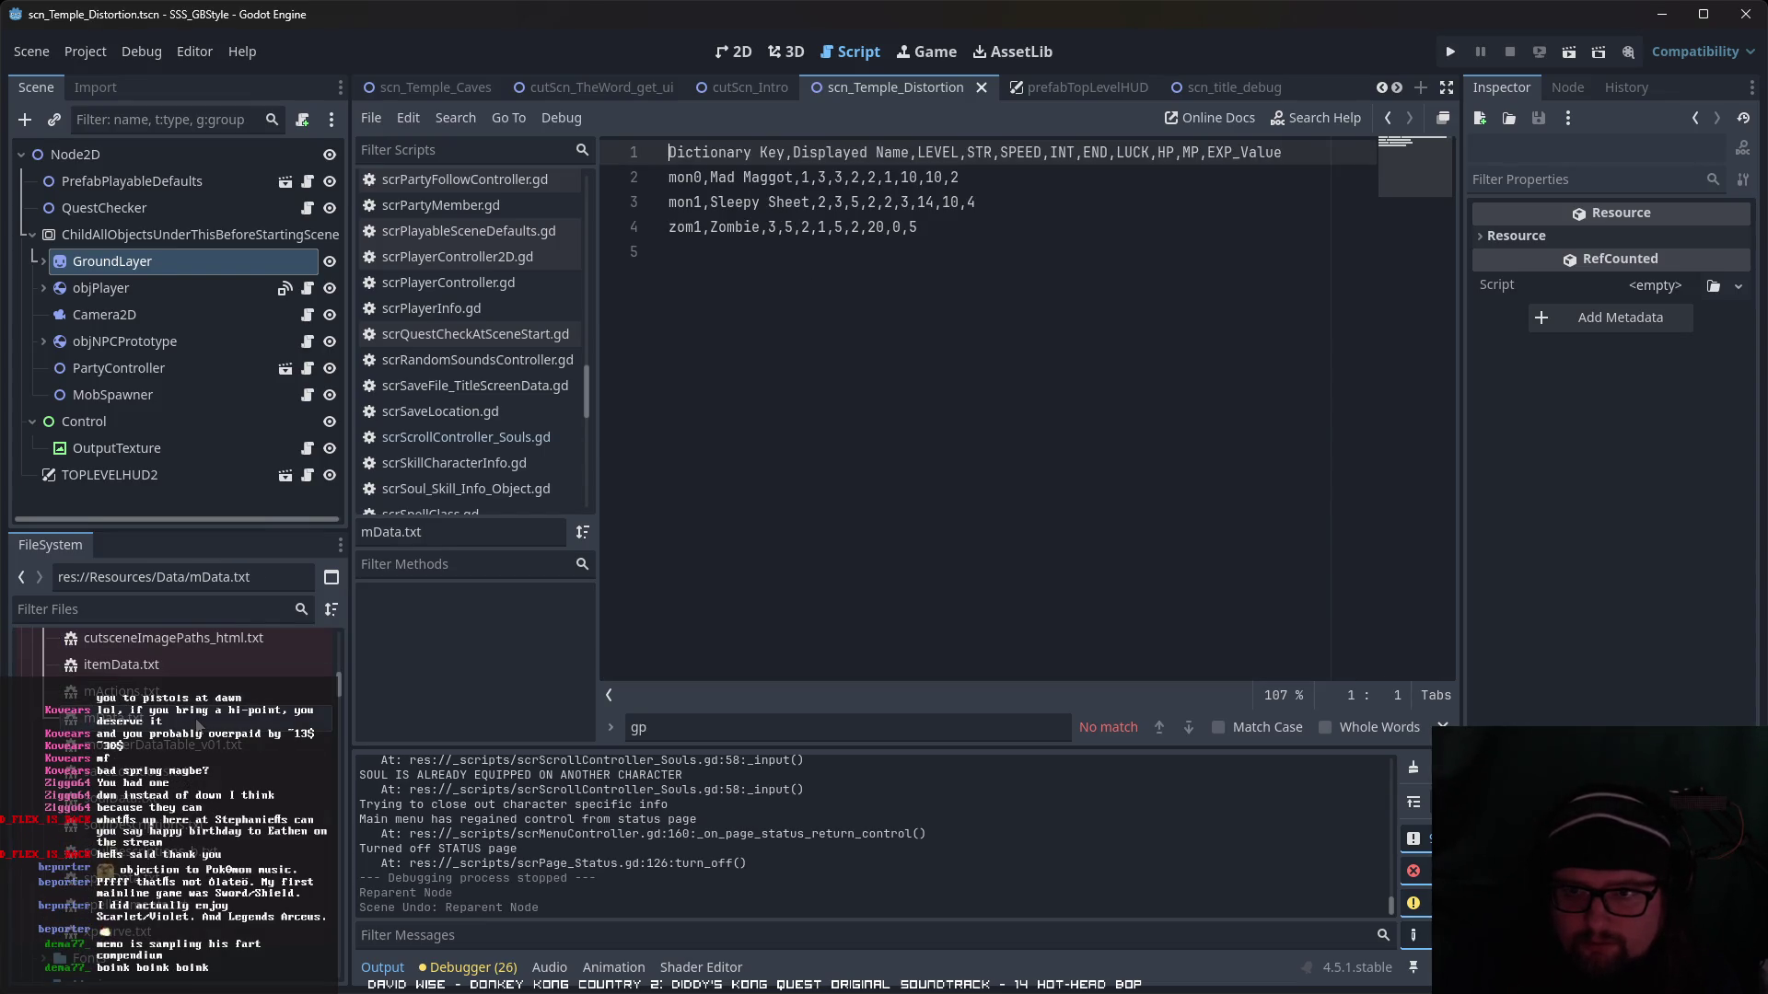
{"action": "double_click", "coordinate": [200, 746]}
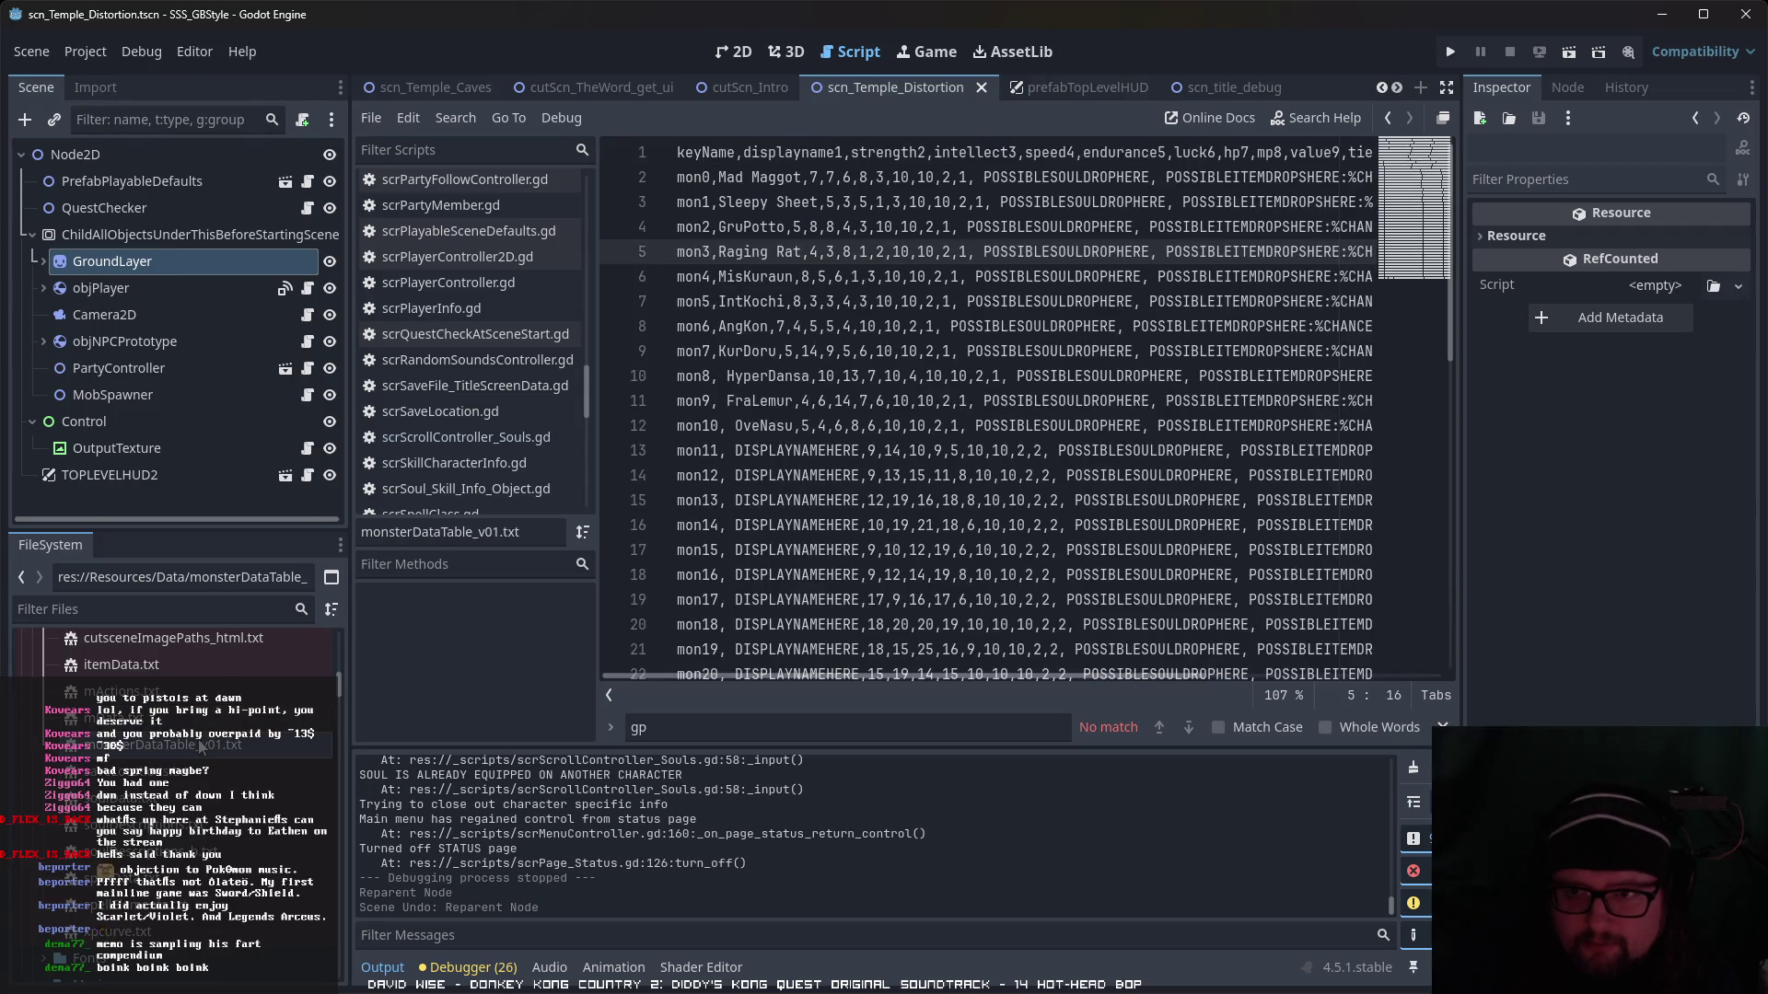
{"action": "double_click", "coordinate": [190, 718]}
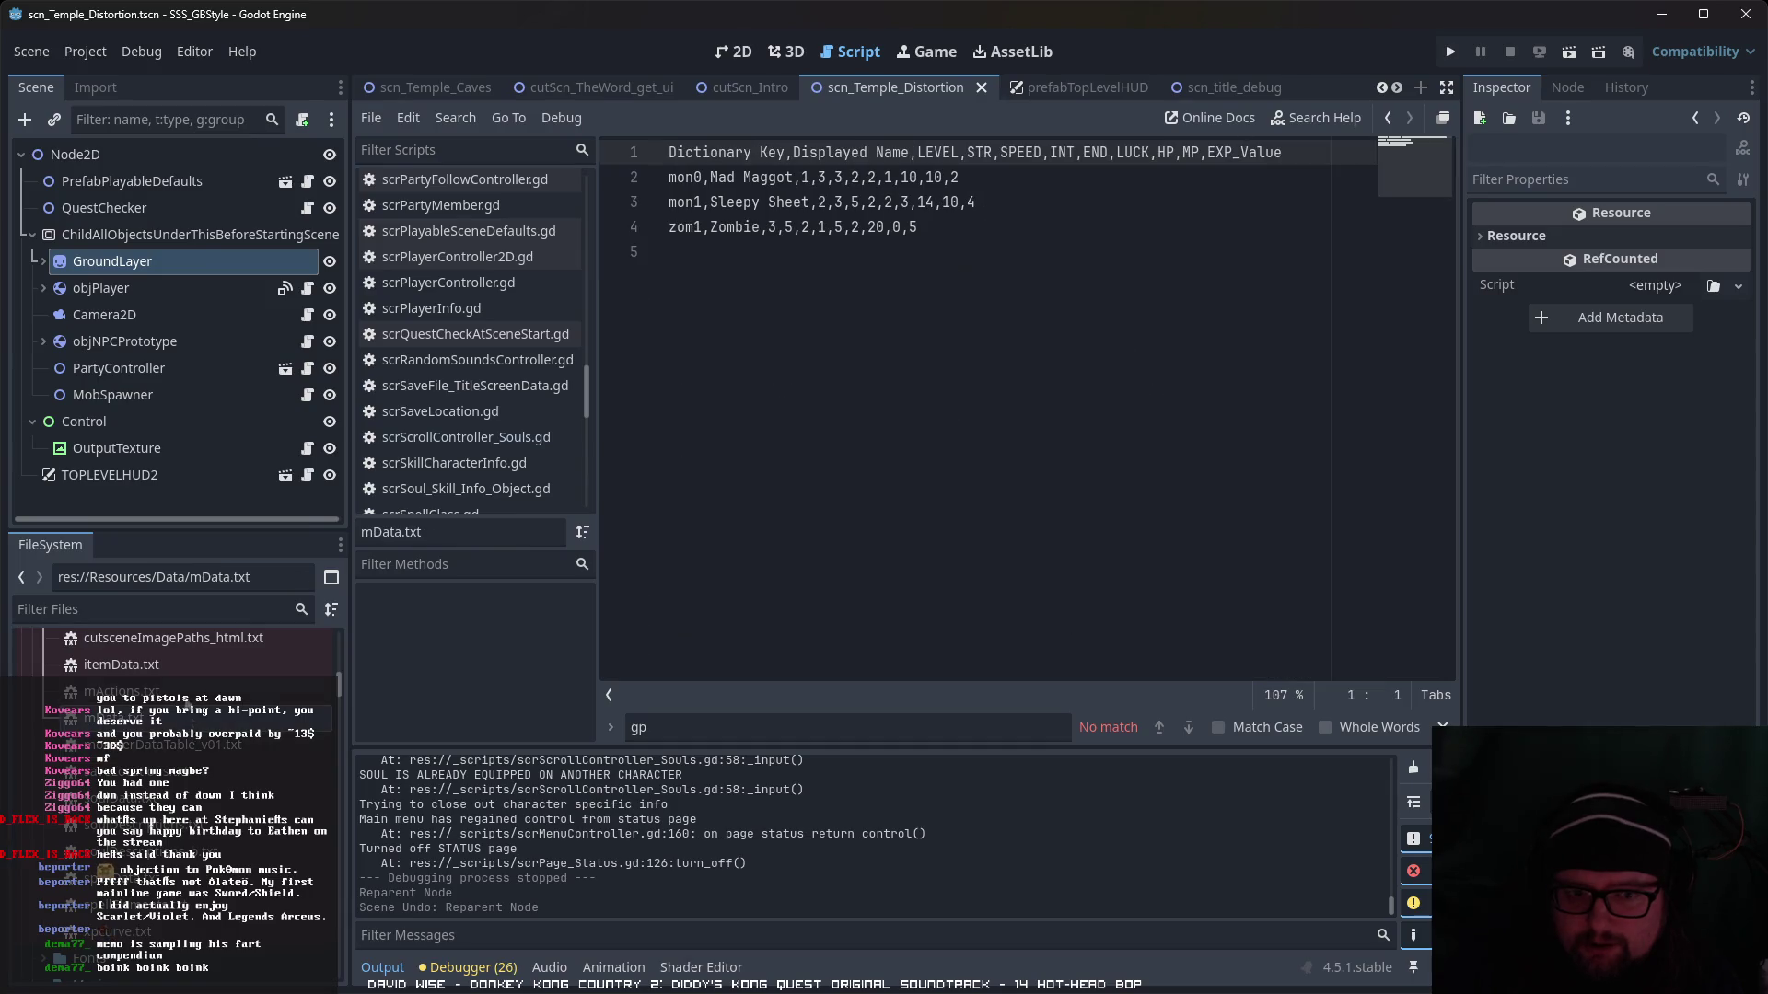
- Look through mData.txt, then reopen monsterDataTable_v01.txt showing the Raging Rat row
{"action": "scroll", "coordinate": [196, 697], "scroll_direction": "up", "scroll_amount": 1}
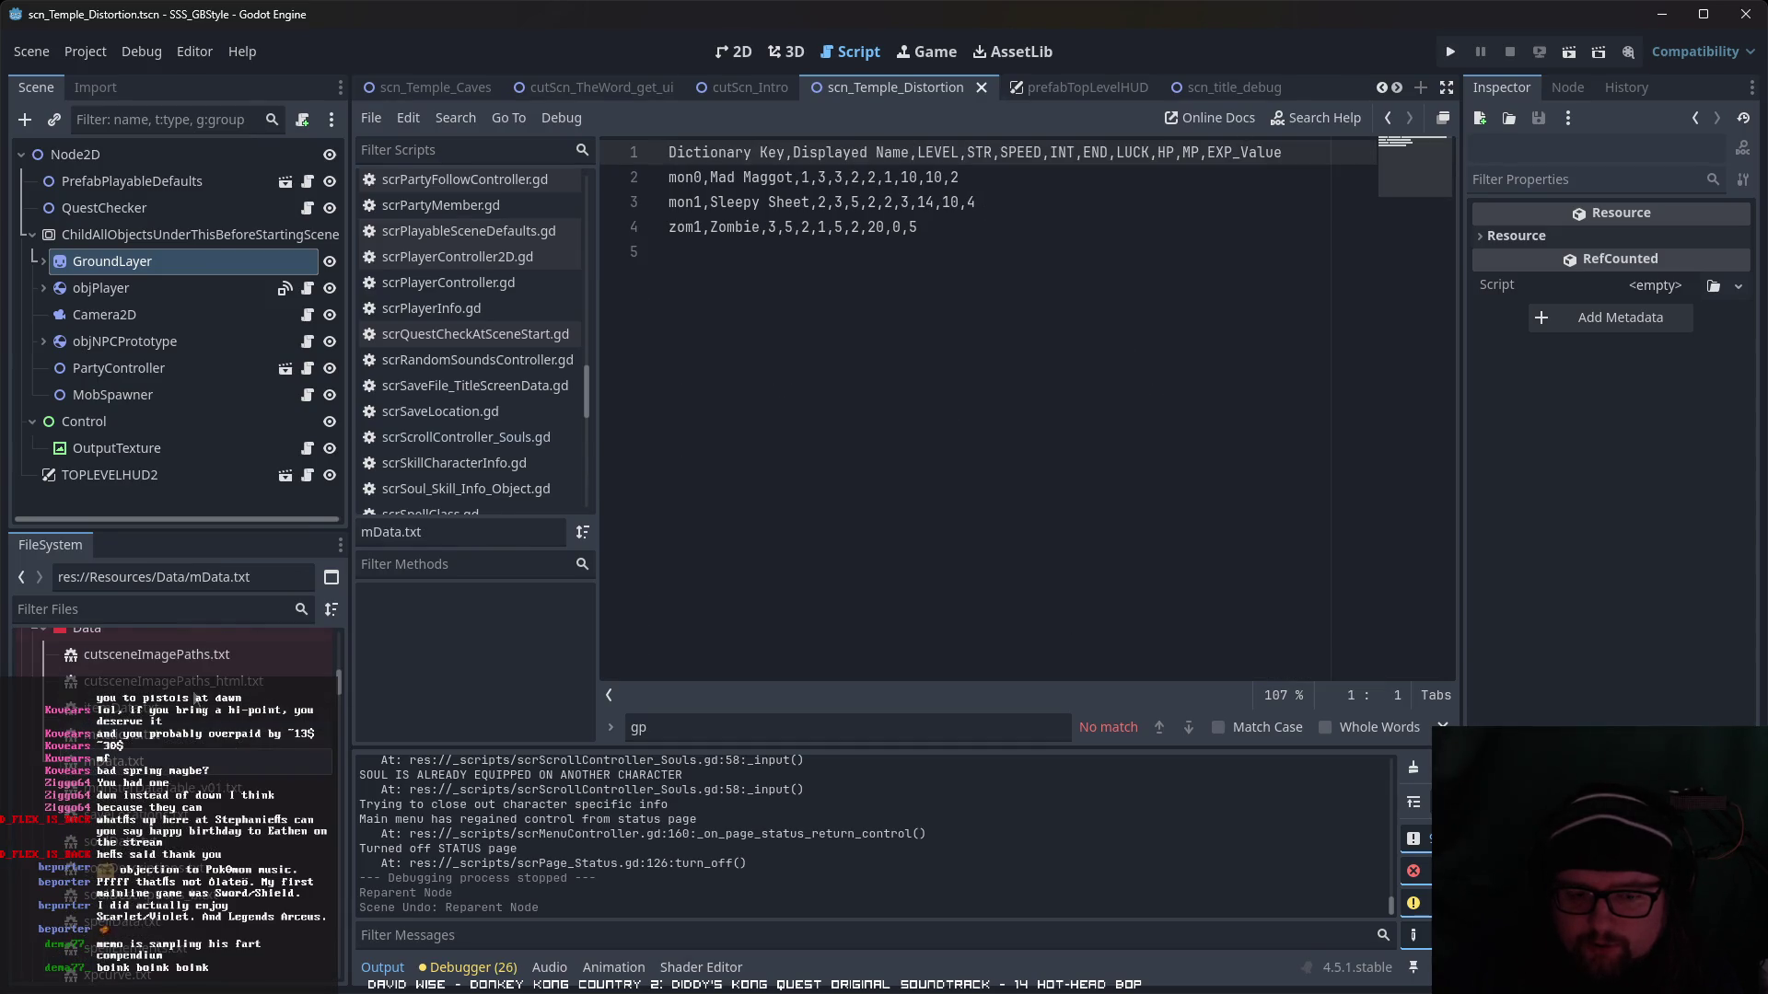
{"action": "scroll", "coordinate": [196, 697], "scroll_direction": "up", "scroll_amount": 3}
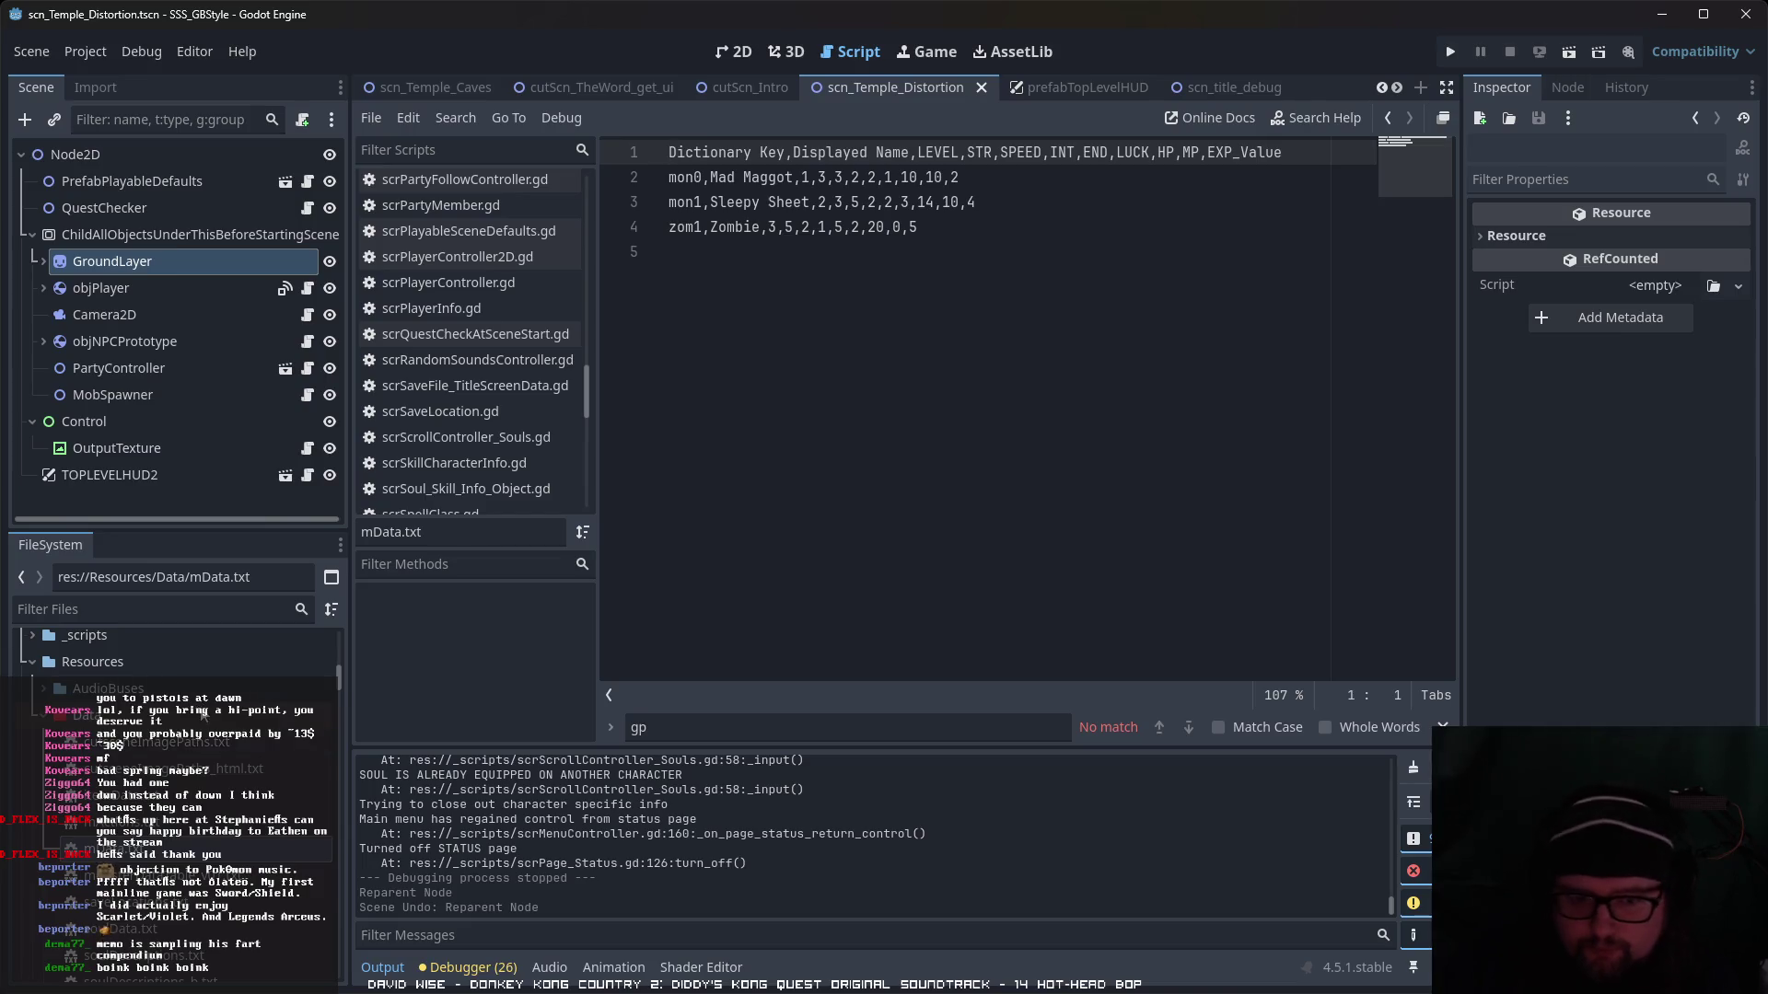
{"action": "scroll", "coordinate": [198, 704], "scroll_direction": "down", "scroll_amount": 5}
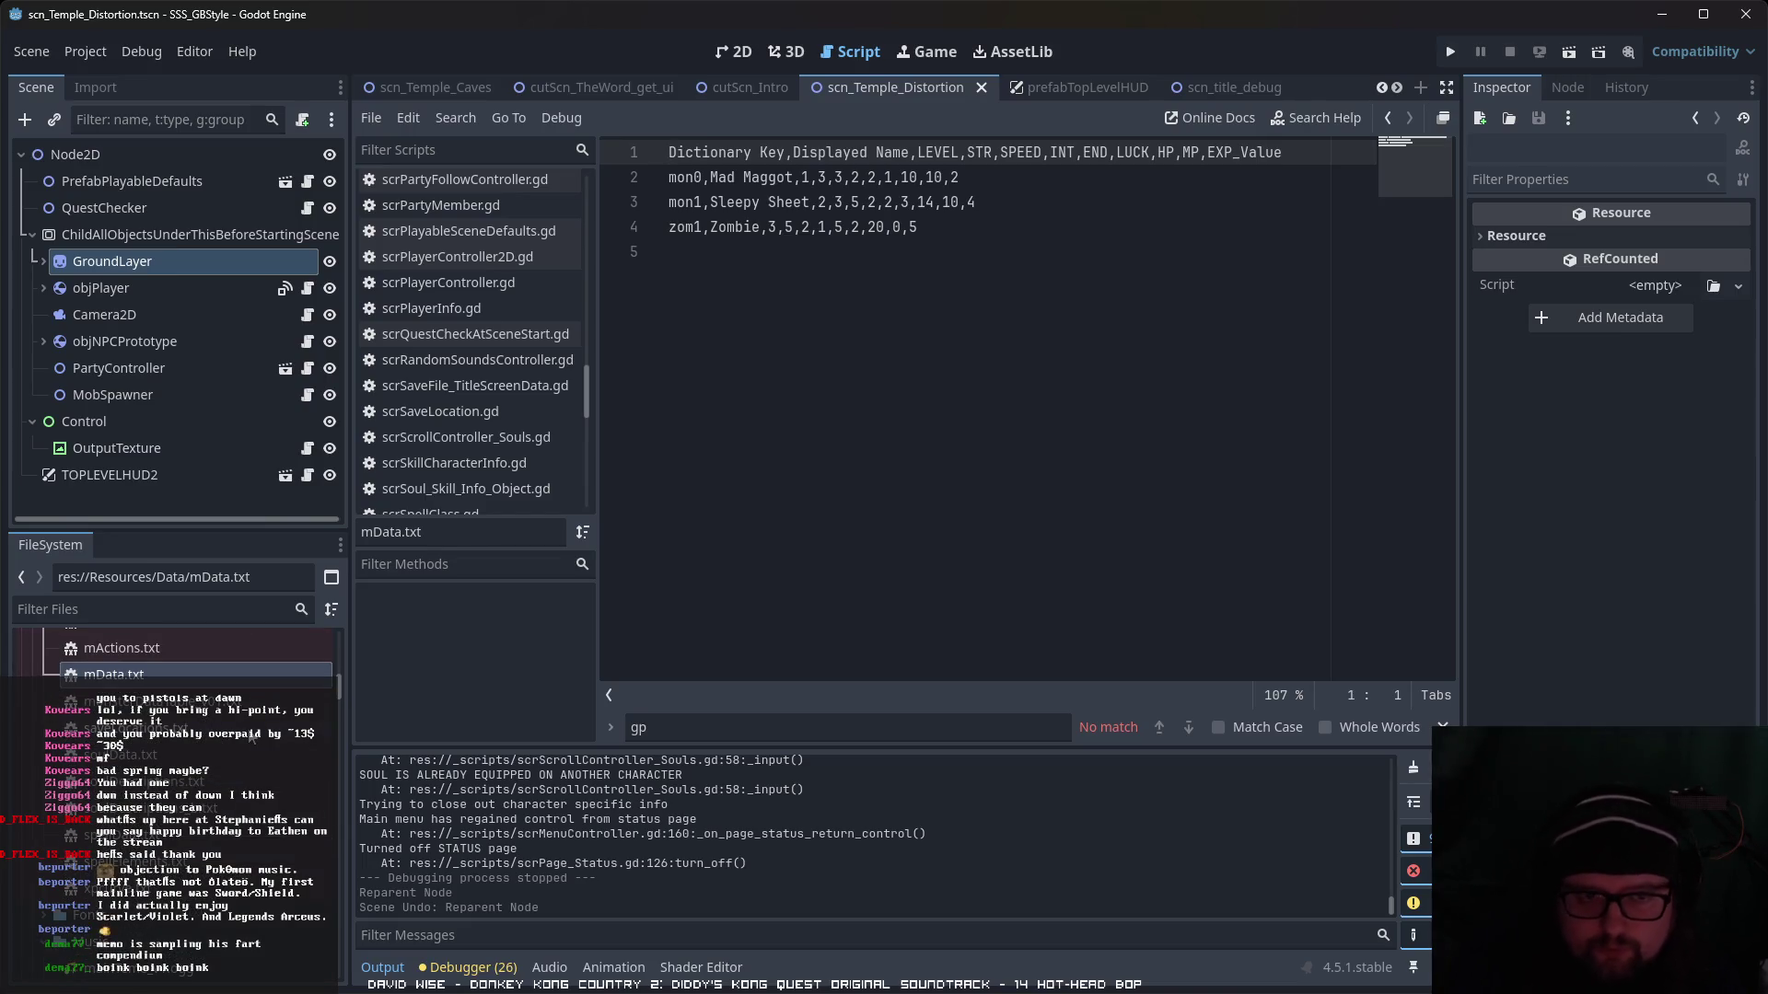
{"action": "scroll", "coordinate": [251, 739], "scroll_direction": "up", "scroll_amount": 3}
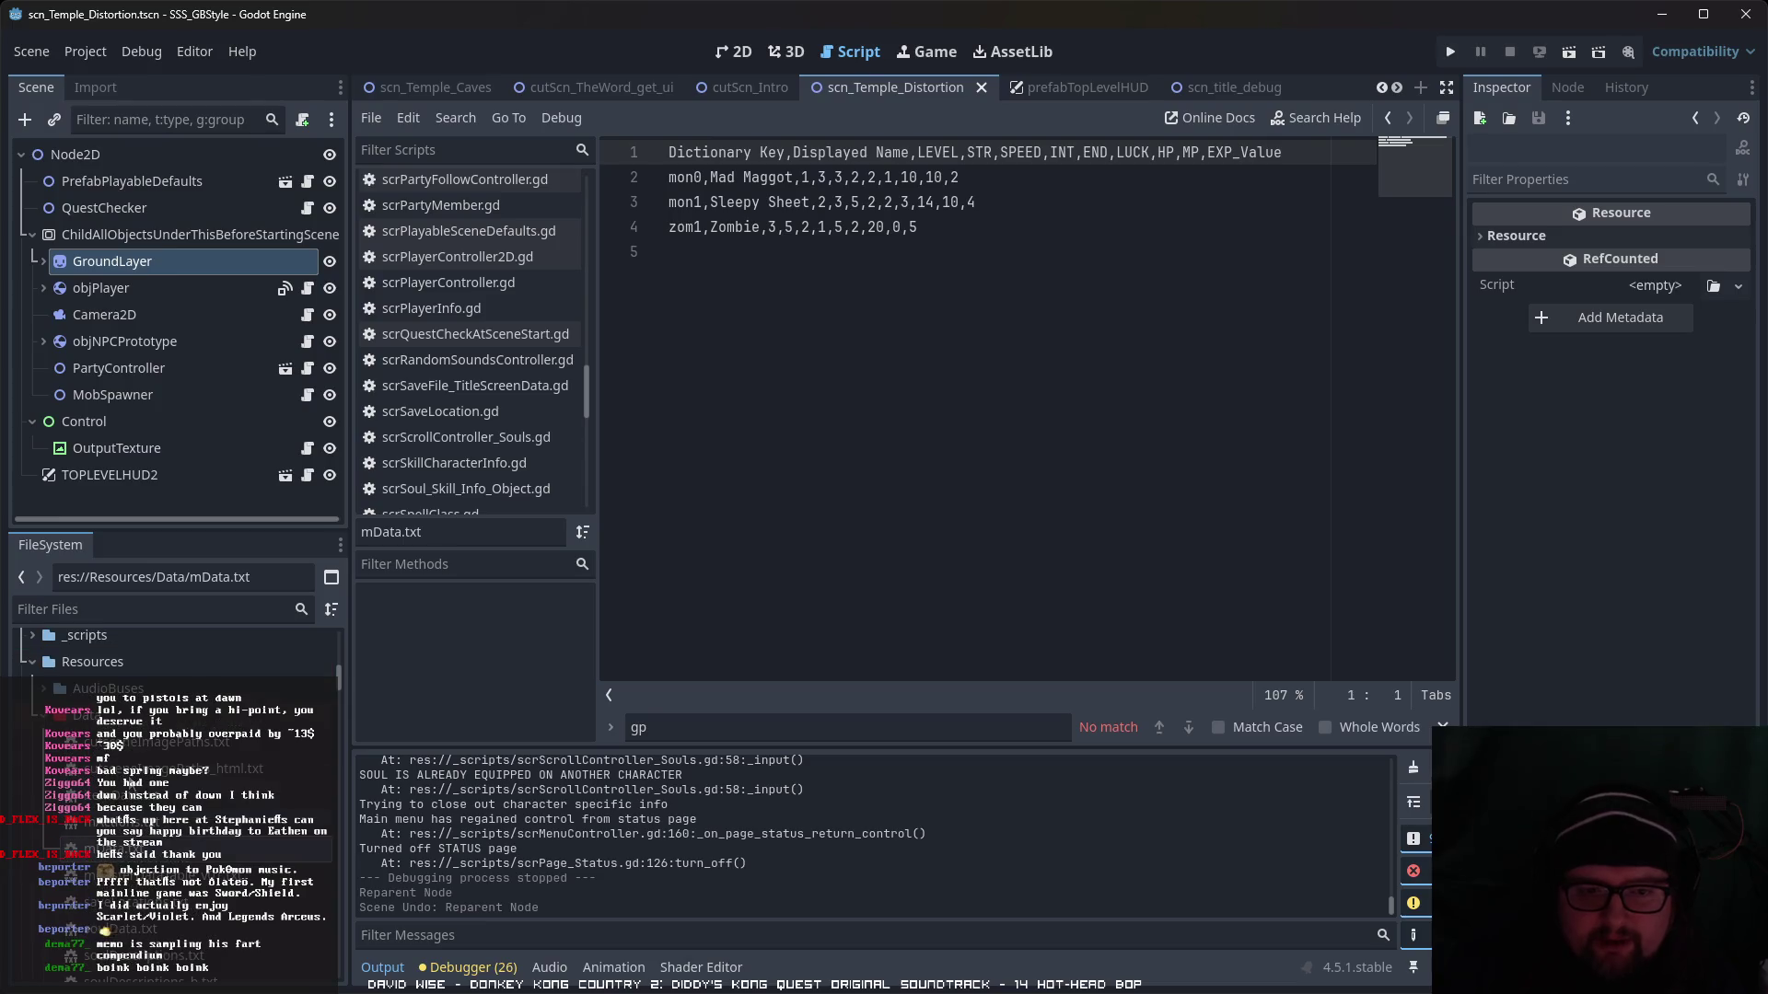
{"action": "scroll", "coordinate": [184, 663], "scroll_direction": "down", "scroll_amount": 3}
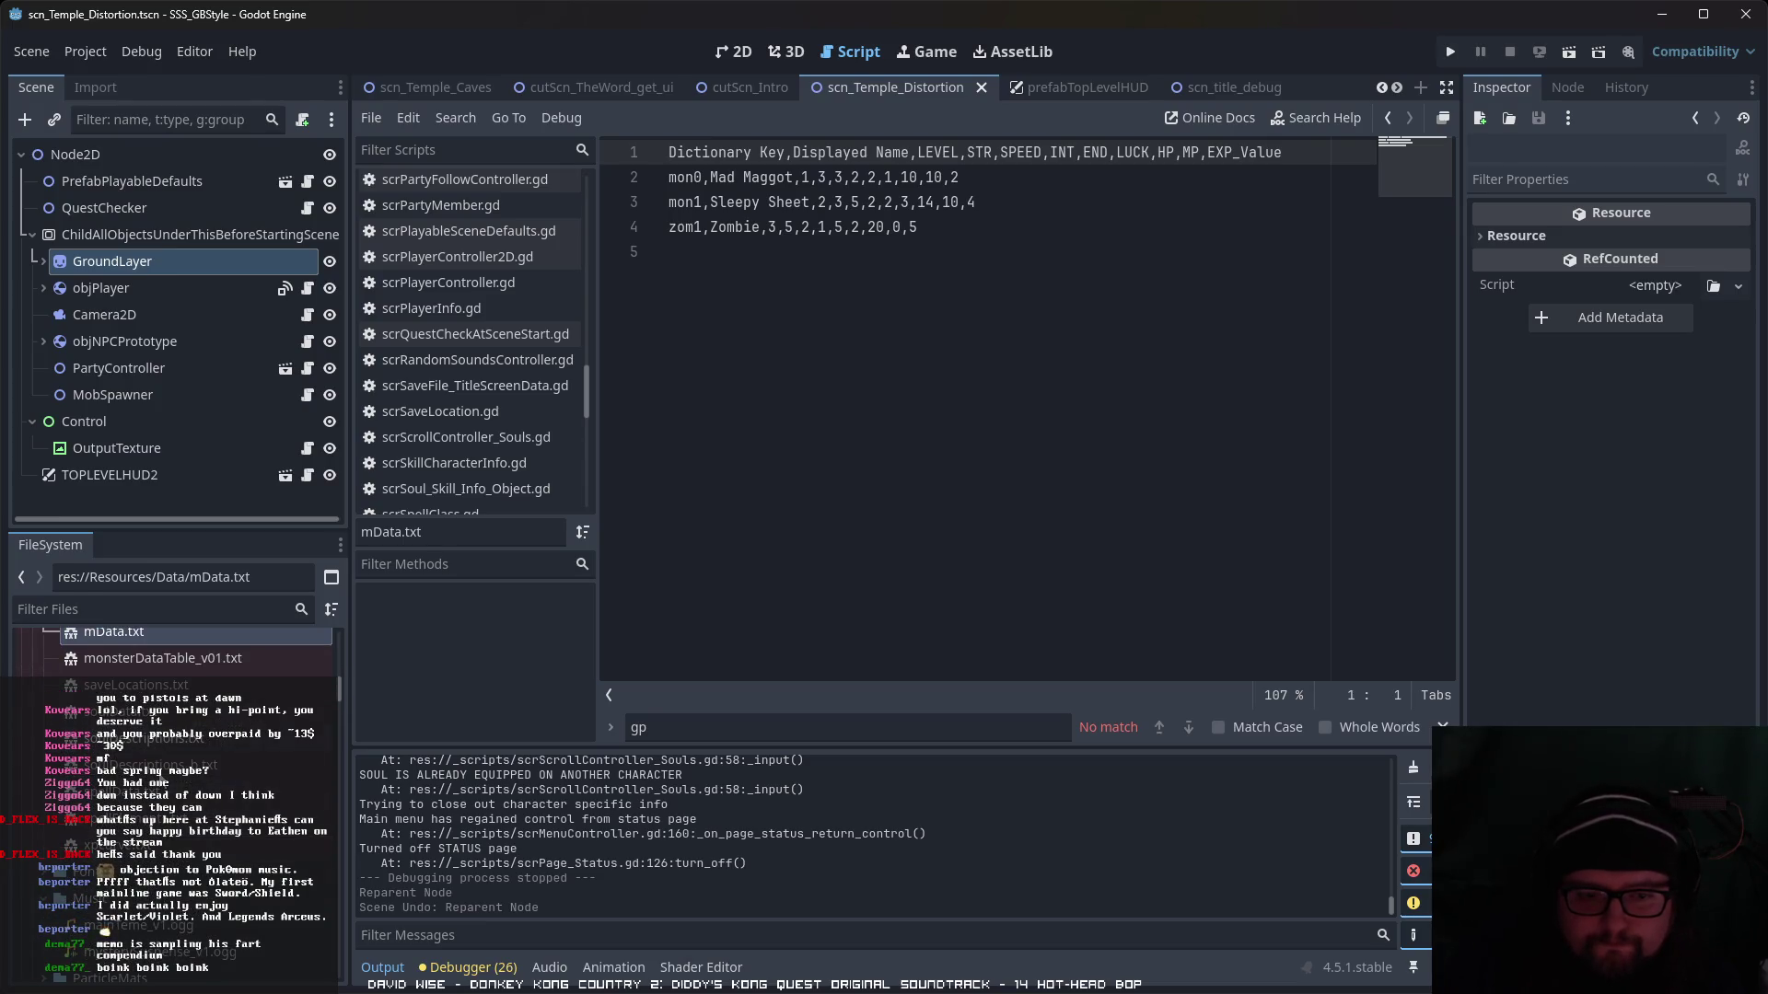
{"action": "scroll", "coordinate": [238, 751], "scroll_direction": "up", "scroll_amount": 2}
{"action": "double_click", "coordinate": [237, 748]}
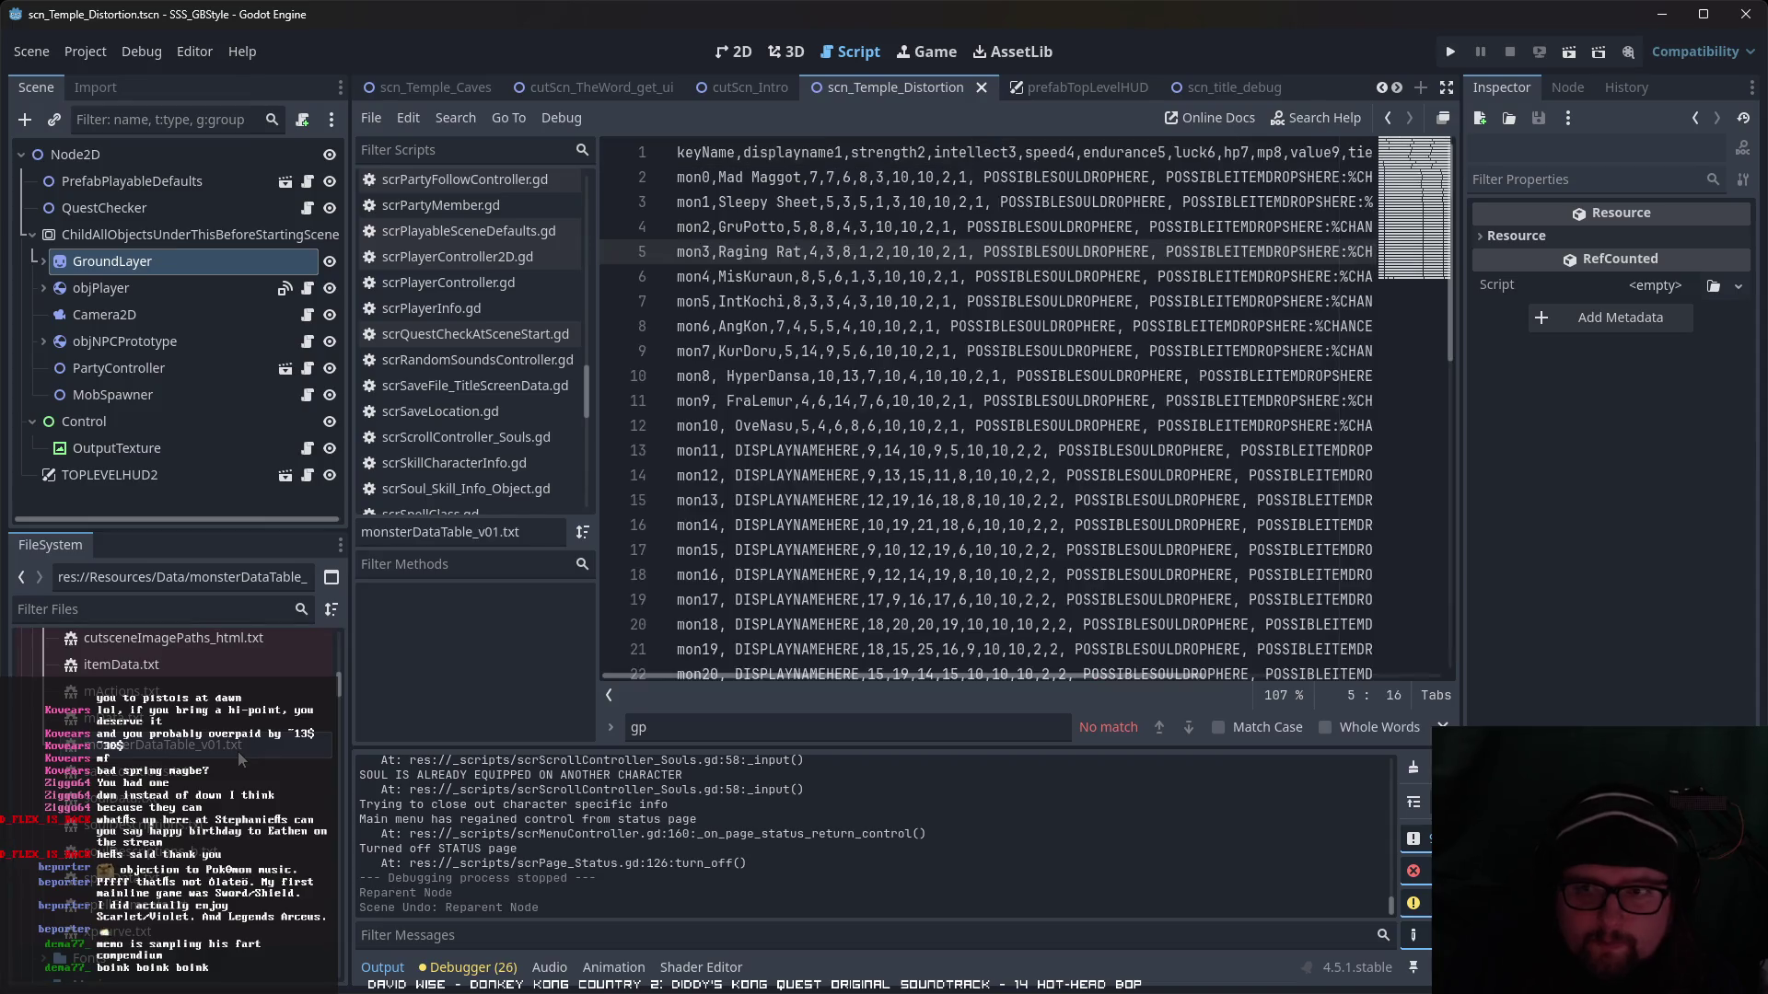
{"action": "mouse_move", "coordinate": [955, 676]}
{"action": "left_mouse_down"}
{"action": "mouse_move", "coordinate": [1284, 678]}
{"action": "mouse_move", "coordinate": [810, 655]}
{"action": "left_mouse_up"}
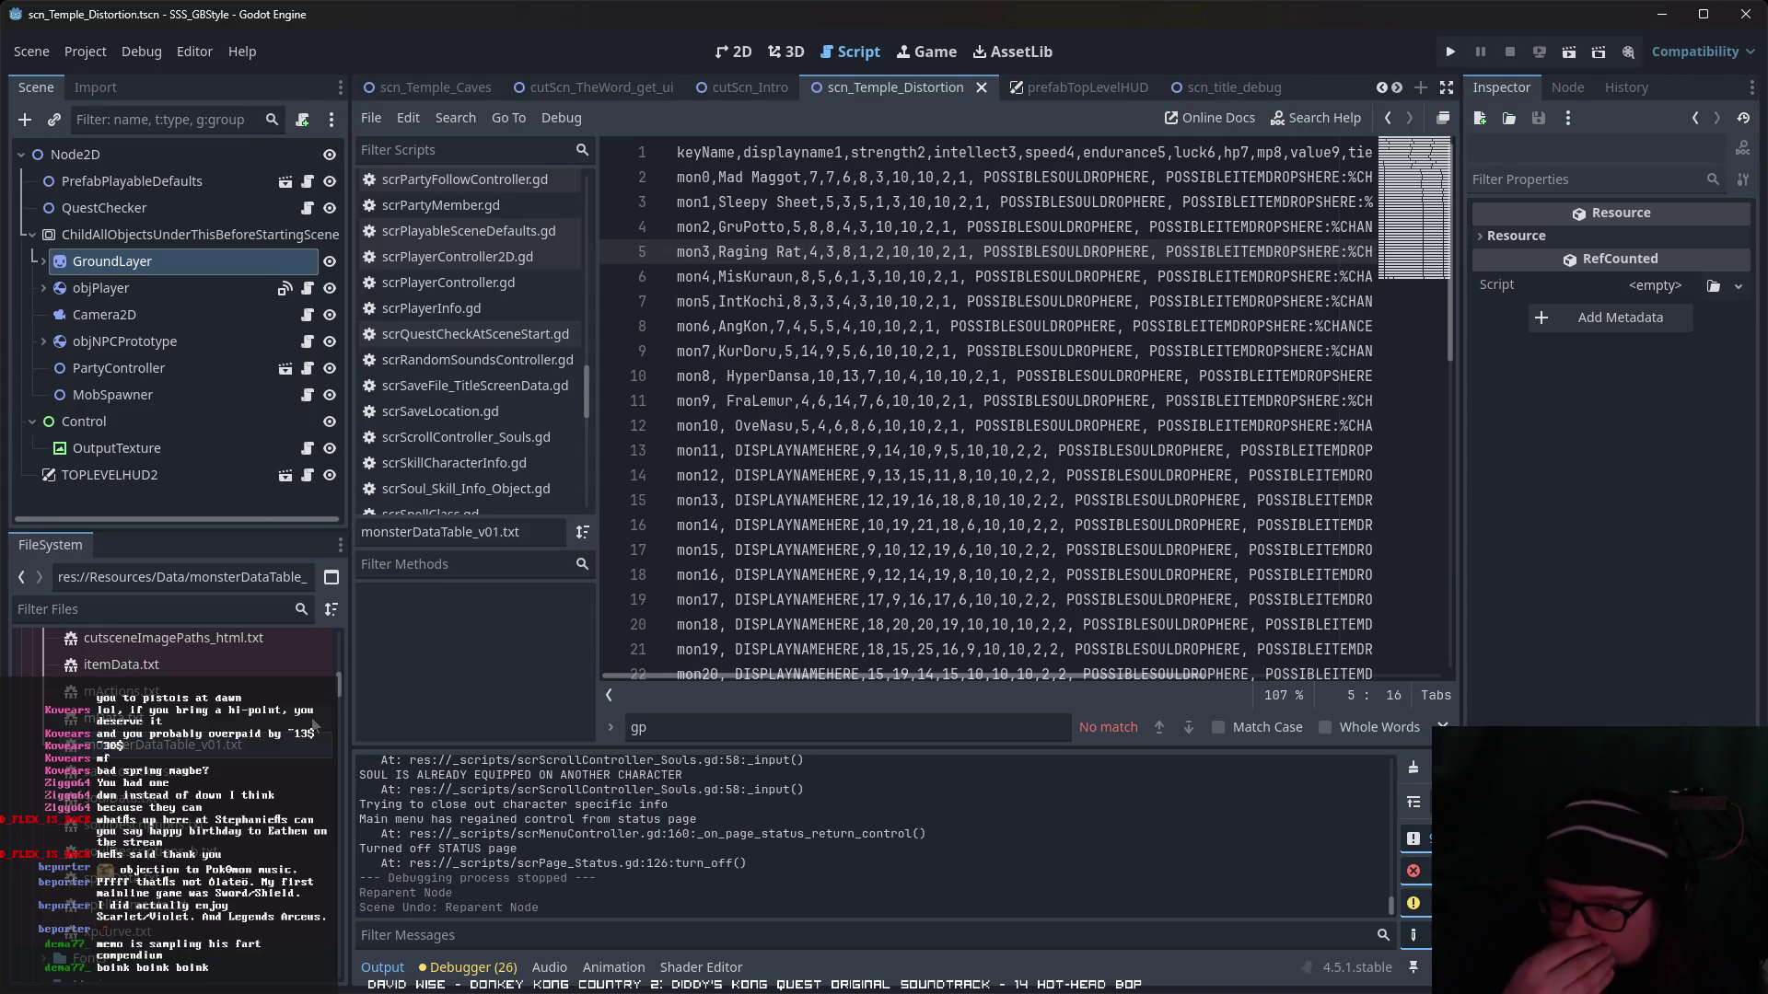
{"action": "scroll", "coordinate": [244, 693], "scroll_direction": "up", "scroll_amount": 5}
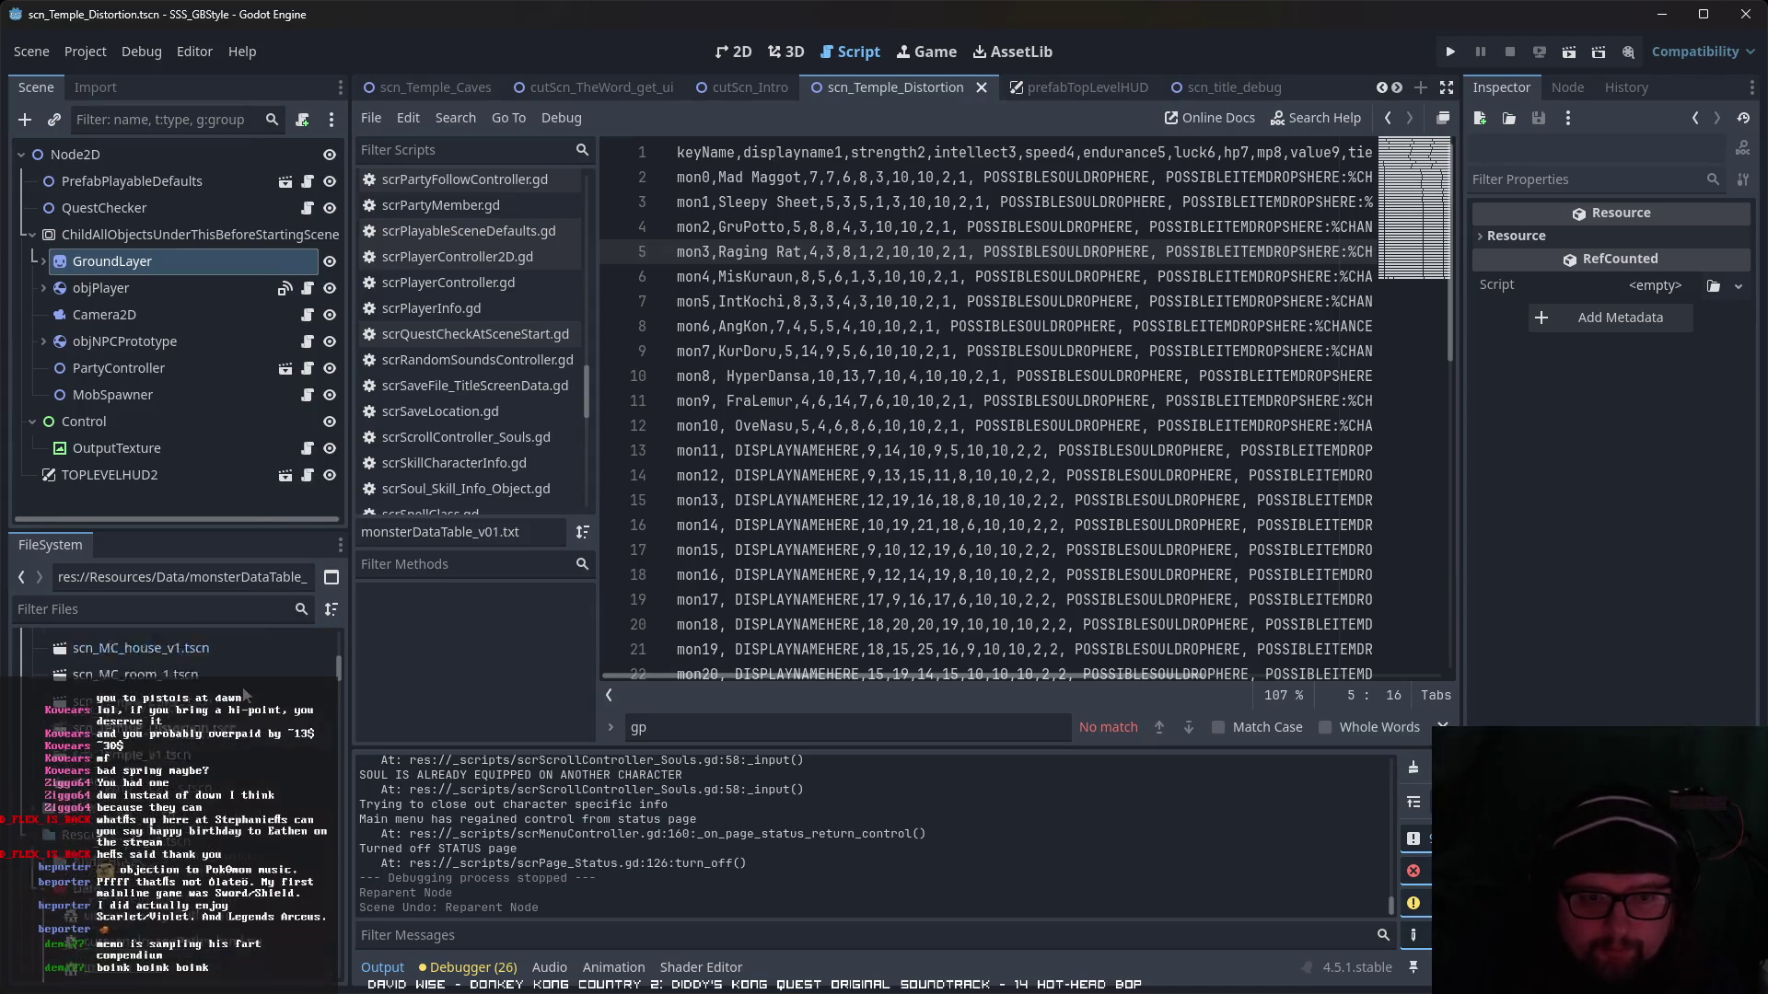
- In prefabTopLevelHUD, open textureMonster's scrMonsterTextureController.gd, then select the BattleSystem node
{"action": "key", "text": "ctrl+Tab"}
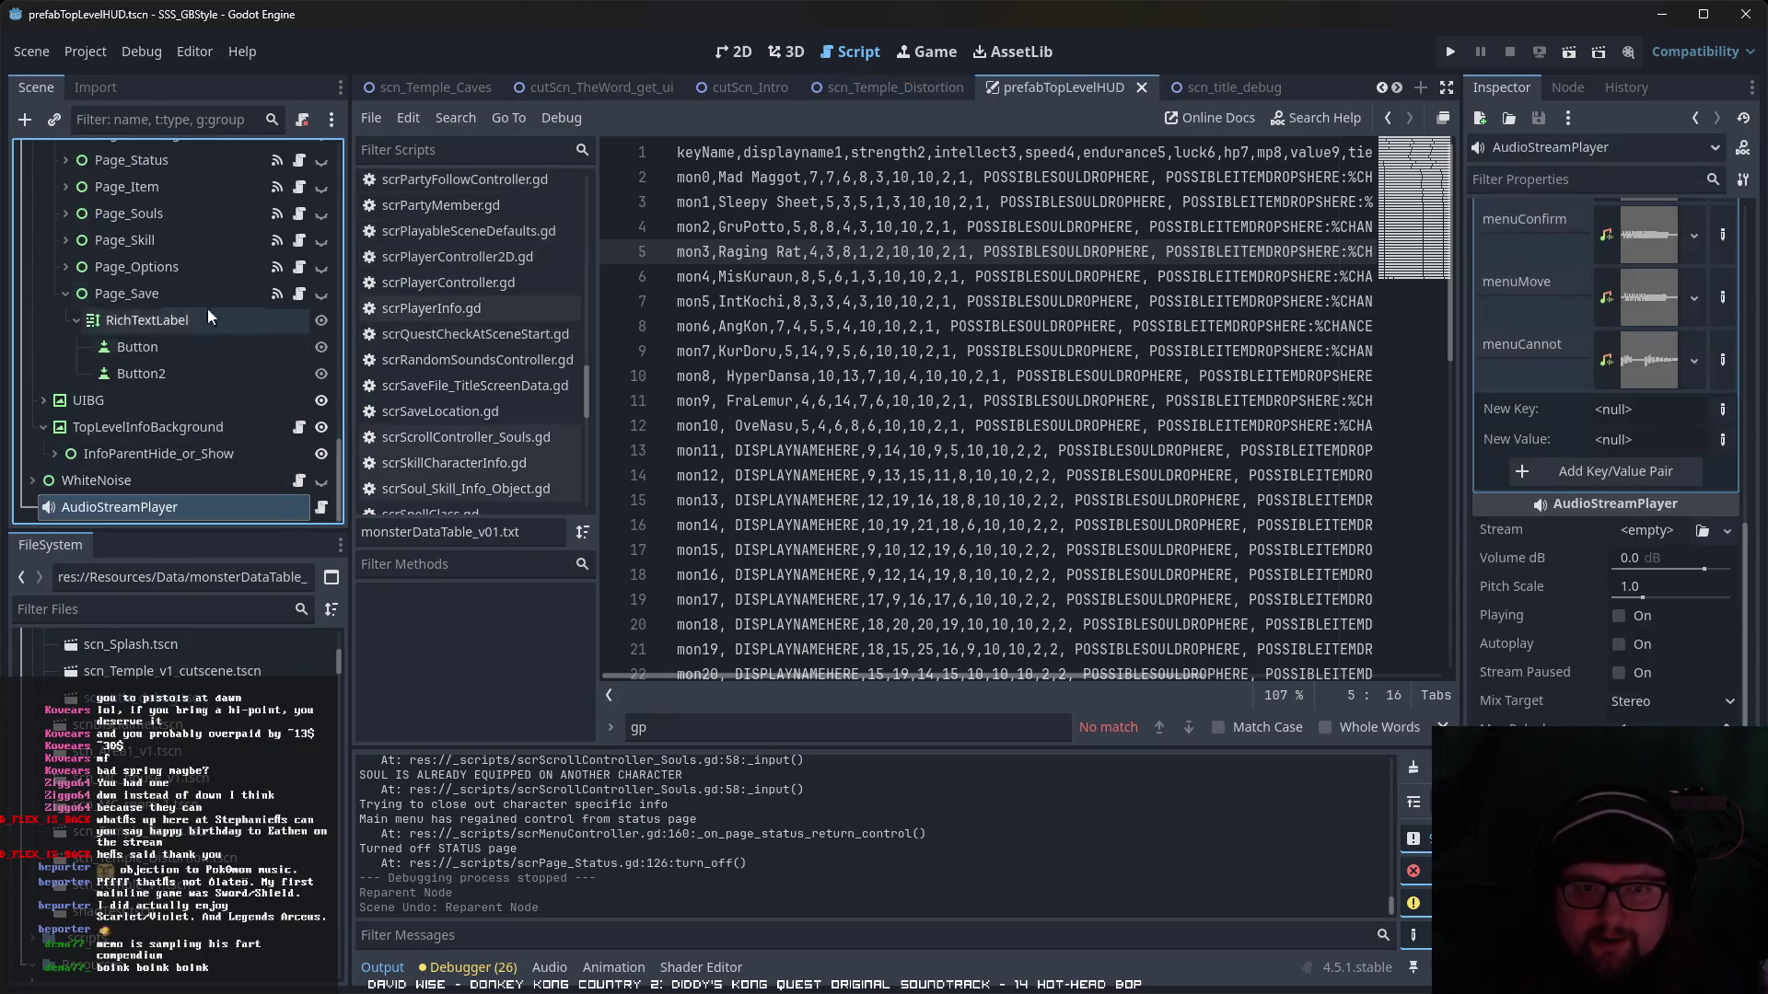
{"action": "scroll", "coordinate": [221, 387], "scroll_direction": "up", "scroll_amount": 10}
{"action": "scroll", "coordinate": [235, 402], "scroll_direction": "up", "scroll_amount": 5}
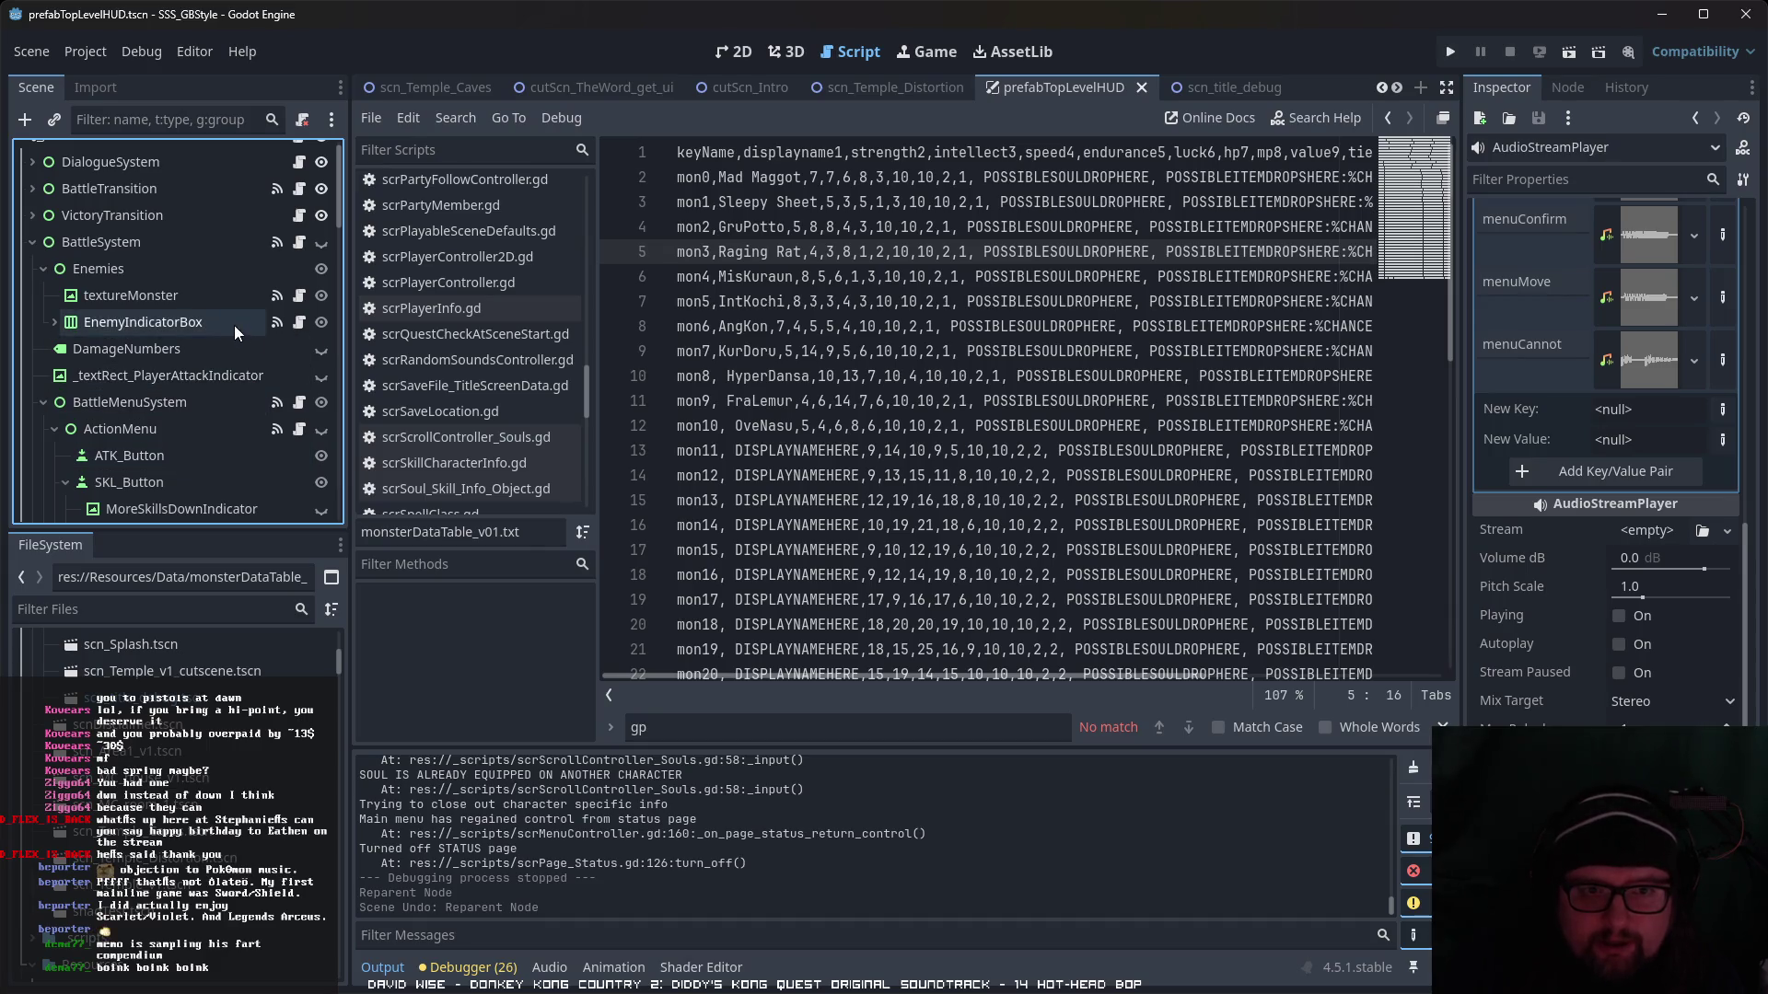
{"action": "left_click", "coordinate": [301, 295]}
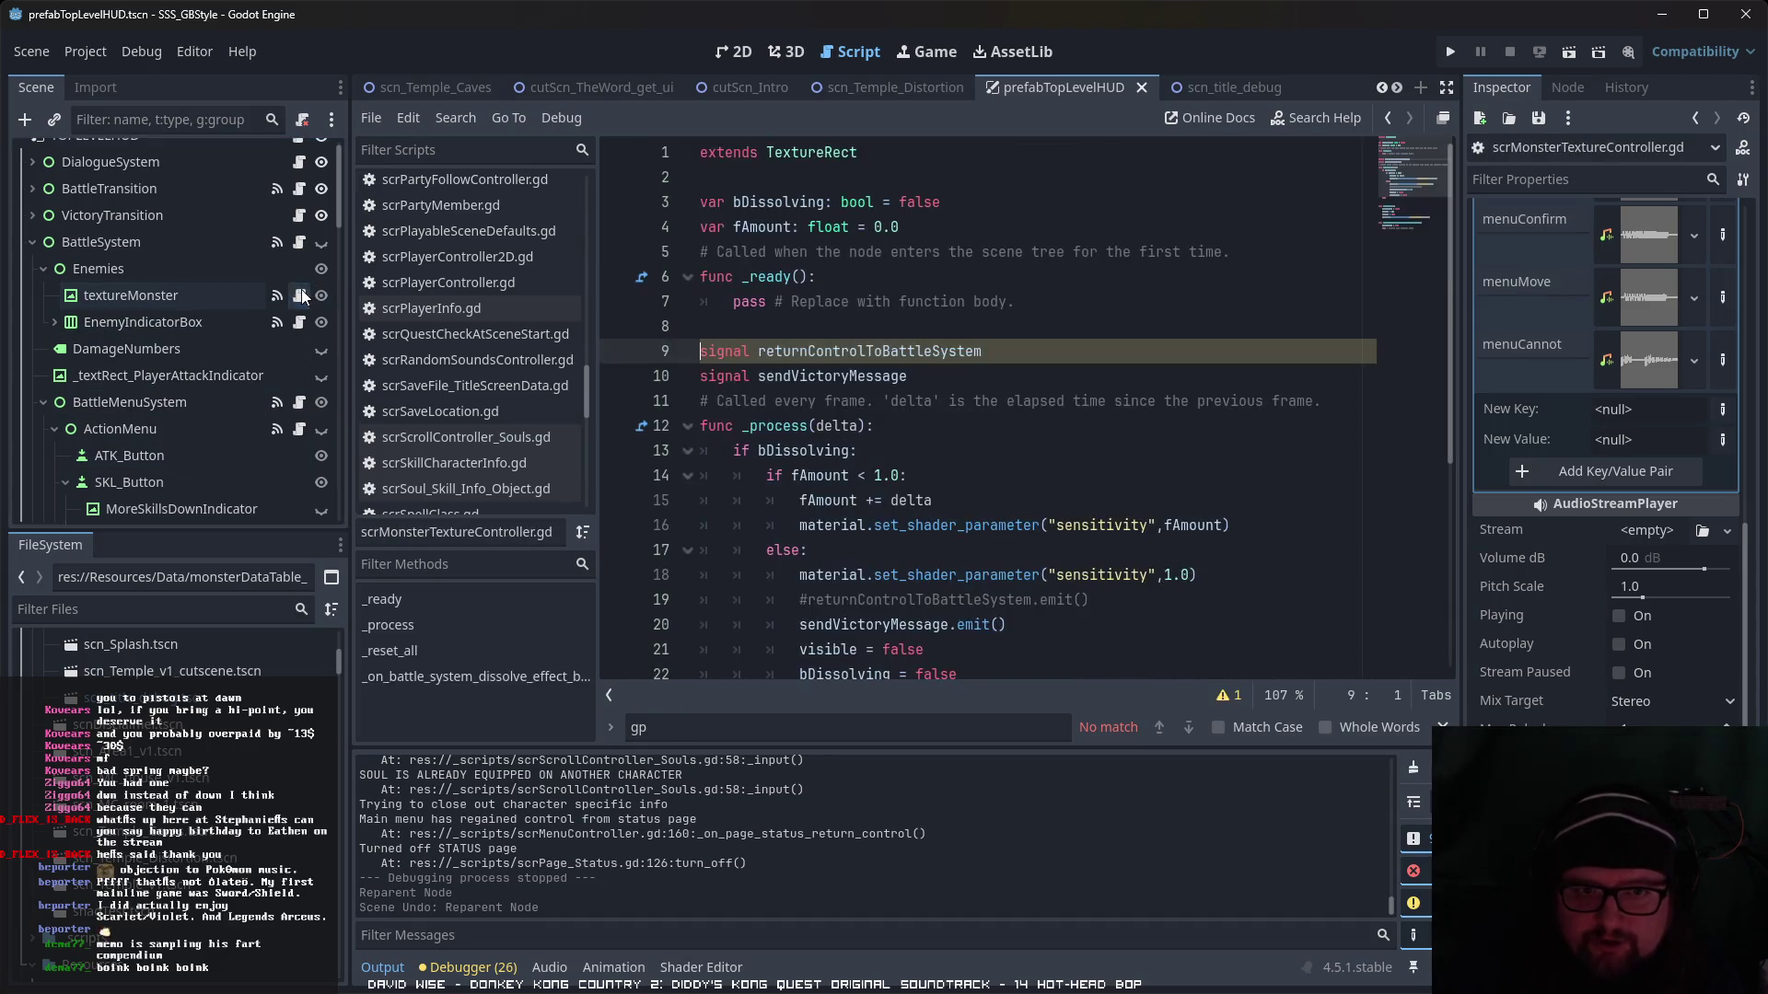
{"action": "scroll", "coordinate": [1612, 414], "scroll_direction": "up", "scroll_amount": 5}
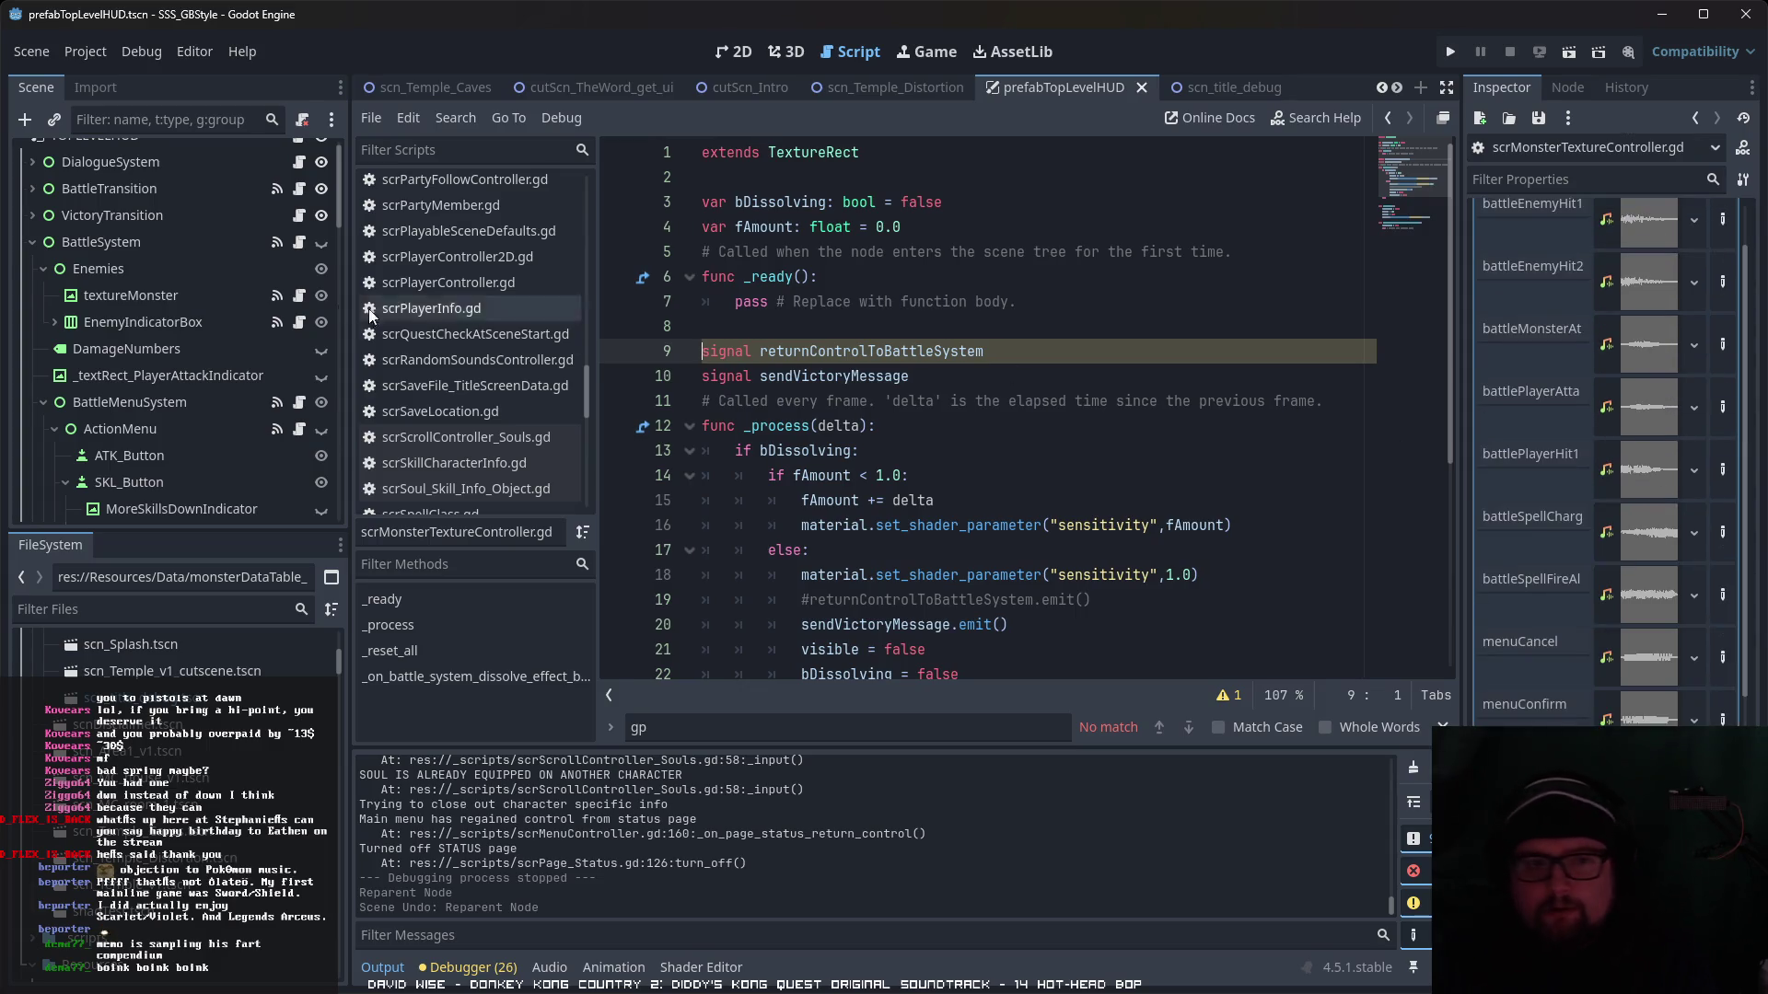
{"action": "left_click", "coordinate": [219, 297]}
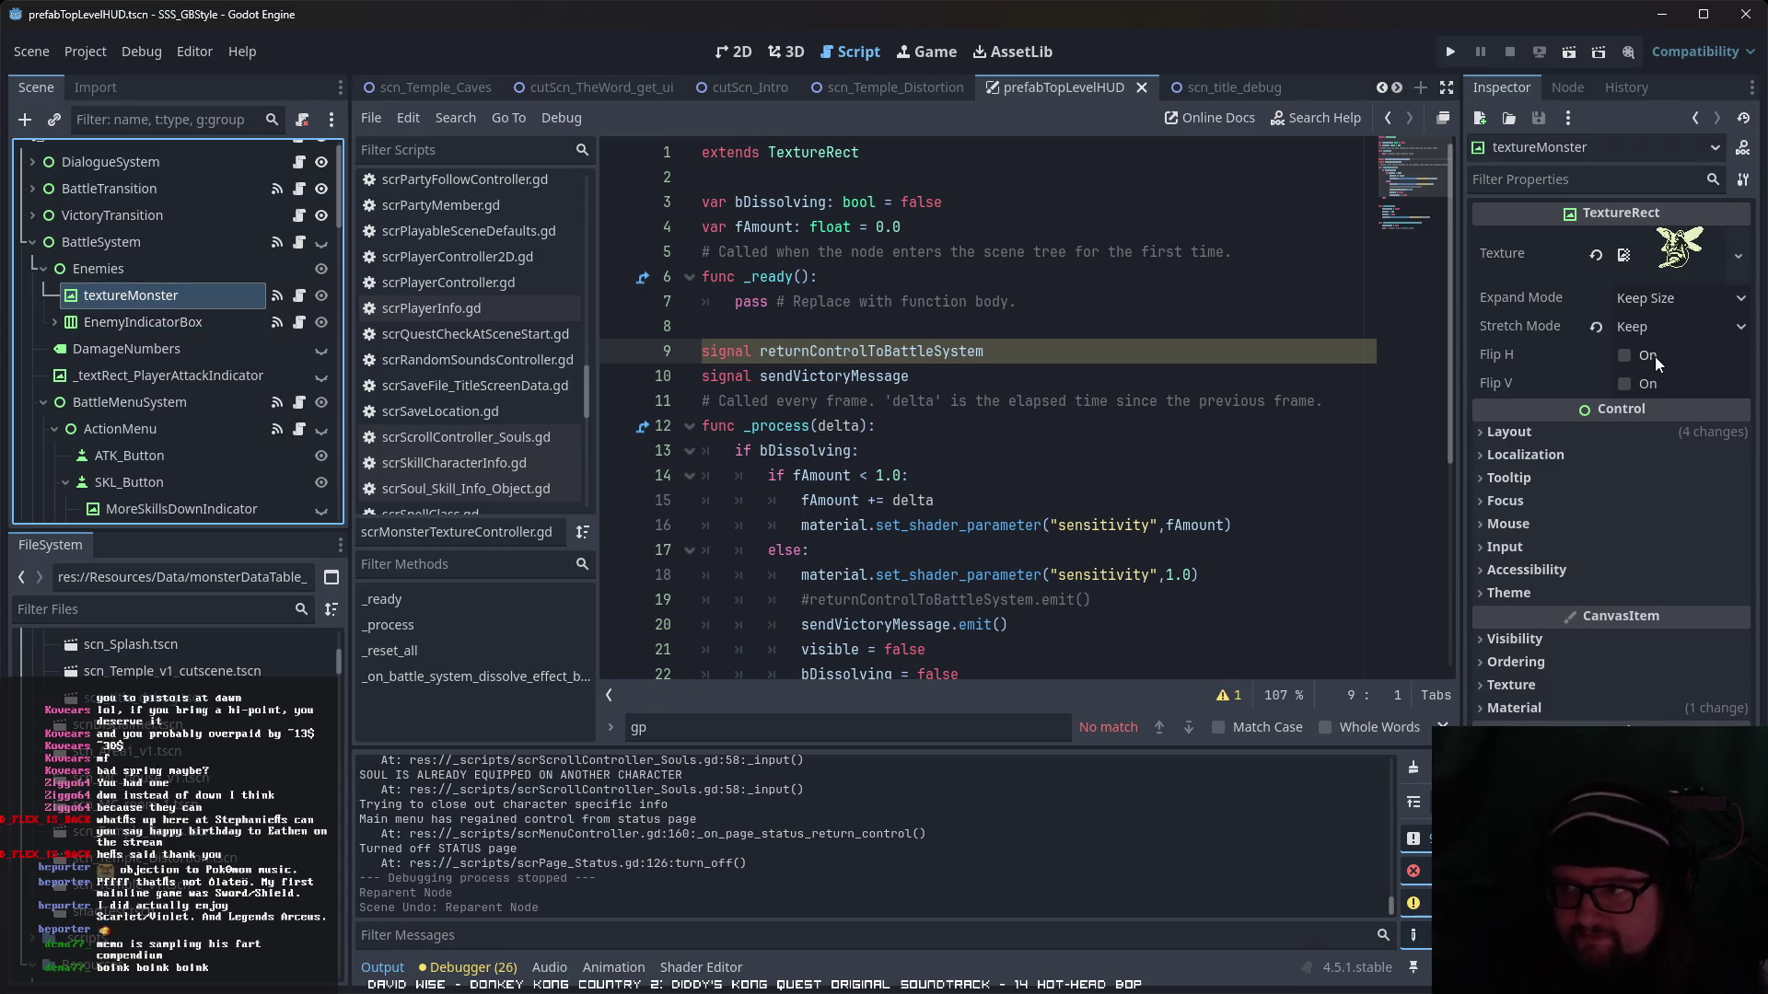
{"action": "left_click", "coordinate": [300, 296]}
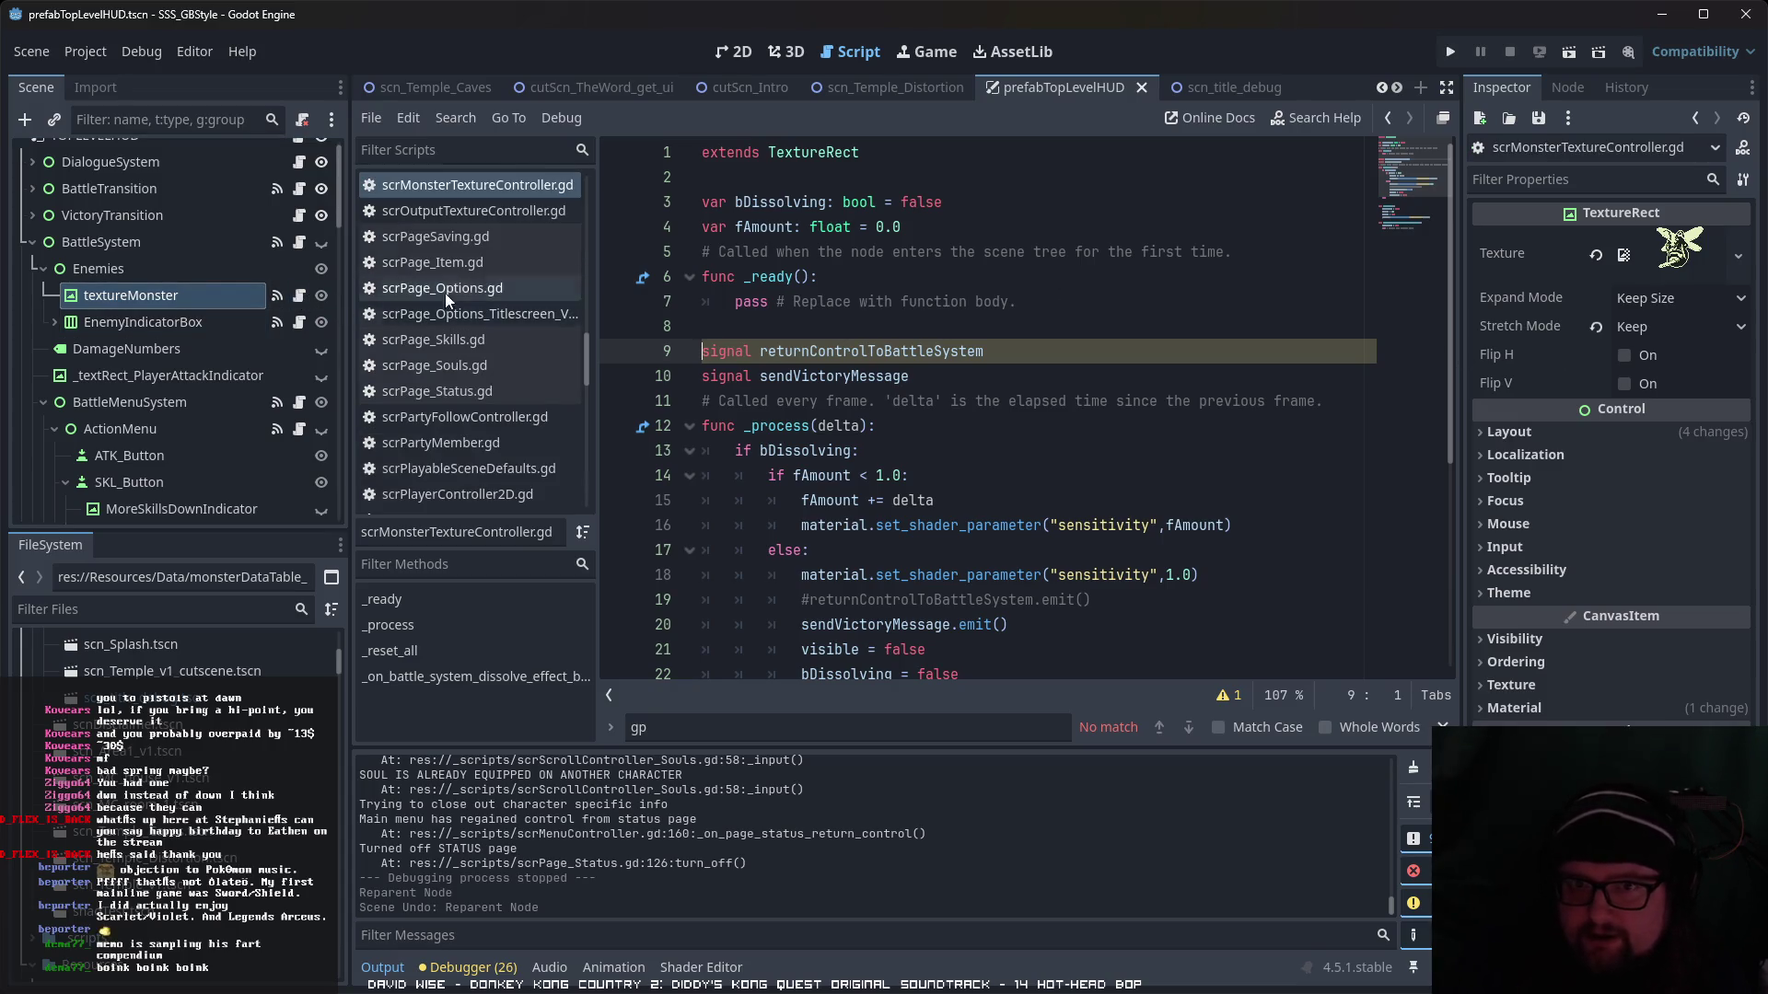
{"action": "left_click", "coordinate": [506, 186]}
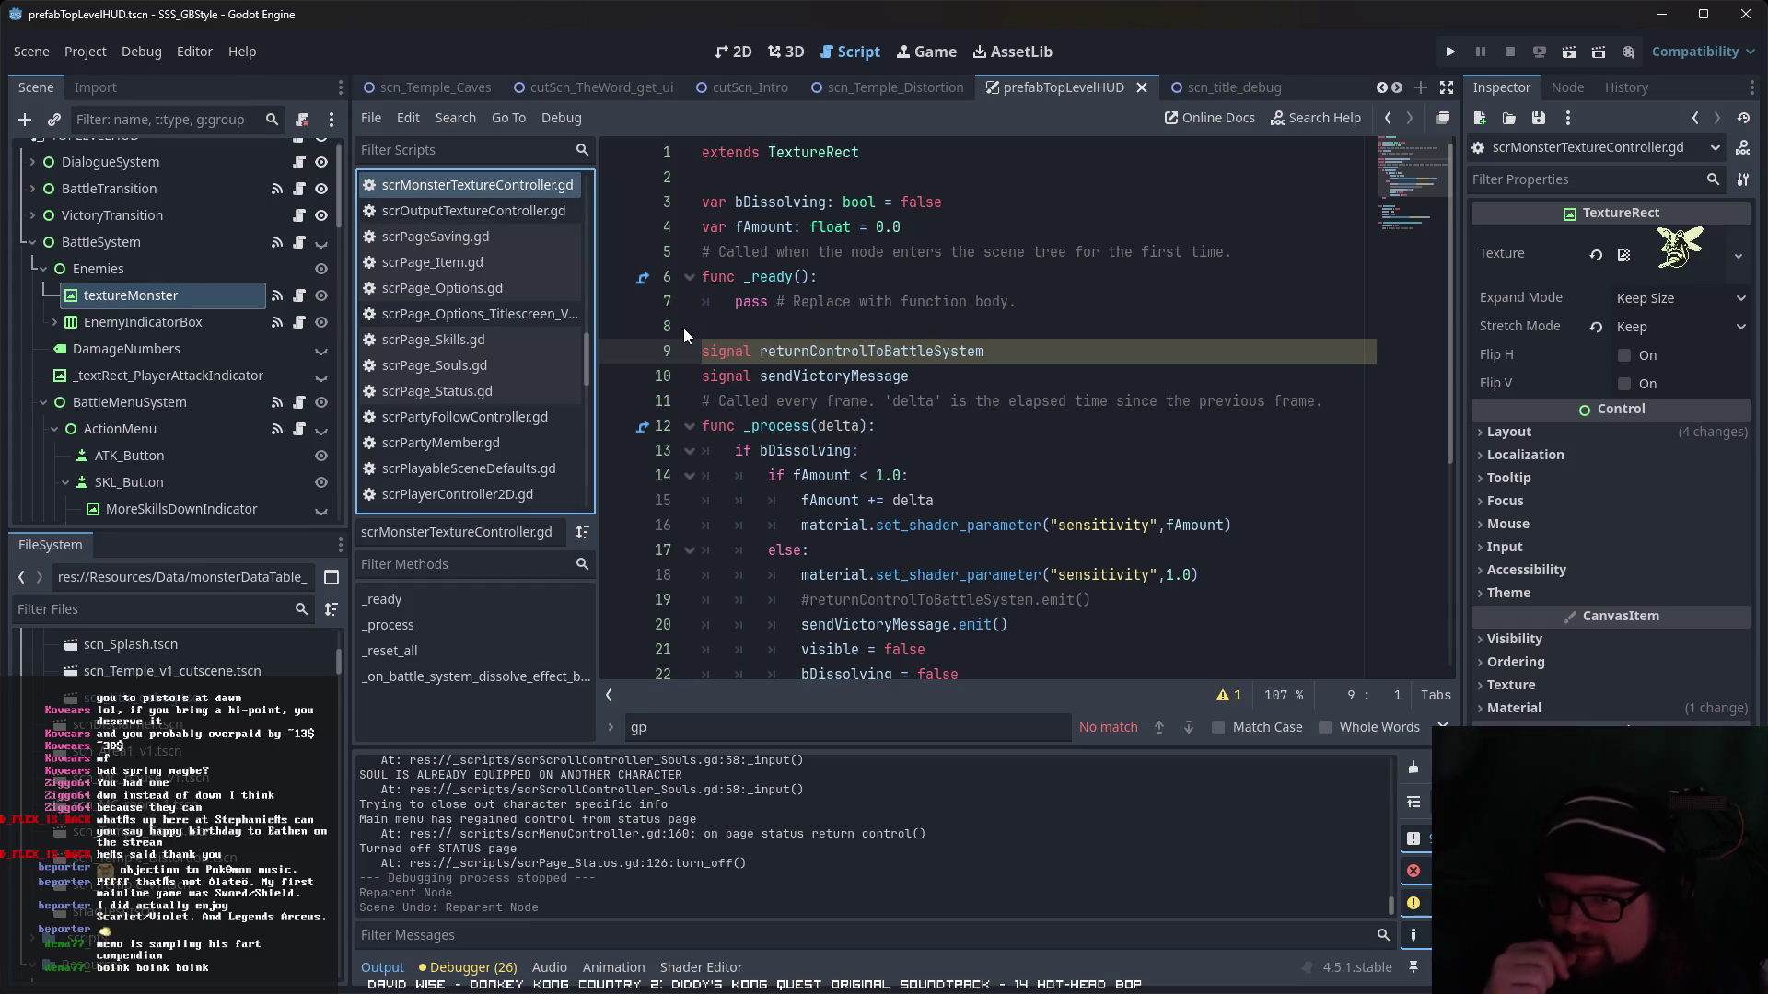
{"action": "left_click", "coordinate": [153, 244]}
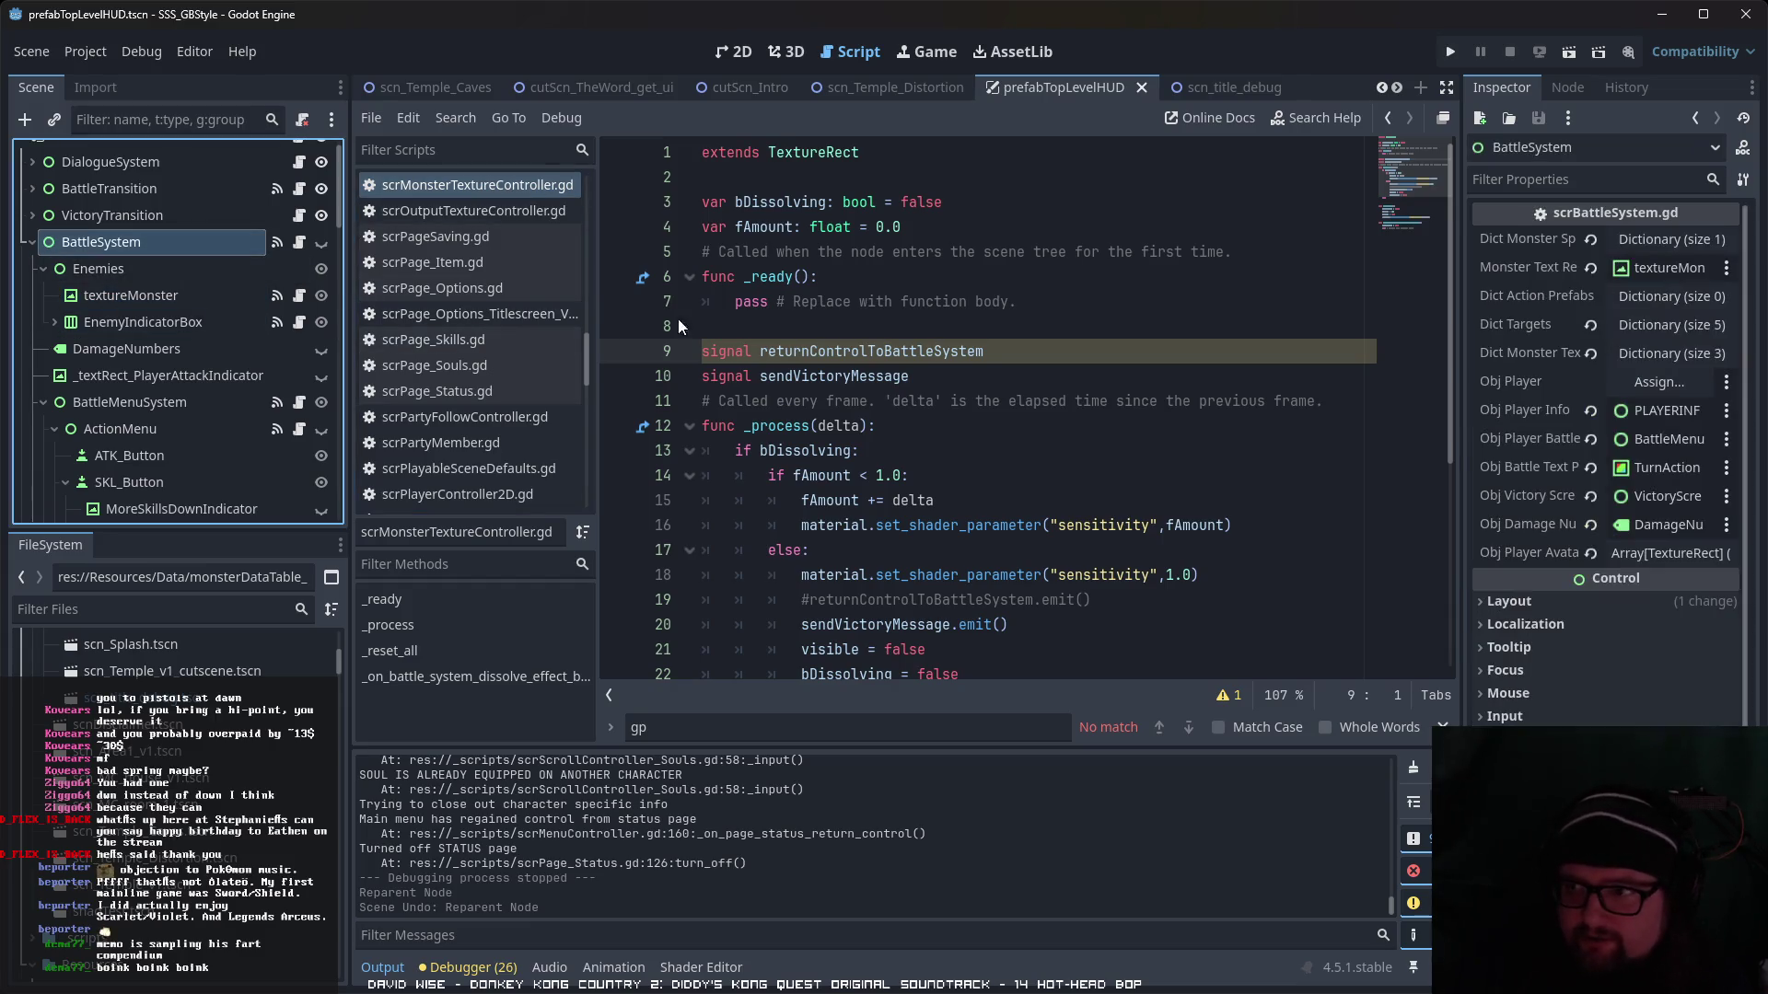
- Expand Dict Monster Spawn to reveal the mon0 and mon1 spawn list
{"action": "left_click", "coordinate": [1710, 242]}
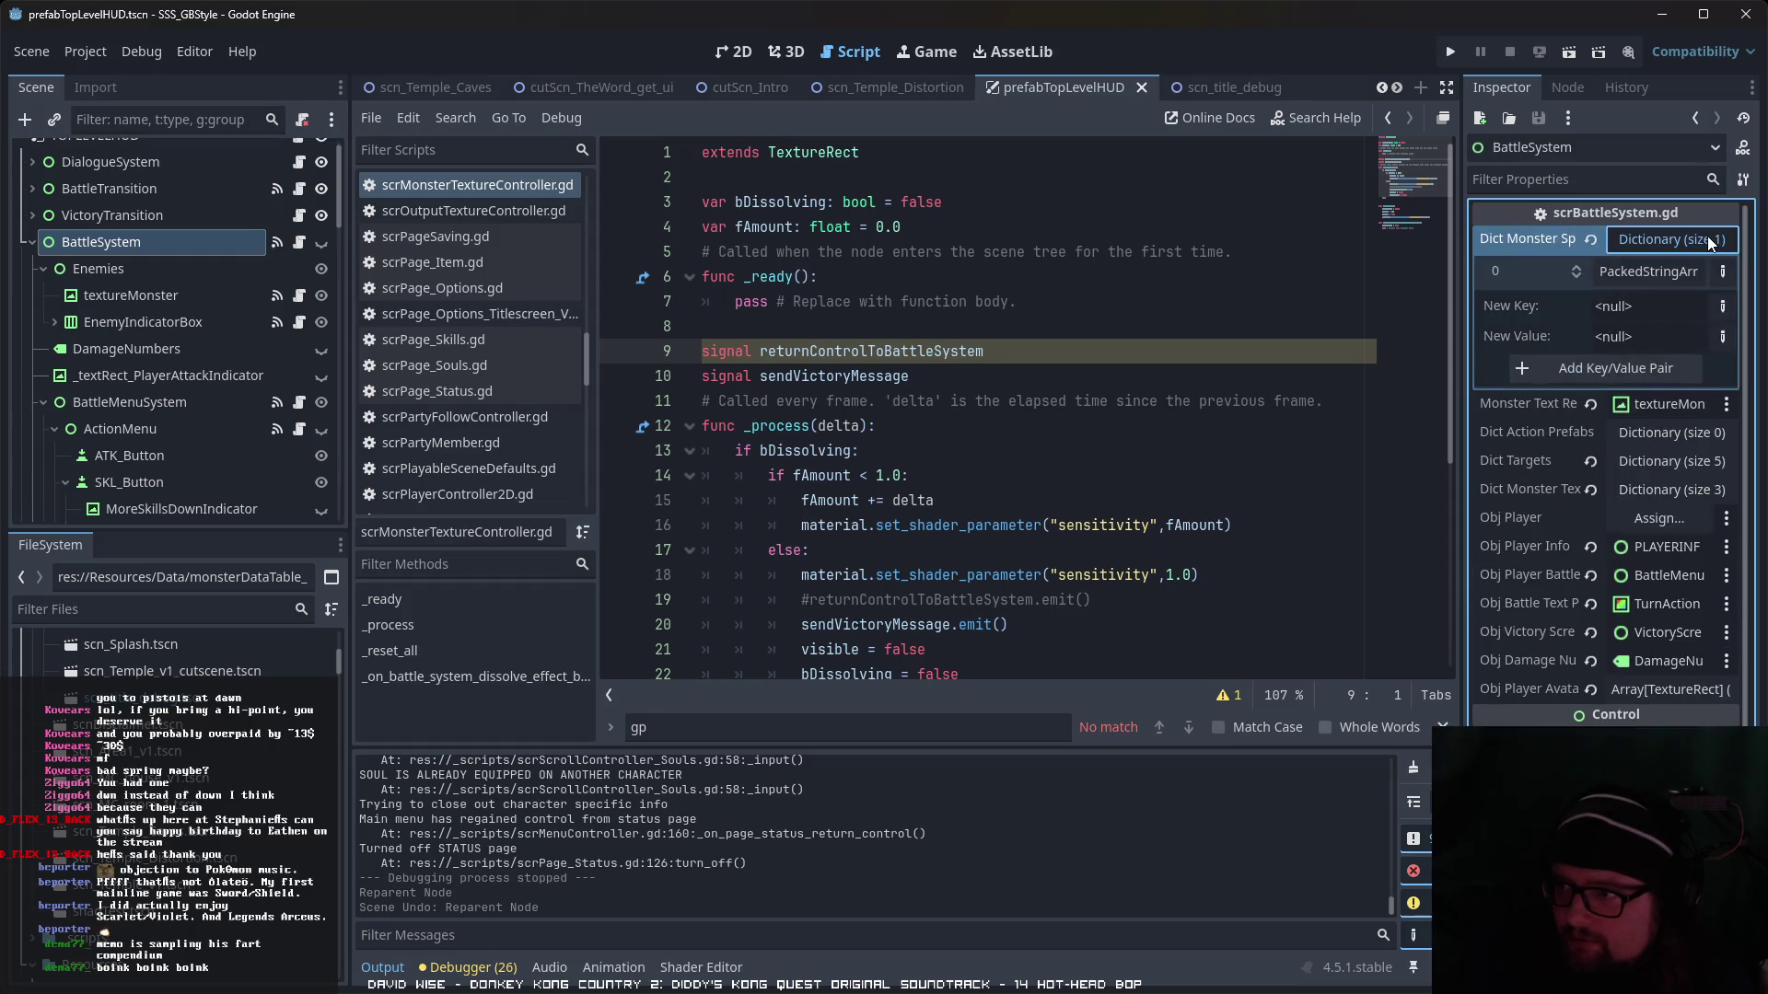
{"action": "left_click", "coordinate": [1701, 271]}
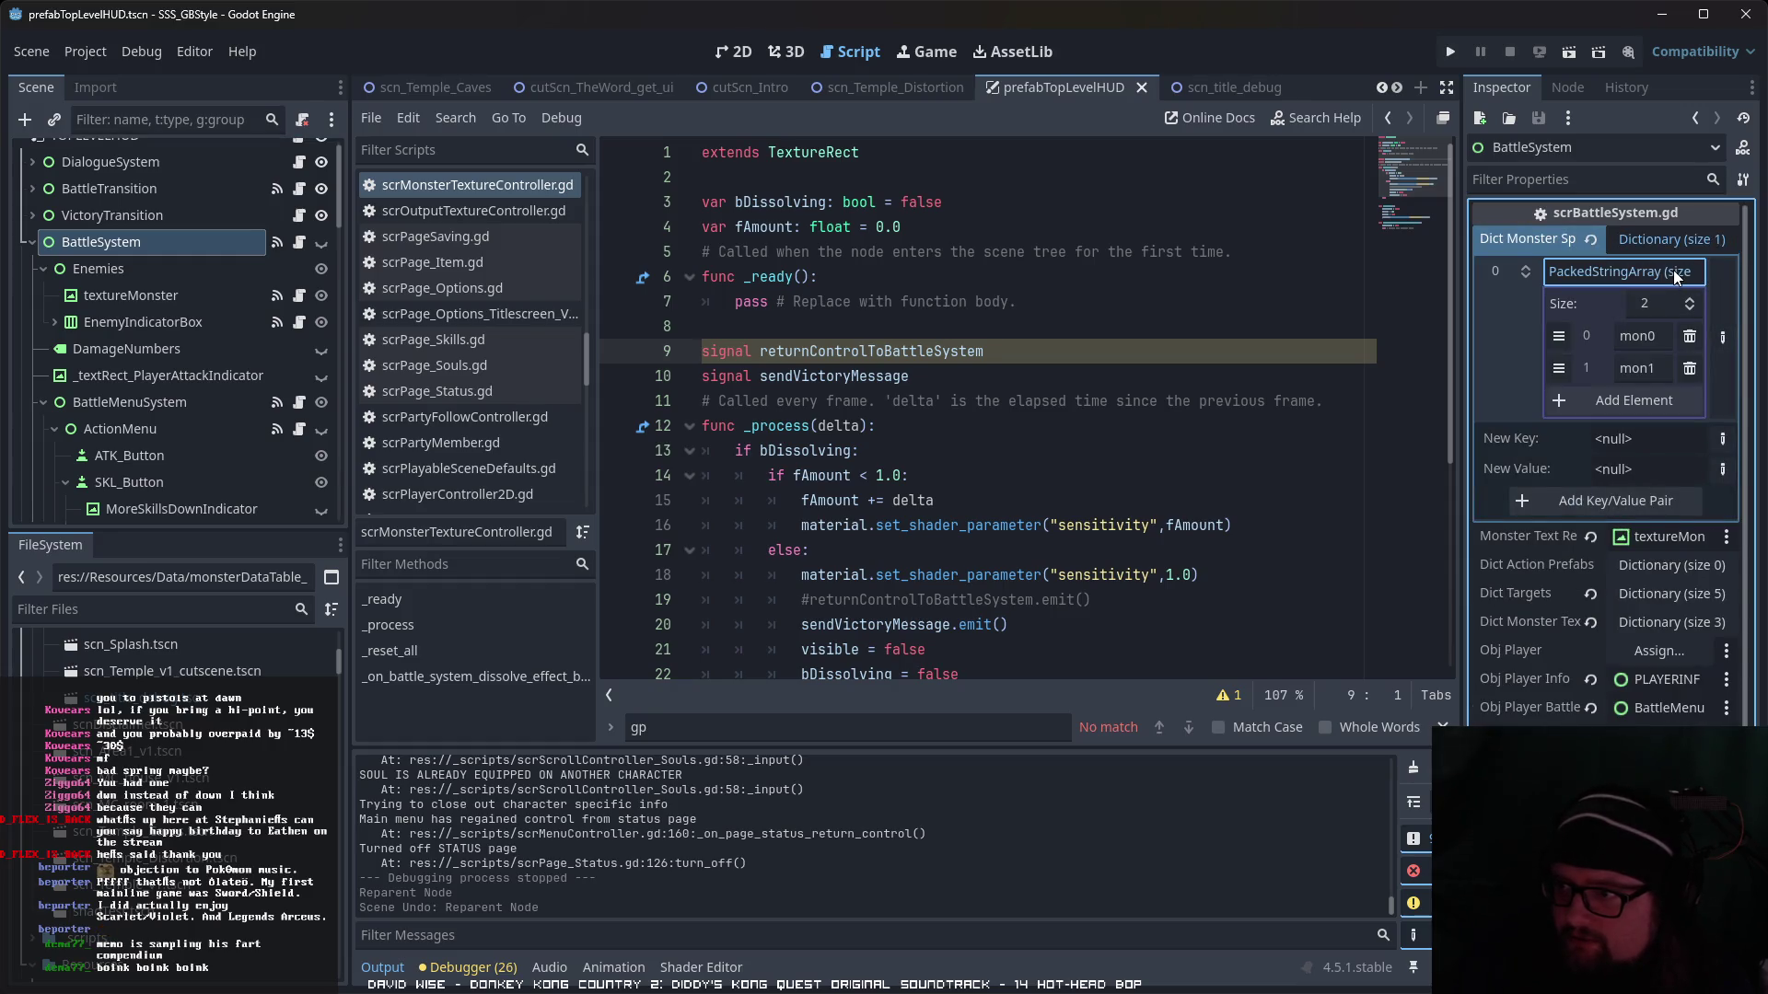
{"action": "left_click", "coordinate": [1672, 271]}
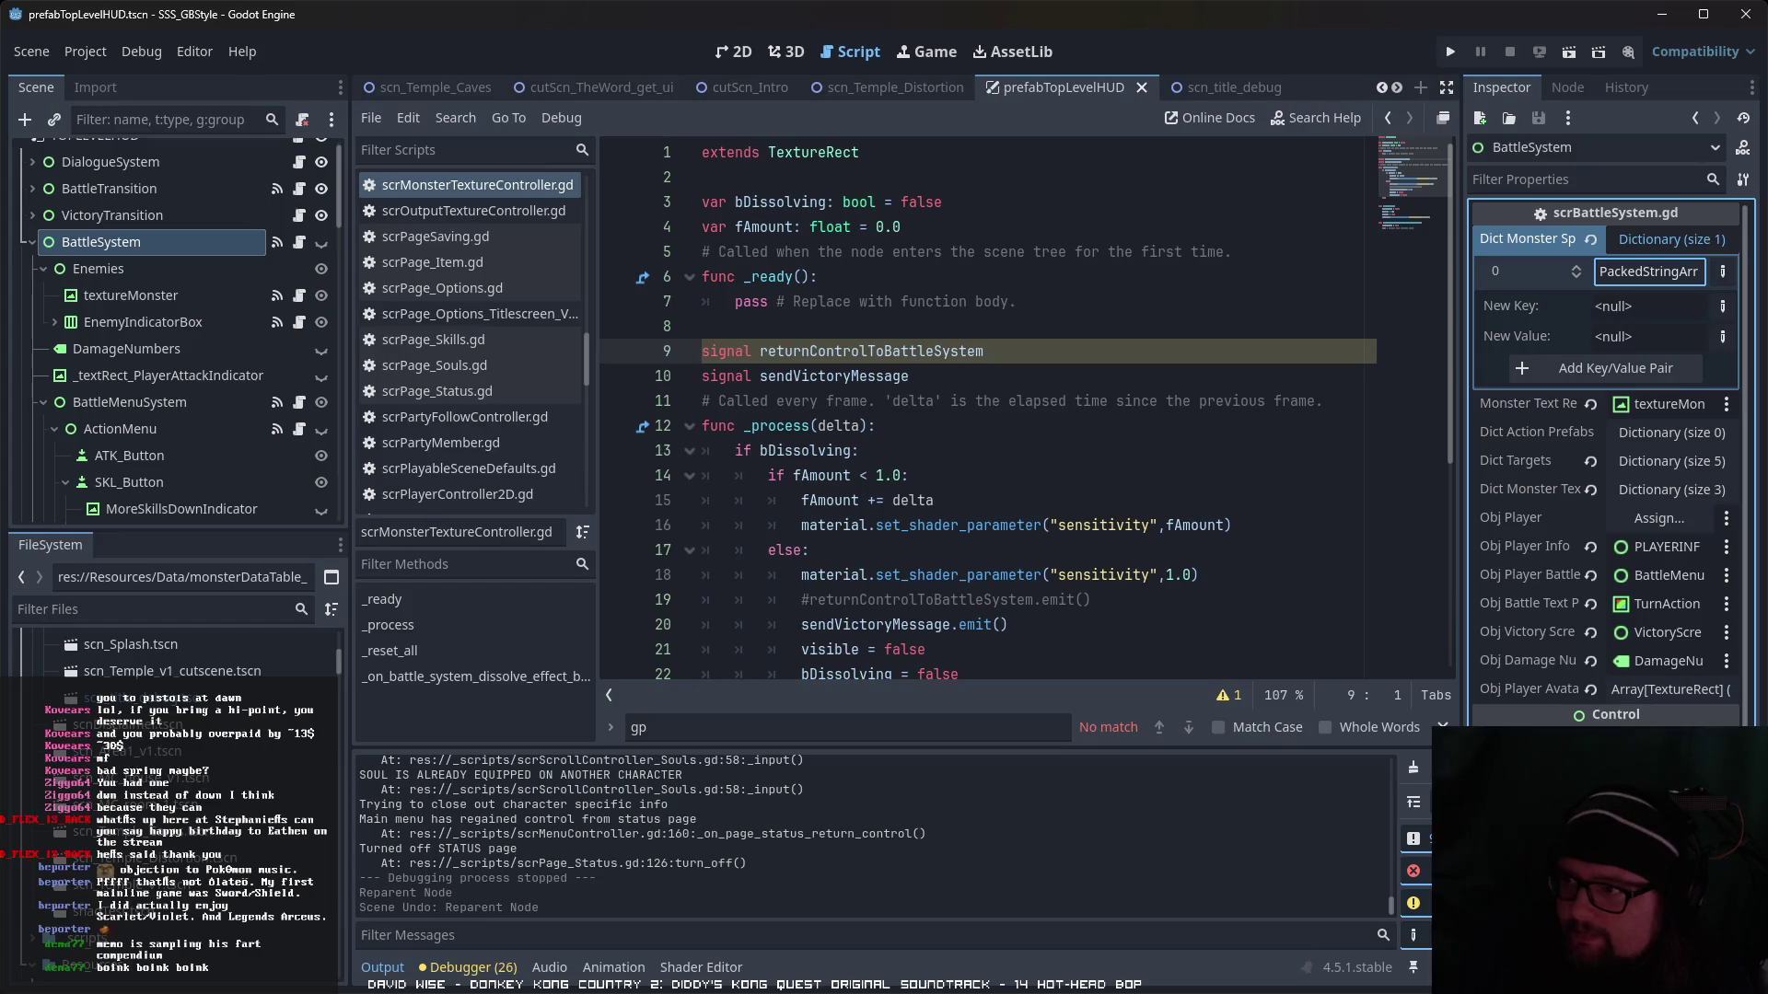
{"action": "left_click", "coordinate": [1674, 271]}
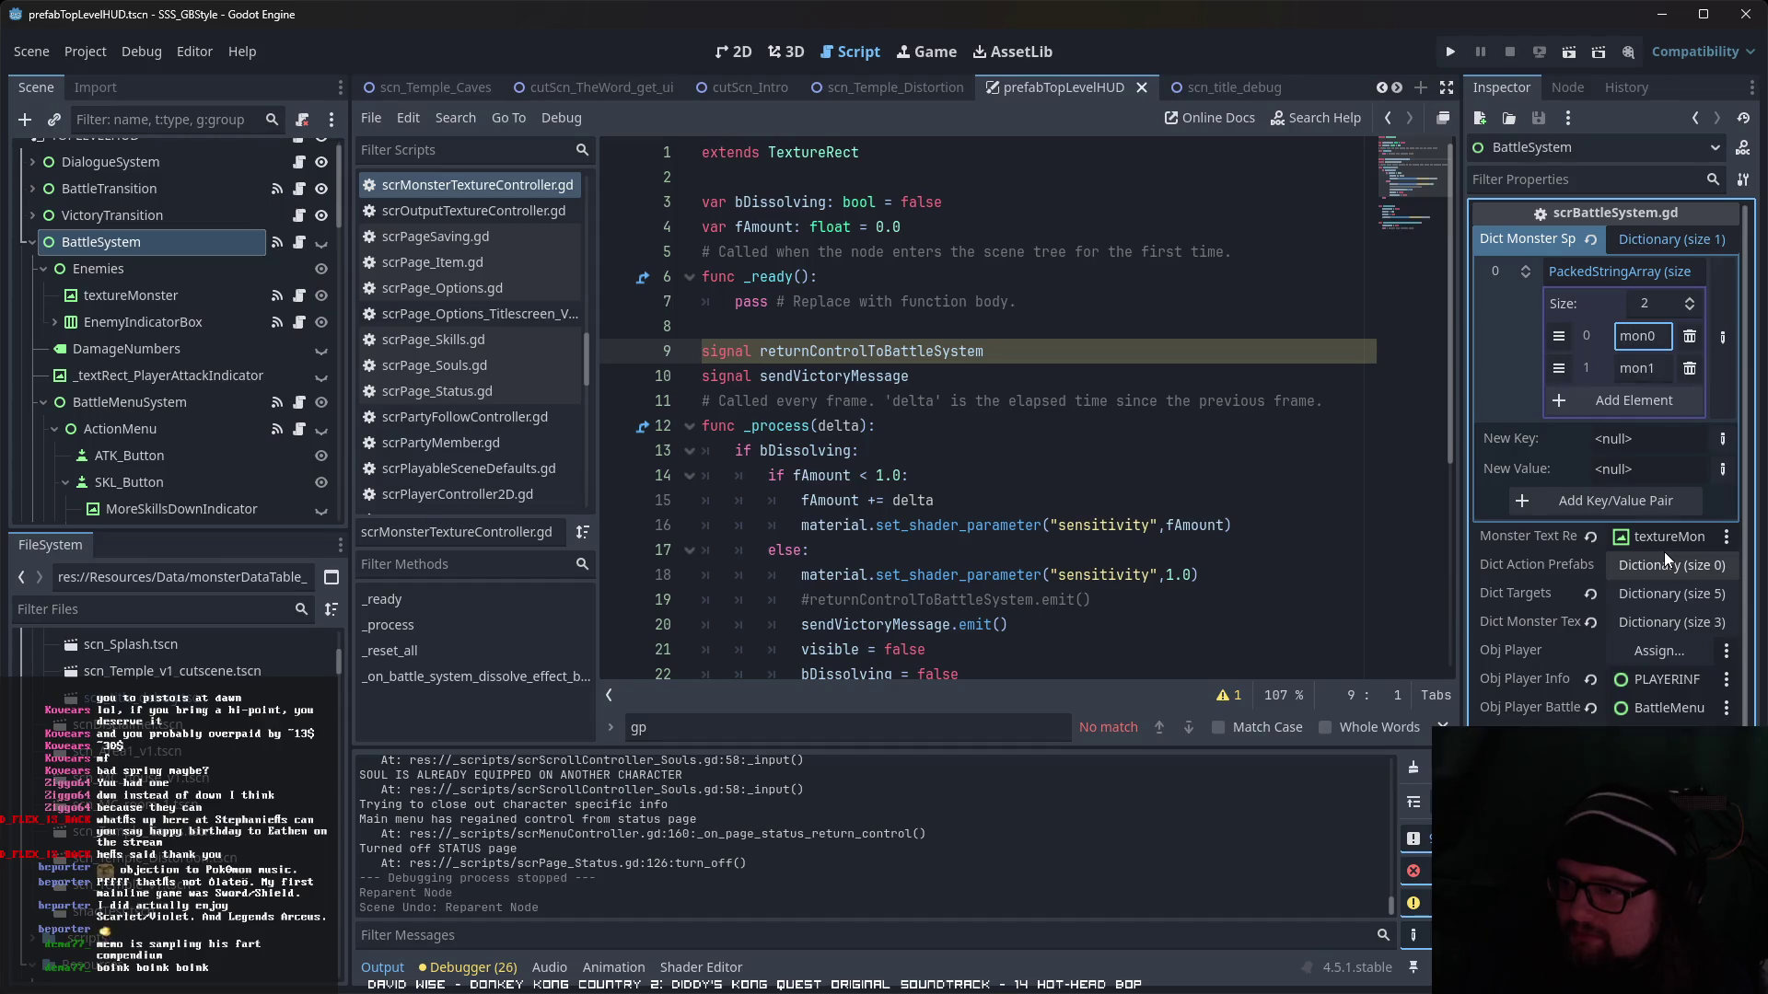
- Expand Dict Monster Textures and edit one of its texture entries
{"action": "left_click", "coordinate": [1676, 622]}
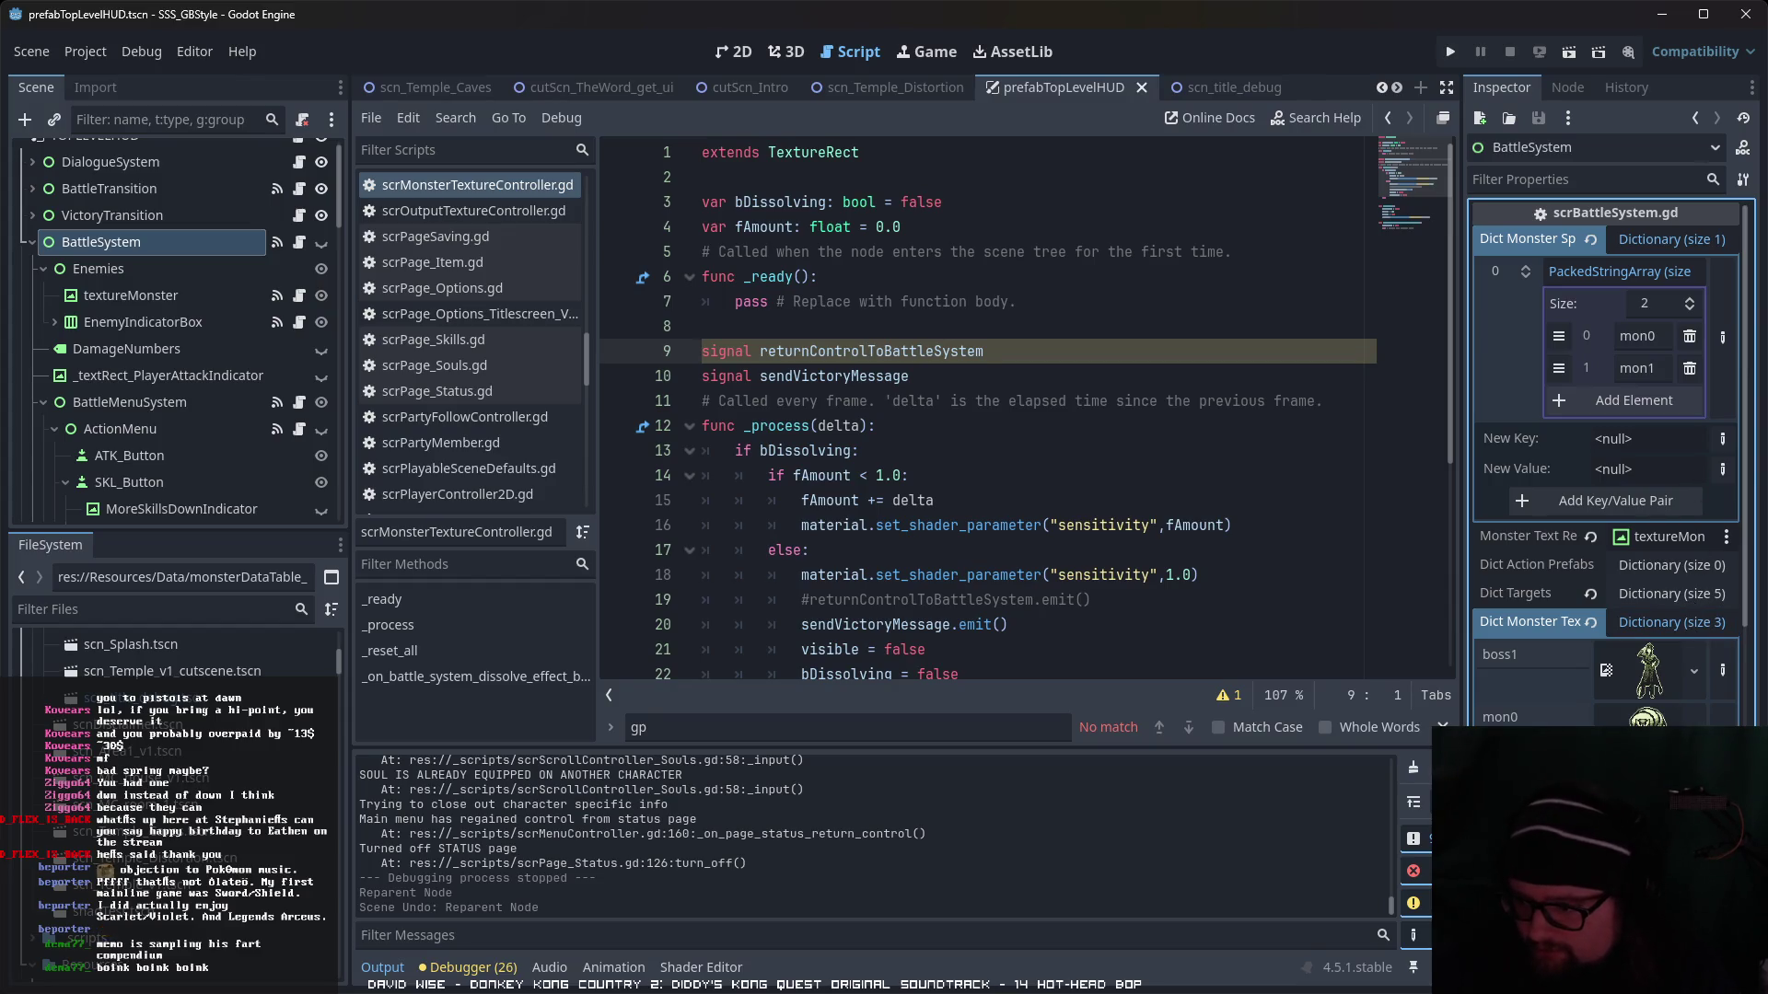
{"action": "left_click", "coordinate": [1606, 670]}
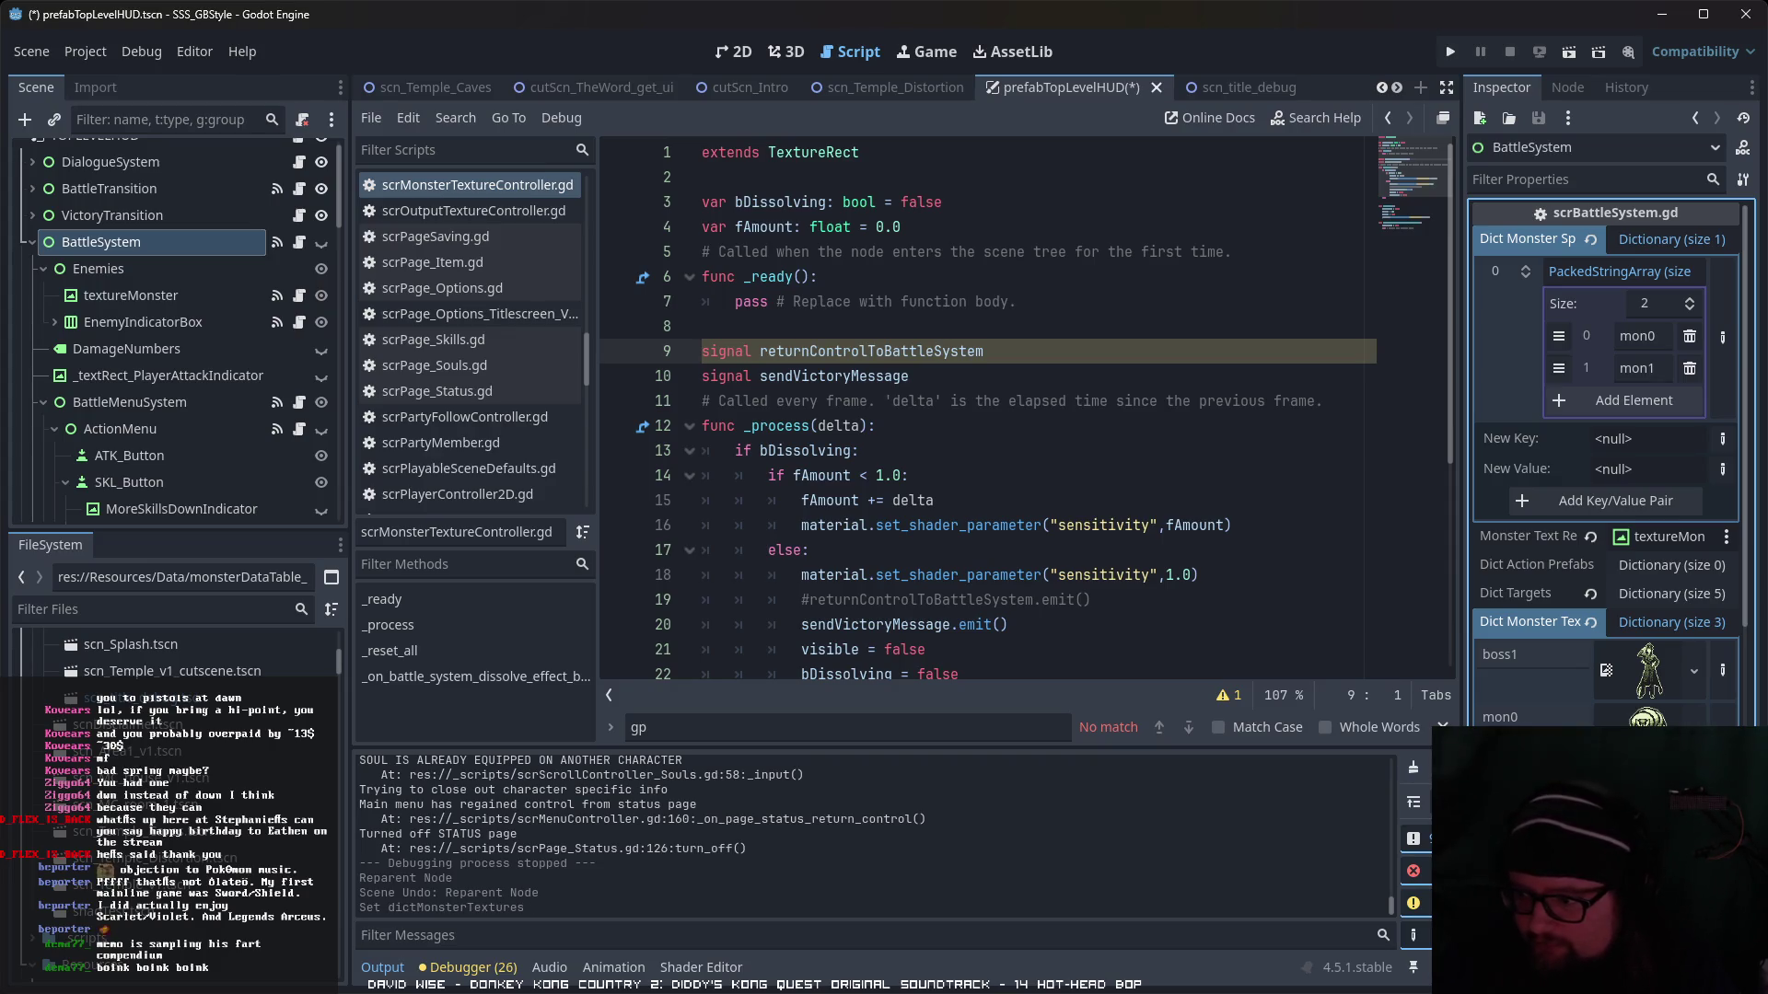
{"action": "scroll", "coordinate": [175, 663], "scroll_direction": "up", "scroll_amount": 10}
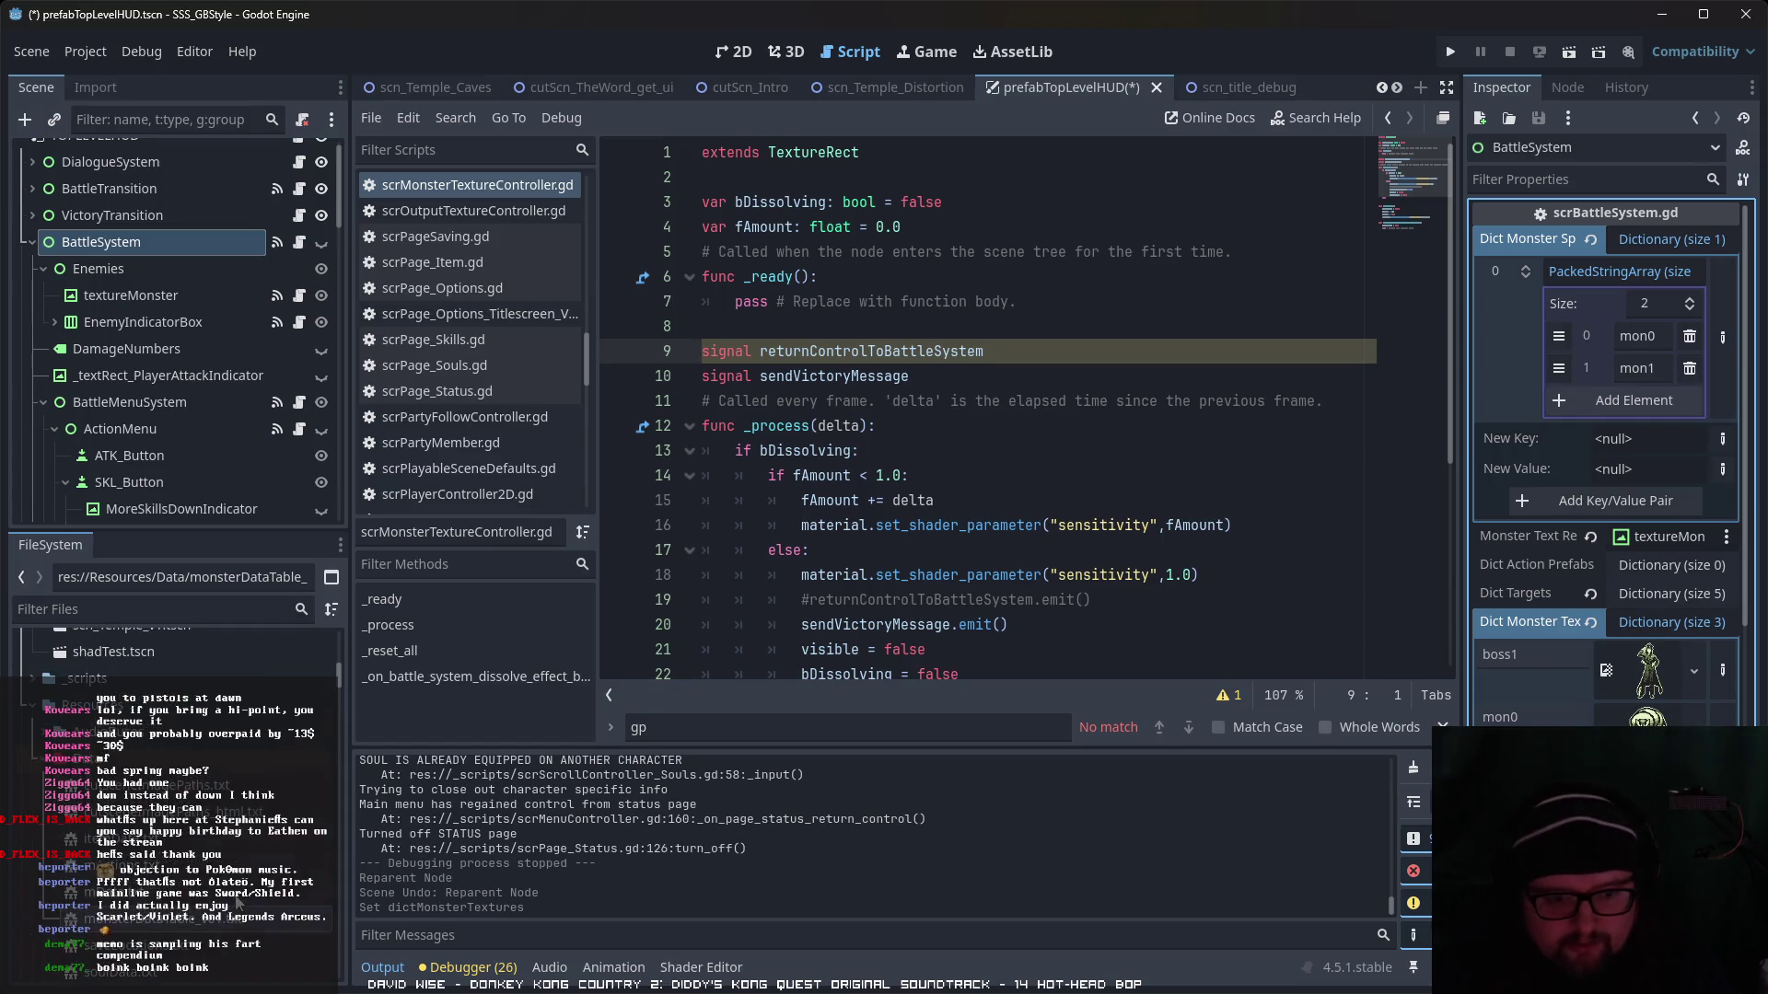
- Drag a battle avatar sprite in as the fourth monster texture and add mon2 to the spawn list
{"action": "left_click_drag", "start_coordinate": [185, 819], "coordinate": [815, 820]}
{"action": "left_click_drag", "start_coordinate": [1606, 670], "coordinate": [1606, 670]}
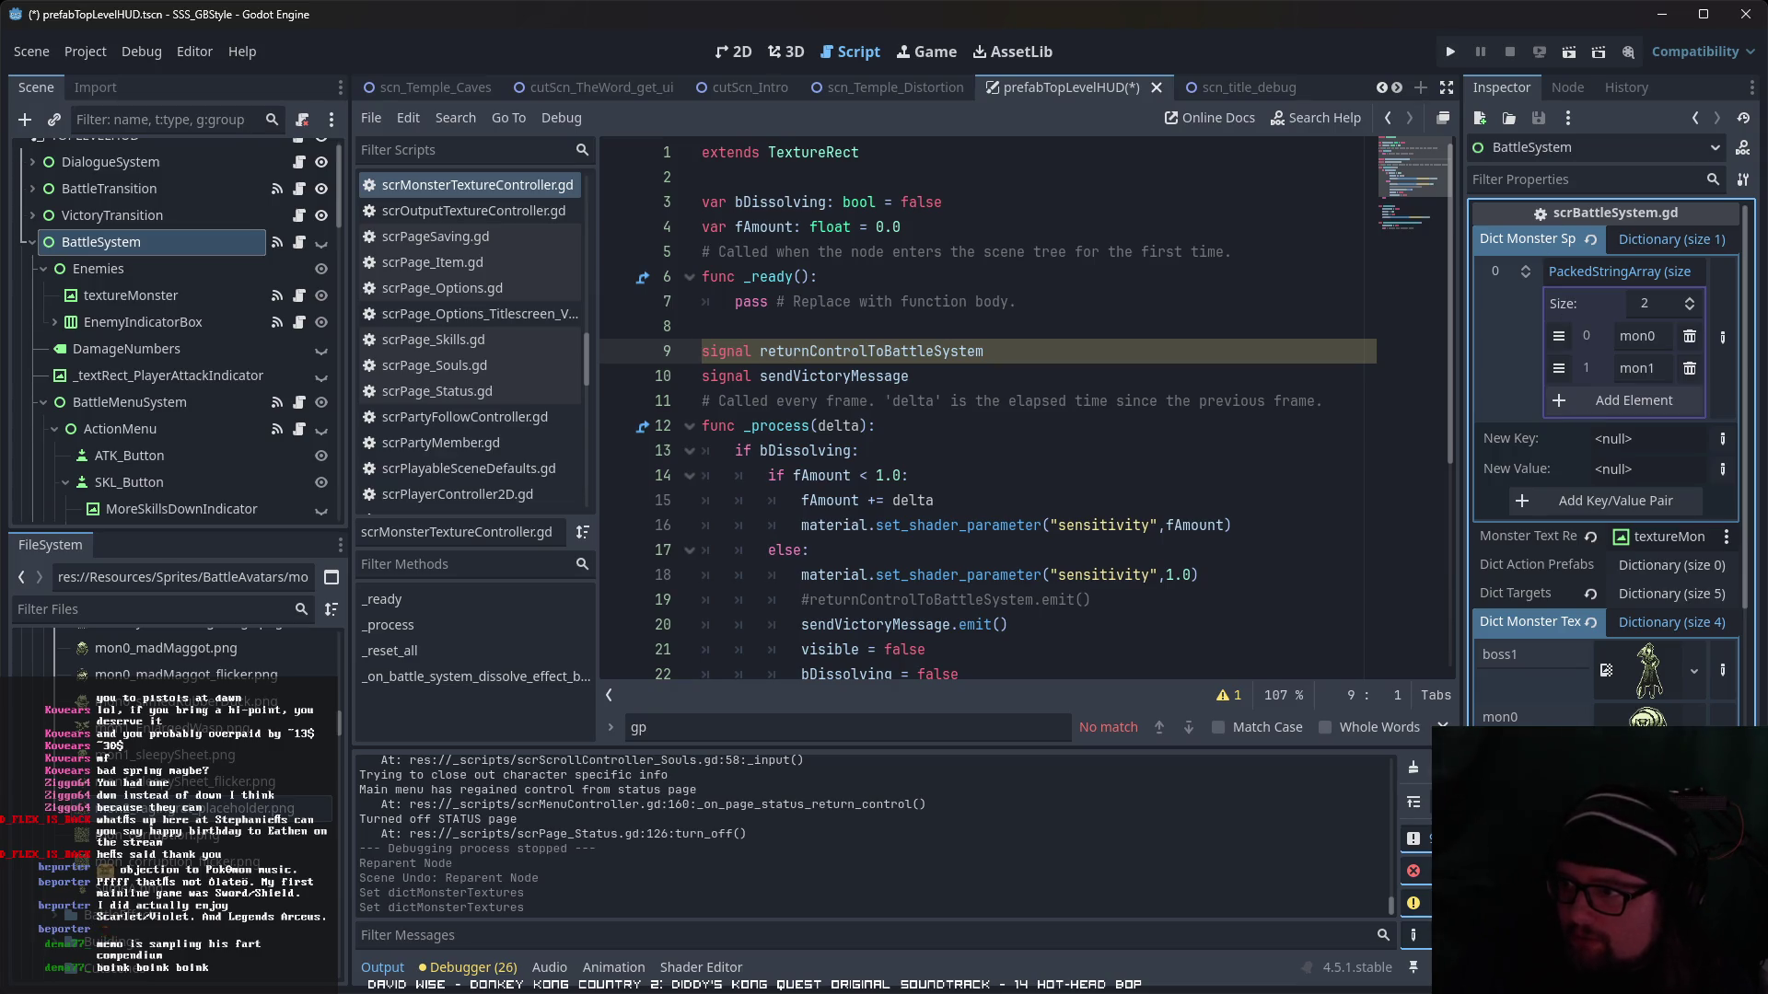
{"action": "left_click", "coordinate": [1663, 412]}
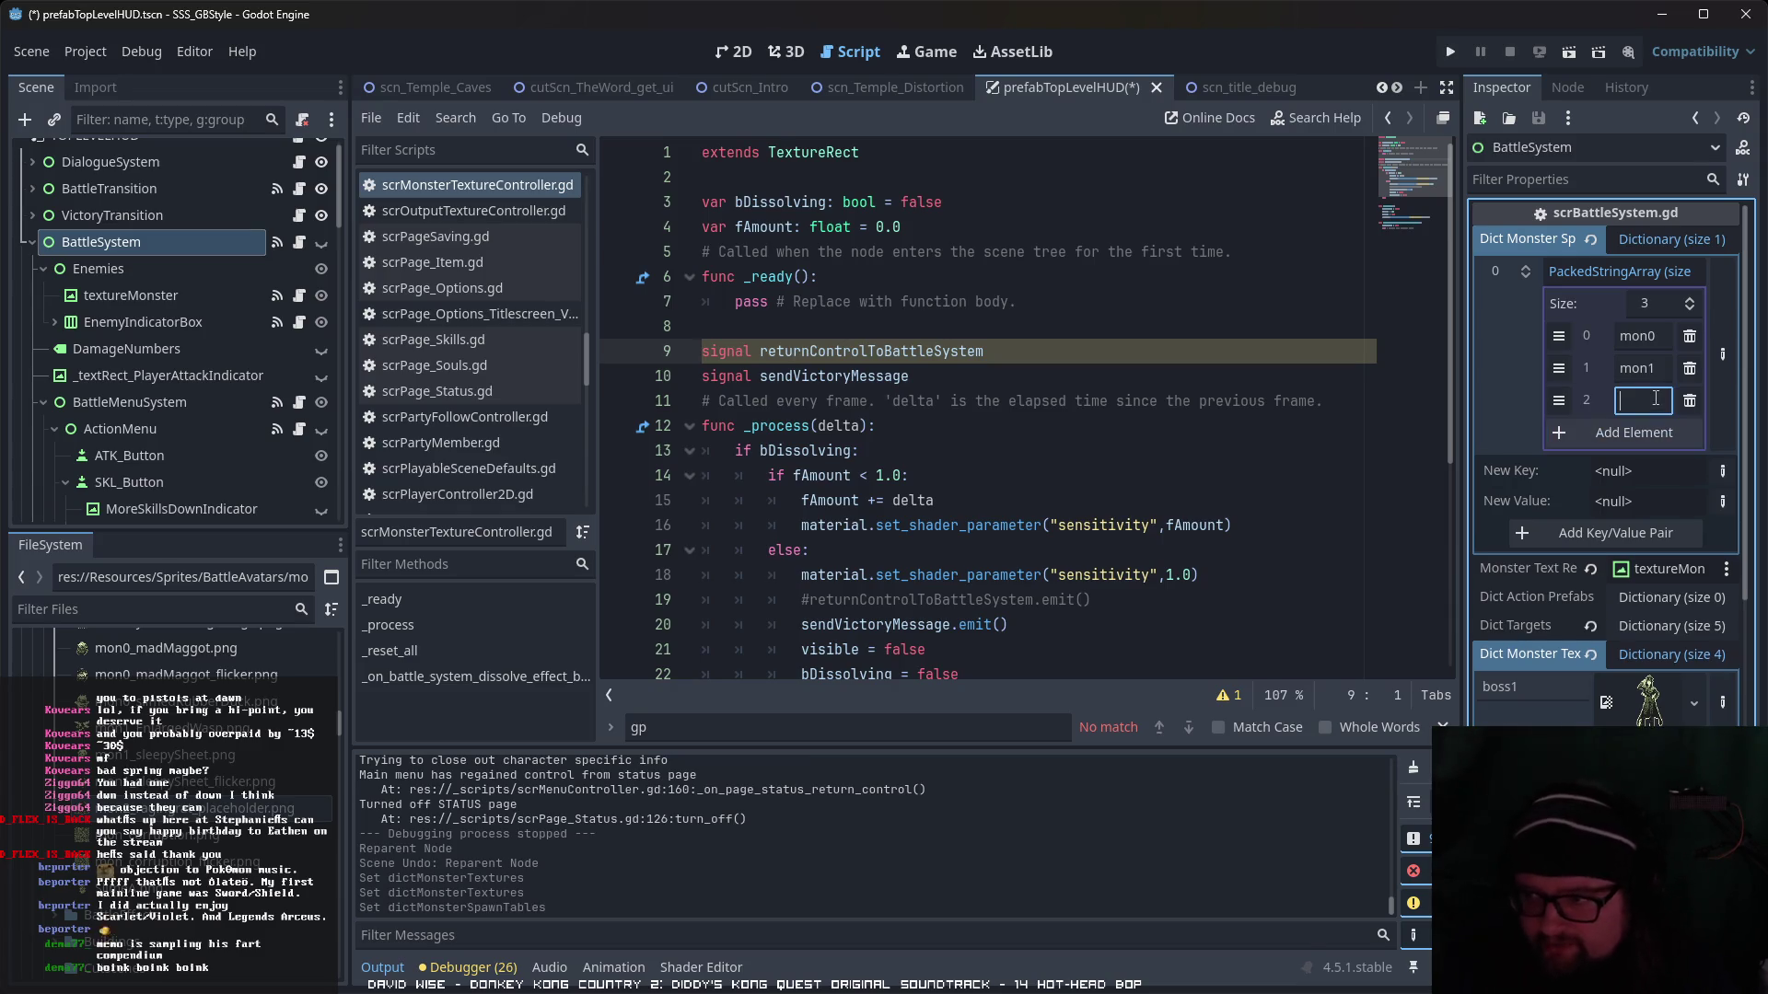
{"action": "type", "text": "mon"}
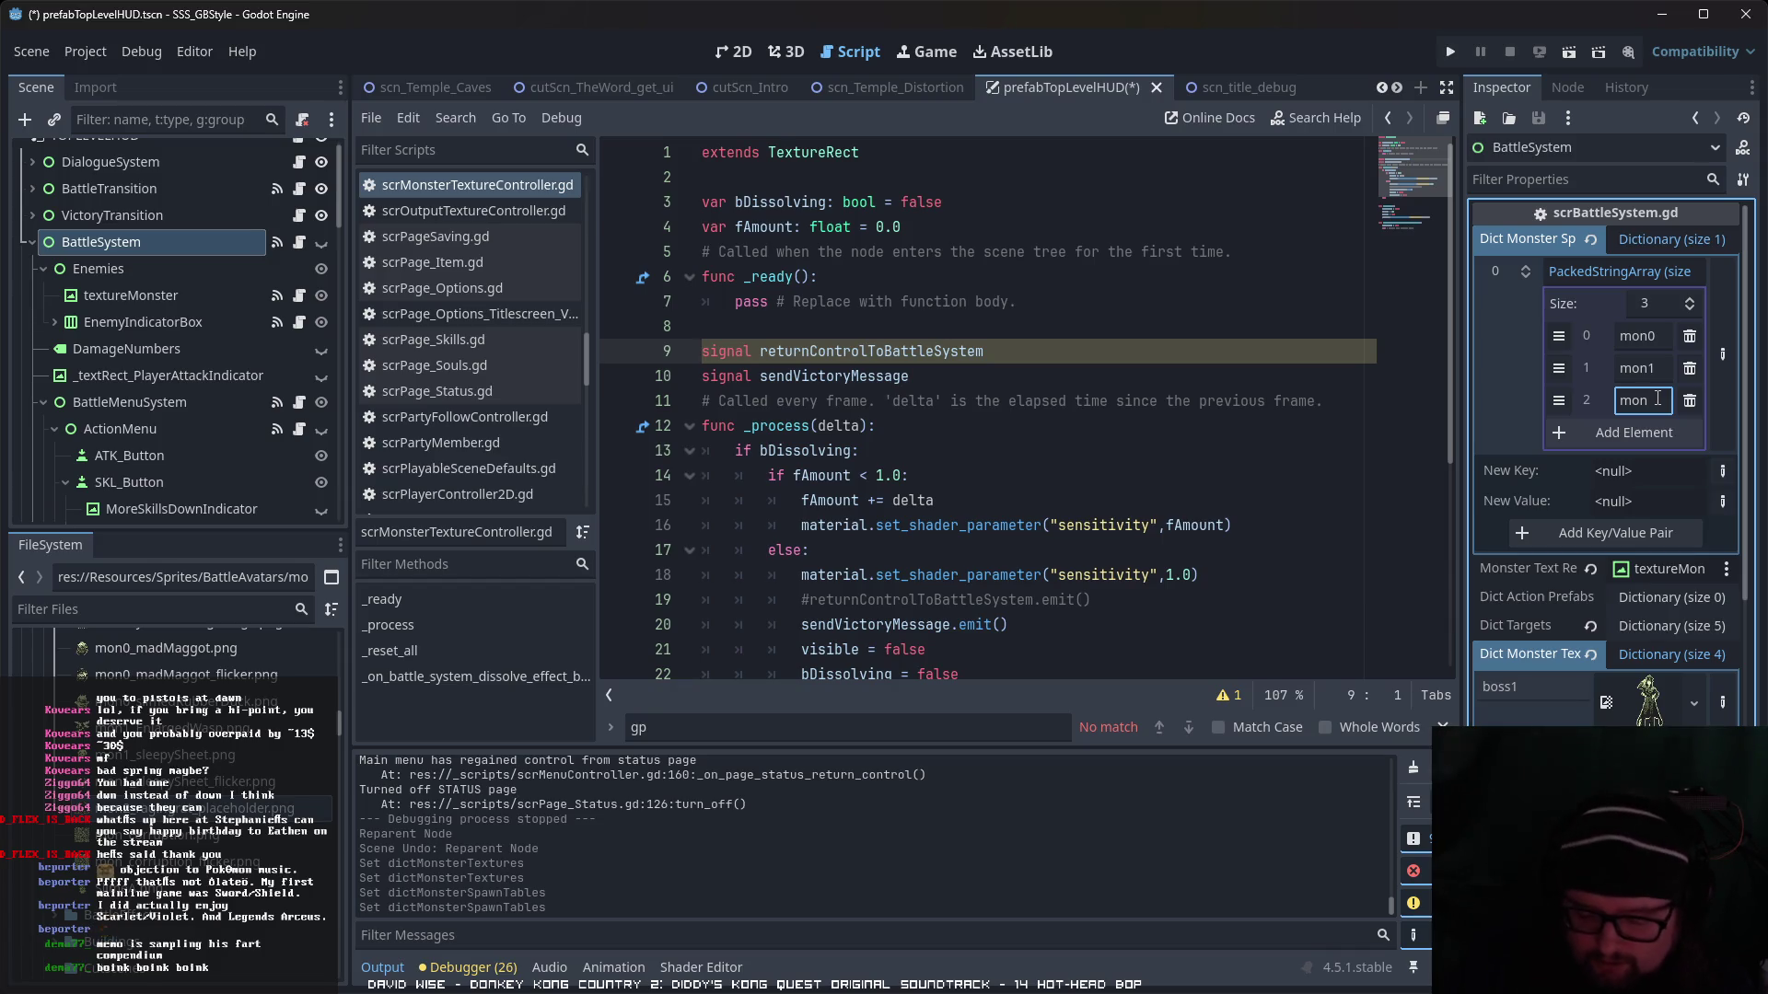
{"action": "type", "text": "2"}
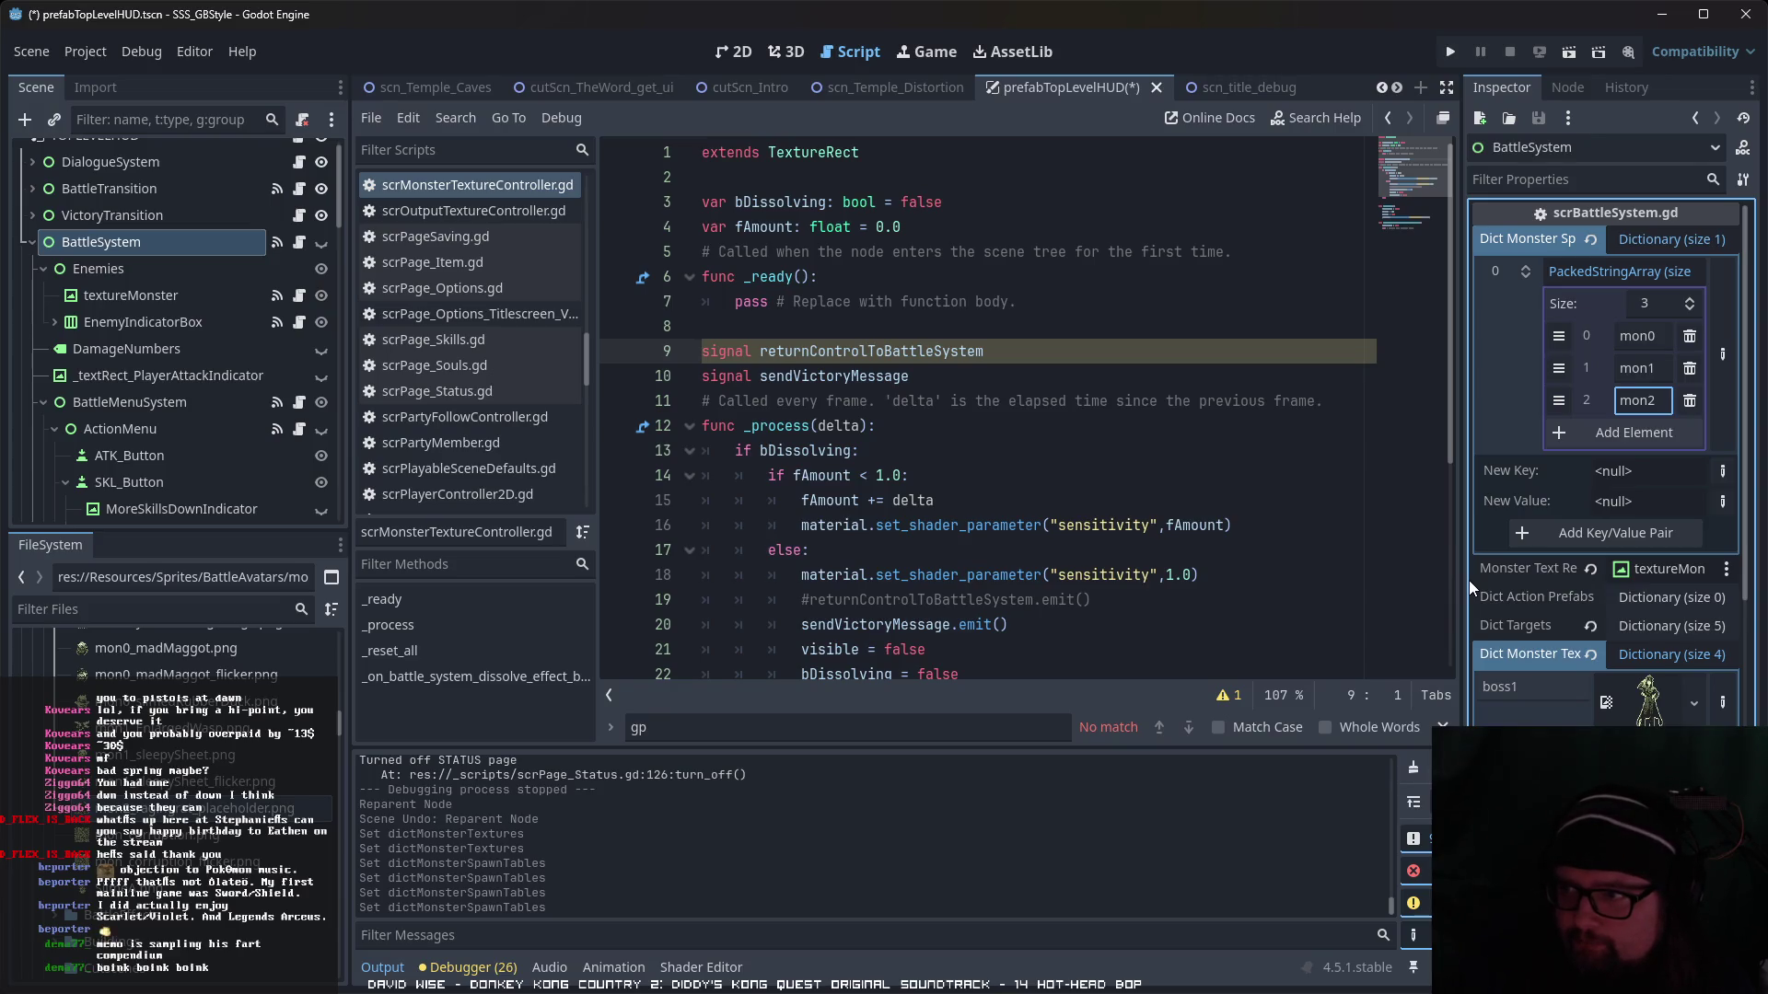
{"action": "scroll", "coordinate": [1584, 666], "scroll_direction": "down", "scroll_amount": 3}
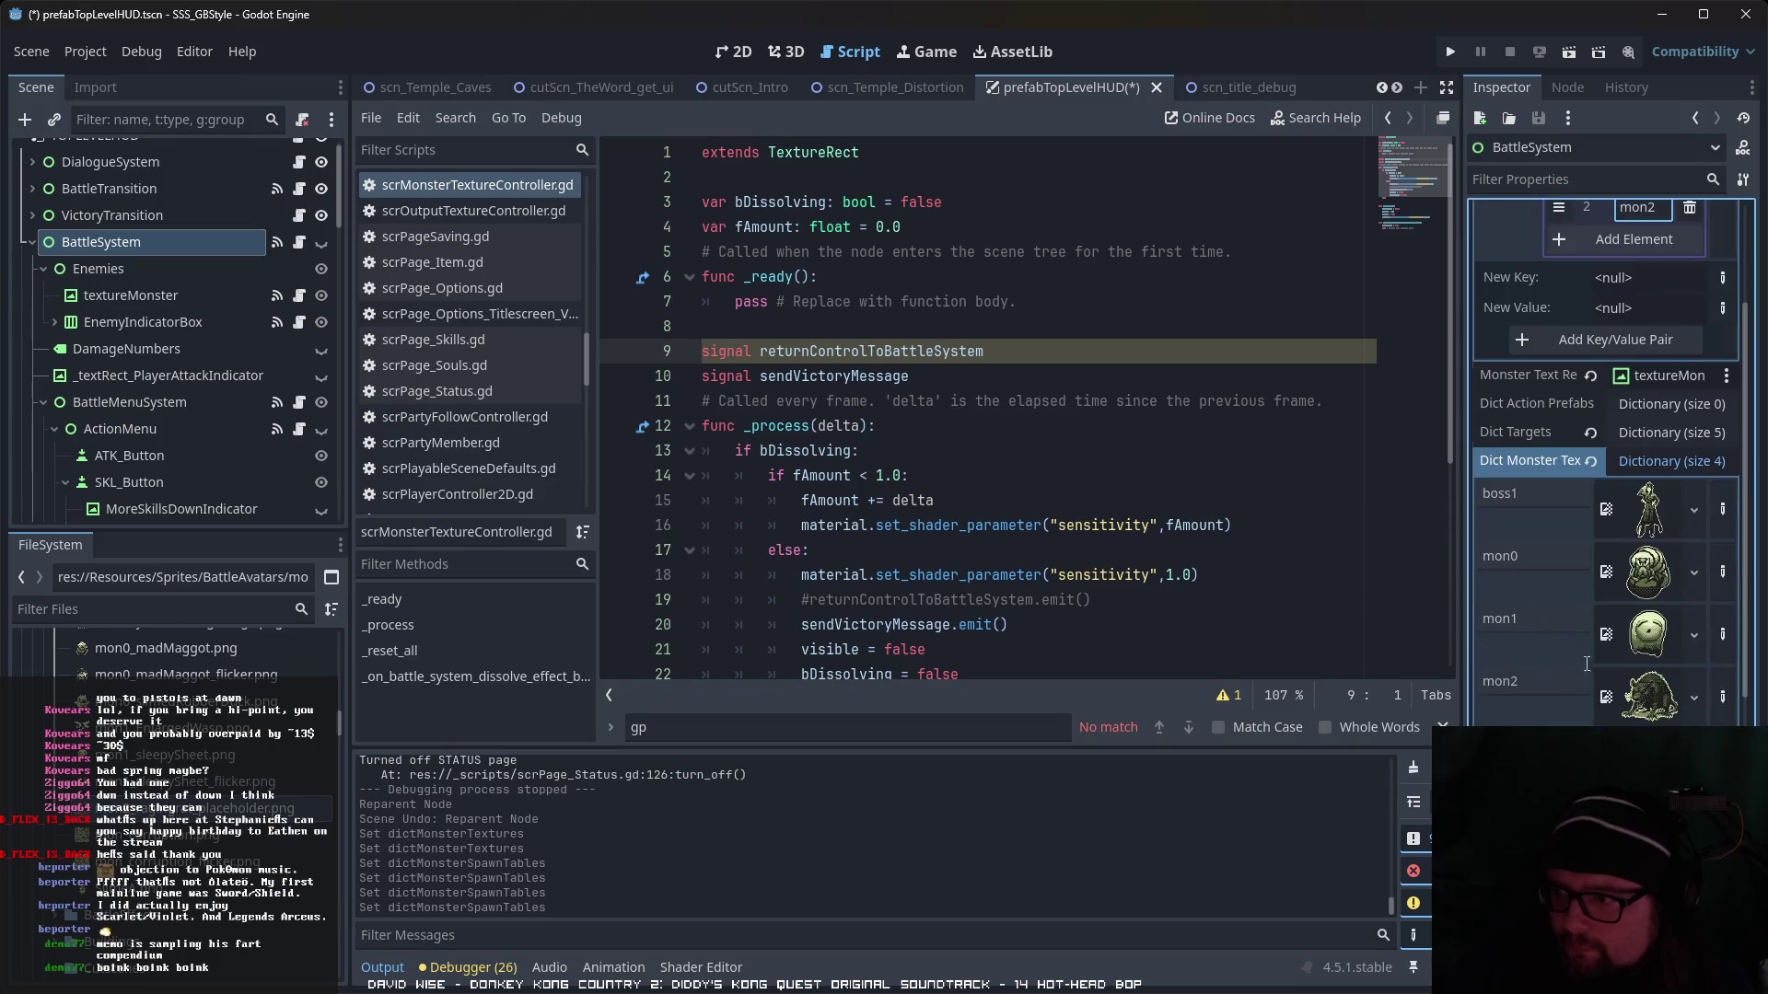
- Recheck the monster textures dictionary to look over its sprites
{"action": "left_click", "coordinate": [1656, 435]}
{"action": "left_click", "coordinate": [1660, 429]}
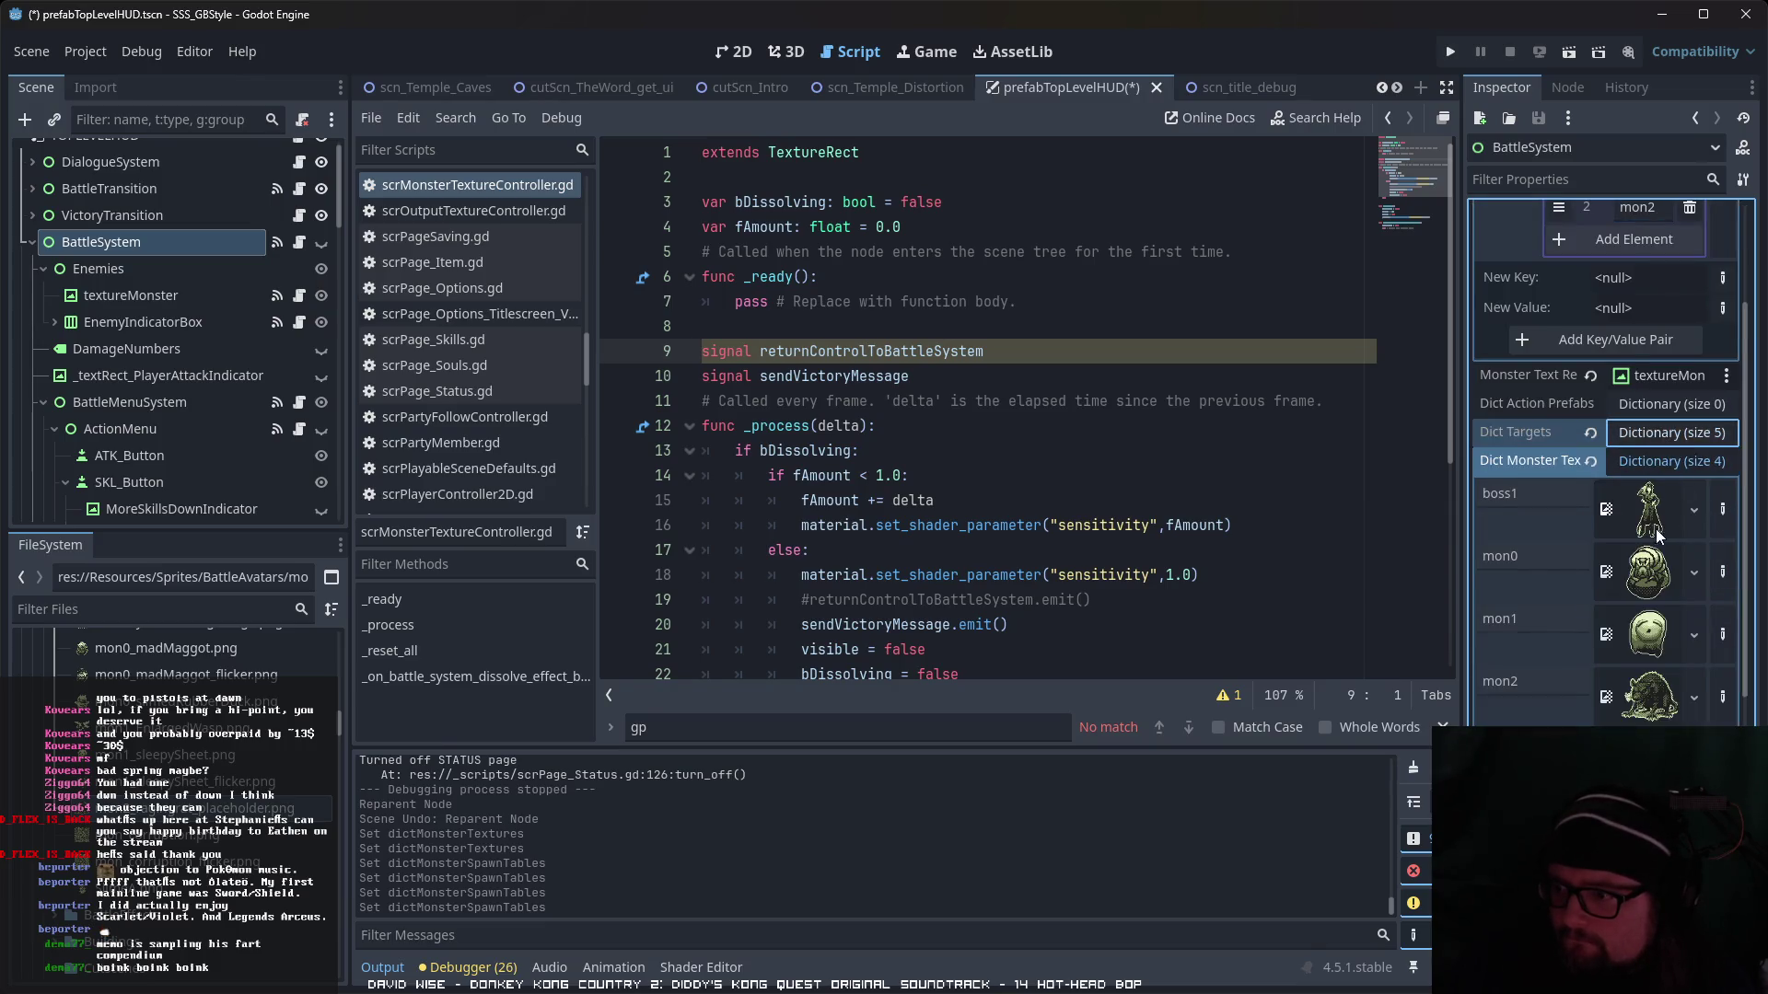
{"action": "left_click", "coordinate": [1657, 460]}
{"action": "scroll", "coordinate": [1655, 529], "scroll_direction": "down", "scroll_amount": 2}
{"action": "scroll", "coordinate": [1687, 617], "scroll_direction": "up", "scroll_amount": 5}
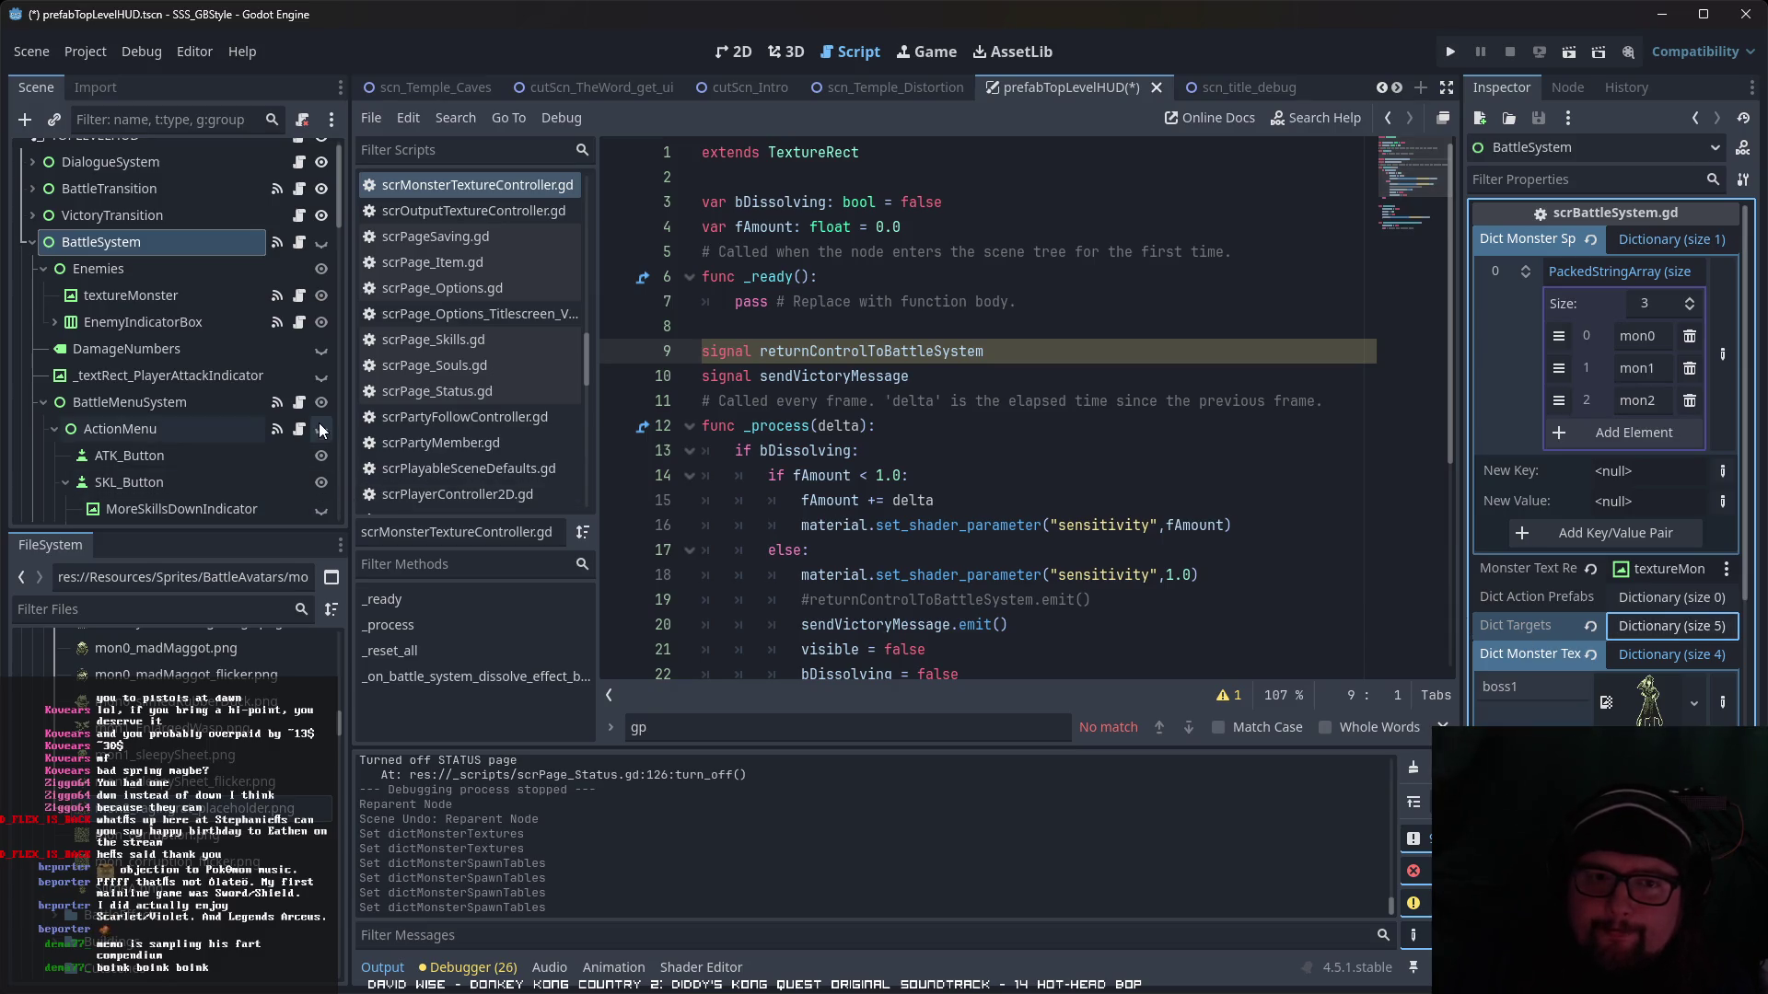
{"action": "scroll", "coordinate": [177, 405], "scroll_direction": "down", "scroll_amount": 3}
{"action": "scroll", "coordinate": [177, 405], "scroll_direction": "up", "scroll_amount": 3}
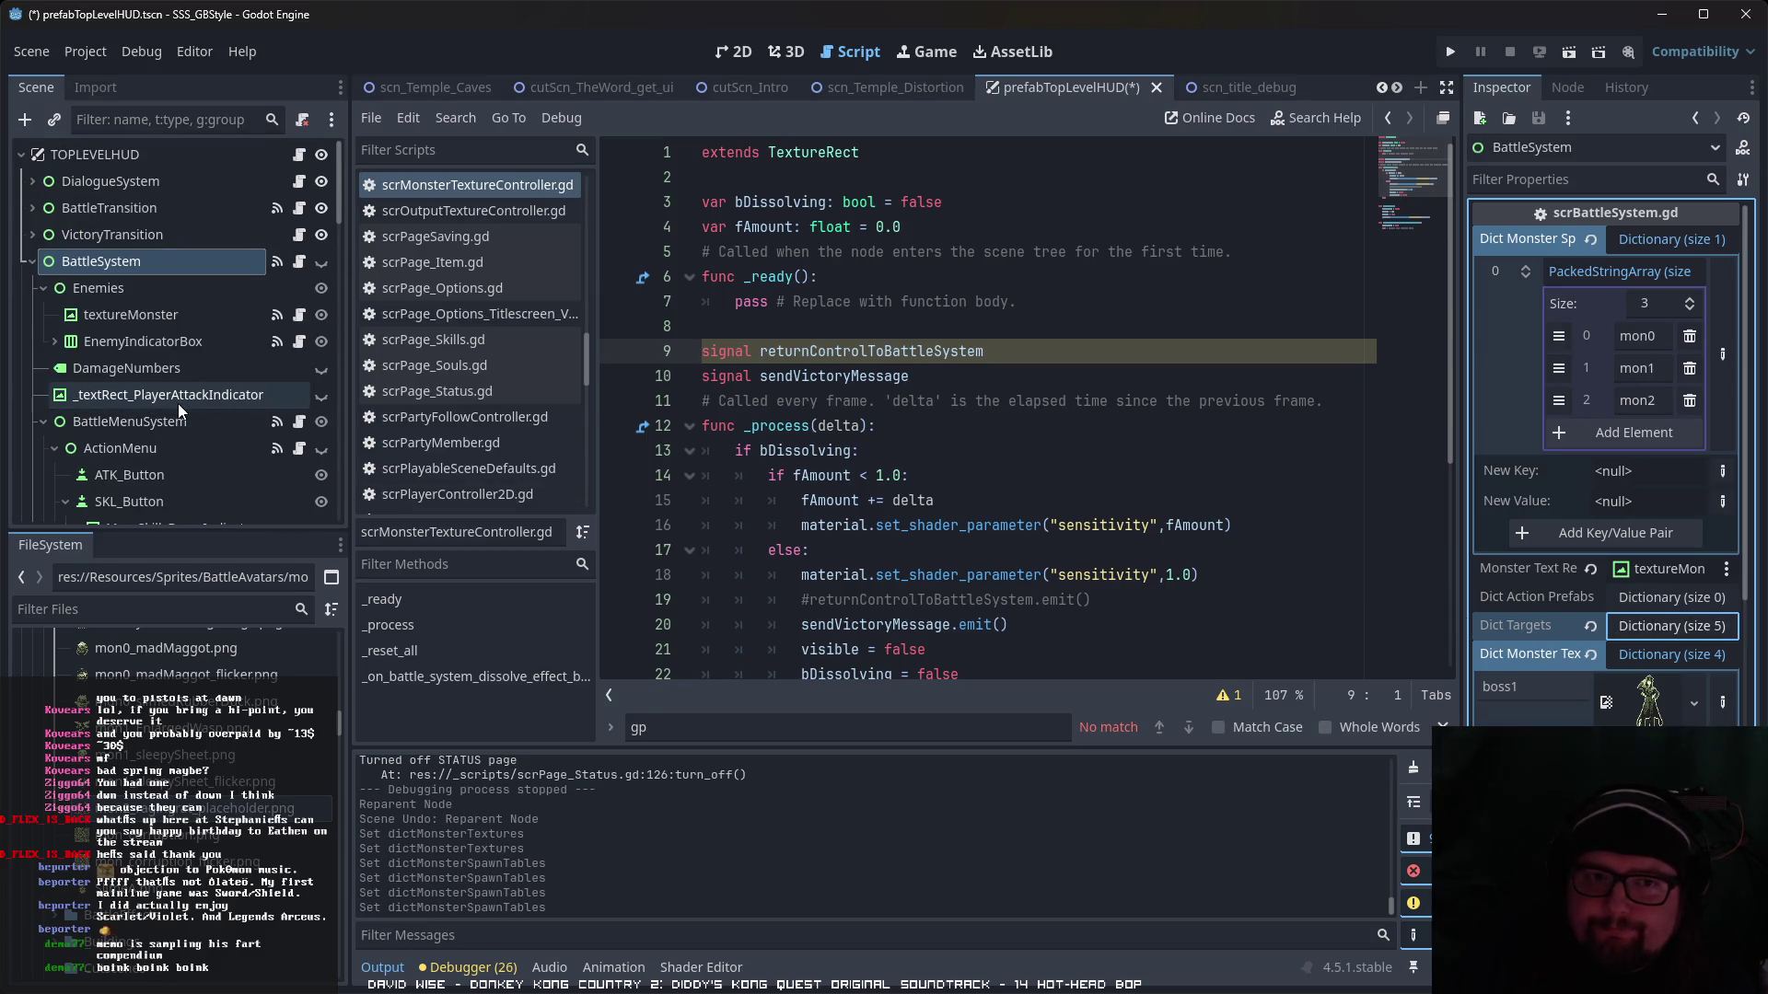
{"action": "scroll", "coordinate": [178, 403], "scroll_direction": "down", "scroll_amount": 10}
{"action": "scroll", "coordinate": [180, 409], "scroll_direction": "up", "scroll_amount": 10}
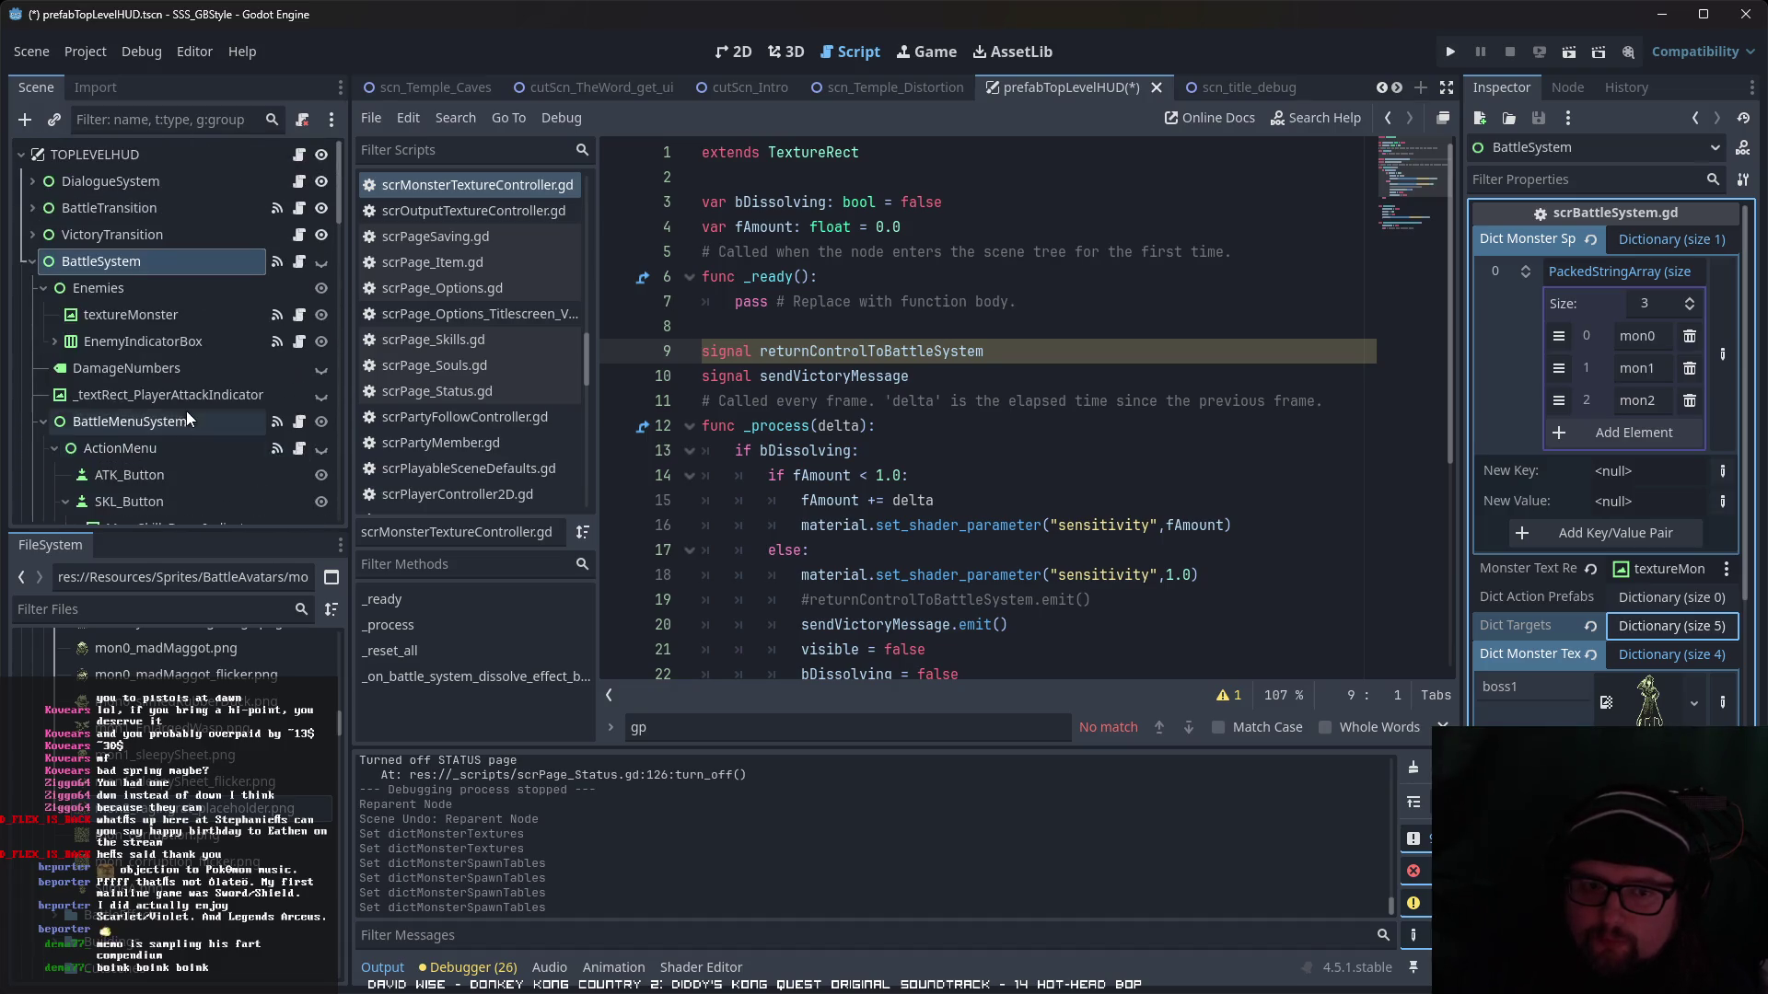
{"action": "scroll", "coordinate": [197, 698], "scroll_direction": "up", "scroll_amount": 10}
{"action": "scroll", "coordinate": [196, 697], "scroll_direction": "up", "scroll_amount": 5}
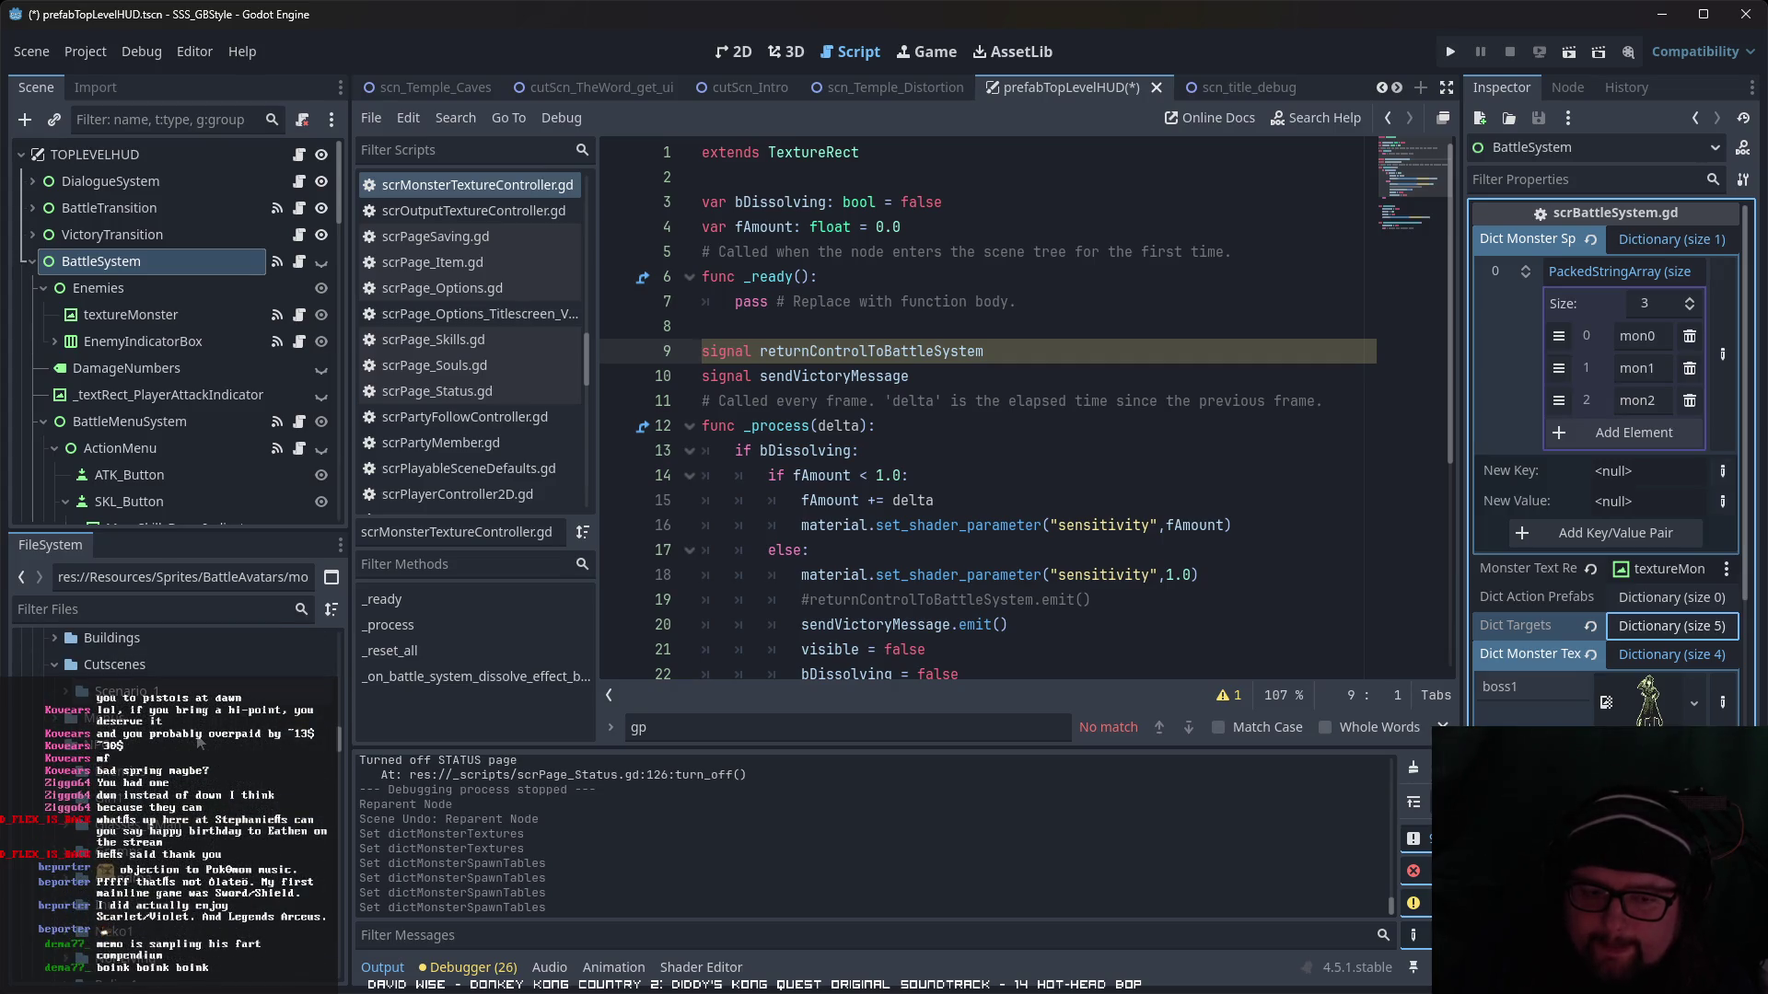
{"action": "scroll", "coordinate": [199, 742], "scroll_direction": "down", "scroll_amount": 8}
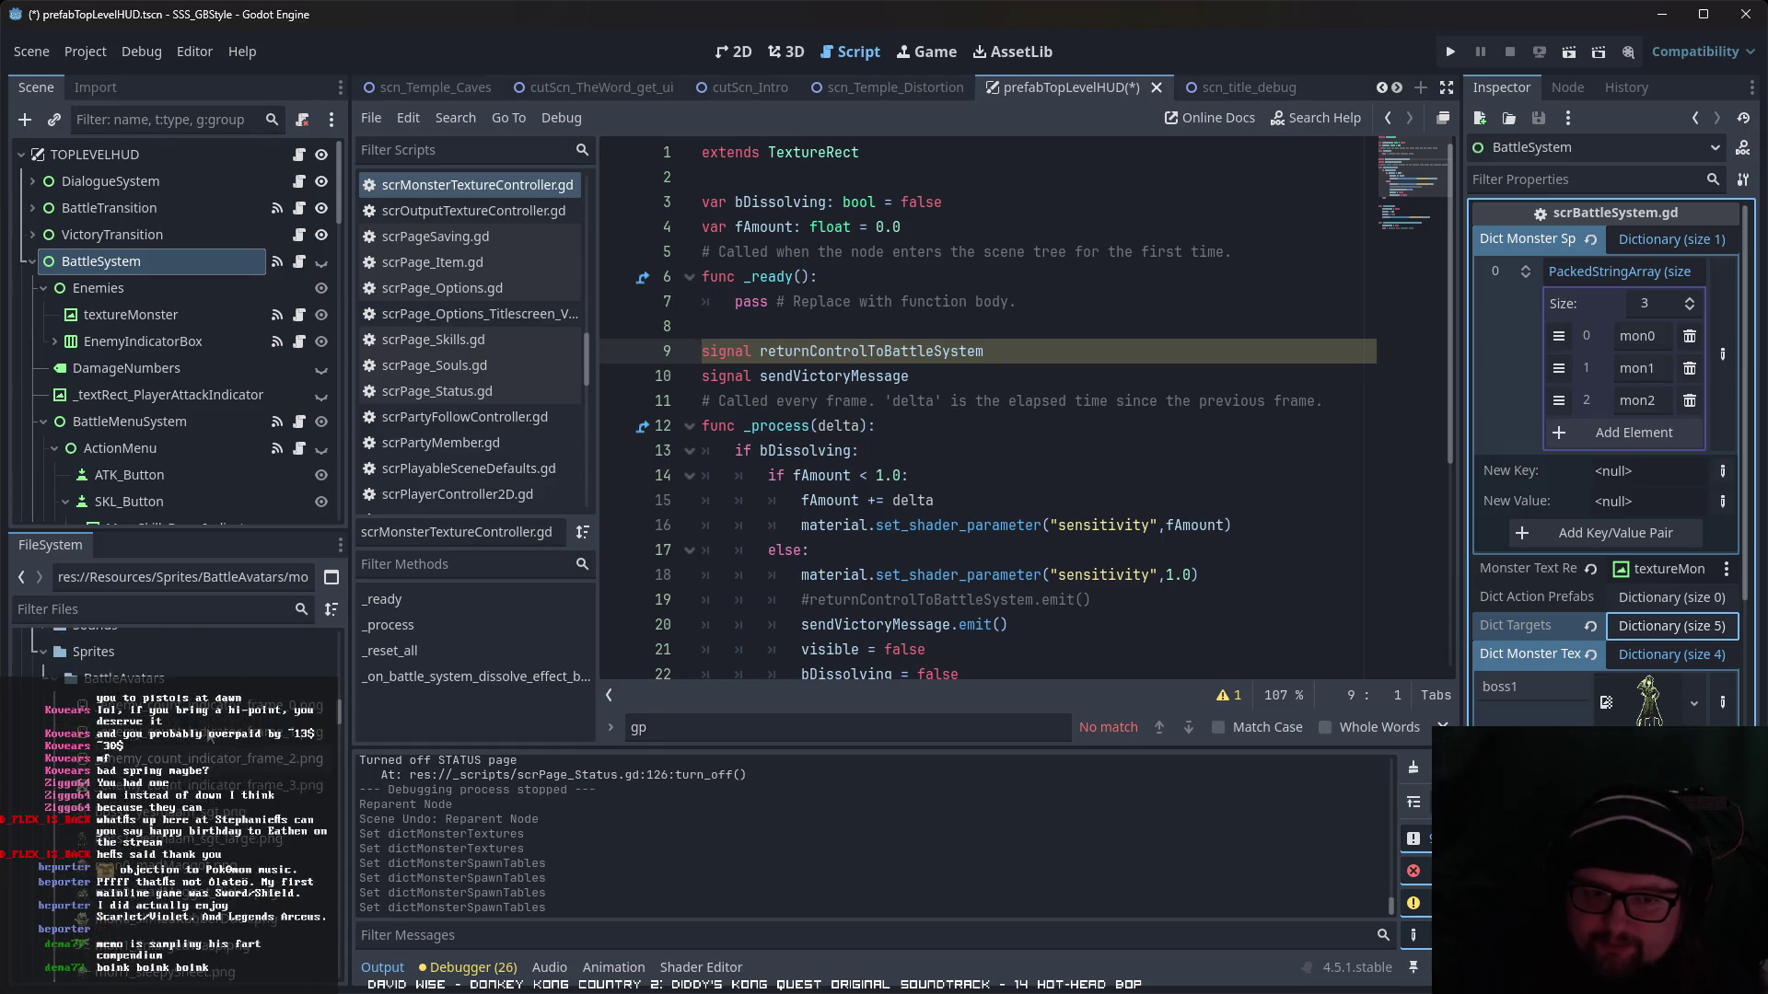
- Open prefab_mob.tscn from the Resources/Prefabs/NPCs folder
{"action": "left_click", "coordinate": [59, 823]}
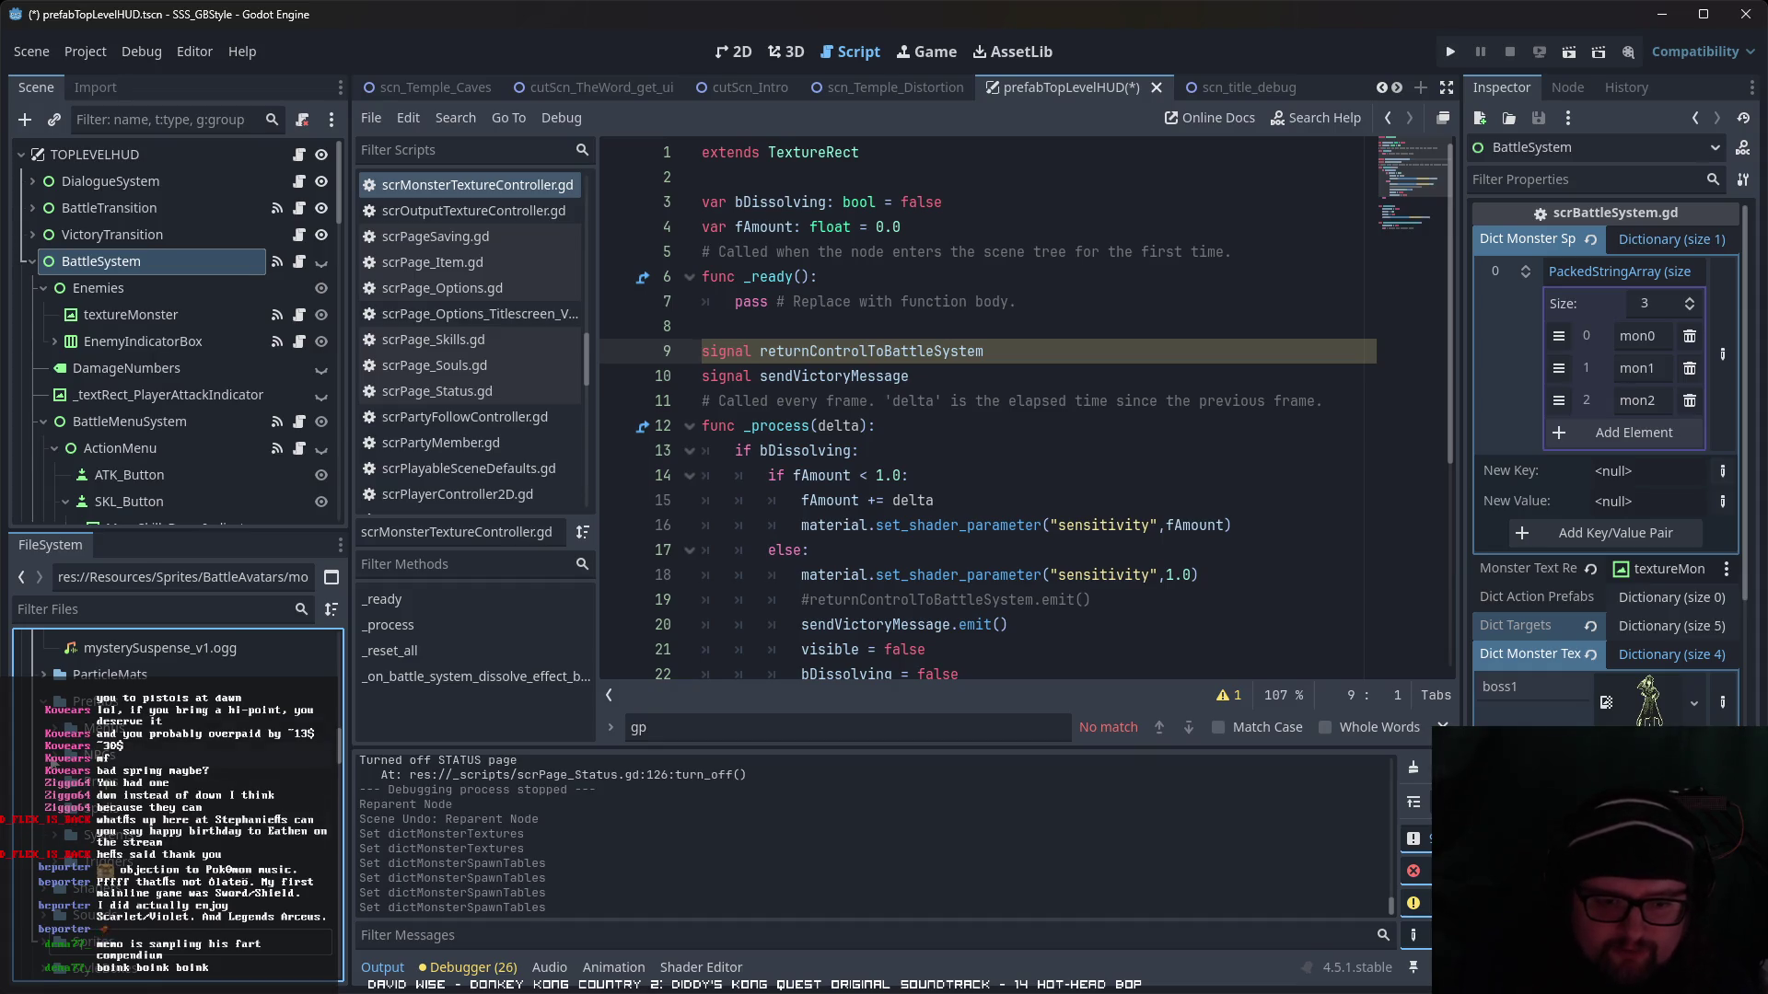
{"action": "double_click", "coordinate": [61, 764]}
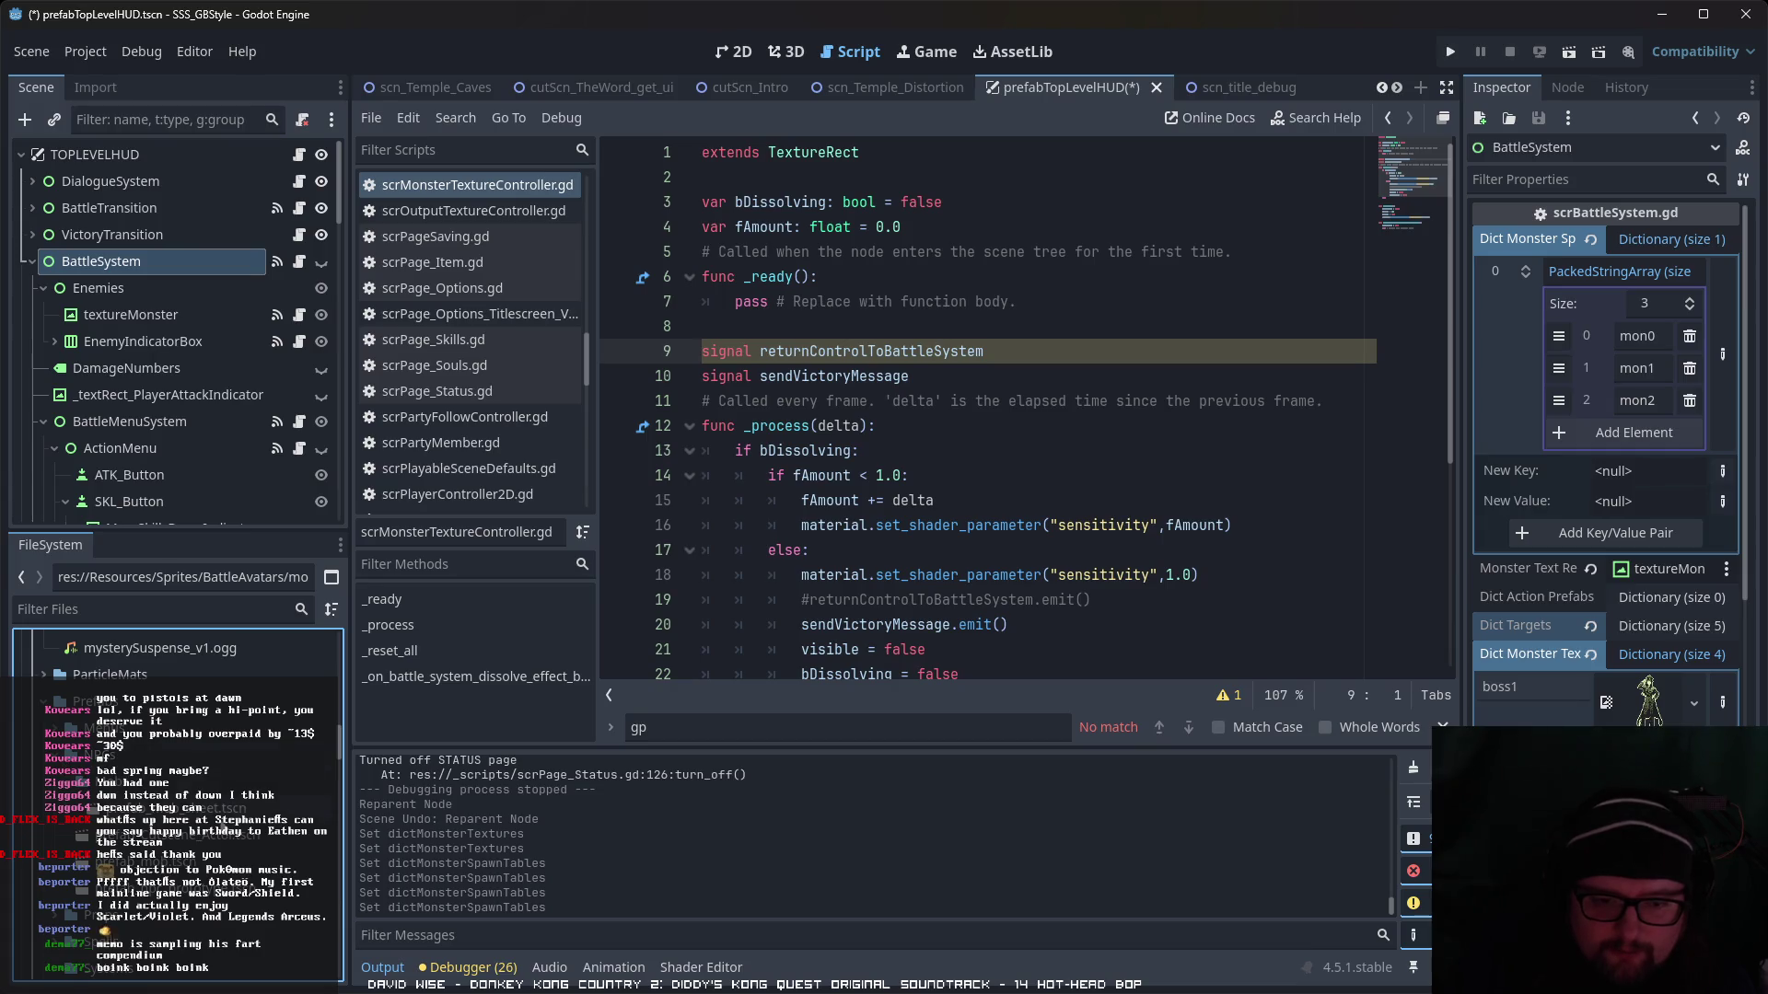
{"action": "left_click", "coordinate": [179, 863]}
{"action": "double_click", "coordinate": [179, 864]}
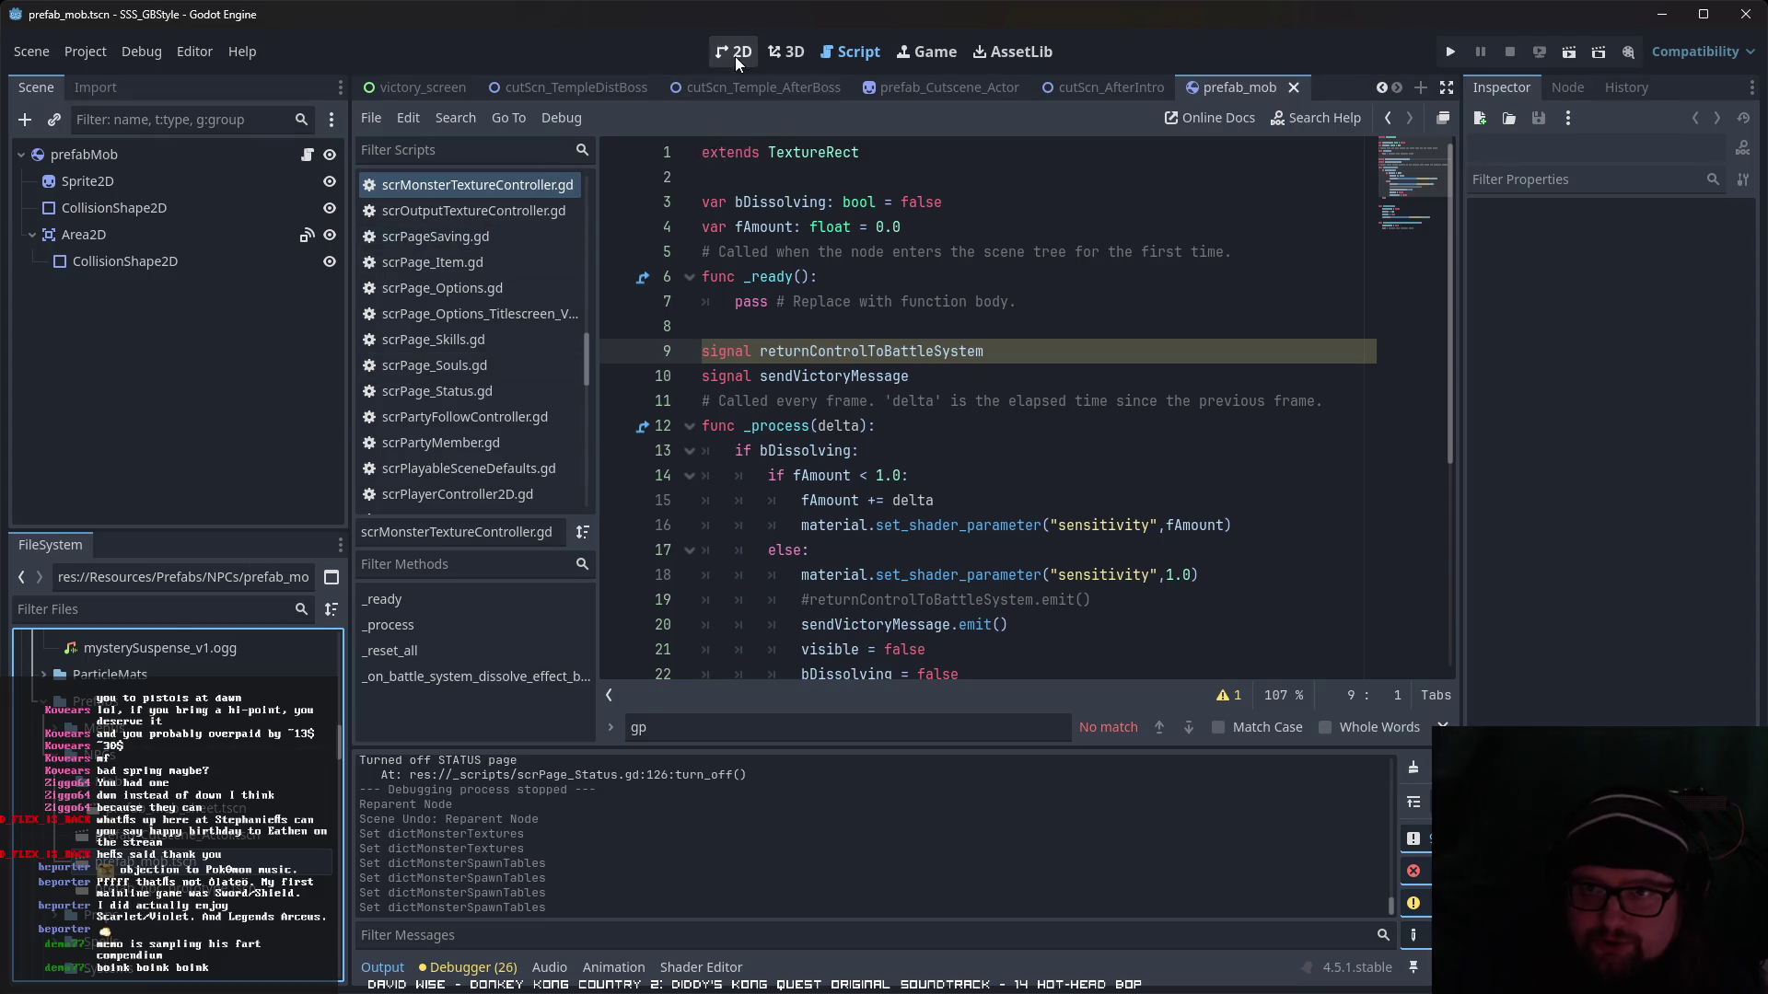
- In the 2D view, open prefab_mob_sheet.tscn from Mobs and show its scrActor_Mo.gd script
{"action": "left_click", "coordinate": [735, 52]}
{"action": "scroll", "coordinate": [594, 483], "scroll_direction": "up", "scroll_amount": 8}
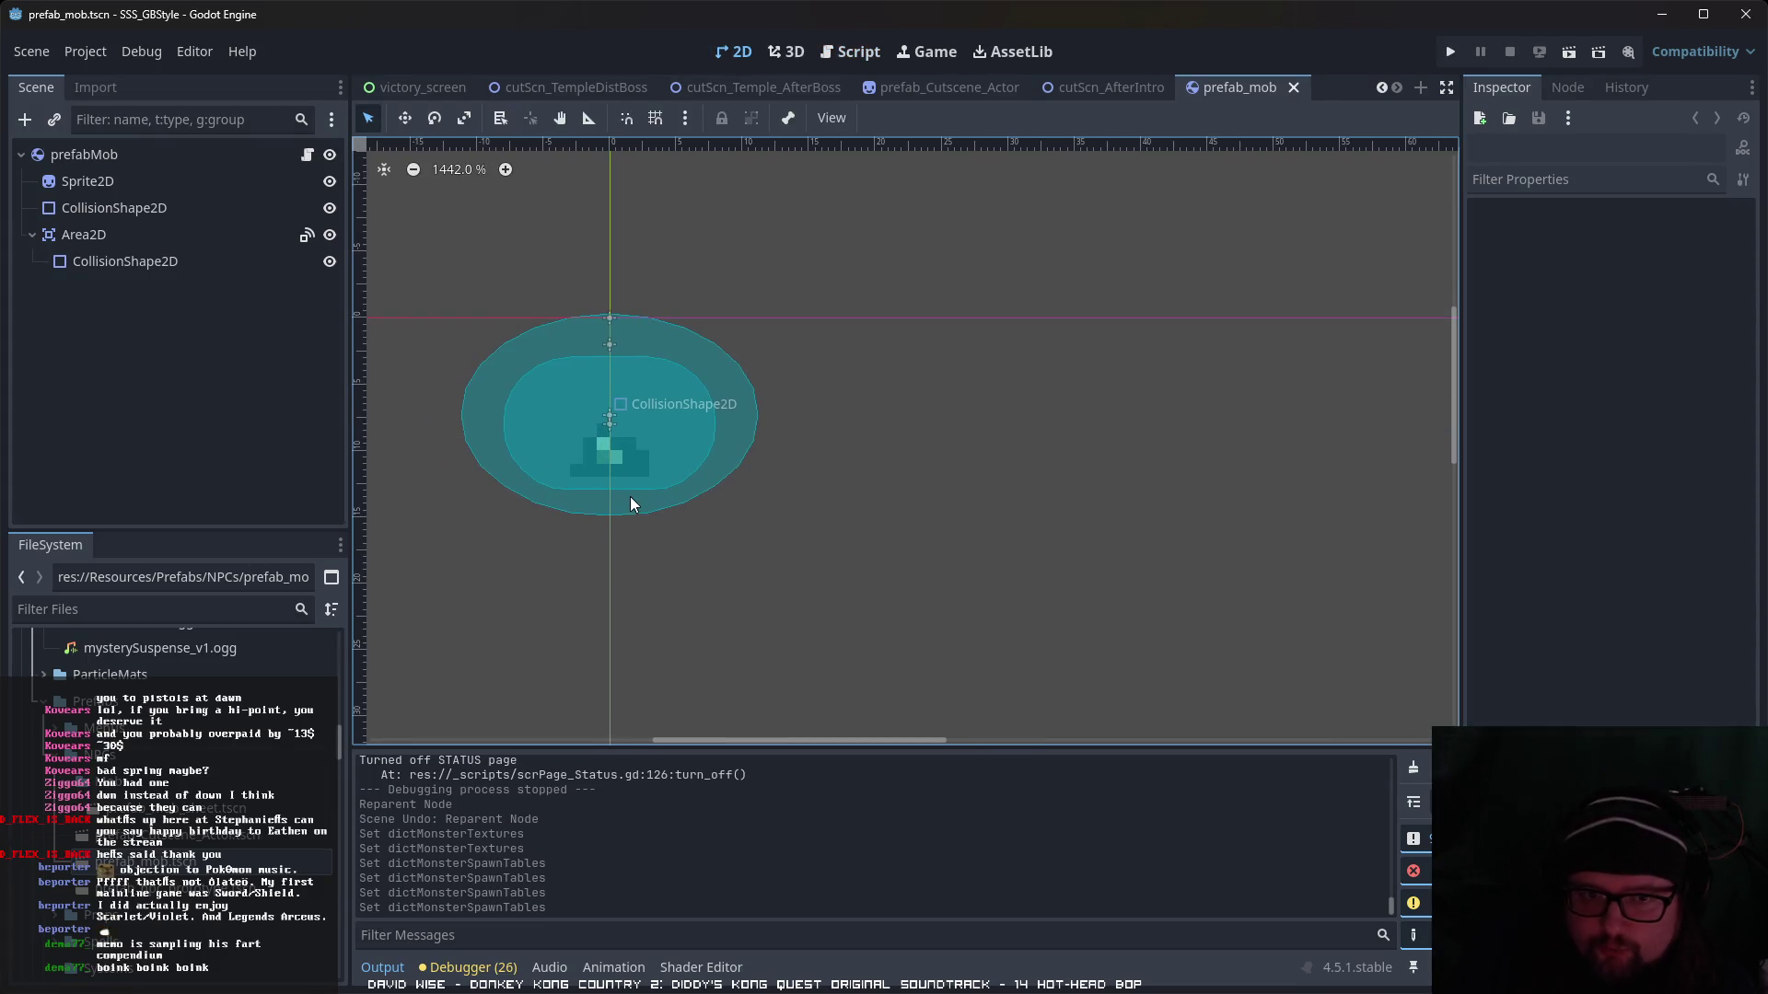
{"action": "double_click", "coordinate": [230, 840]}
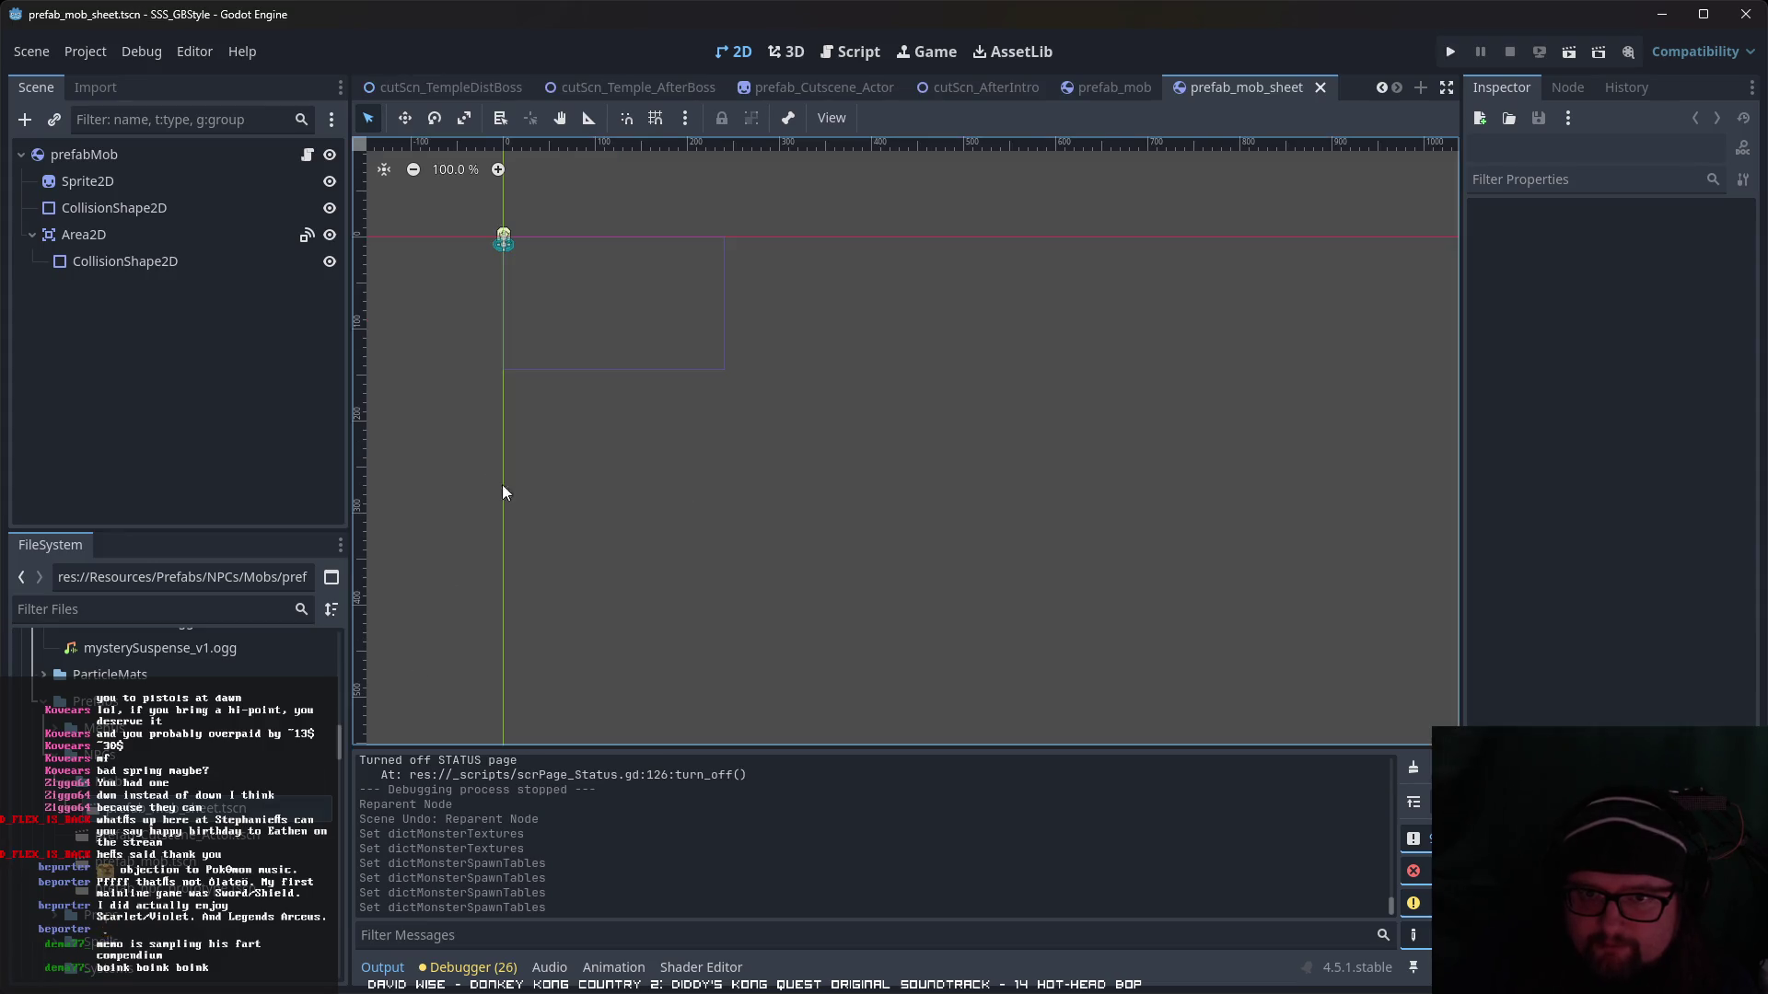
{"action": "scroll", "coordinate": [641, 610], "scroll_direction": "up", "scroll_amount": 3}
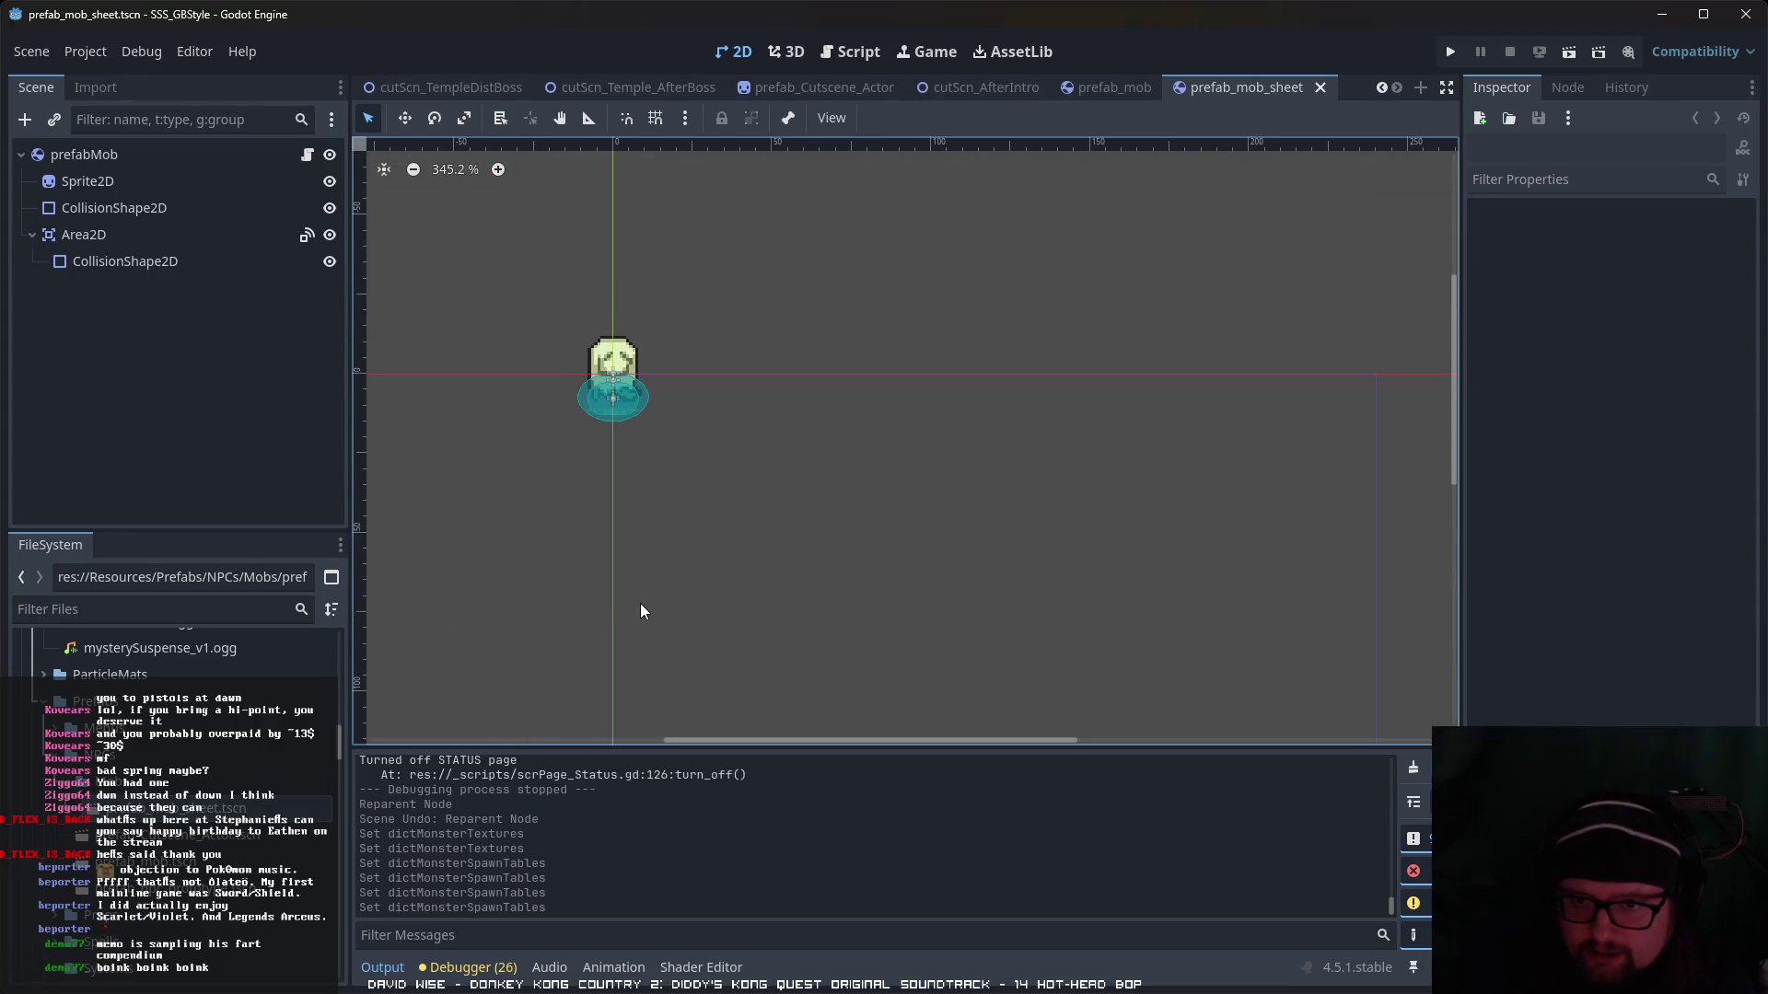
{"action": "scroll", "coordinate": [624, 361], "scroll_direction": "up", "scroll_amount": 3}
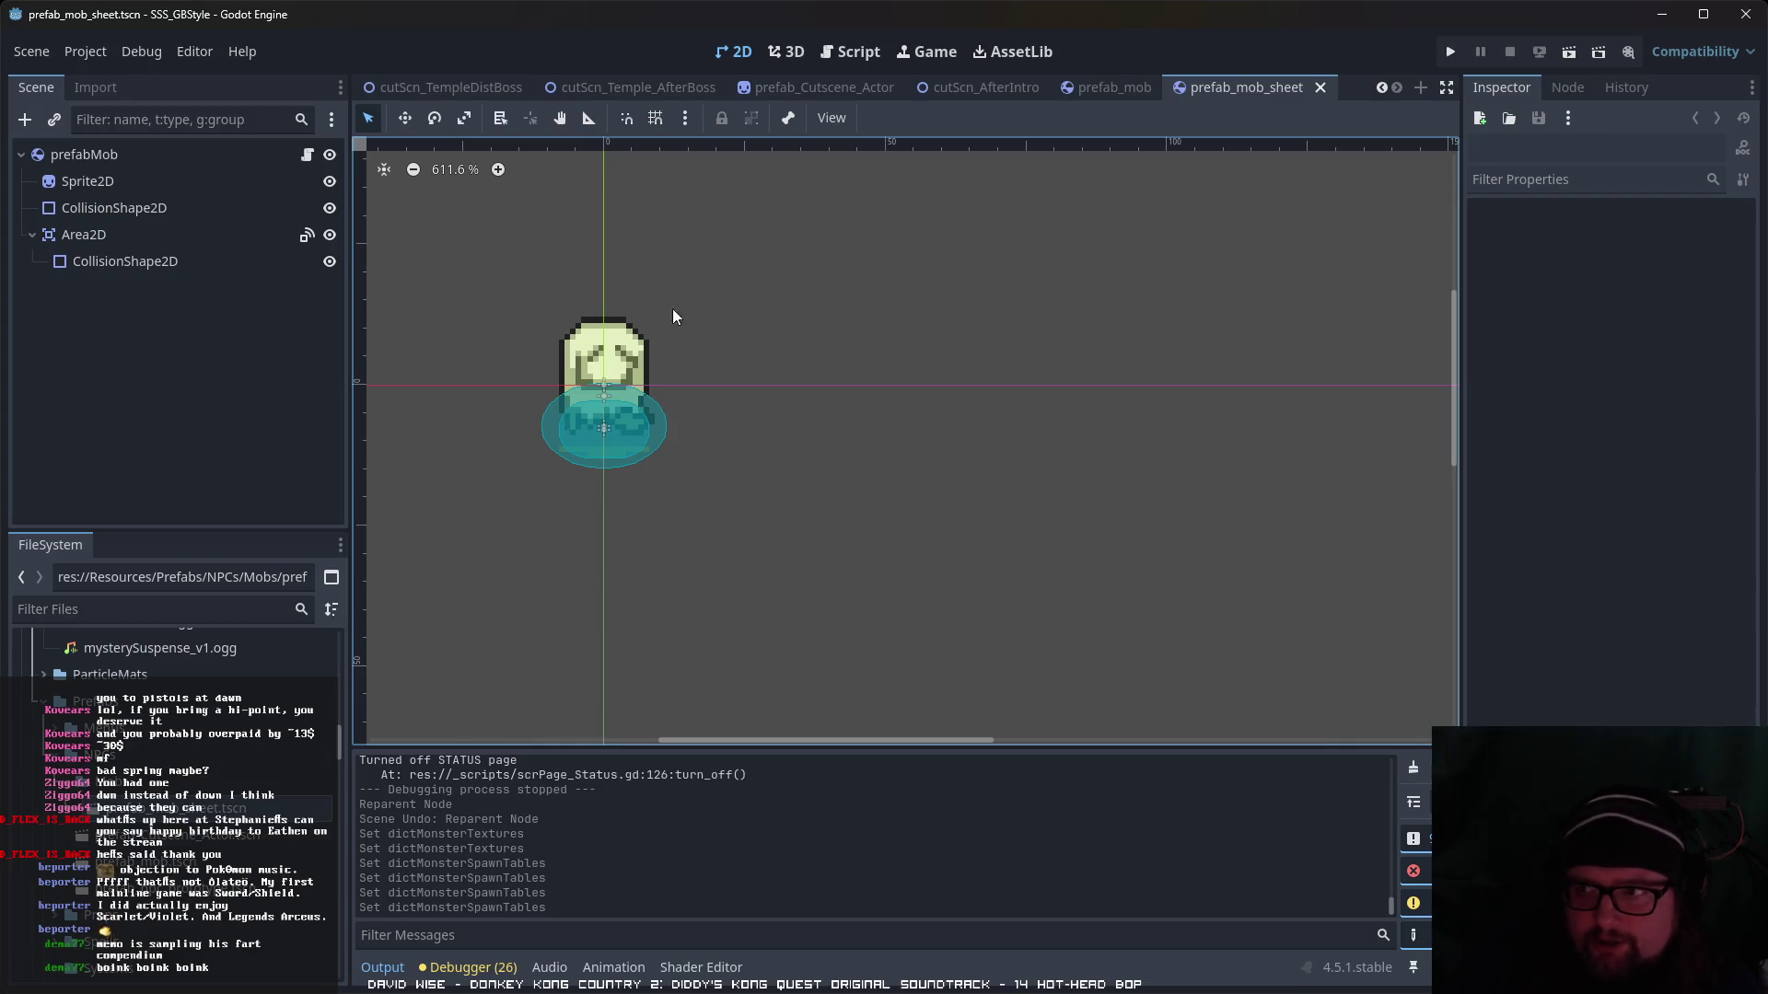
{"action": "left_click", "coordinate": [306, 155]}
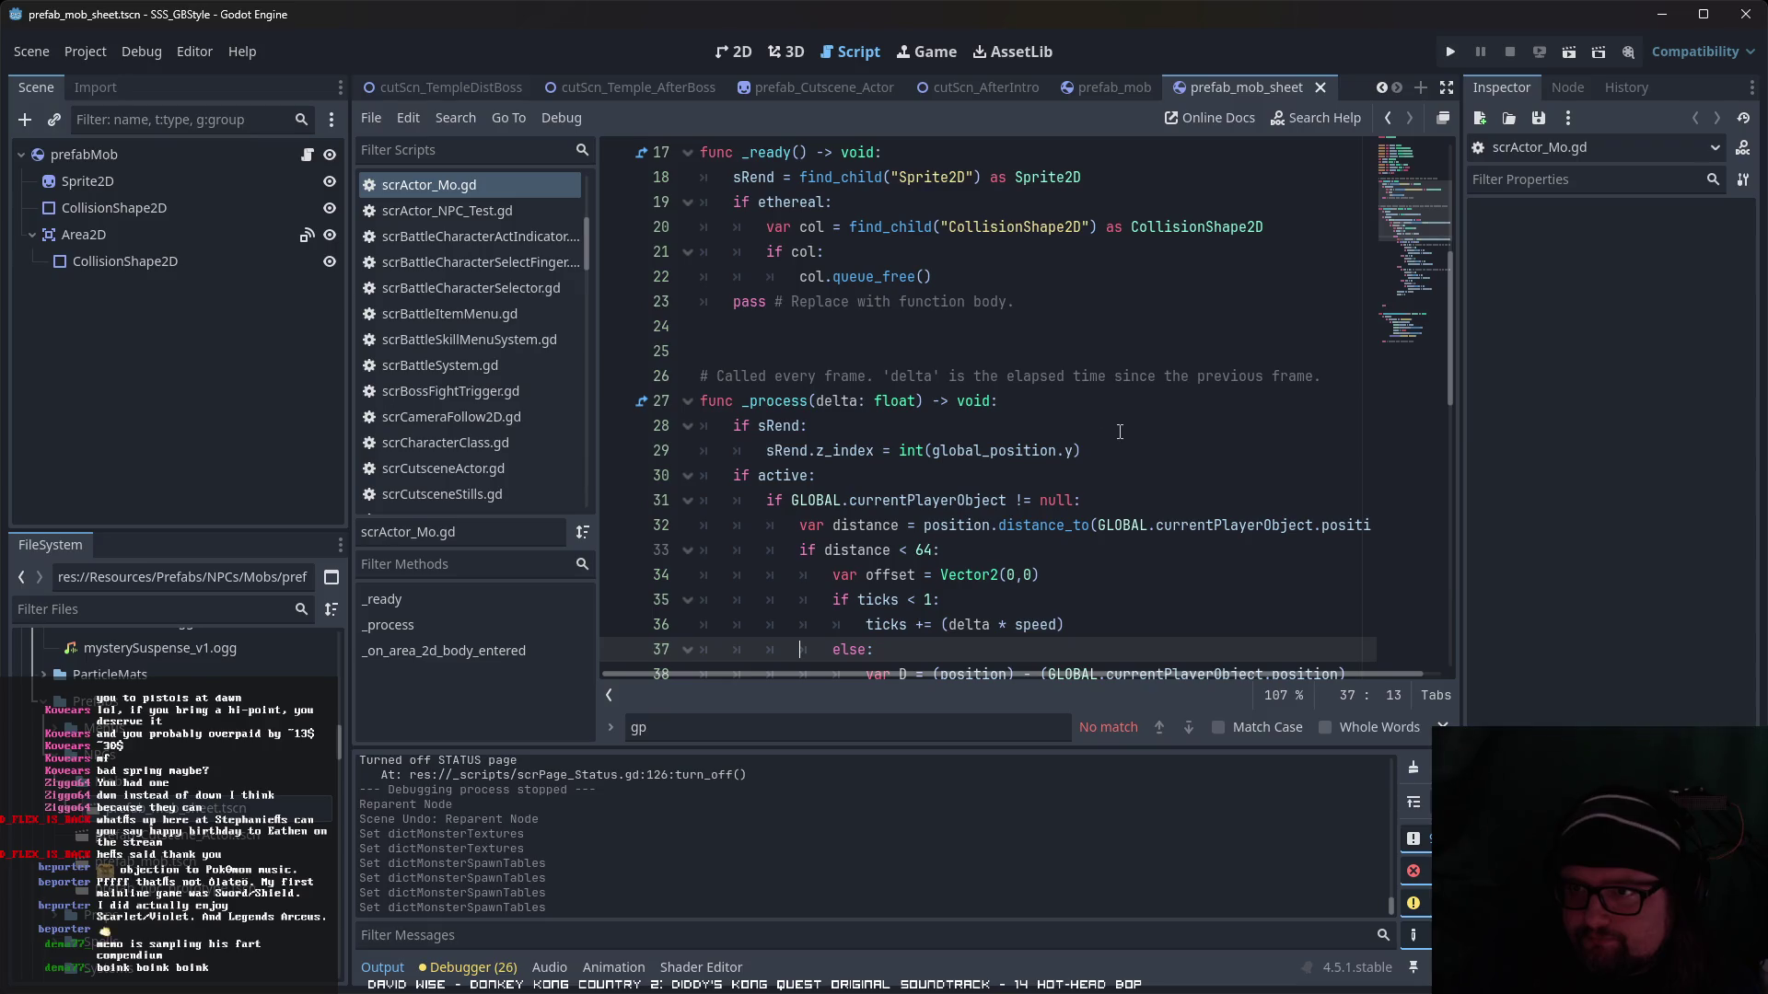
- Browse the Mobs prefab folder and open prefab_mob_rat.tscn
{"action": "left_click", "coordinate": [154, 151]}
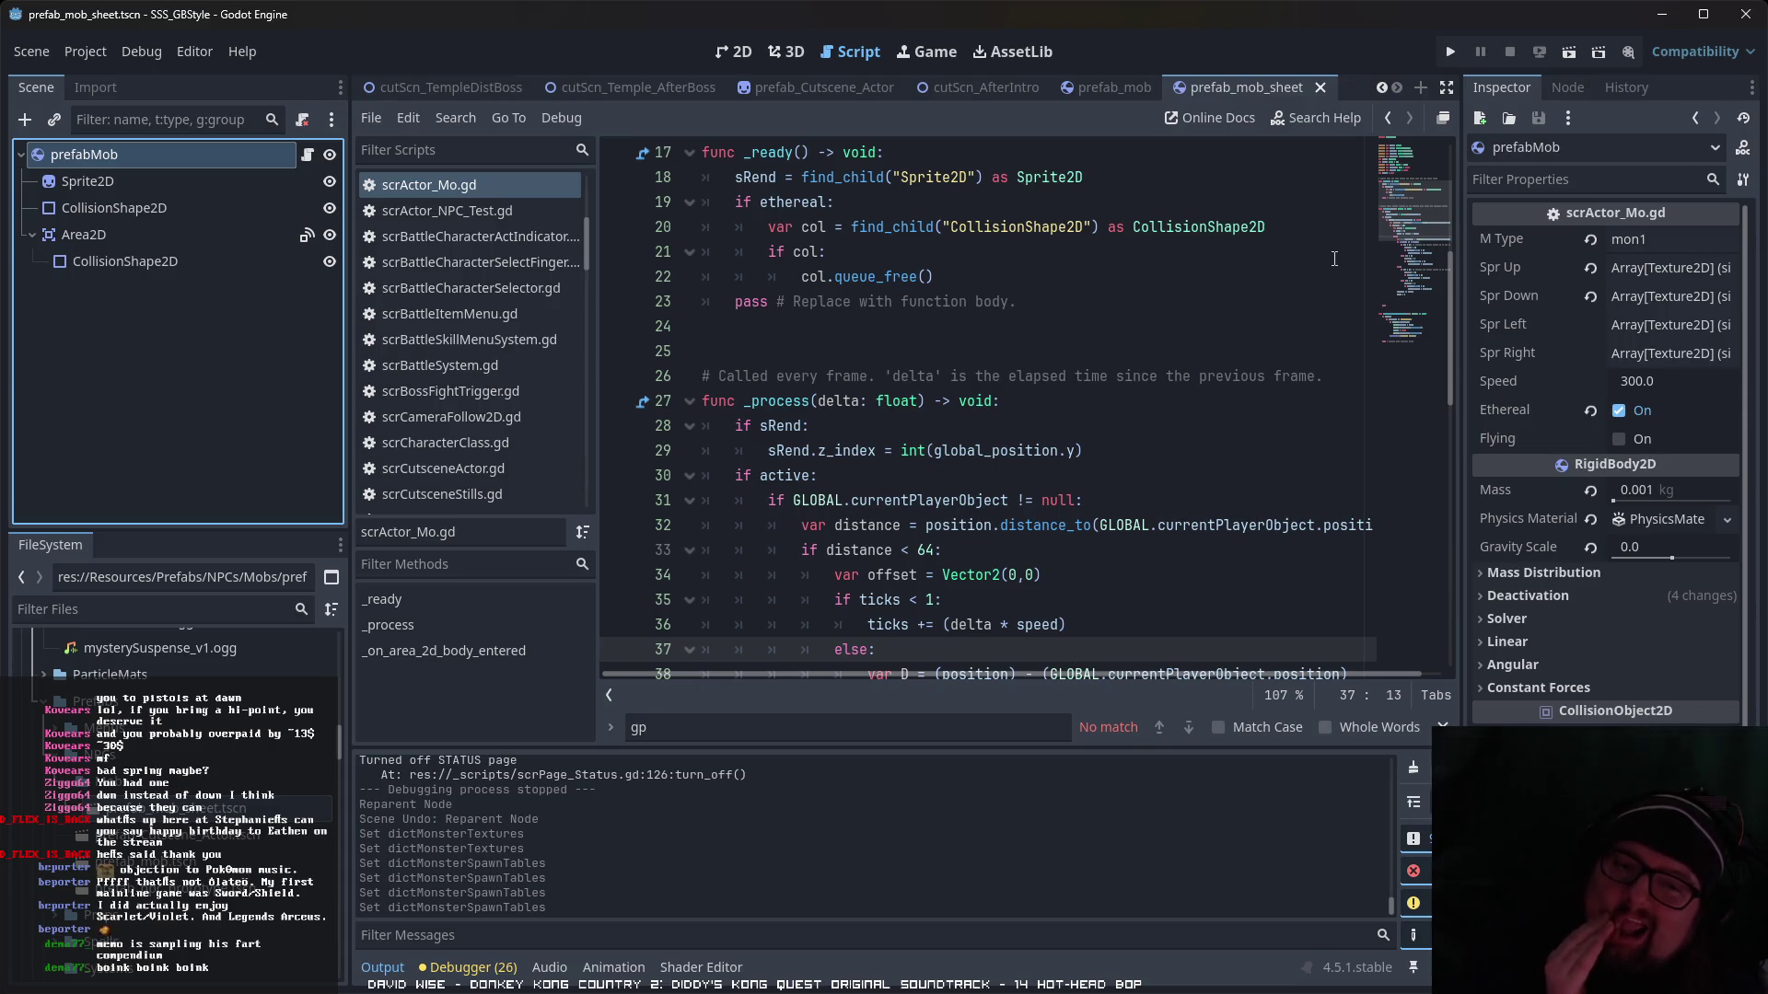
{"action": "double_click", "coordinate": [138, 862]}
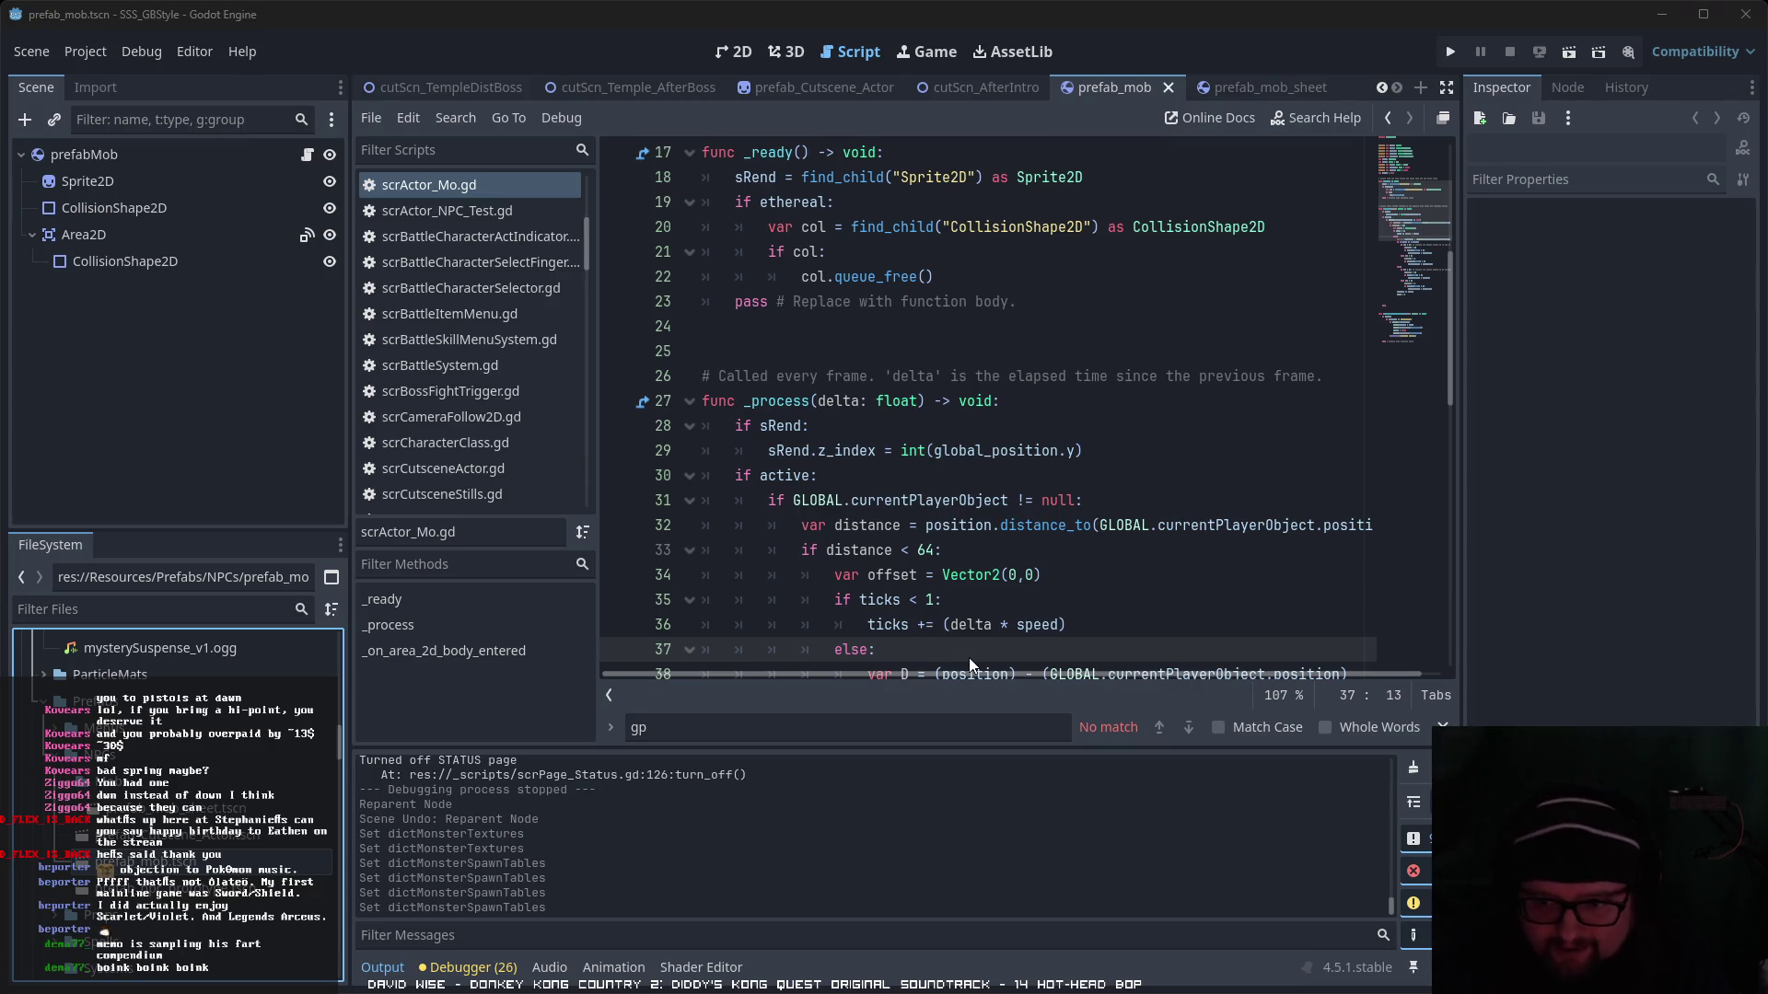
{"action": "left_click", "coordinate": [138, 783]}
{"action": "left_click", "coordinate": [138, 808]}
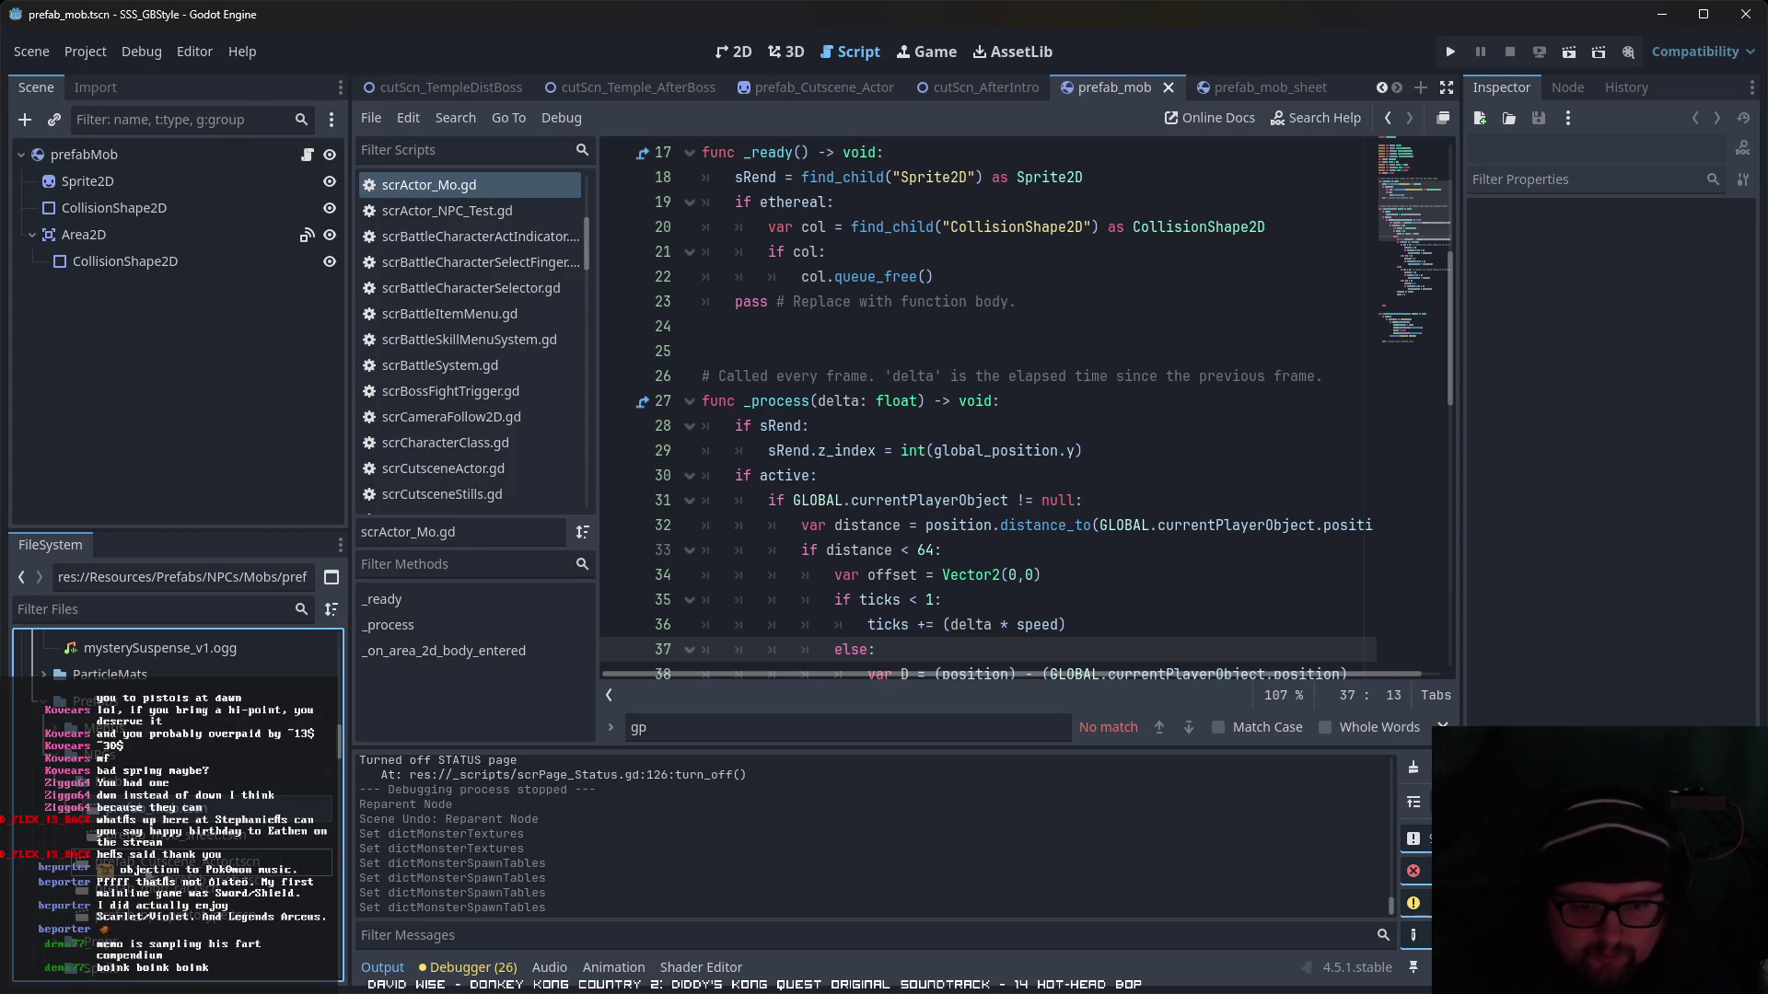
{"action": "left_click", "coordinate": [138, 783]}
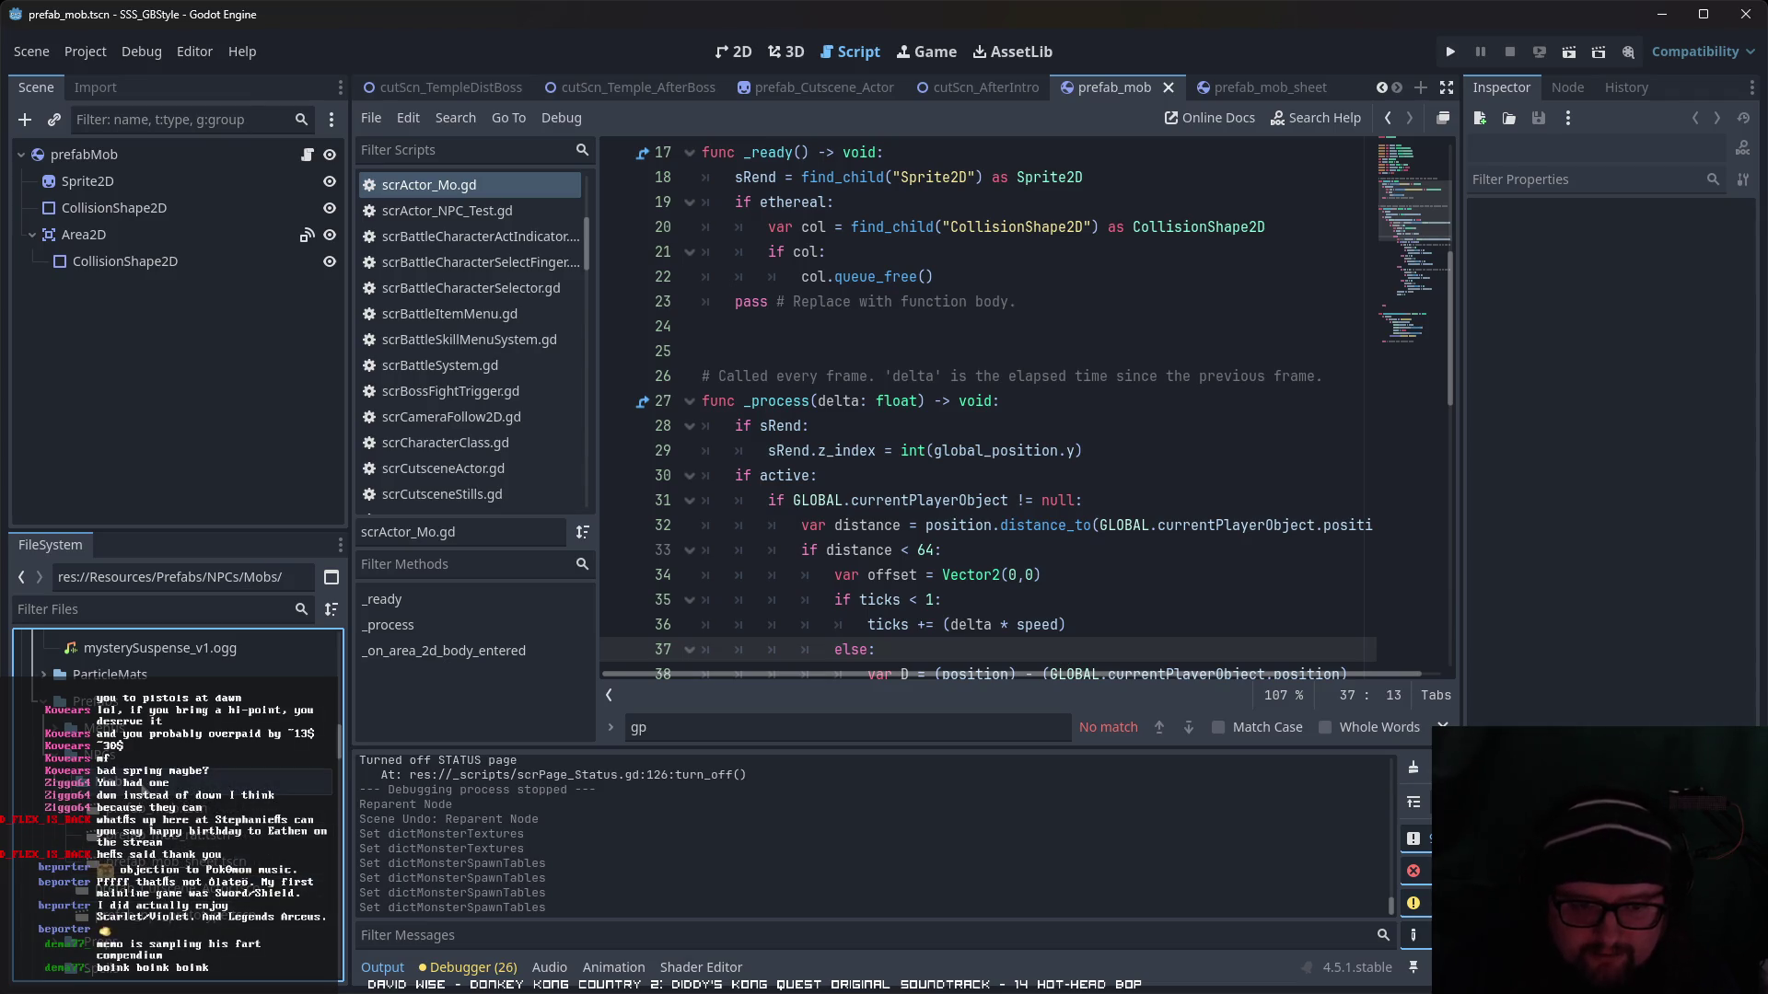
{"action": "double_click", "coordinate": [184, 835]}
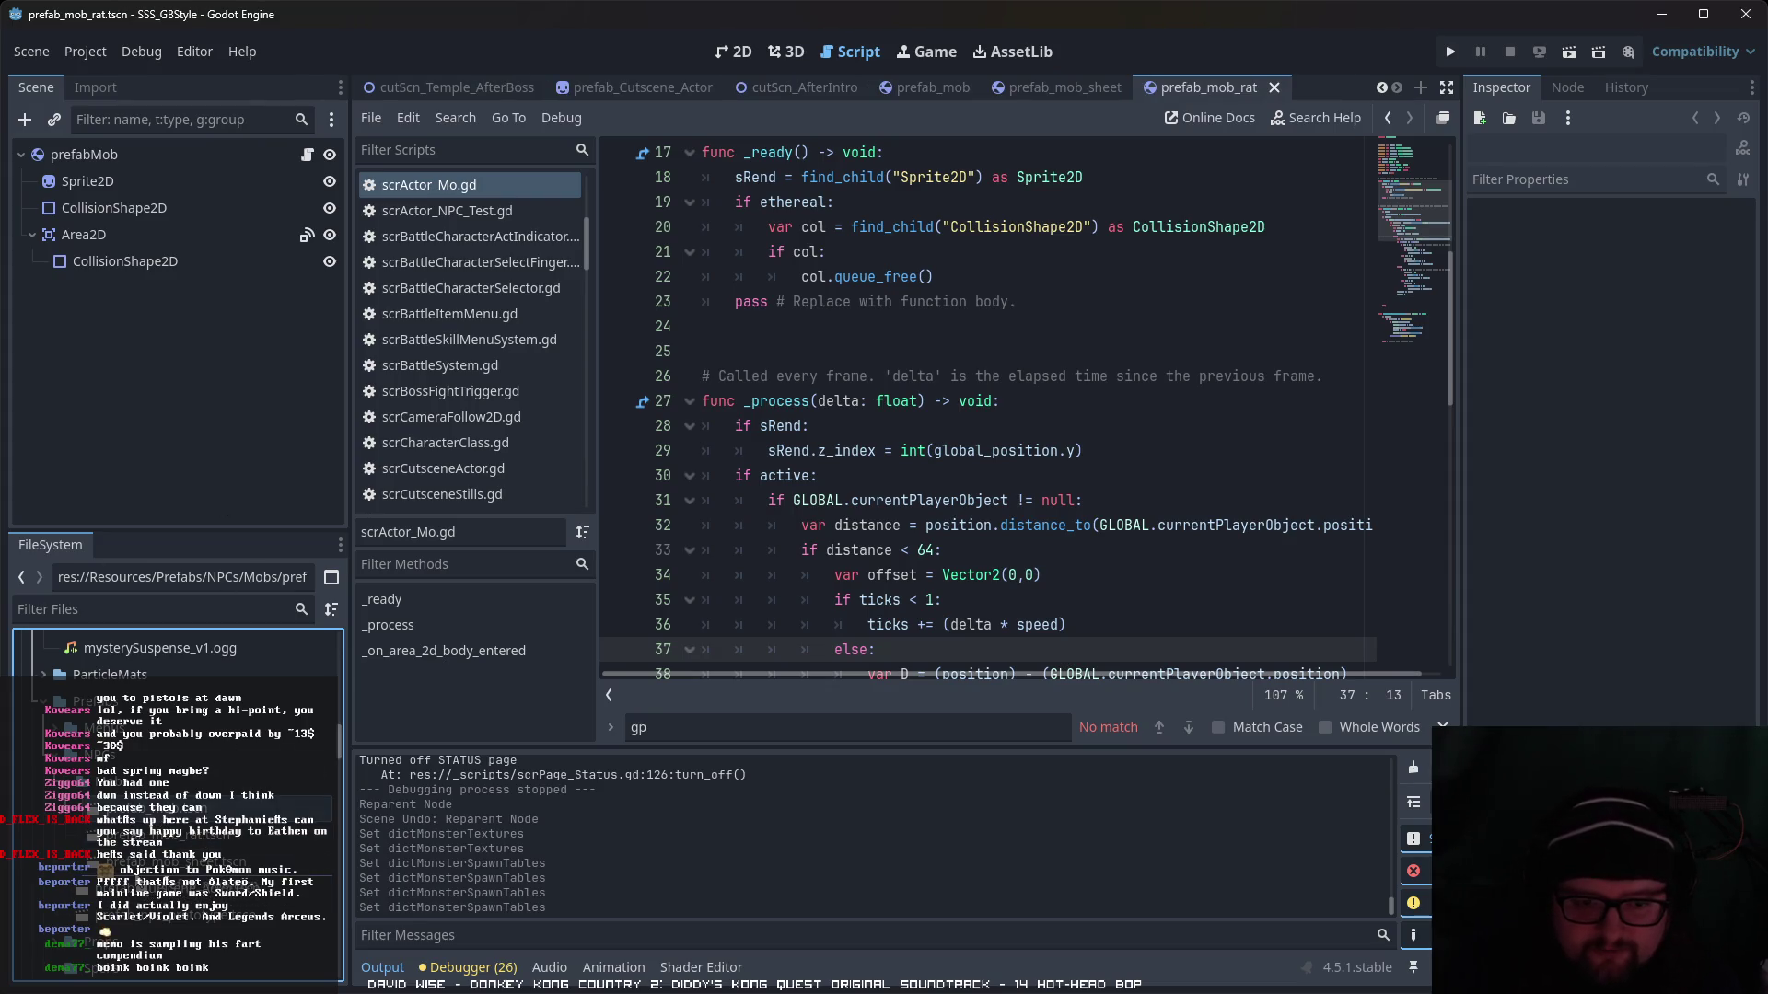
{"action": "left_click", "coordinate": [184, 810]}
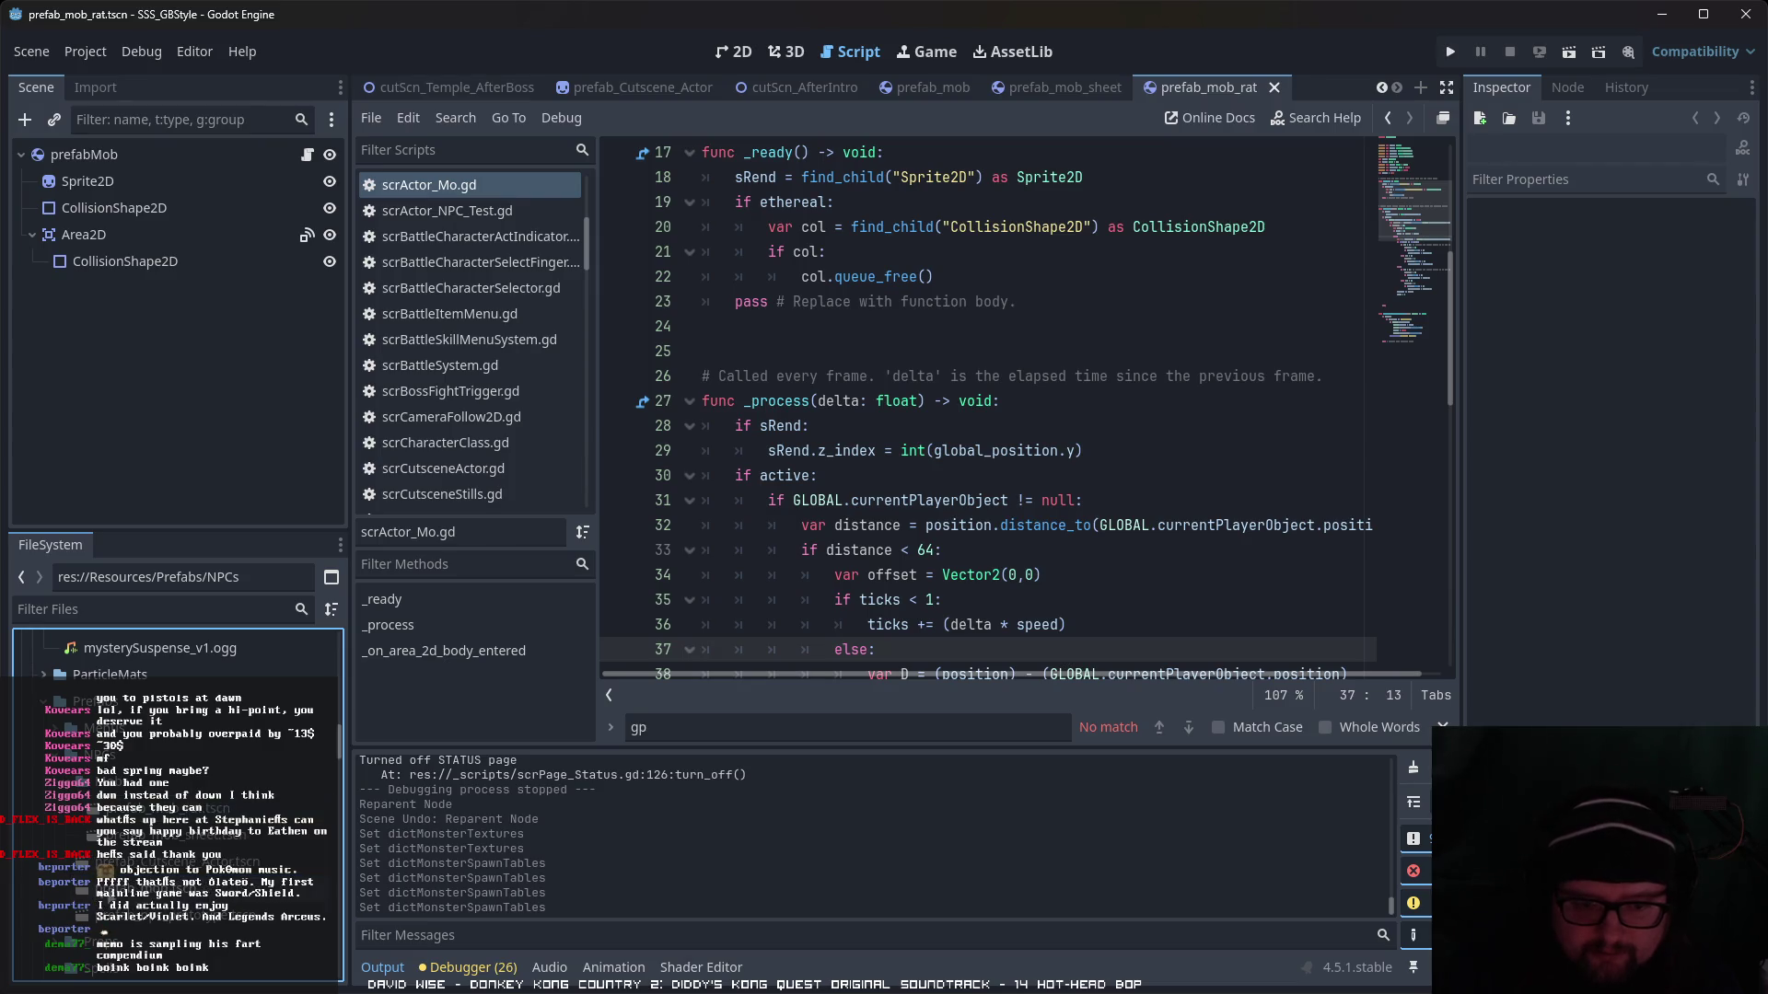
{"action": "left_click", "coordinate": [276, 809]}
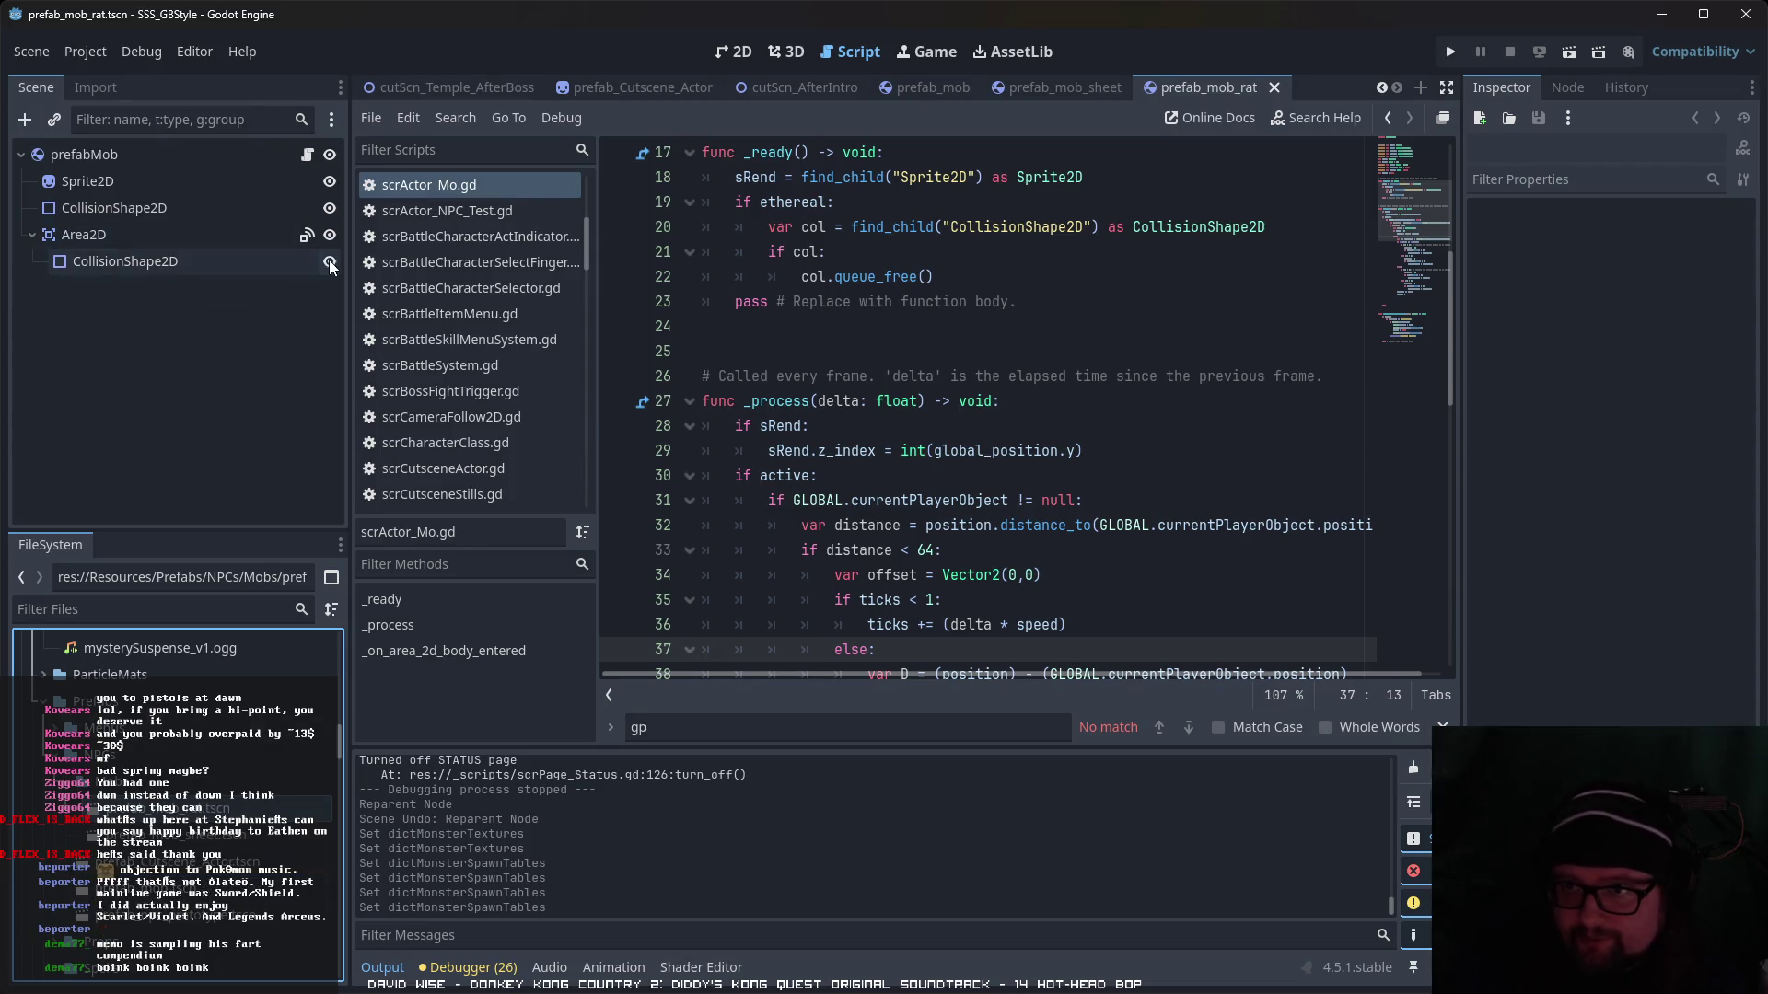
- Change the rat prefab root's M Type from mon0 to mon2 and save the scene
{"action": "left_click", "coordinate": [84, 154]}
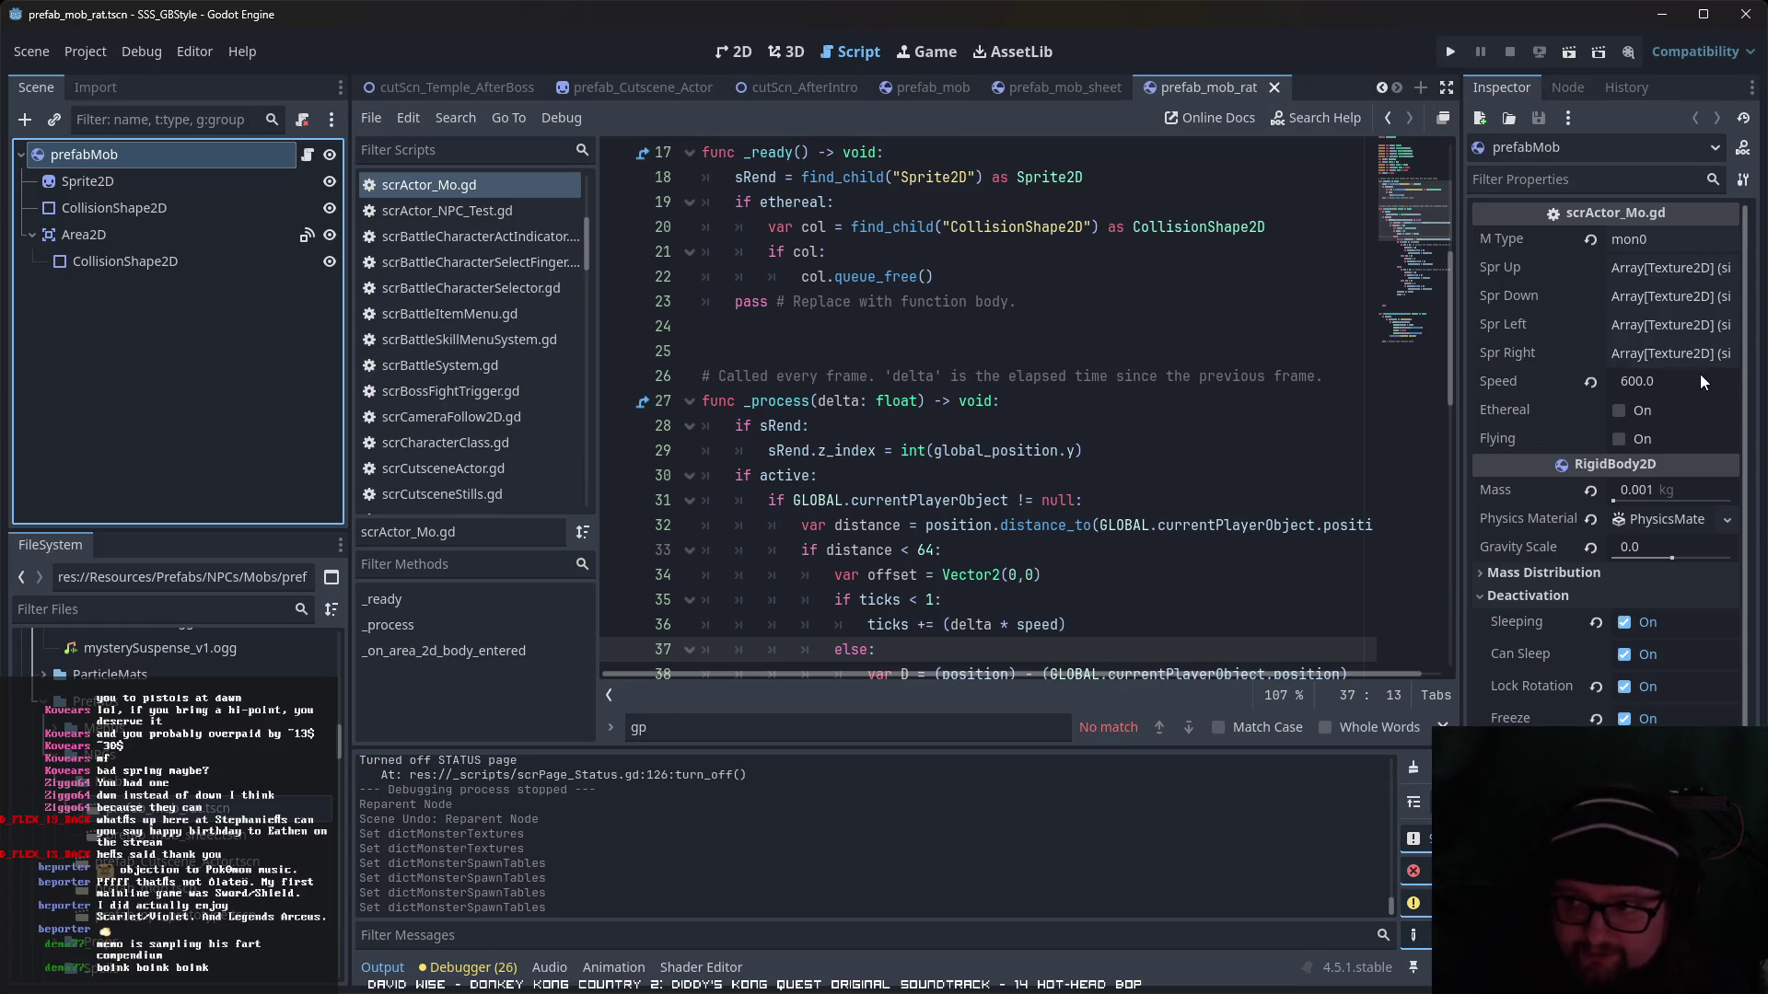
{"action": "left_click", "coordinate": [1670, 241]}
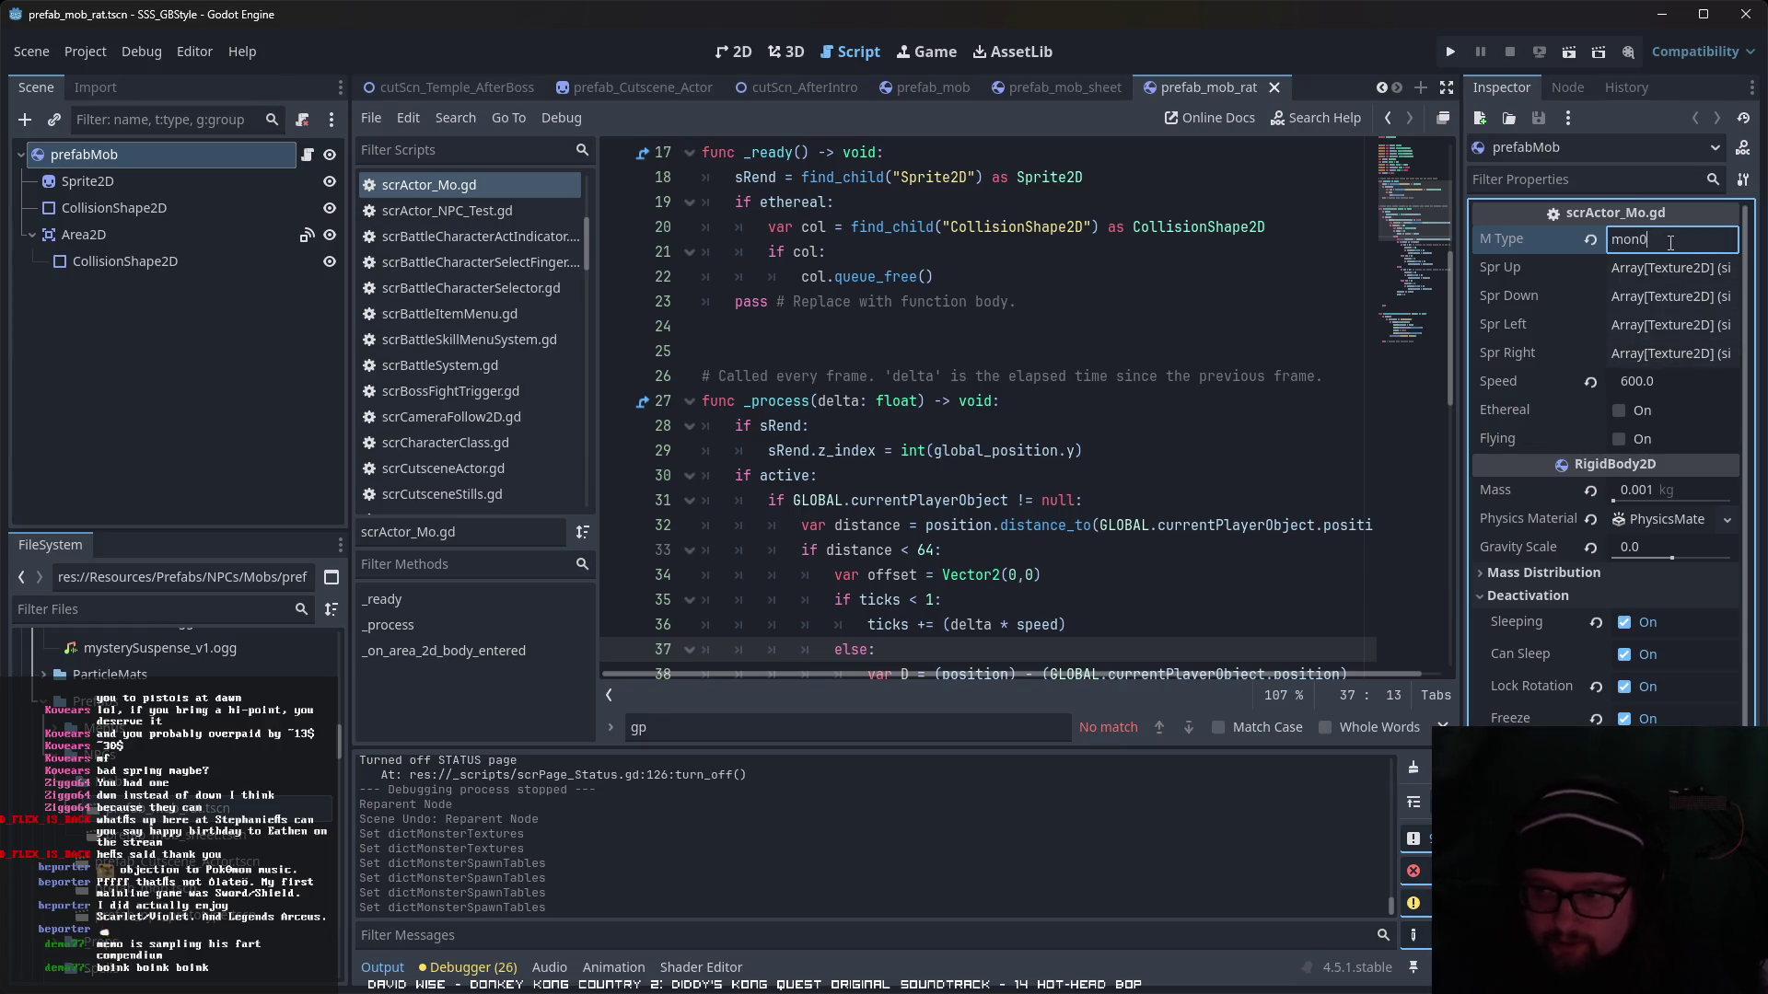
{"action": "key", "text": "BackSpace"}
{"action": "type", "text": "2"}
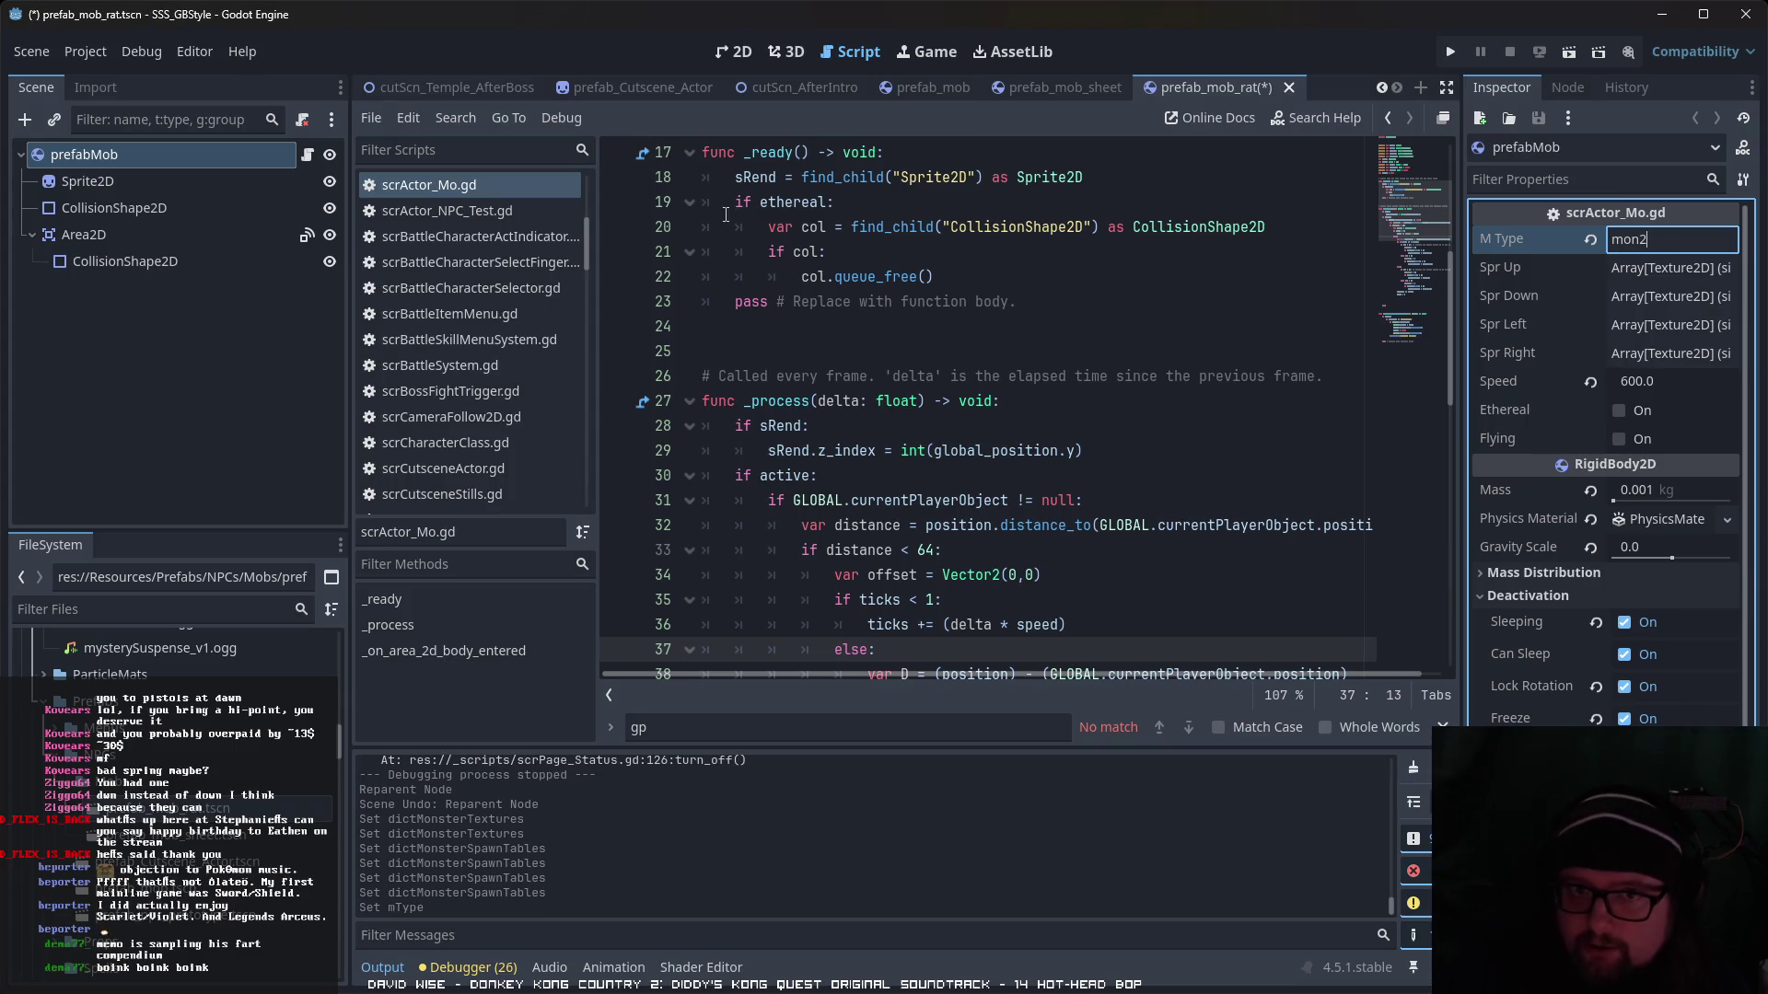
{"action": "key", "text": "ctrl+s"}
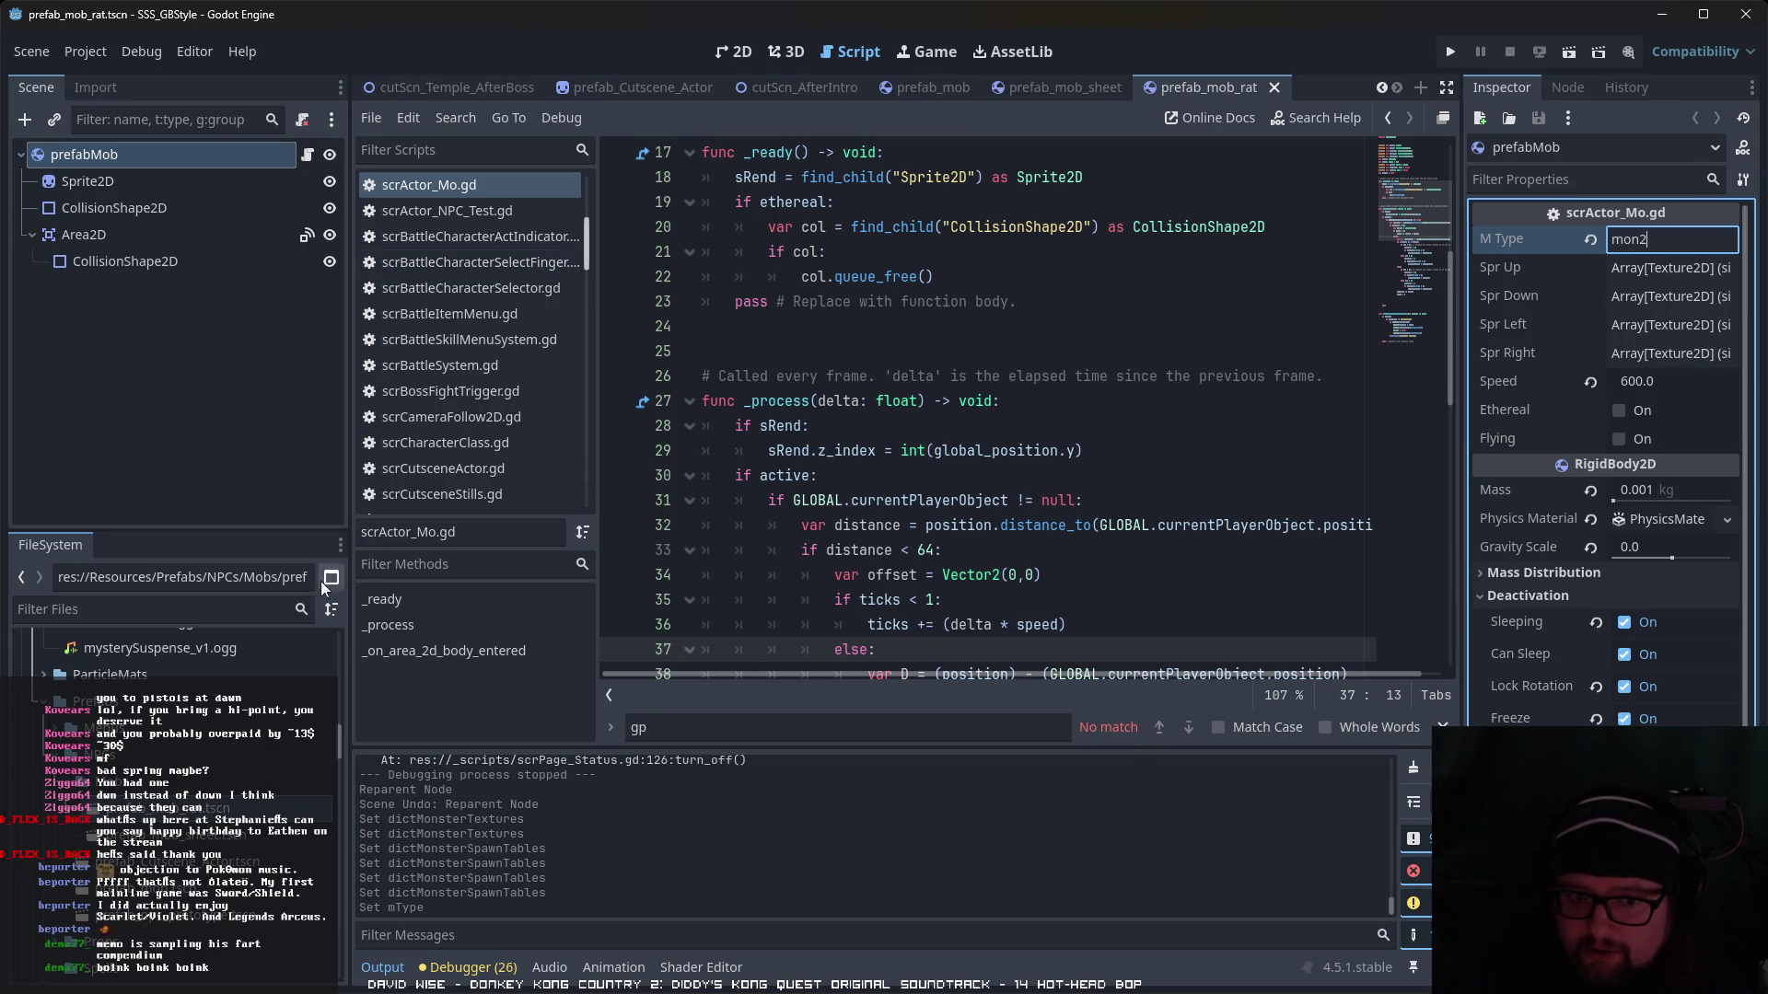
- Open the scn_Temple_Distortion scene
{"action": "scroll", "coordinate": [281, 682], "scroll_direction": "up", "scroll_amount": 5}
{"action": "scroll", "coordinate": [281, 672], "scroll_direction": "down", "scroll_amount": 10}
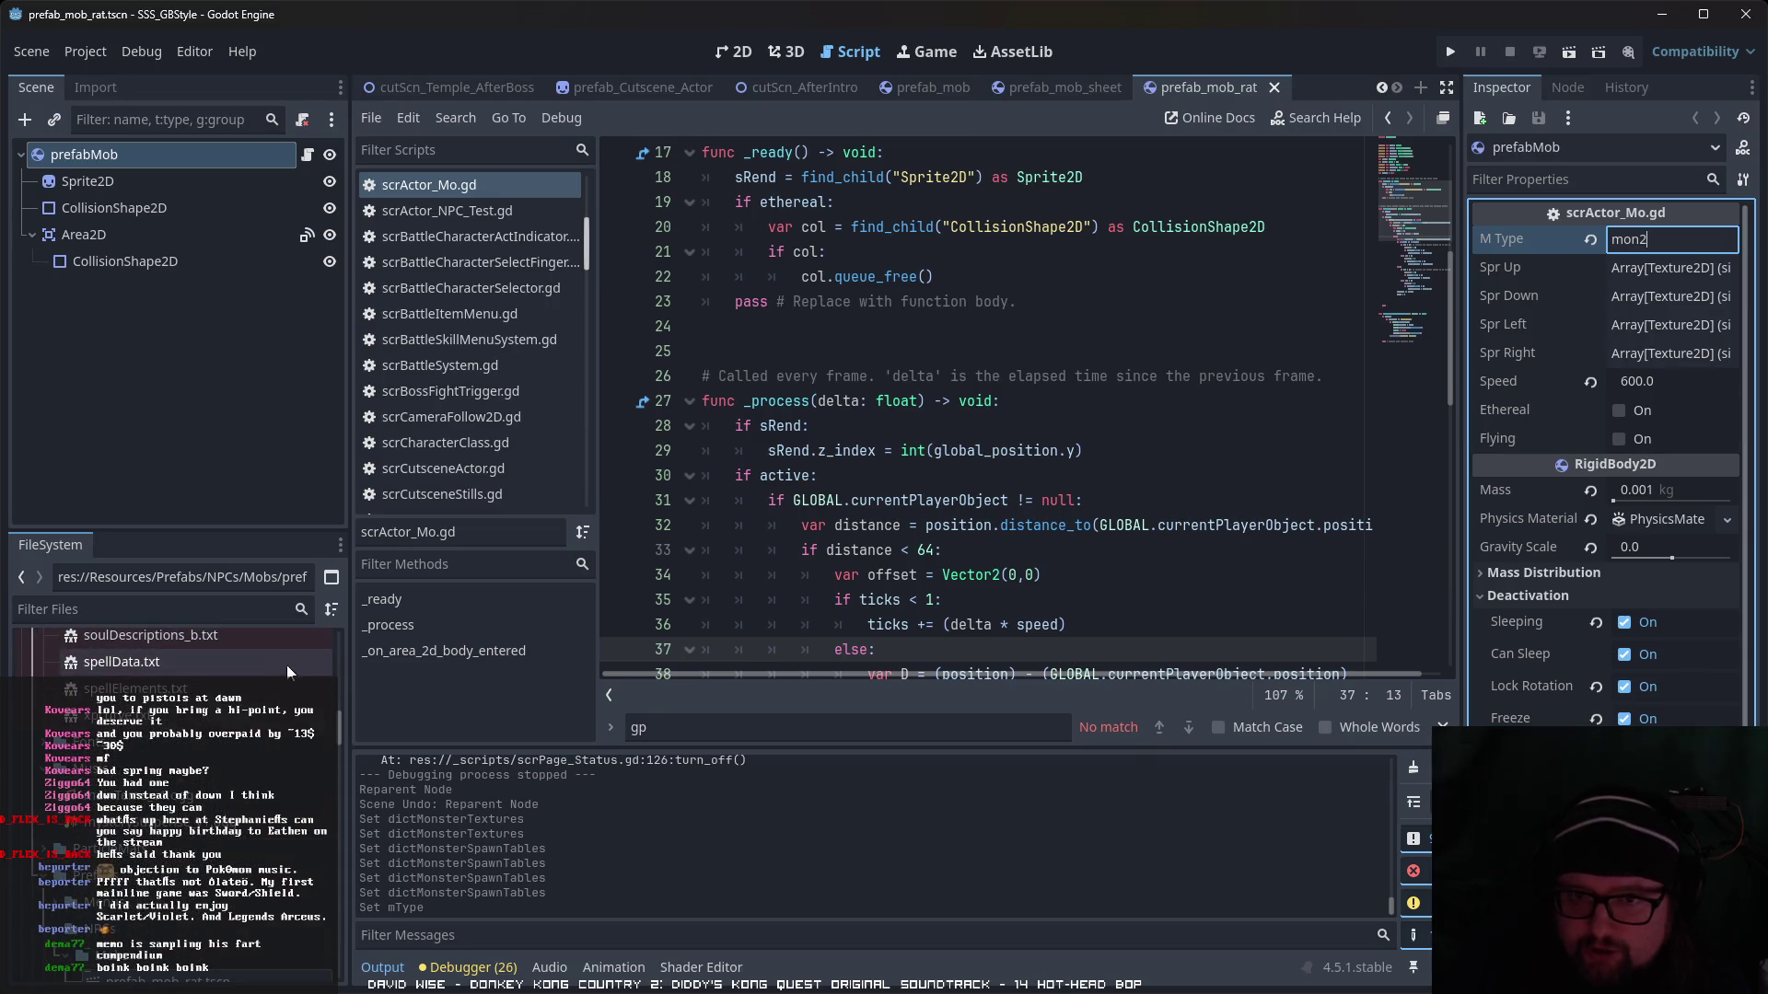
{"action": "scroll", "coordinate": [241, 784], "scroll_direction": "down", "scroll_amount": 6}
{"action": "scroll", "coordinate": [241, 783], "scroll_direction": "down", "scroll_amount": 5}
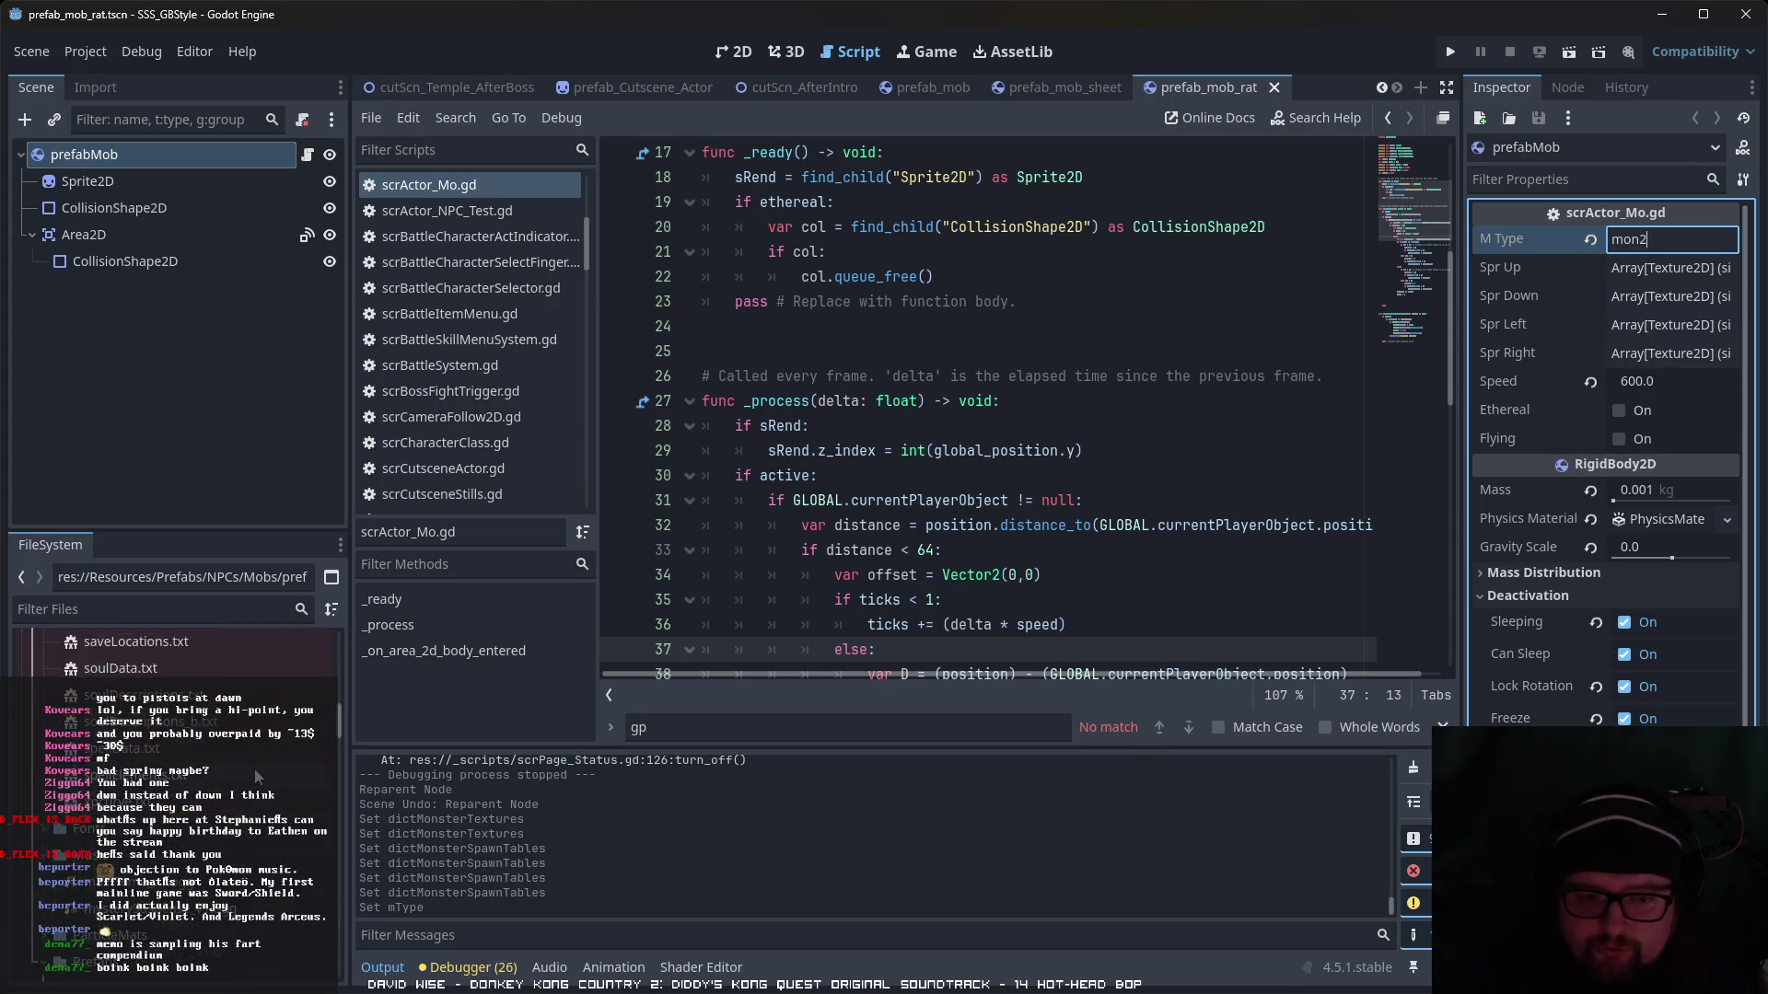
{"action": "left_click", "coordinate": [223, 954]}
{"action": "double_click", "coordinate": [224, 958]}
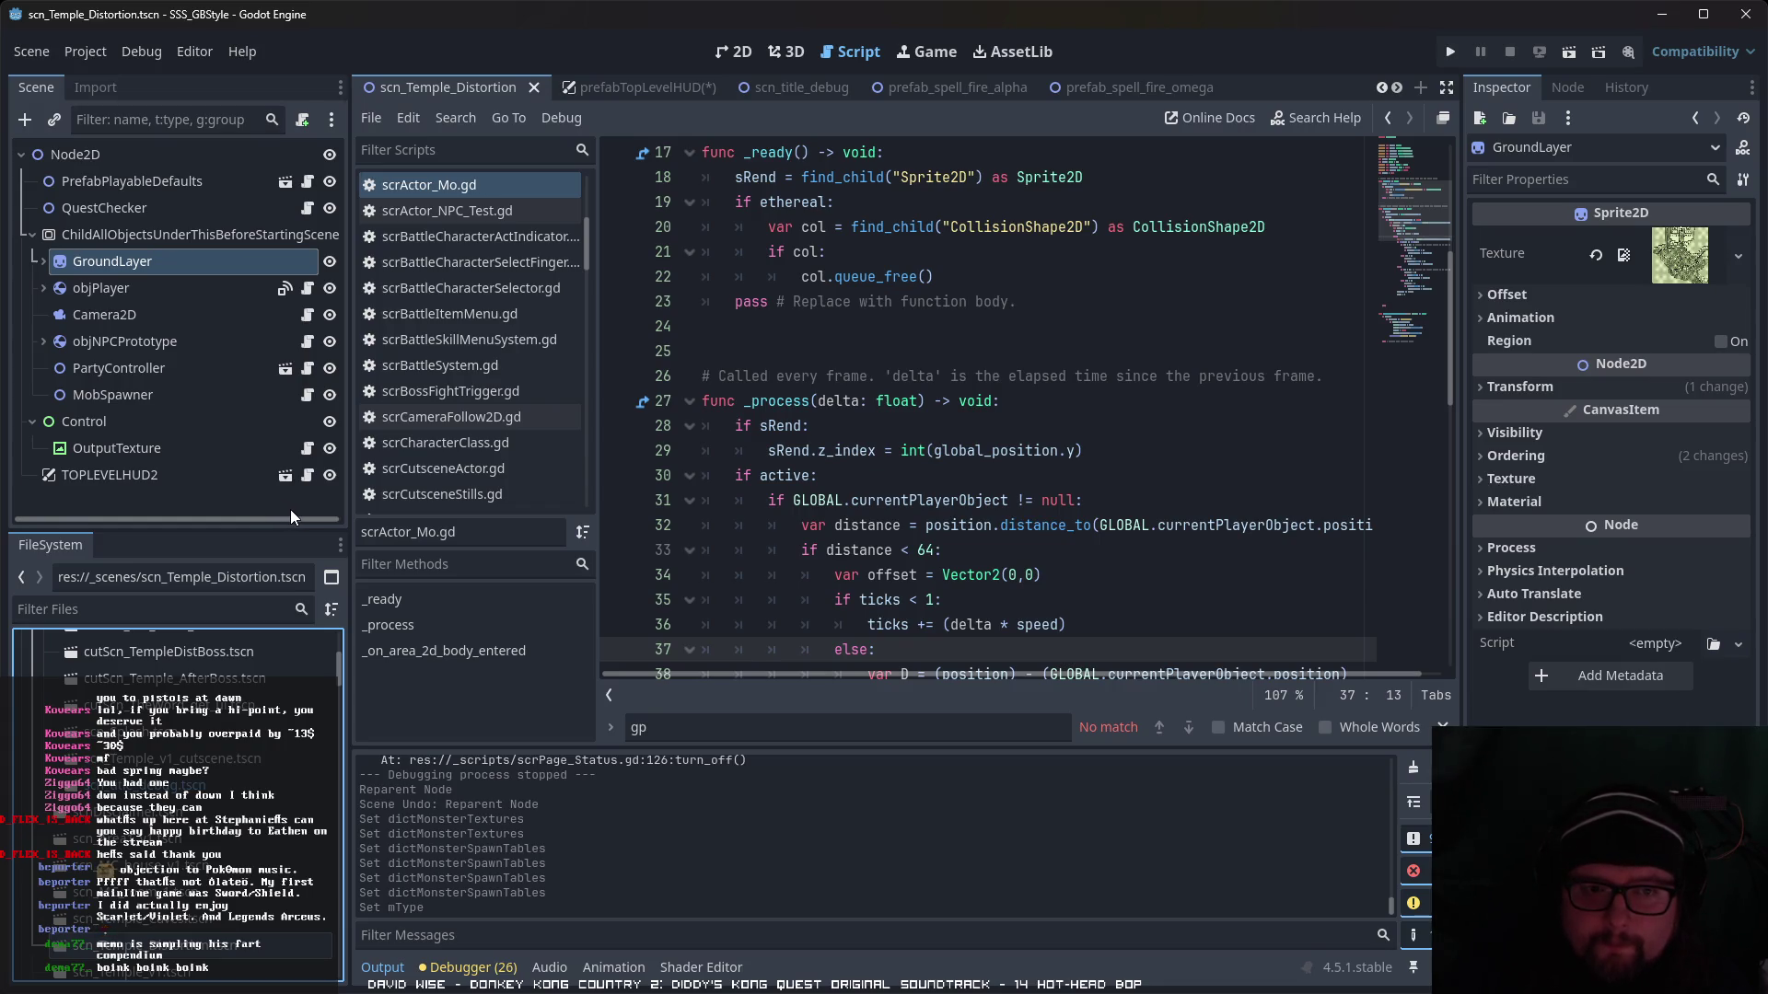
- Select MobSpawner, expand Potential Mobs and add a fourth entry
{"action": "left_click", "coordinate": [230, 394]}
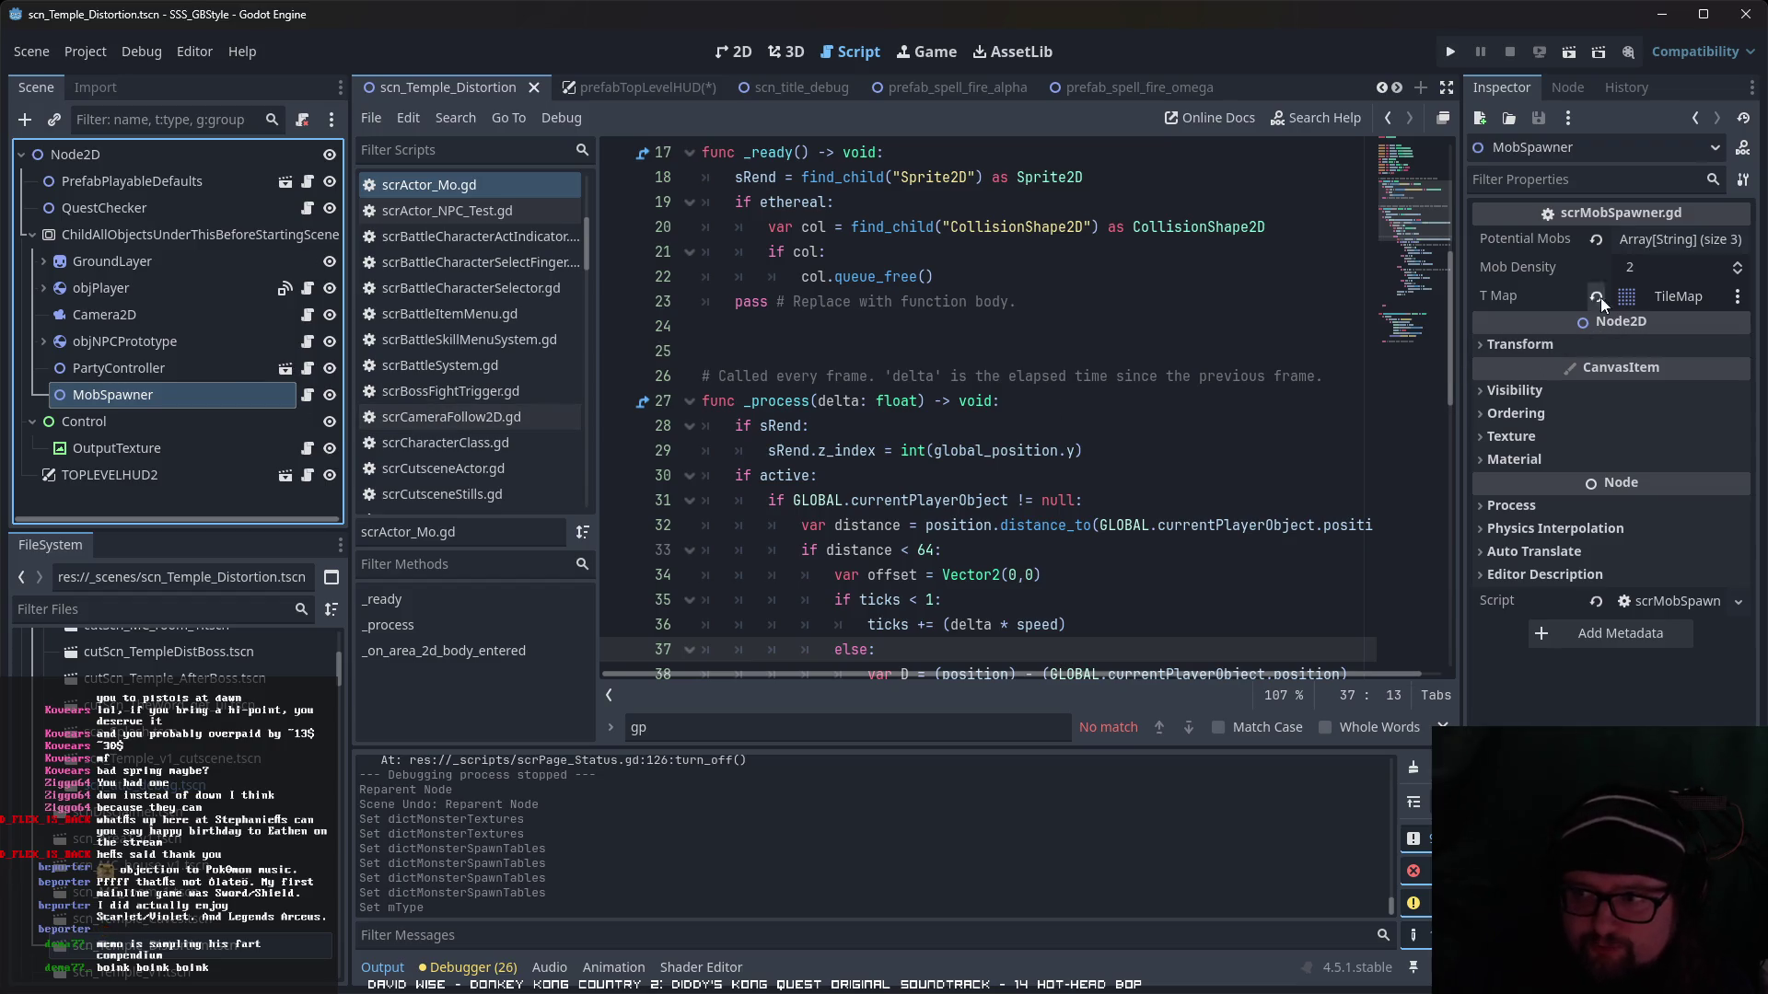
{"action": "left_click", "coordinate": [1645, 240]}
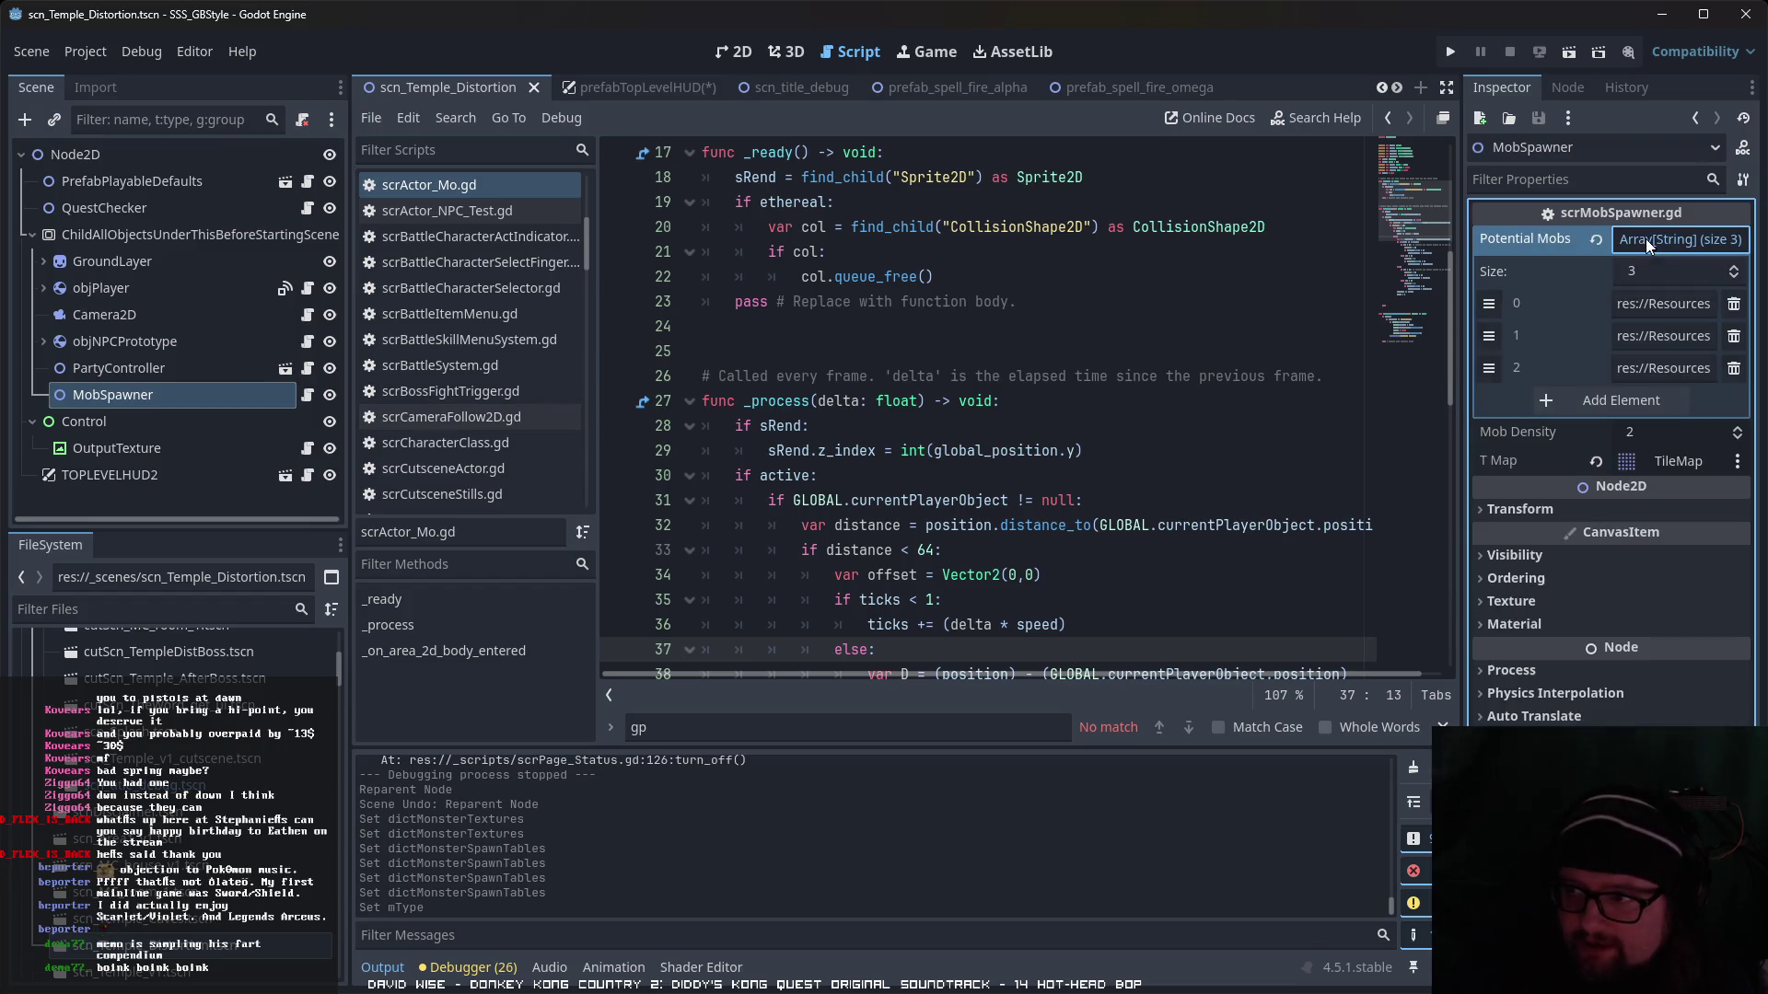
{"action": "left_click", "coordinate": [1649, 367]}
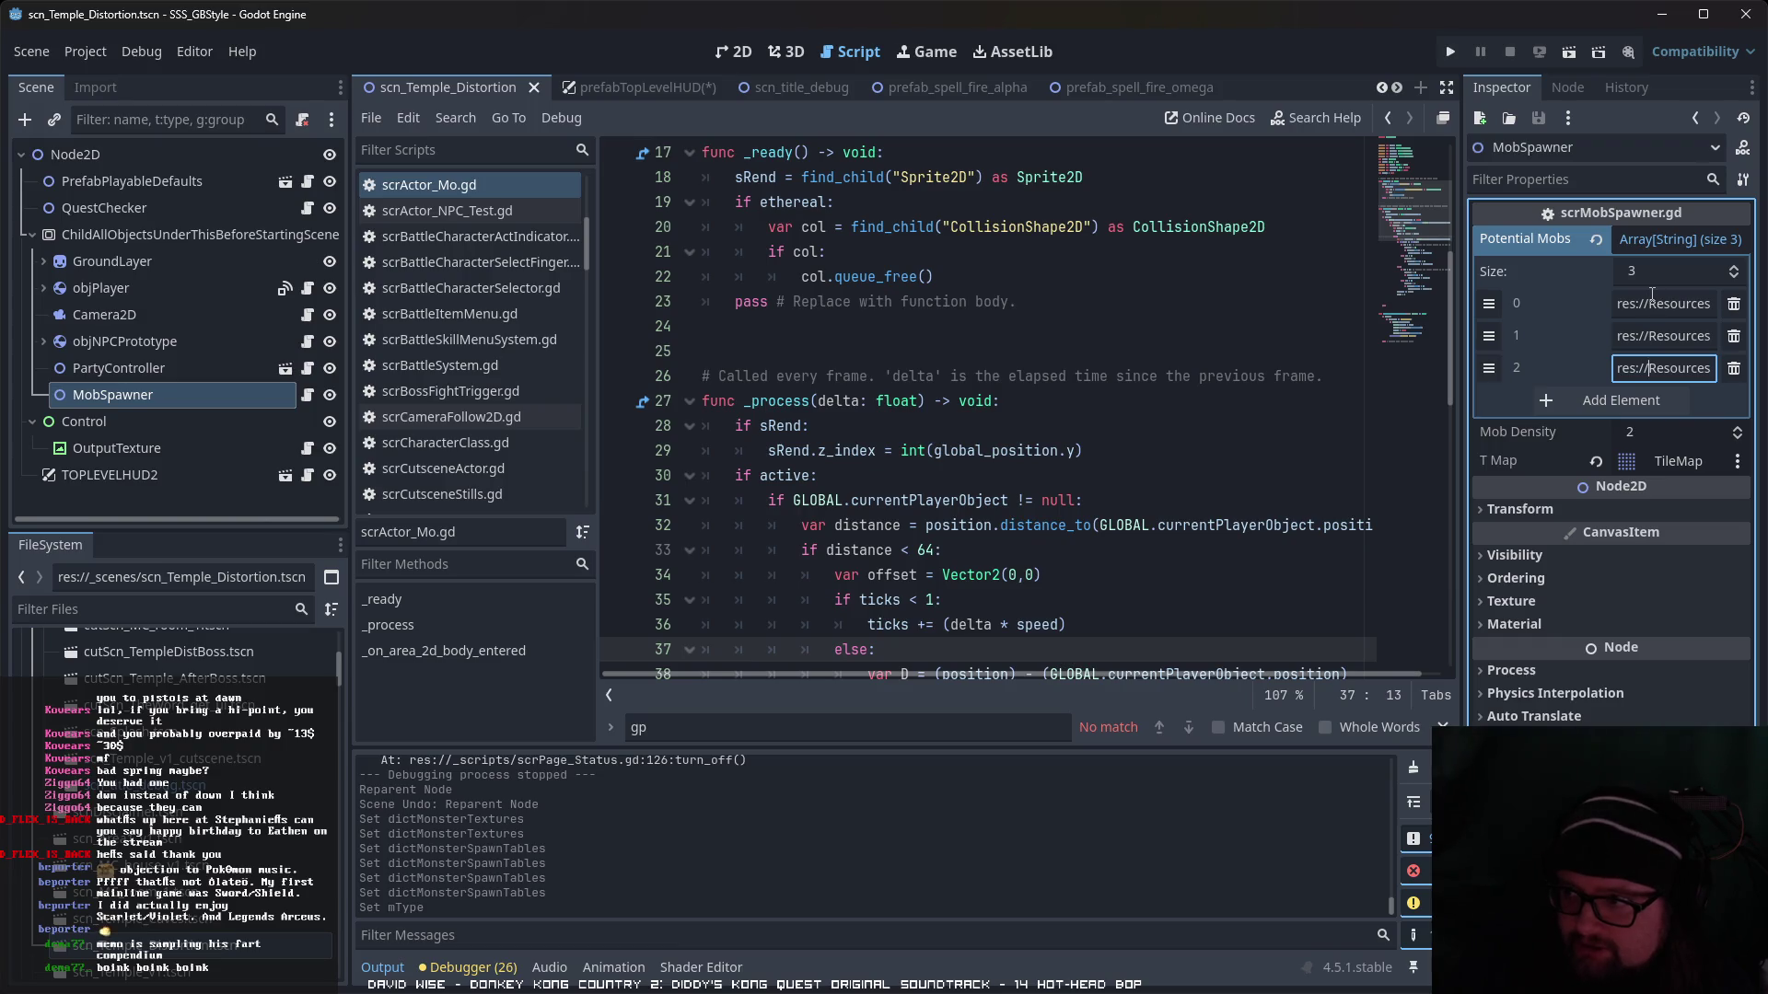
{"action": "left_click", "coordinate": [1677, 391]}
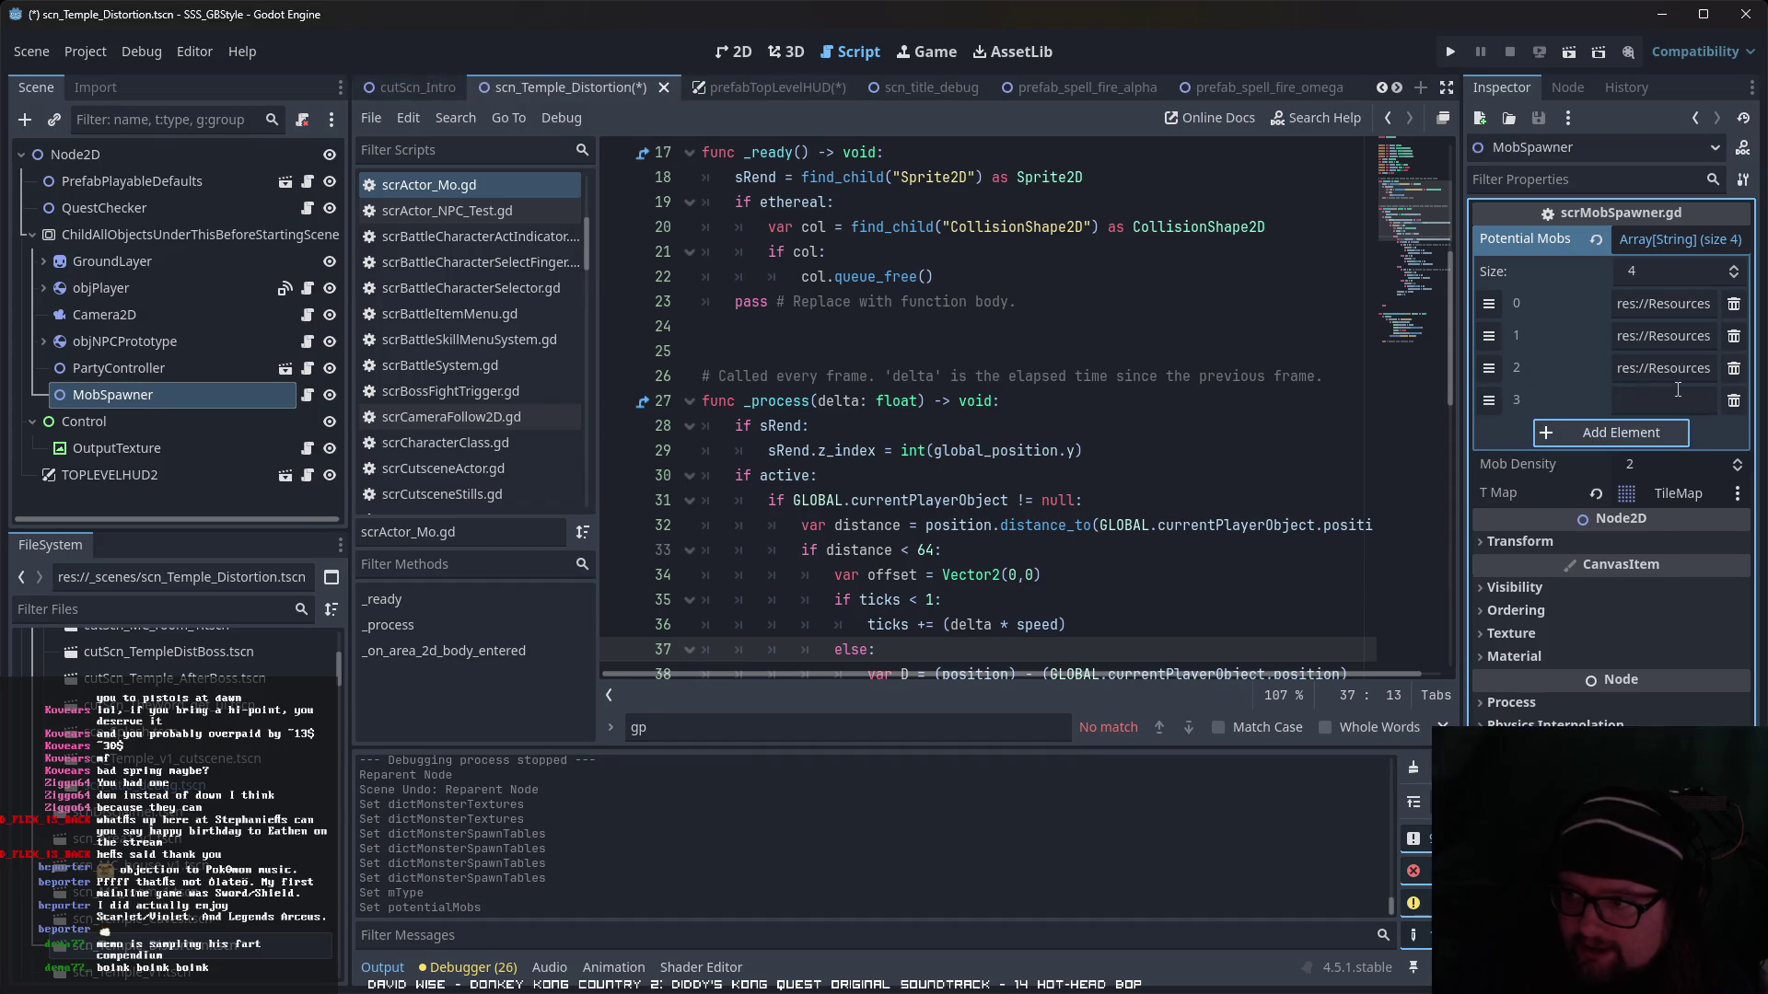
{"action": "double_click", "coordinate": [1665, 371]}
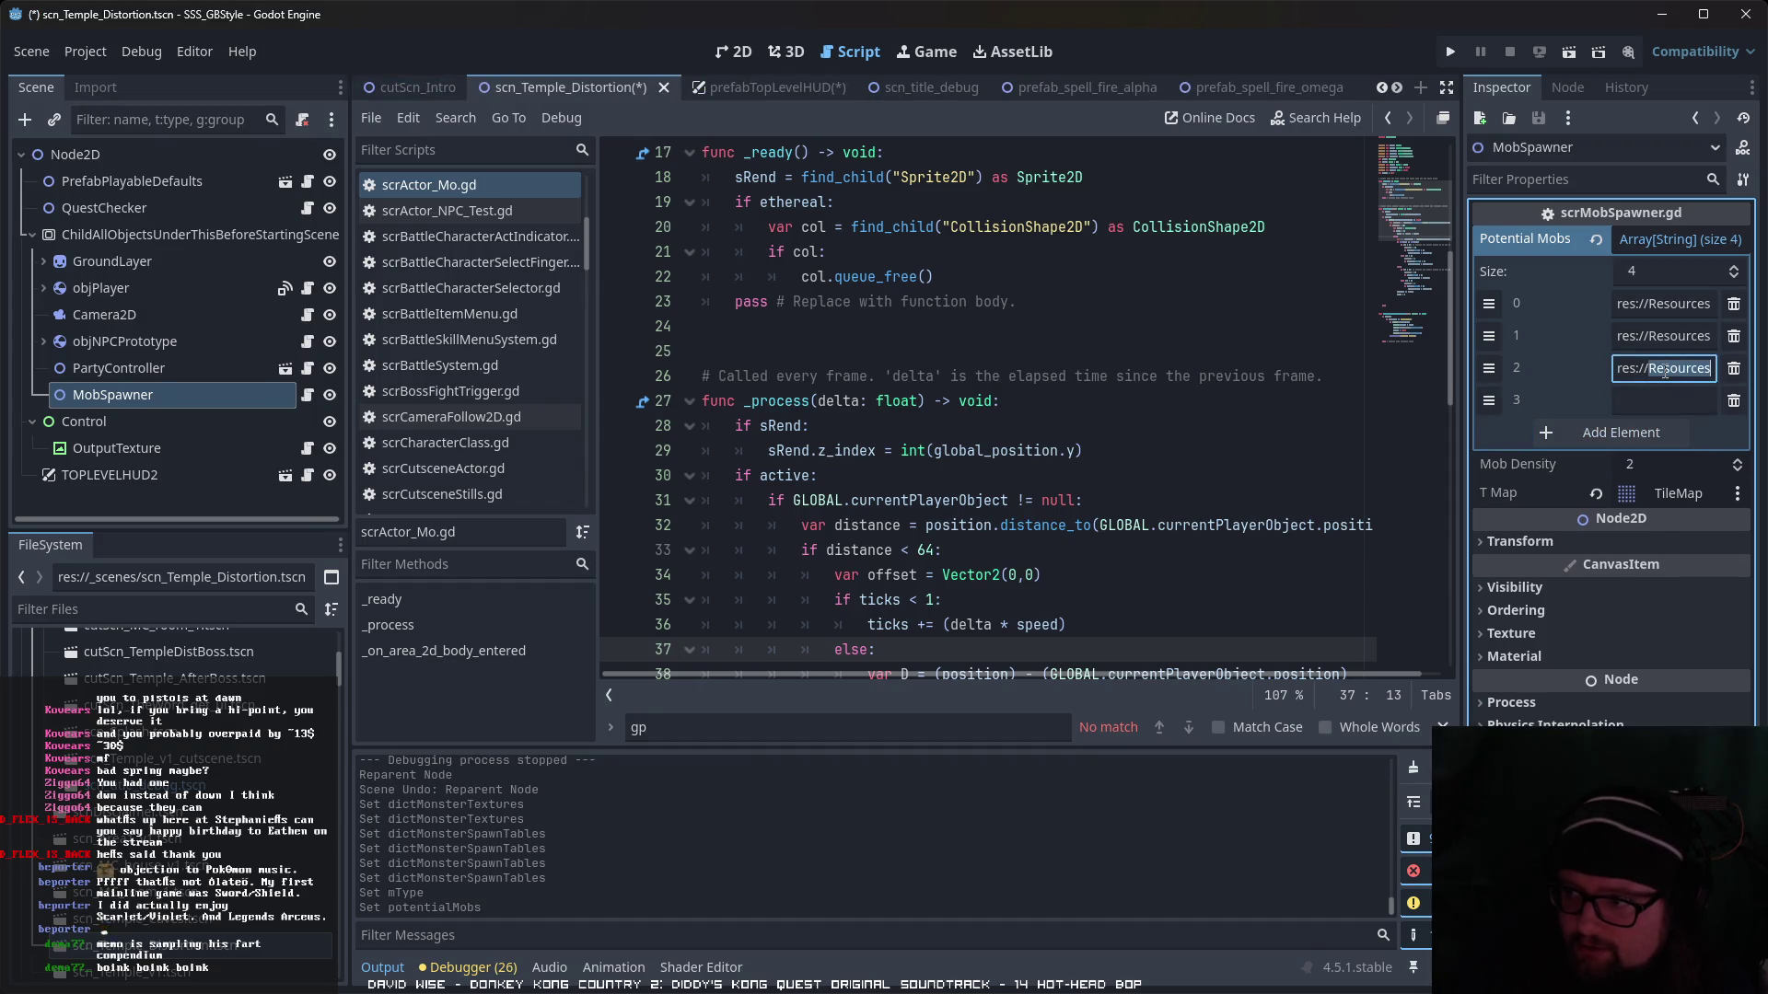
{"action": "scroll", "coordinate": [175, 737], "scroll_direction": "down", "scroll_amount": 10}
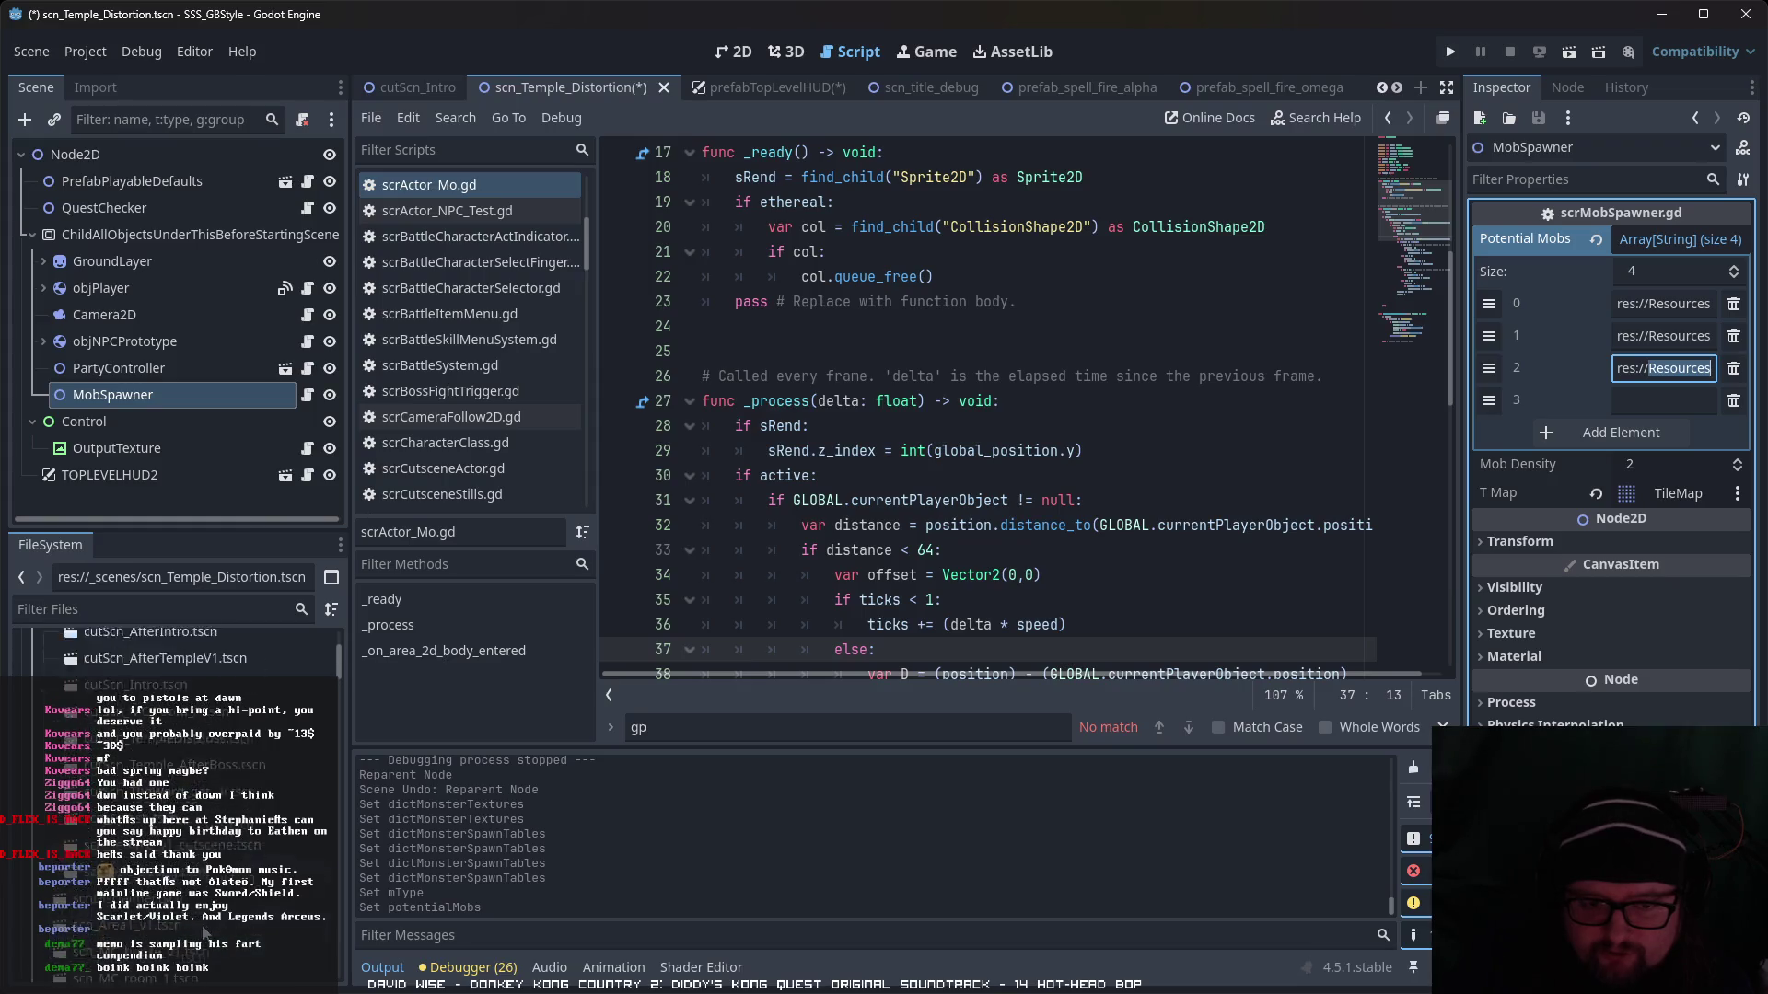
{"action": "scroll", "coordinate": [175, 736], "scroll_direction": "down", "scroll_amount": 10}
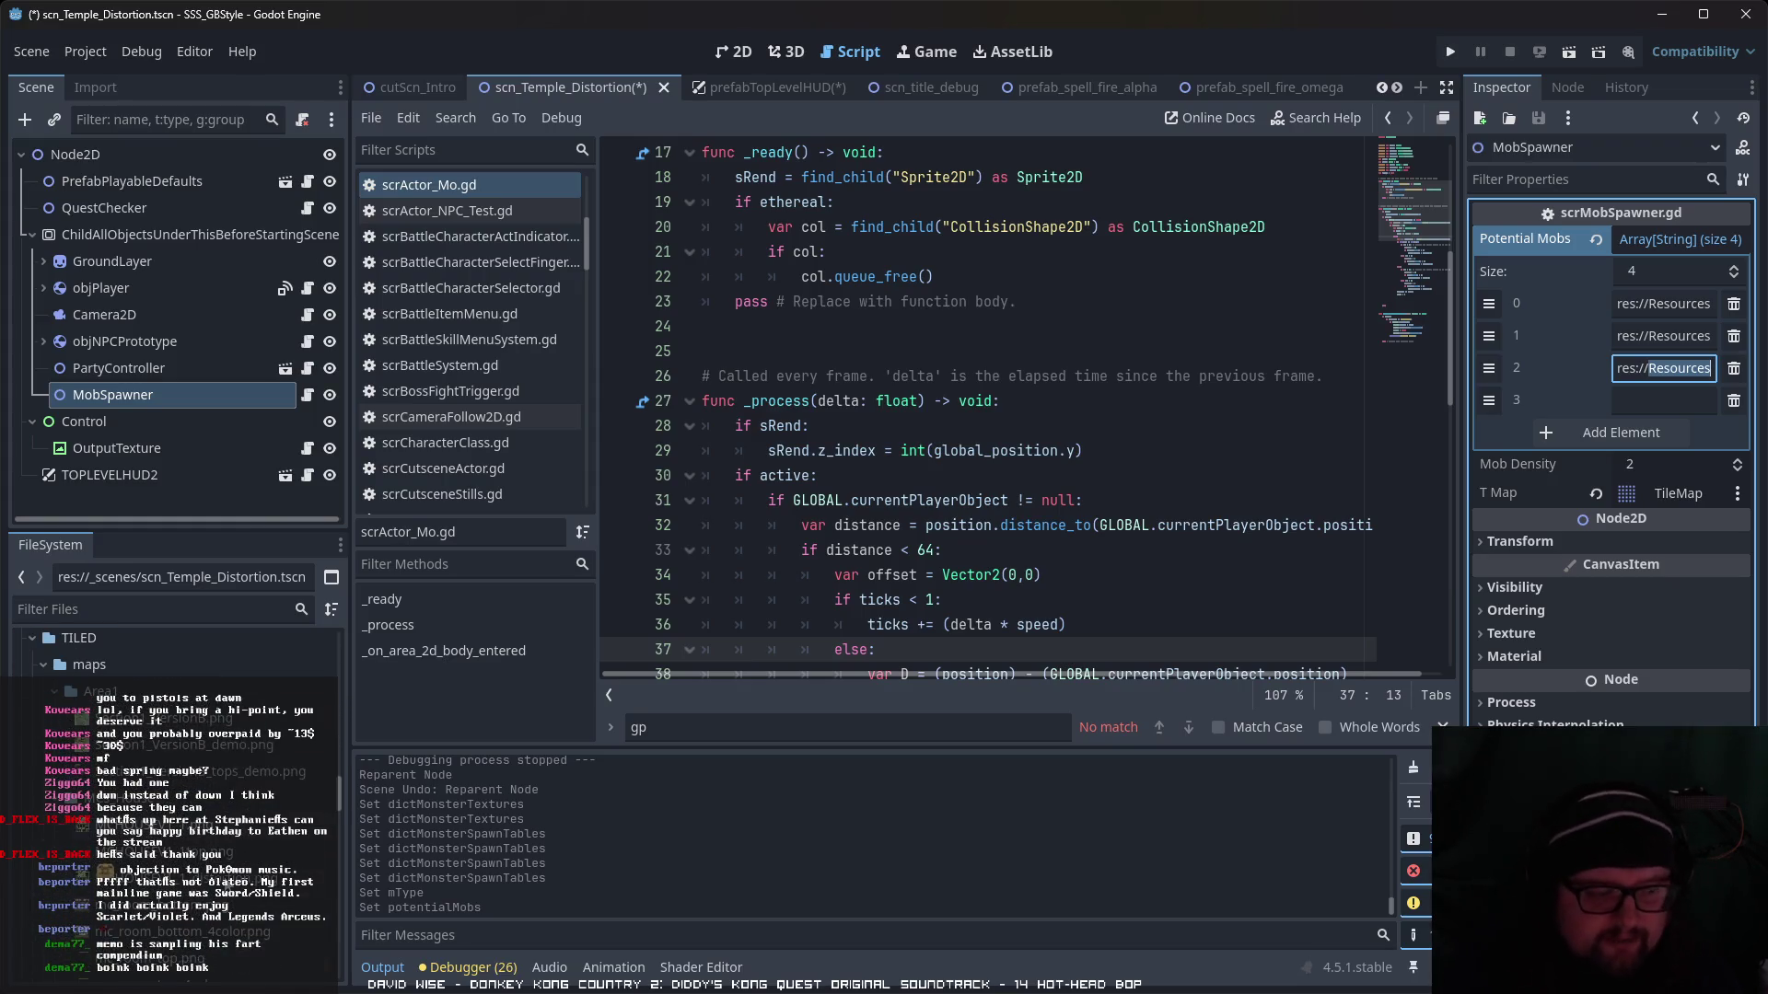
{"action": "scroll", "coordinate": [285, 842], "scroll_direction": "down", "scroll_amount": 10}
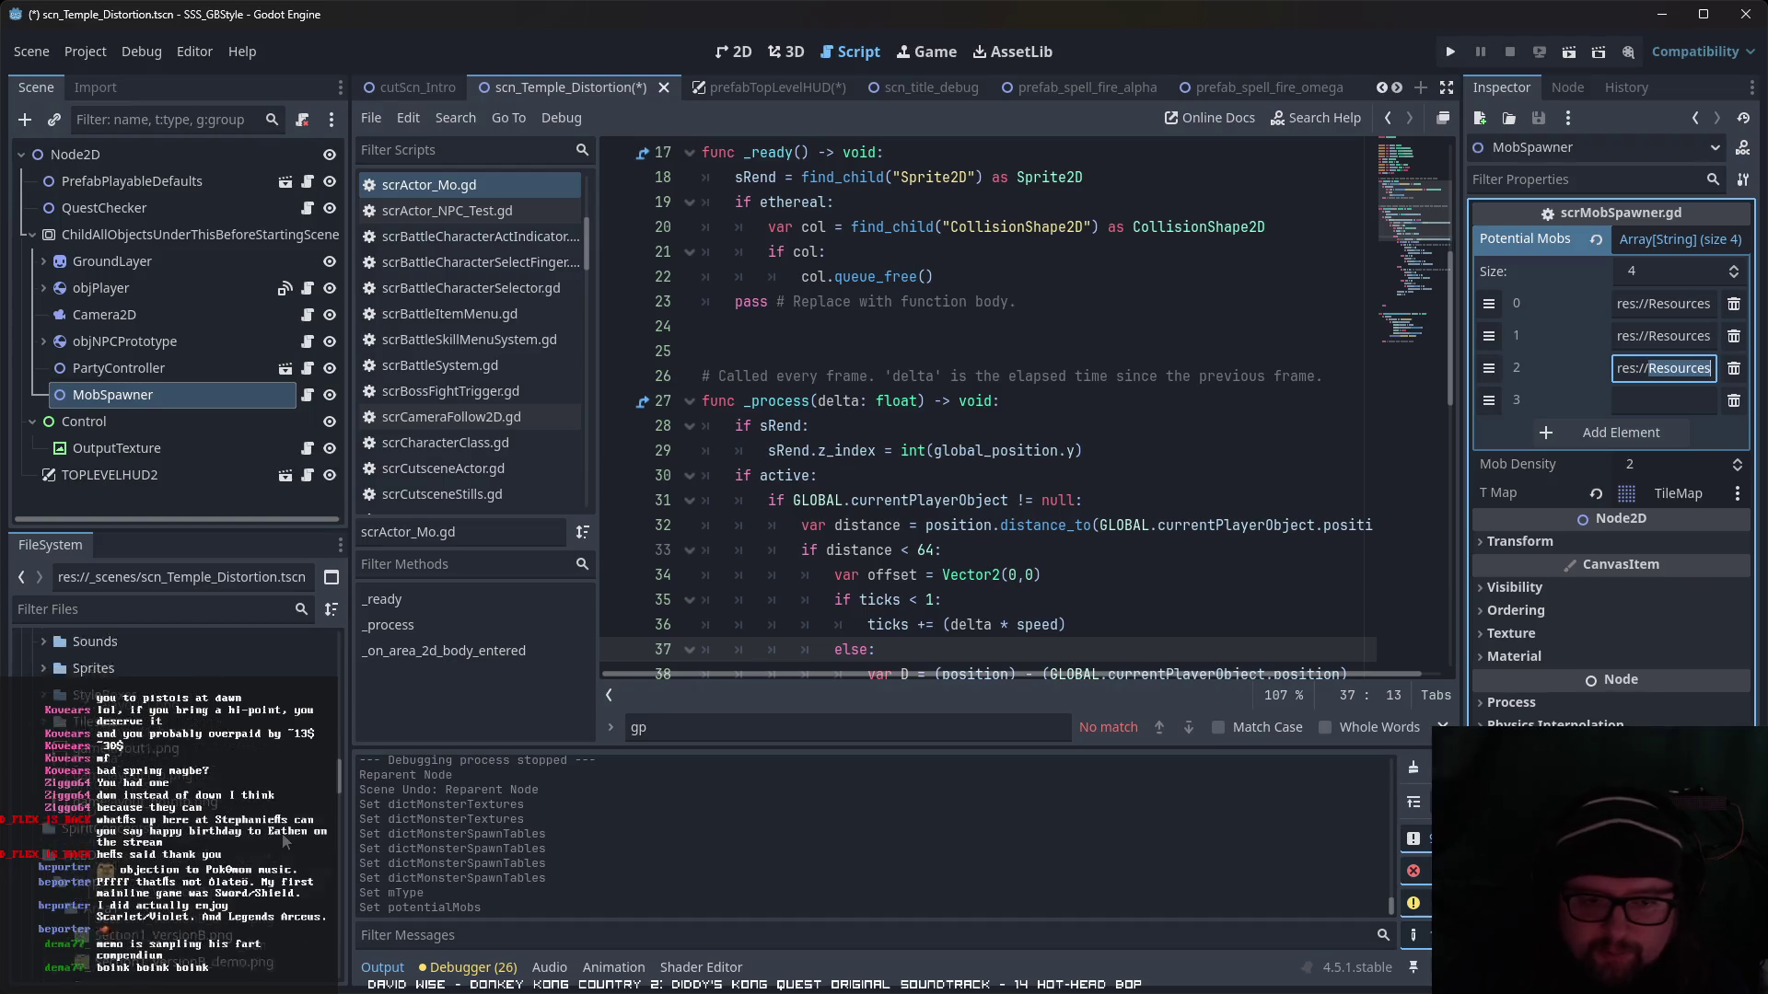
- Set the new Potential Mobs entry to the prefab_mob_rat.tscn path and save the scene
{"action": "left_click", "coordinate": [221, 884]}
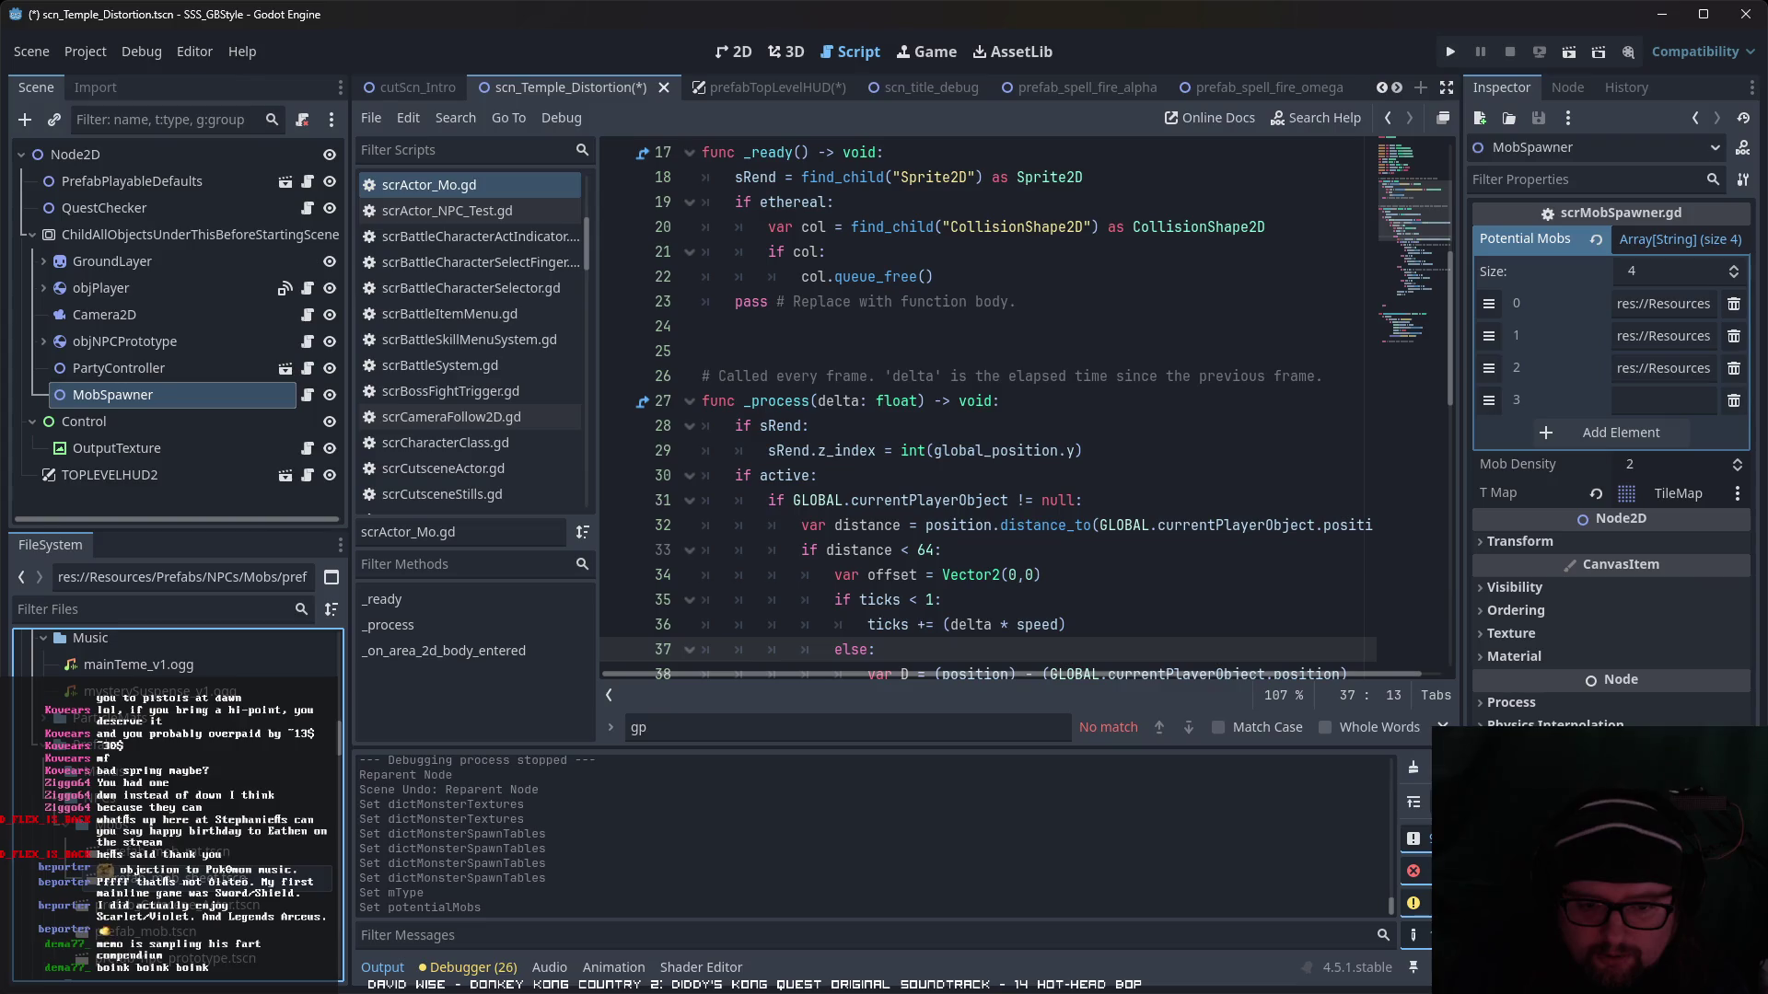
{"action": "mouse_move", "coordinate": [337, 987]}
{"action": "left_mouse_down"}
{"action": "mouse_move", "coordinate": [1516, 507]}
{"action": "mouse_move", "coordinate": [1663, 368]}
{"action": "left_mouse_up"}
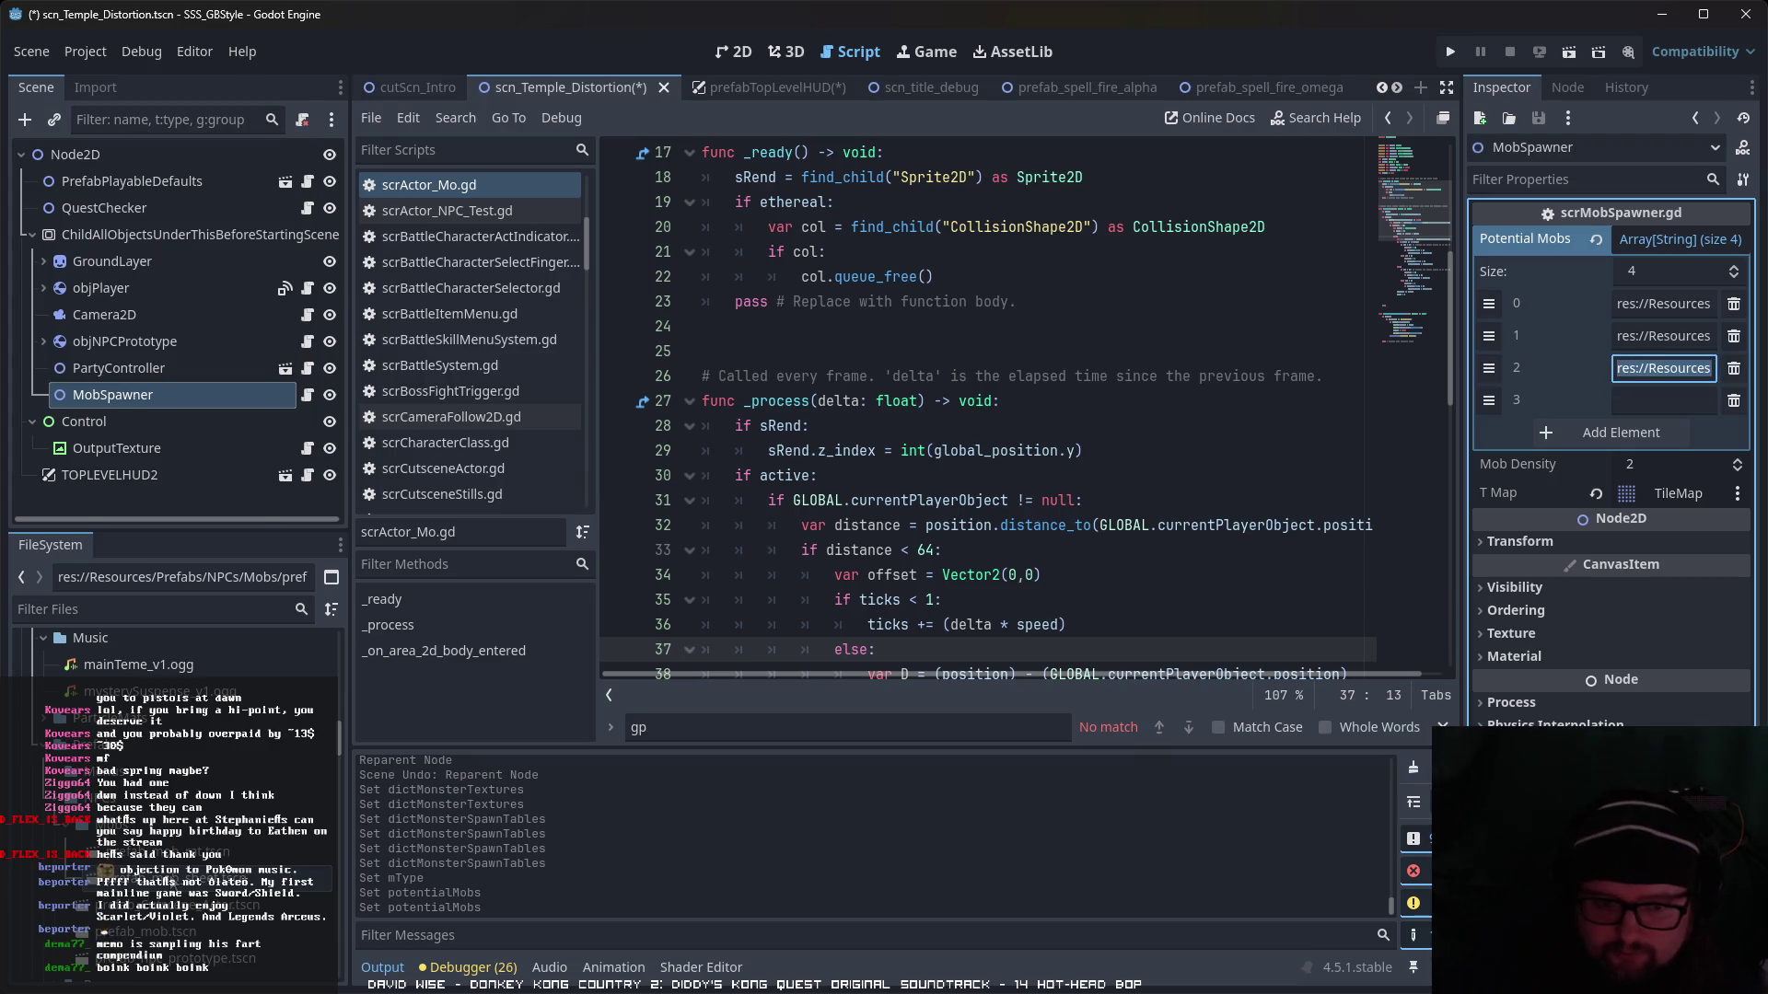
{"action": "left_click", "coordinate": [187, 865]}
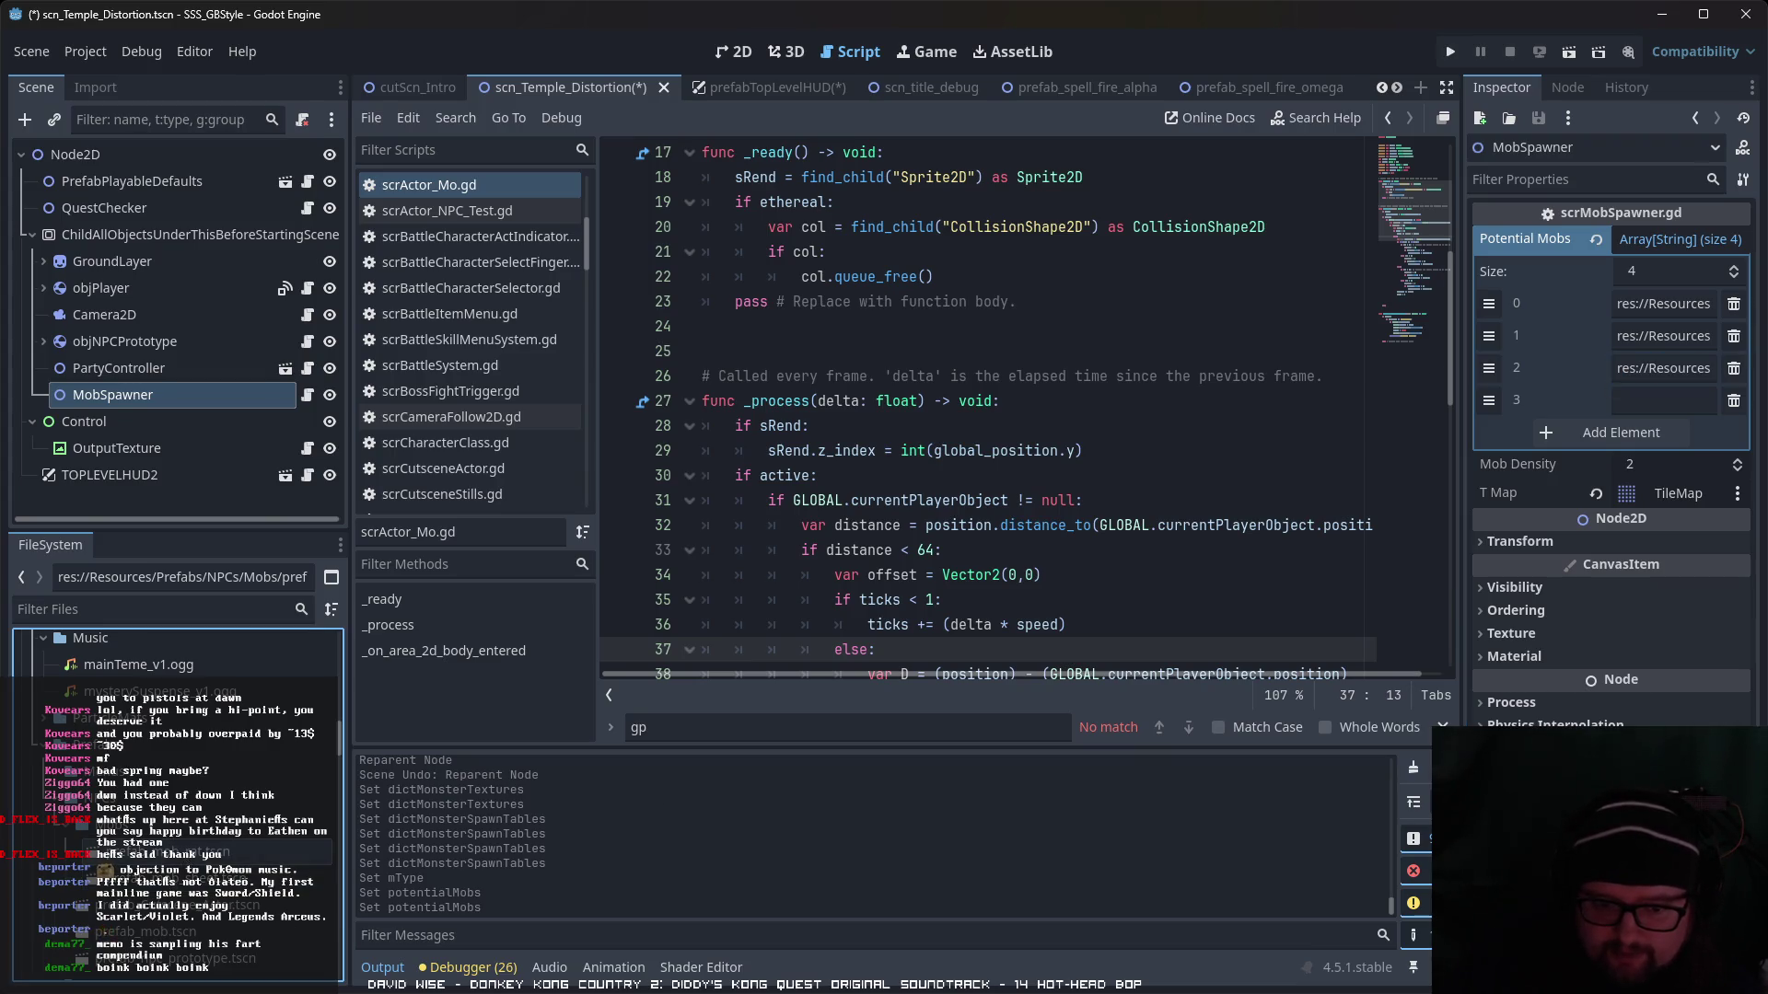
{"action": "triple_click", "coordinate": [1626, 368]}
{"action": "key", "text": "BackSpace"}
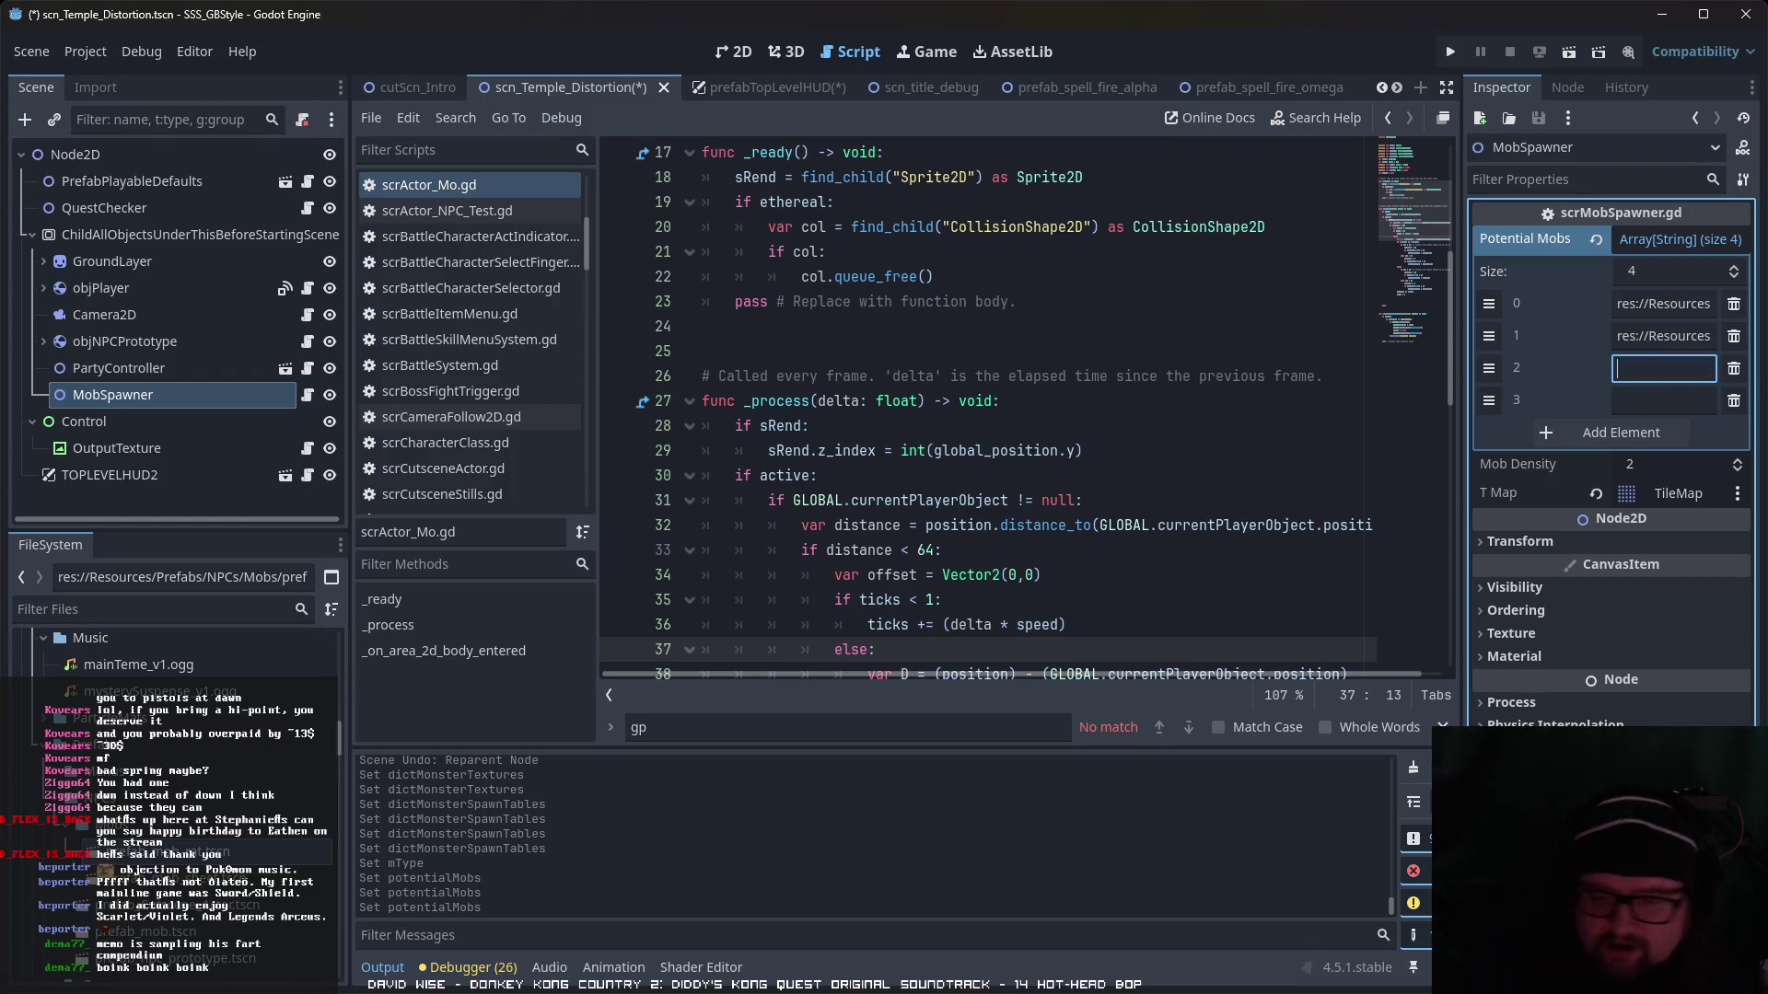
{"action": "key", "text": "ctrl+v"}
{"action": "key", "text": "Tab"}
{"action": "key", "text": "ctrl+v"}
{"action": "key", "text": "Return"}
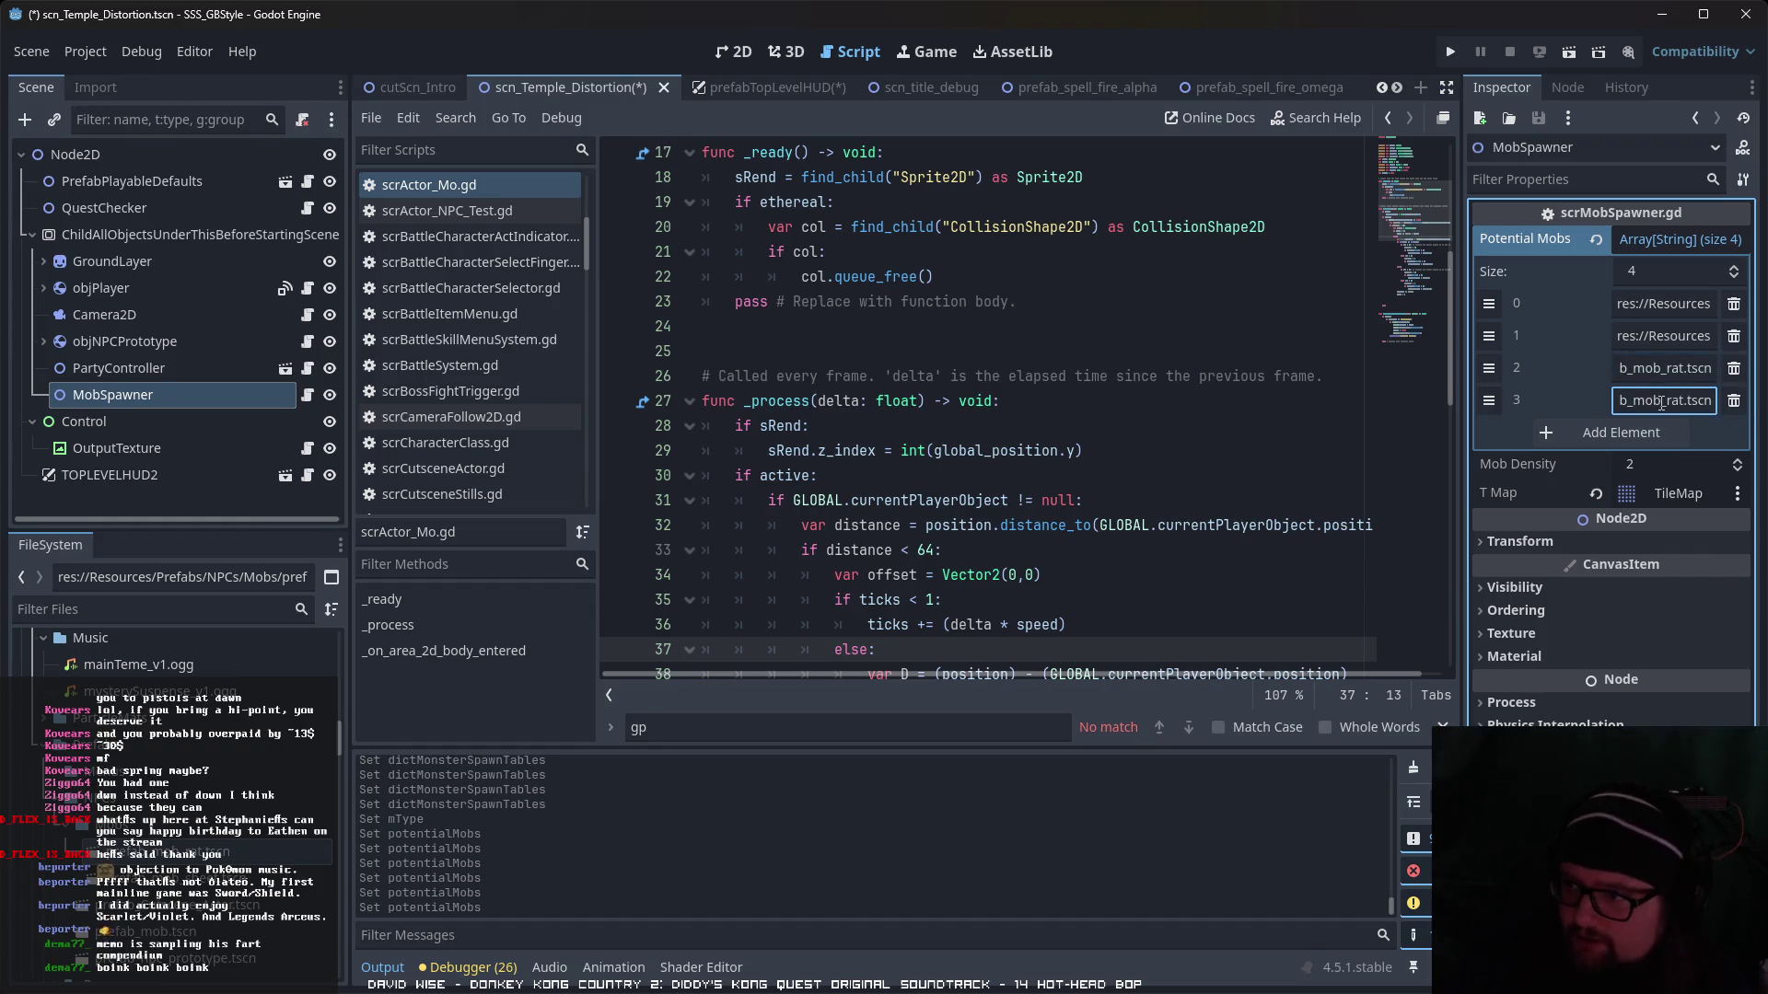
{"action": "left_click", "coordinate": [1648, 361]}
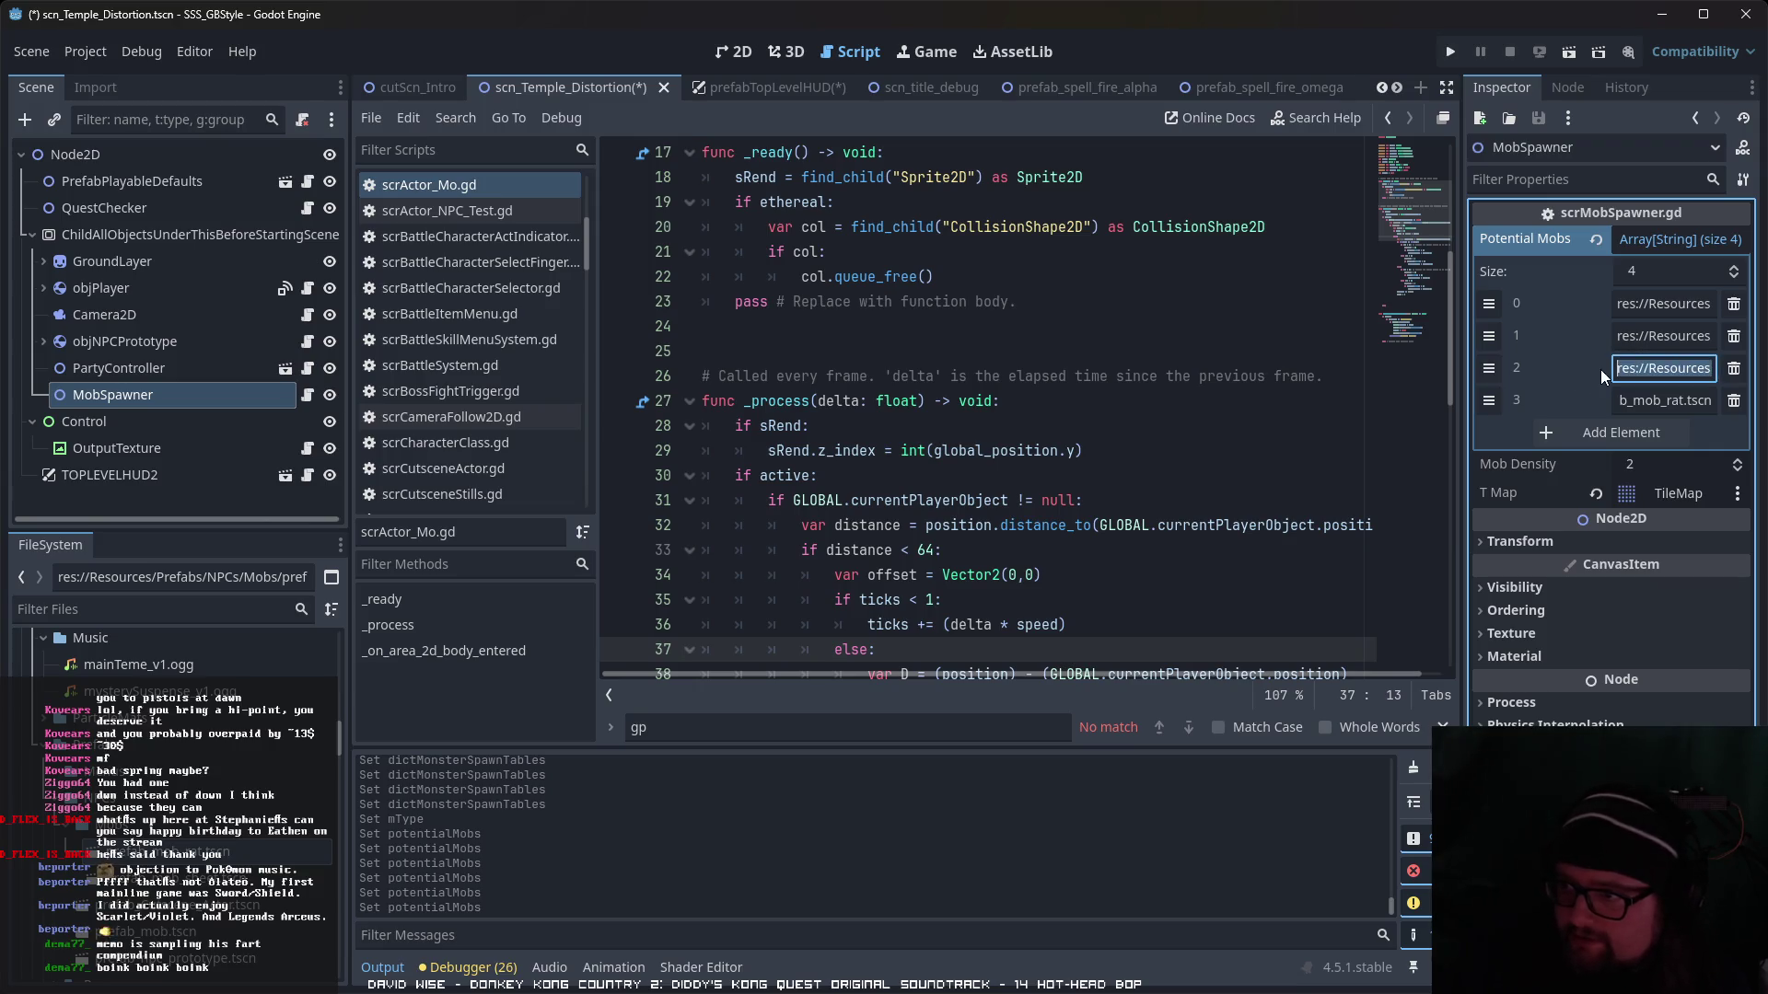
{"action": "left_click", "coordinate": [1630, 370]}
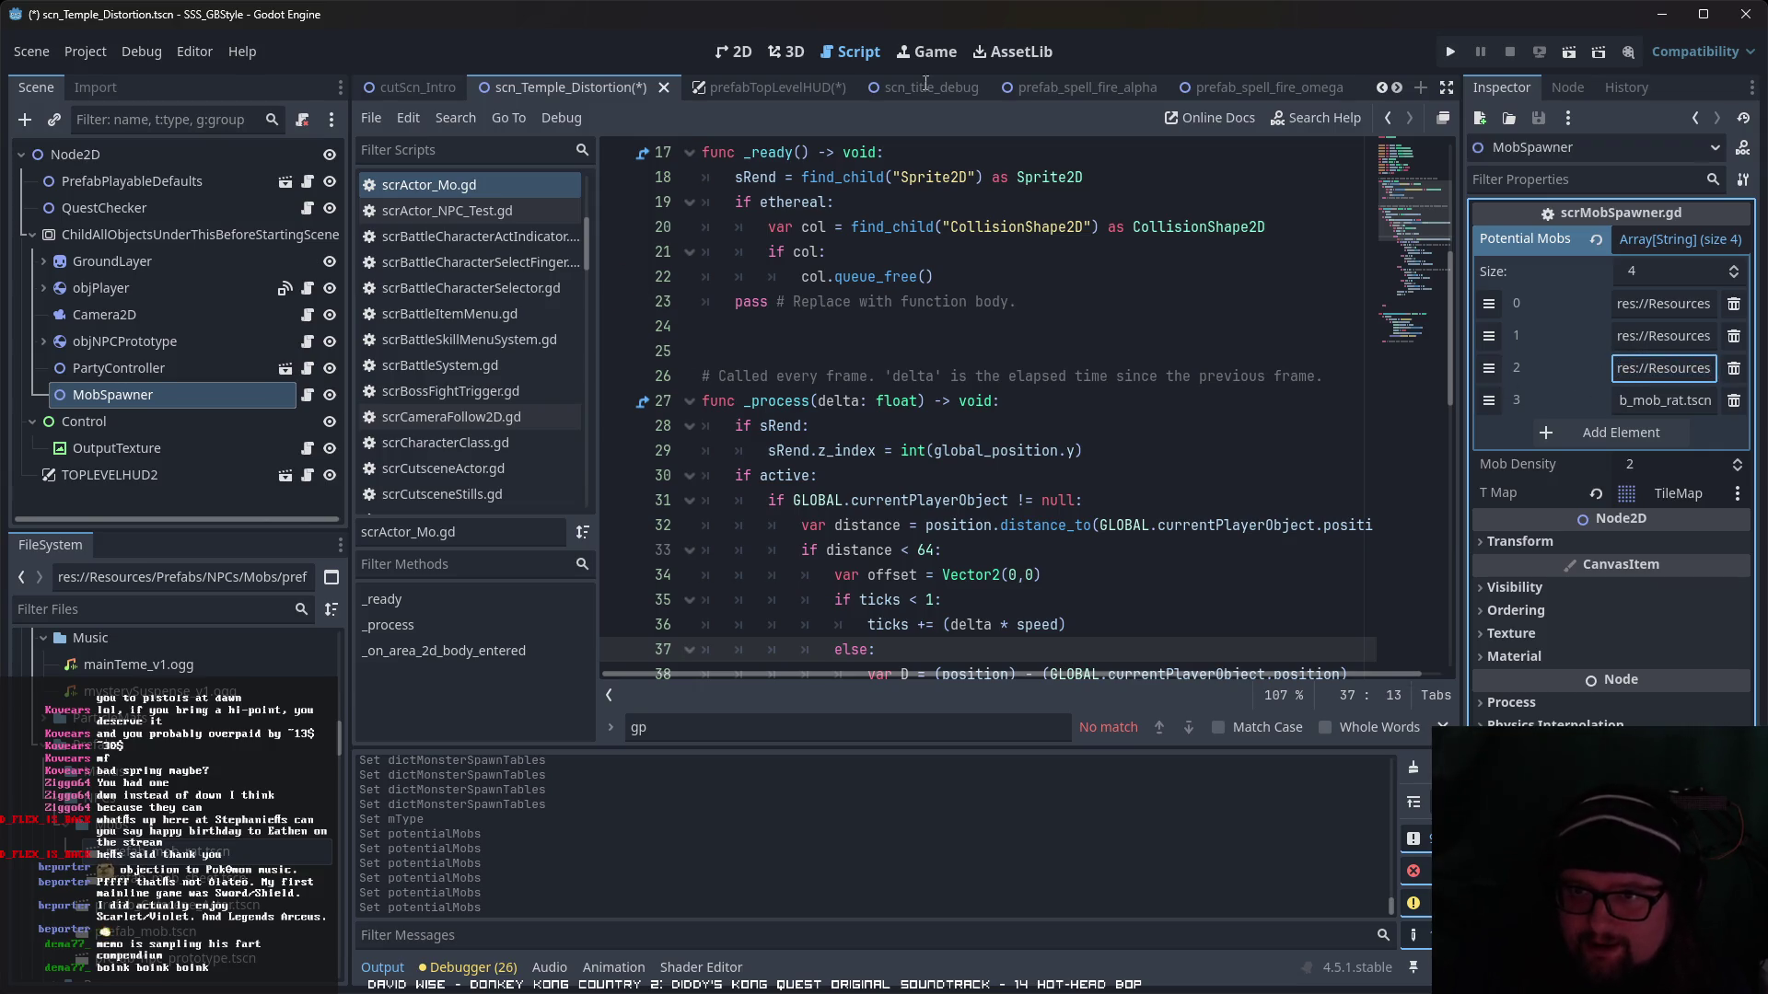
{"action": "left_click", "coordinate": [1578, 48]}
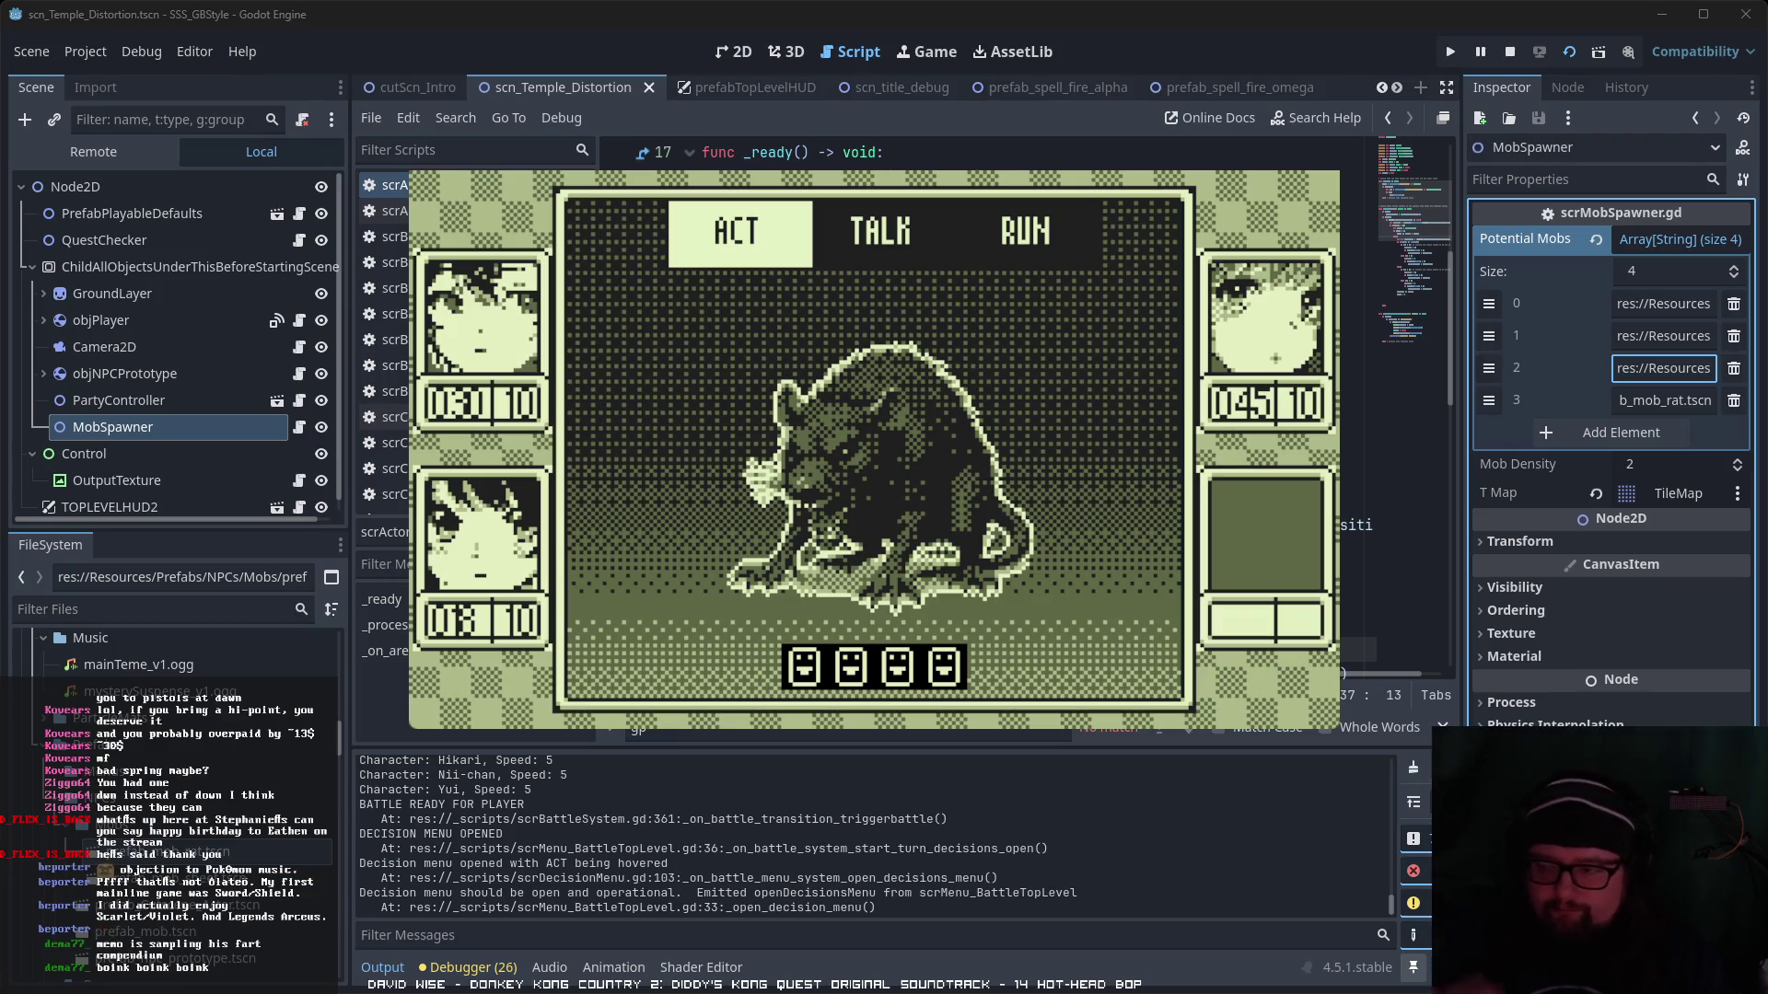
- Fight the rat battle with the first character using the Inazu skill and the next choosing Item
{"action": "key", "text": "Right"}
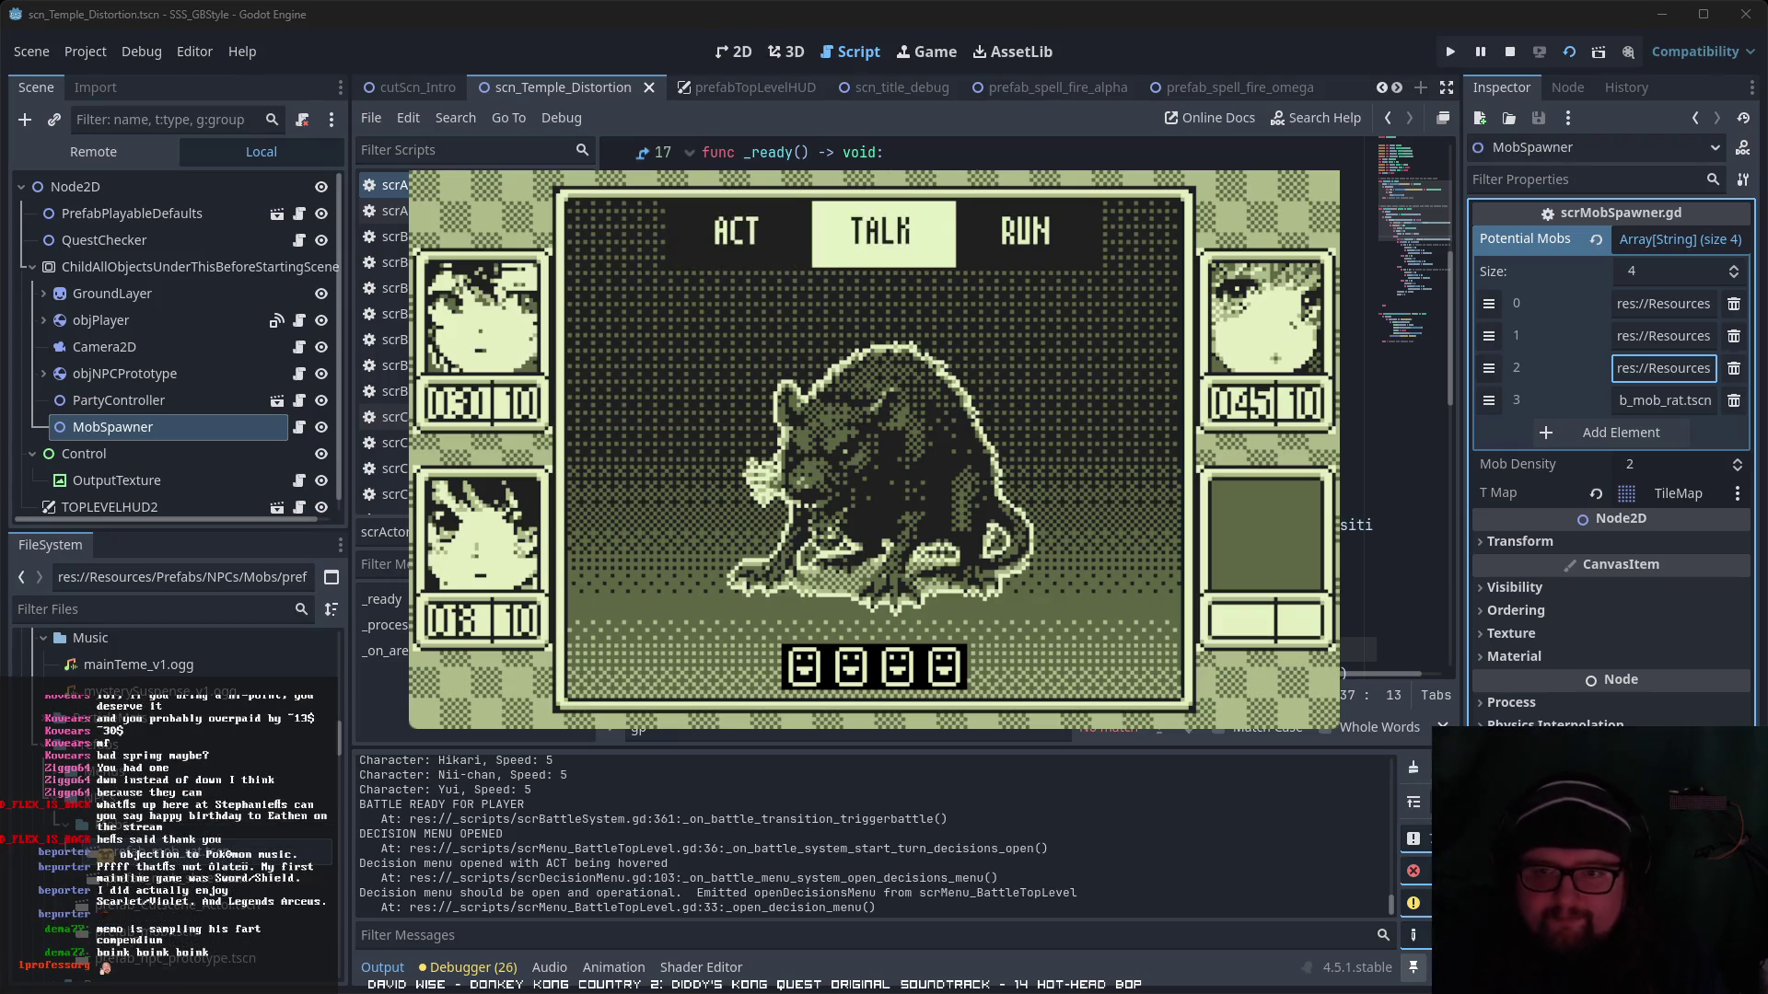
{"action": "key", "text": "Left"}
{"action": "key", "text": "Return"}
{"action": "key", "text": "Right"}
{"action": "key", "text": "Return"}
{"action": "key", "text": "Down"}
{"action": "key", "text": "Return"}
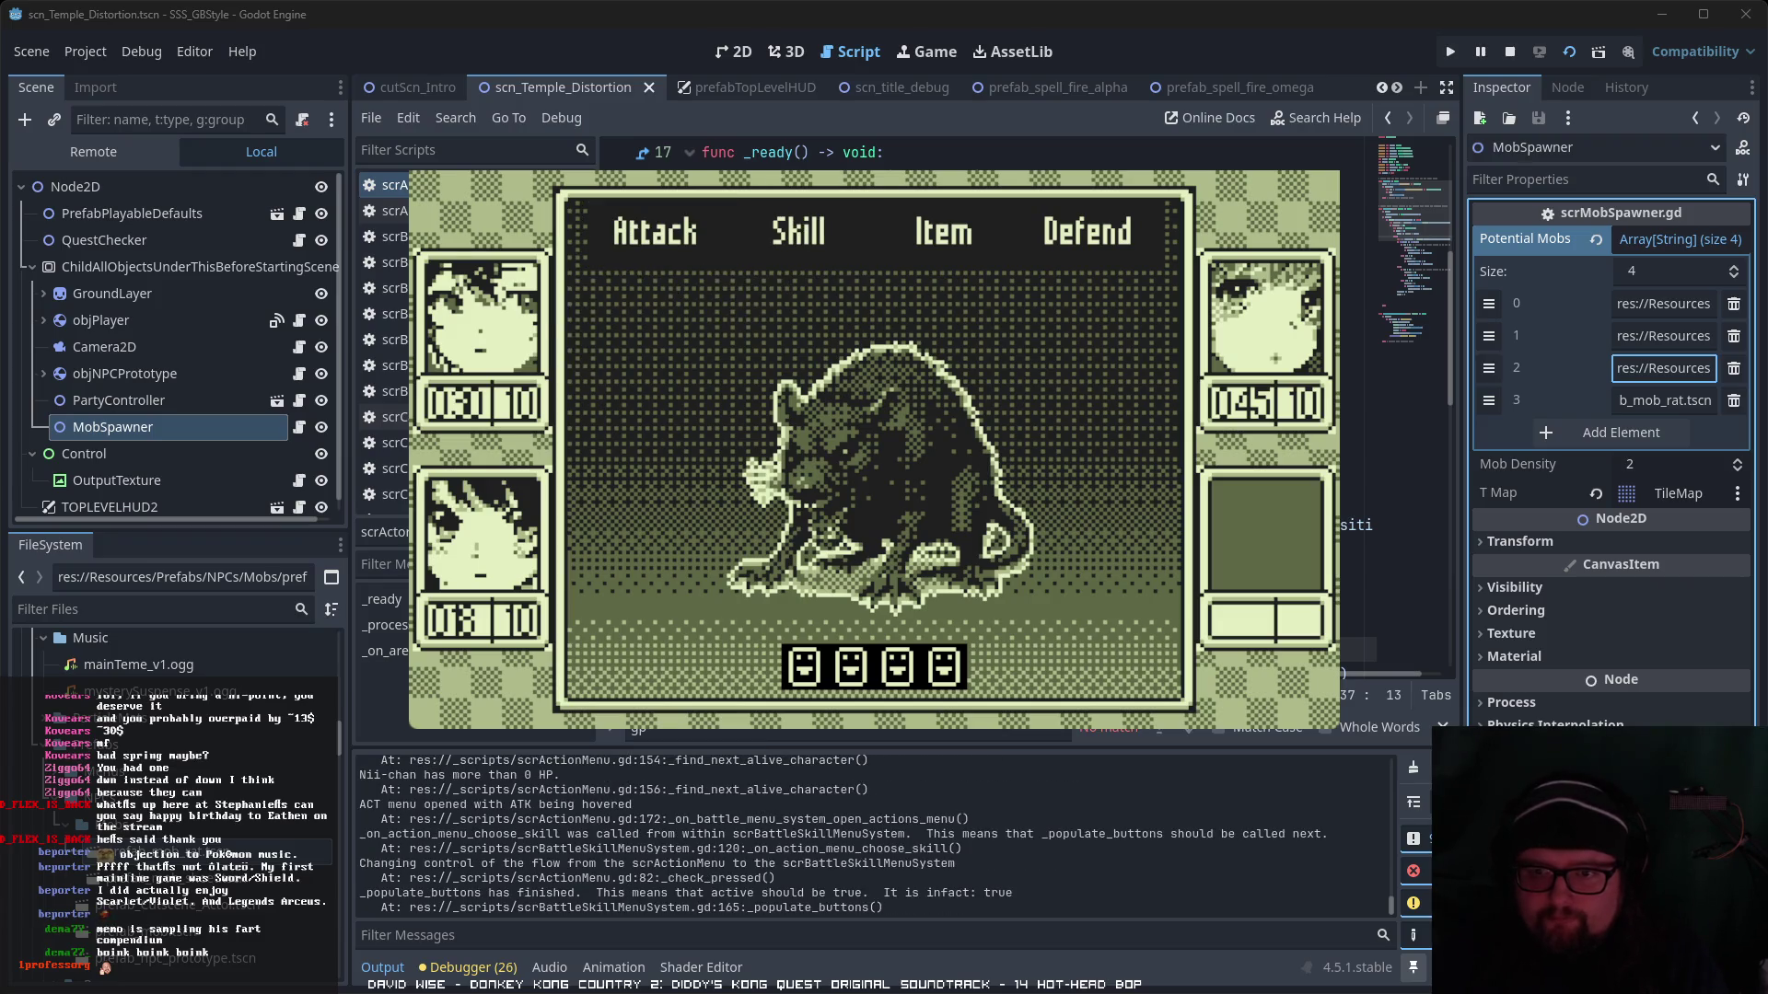
{"action": "key", "text": "Right"}
{"action": "key", "text": "Right"}
{"action": "key", "text": "Return"}
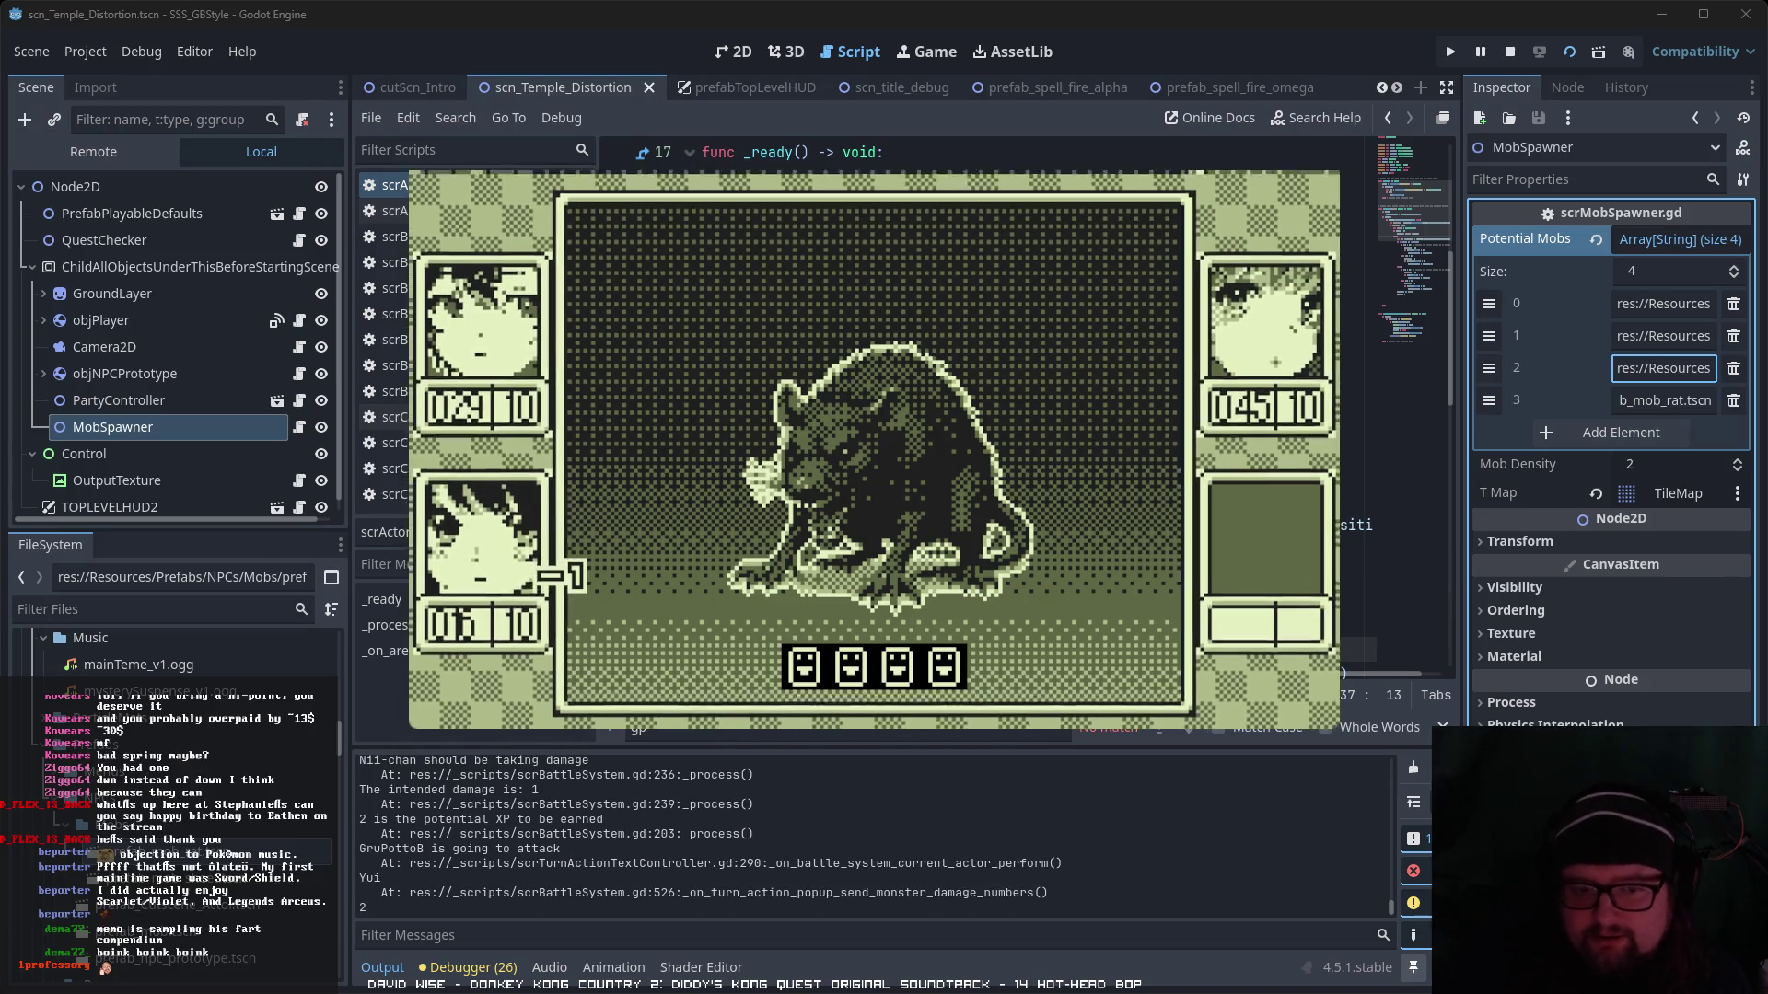
- Open monsterDataTable_v01.txt from the FileSystem dock
{"action": "scroll", "coordinate": [175, 737], "scroll_direction": "up", "scroll_amount": 5}
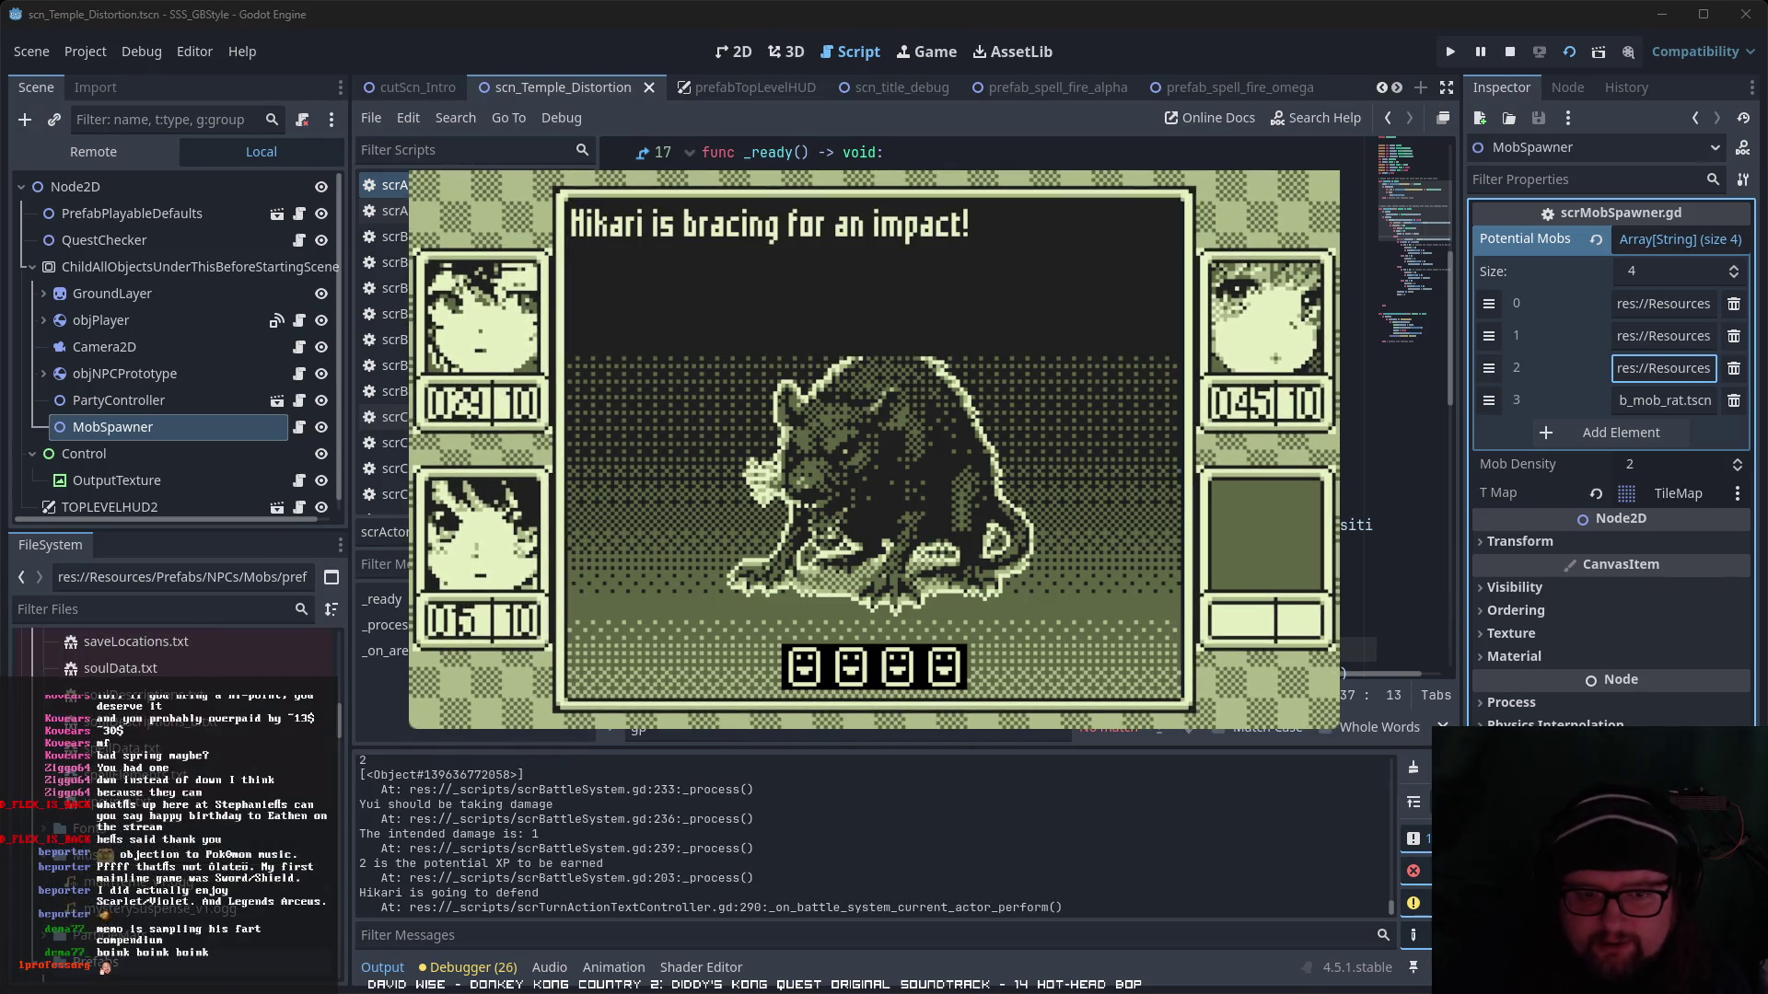
{"action": "scroll", "coordinate": [105, 969], "scroll_direction": "down", "scroll_amount": 5}
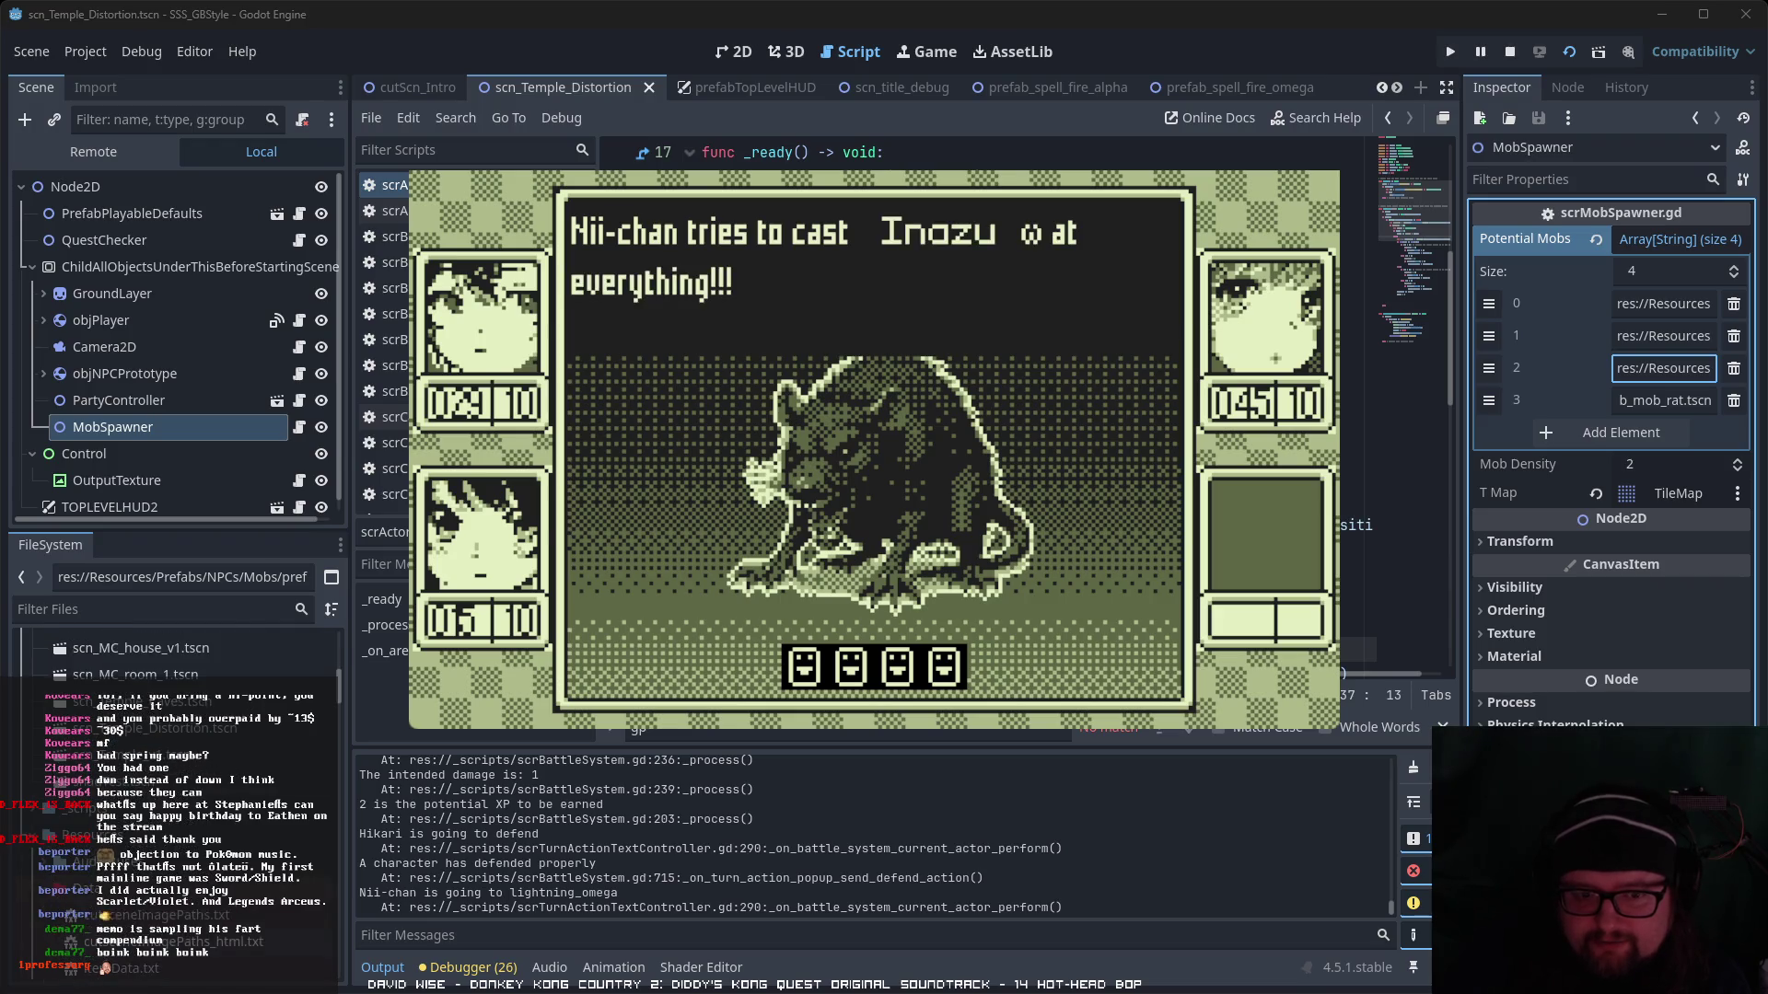
{"action": "double_click", "coordinate": [161, 918]}
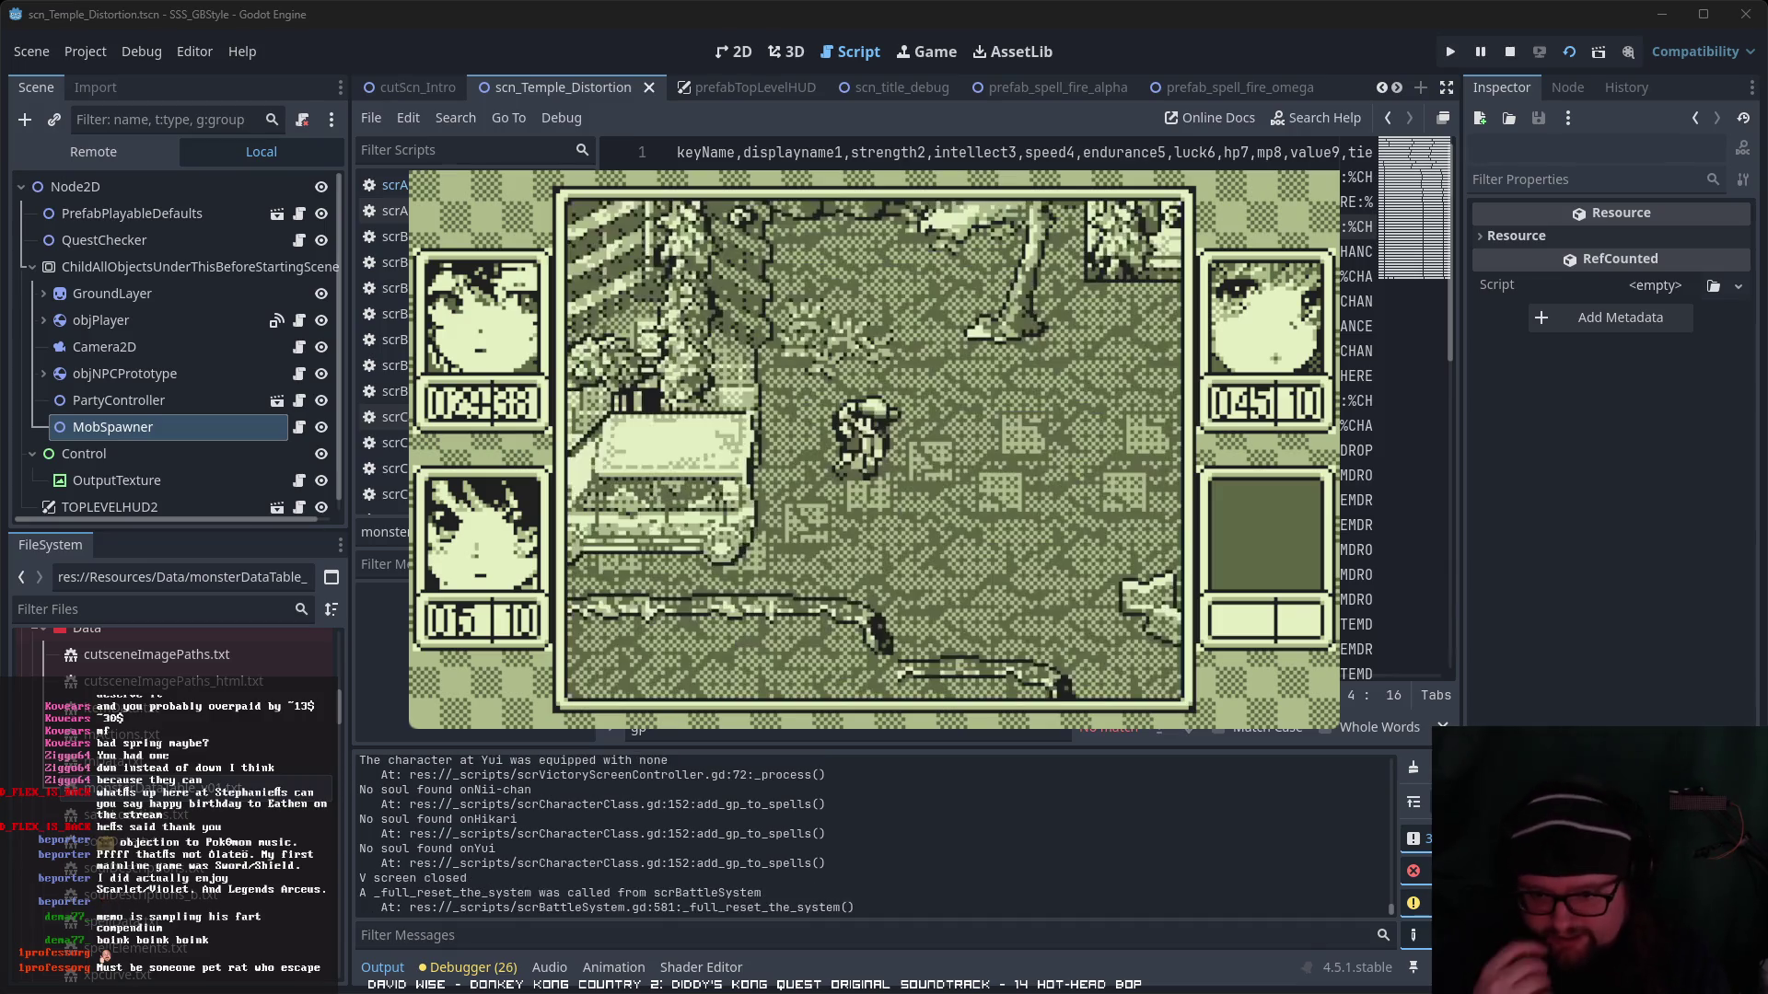
- Stop the running game and return to the Kitsune row of the data table
{"action": "key", "text": "Return"}
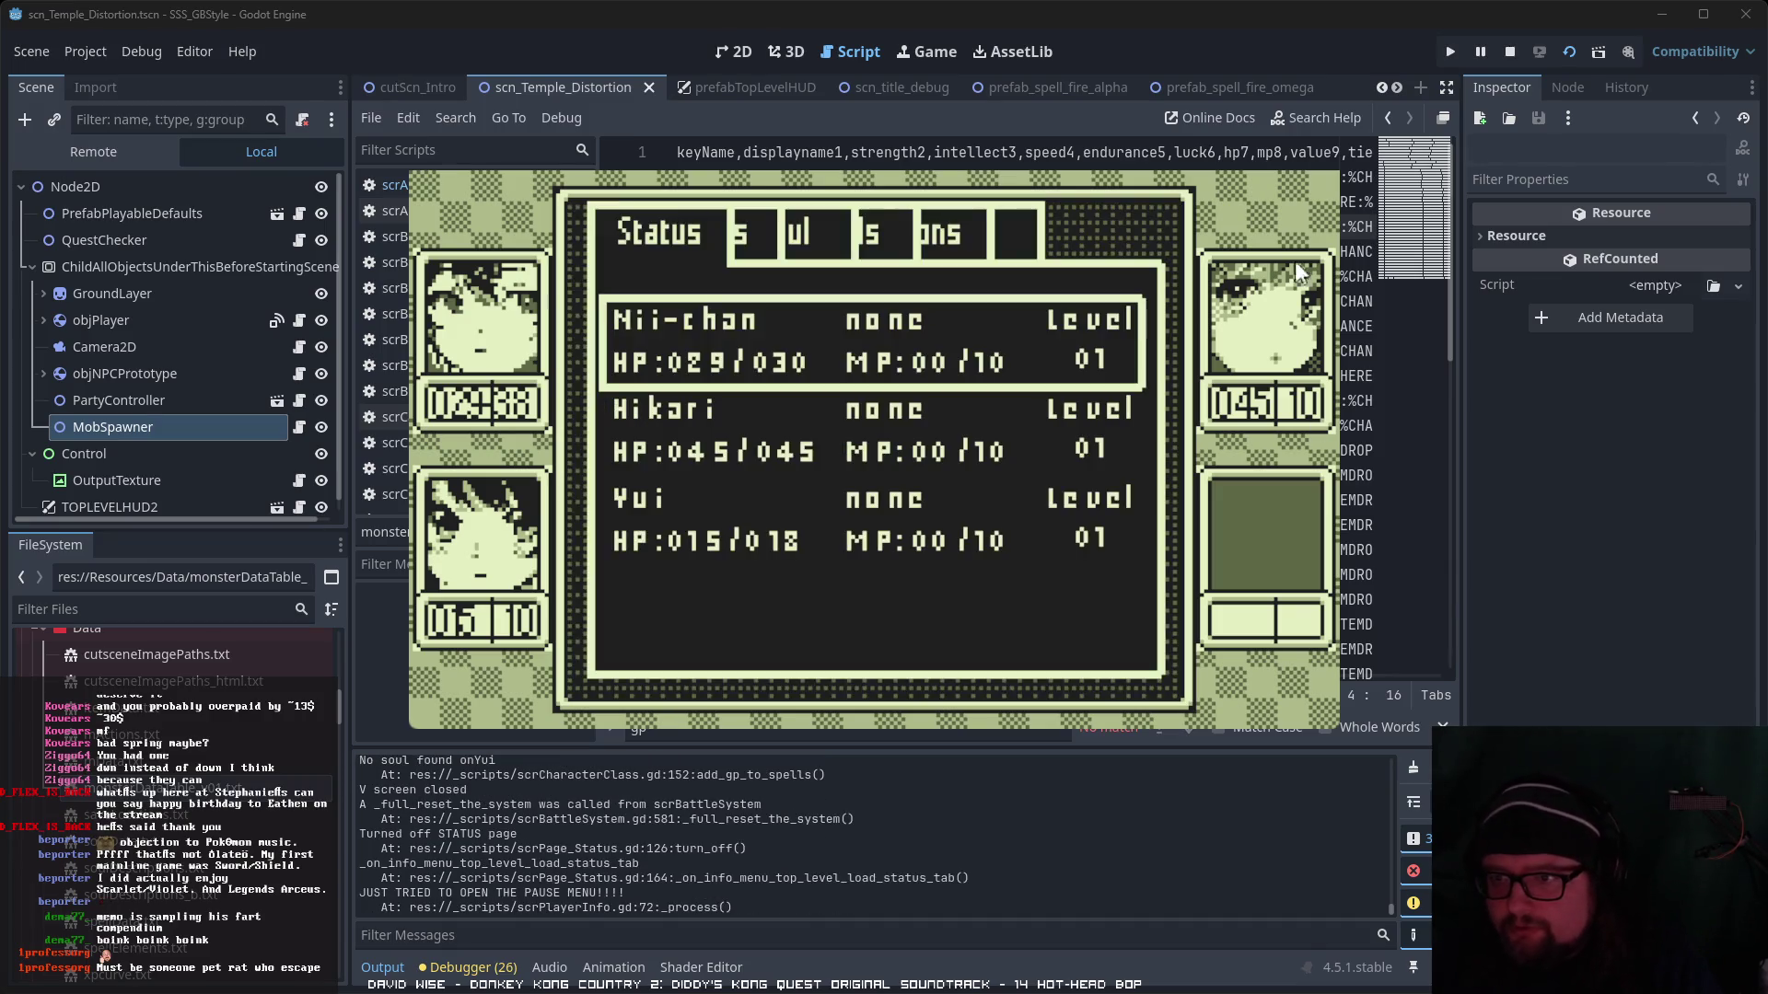
{"action": "key", "text": "F8"}
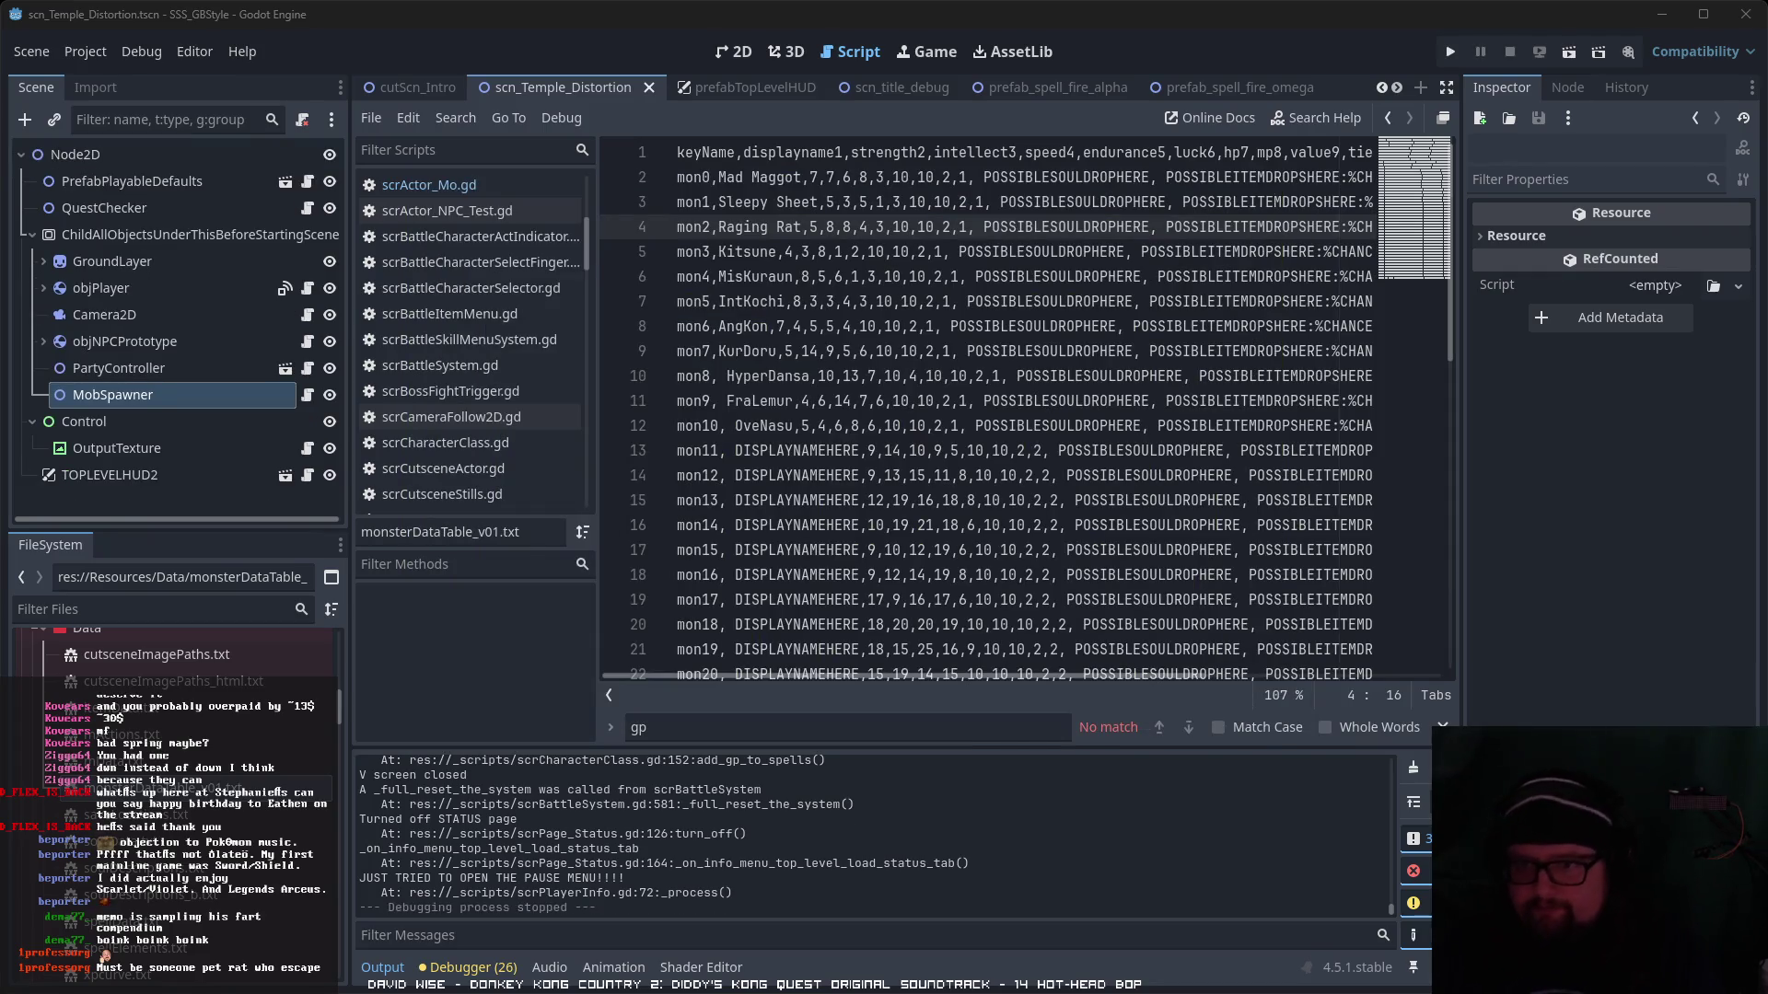
{"action": "left_click", "coordinate": [732, 252]}
{"action": "left_click", "coordinate": [738, 227]}
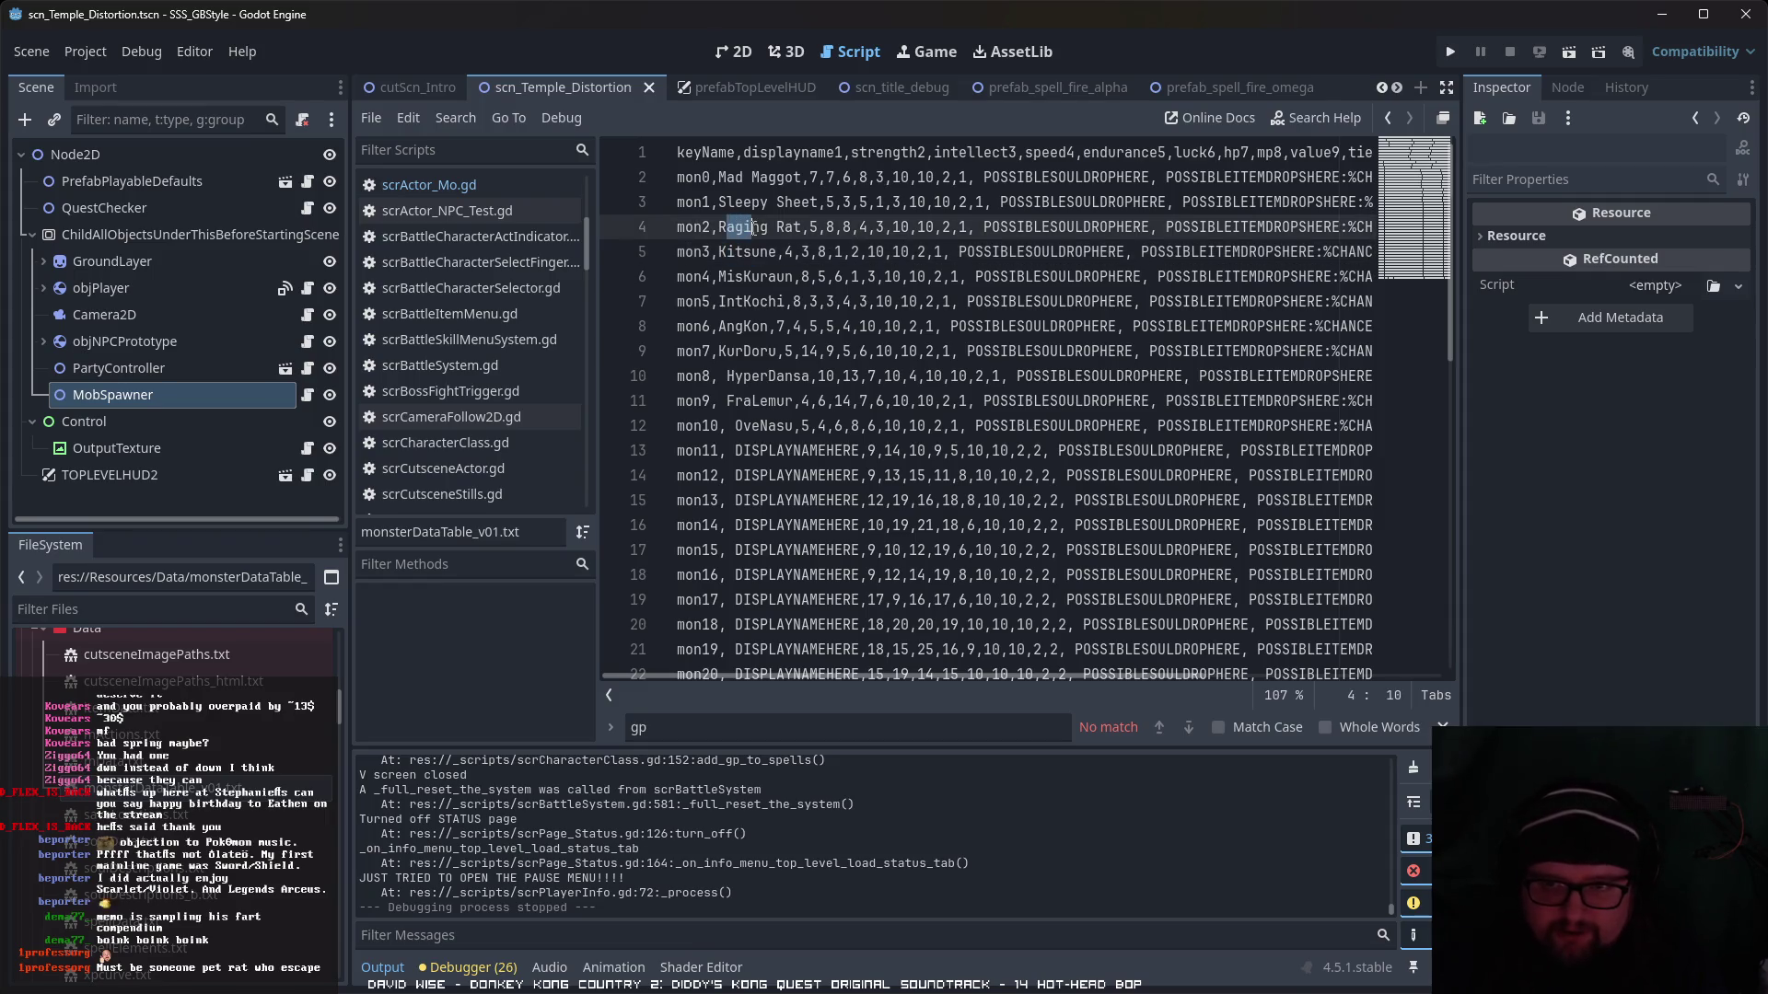
{"action": "left_click", "coordinate": [760, 253]}
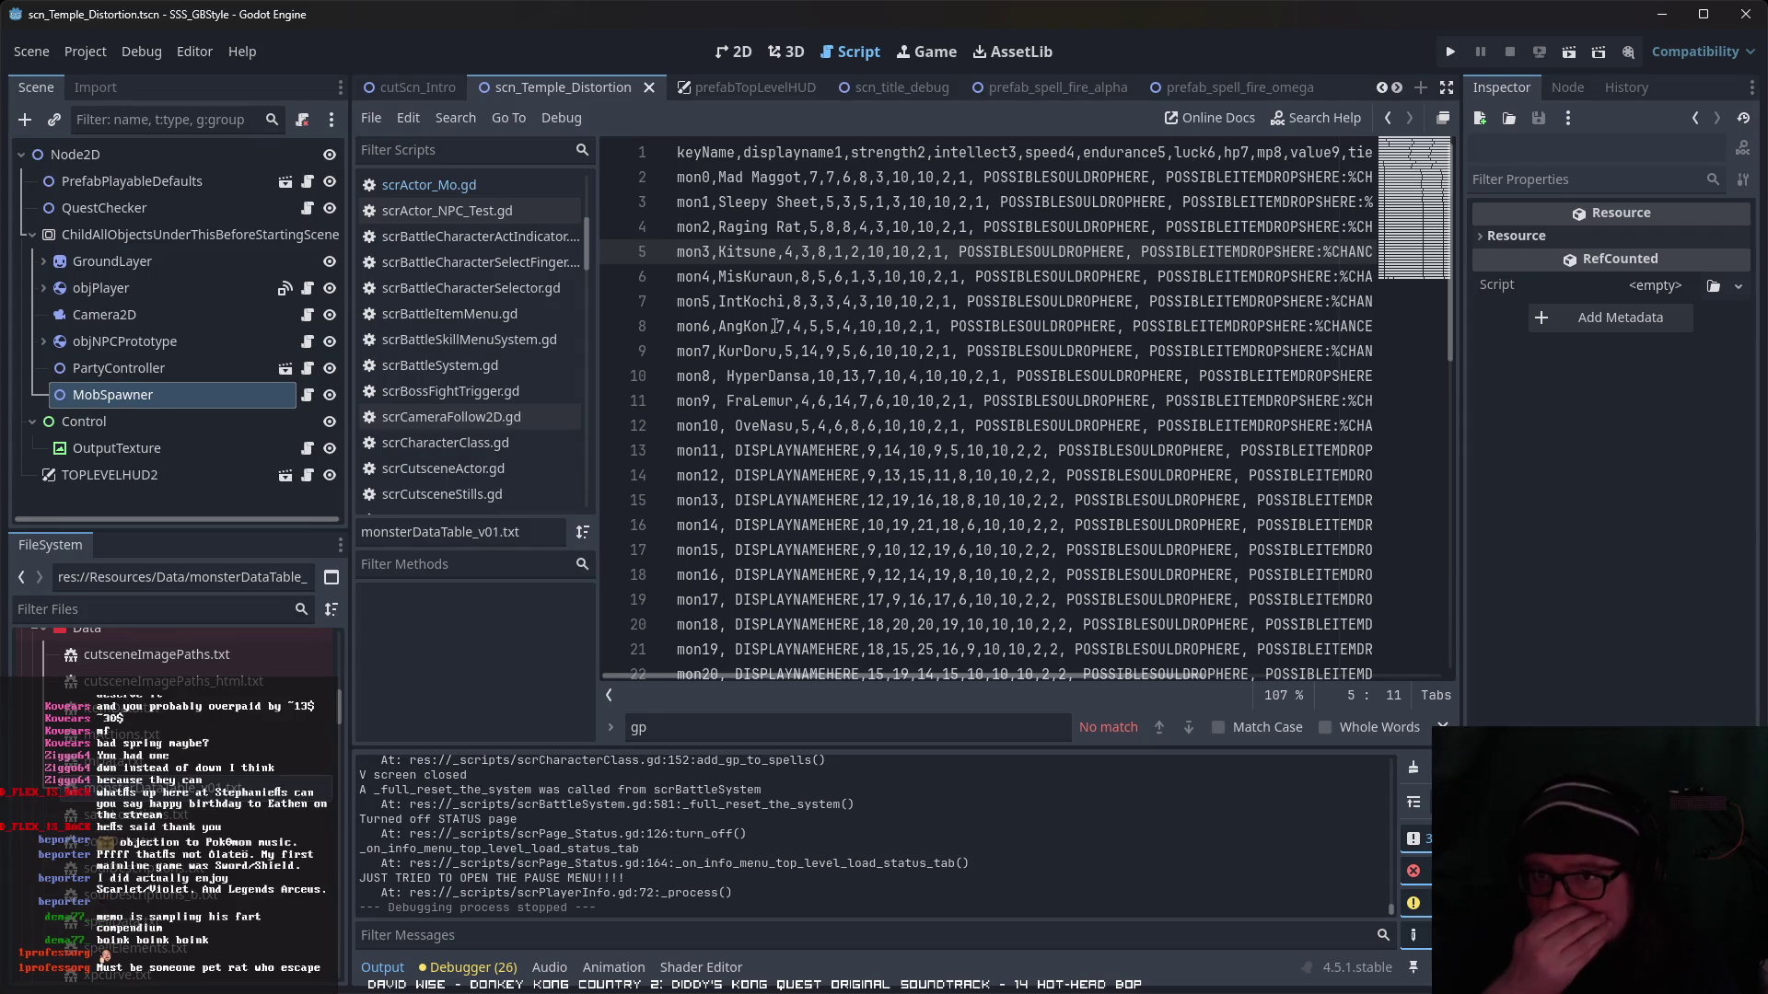
- Set speed to 2 for Sleepy Sheet and 5 for Raging Rat
{"action": "left_click", "coordinate": [845, 176]}
{"action": "type", "text": "3"}
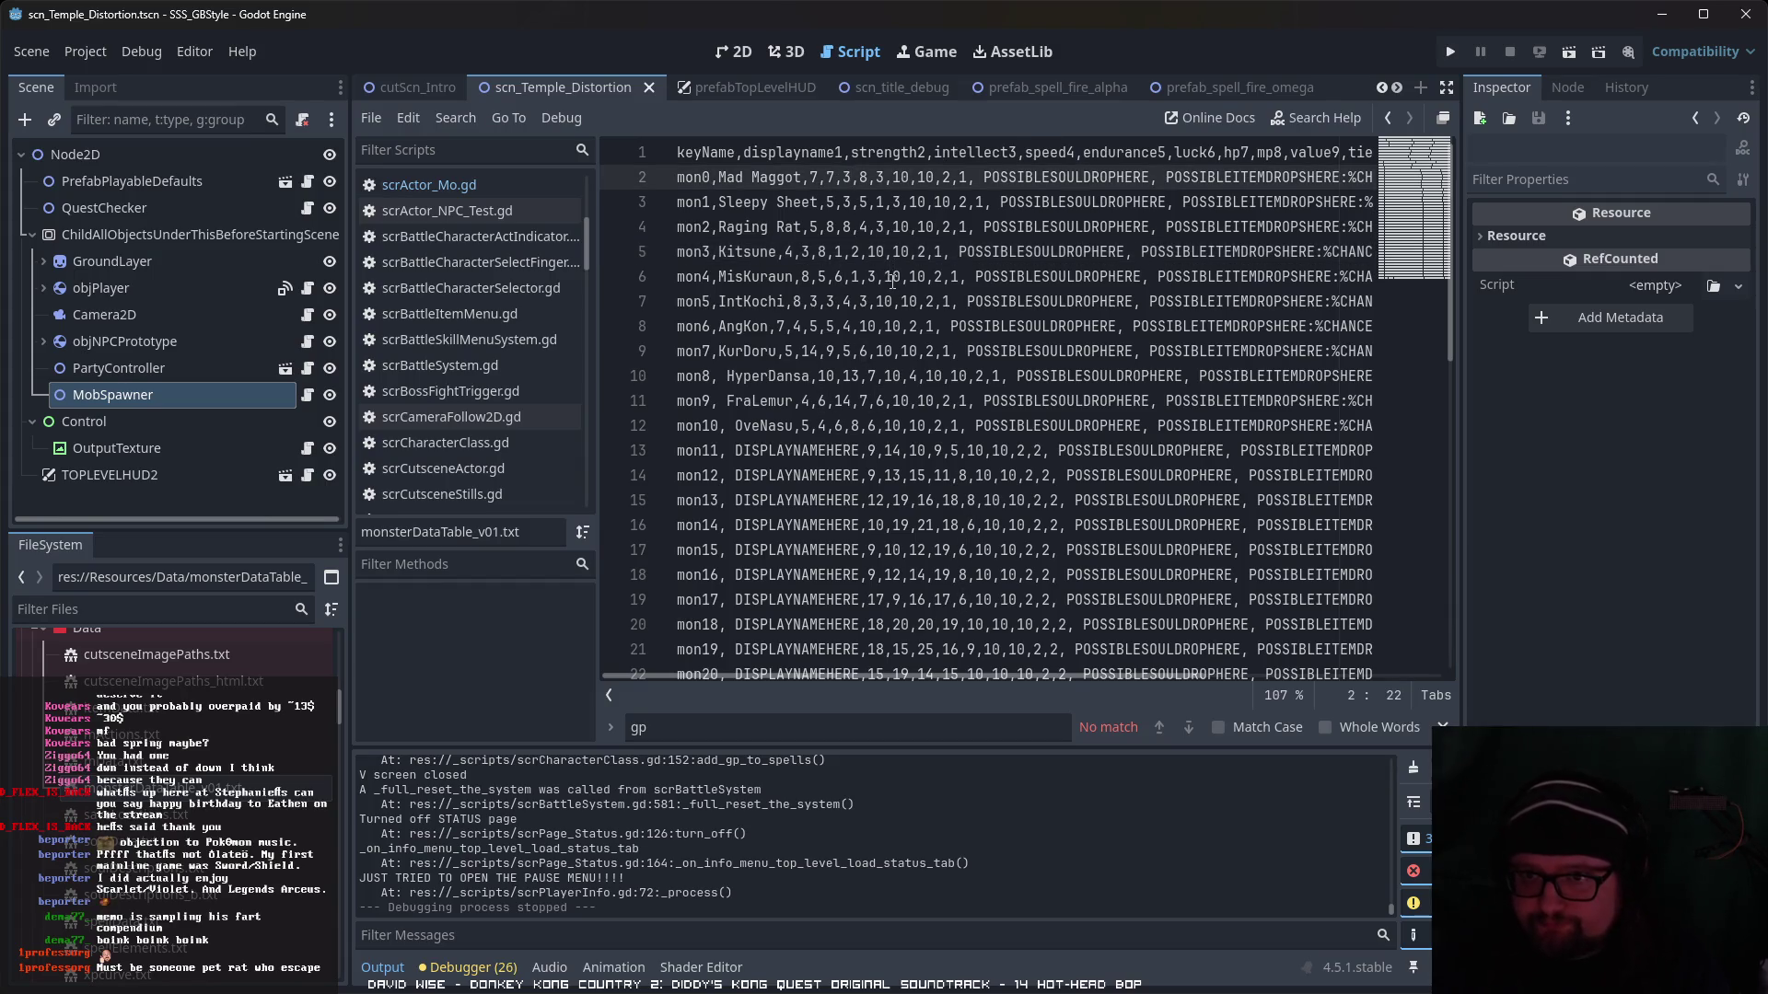
{"action": "double_click", "coordinate": [863, 202]}
{"action": "type", "text": "2"}
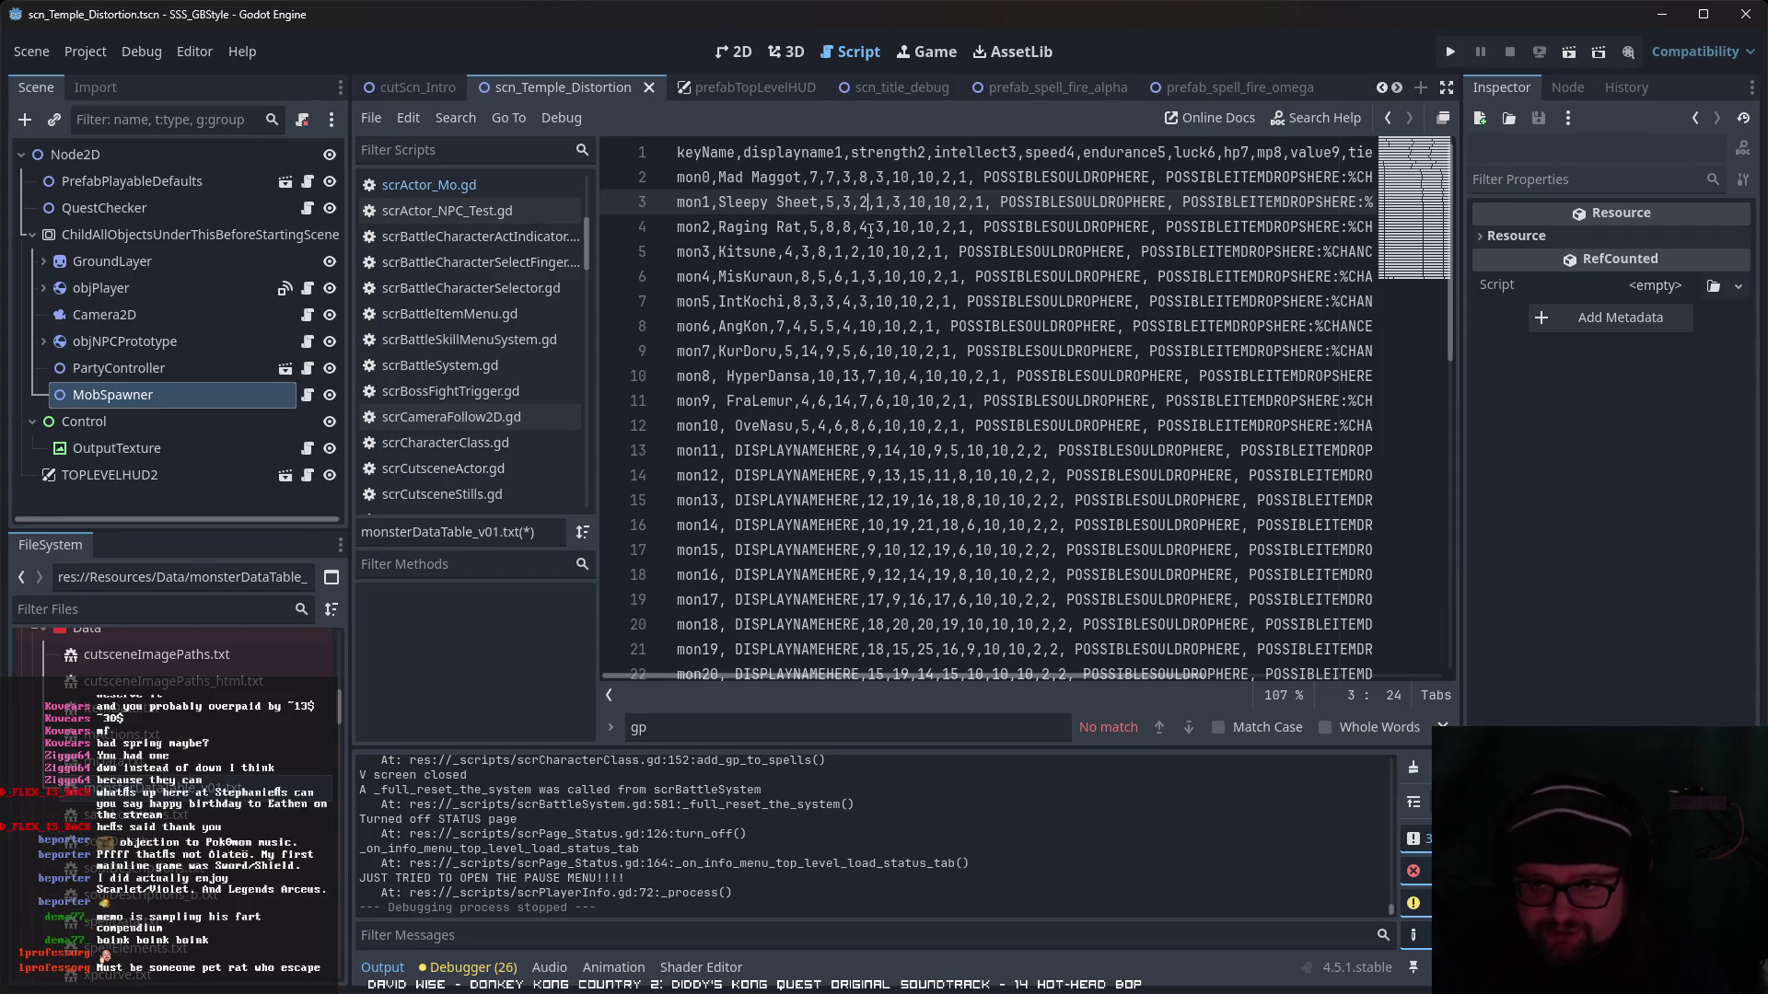
{"action": "left_click", "coordinate": [855, 226]}
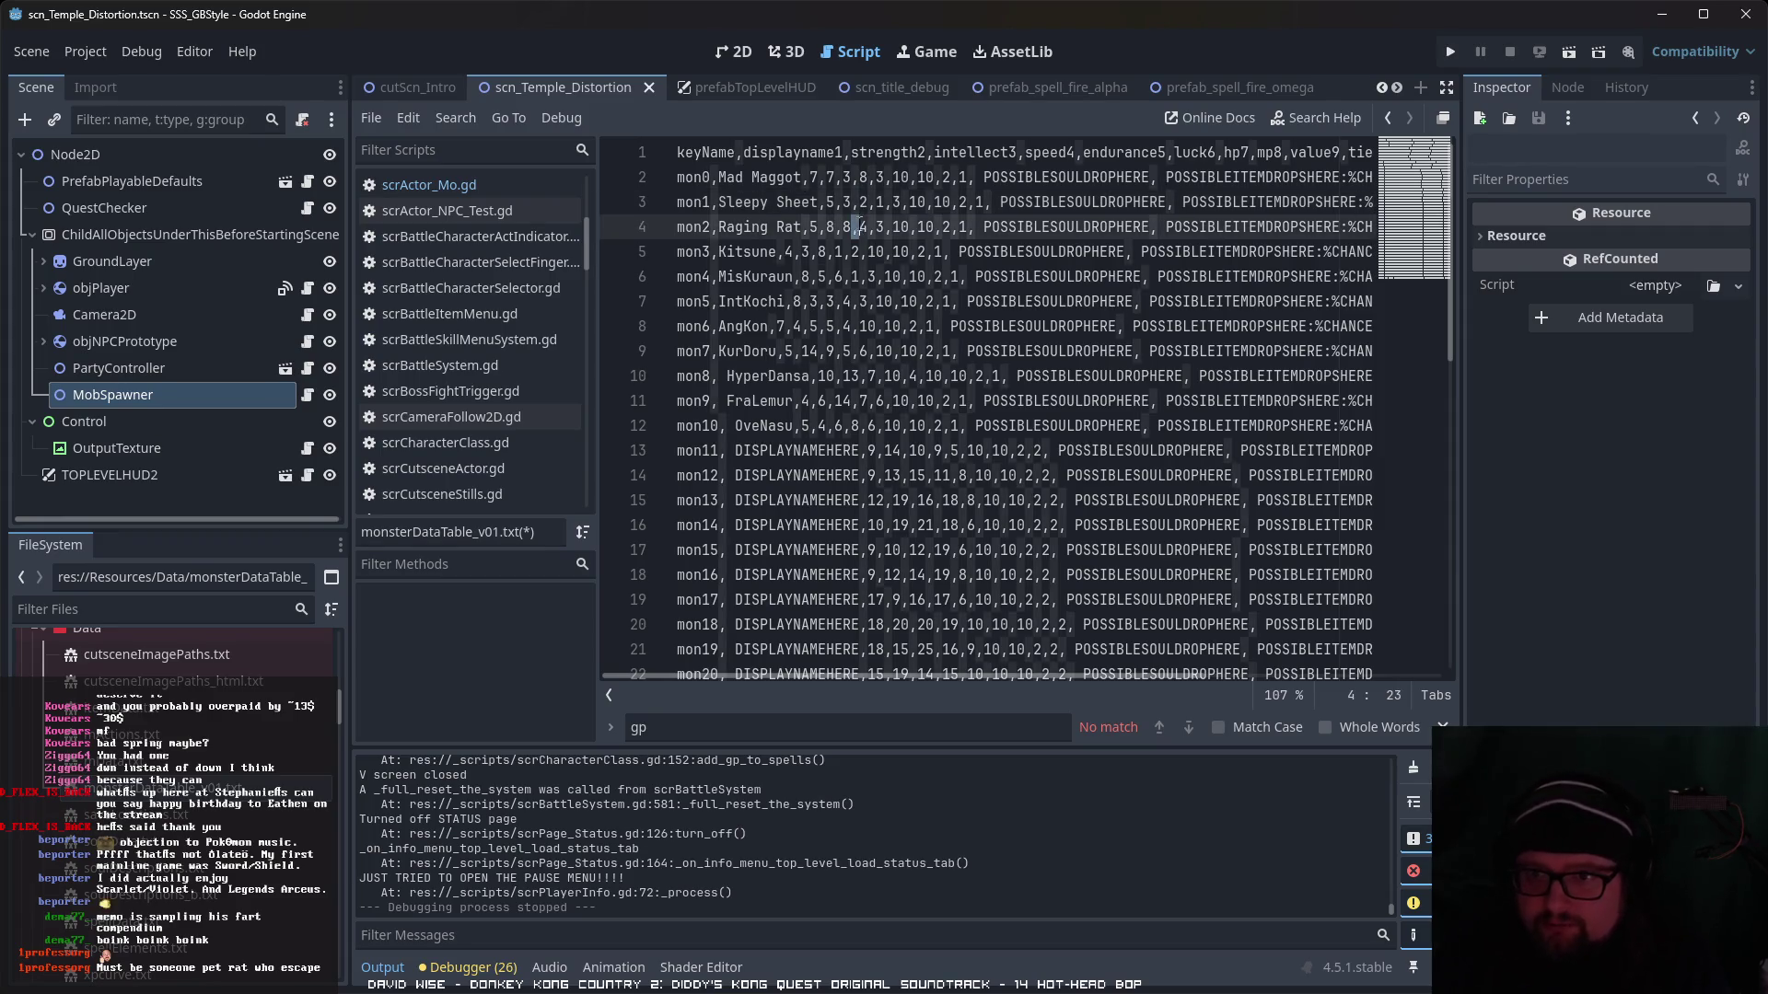
{"action": "left_click", "coordinate": [845, 226]}
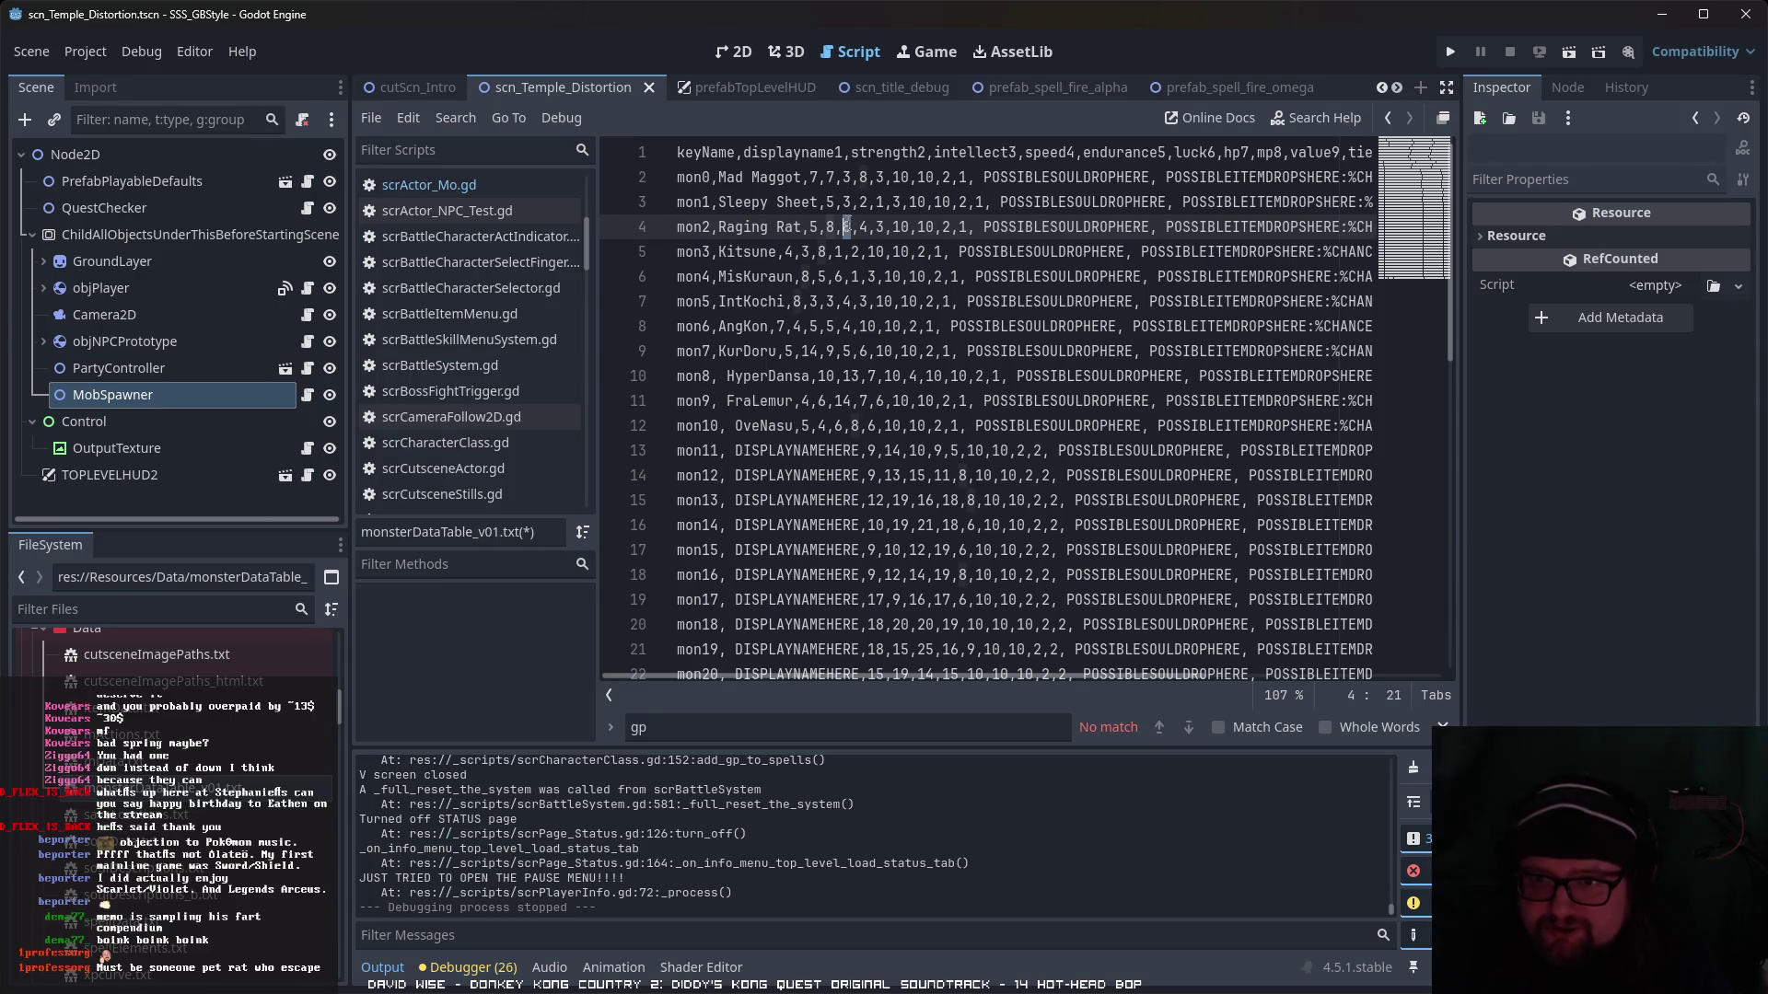
{"action": "double_click", "coordinate": [847, 227]}
{"action": "type", "text": "5"}
{"action": "left_click", "coordinate": [867, 227]}
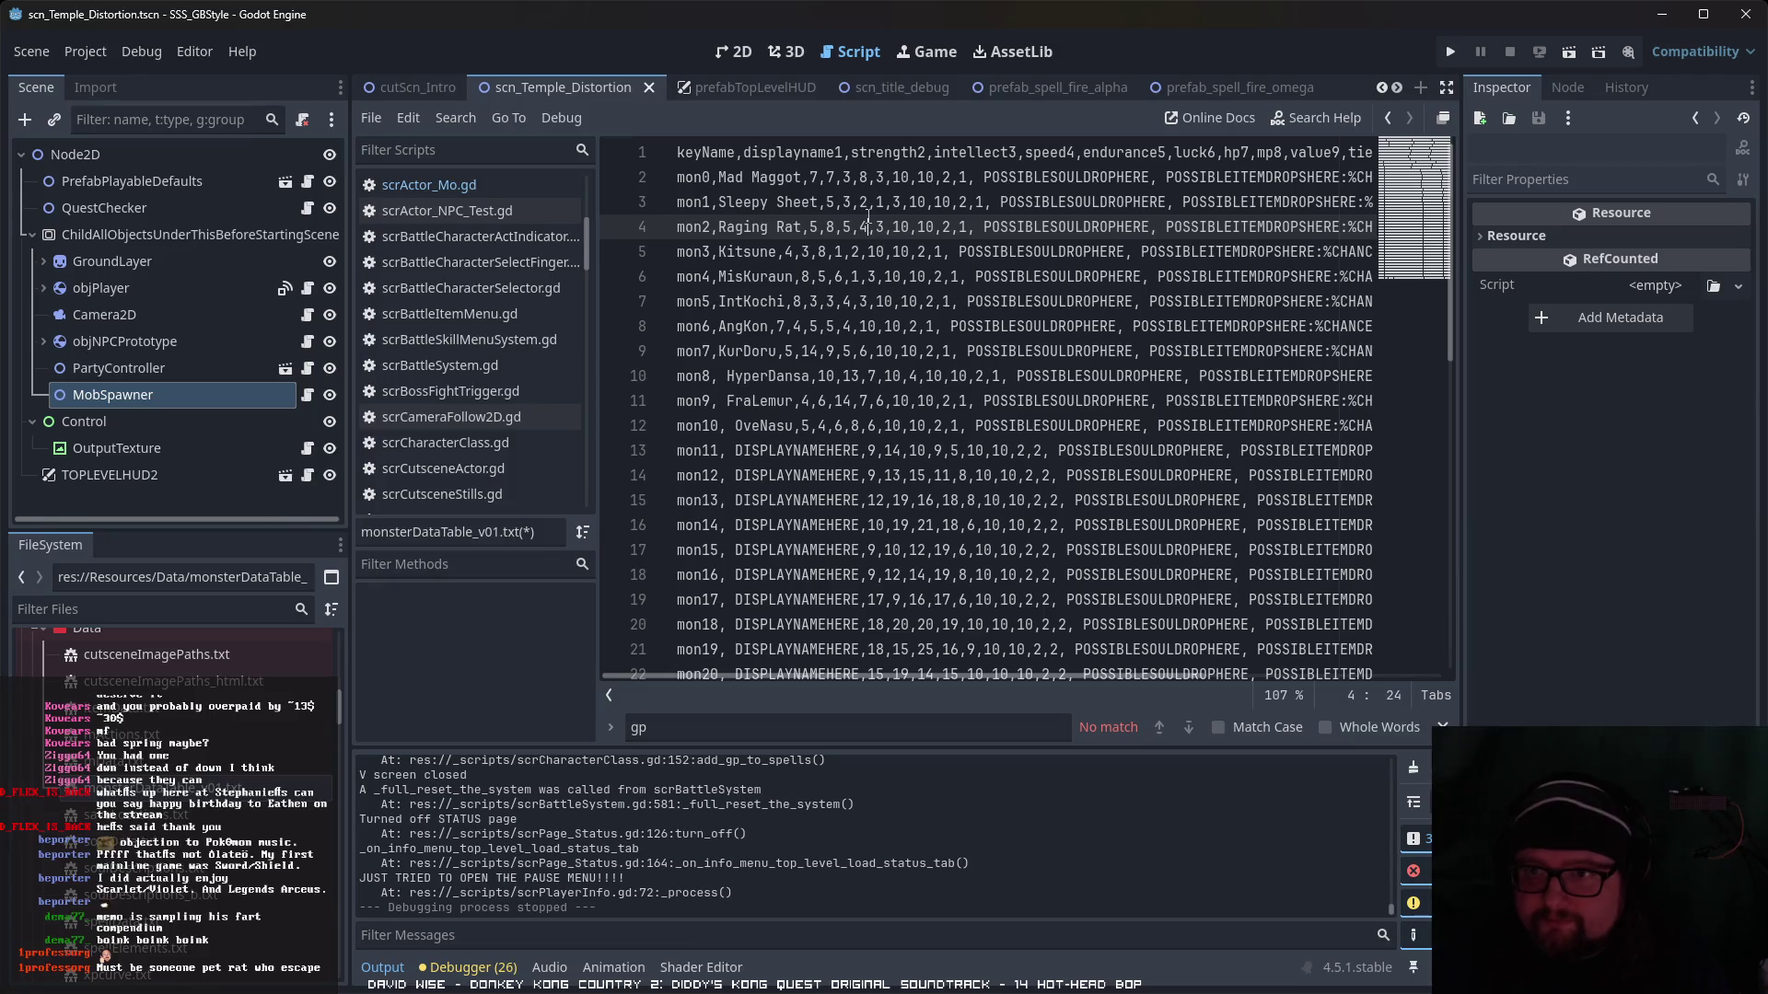
- Set intellect to 2 for Mad Maggot, 1 for Sleepy Sheet and 3 for Raging Rat
{"action": "double_click", "coordinate": [831, 177]}
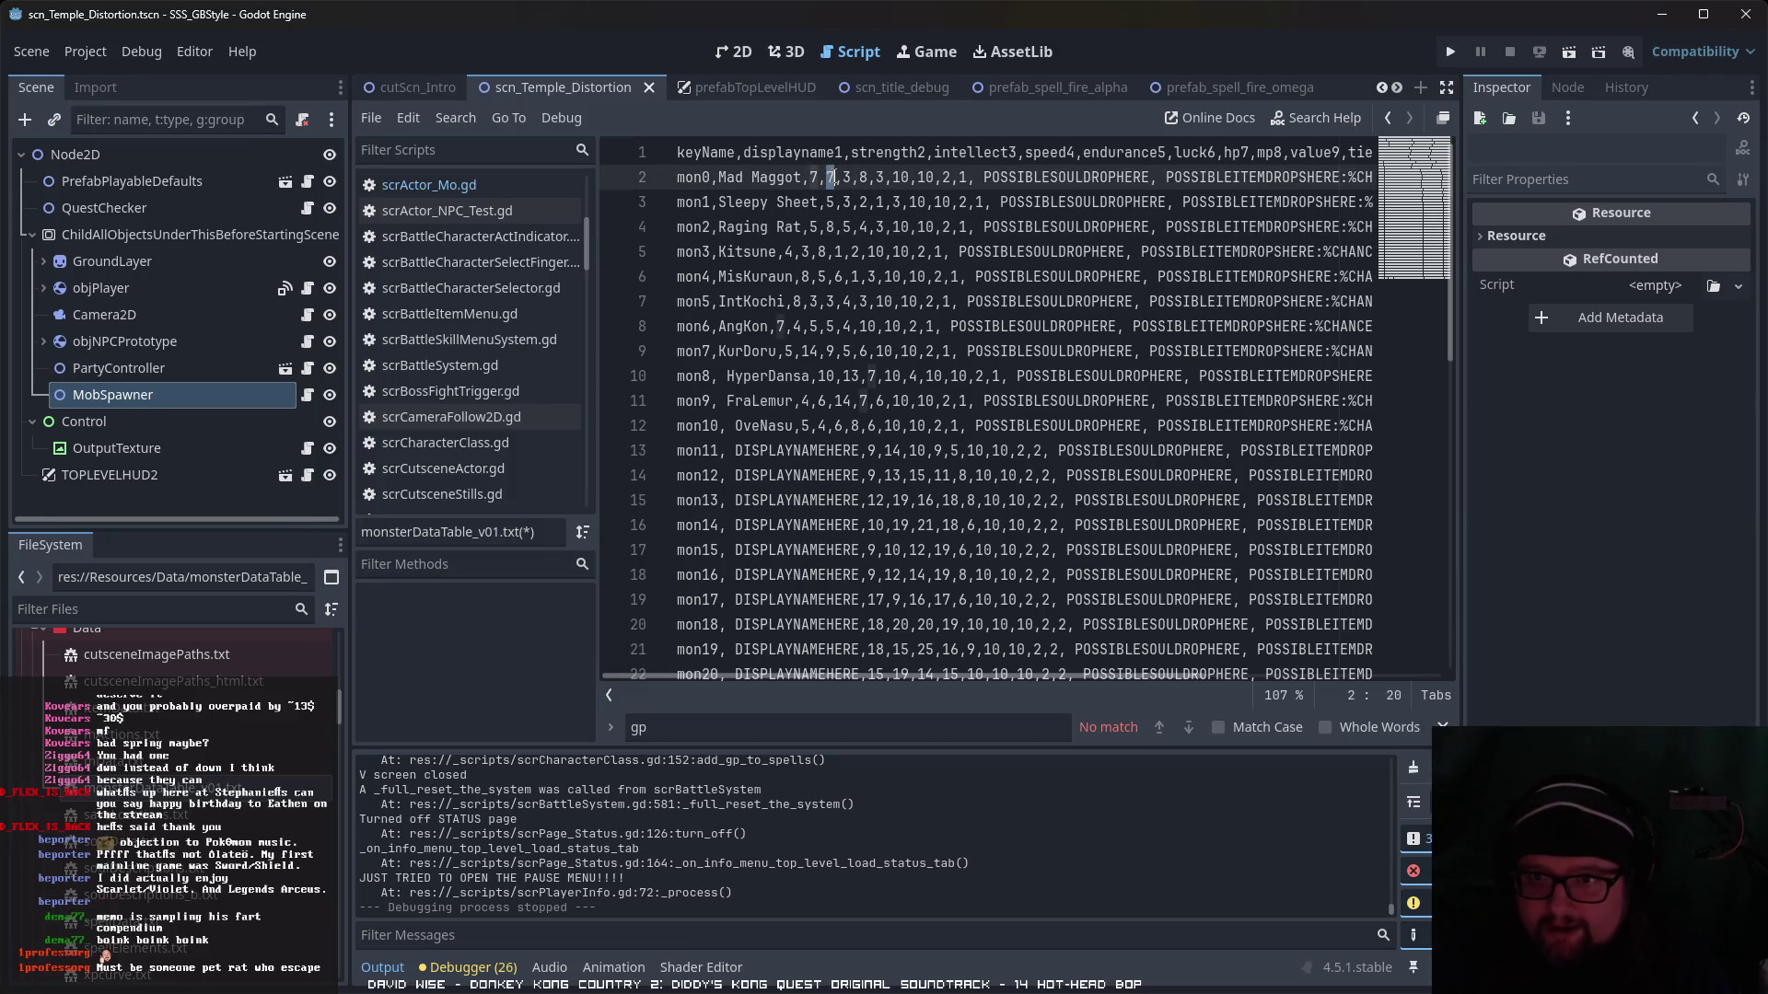
{"action": "type", "text": "2"}
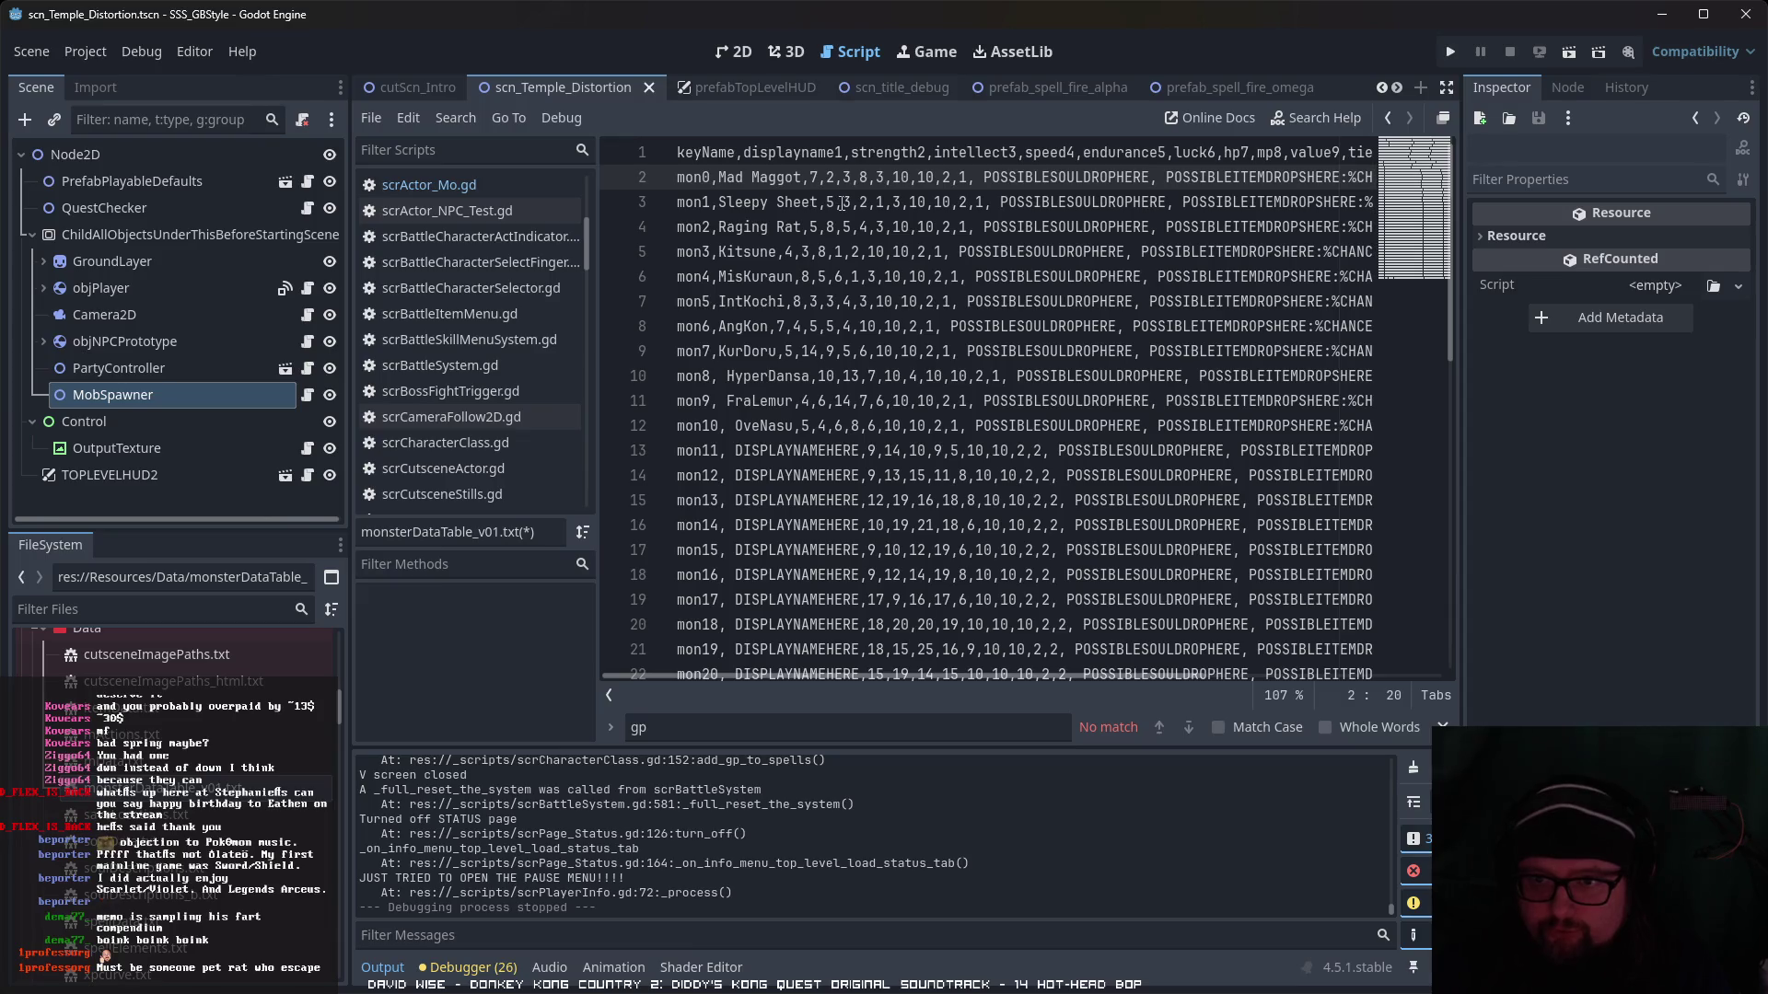
{"action": "double_click", "coordinate": [846, 201]}
{"action": "type", "text": "1"}
{"action": "double_click", "coordinate": [829, 227]}
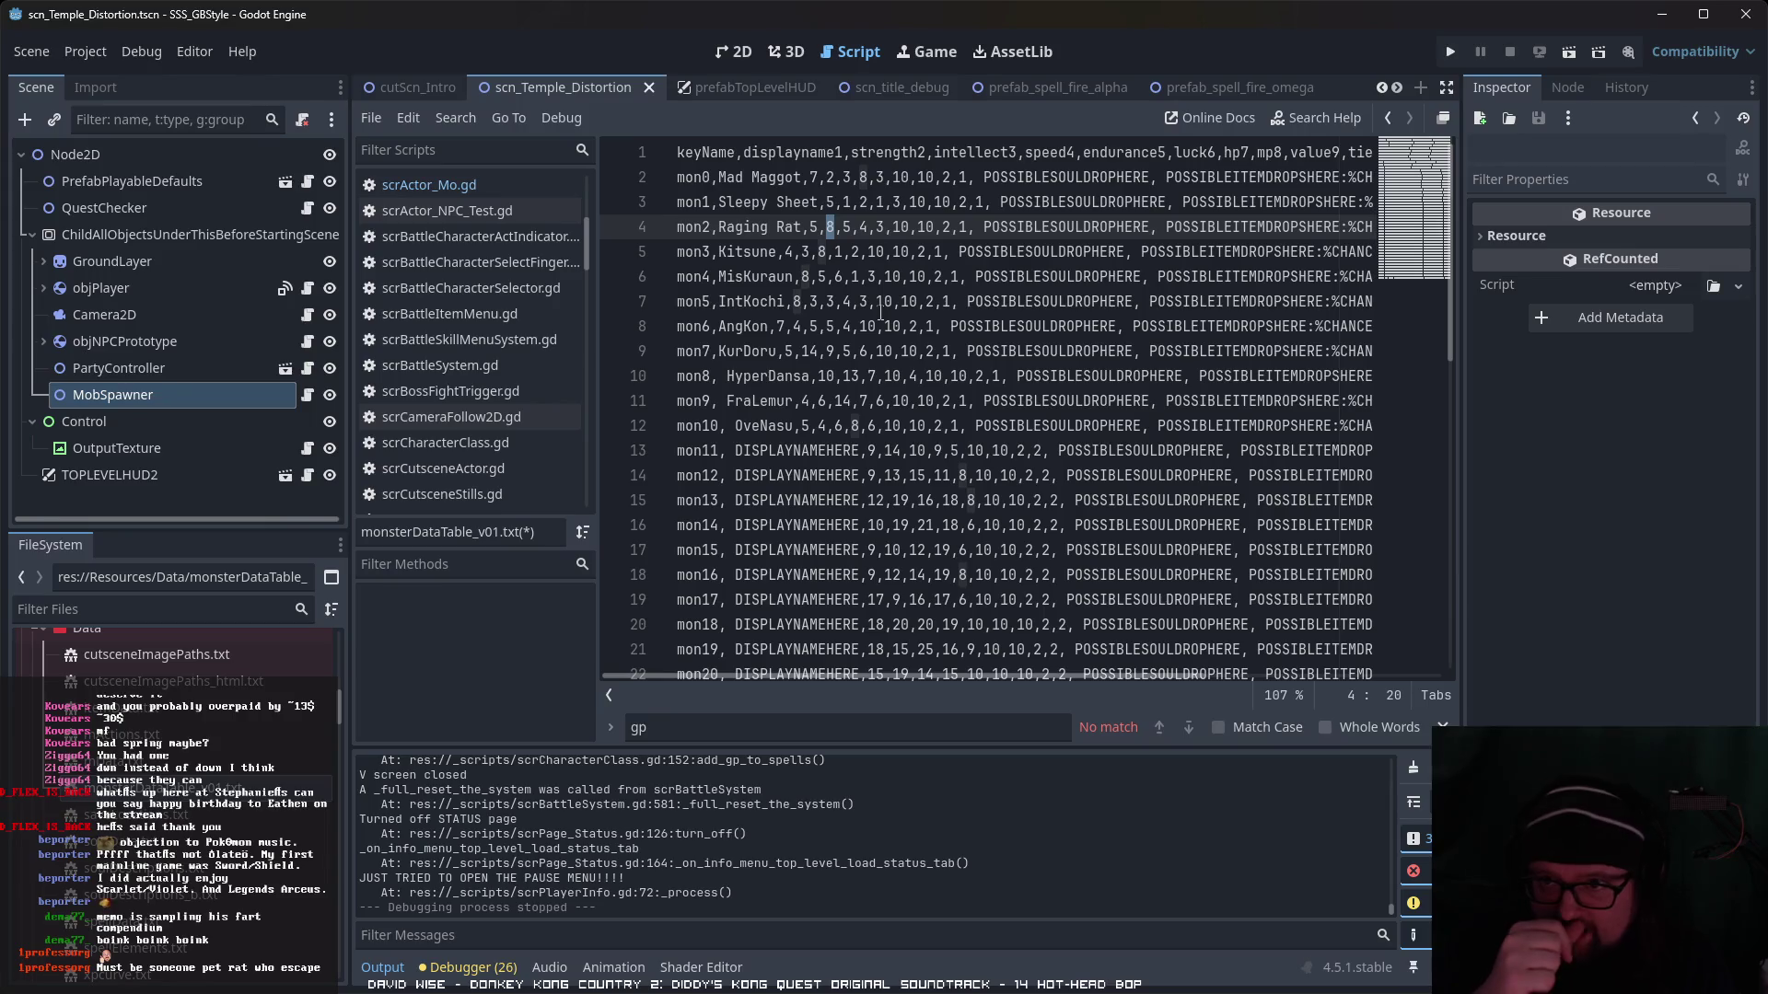
{"action": "type", "text": "2"}
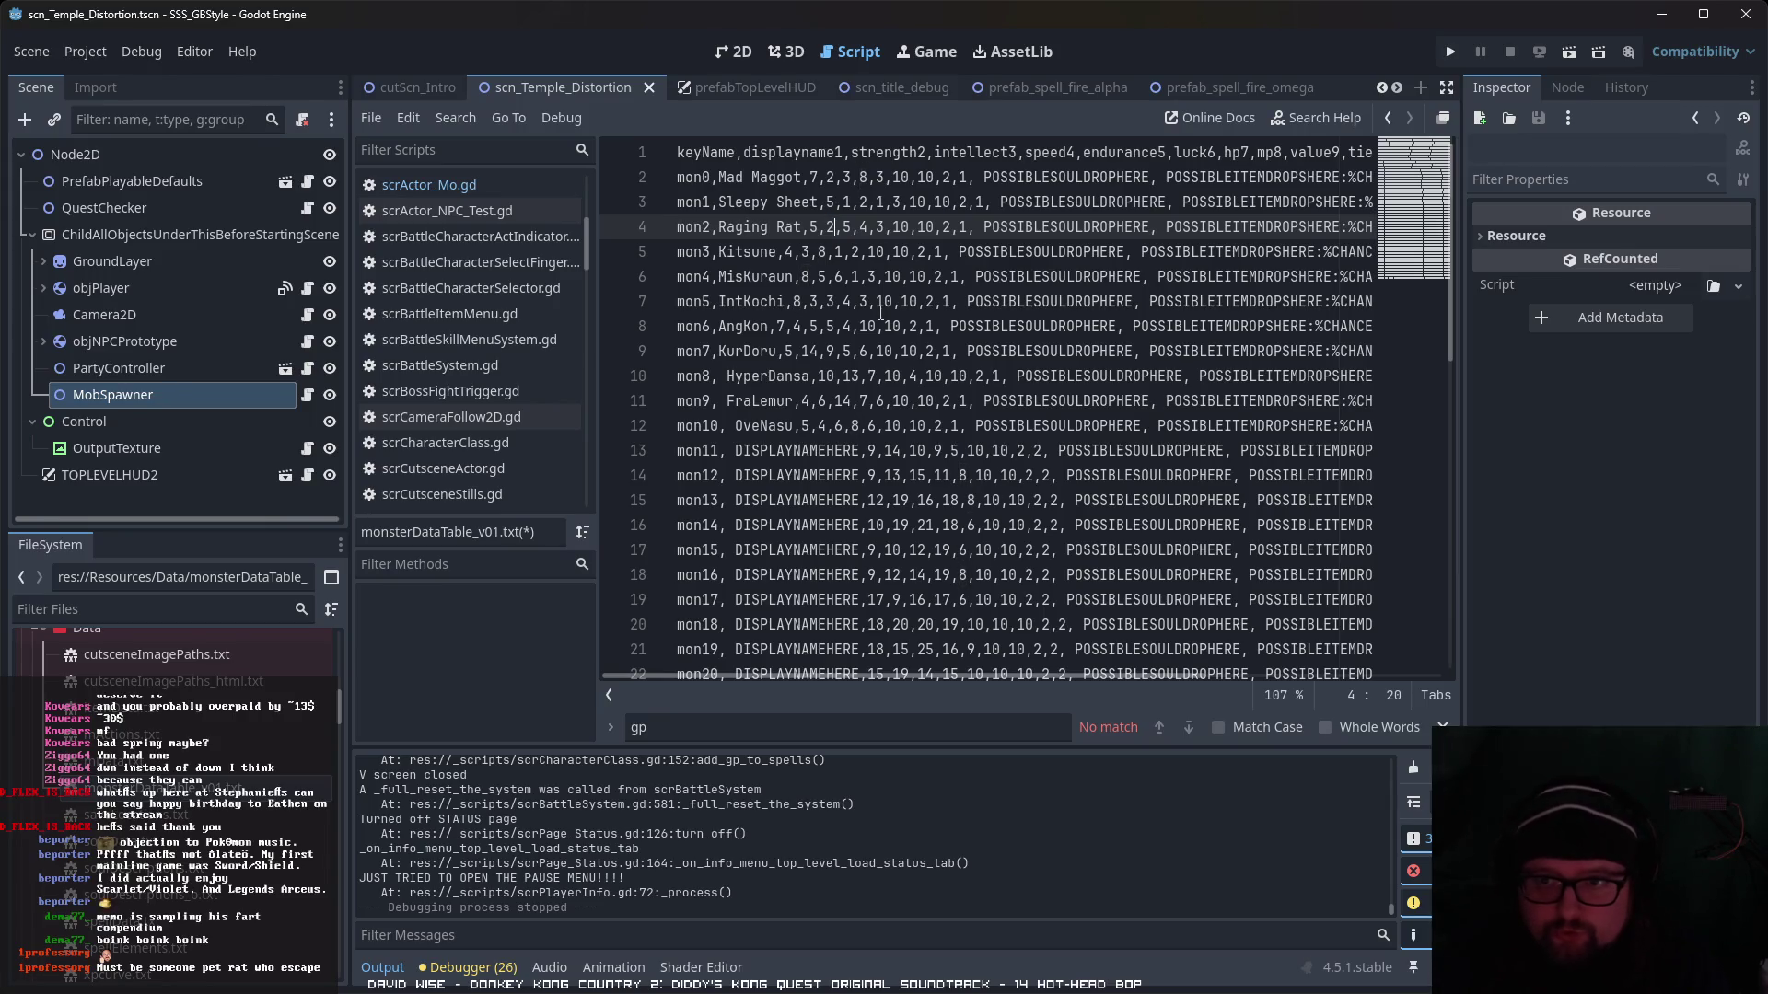
{"action": "double_click", "coordinate": [828, 227]}
{"action": "type", "text": "3"}
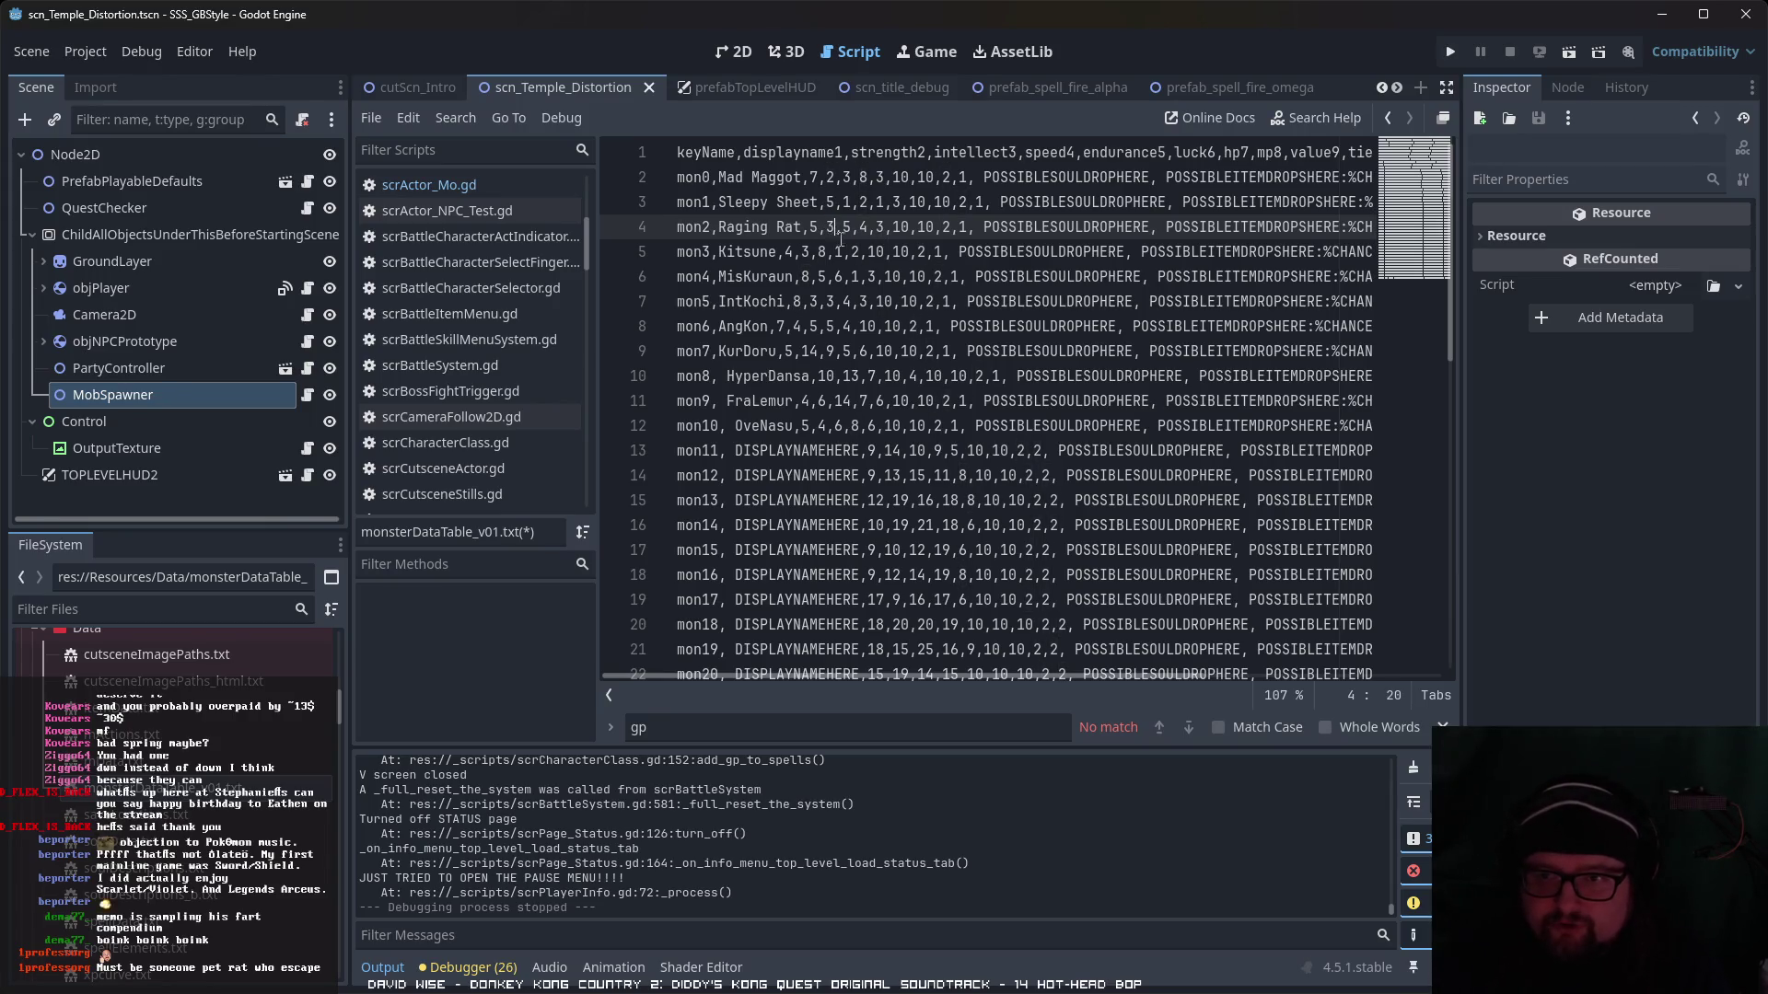
- Give Mad Maggot strength 4 and HP 15, Sleepy Sheet strength 2 and HP 8, Raging Rat HP 12
{"action": "double_click", "coordinate": [813, 177]}
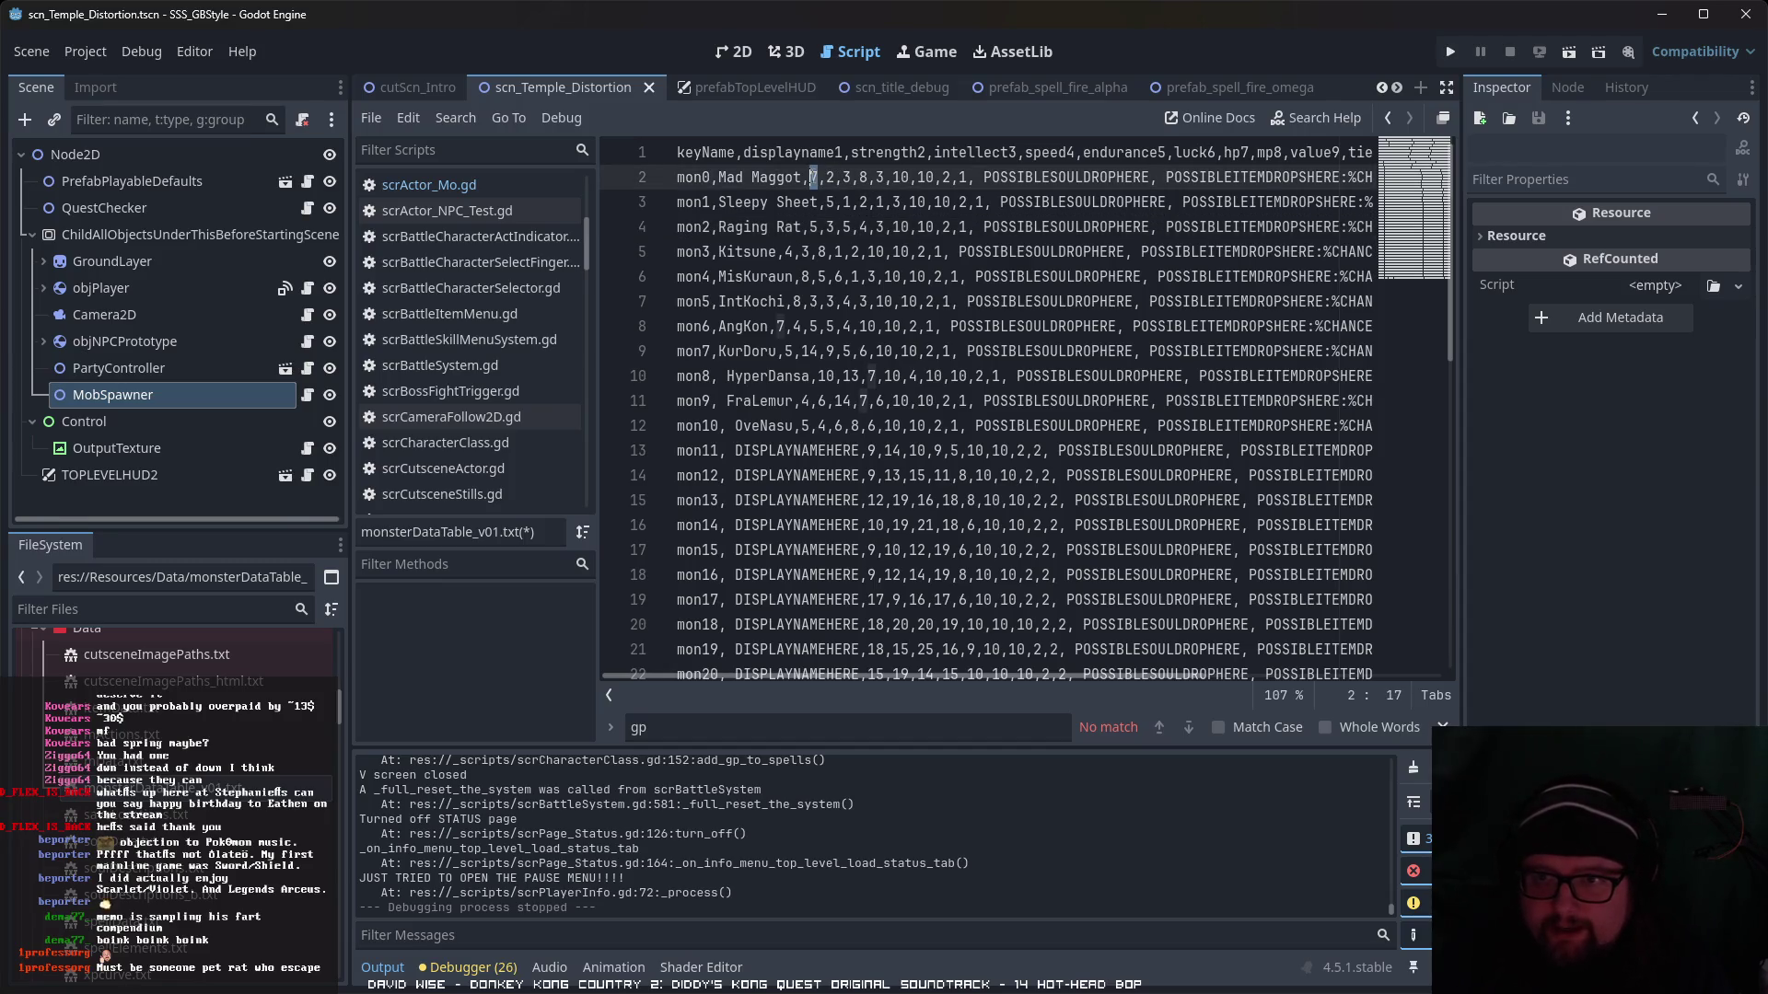
{"action": "type", "text": "4"}
{"action": "double_click", "coordinate": [830, 202]}
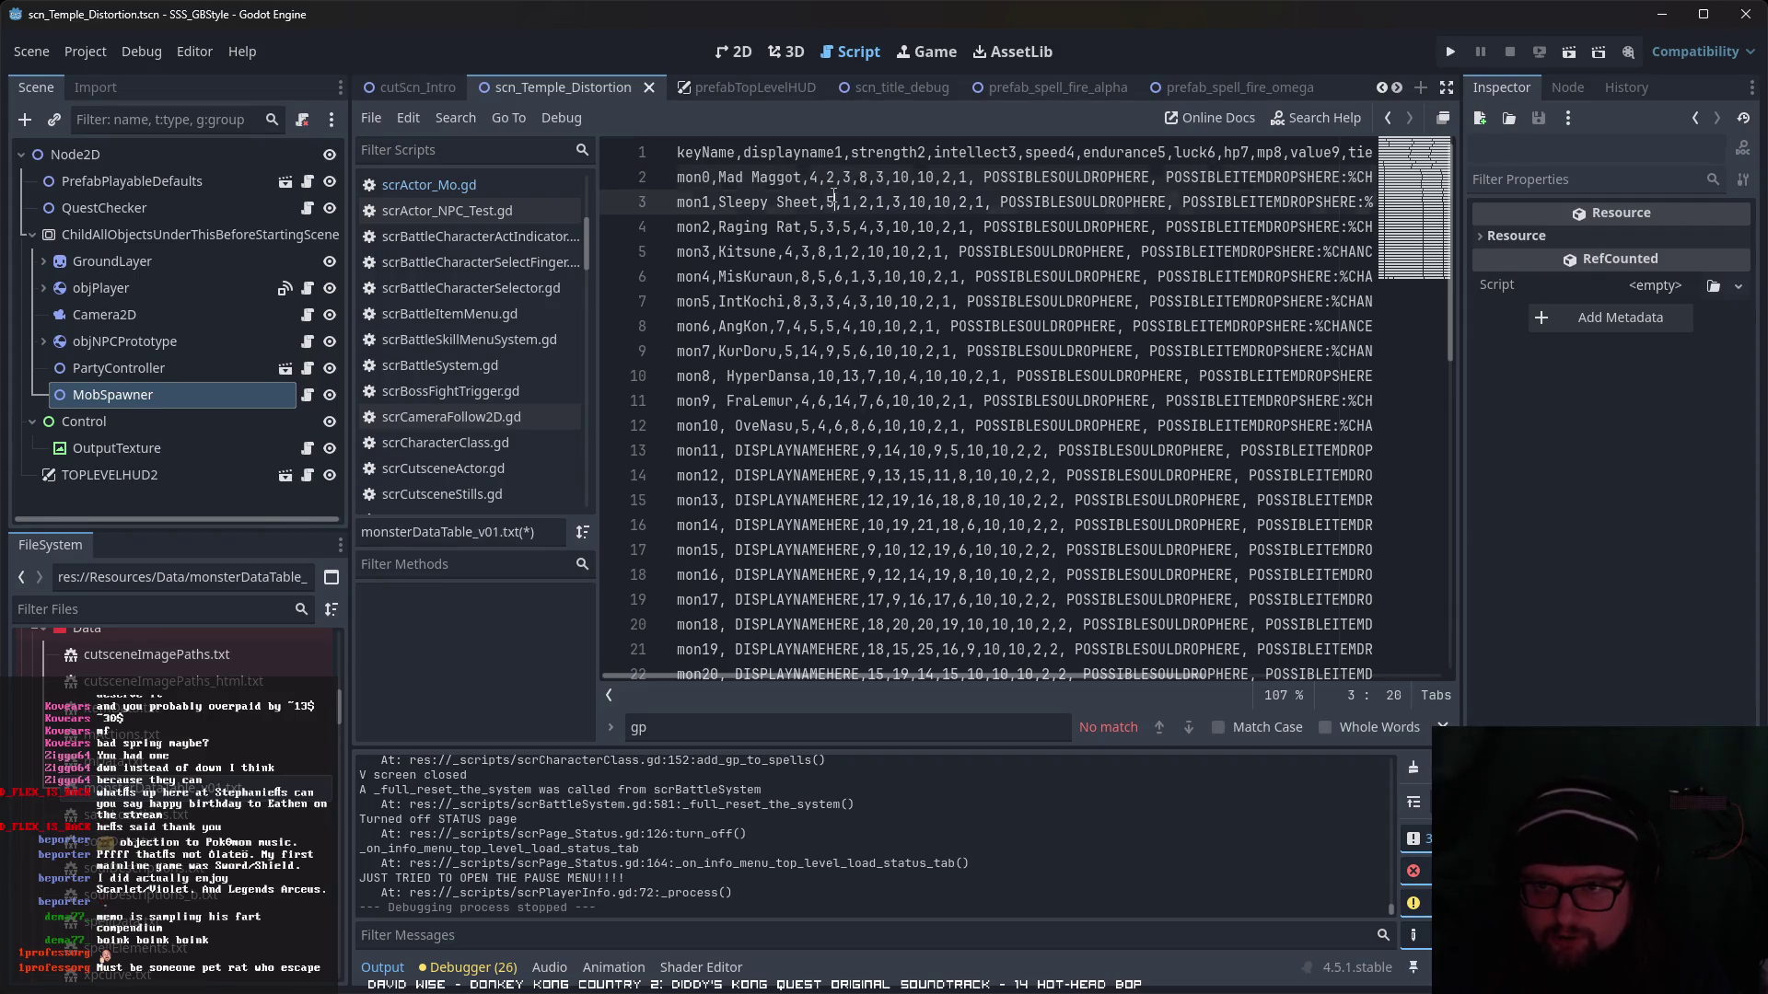
{"action": "type", "text": "2"}
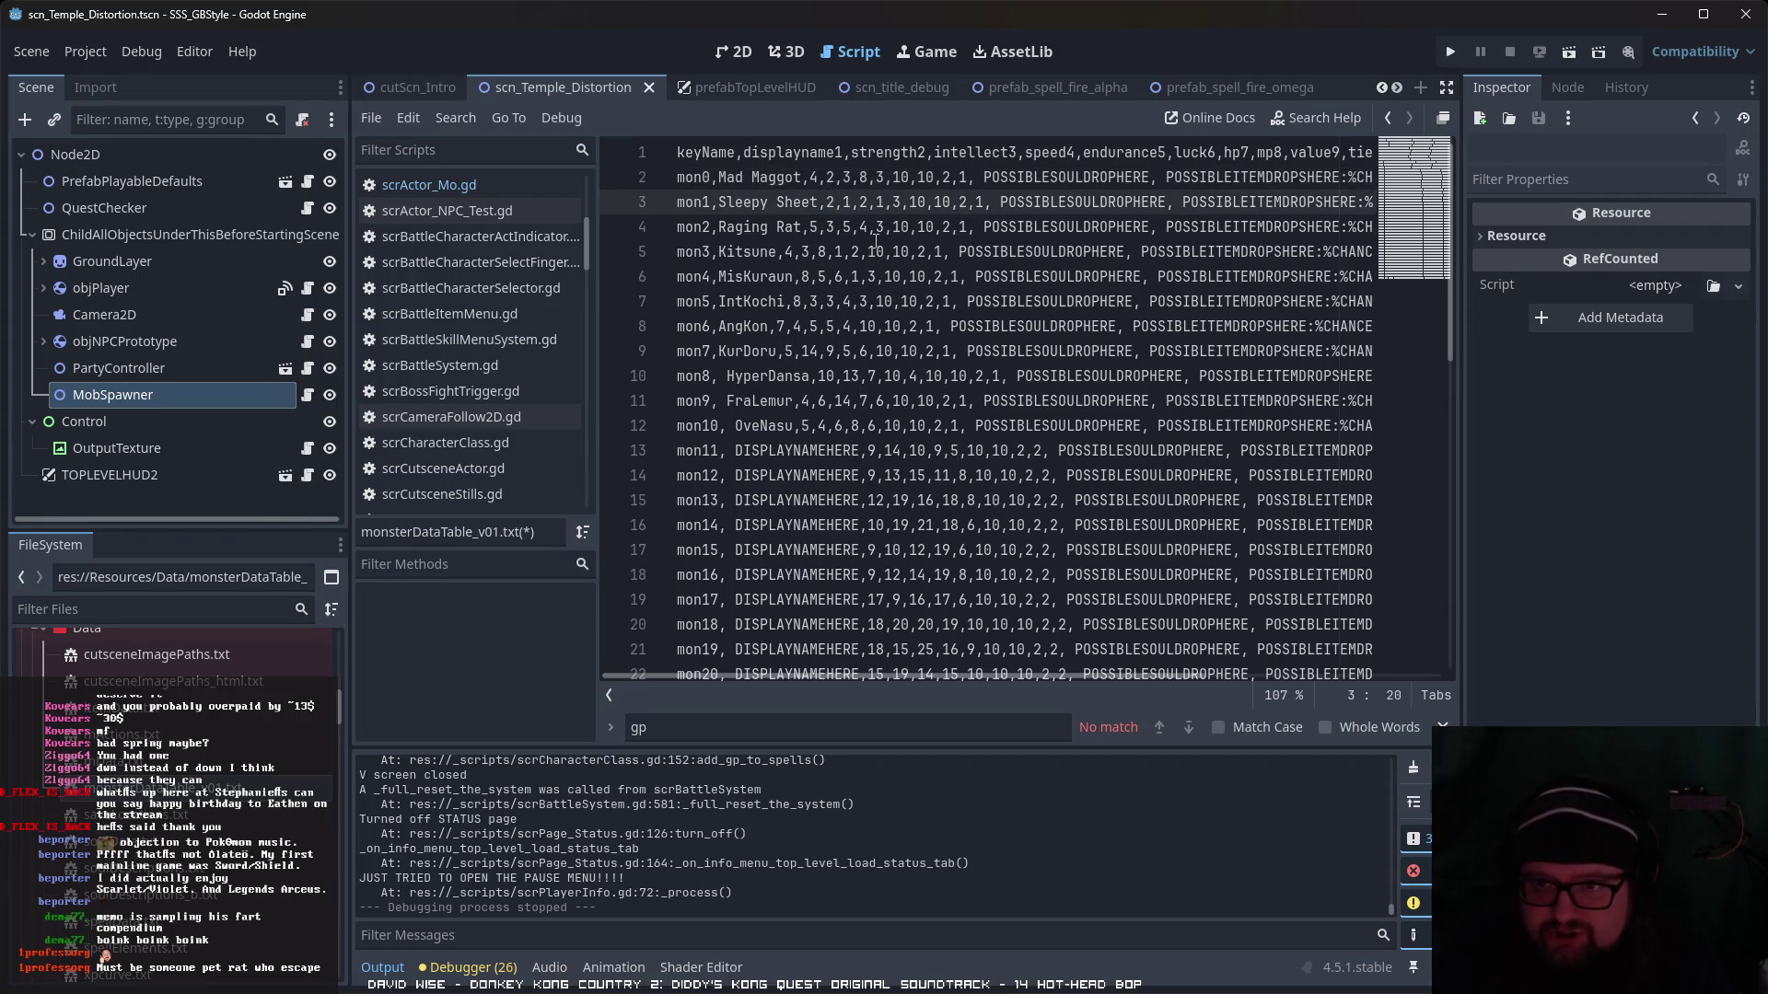
{"action": "double_click", "coordinate": [863, 177]}
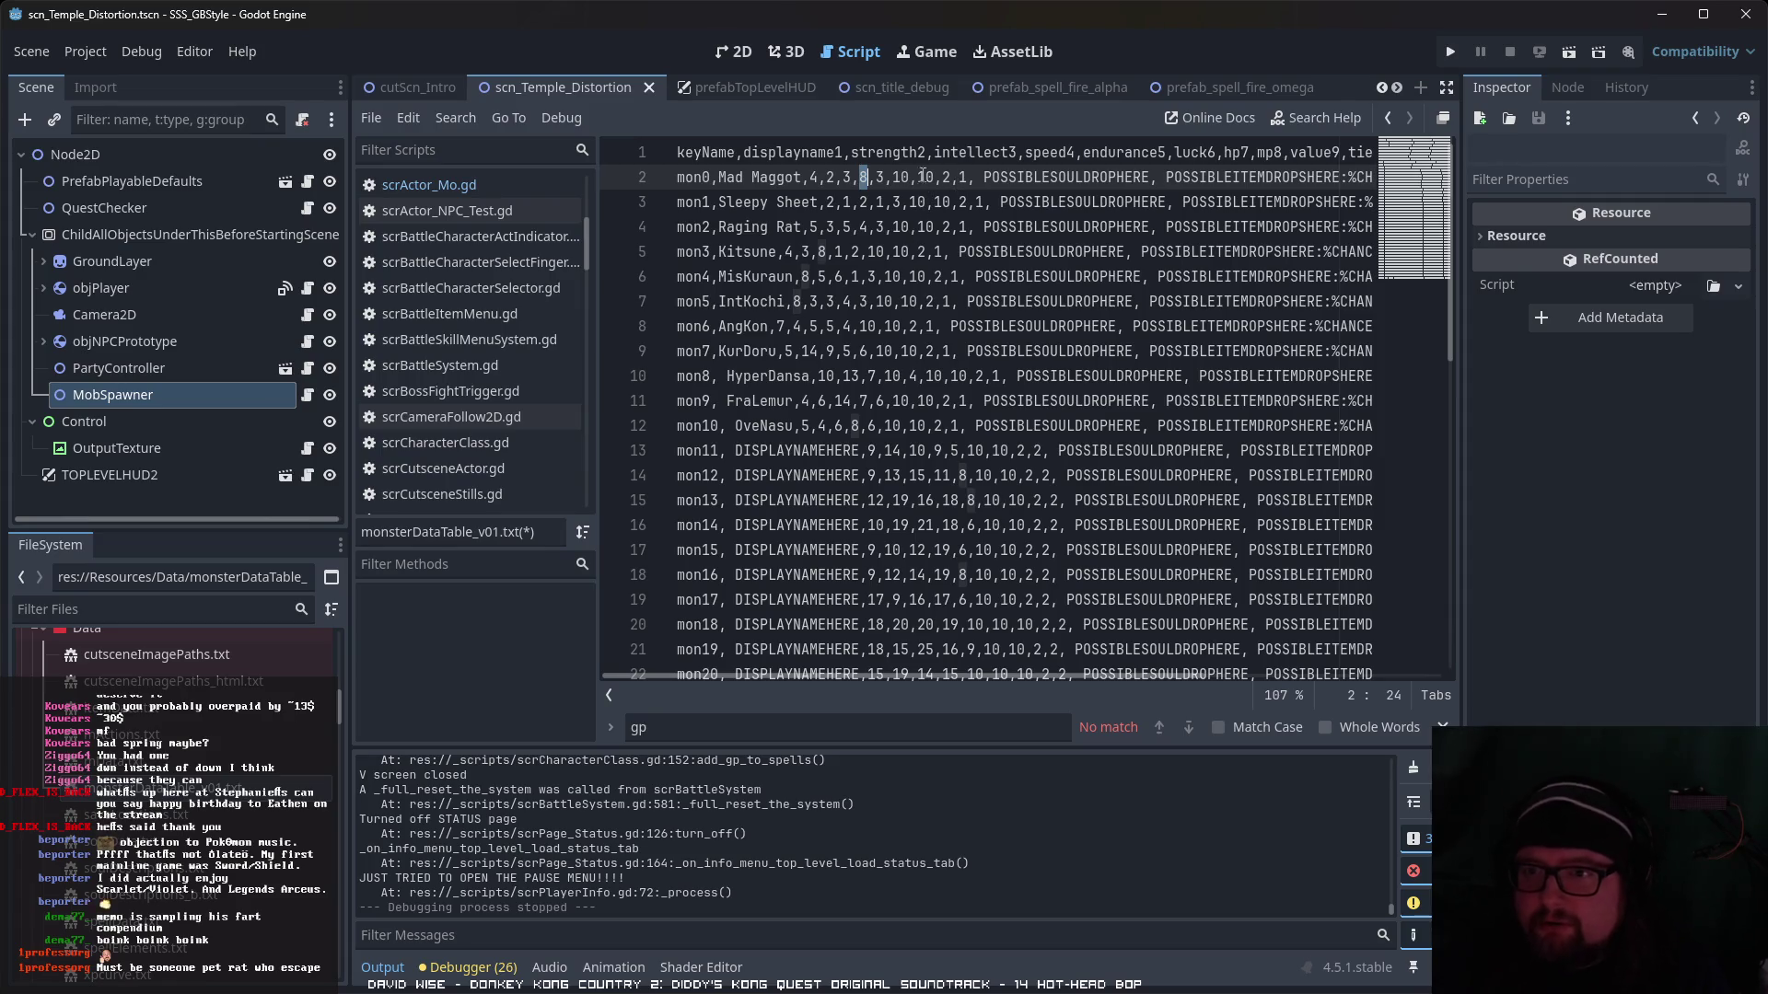
{"action": "double_click", "coordinate": [900, 177]}
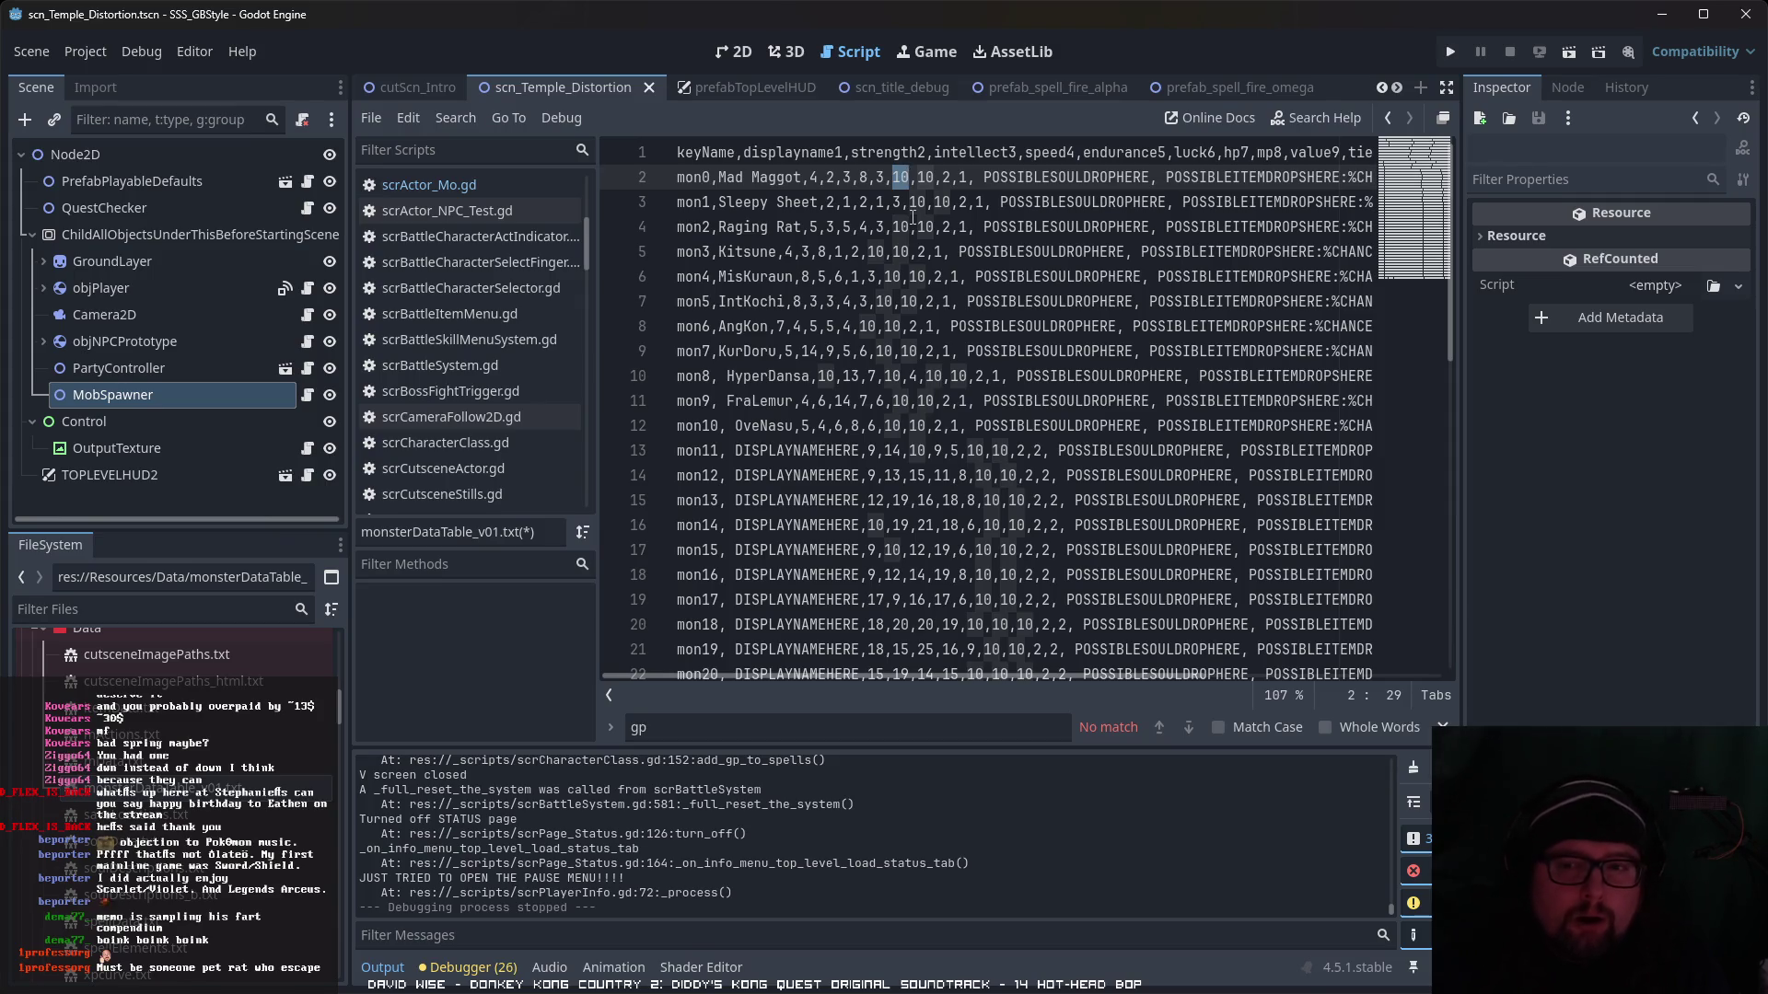
{"action": "type", "text": "15"}
{"action": "double_click", "coordinate": [908, 225]}
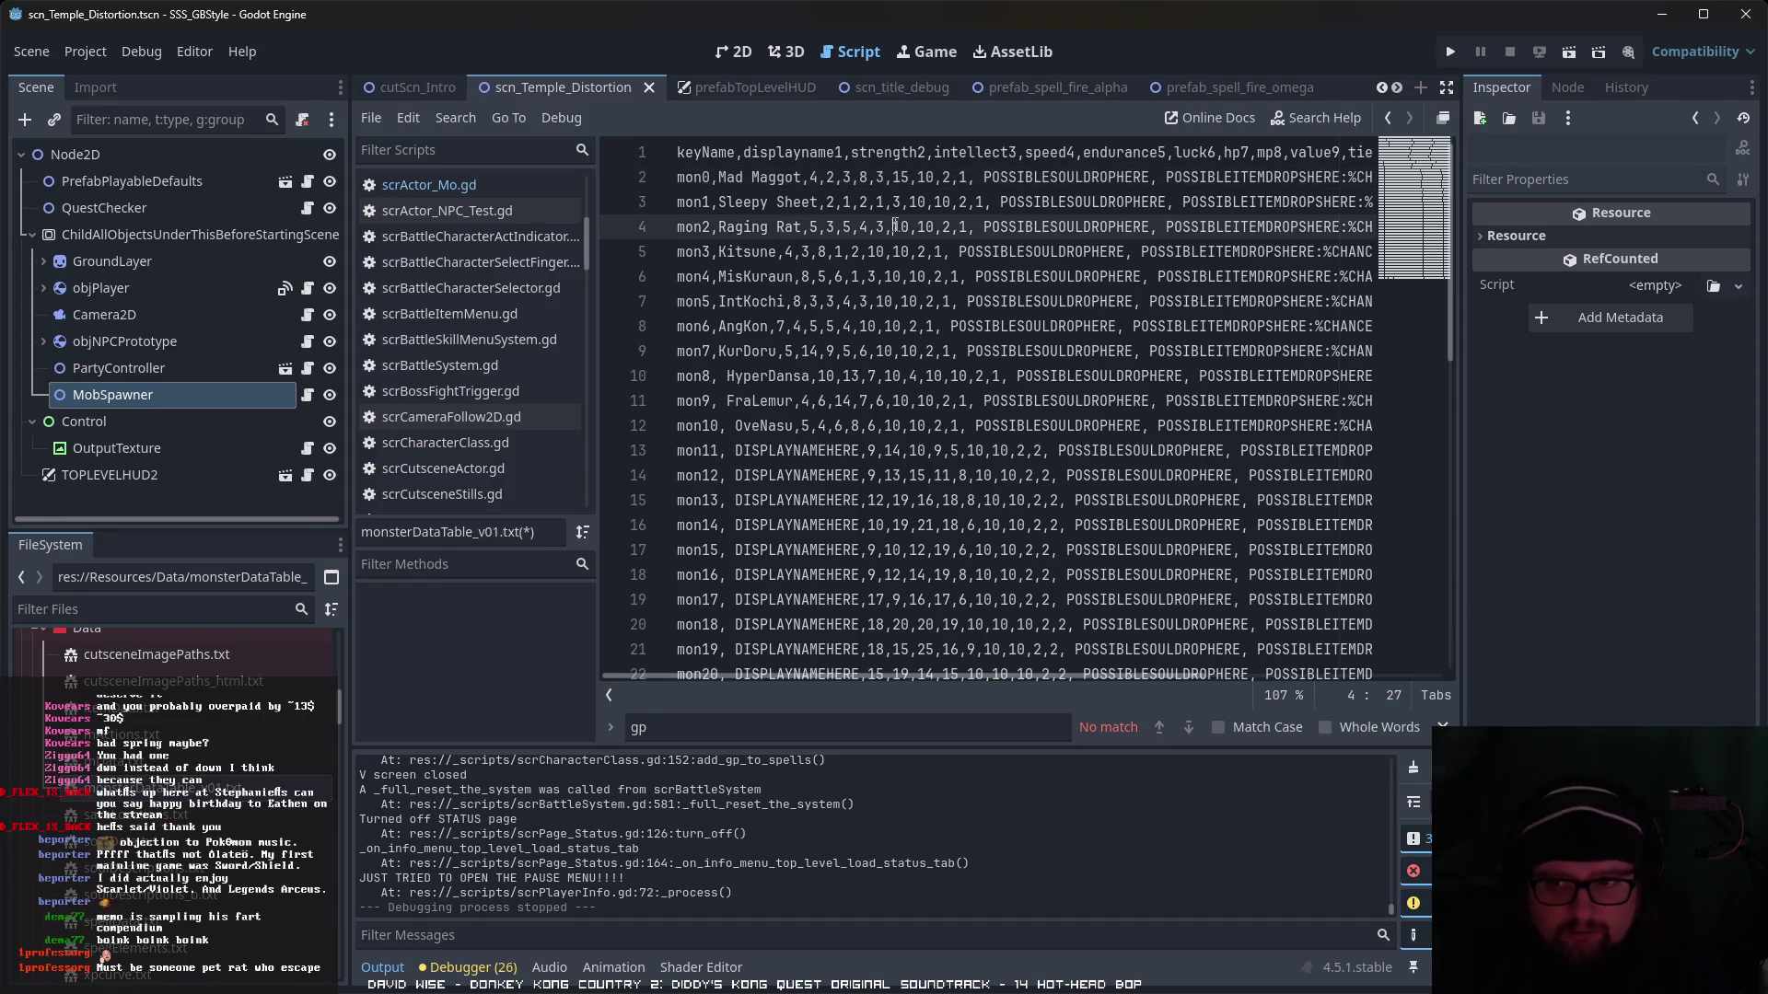
{"action": "type", "text": "12"}
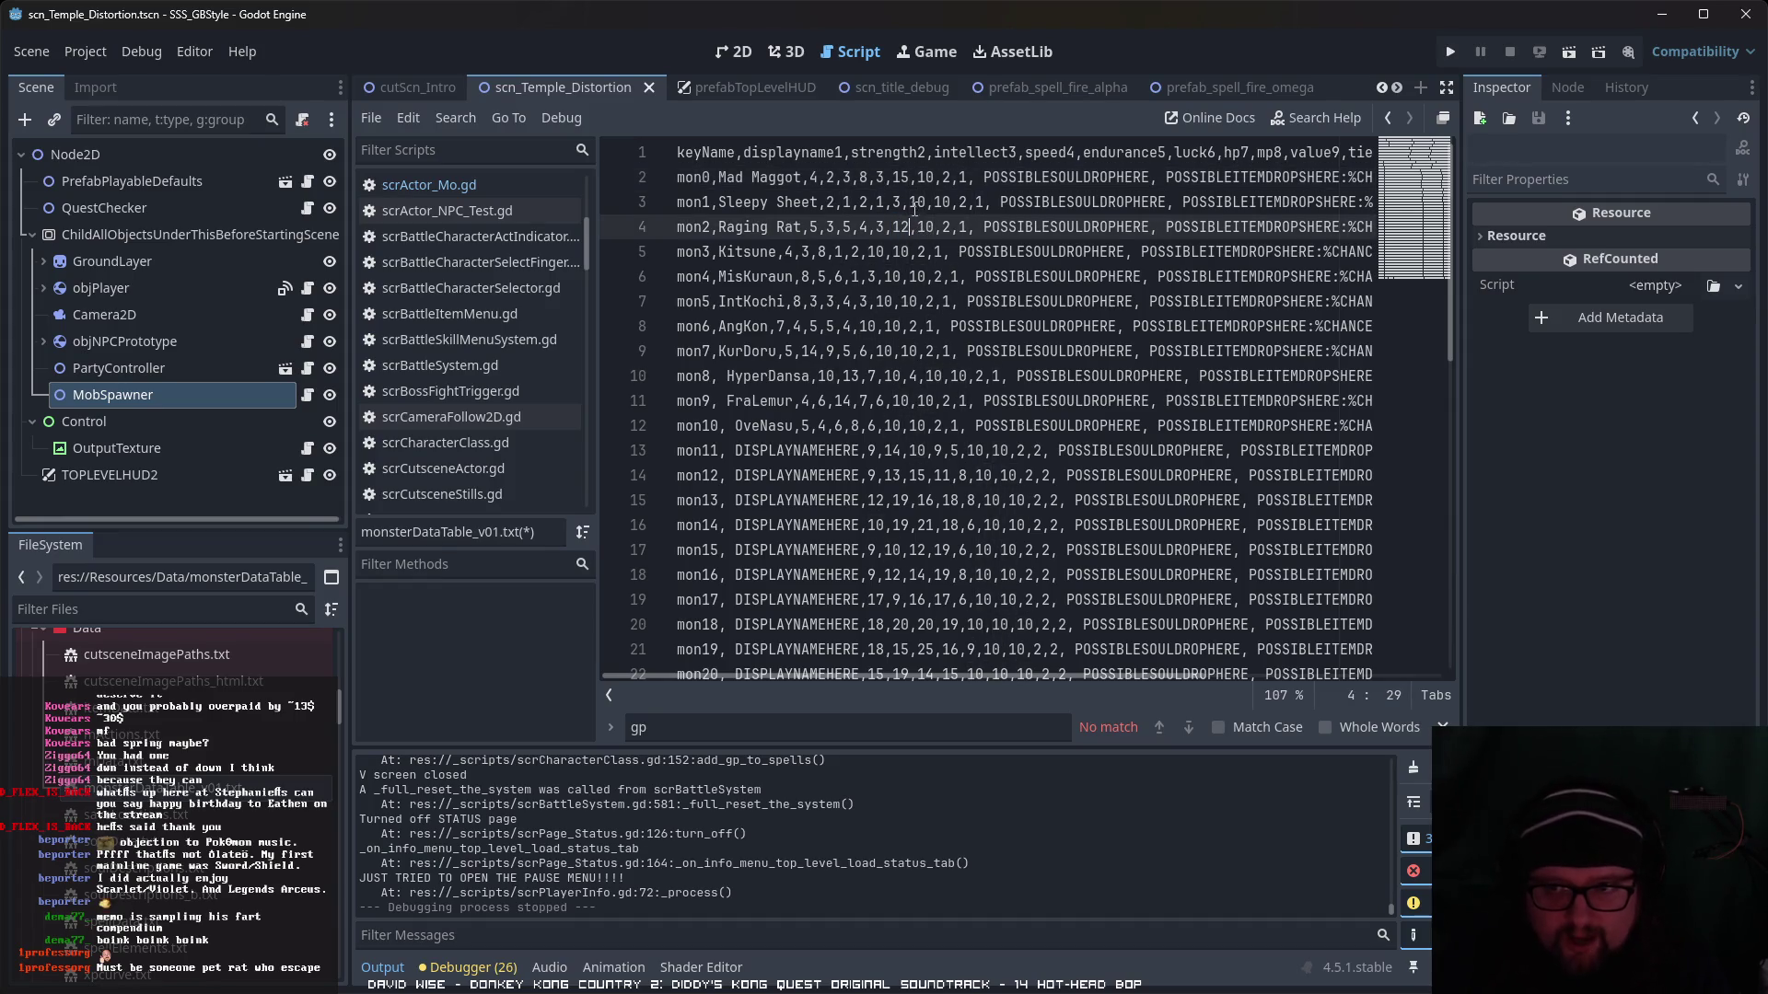
{"action": "double_click", "coordinate": [917, 202]}
{"action": "type", "text": "8"}
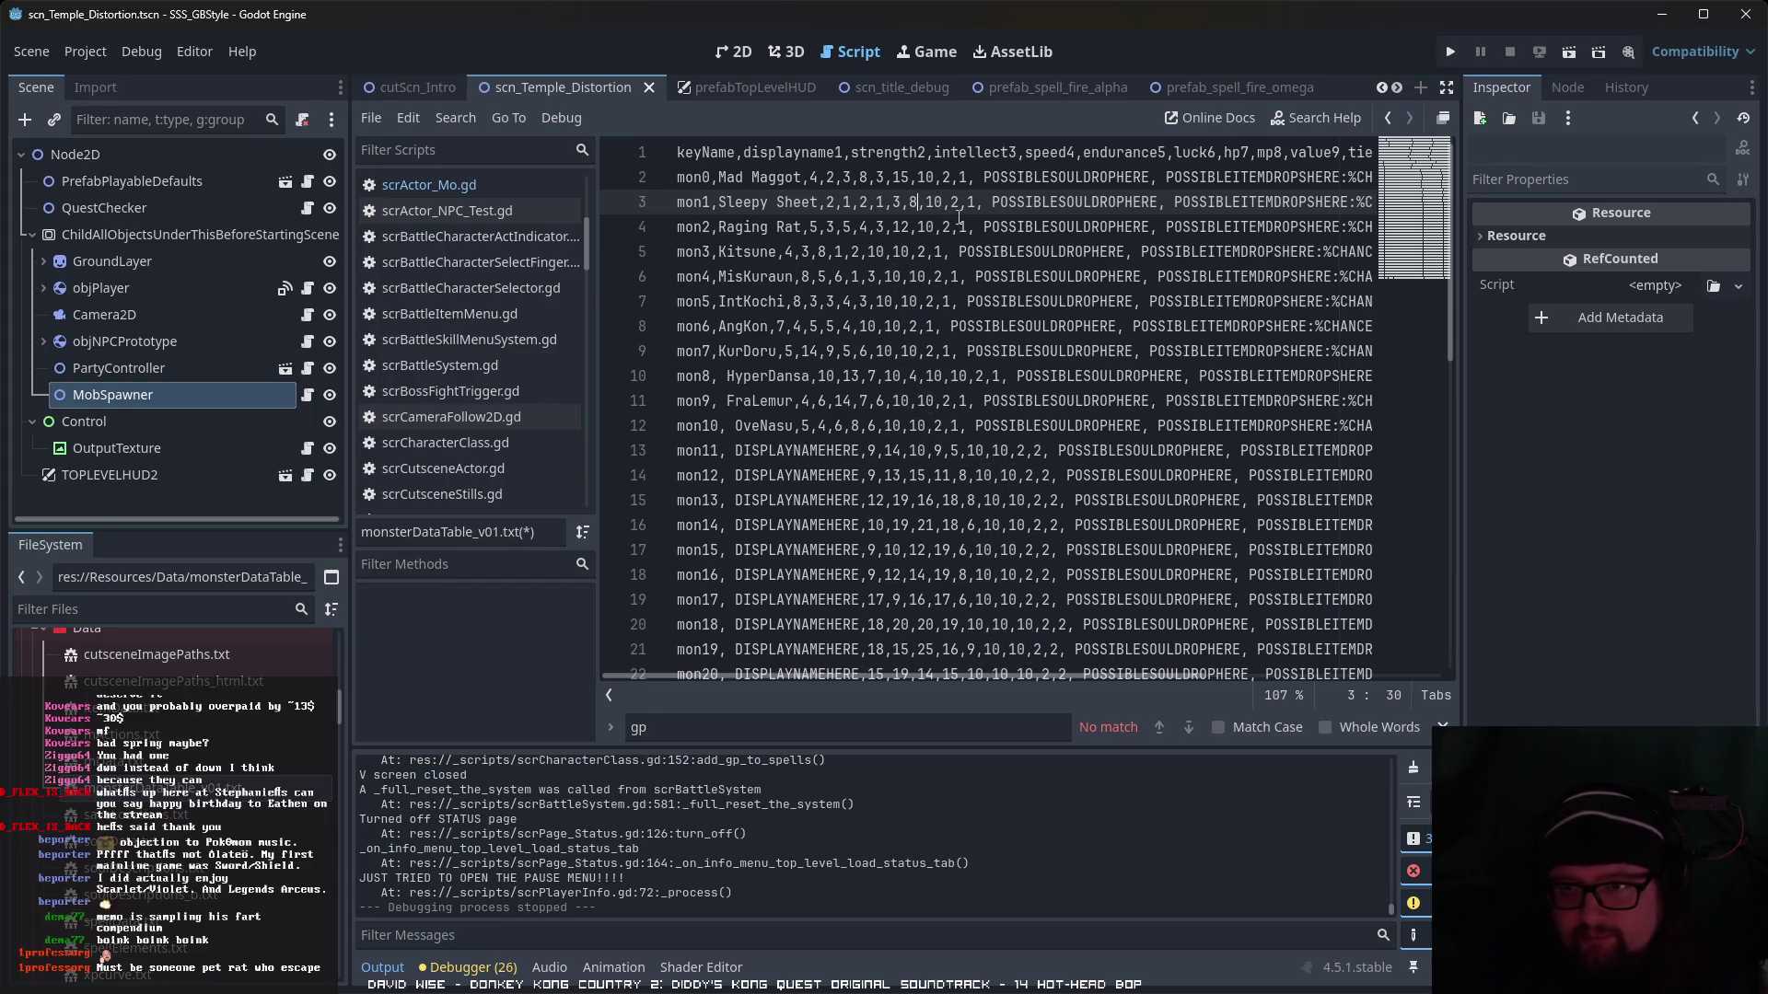
- Save monsterDataTable_v01.txt from the script editor's File menu
{"action": "mouse_move", "coordinate": [1008, 675]}
{"action": "left_mouse_down"}
{"action": "mouse_move", "coordinate": [1261, 667]}
{"action": "mouse_move", "coordinate": [948, 665]}
{"action": "left_mouse_up"}
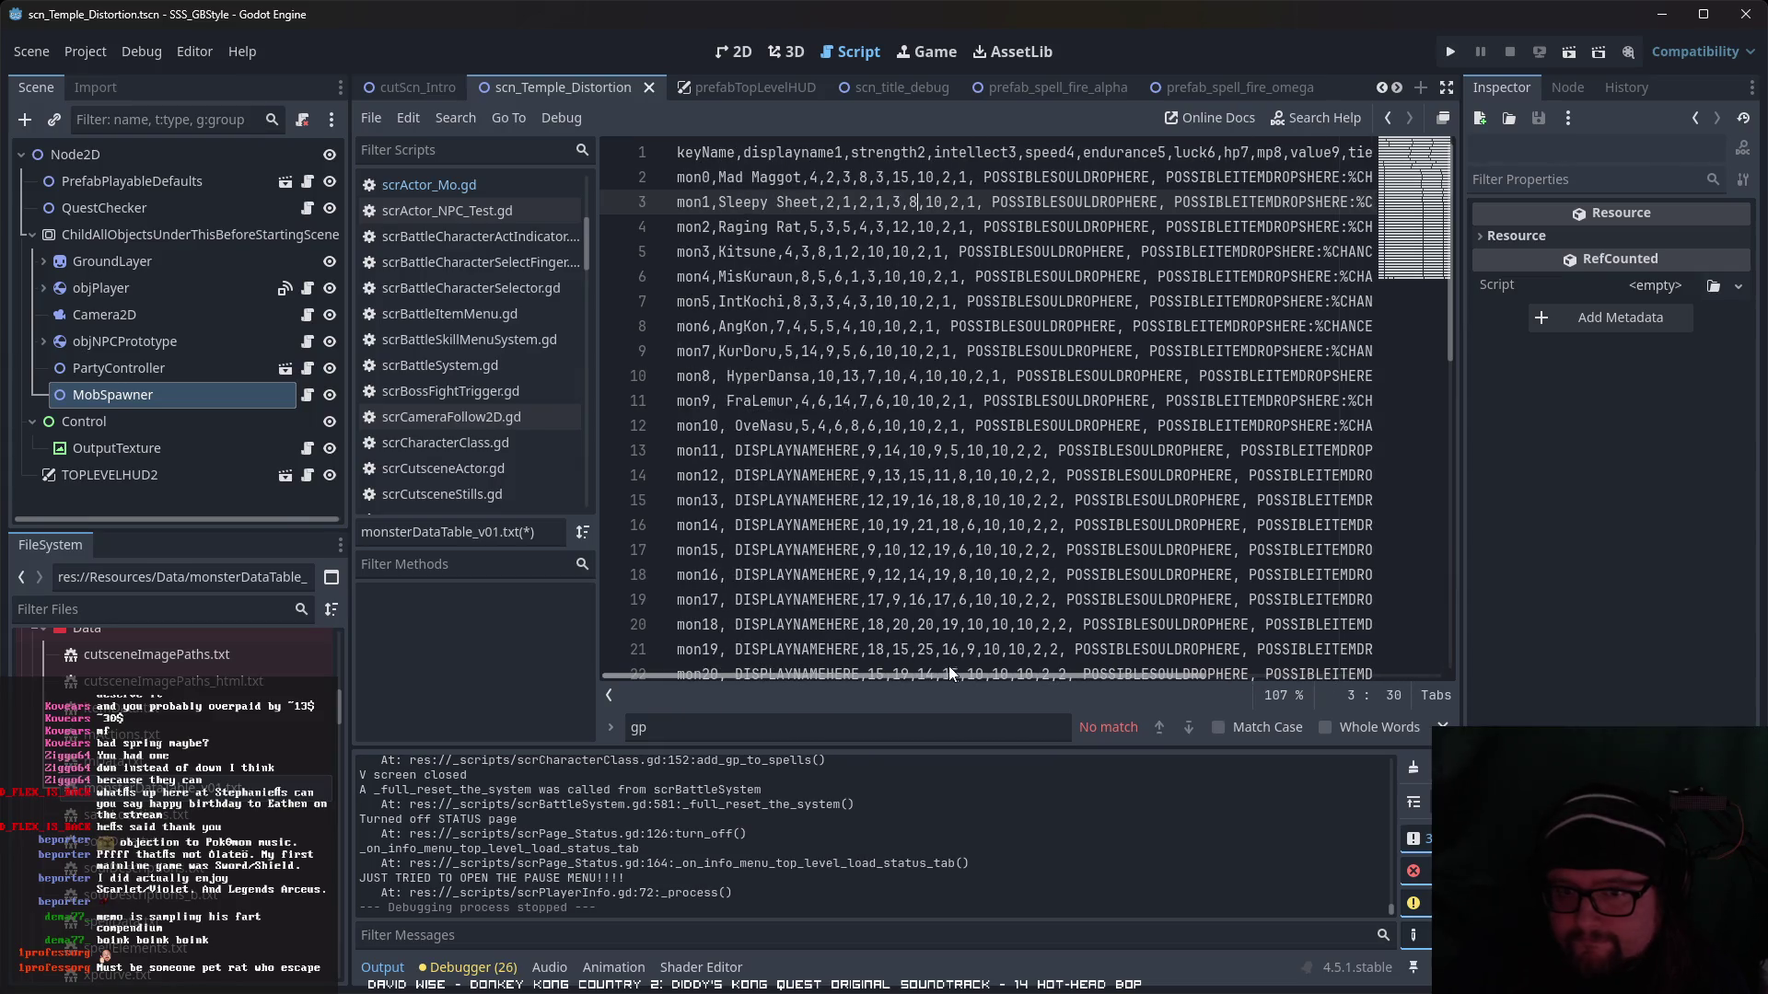
{"action": "left_click", "coordinate": [370, 131]}
{"action": "left_click", "coordinate": [426, 287]}
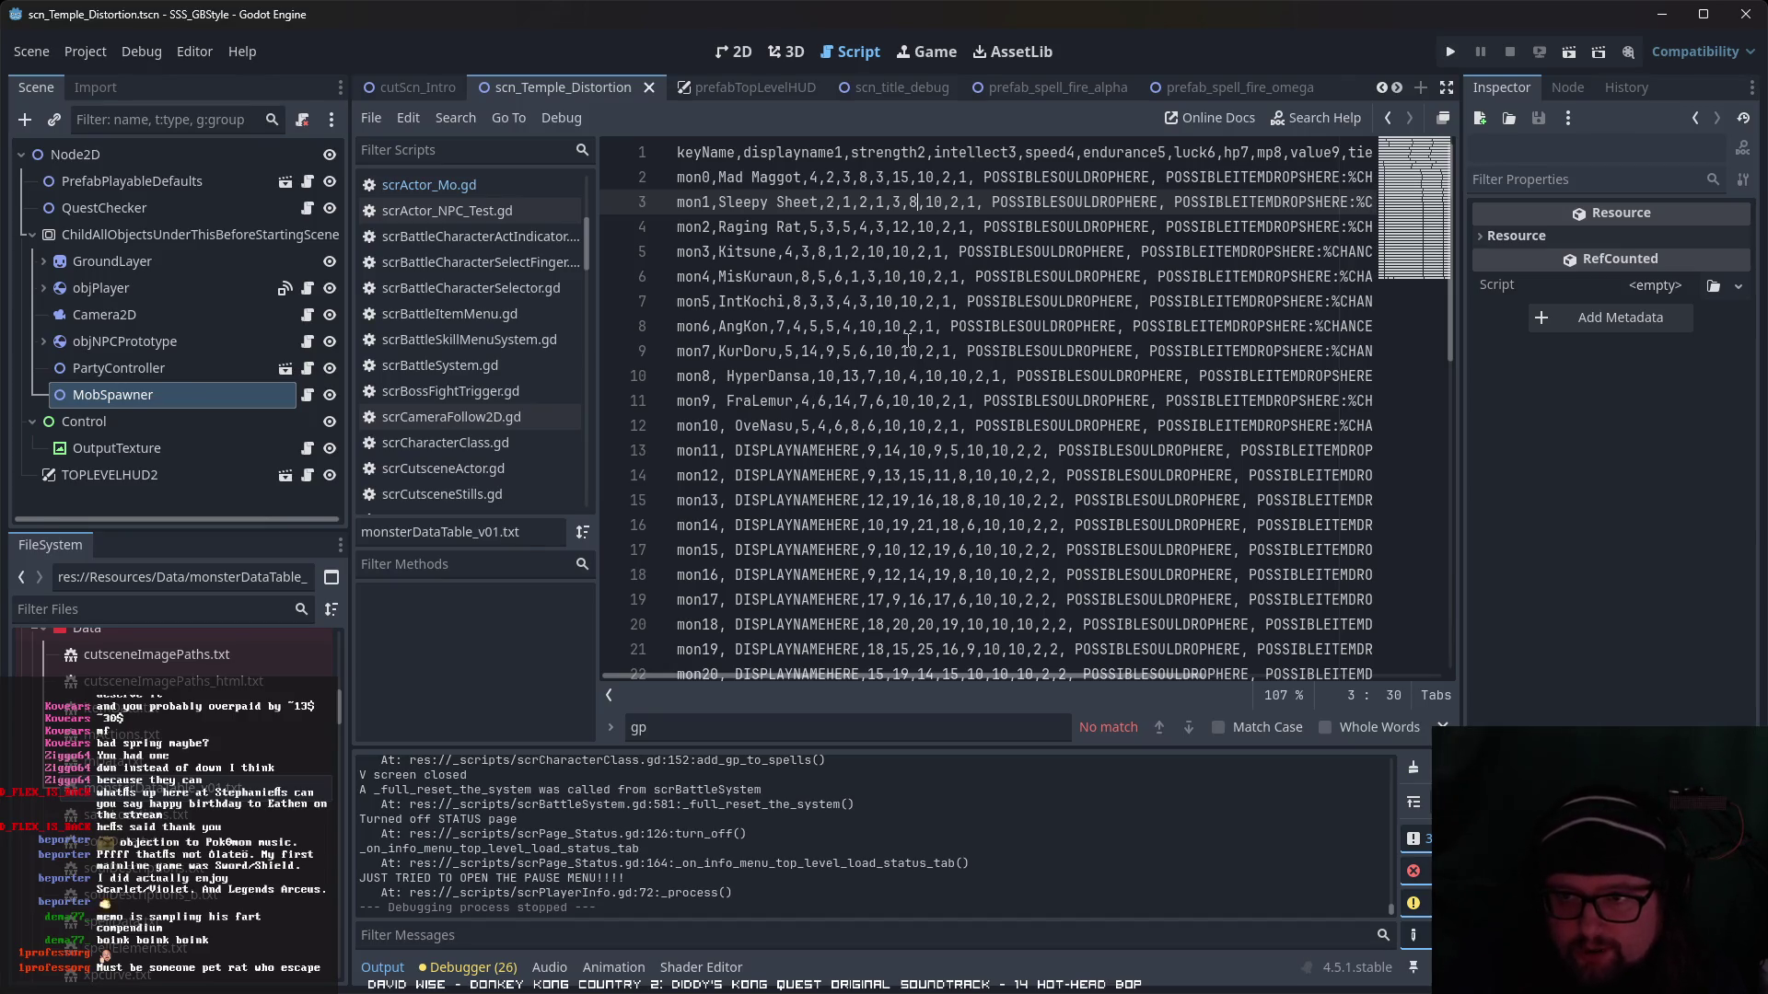
- Scroll down the saved monster data table to review it
{"action": "scroll", "coordinate": [138, 782], "scroll_direction": "down", "scroll_amount": 1}
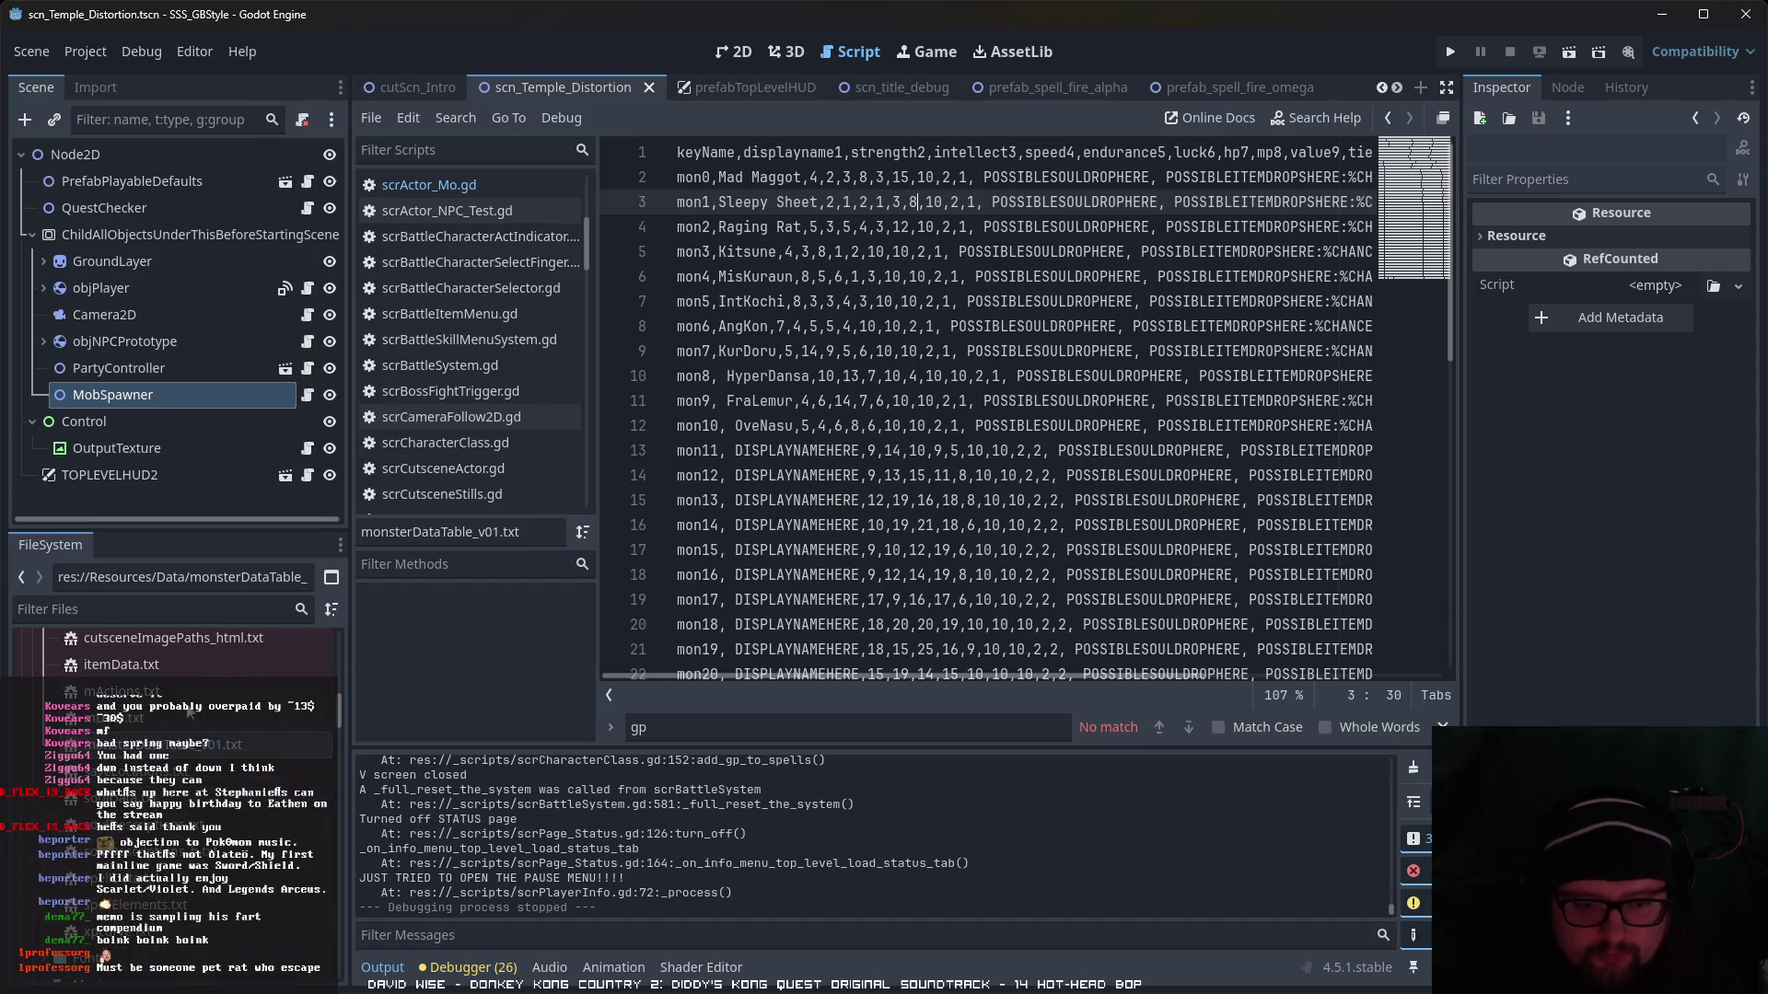
- Open xpcurve.txt and soulDescriptions_b.txt to review them
{"action": "double_click", "coordinate": [106, 958]}
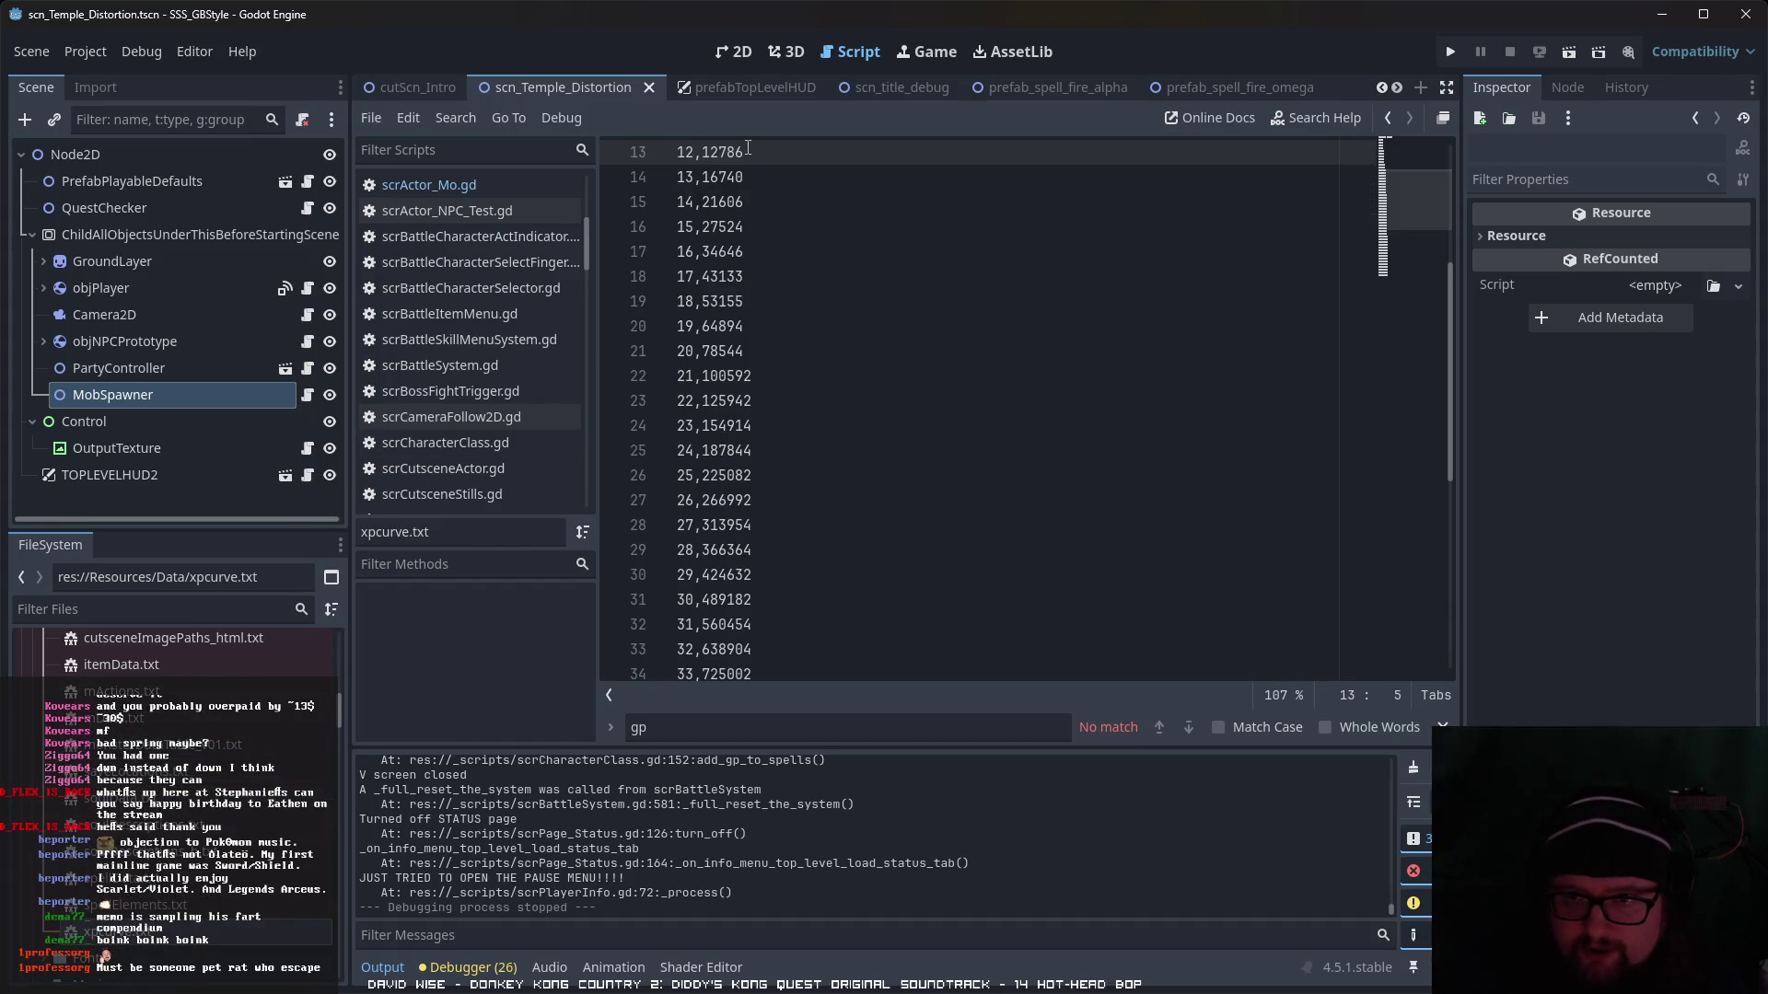
{"action": "scroll", "coordinate": [763, 342], "scroll_direction": "up", "scroll_amount": 4}
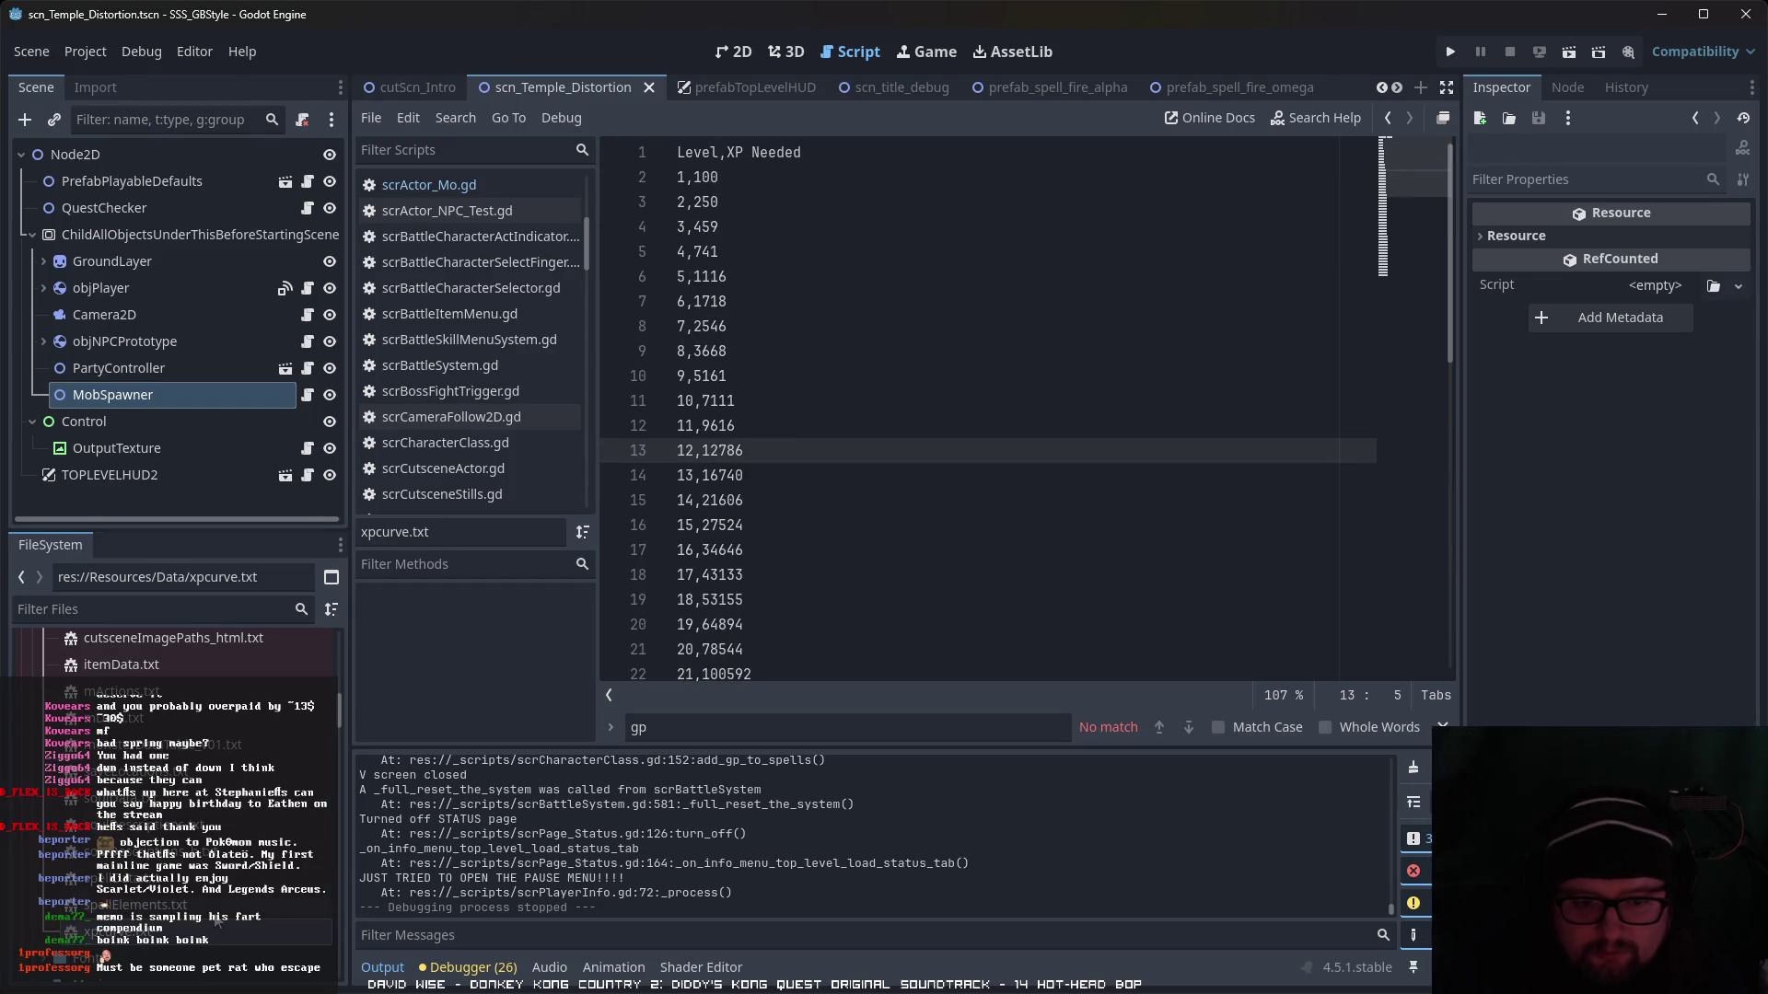
{"action": "double_click", "coordinate": [238, 833]}
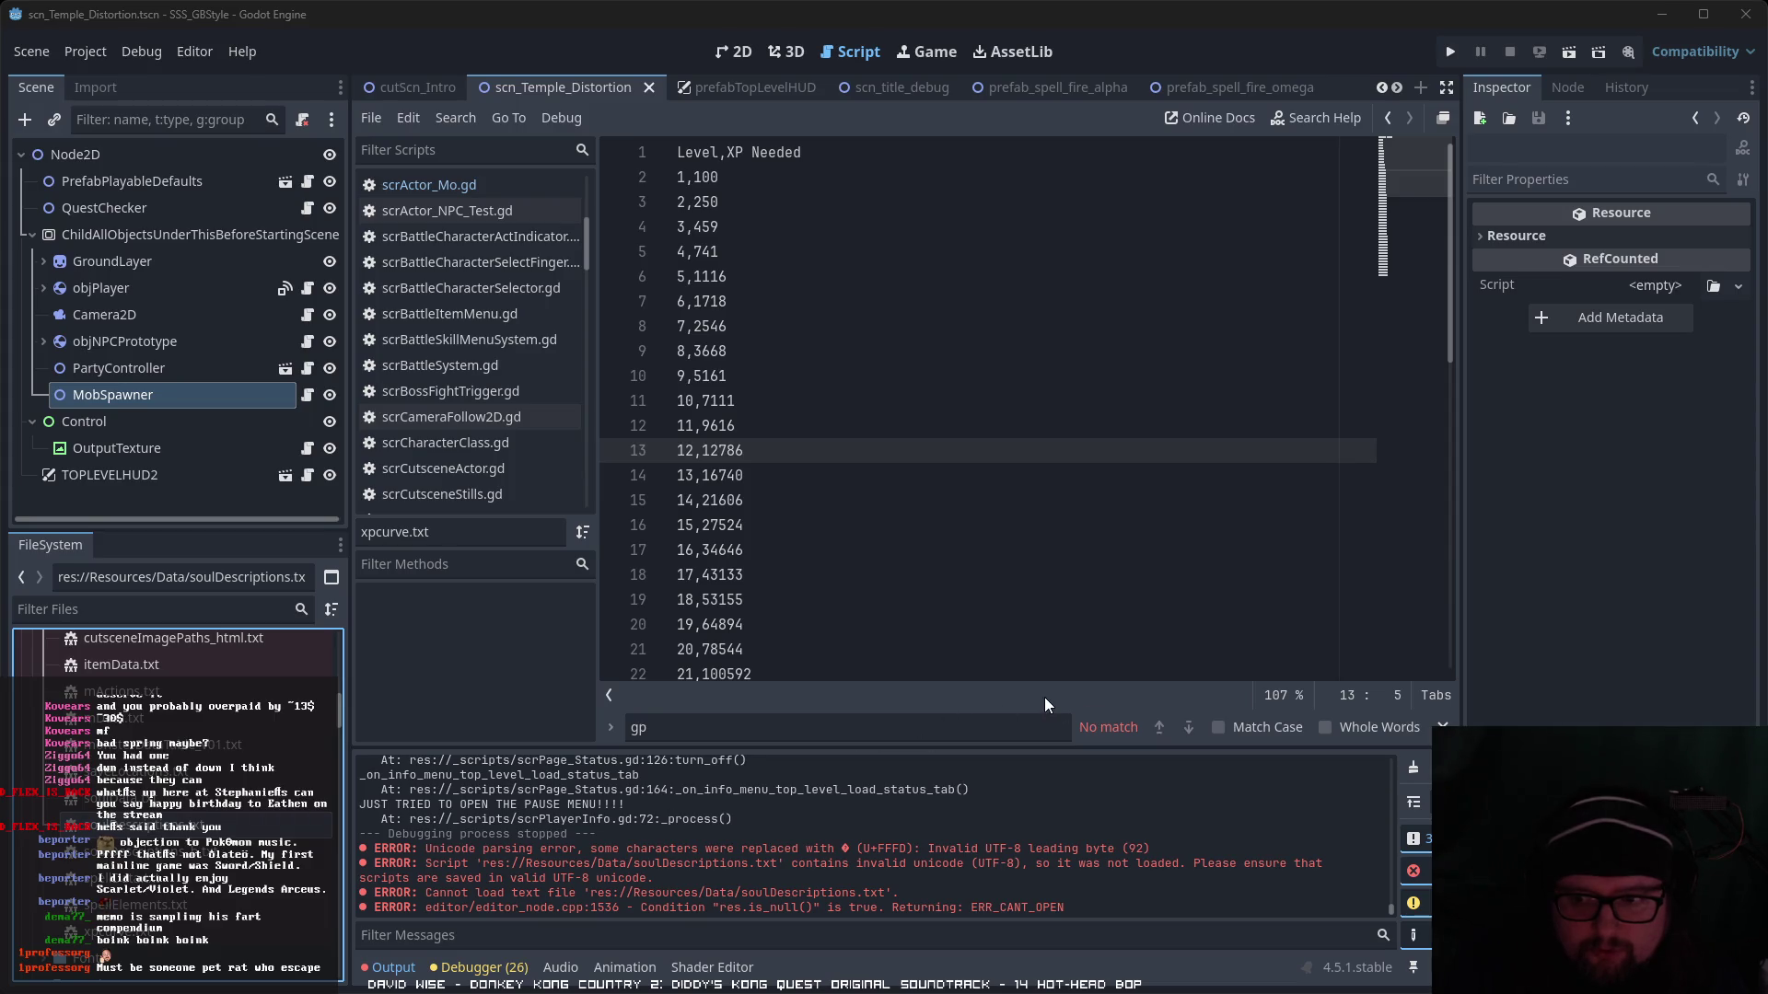
{"action": "double_click", "coordinate": [237, 825]}
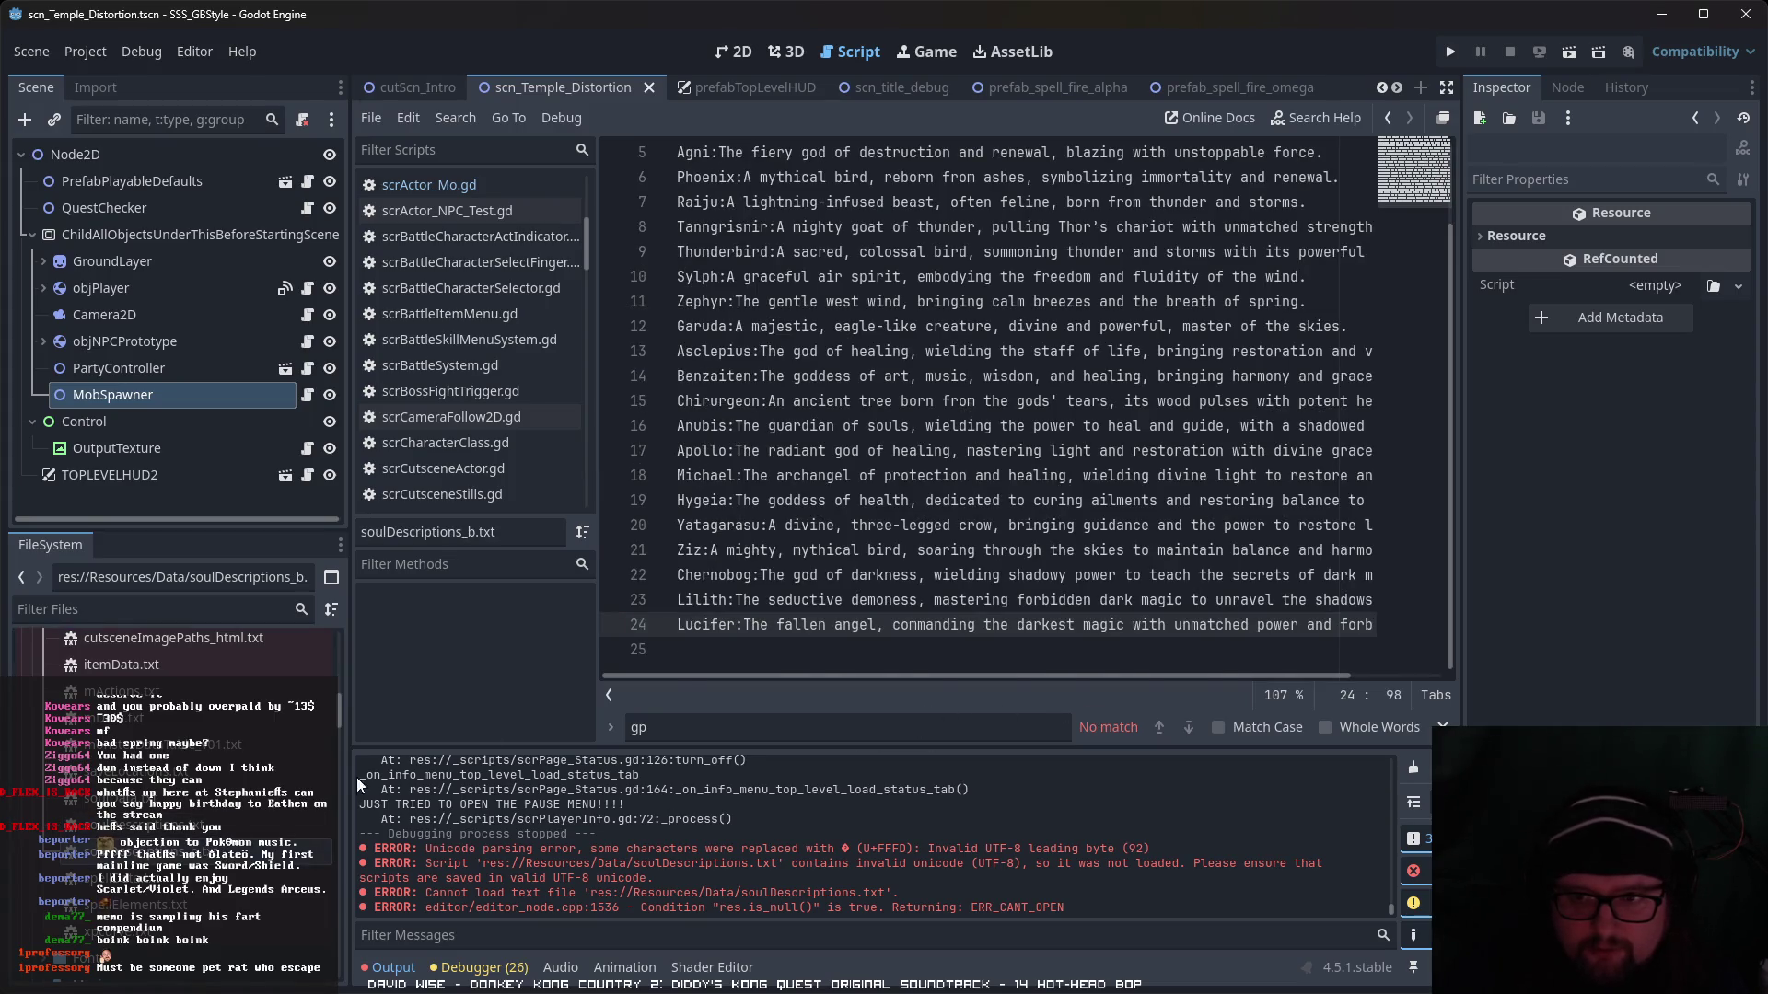
{"action": "scroll", "coordinate": [1037, 477], "scroll_direction": "up", "scroll_amount": 2}
- Review soulData.txt, then run the current scene to playtest
{"action": "double_click", "coordinate": [221, 801]}
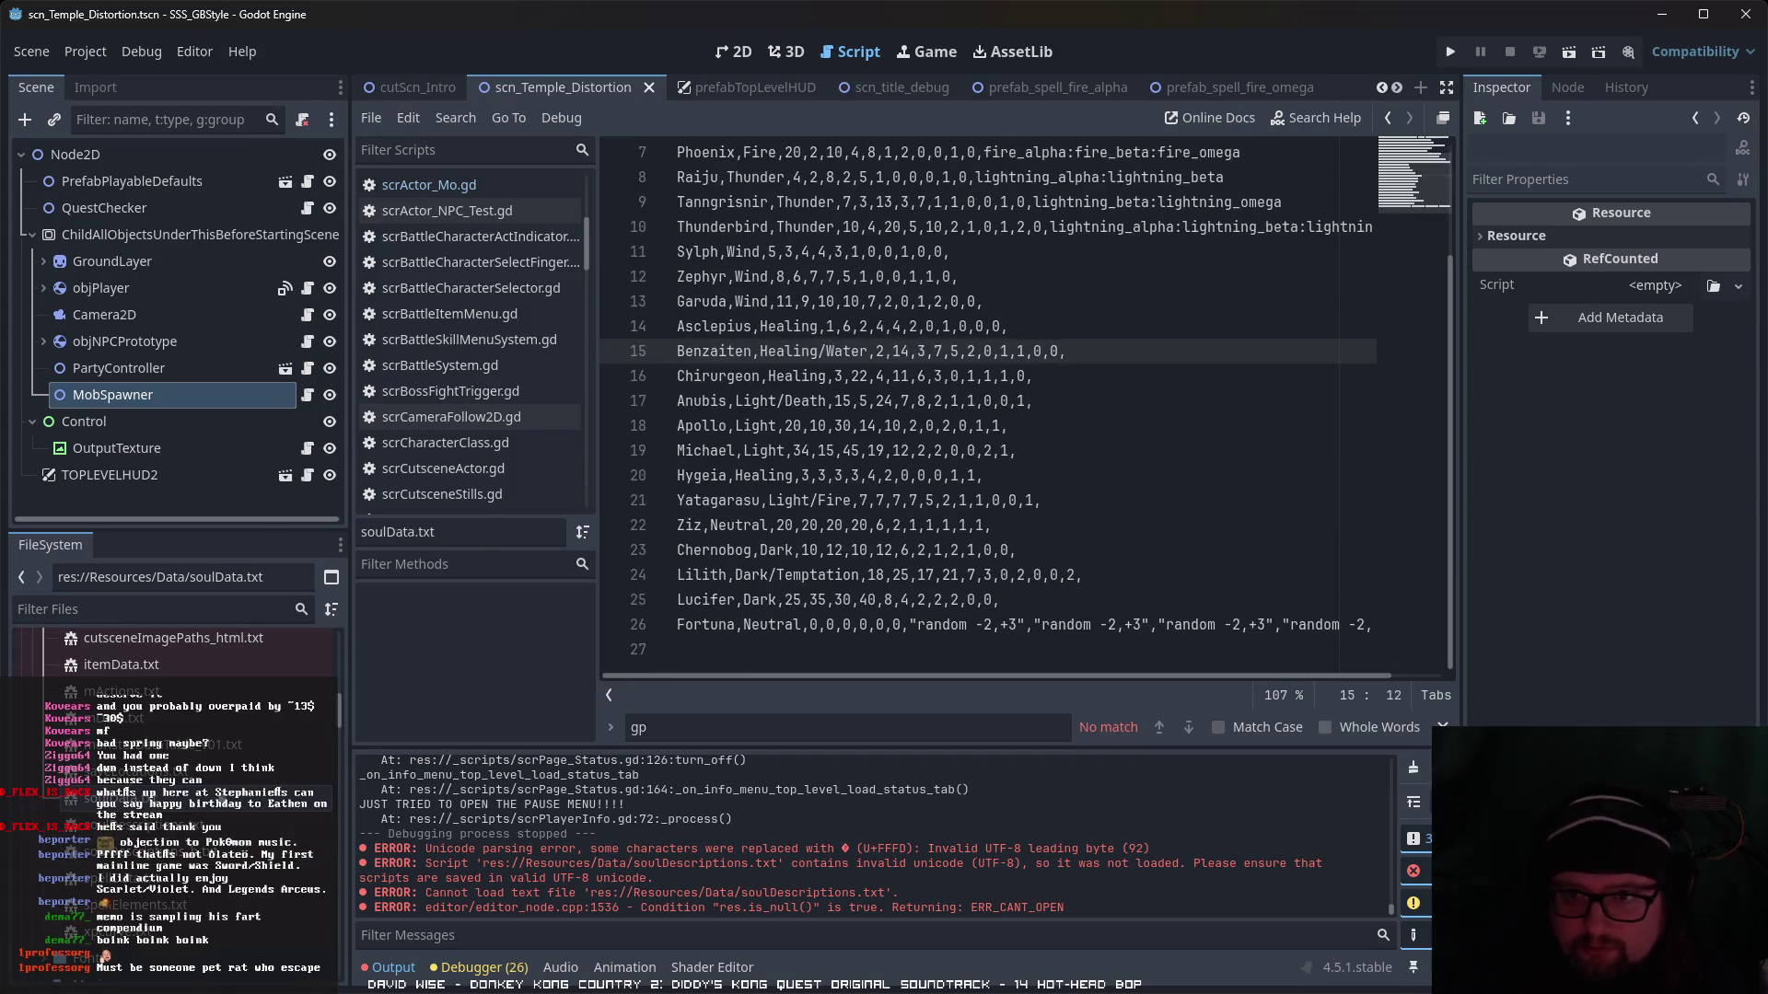
{"action": "scroll", "coordinate": [235, 788], "scroll_direction": "up", "scroll_amount": 2}
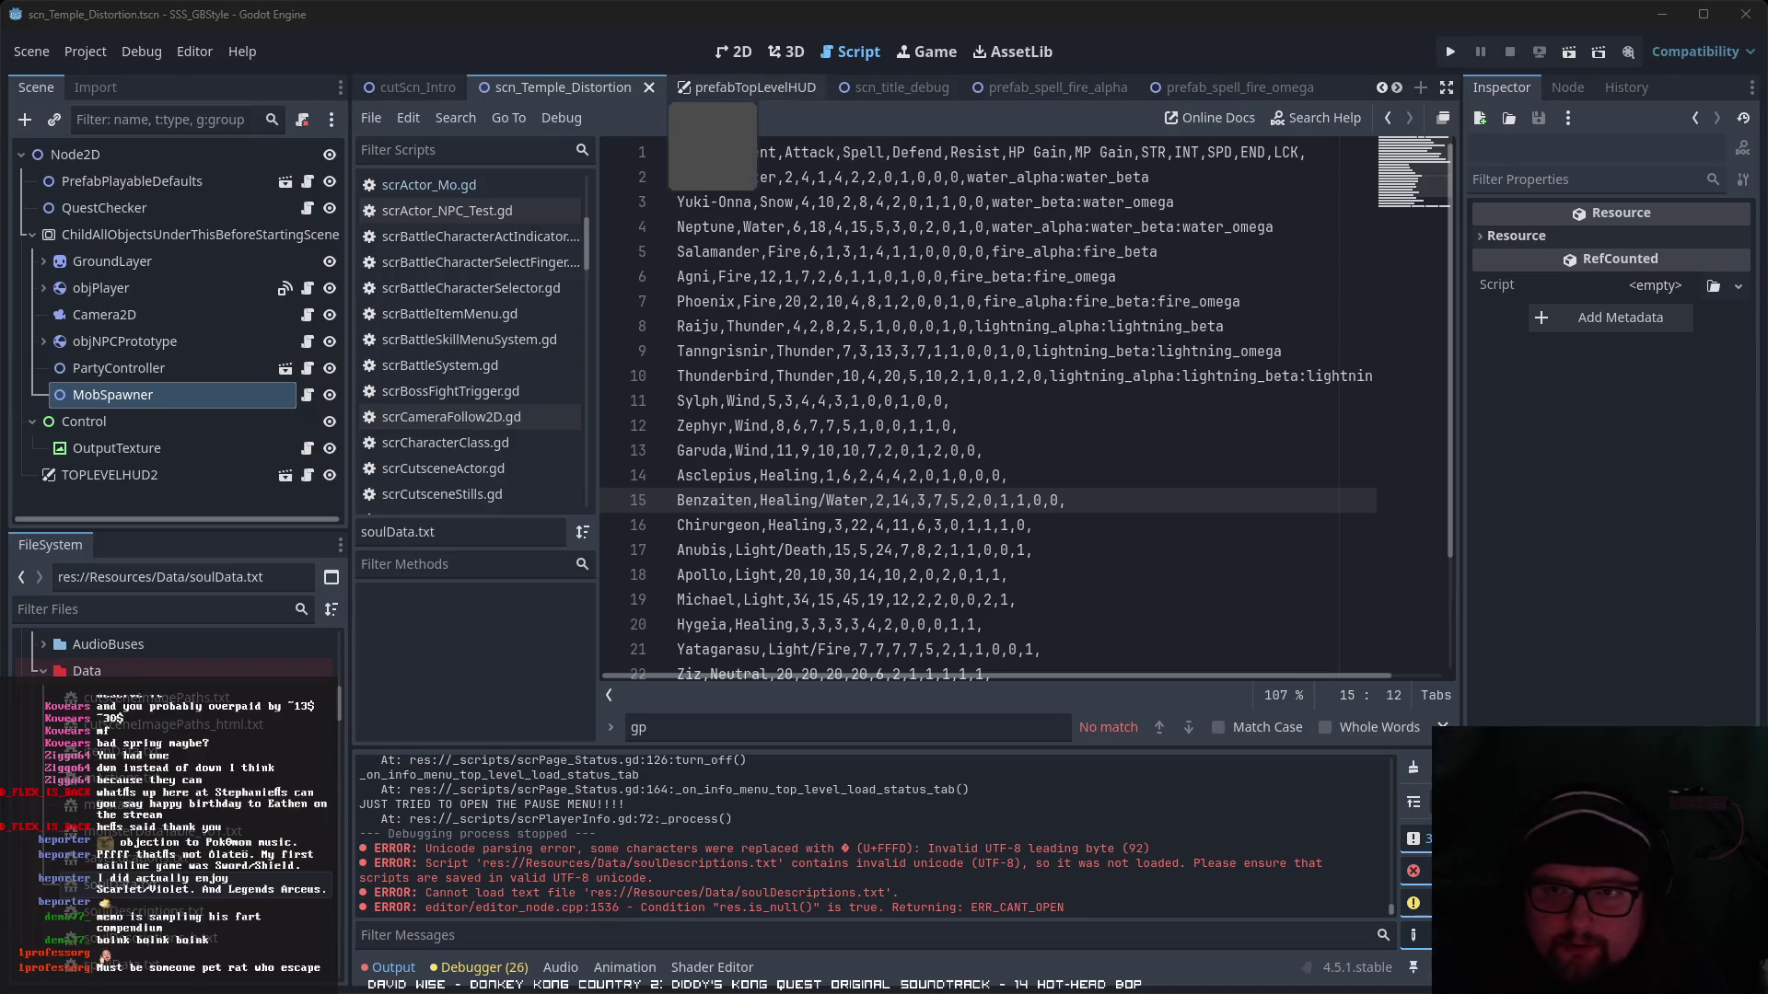
{"action": "scroll", "coordinate": [1031, 267], "scroll_direction": "down", "scroll_amount": 2}
{"action": "scroll", "coordinate": [1030, 285], "scroll_direction": "up", "scroll_amount": 2}
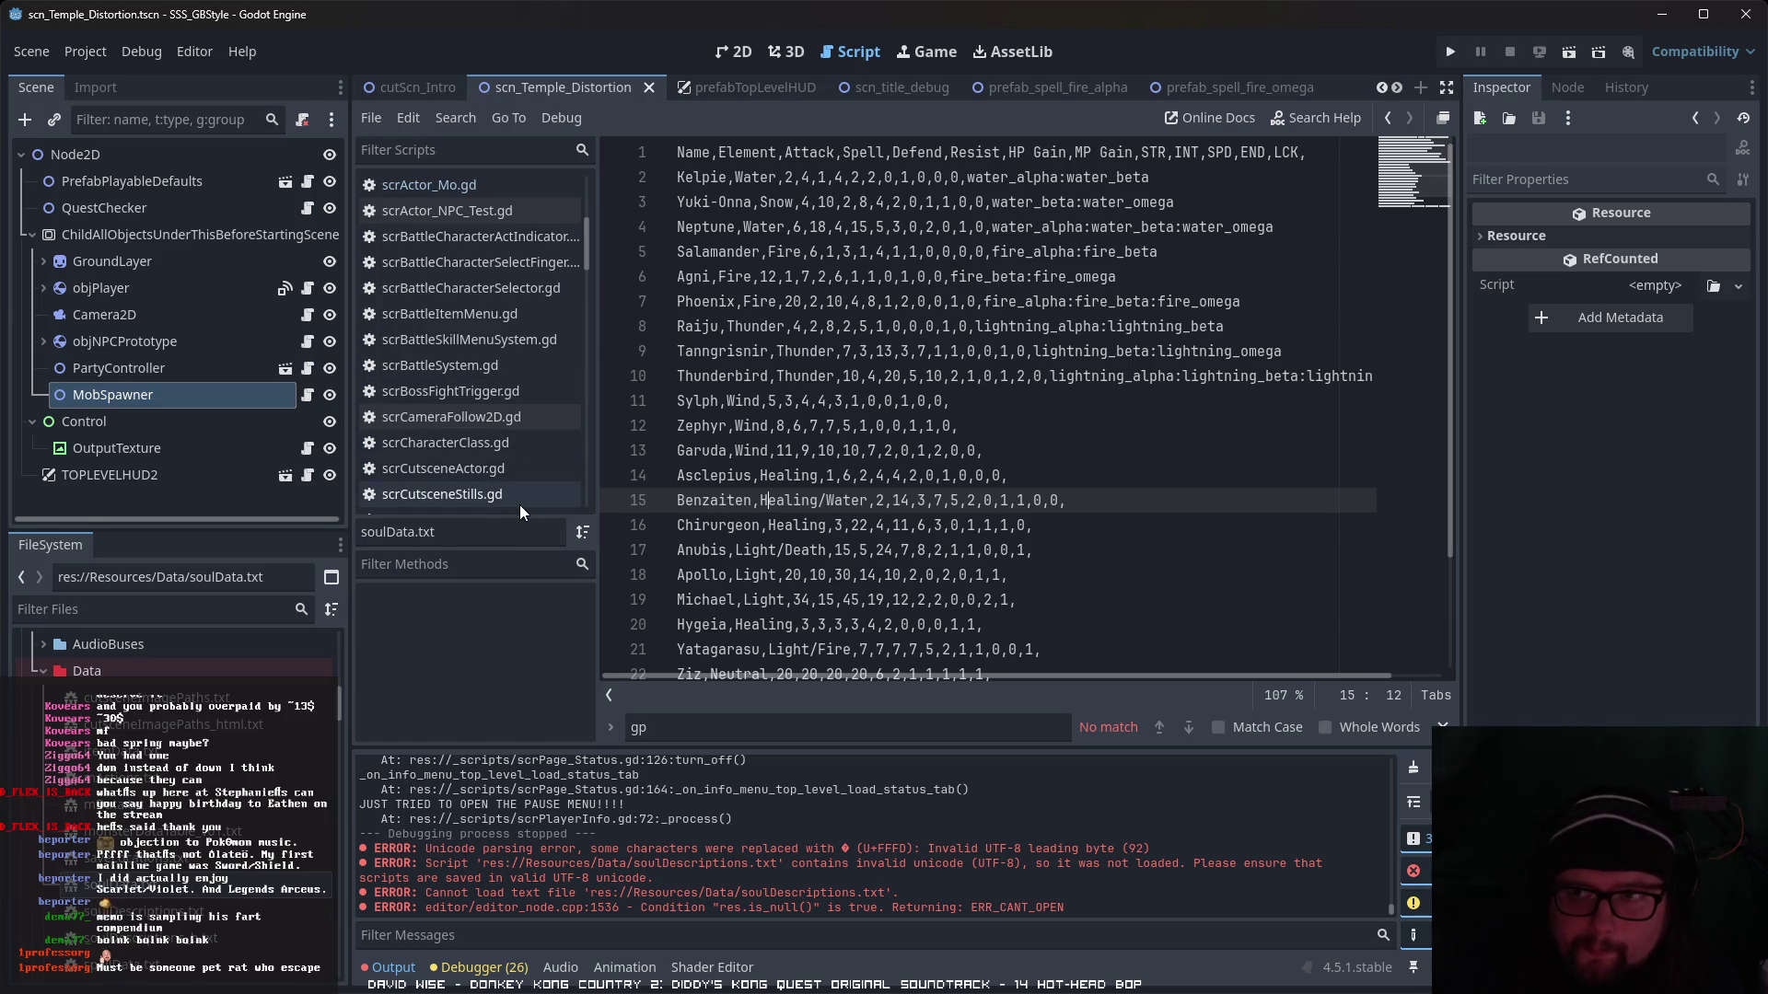
{"action": "left_click", "coordinate": [1576, 58]}
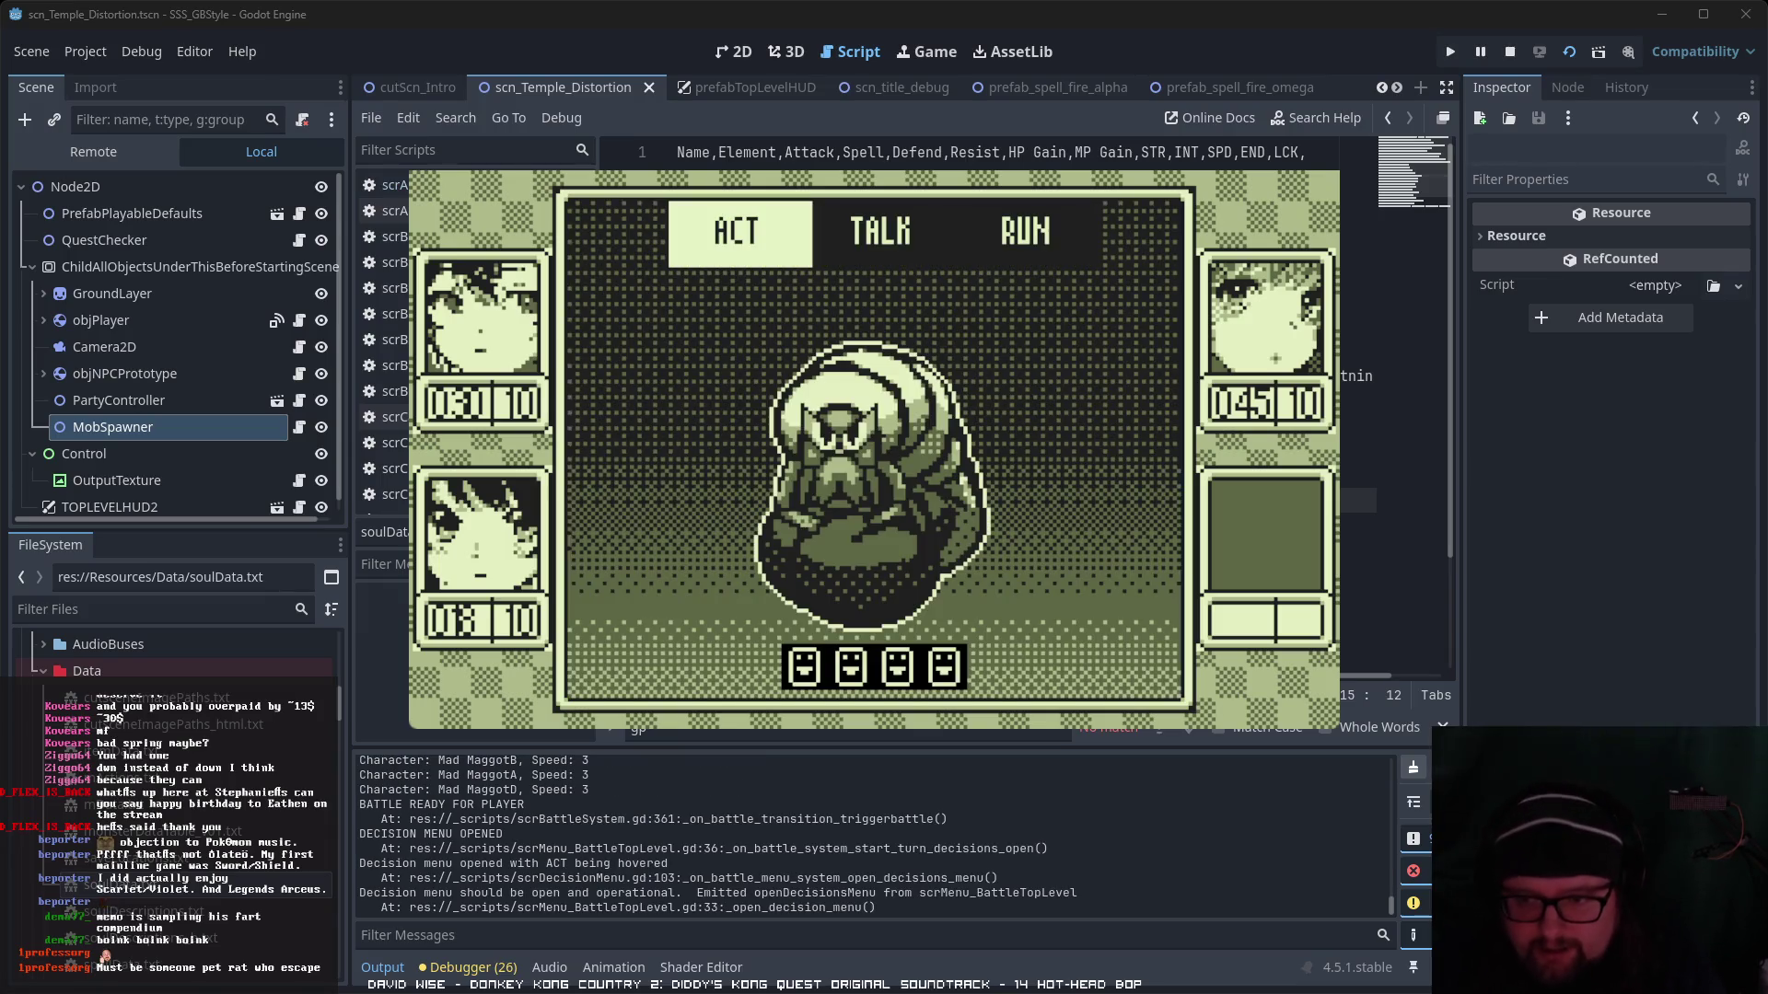
- In the first round, give the first character a skill and have Hikari defend
{"action": "key", "text": "Right"}
{"action": "key", "text": "Left"}
{"action": "key", "text": "Right"}
{"action": "key", "text": "Left"}
{"action": "key", "text": "Return"}
{"action": "key", "text": "Right"}
{"action": "key", "text": "Return"}
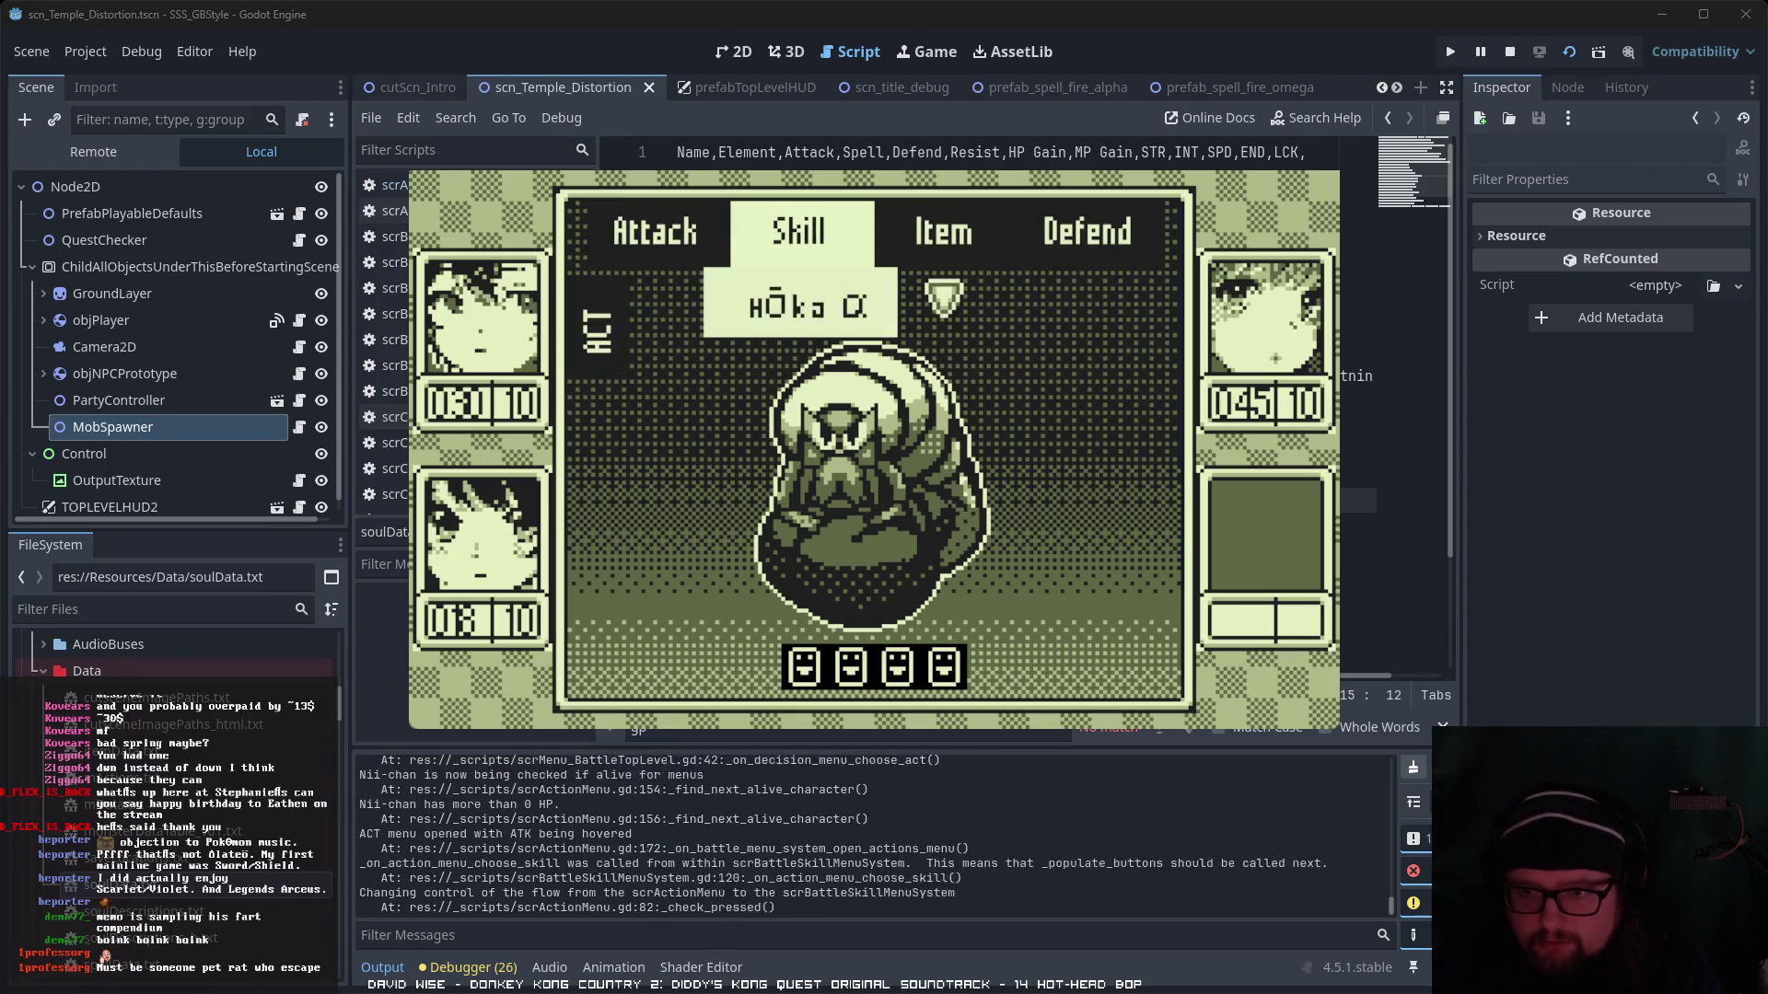
{"action": "key", "text": "Down"}
{"action": "key", "text": "Down"}
{"action": "key", "text": "Up"}
{"action": "key", "text": "Down"}
{"action": "key", "text": "Down"}
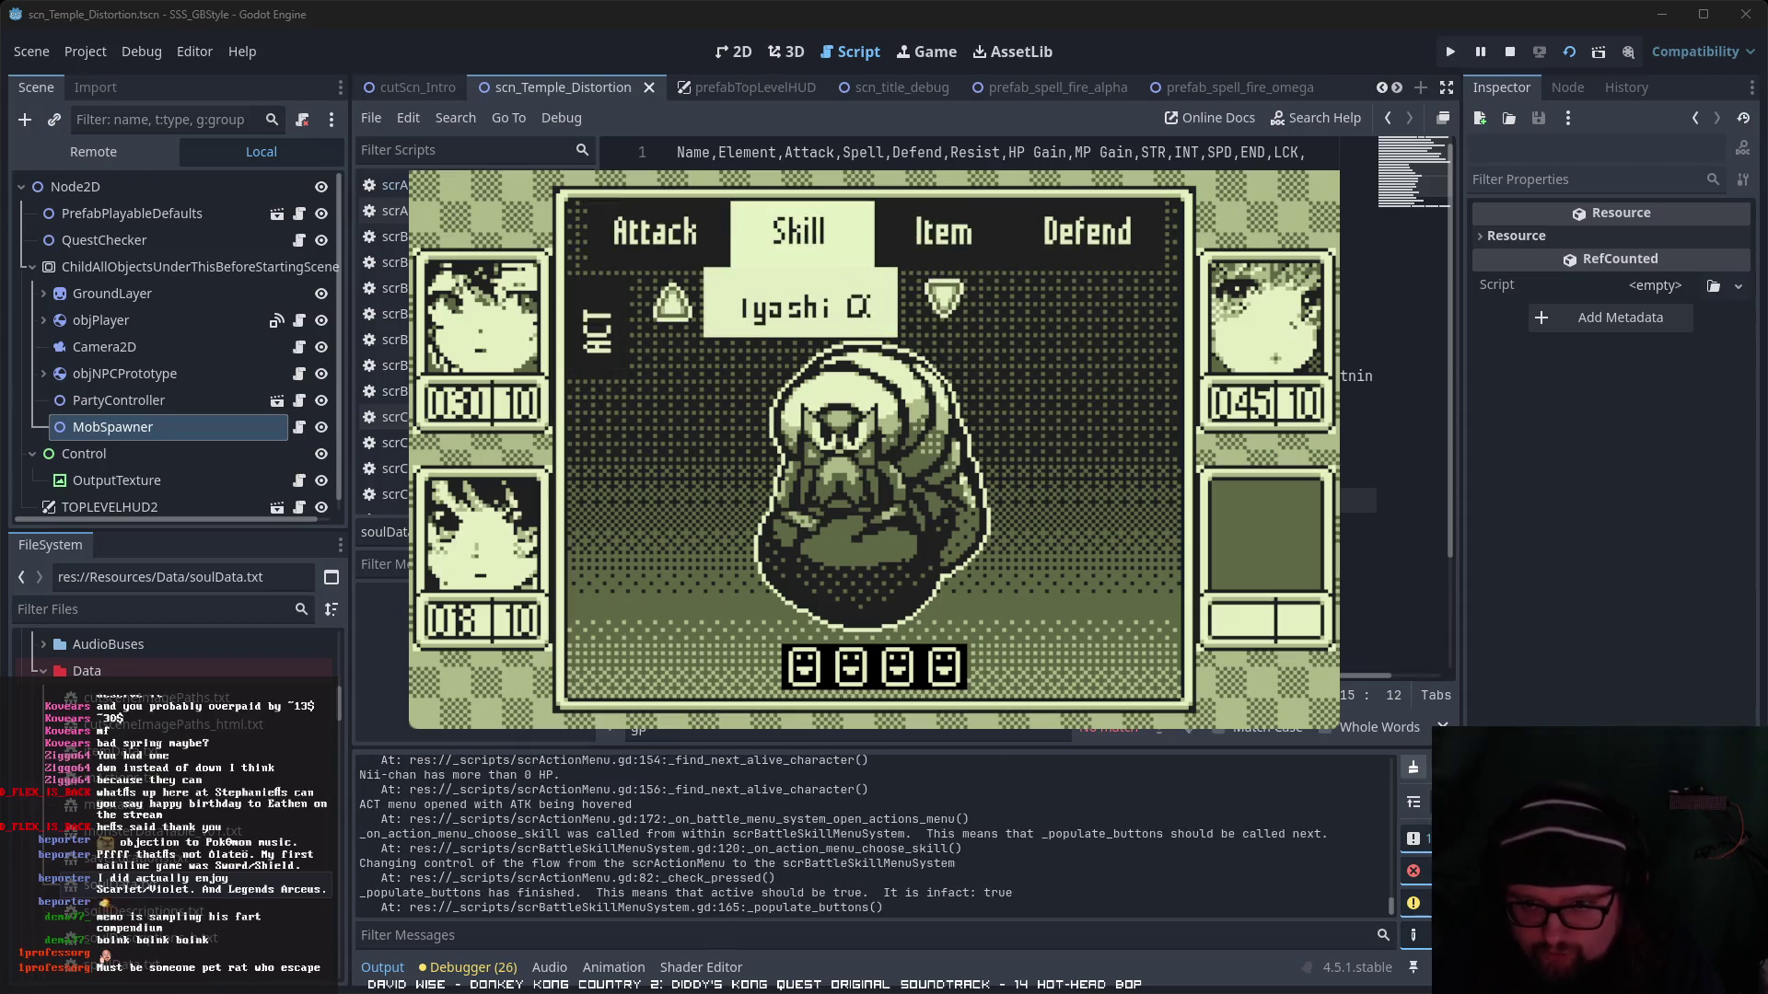
{"action": "key", "text": "Down"}
{"action": "key", "text": "Return"}
{"action": "key", "text": "Right"}
{"action": "key", "text": "Right"}
{"action": "key", "text": "Right"}
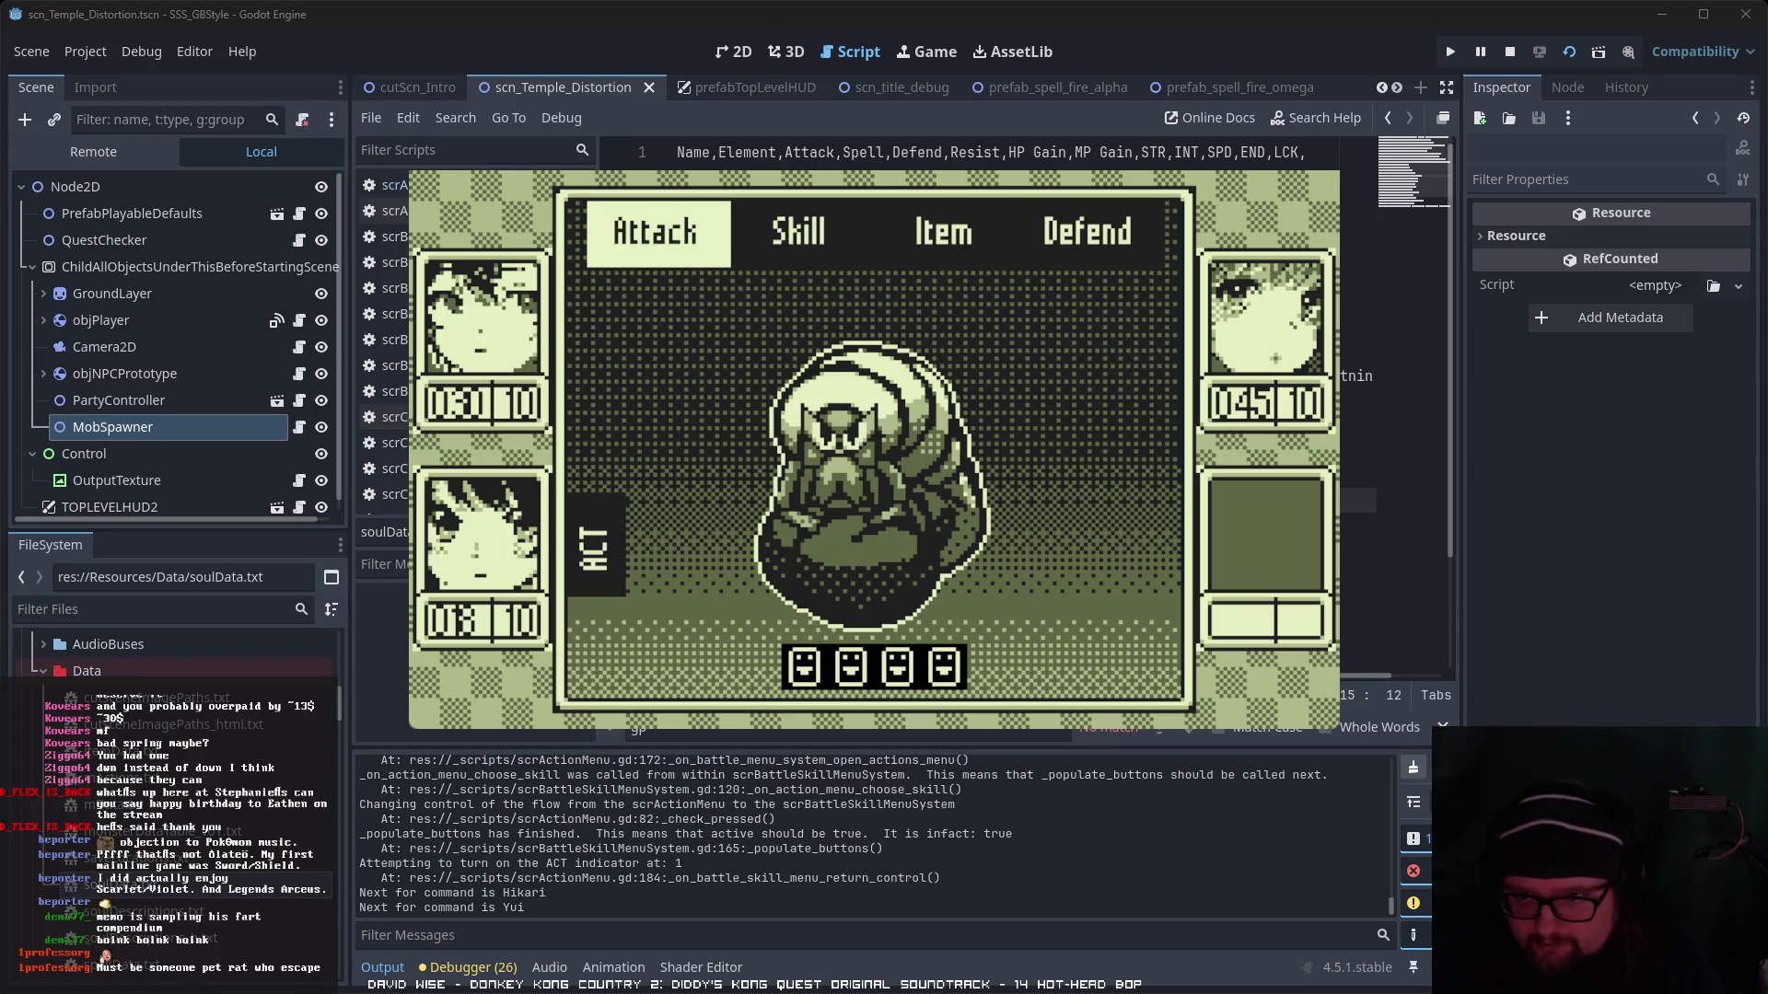
{"action": "key", "text": "Return"}
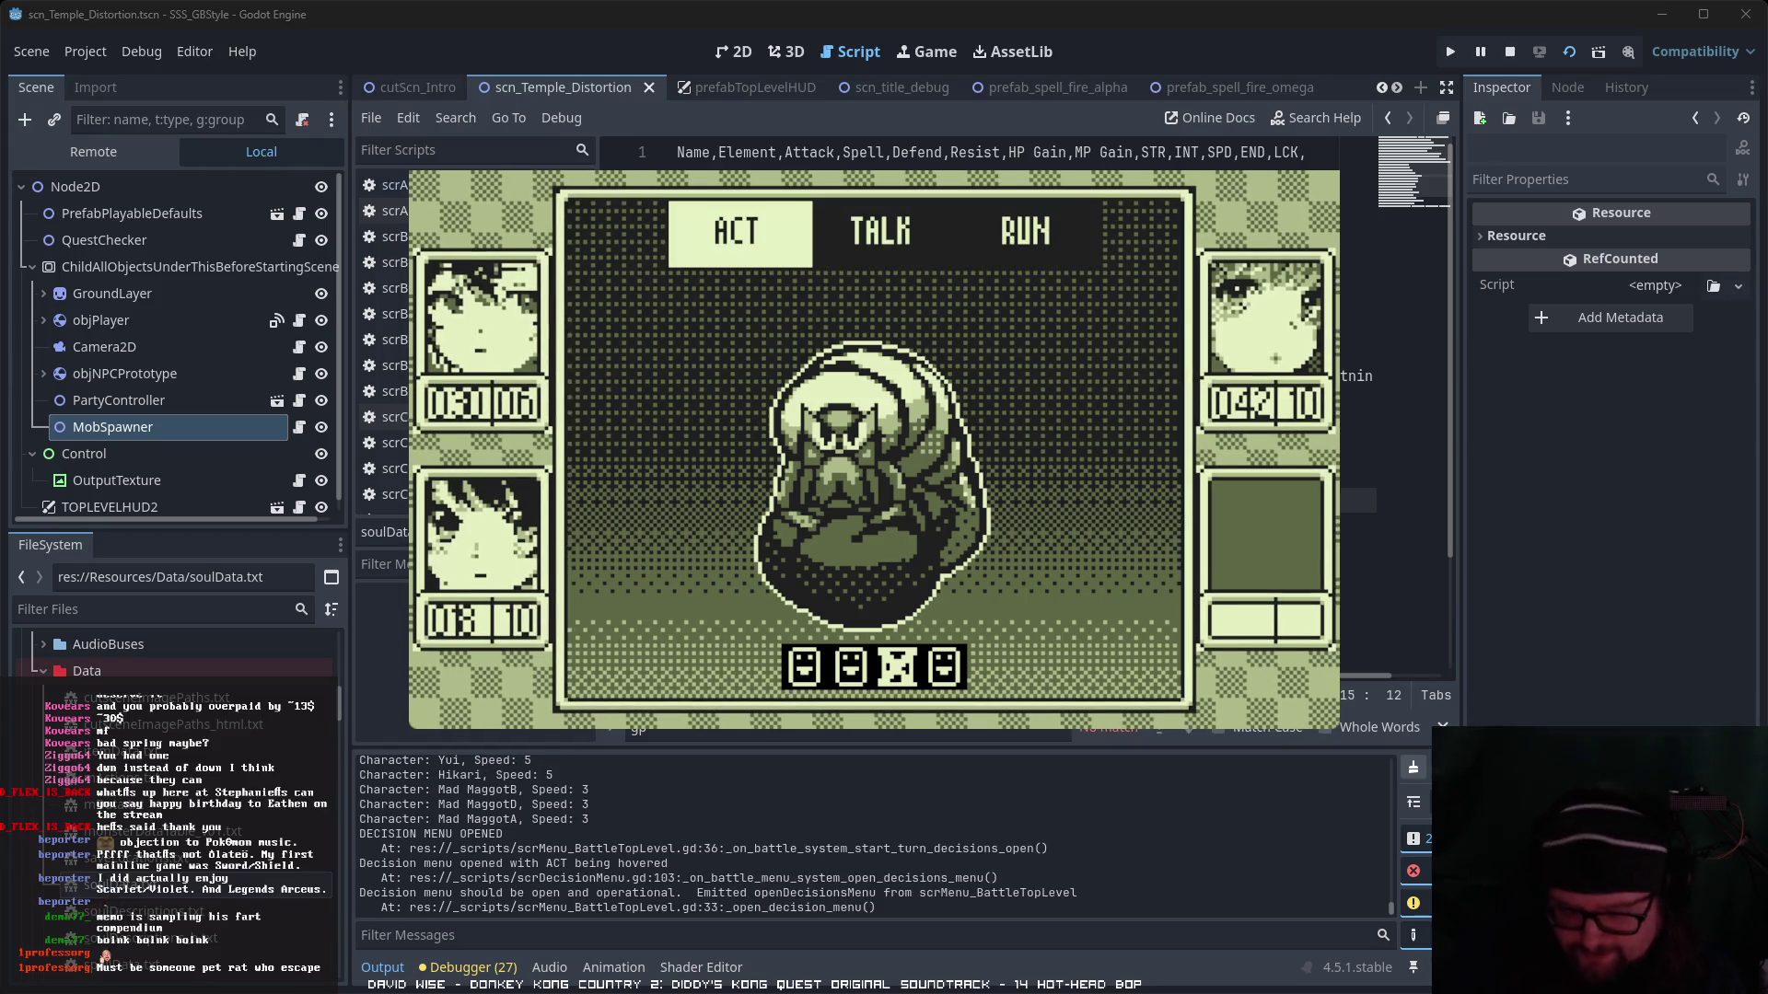
- Next round, heal the first party member with Iyashi α while the second character defends
{"action": "key", "text": "Return"}
{"action": "key", "text": "Right"}
{"action": "key", "text": "Return"}
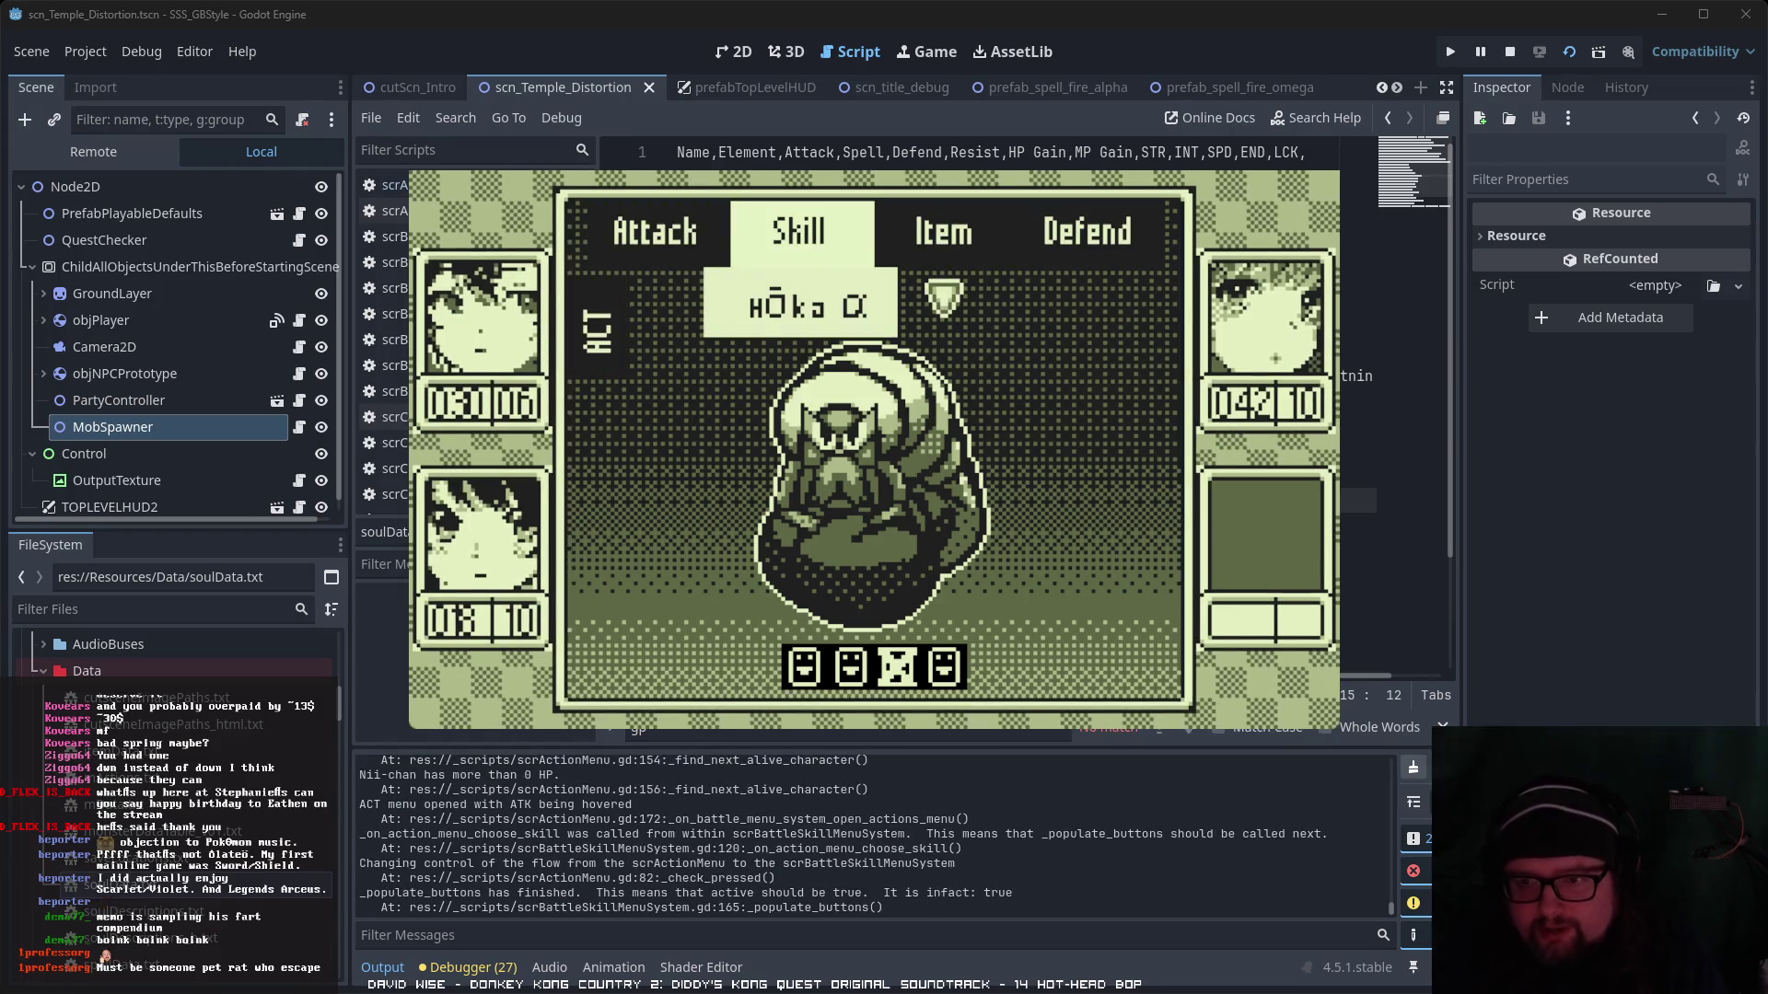
{"action": "key", "text": "Return"}
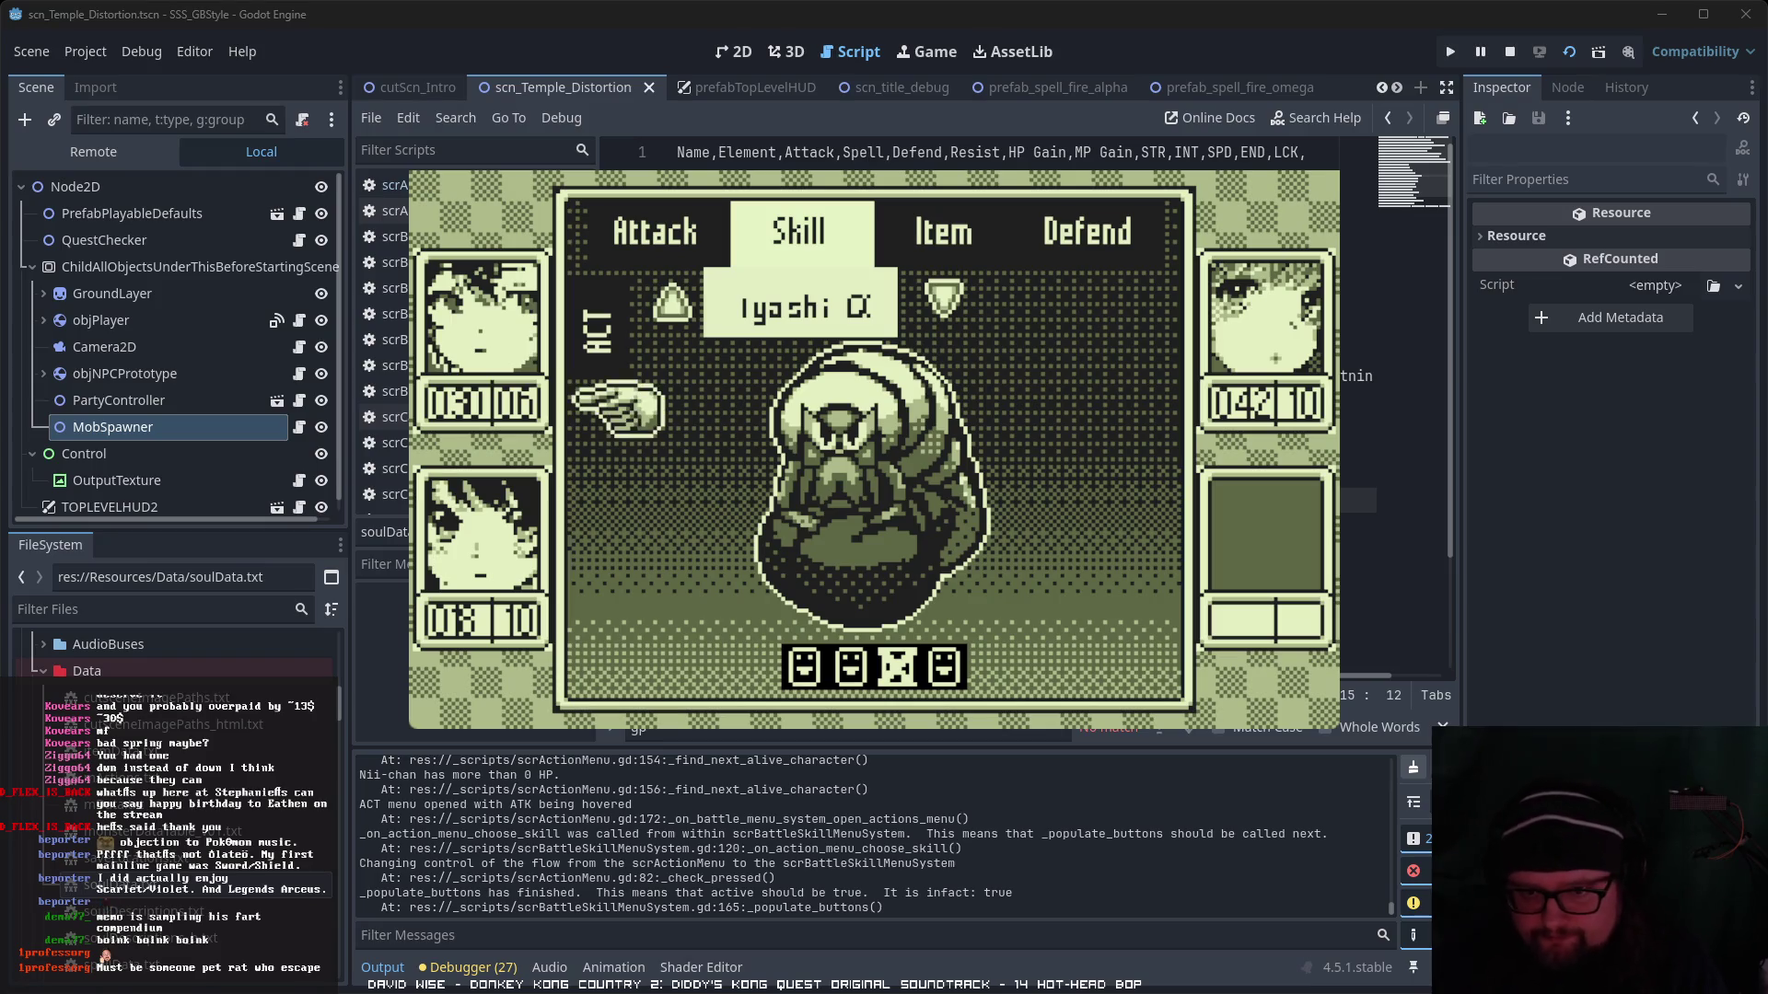
{"action": "key", "text": "Return"}
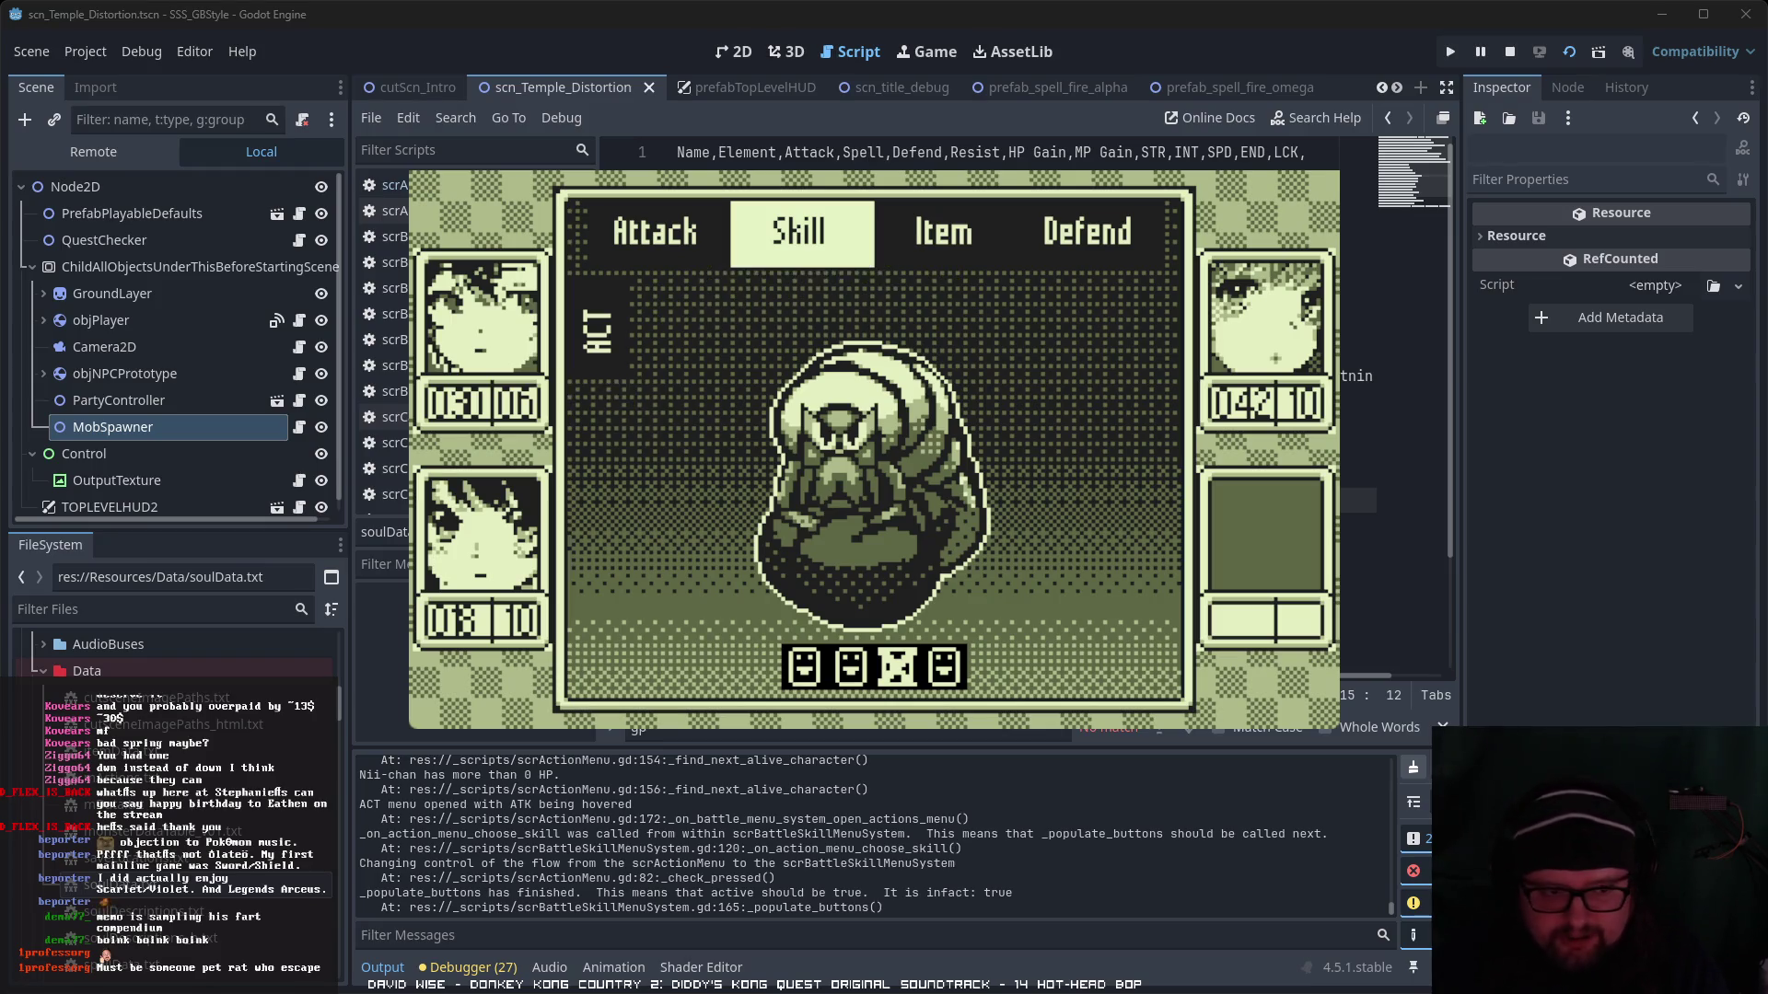
{"action": "key", "text": "Right"}
{"action": "key", "text": "Right"}
{"action": "key", "text": "Right"}
{"action": "key", "text": "Right"}
{"action": "key", "text": "Right"}
{"action": "key", "text": "Right"}
{"action": "key", "text": "Right"}
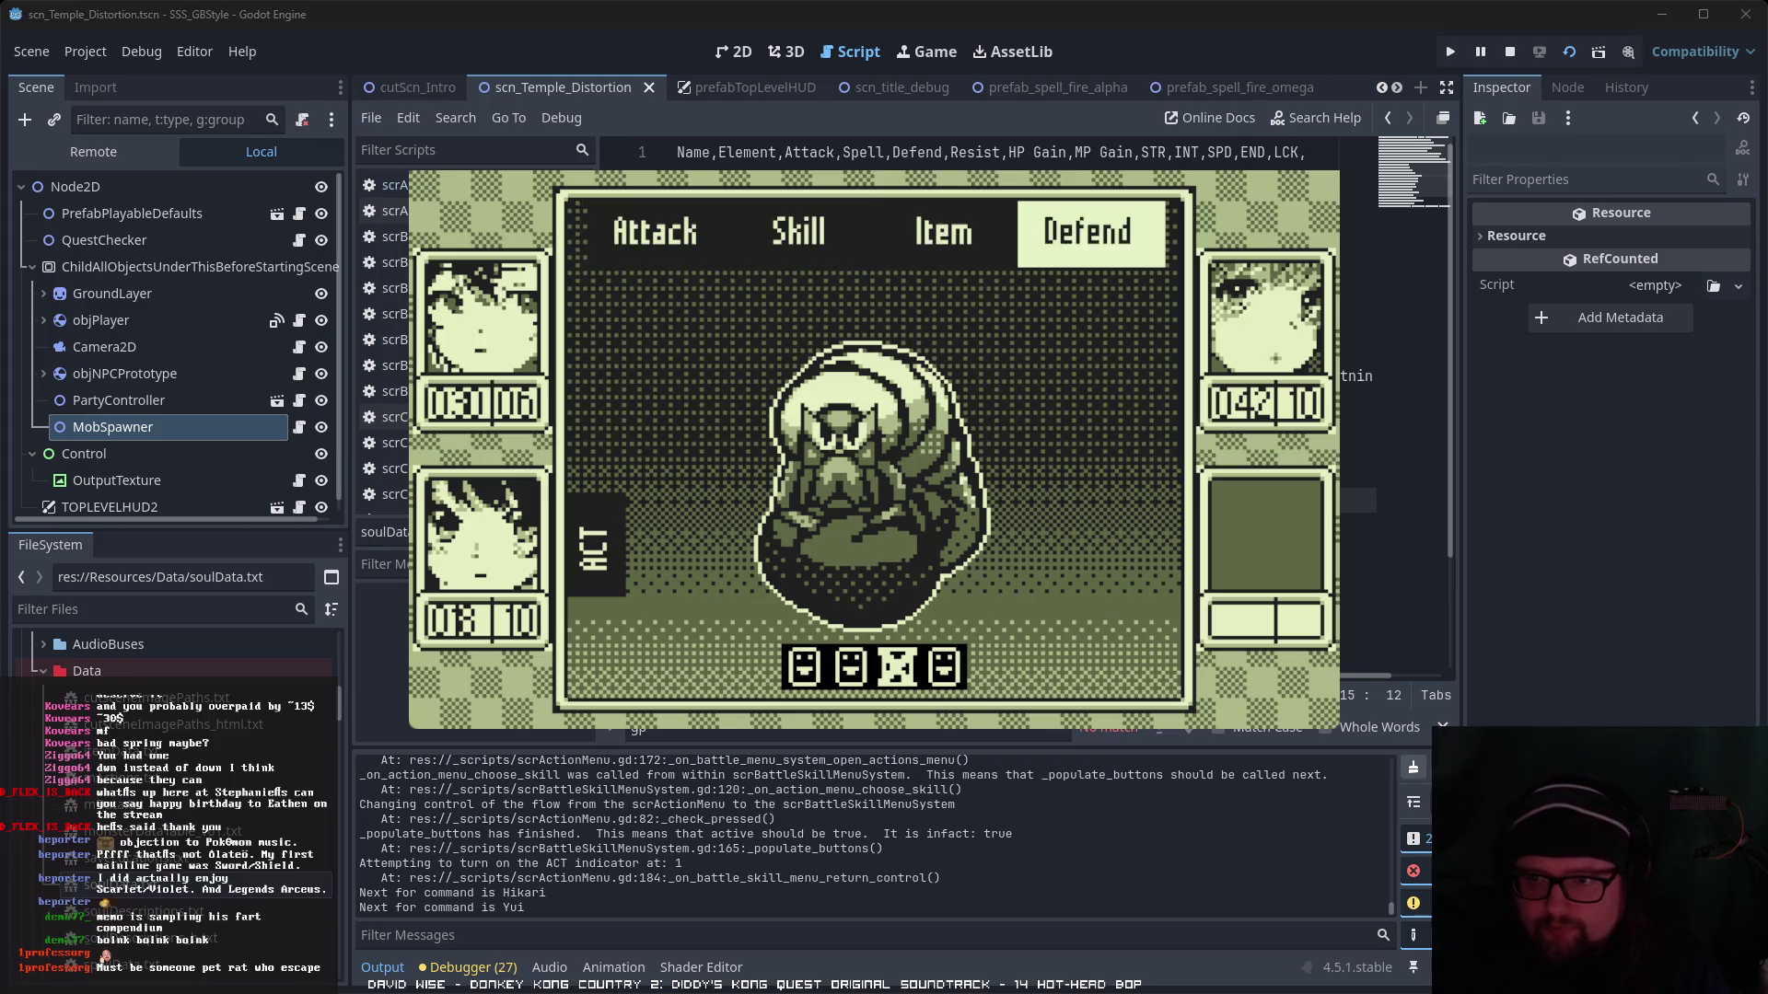
{"action": "key", "text": "Return"}
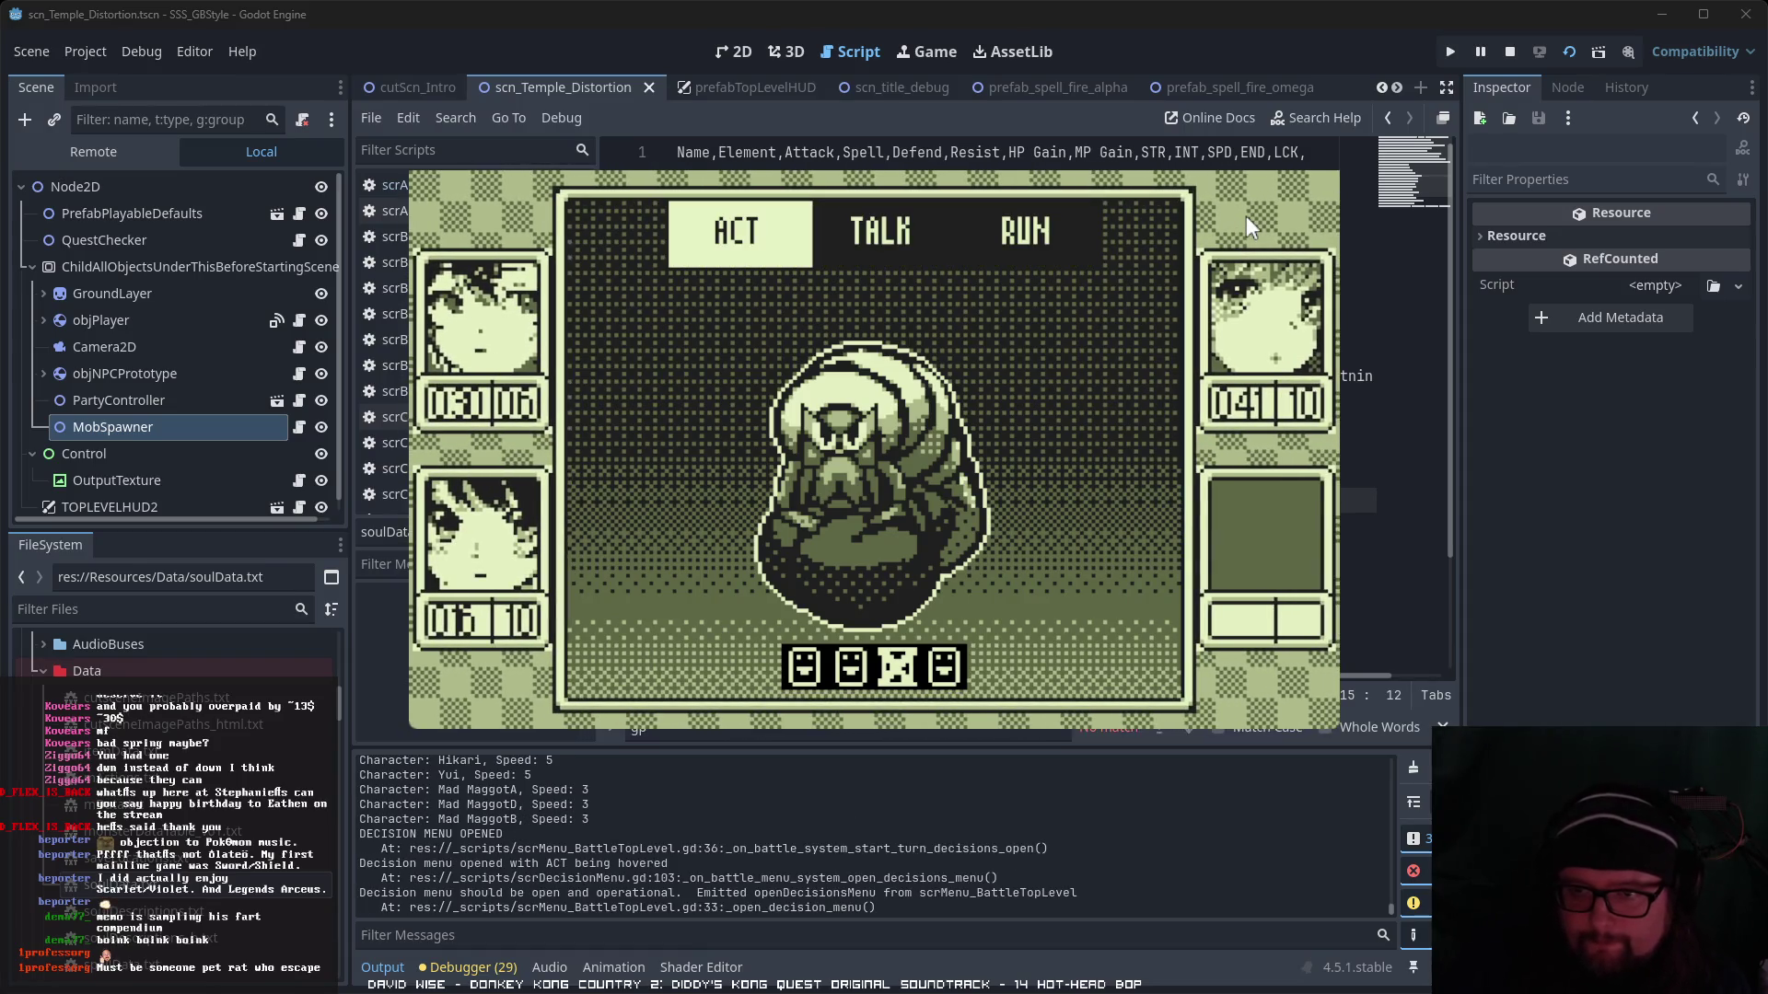
- Cast Mizu α with the first character and have the second character defend
{"action": "key", "text": "Return"}
{"action": "key", "text": "Right"}
{"action": "key", "text": "Return"}
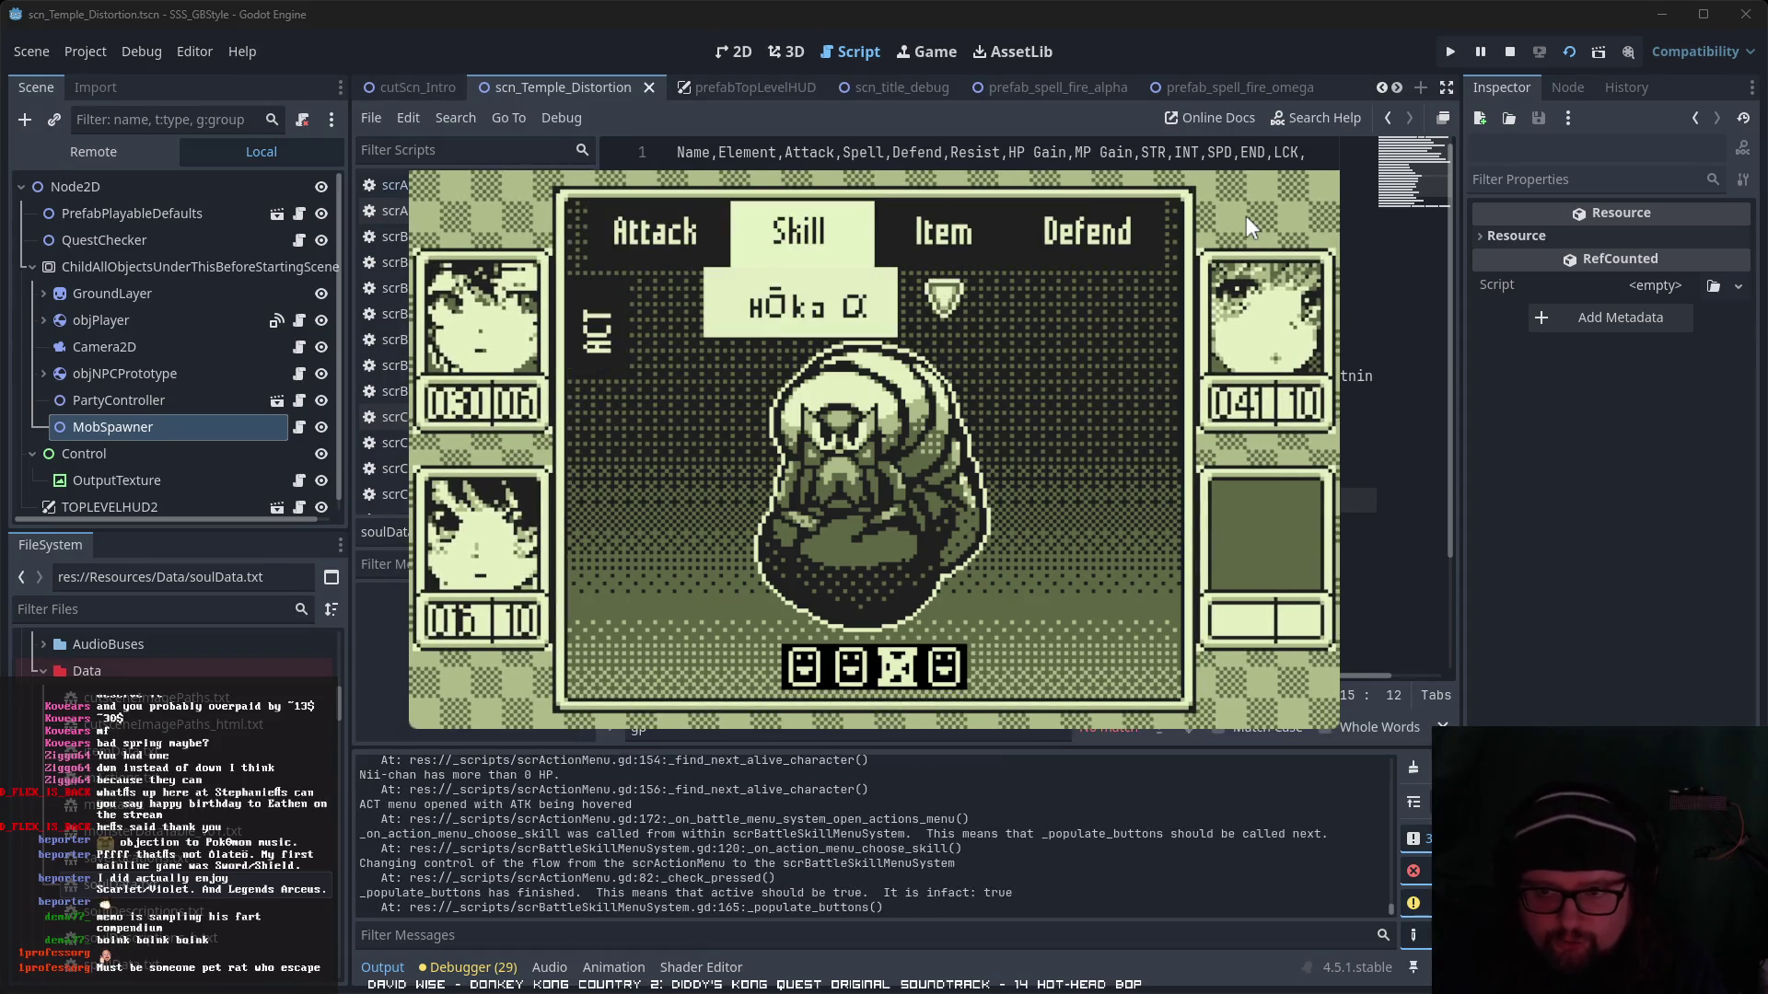
{"action": "key", "text": "Down"}
{"action": "key", "text": "Down"}
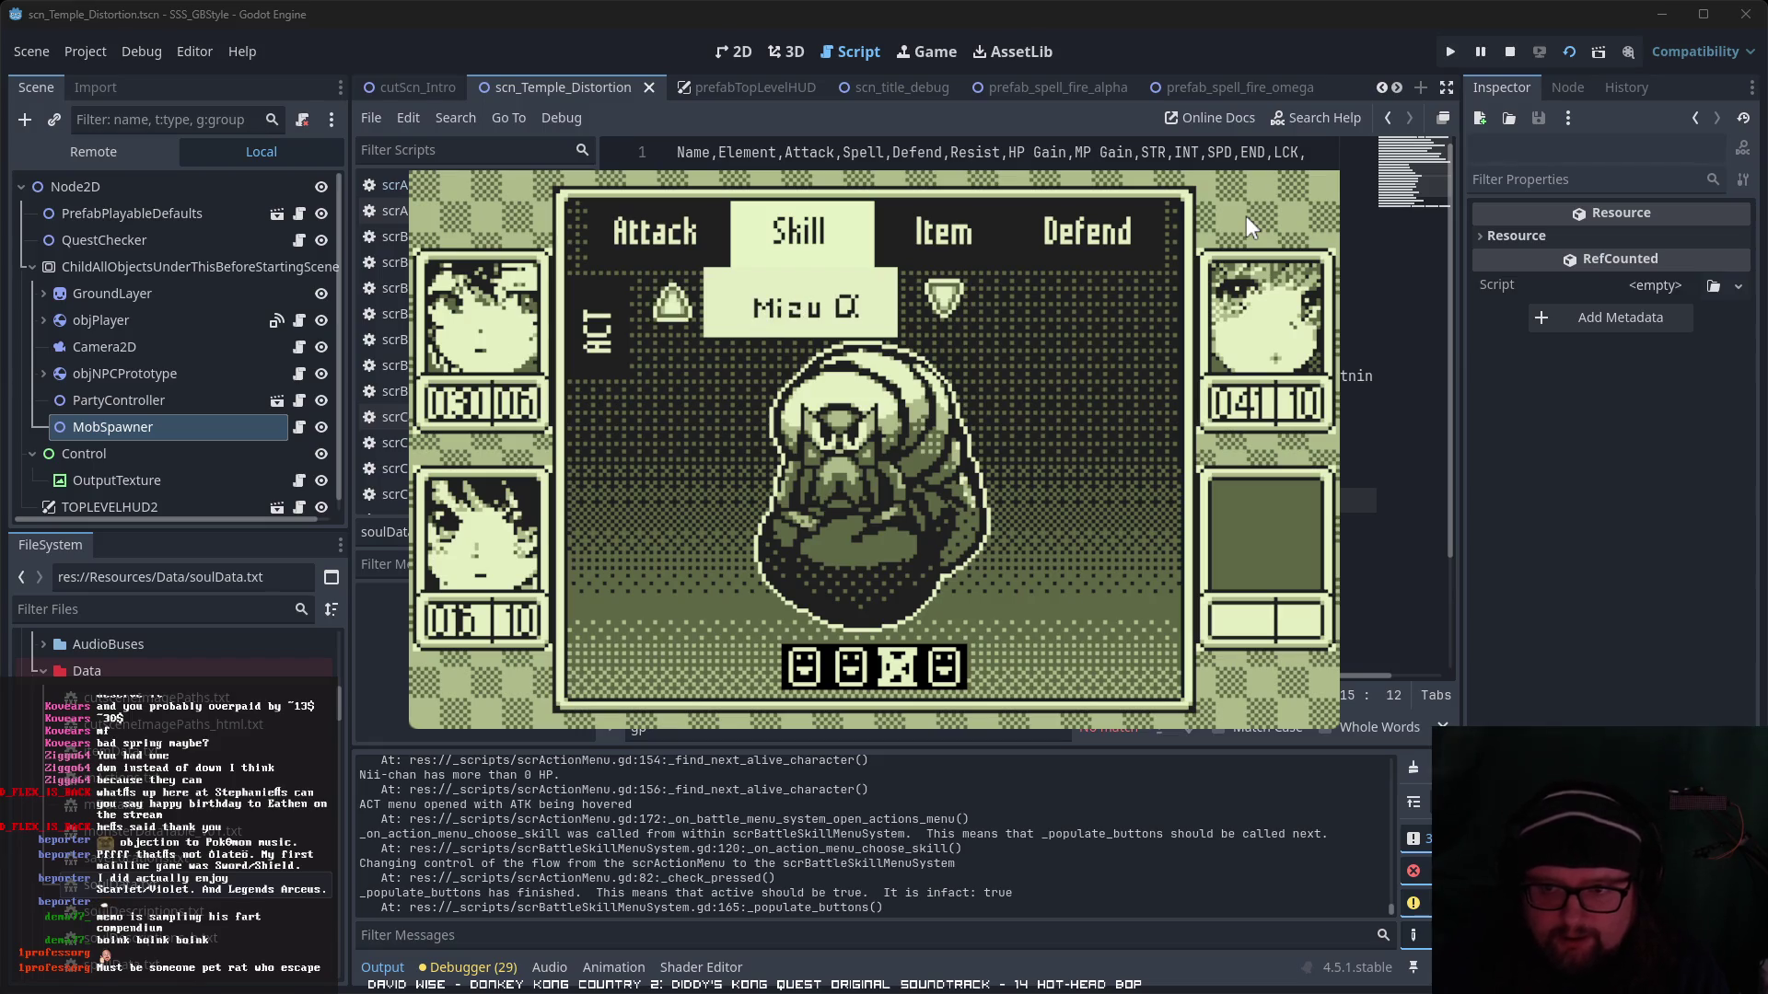
{"action": "key", "text": "Return"}
{"action": "key", "text": "Right"}
{"action": "key", "text": "Left"}
{"action": "key", "text": "Right"}
{"action": "key", "text": "Right"}
{"action": "key", "text": "Return"}
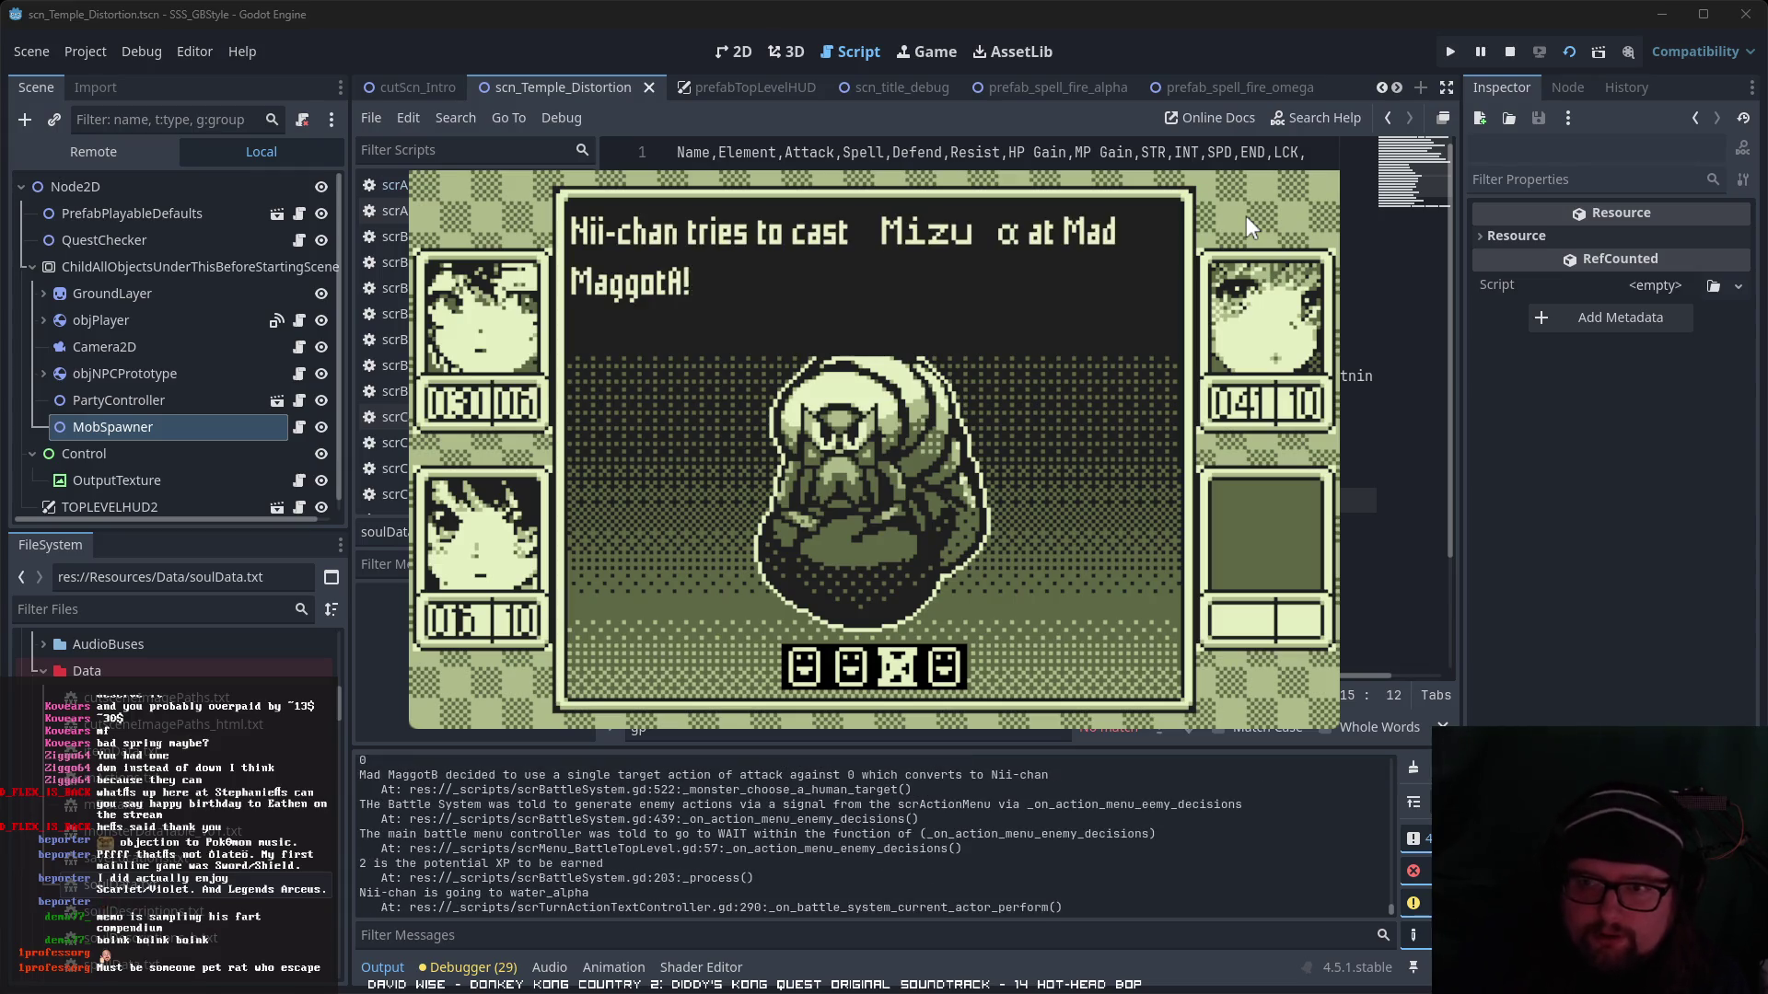
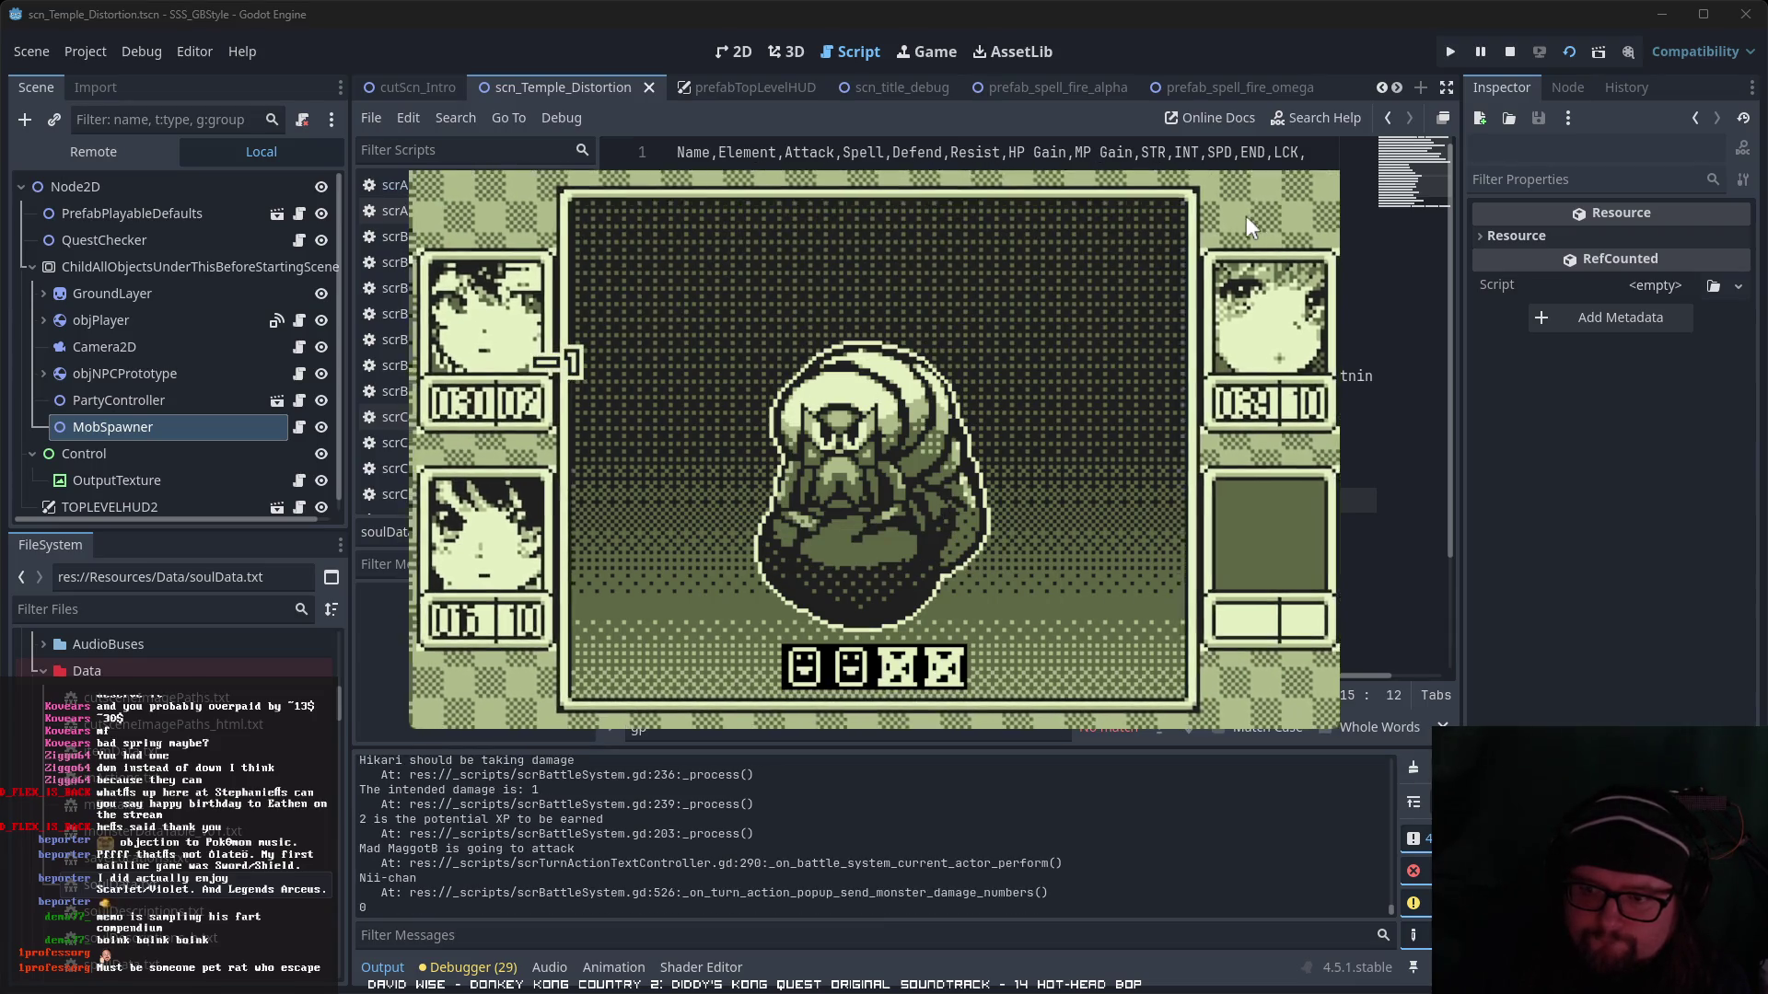
- Cast Iyashi α on the first ally, watch it heal 100, then stop the game
{"action": "key", "text": "Return"}
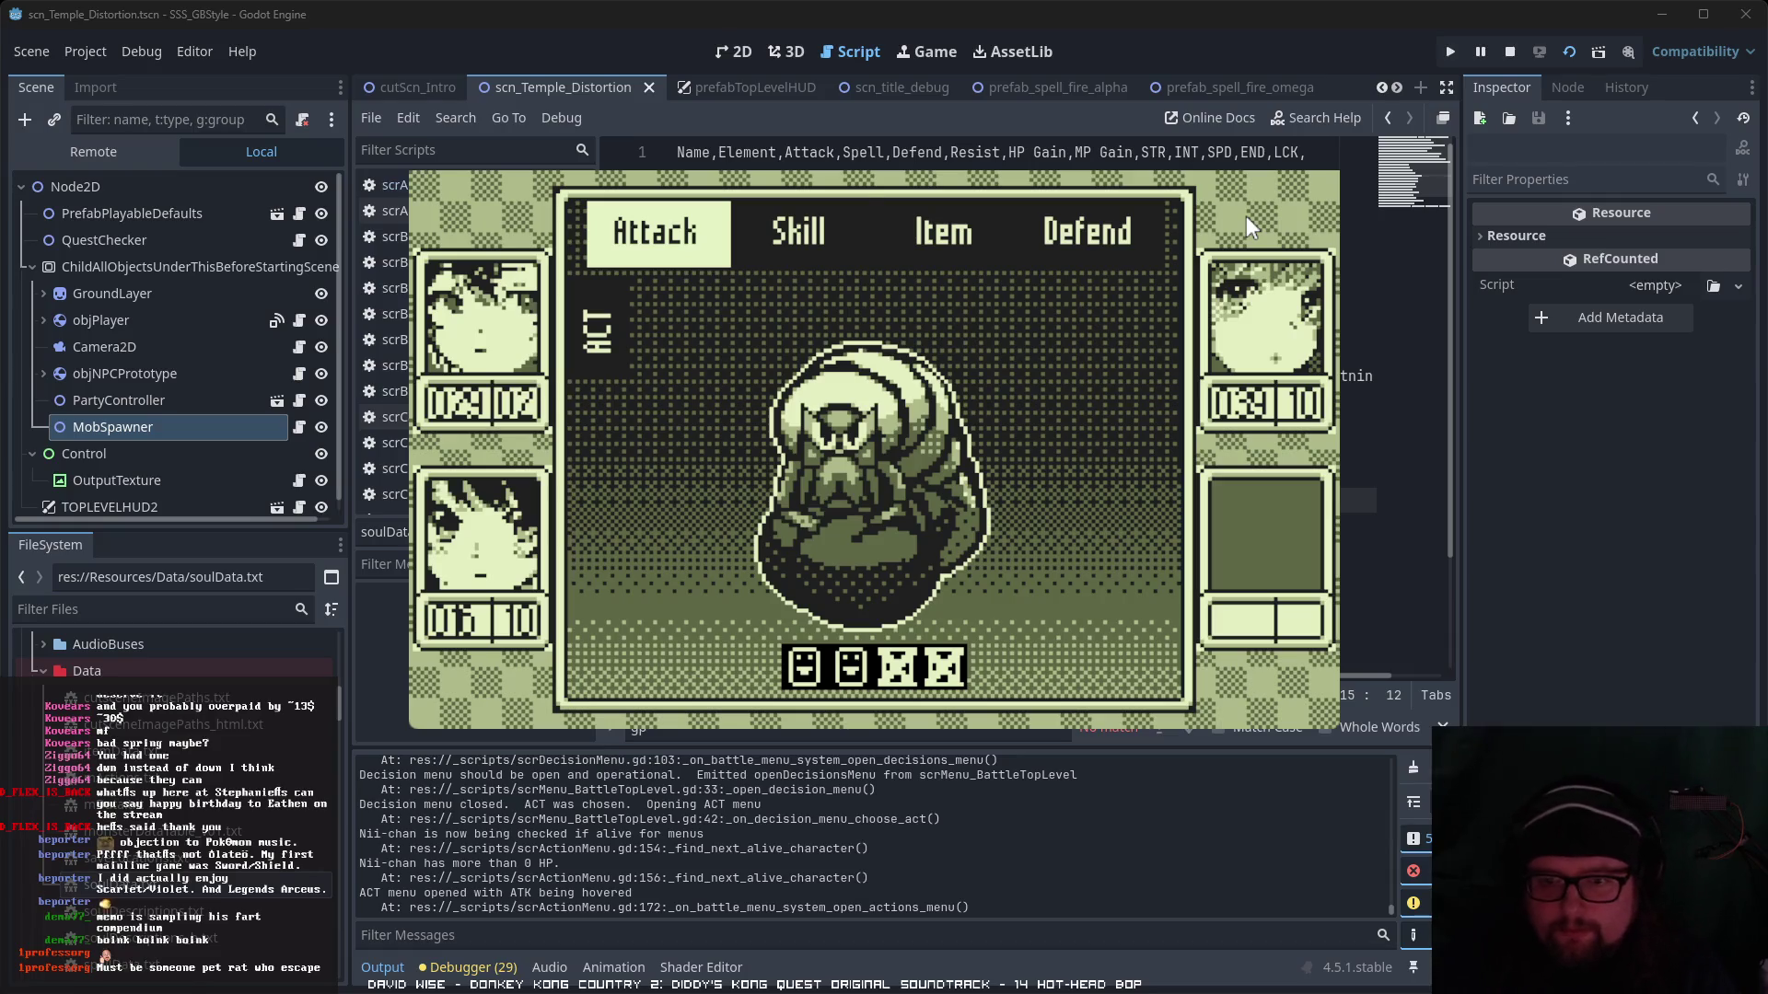
{"action": "key", "text": "Right"}
{"action": "key", "text": "Return"}
{"action": "key", "text": "Return"}
{"action": "key", "text": "Right"}
{"action": "key", "text": "Left"}
{"action": "key", "text": "Right"}
{"action": "key", "text": "Right"}
{"action": "key", "text": "Left"}
{"action": "key", "text": "Left"}
{"action": "key", "text": "Right"}
{"action": "key", "text": "Right"}
{"action": "key", "text": "Return"}
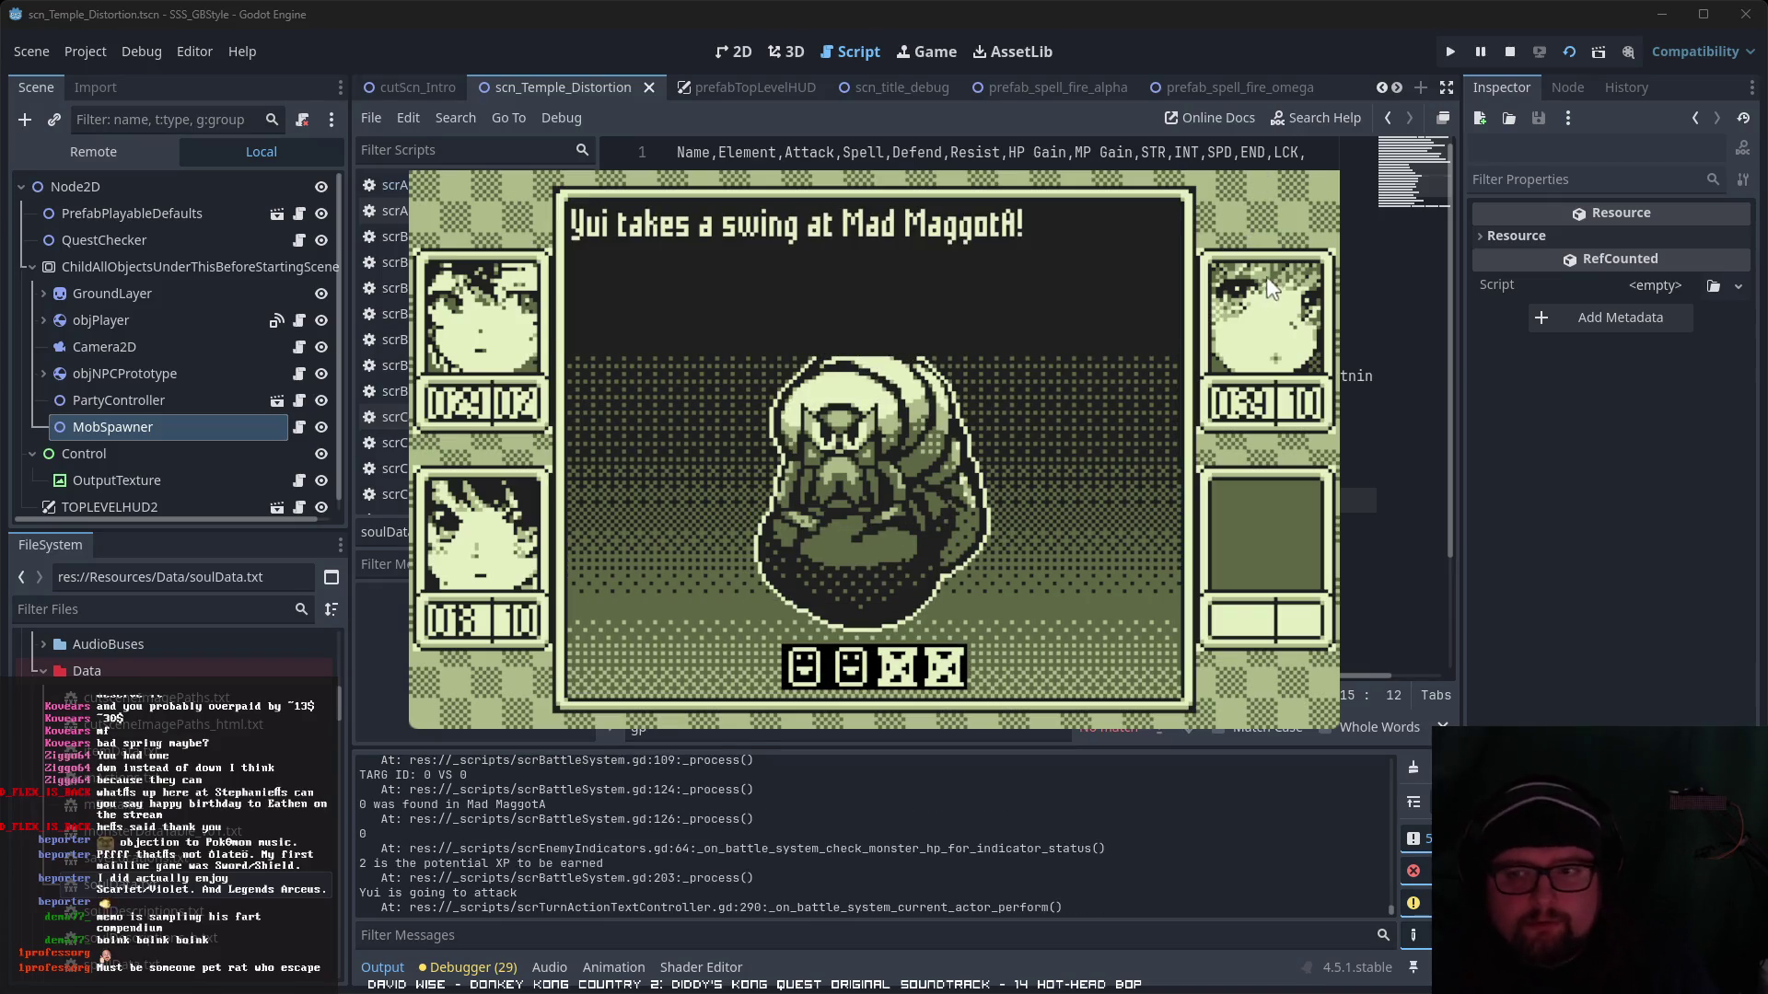
{"action": "key", "text": "F8"}
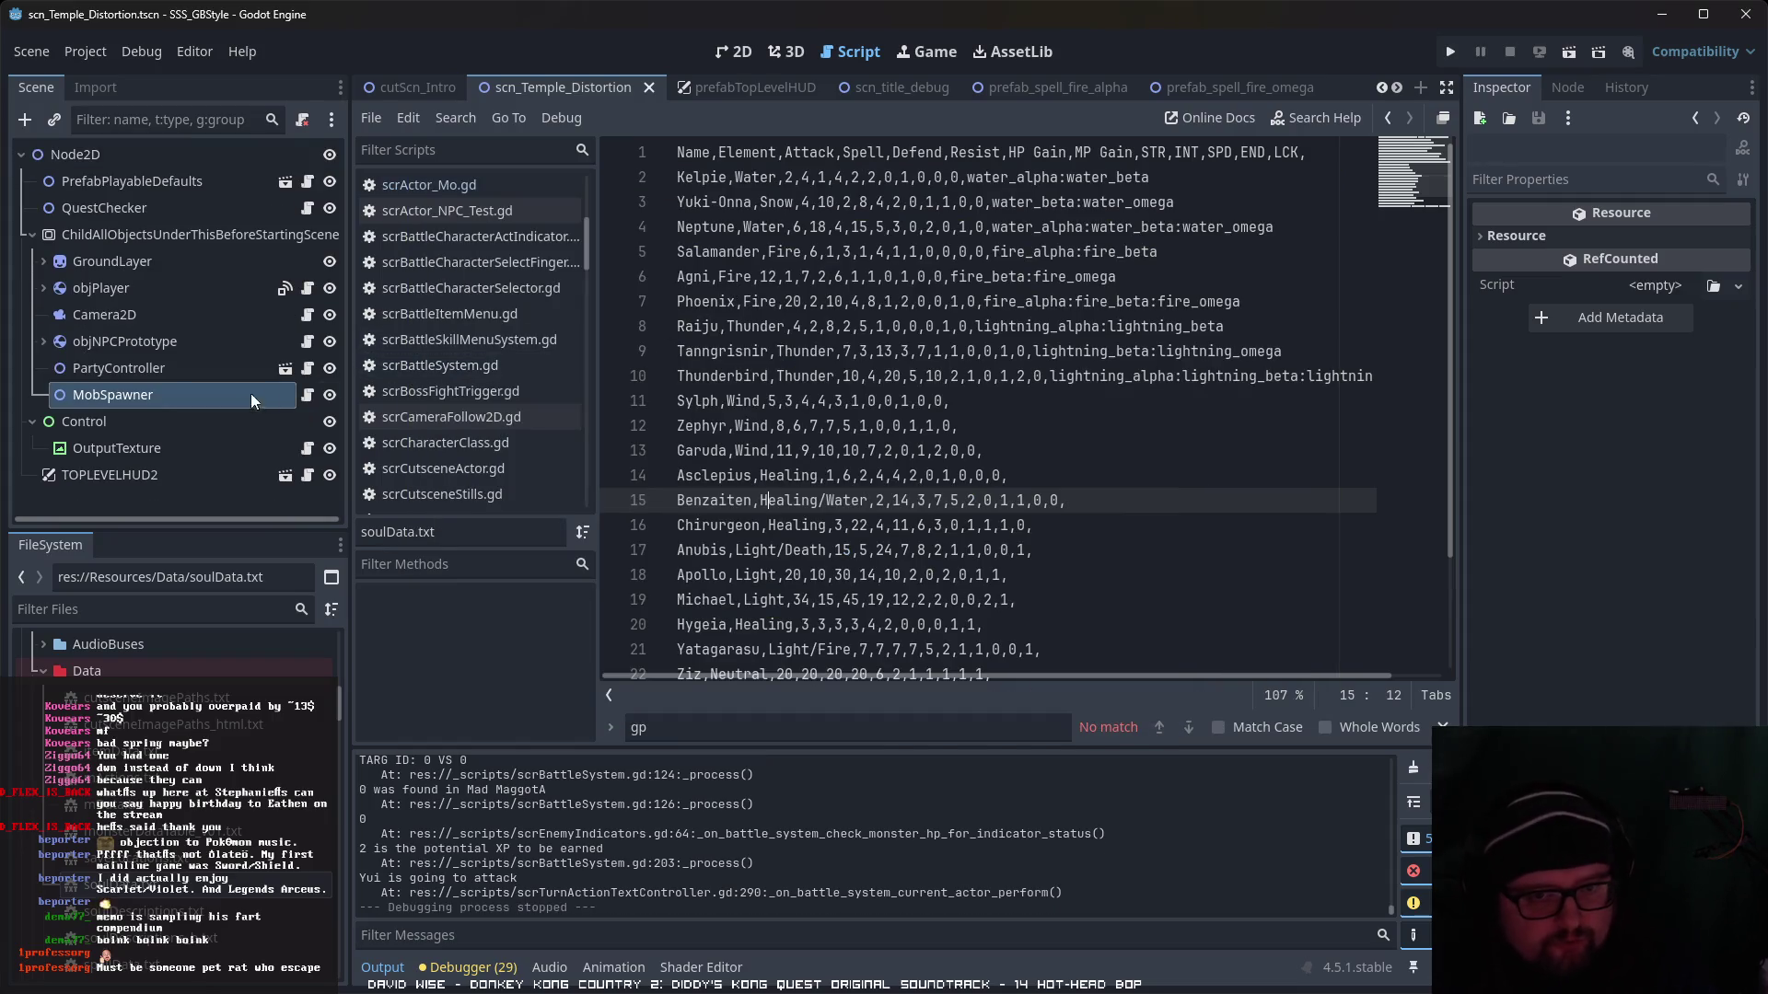
- Open spellData.txt in the script editor and find the heal_alpha entry
{"action": "scroll", "coordinate": [175, 663], "scroll_direction": "down", "scroll_amount": 3}
{"action": "double_click", "coordinate": [138, 878]}
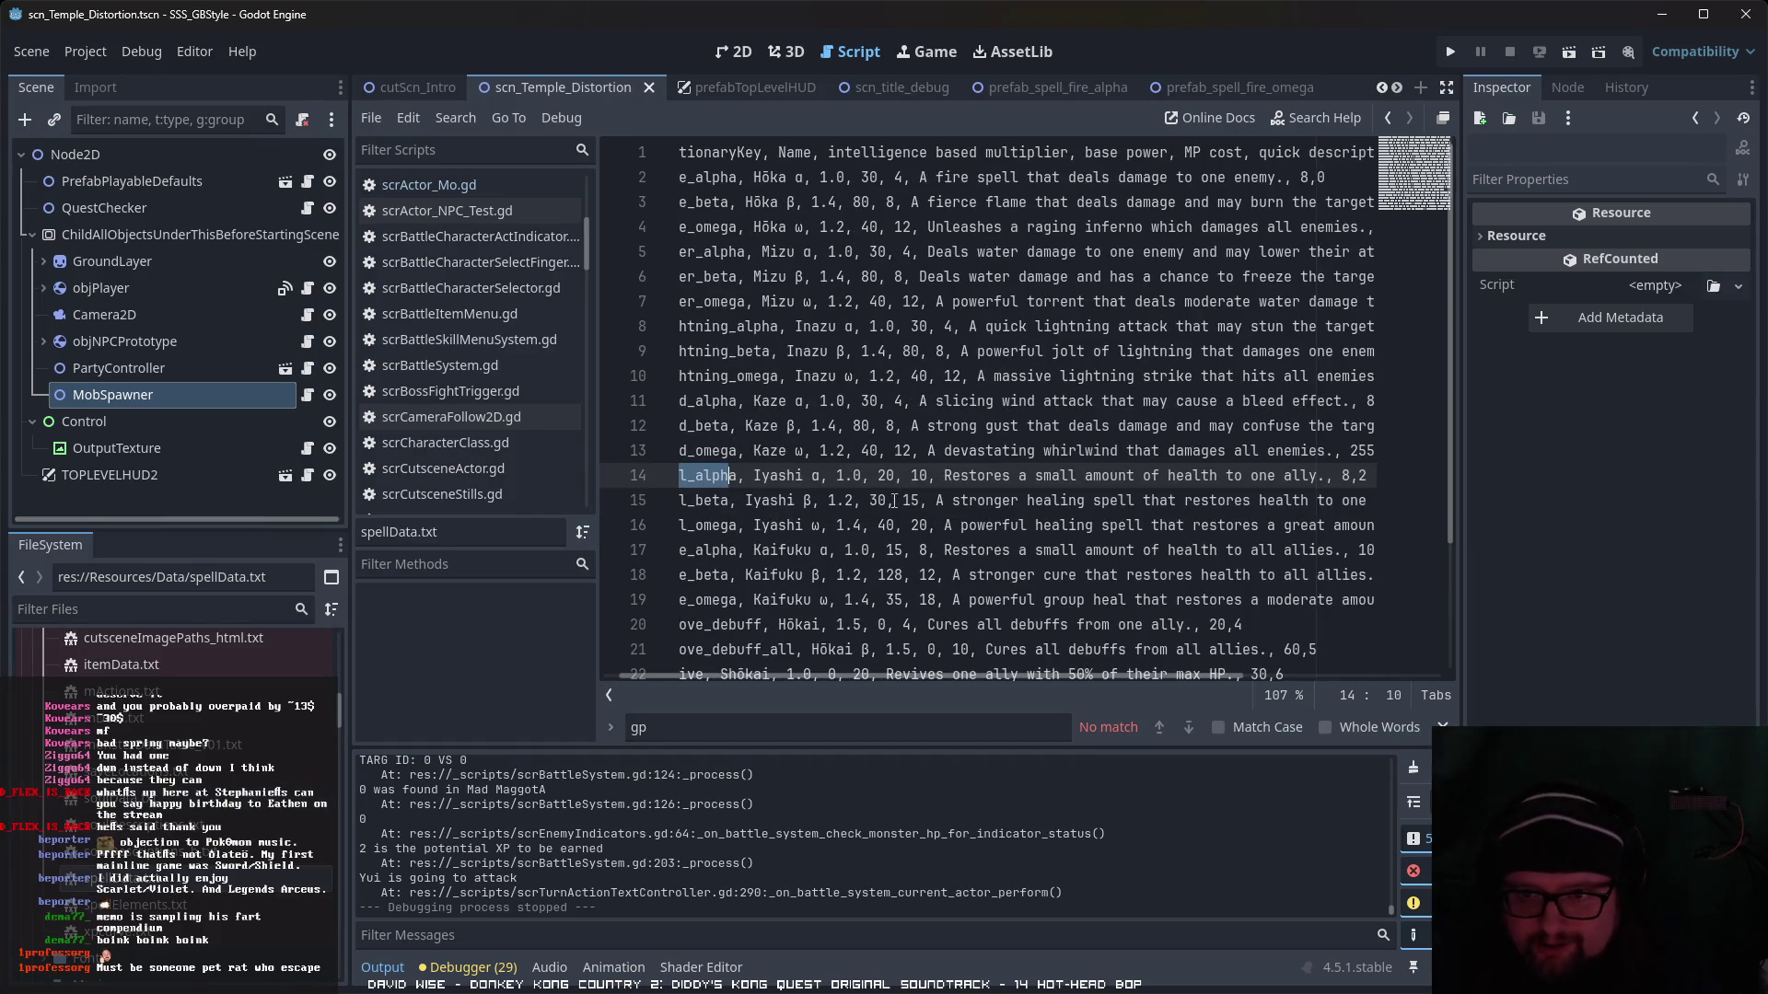
{"action": "scroll", "coordinate": [877, 393], "scroll_direction": "down", "scroll_amount": 2}
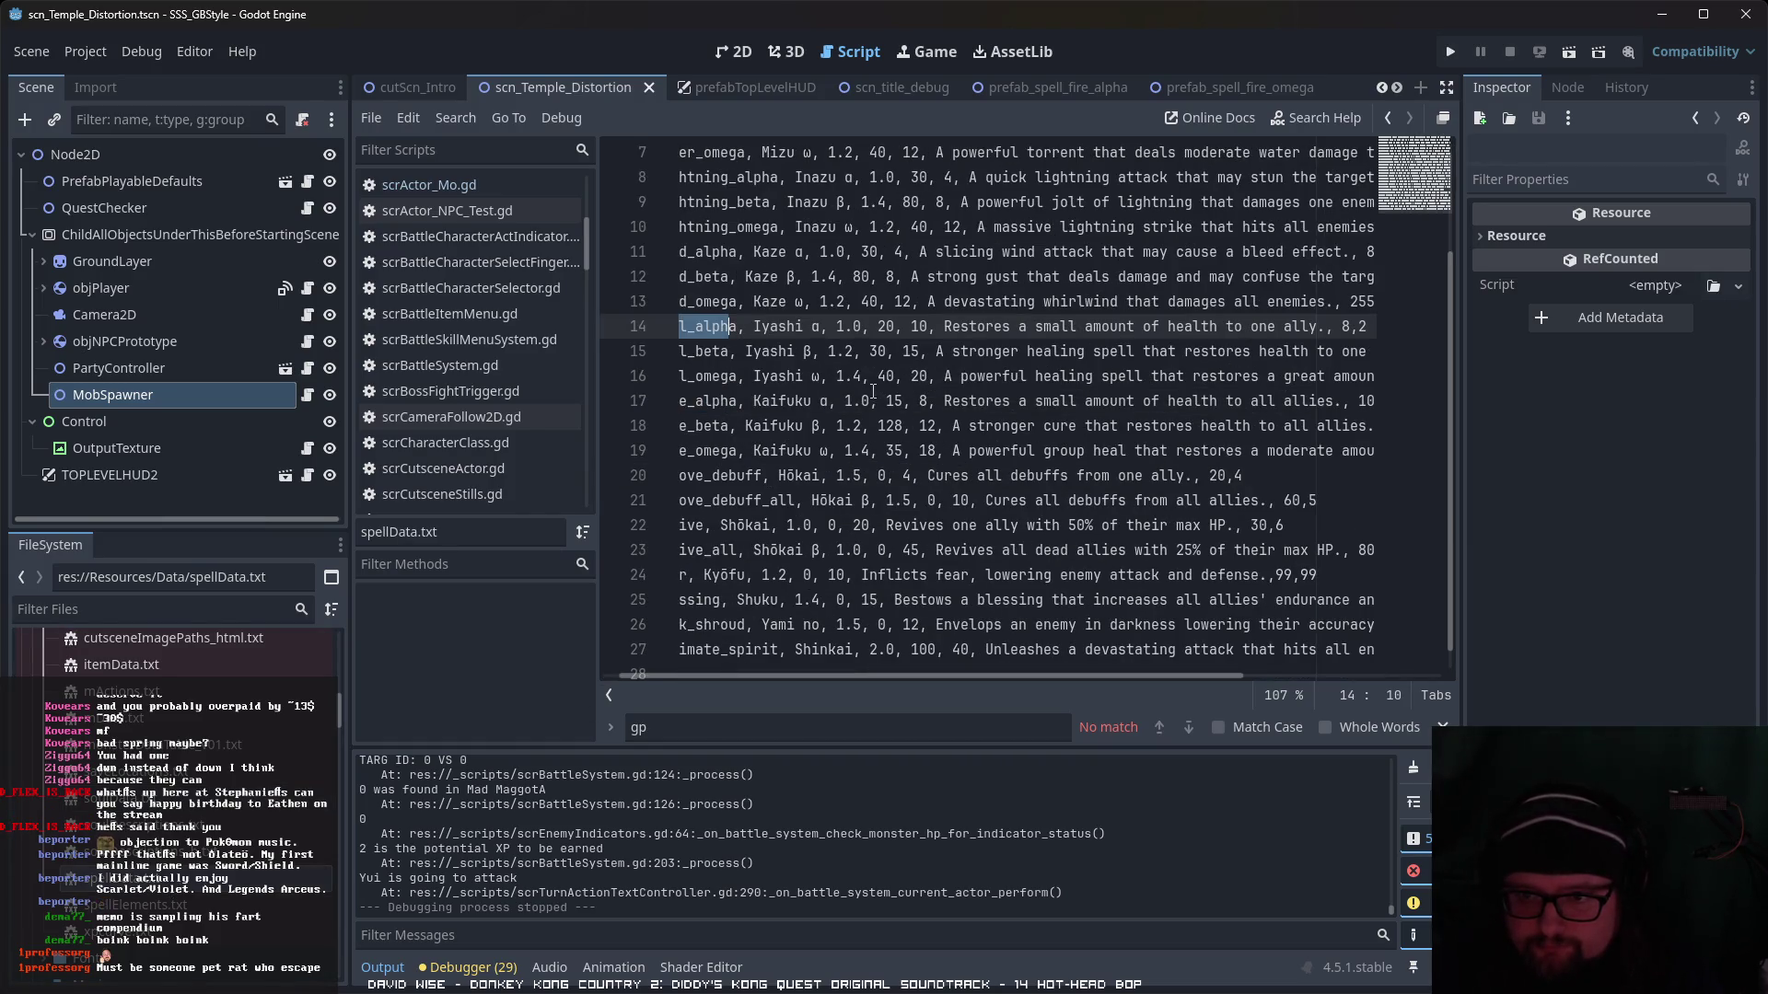
{"action": "scroll", "coordinate": [872, 388], "scroll_direction": "up", "scroll_amount": 2}
{"action": "scroll", "coordinate": [872, 389], "scroll_direction": "down", "scroll_amount": 1}
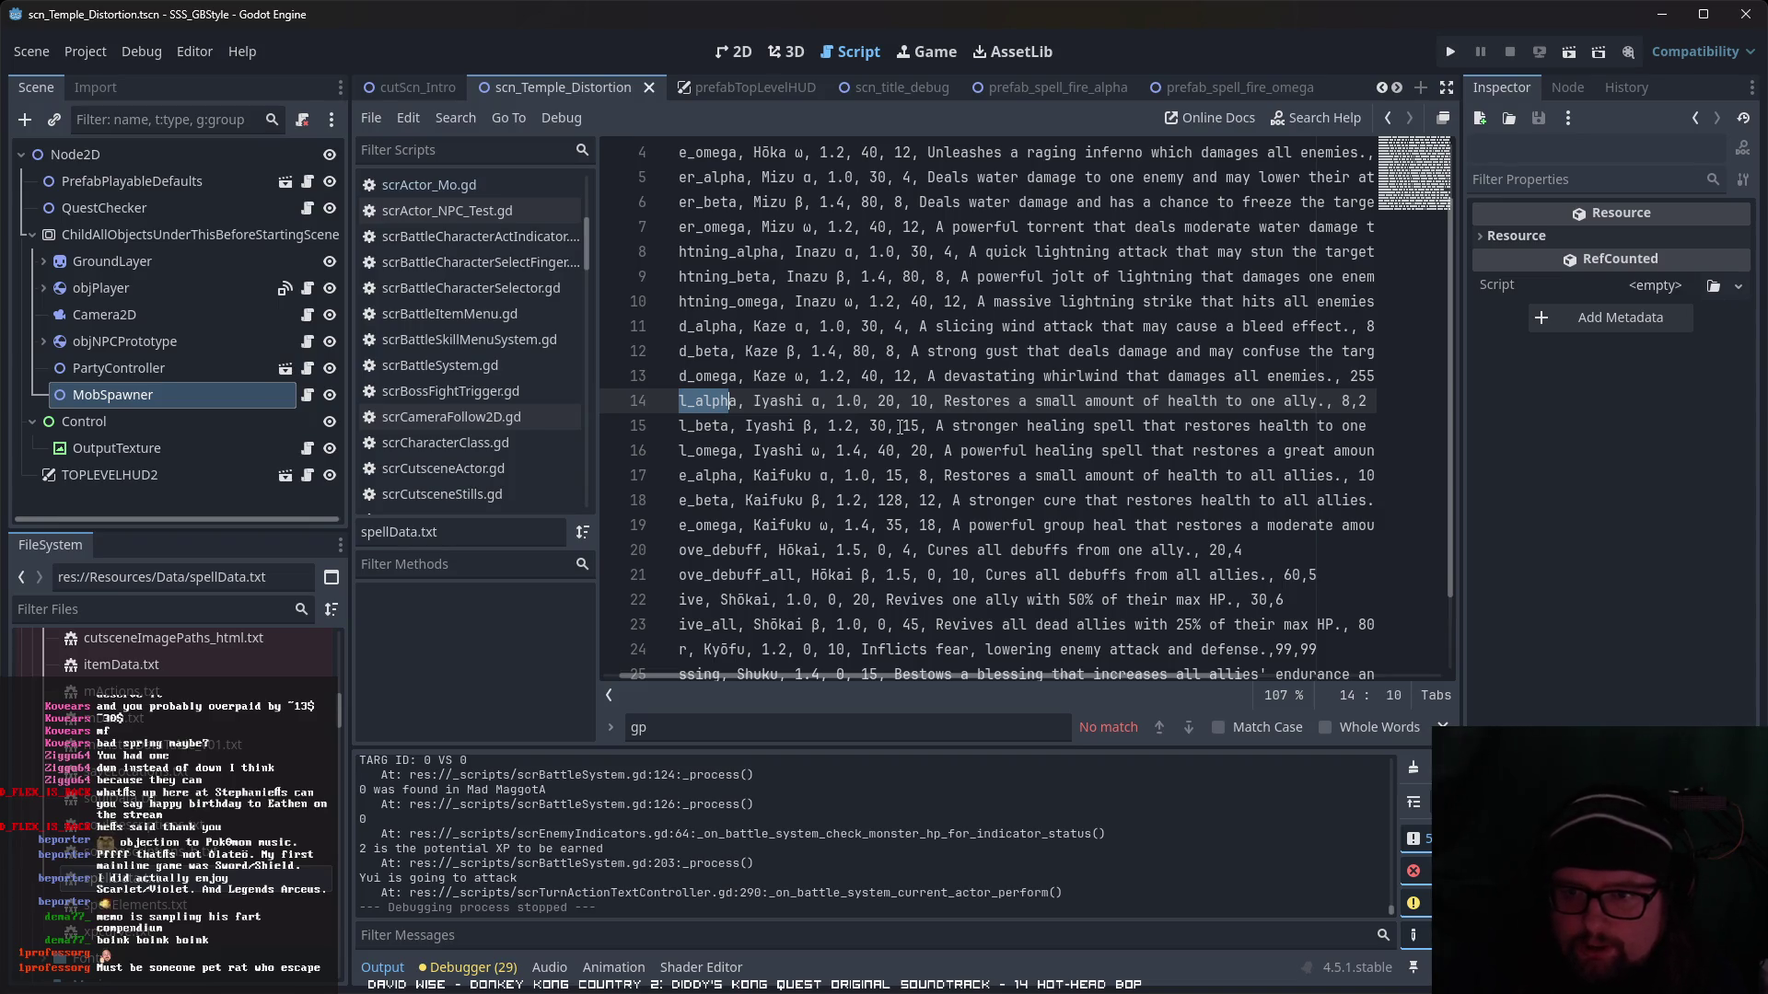
- Rename the spell on line 14 from 'Iyashi α' to 'Heal α' and run the current scene
{"action": "left_click_drag", "start_coordinate": [753, 402], "coordinate": [822, 401]}
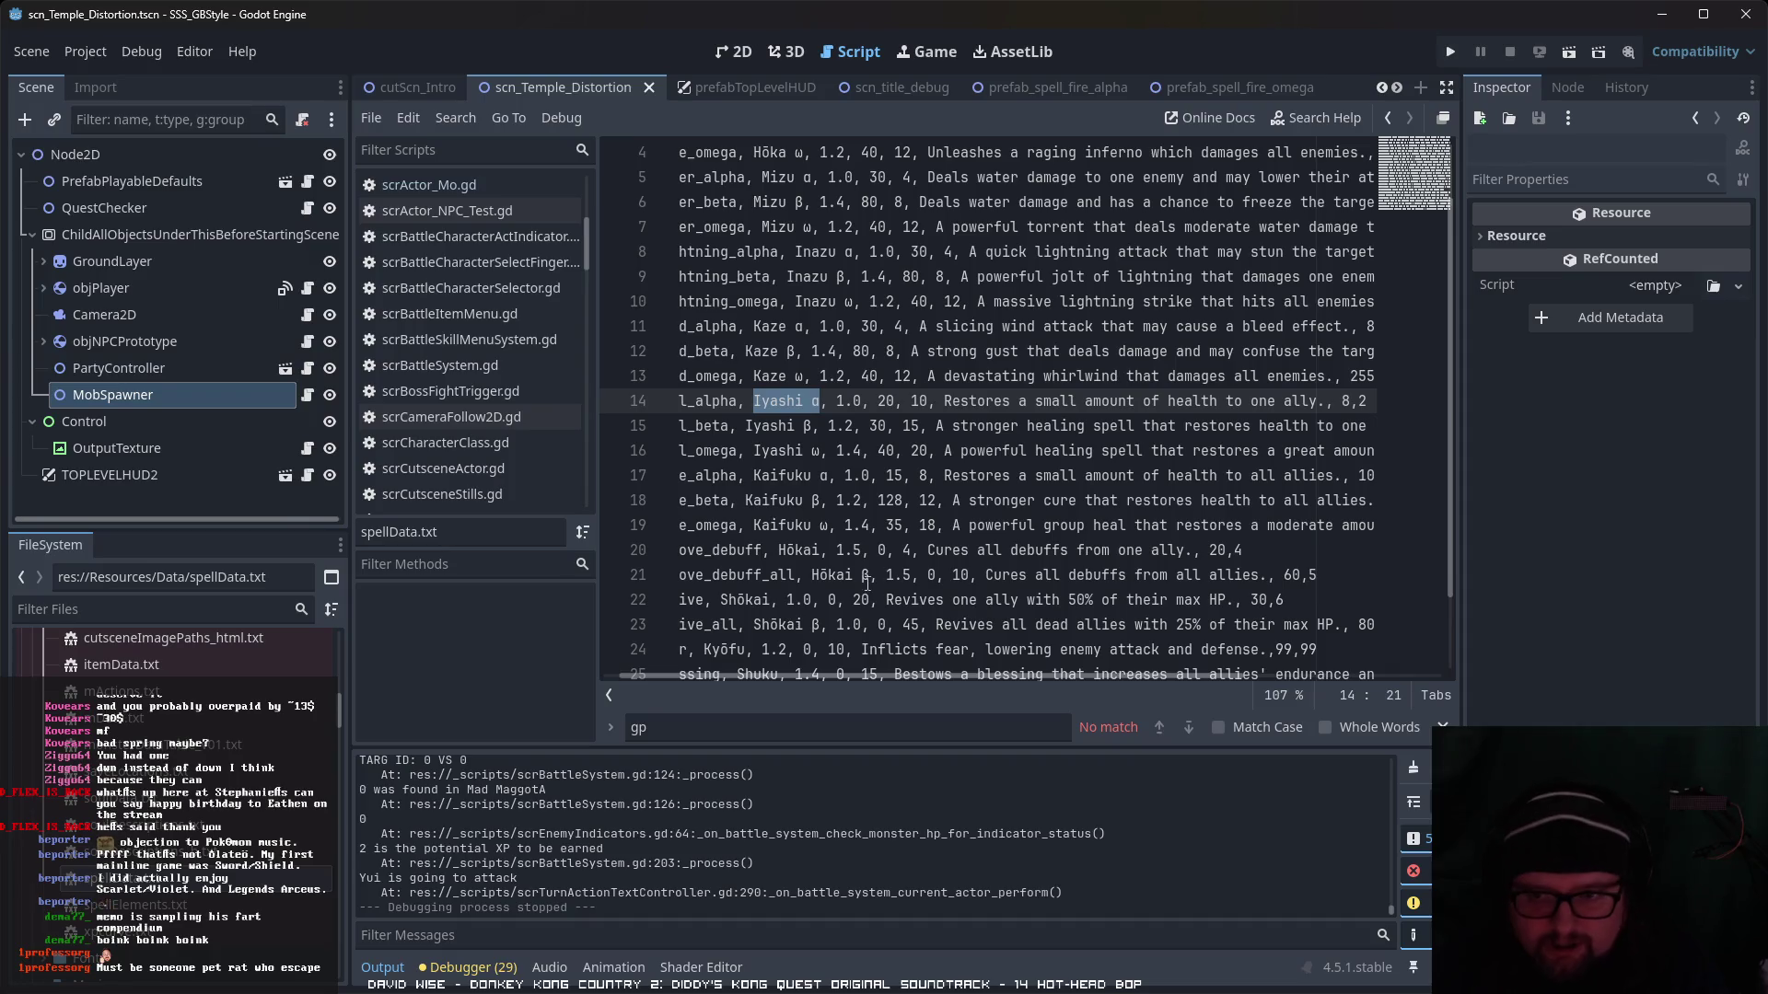
{"action": "left_click", "coordinate": [861, 550]}
{"action": "left_click_drag", "start_coordinate": [806, 402], "coordinate": [755, 402]}
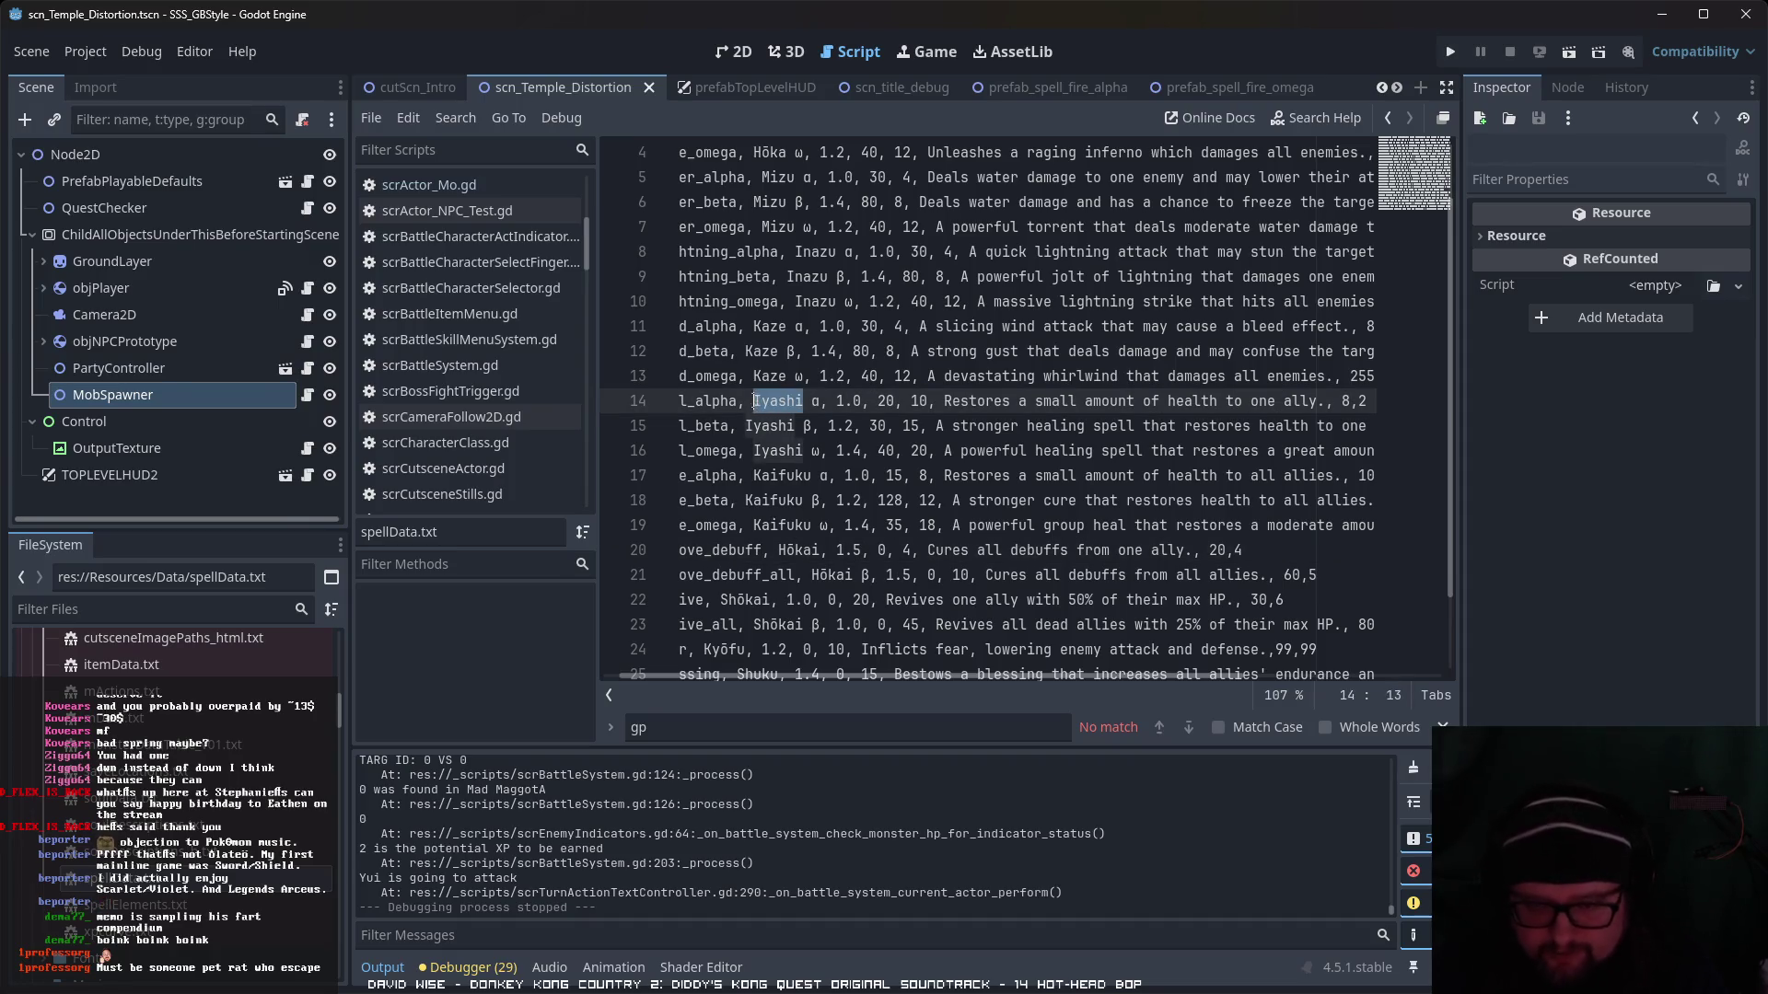
{"action": "type", "text": "Heal"}
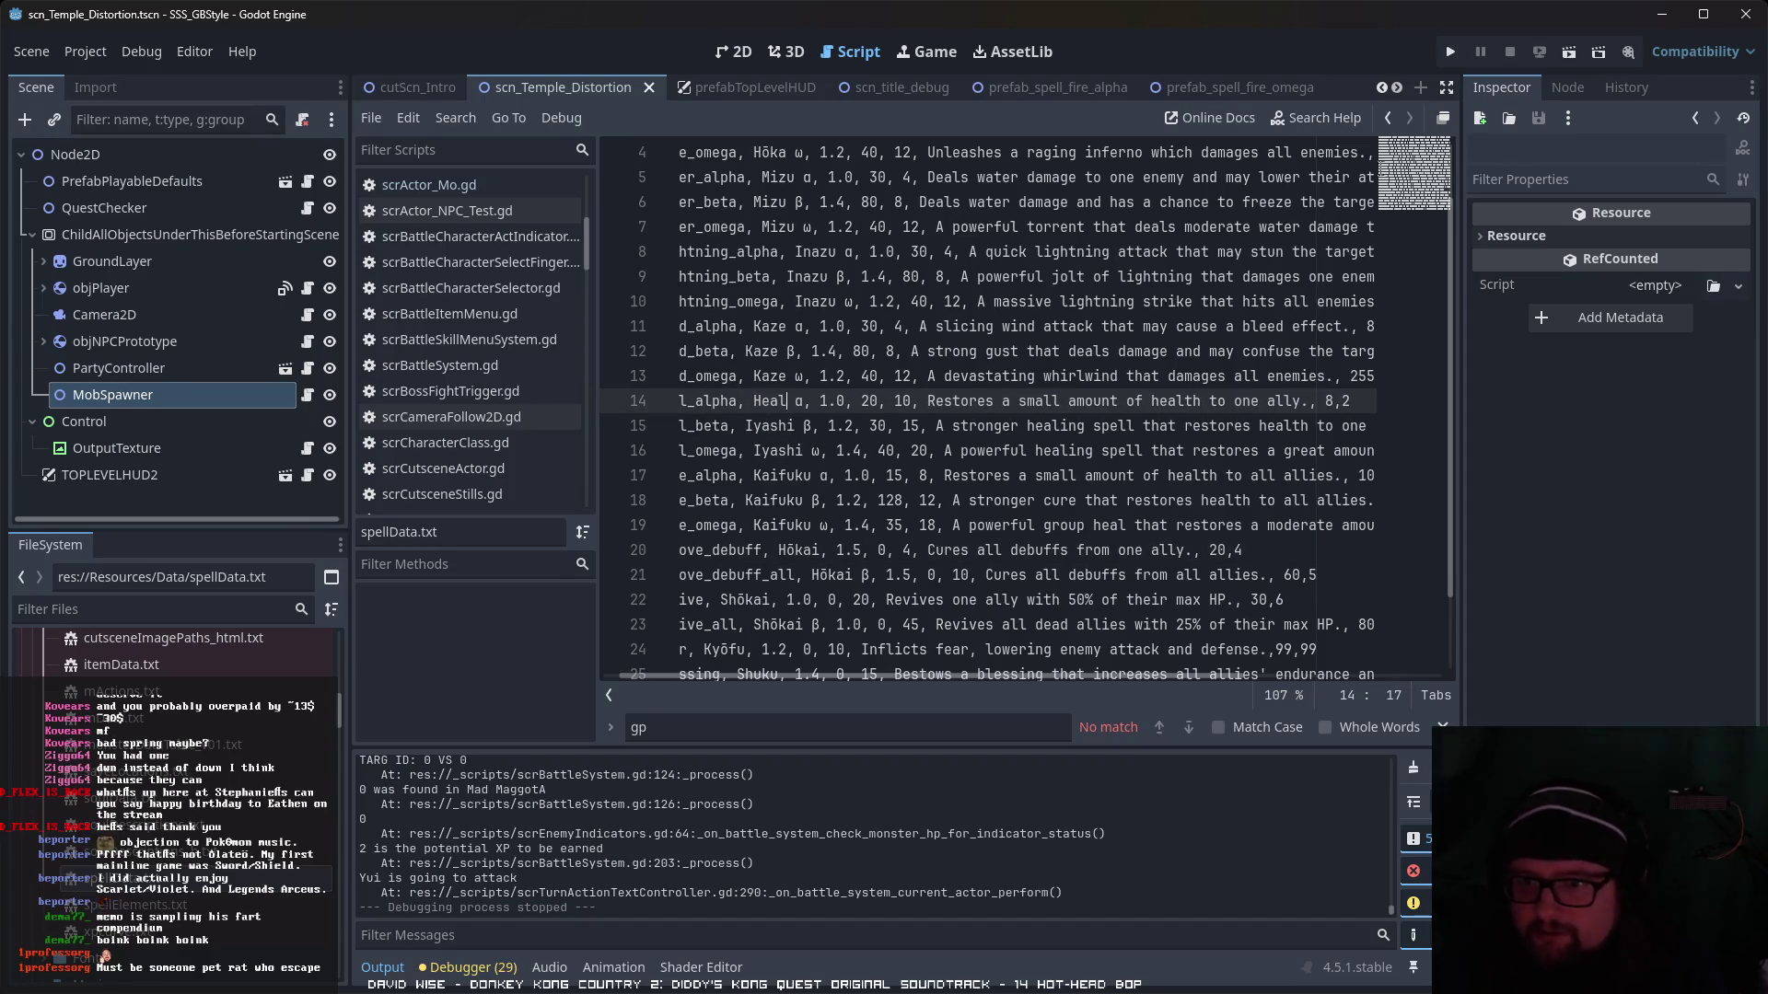
{"action": "left_click", "coordinate": [1577, 50]}
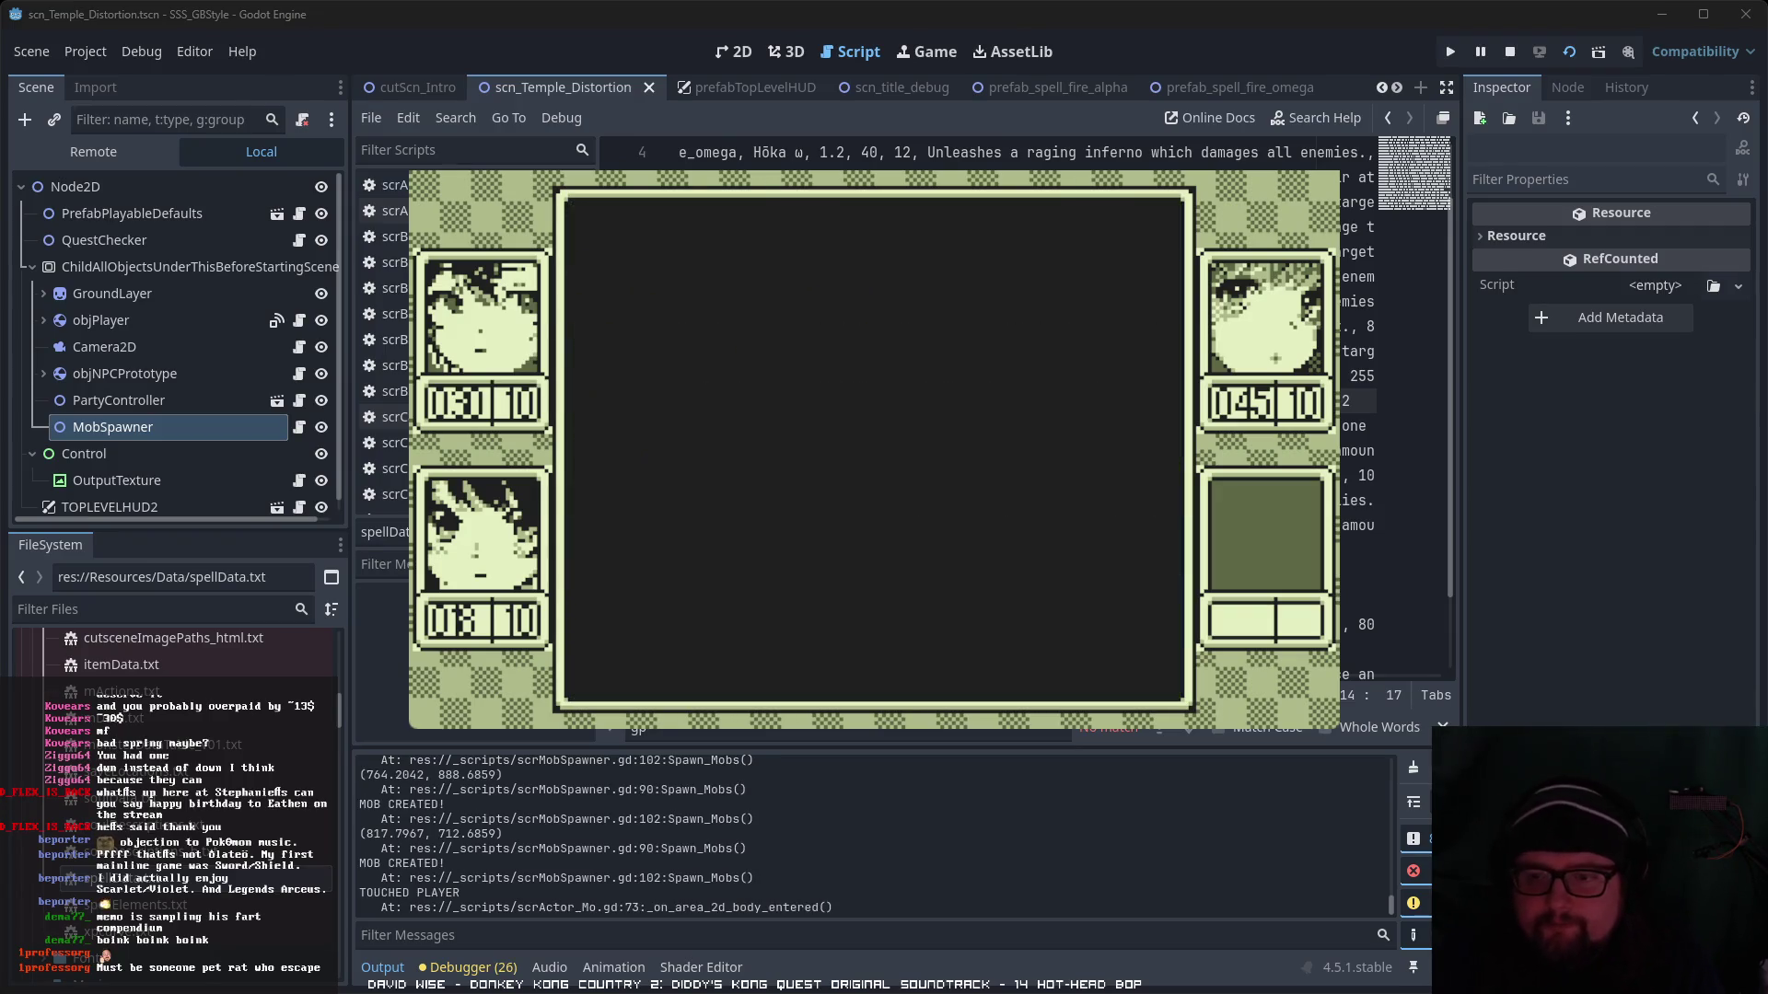
- Choose ACT > Skill and pick the renamed Heal α skill
{"action": "key", "text": "Right"}
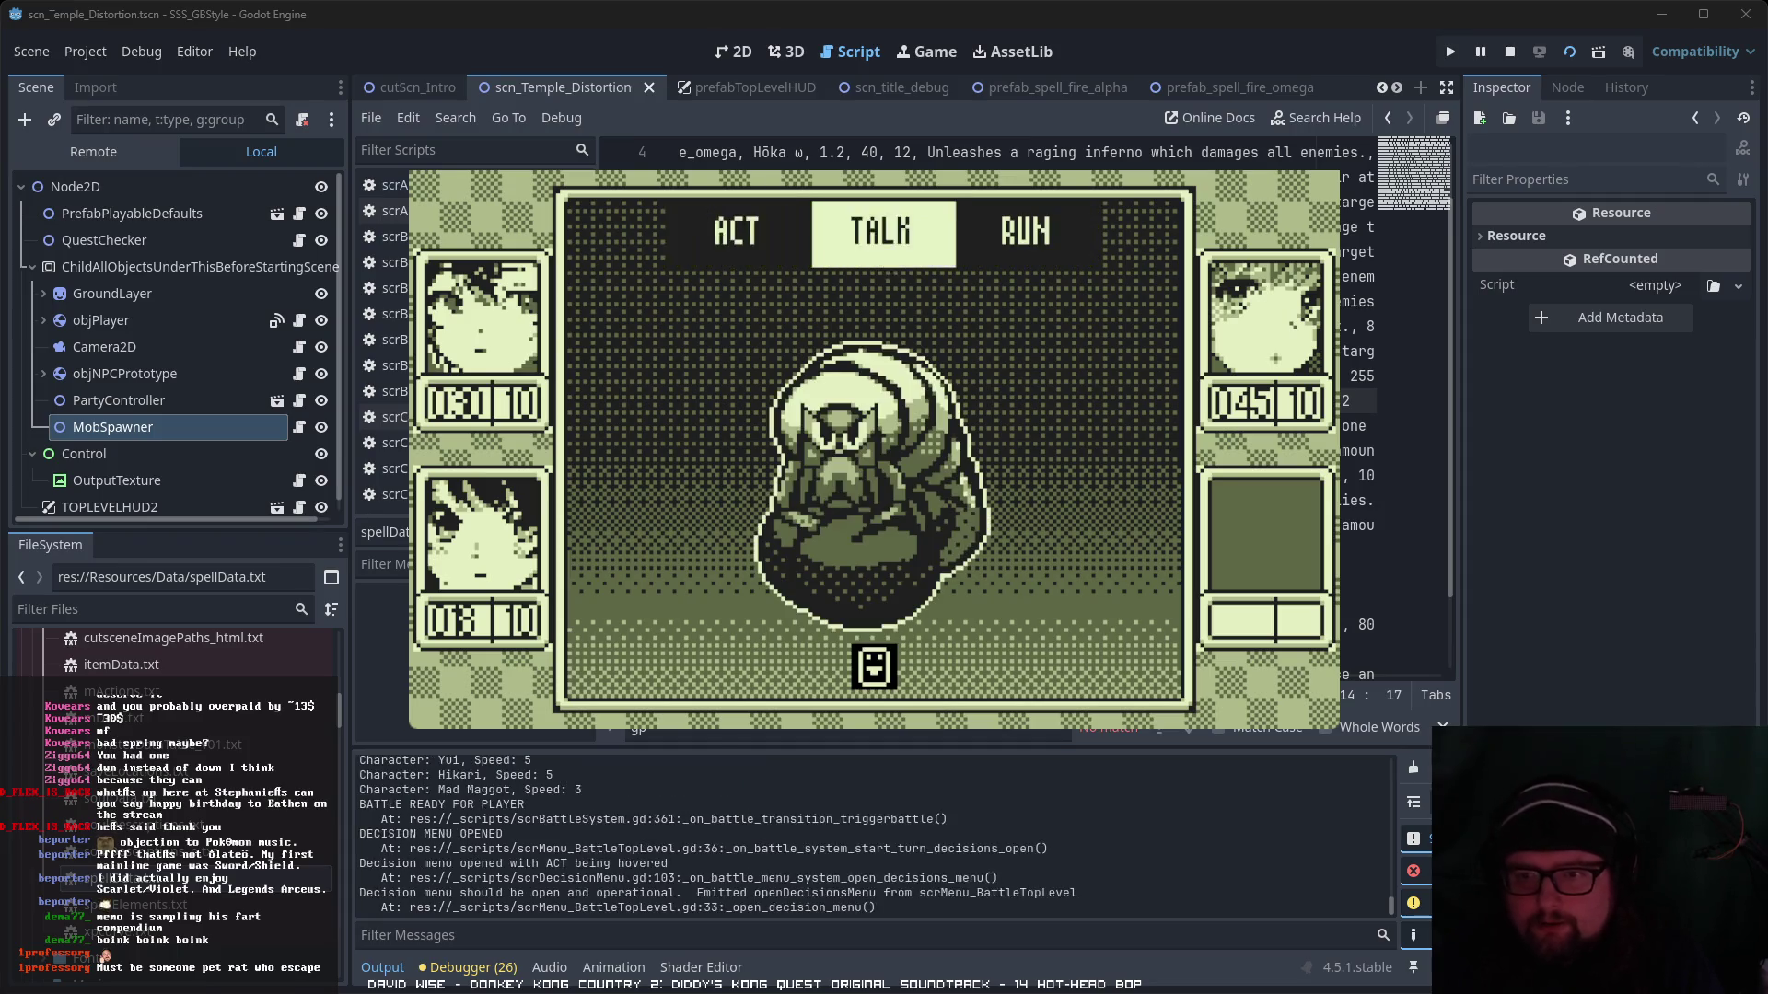
{"action": "key", "text": "Left"}
{"action": "key", "text": "Return"}
{"action": "key", "text": "Right"}
{"action": "key", "text": "Return"}
{"action": "key", "text": "Down"}
{"action": "key", "text": "Up"}
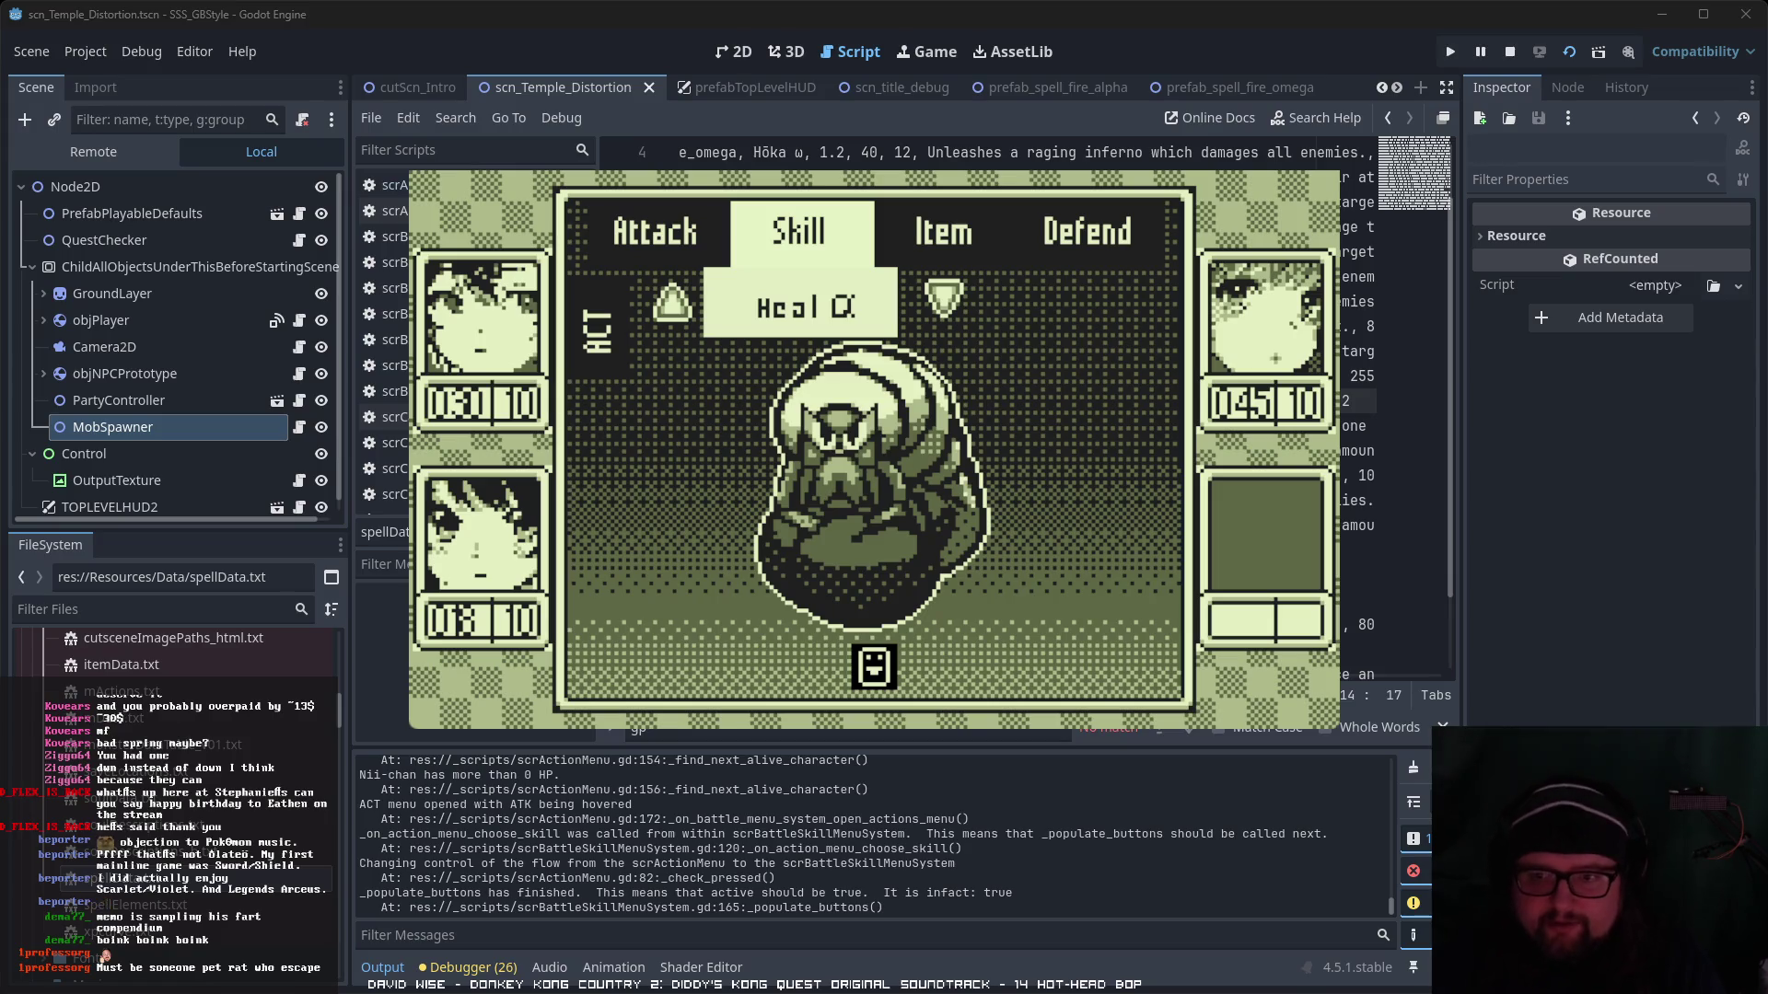
{"action": "key", "text": "Return"}
- Aim Heal α at the right-hand ally and confirm the turn so it heals 100
{"action": "key", "text": "Right"}
{"action": "key", "text": "Return"}
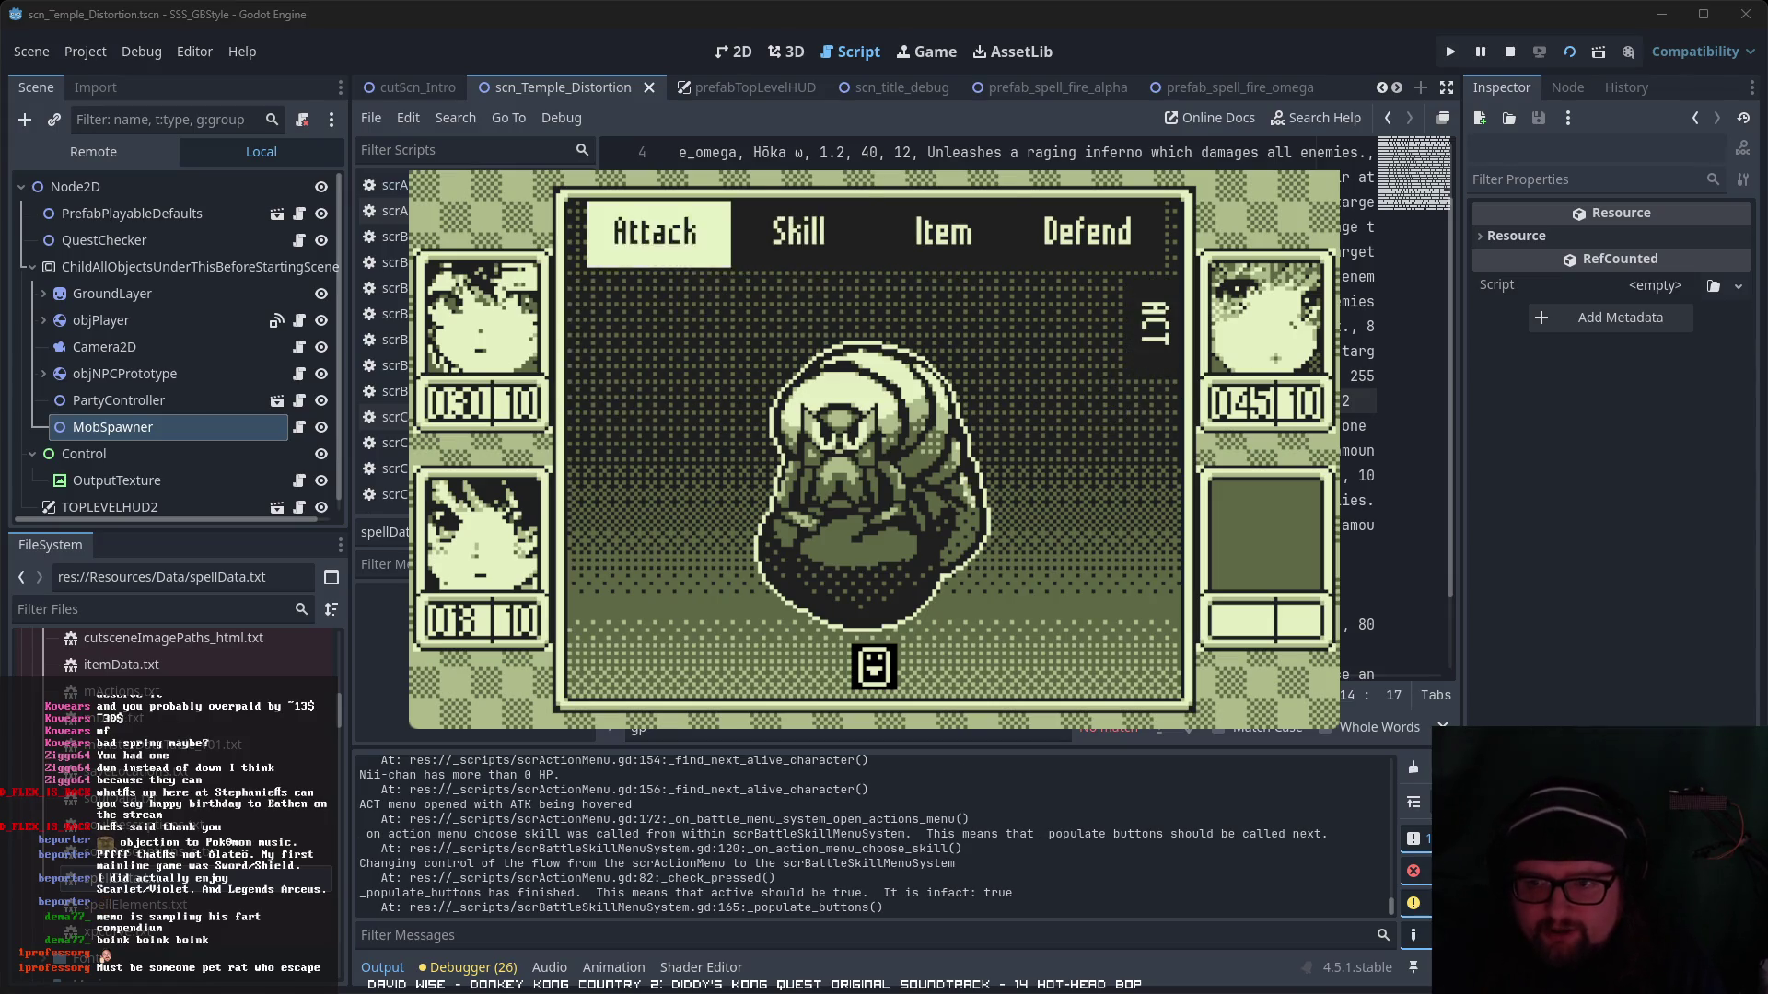
{"action": "key", "text": "Down"}
{"action": "key", "text": "Up"}
{"action": "key", "text": "Return"}
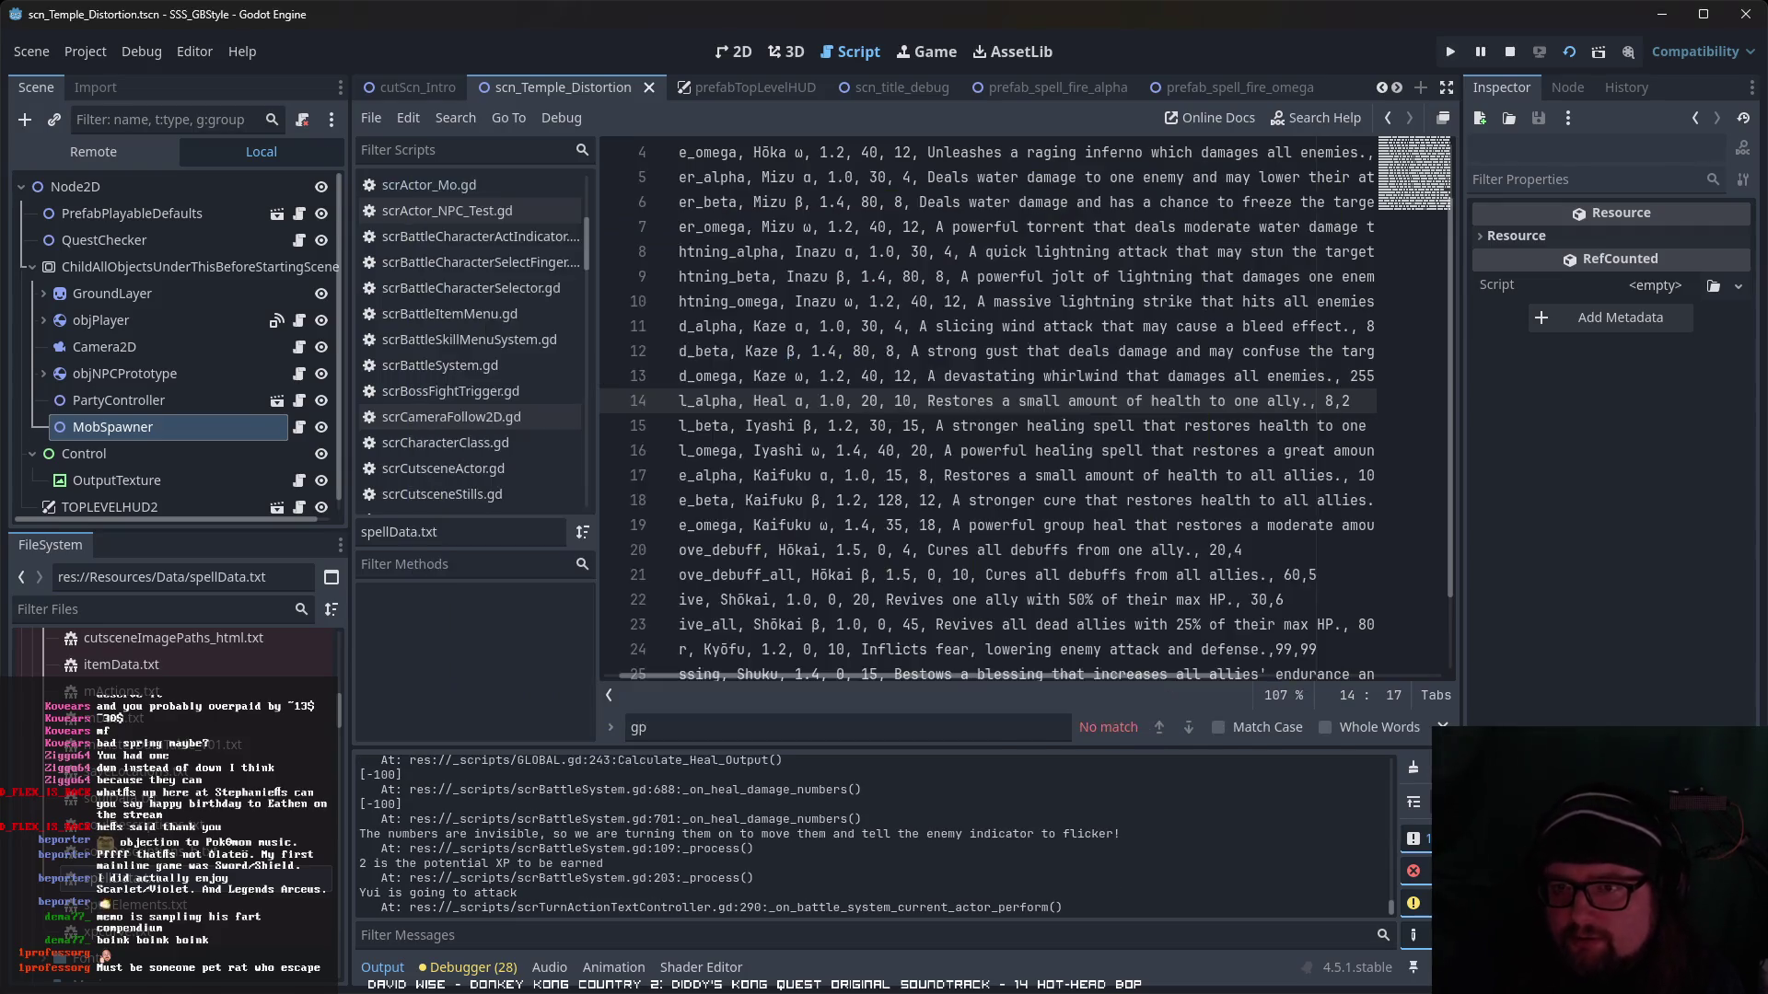
- Stop the game and change line 14's spell name from 'Heal' back to 'Iyashi'
{"action": "key", "text": "F8"}
{"action": "left_click_drag", "start_coordinate": [789, 400], "coordinate": [753, 400]}
{"action": "type", "text": "Iyashi"}
{"action": "left_click", "coordinate": [989, 453]}
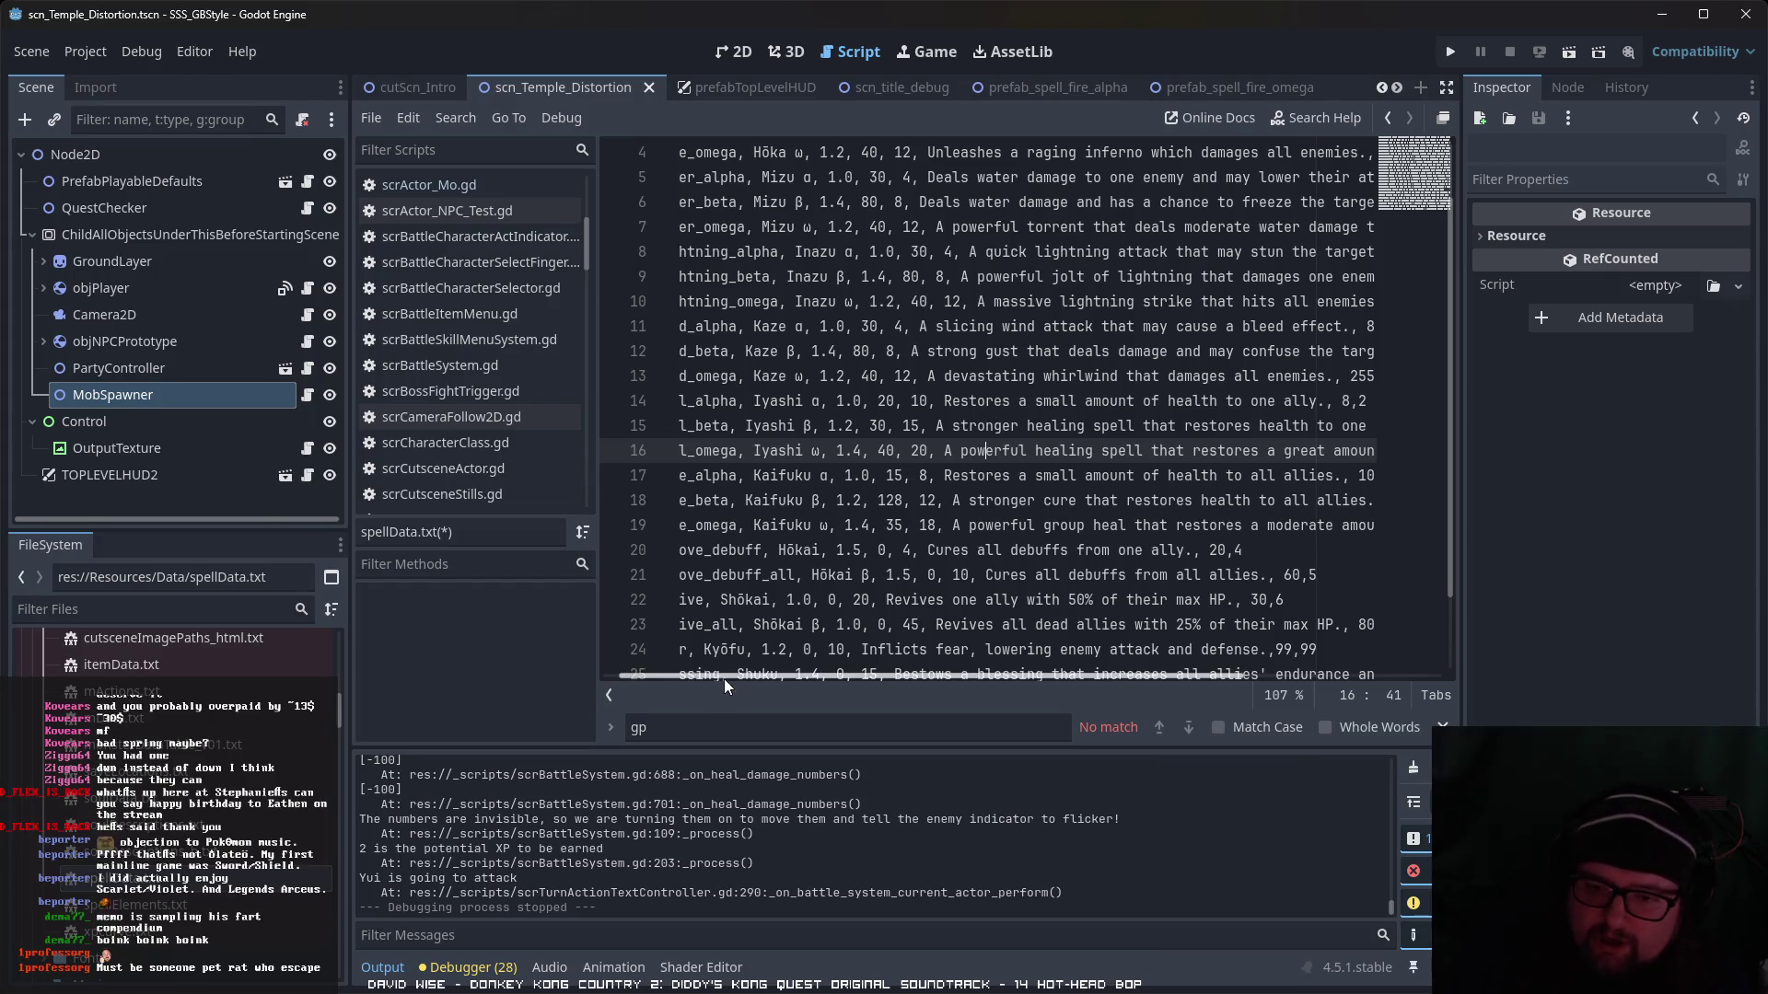
{"action": "left_click_drag", "start_coordinate": [724, 679], "coordinate": [627, 672]}
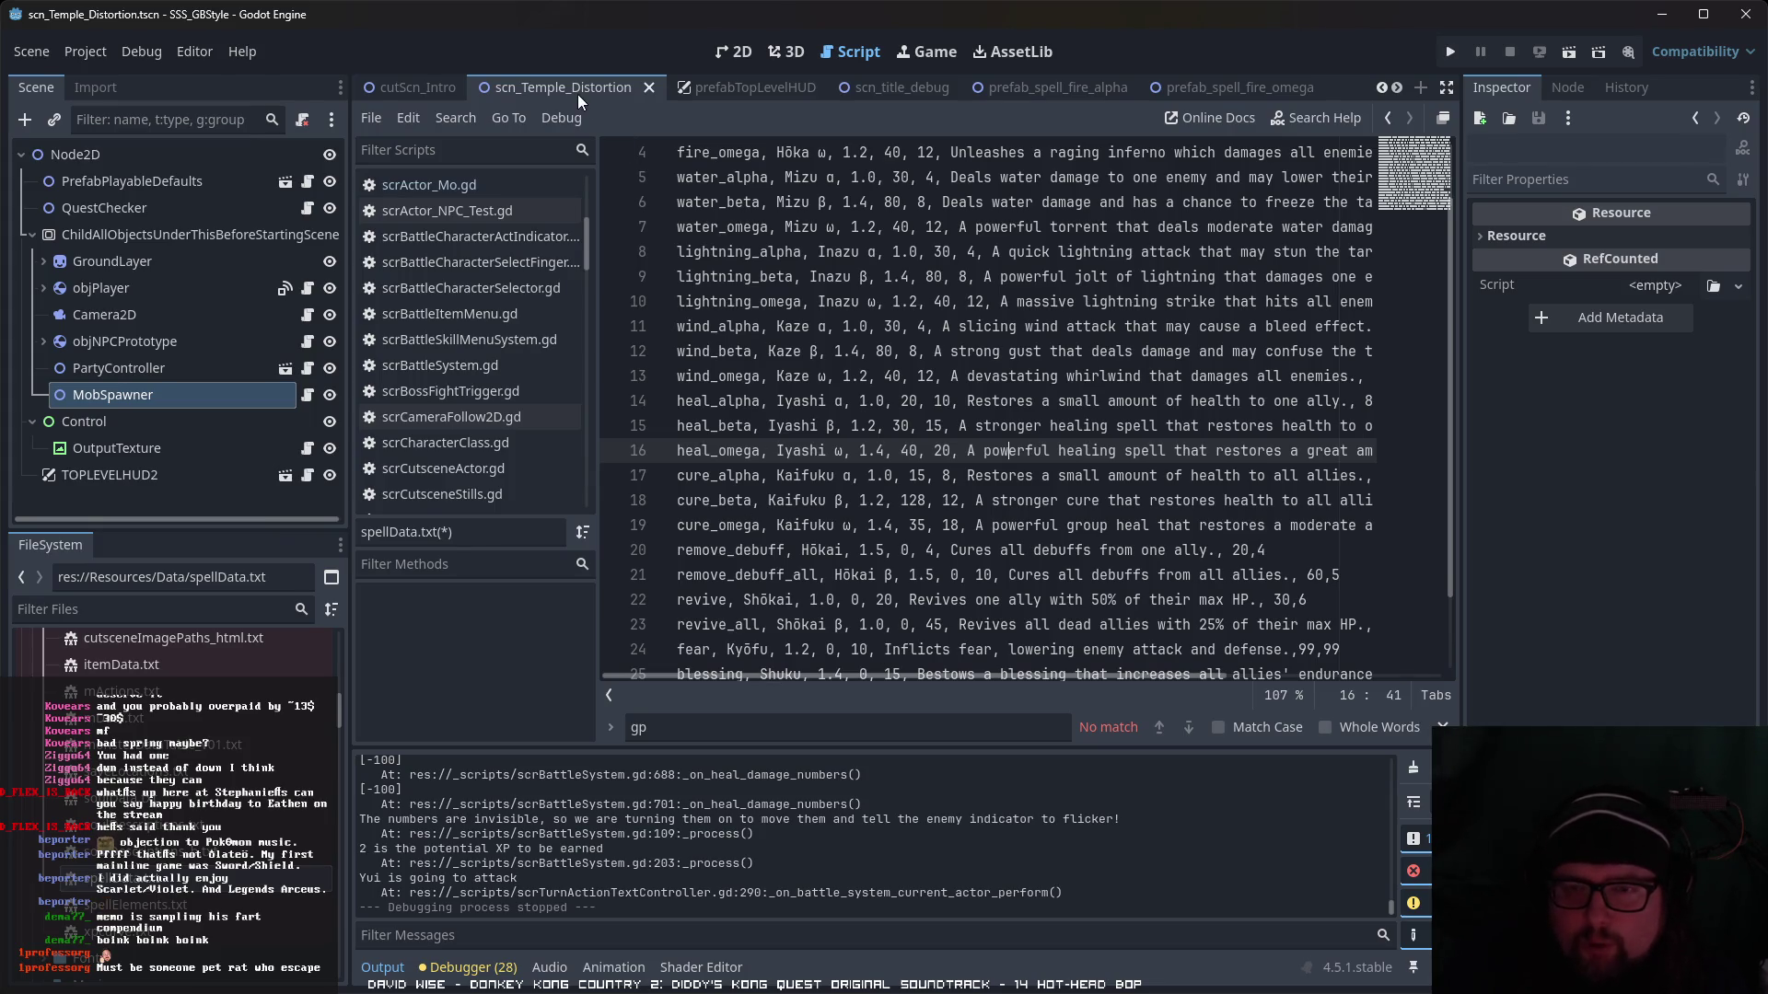
{"action": "scroll", "coordinate": [466, 363], "scroll_direction": "up", "scroll_amount": 4}
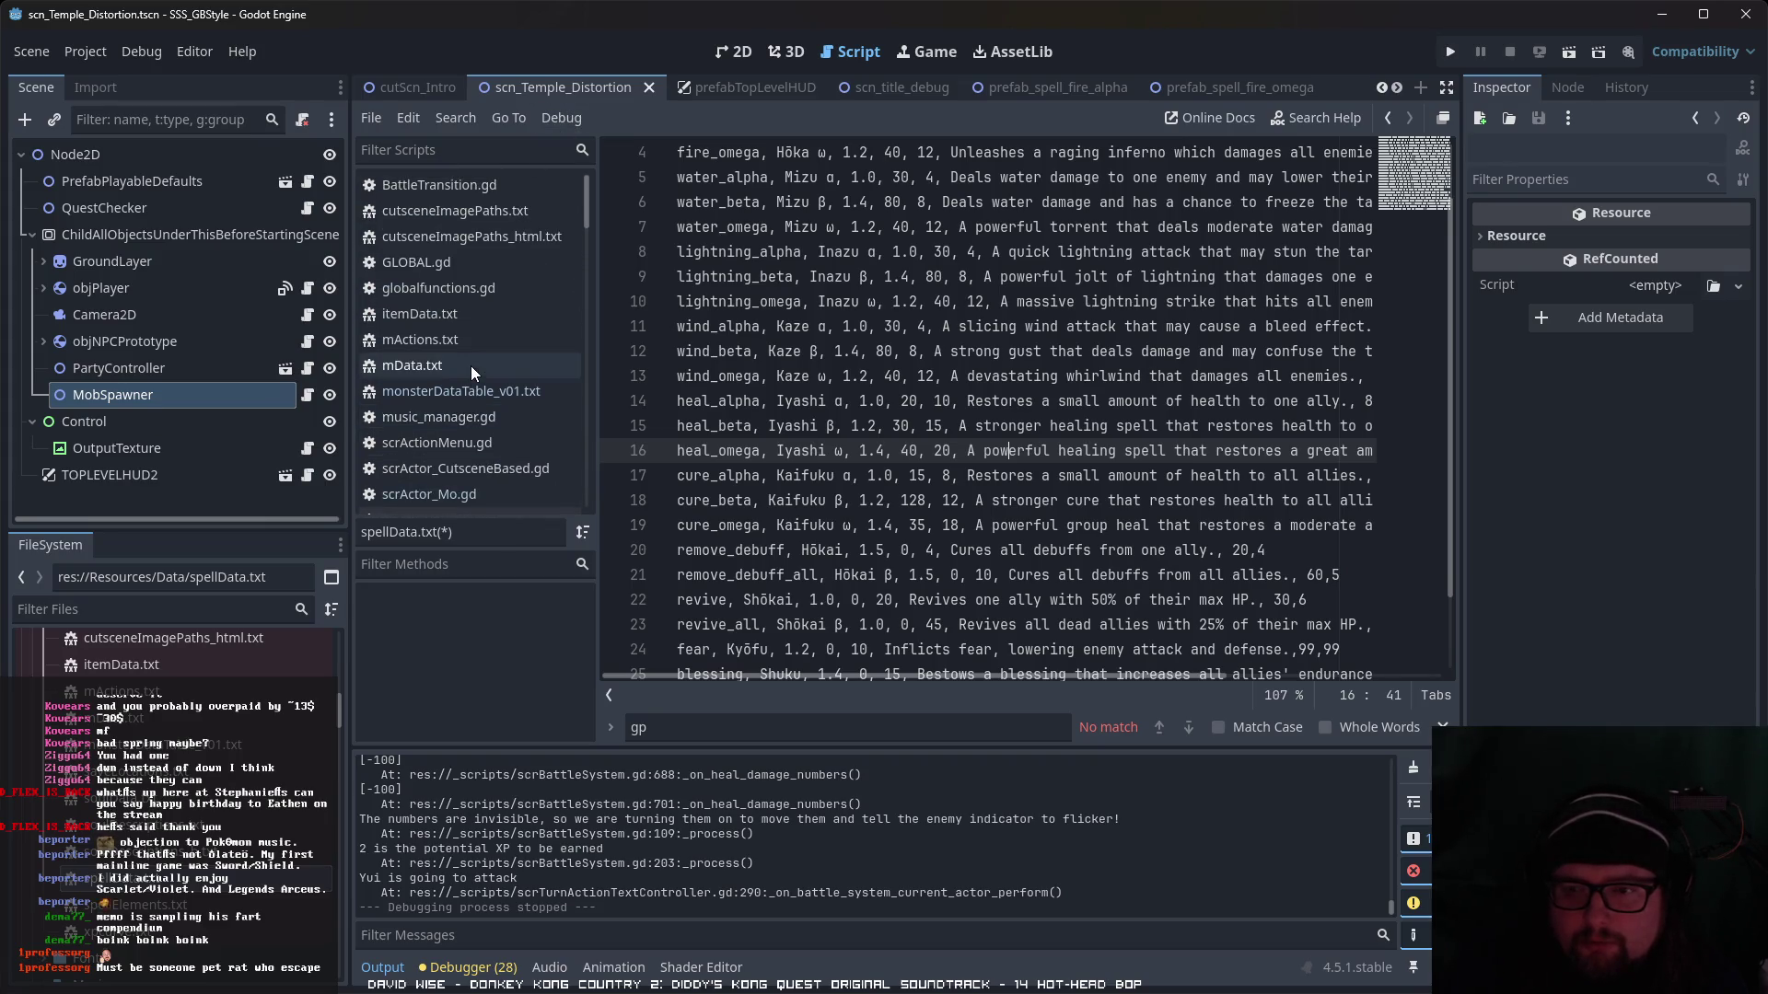
{"action": "scroll", "coordinate": [619, 832], "scroll_direction": "up", "scroll_amount": 3}
{"action": "scroll", "coordinate": [653, 848], "scroll_direction": "up", "scroll_amount": 3}
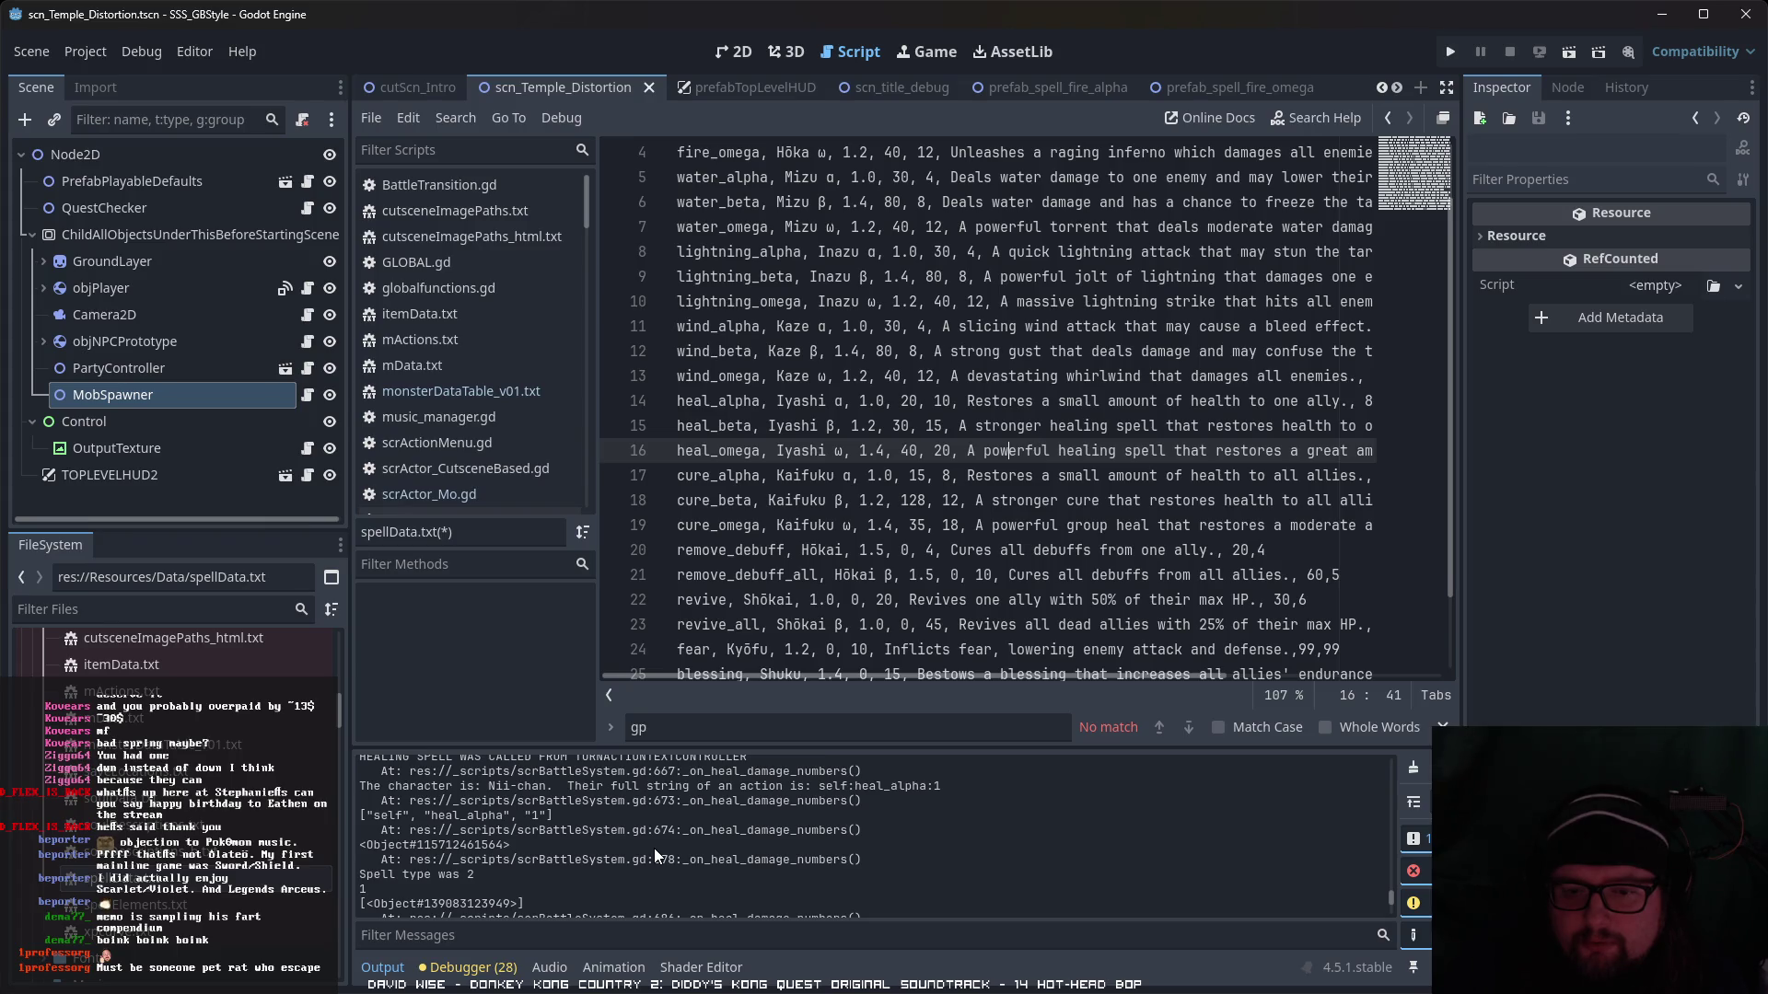
{"action": "scroll", "coordinate": [654, 848], "scroll_direction": "up", "scroll_amount": 1}
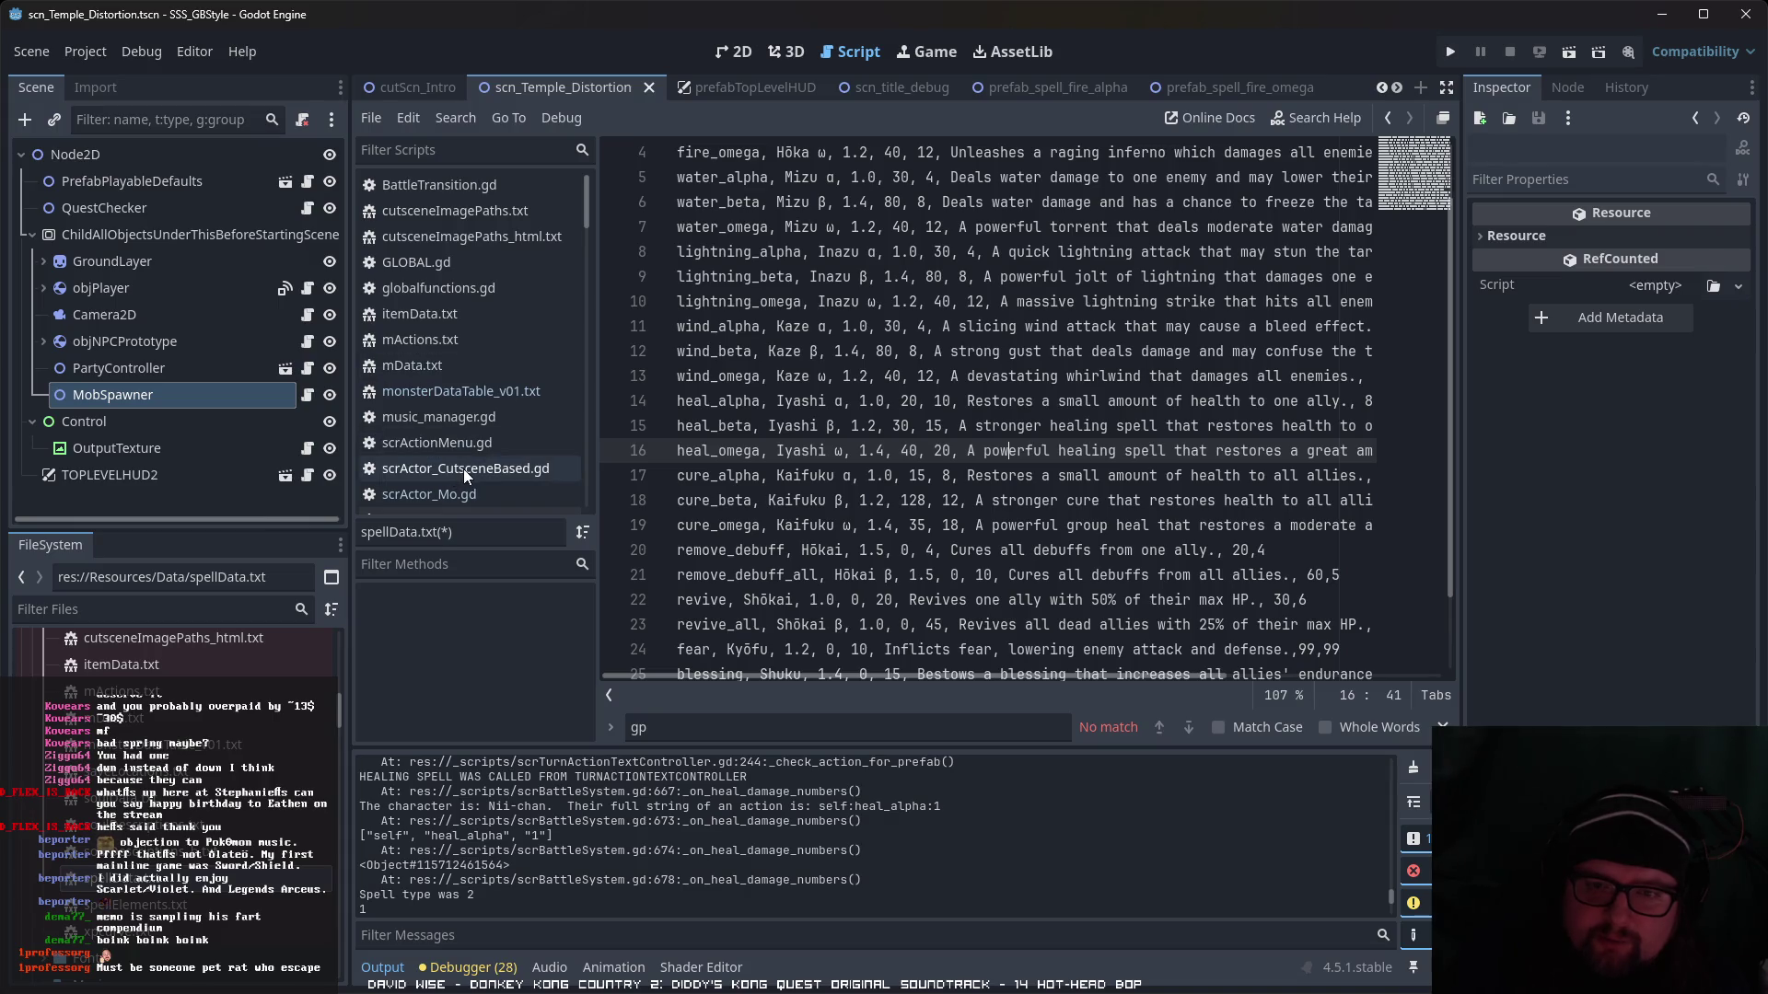
{"action": "scroll", "coordinate": [465, 467], "scroll_direction": "down", "scroll_amount": 10}
{"action": "scroll", "coordinate": [473, 462], "scroll_direction": "down", "scroll_amount": 8}
{"action": "scroll", "coordinate": [477, 466], "scroll_direction": "down", "scroll_amount": 3}
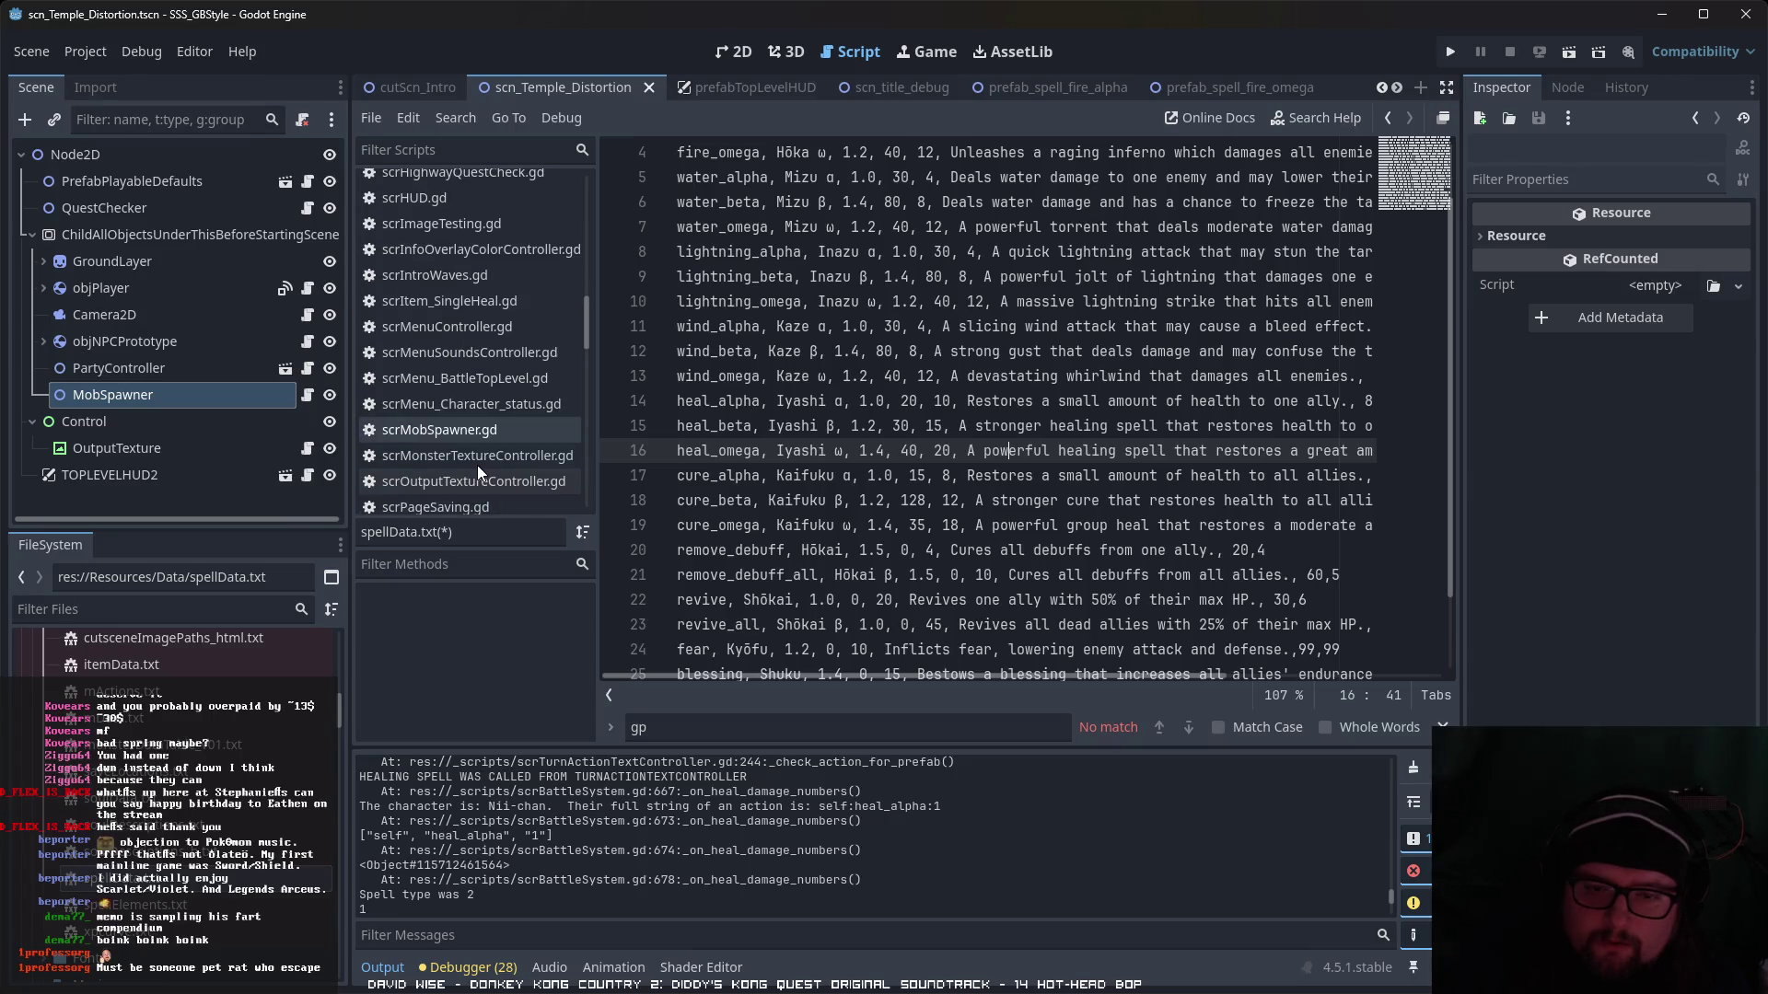
{"action": "scroll", "coordinate": [479, 466], "scroll_direction": "down", "scroll_amount": 6}
{"action": "scroll", "coordinate": [481, 466], "scroll_direction": "down", "scroll_amount": 8}
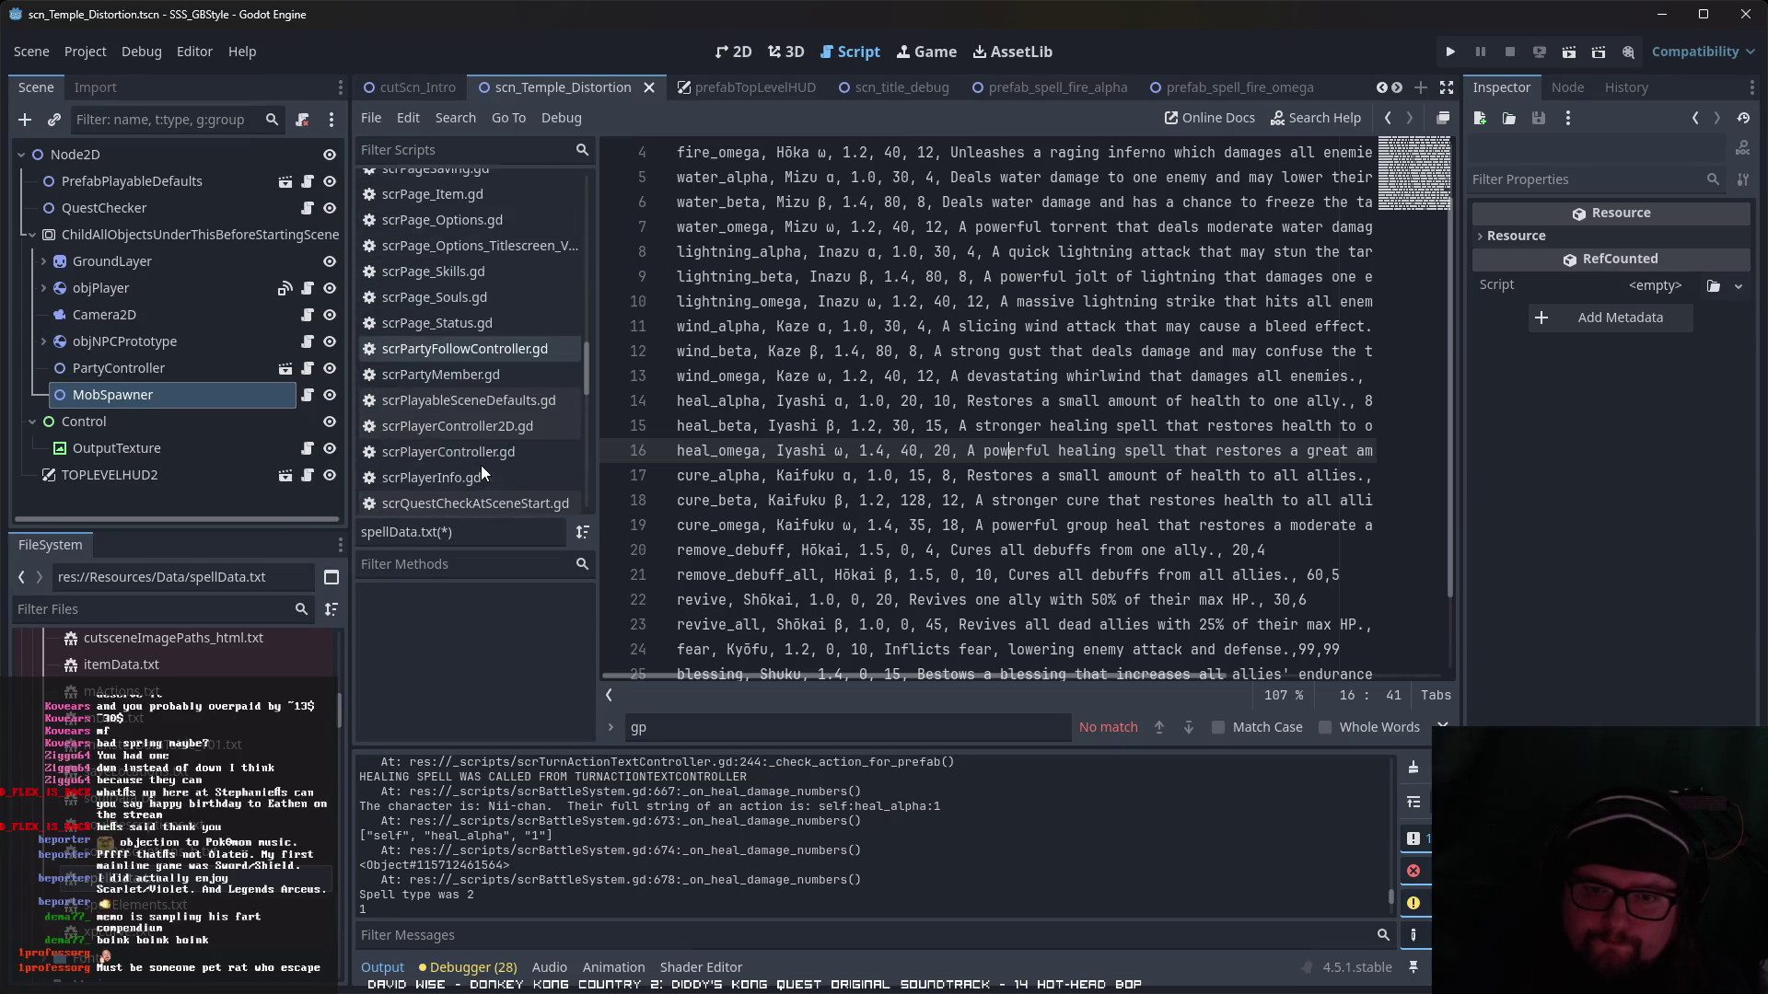
{"action": "scroll", "coordinate": [489, 466], "scroll_direction": "down", "scroll_amount": 8}
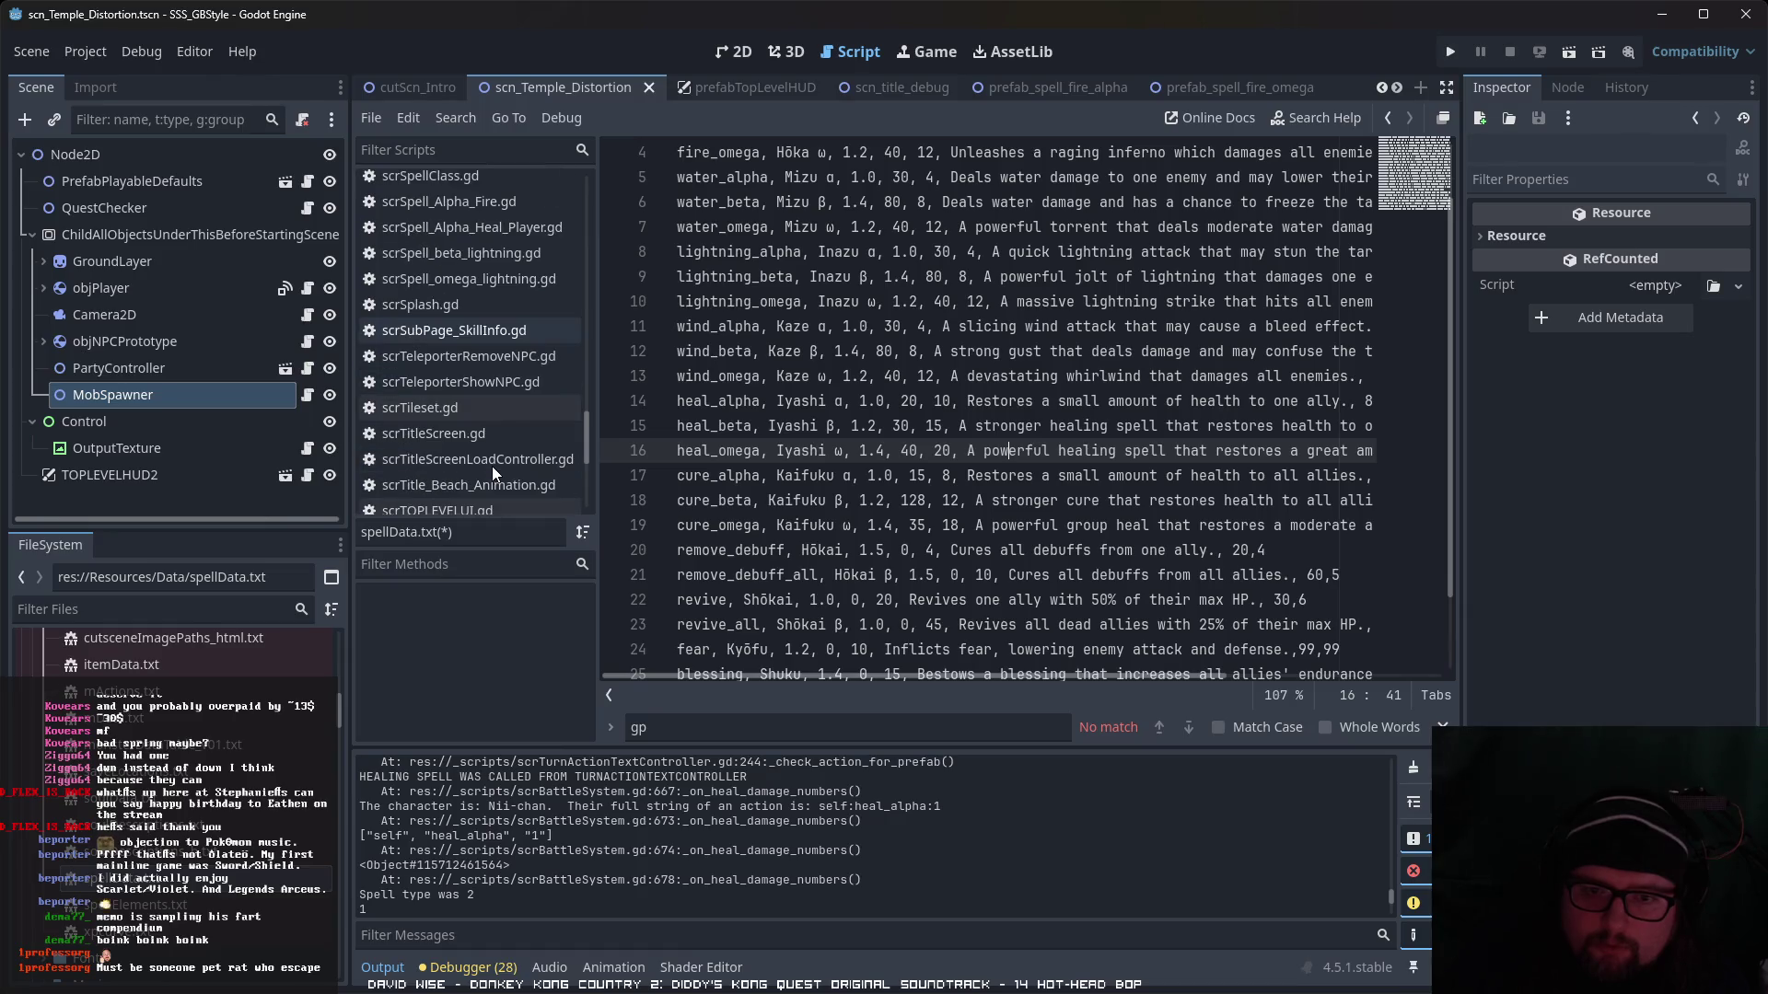
{"action": "scroll", "coordinate": [492, 466], "scroll_direction": "down", "scroll_amount": 3}
{"action": "left_click", "coordinate": [525, 412]}
{"action": "scroll", "coordinate": [1147, 597], "scroll_direction": "up", "scroll_amount": 6}
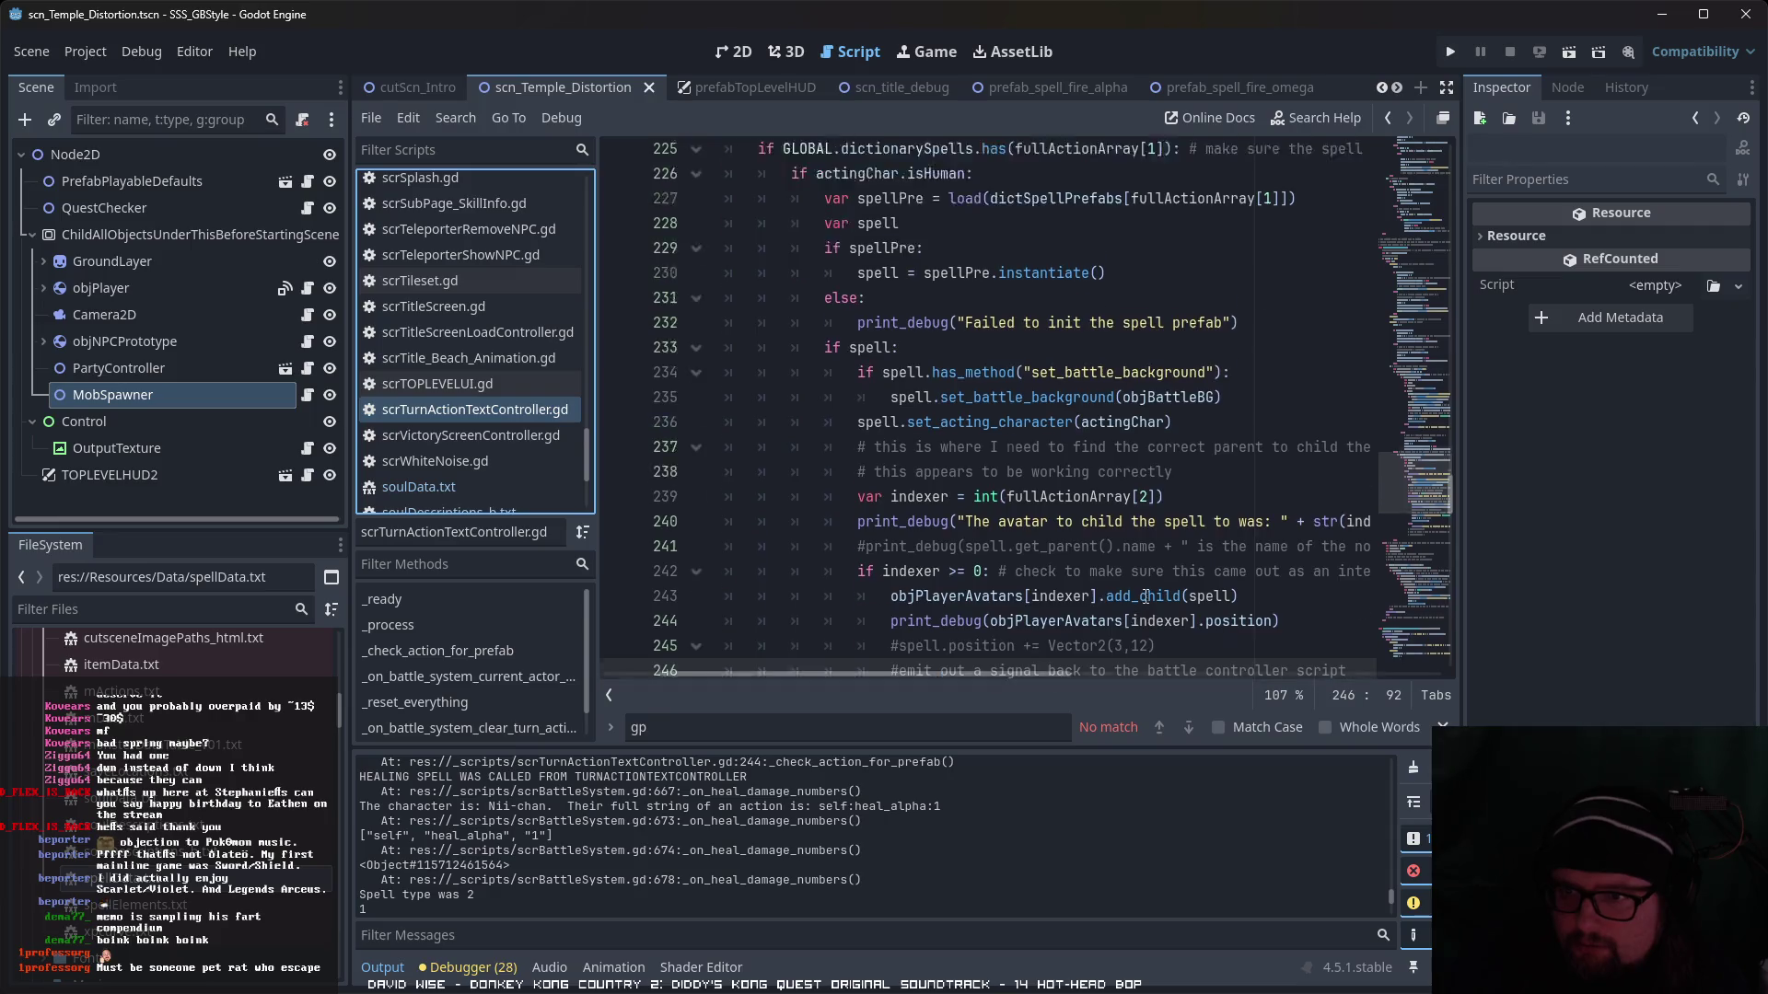
{"action": "scroll", "coordinate": [1147, 596], "scroll_direction": "down", "scroll_amount": 4}
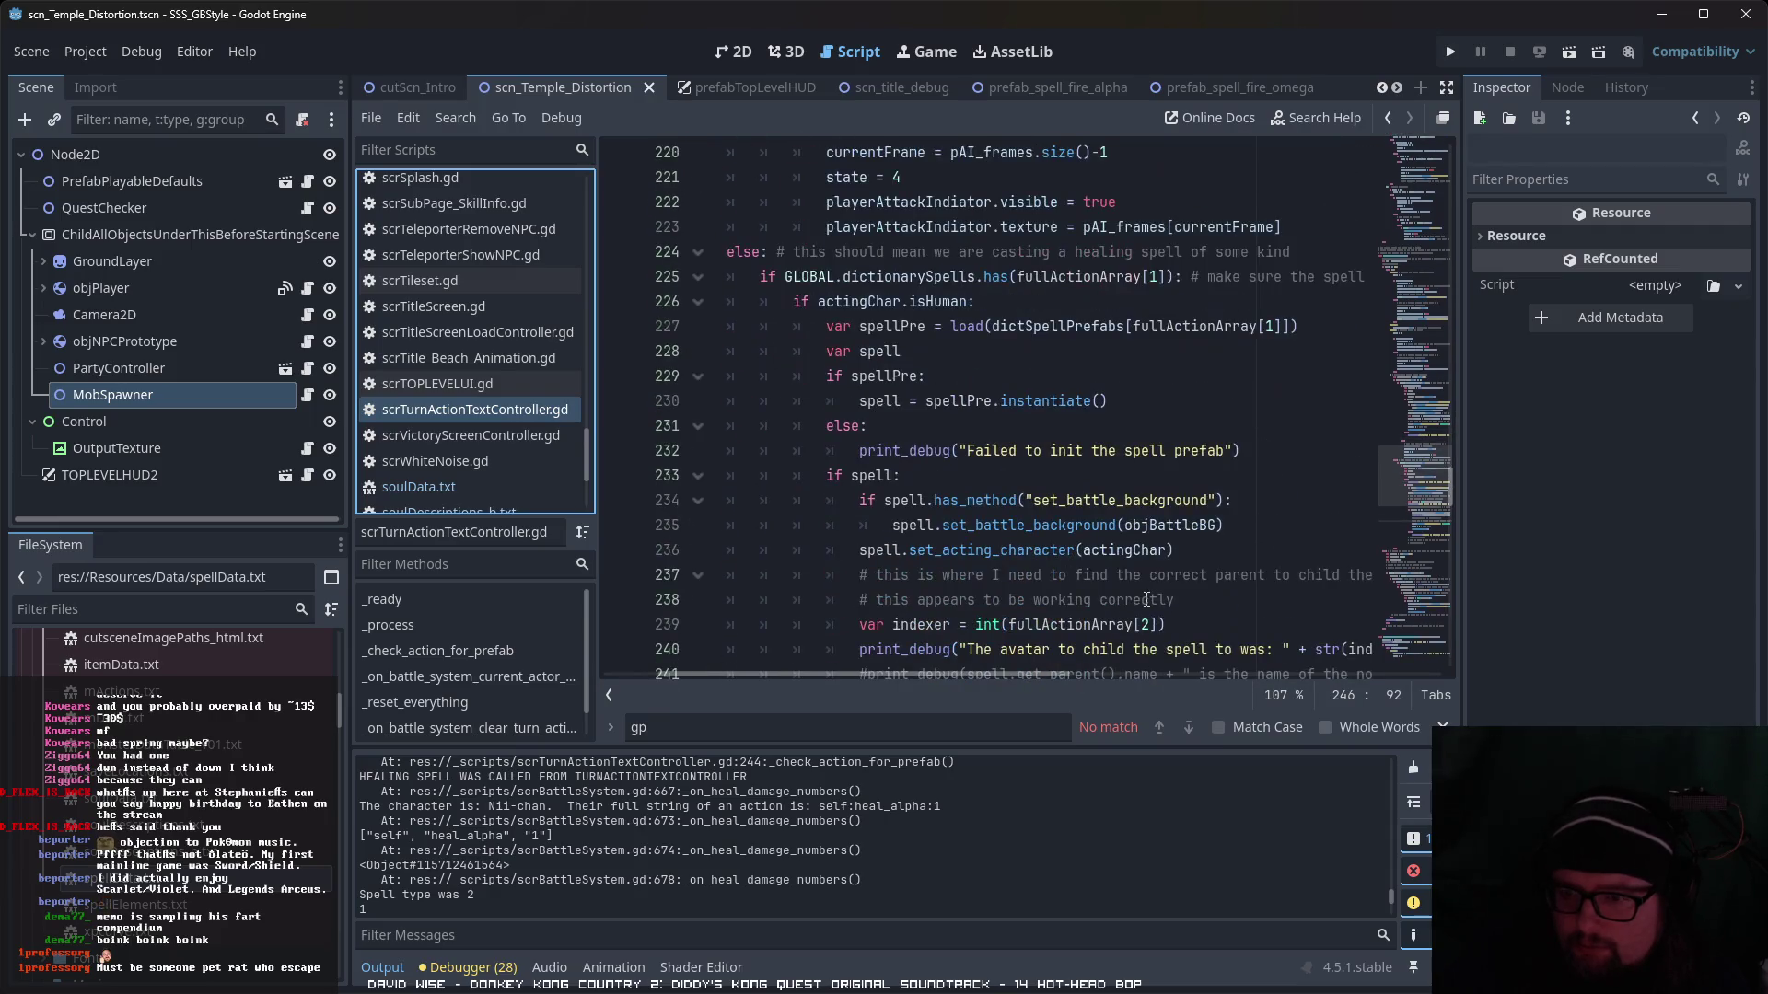
{"action": "scroll", "coordinate": [1147, 600], "scroll_direction": "down", "scroll_amount": 3}
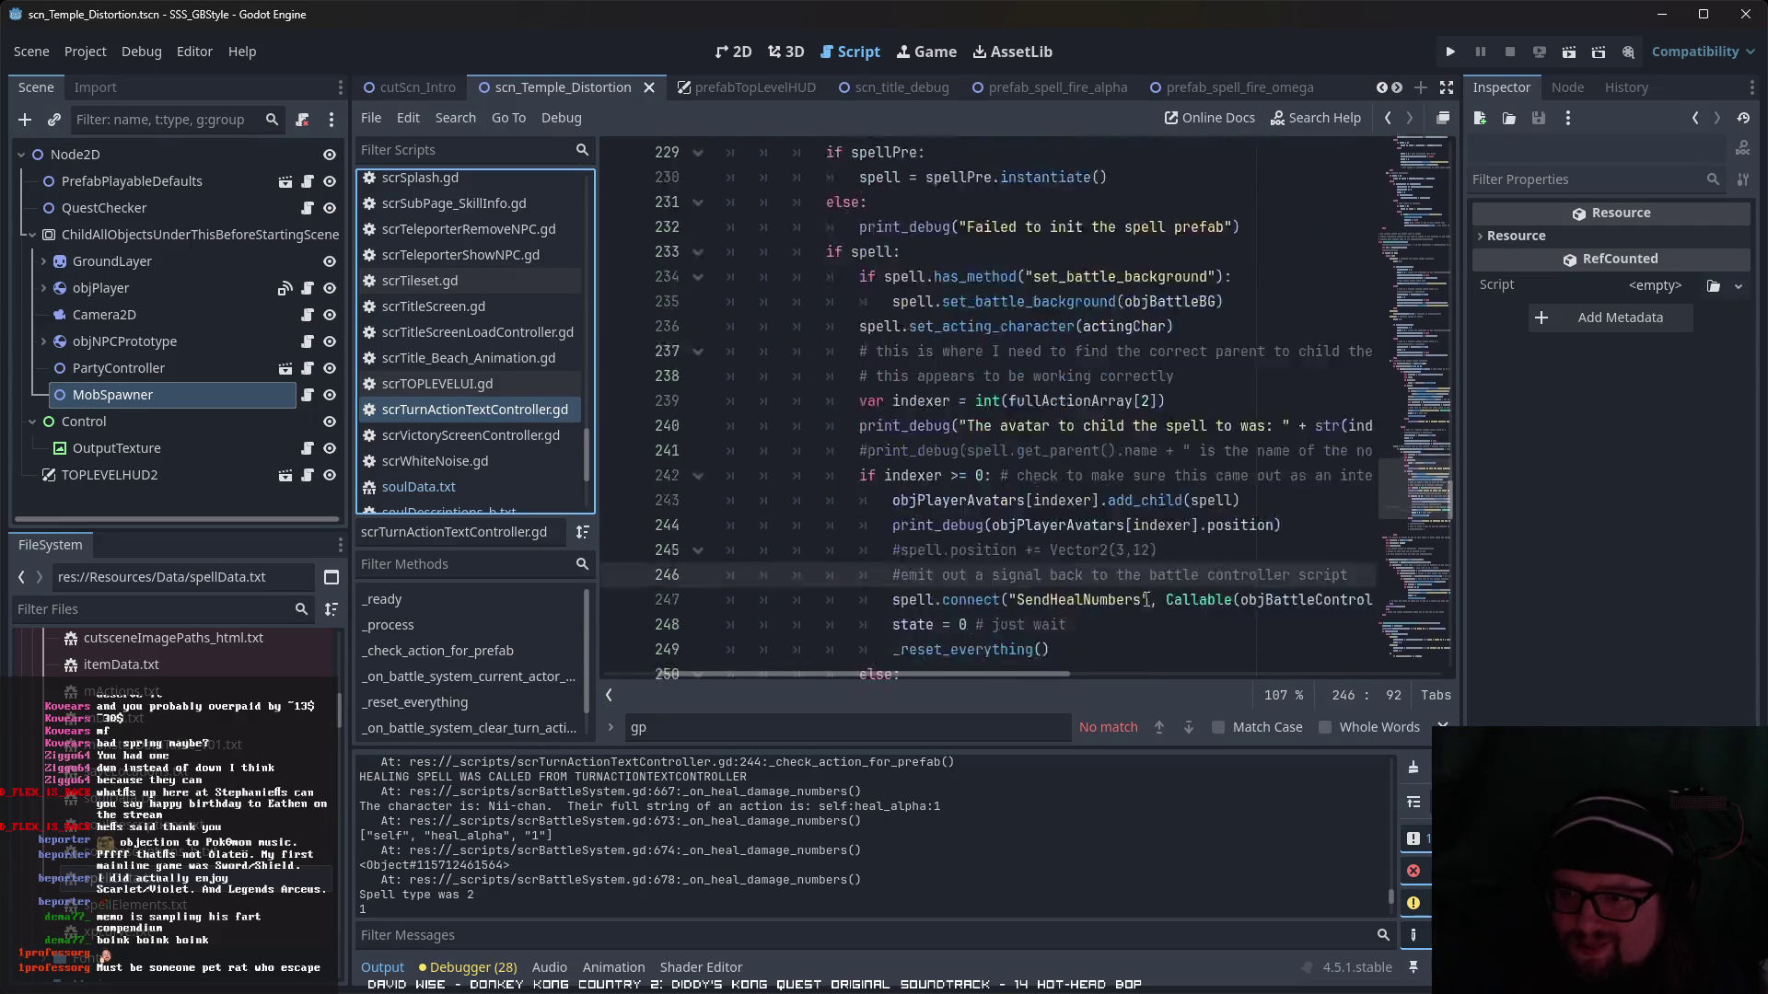
{"action": "scroll", "coordinate": [1146, 599], "scroll_direction": "down", "scroll_amount": 3}
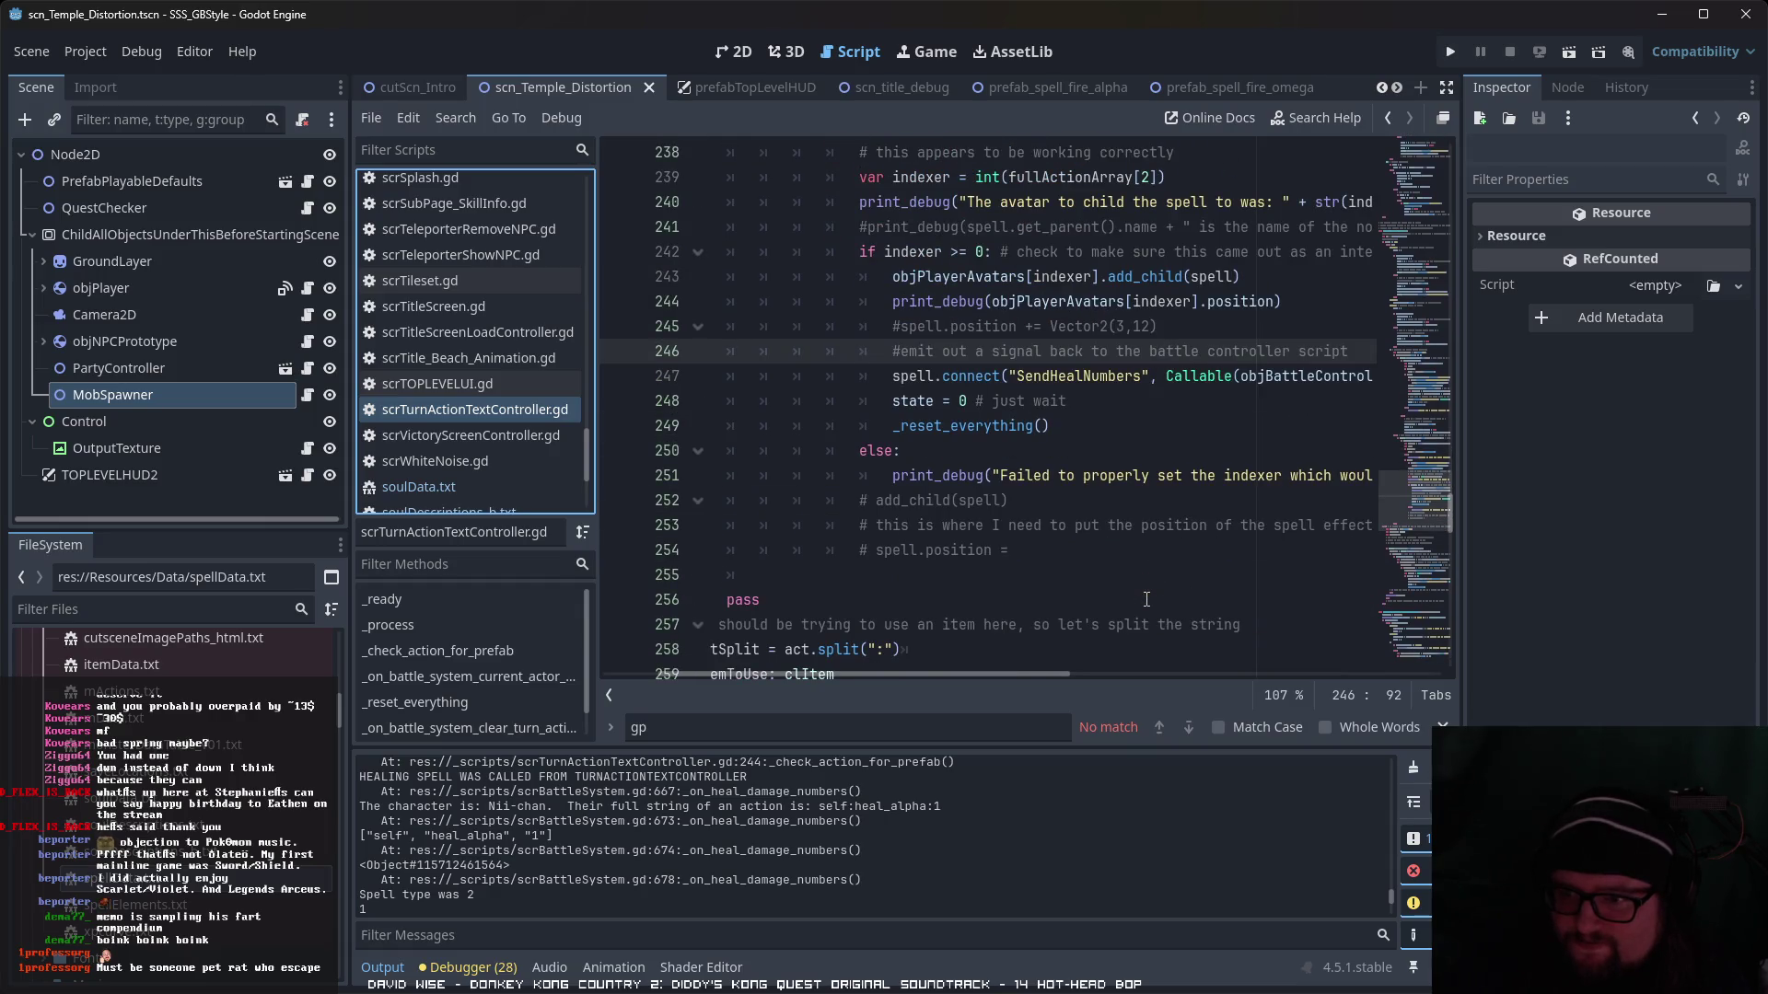
{"action": "scroll", "coordinate": [1146, 599], "scroll_direction": "down", "scroll_amount": 3}
{"action": "scroll", "coordinate": [1147, 600], "scroll_direction": "up", "scroll_amount": 5}
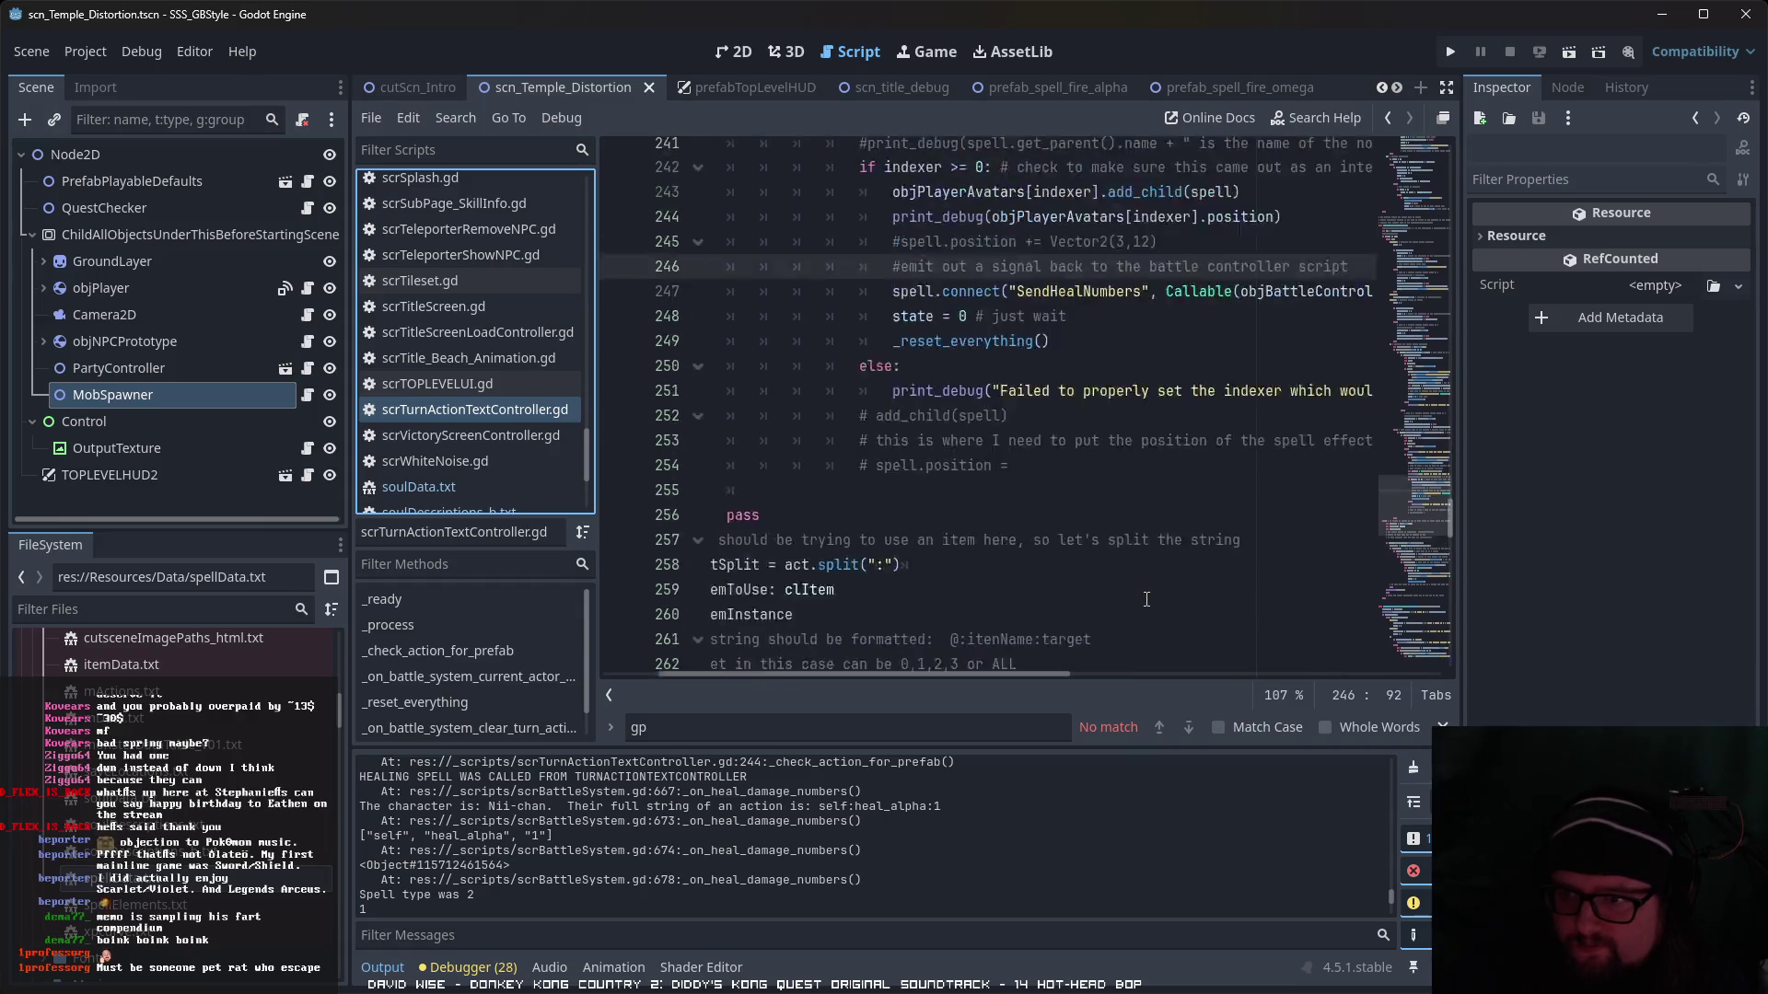
{"action": "scroll", "coordinate": [1146, 600], "scroll_direction": "up", "scroll_amount": 2}
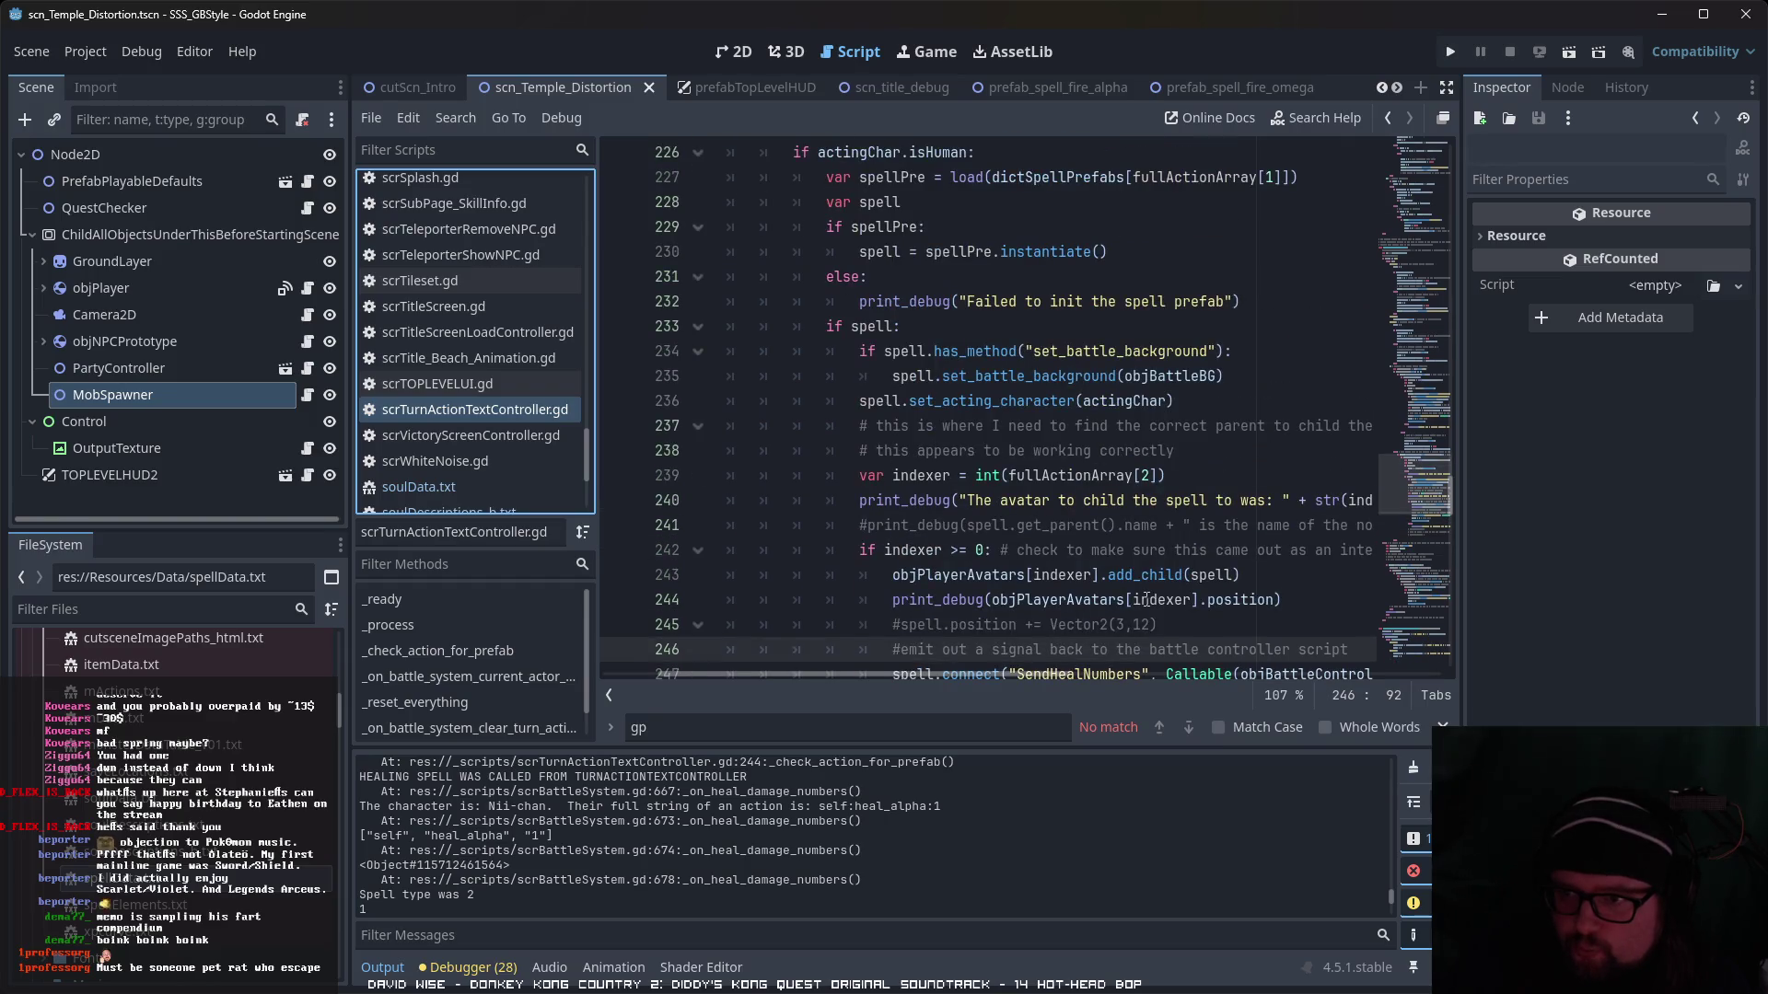
{"action": "scroll", "coordinate": [1146, 599], "scroll_direction": "up", "scroll_amount": 12}
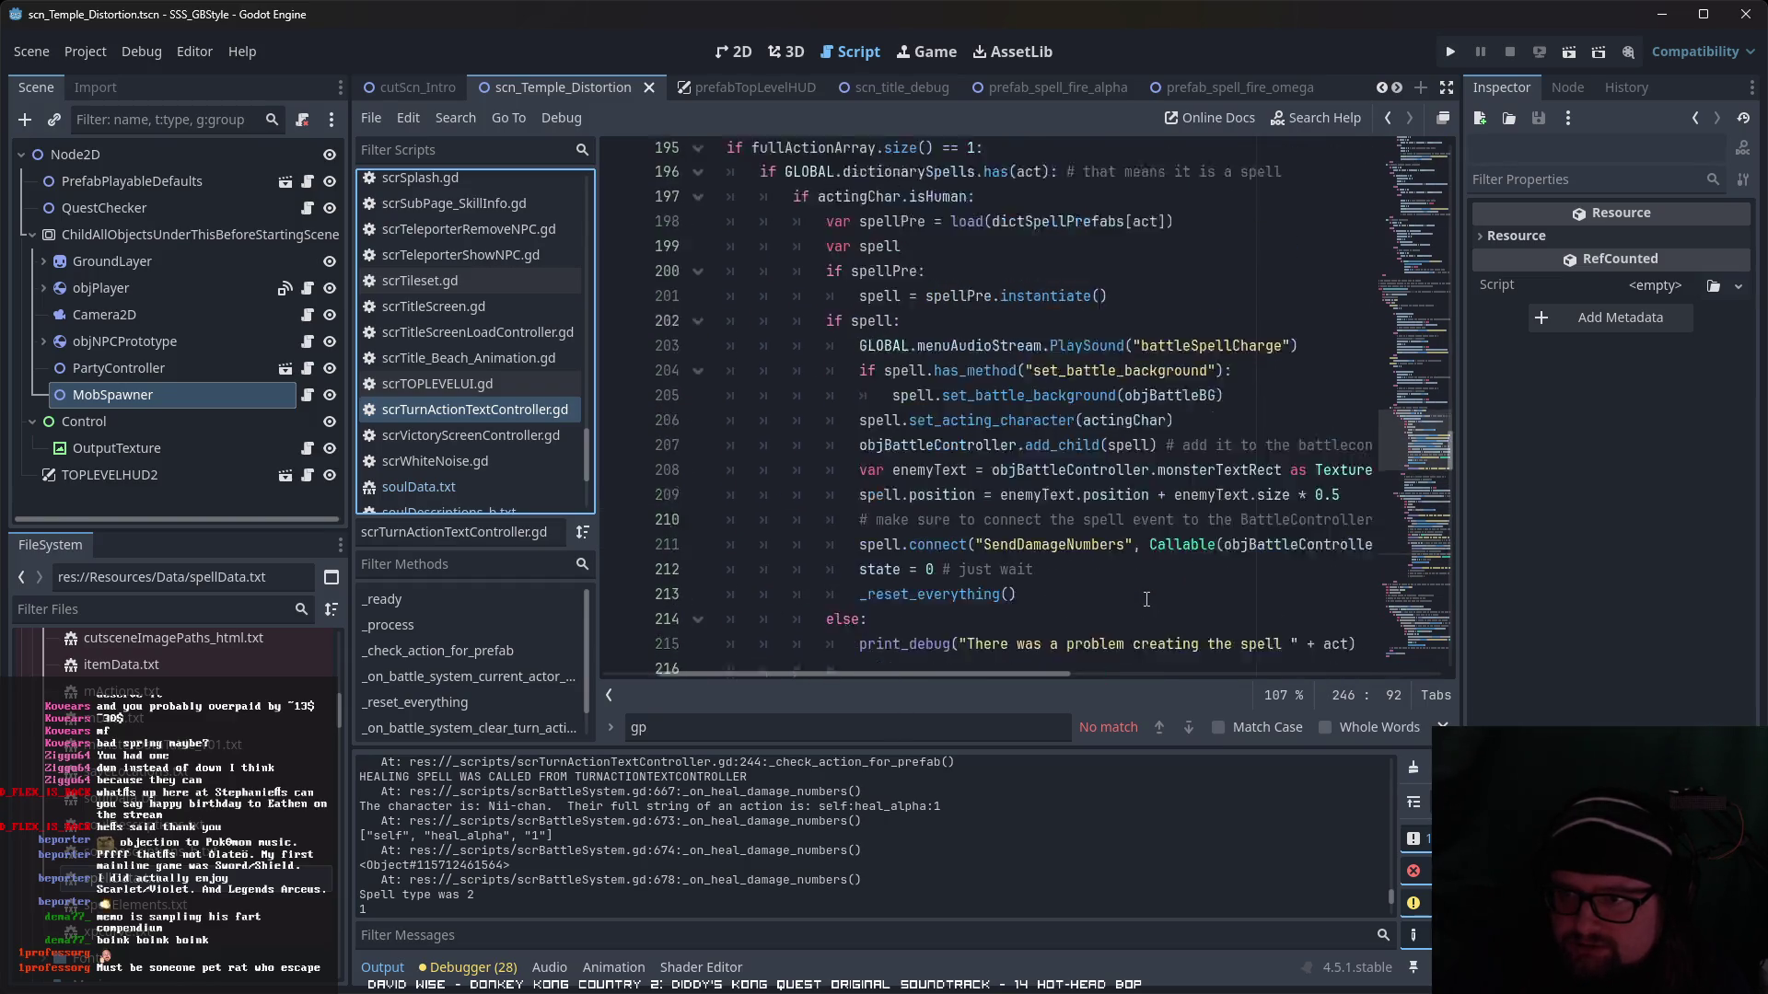
{"action": "scroll", "coordinate": [1147, 599], "scroll_direction": "up", "scroll_amount": 8}
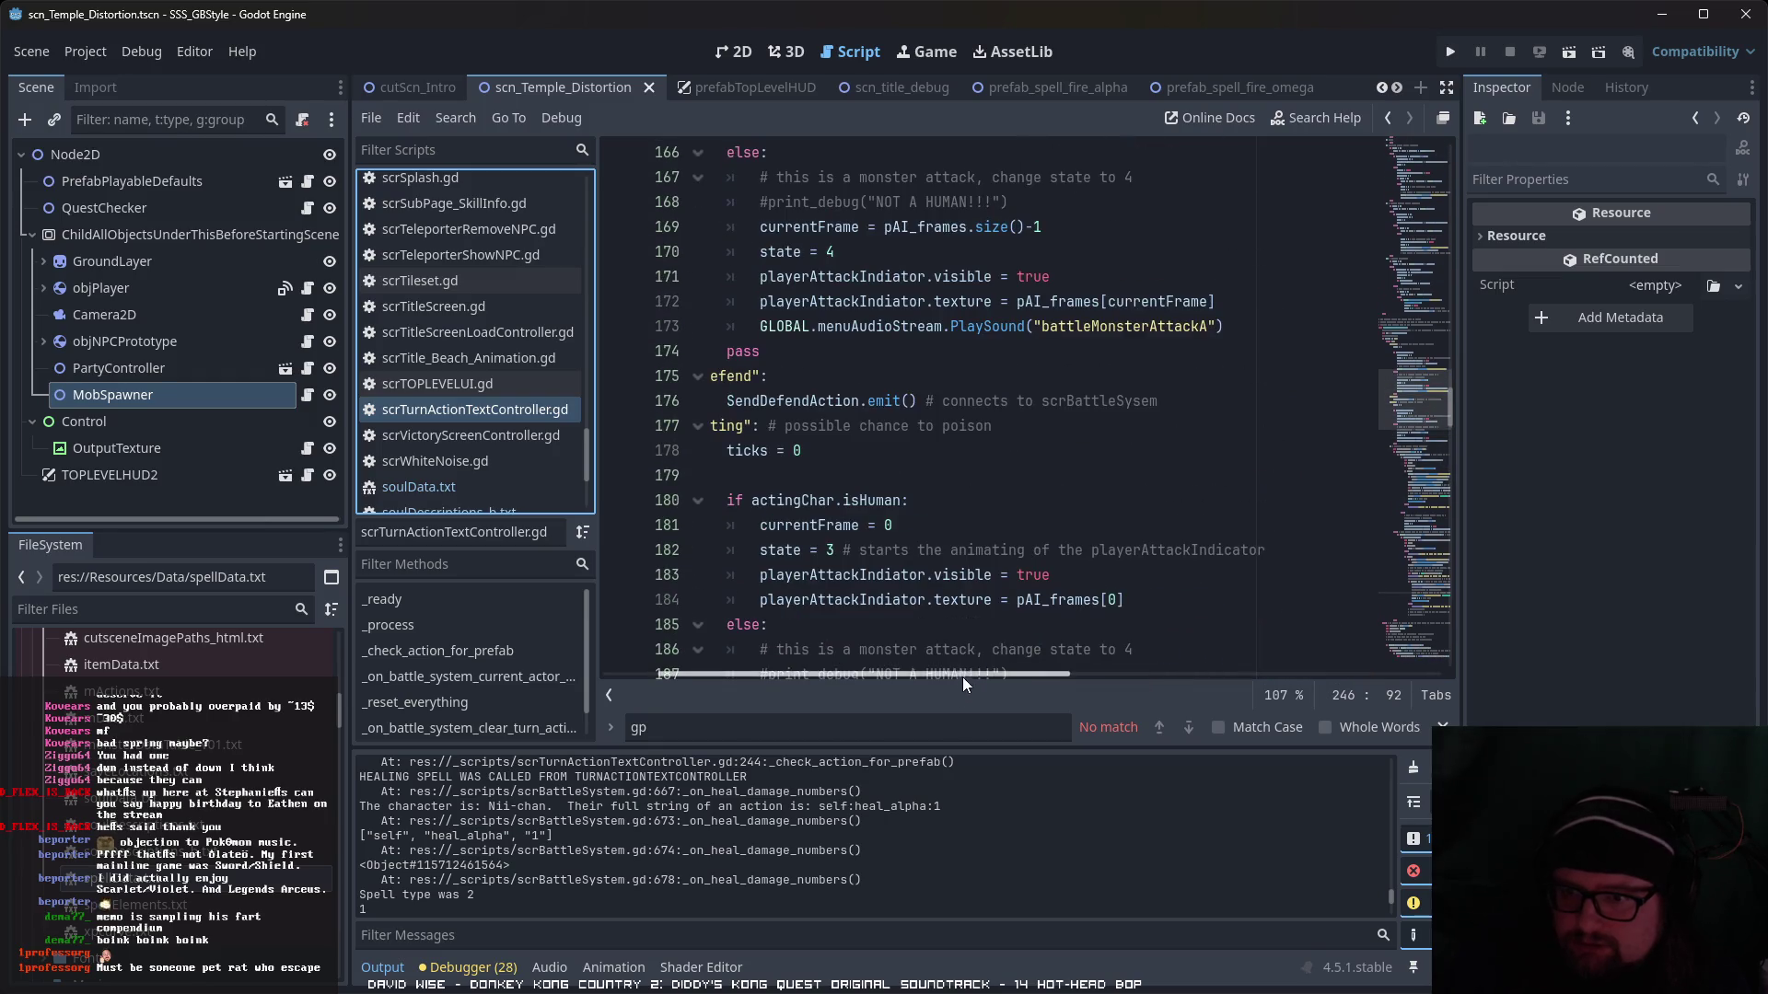
{"action": "scroll", "coordinate": [777, 686], "scroll_direction": "up", "scroll_amount": 7}
{"action": "scroll", "coordinate": [886, 501], "scroll_direction": "down", "scroll_amount": 8}
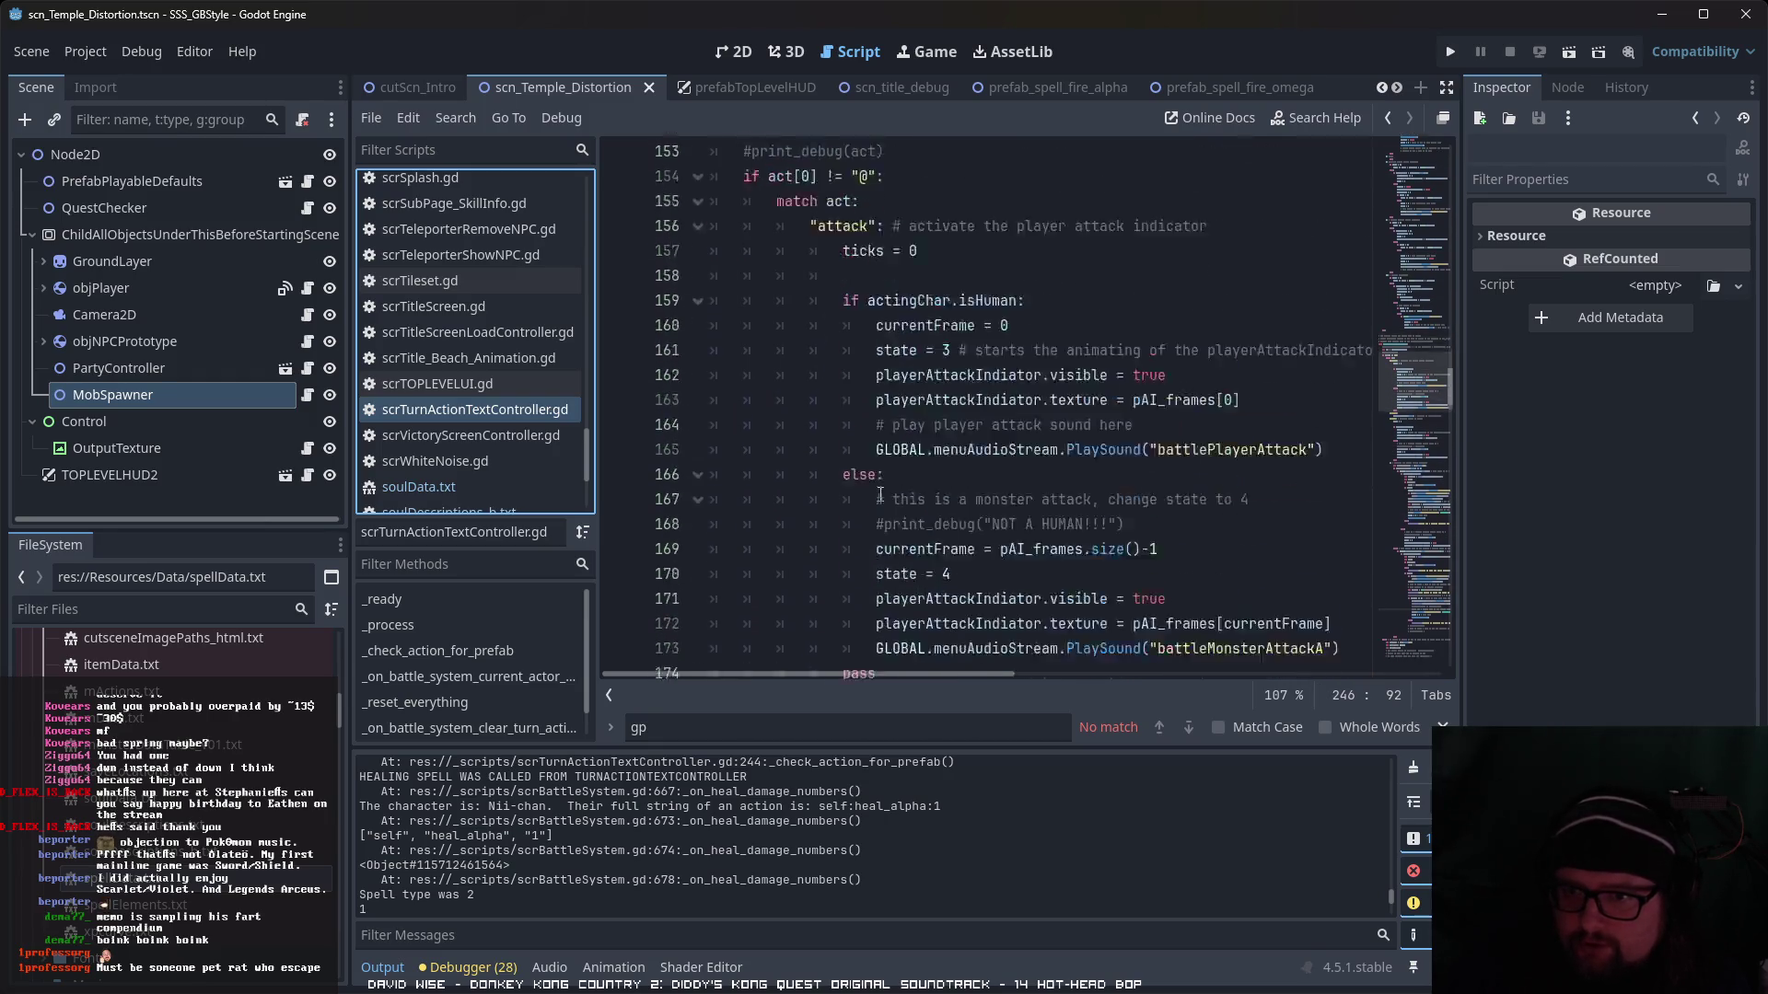
{"action": "scroll", "coordinate": [885, 501], "scroll_direction": "down", "scroll_amount": 10}
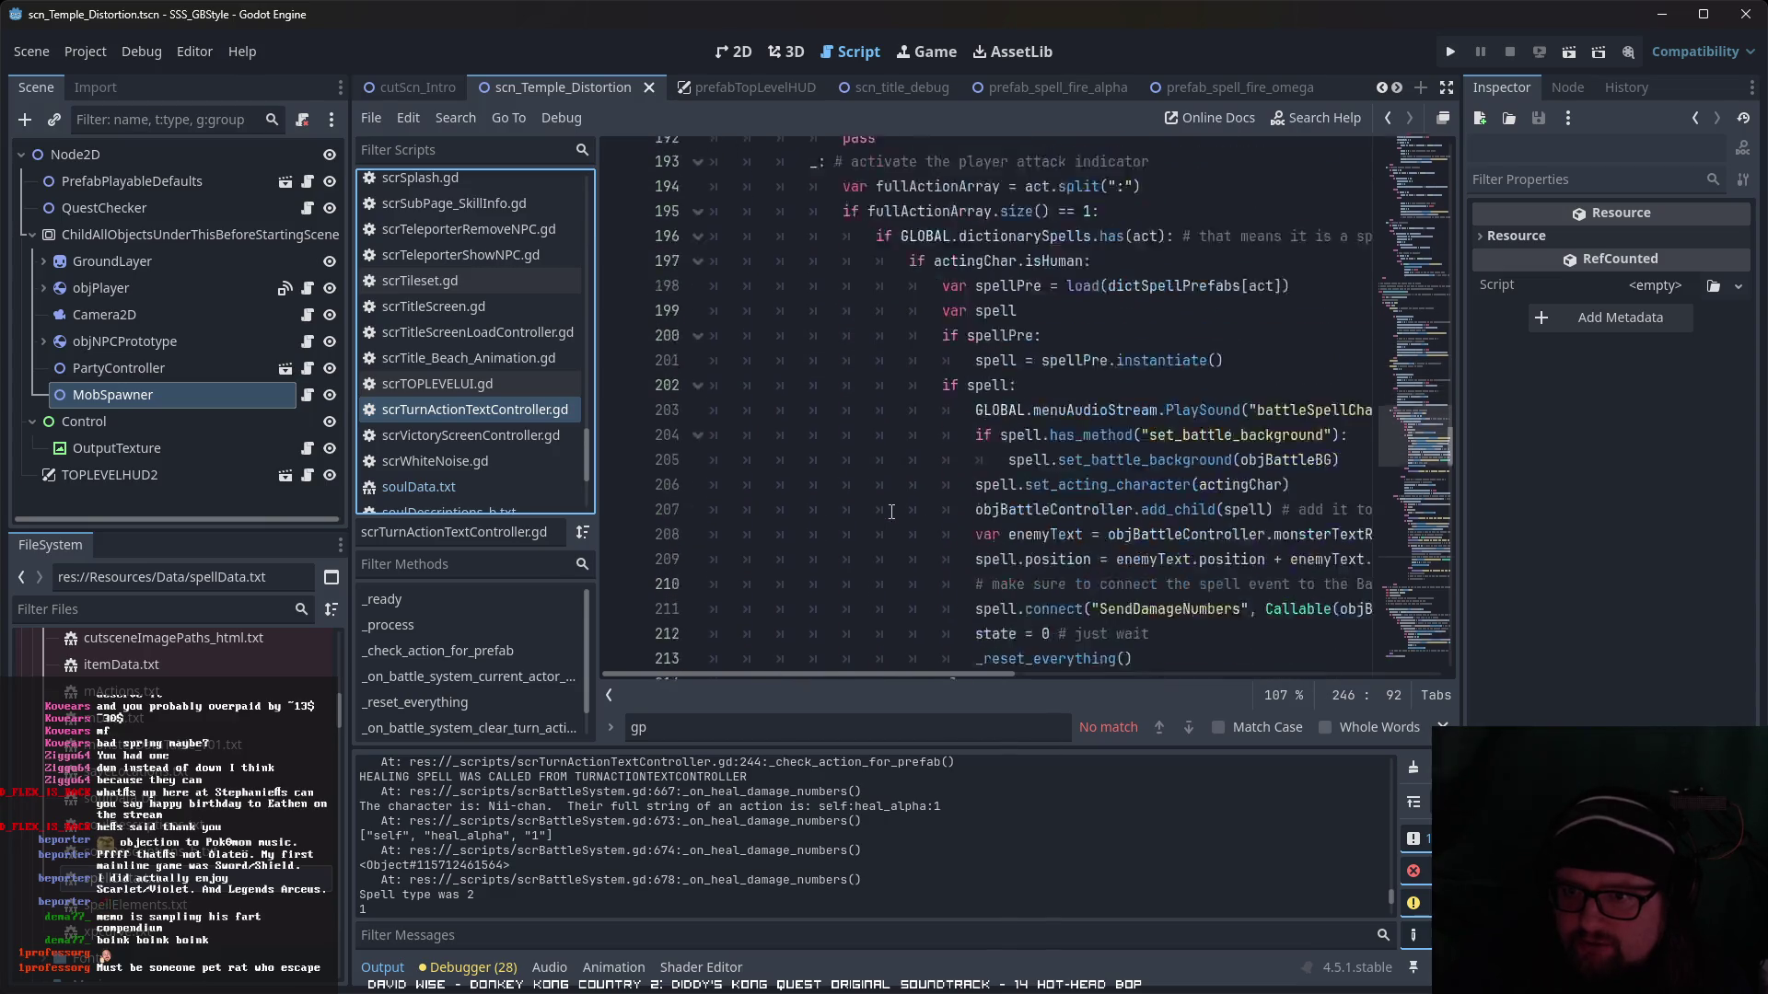
{"action": "scroll", "coordinate": [892, 516], "scroll_direction": "up", "scroll_amount": 3}
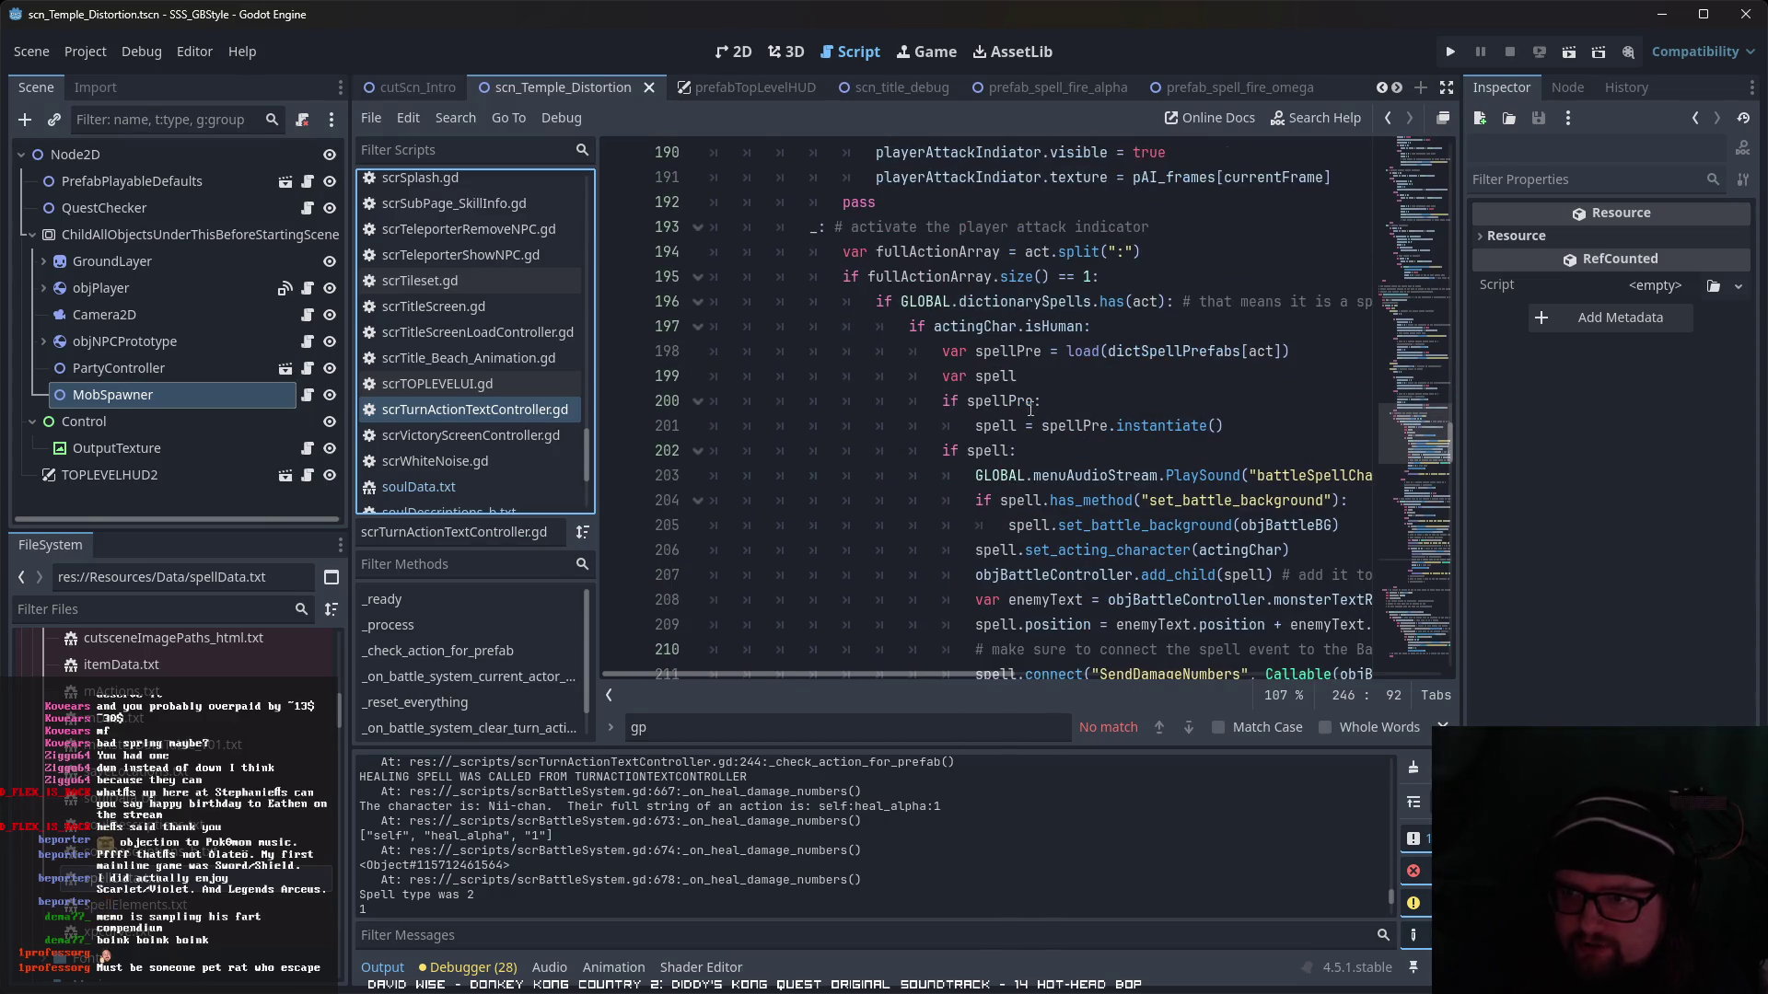
{"action": "scroll", "coordinate": [1083, 463], "scroll_direction": "down", "scroll_amount": 4}
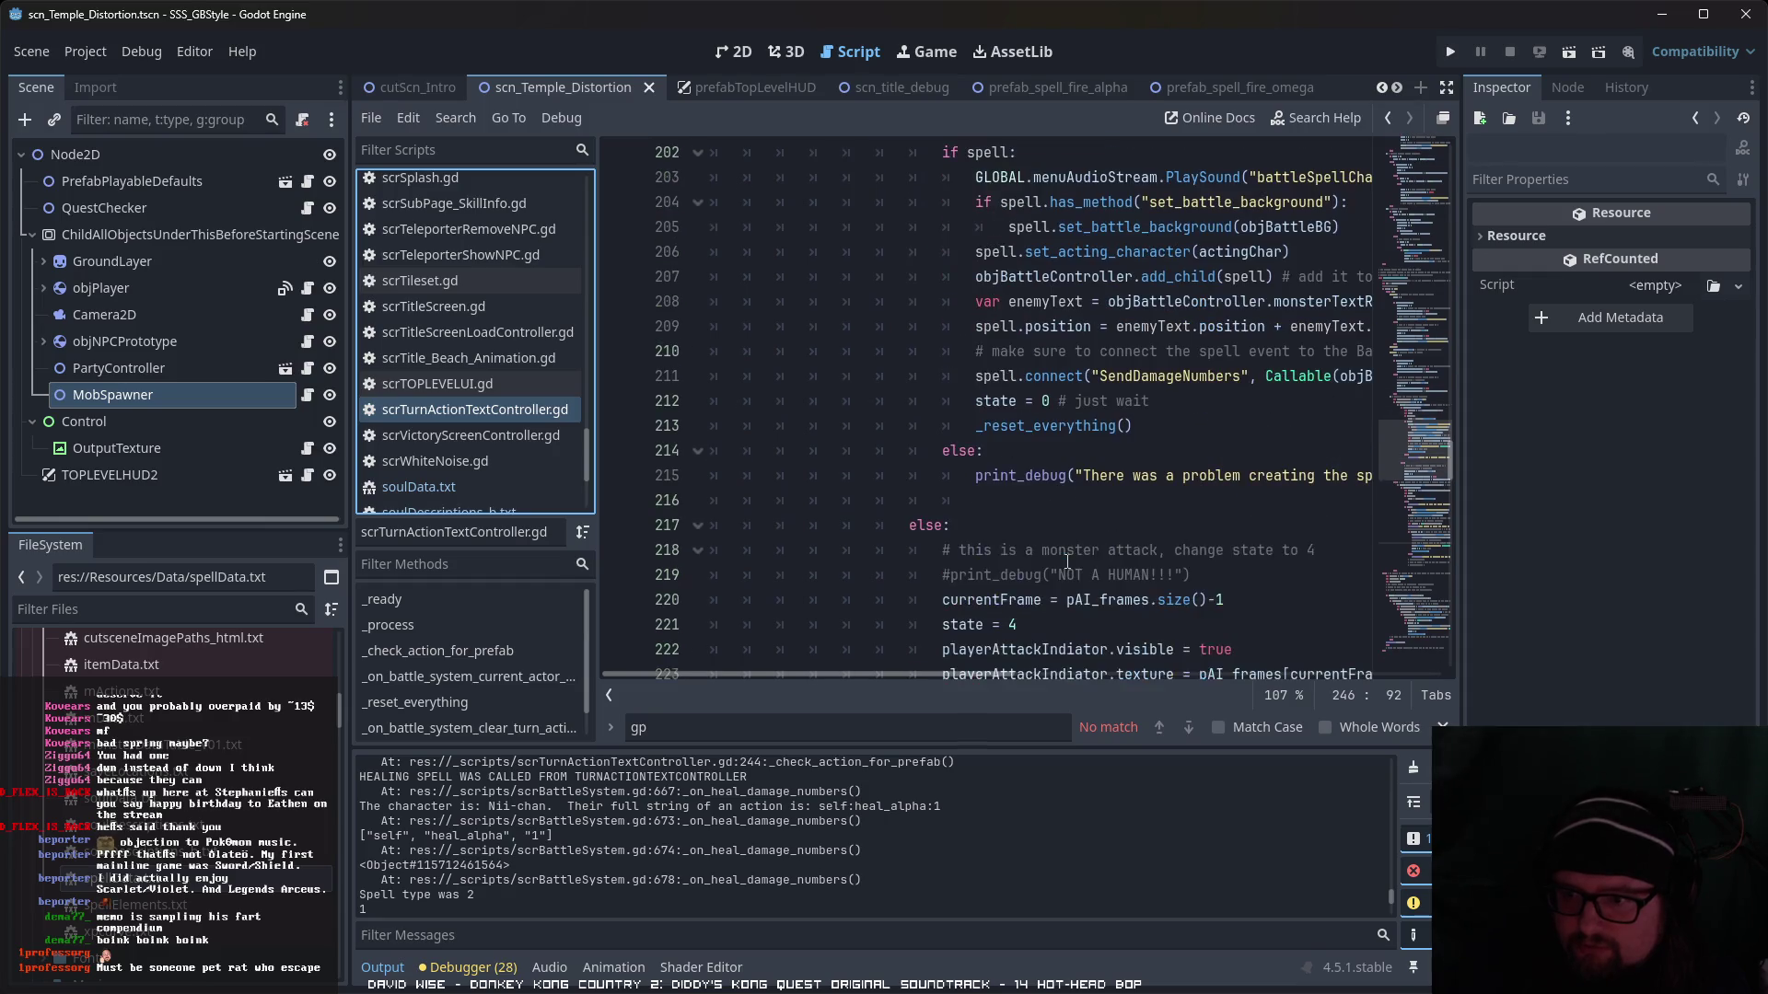
{"action": "scroll", "coordinate": [1067, 561], "scroll_direction": "down", "scroll_amount": 7}
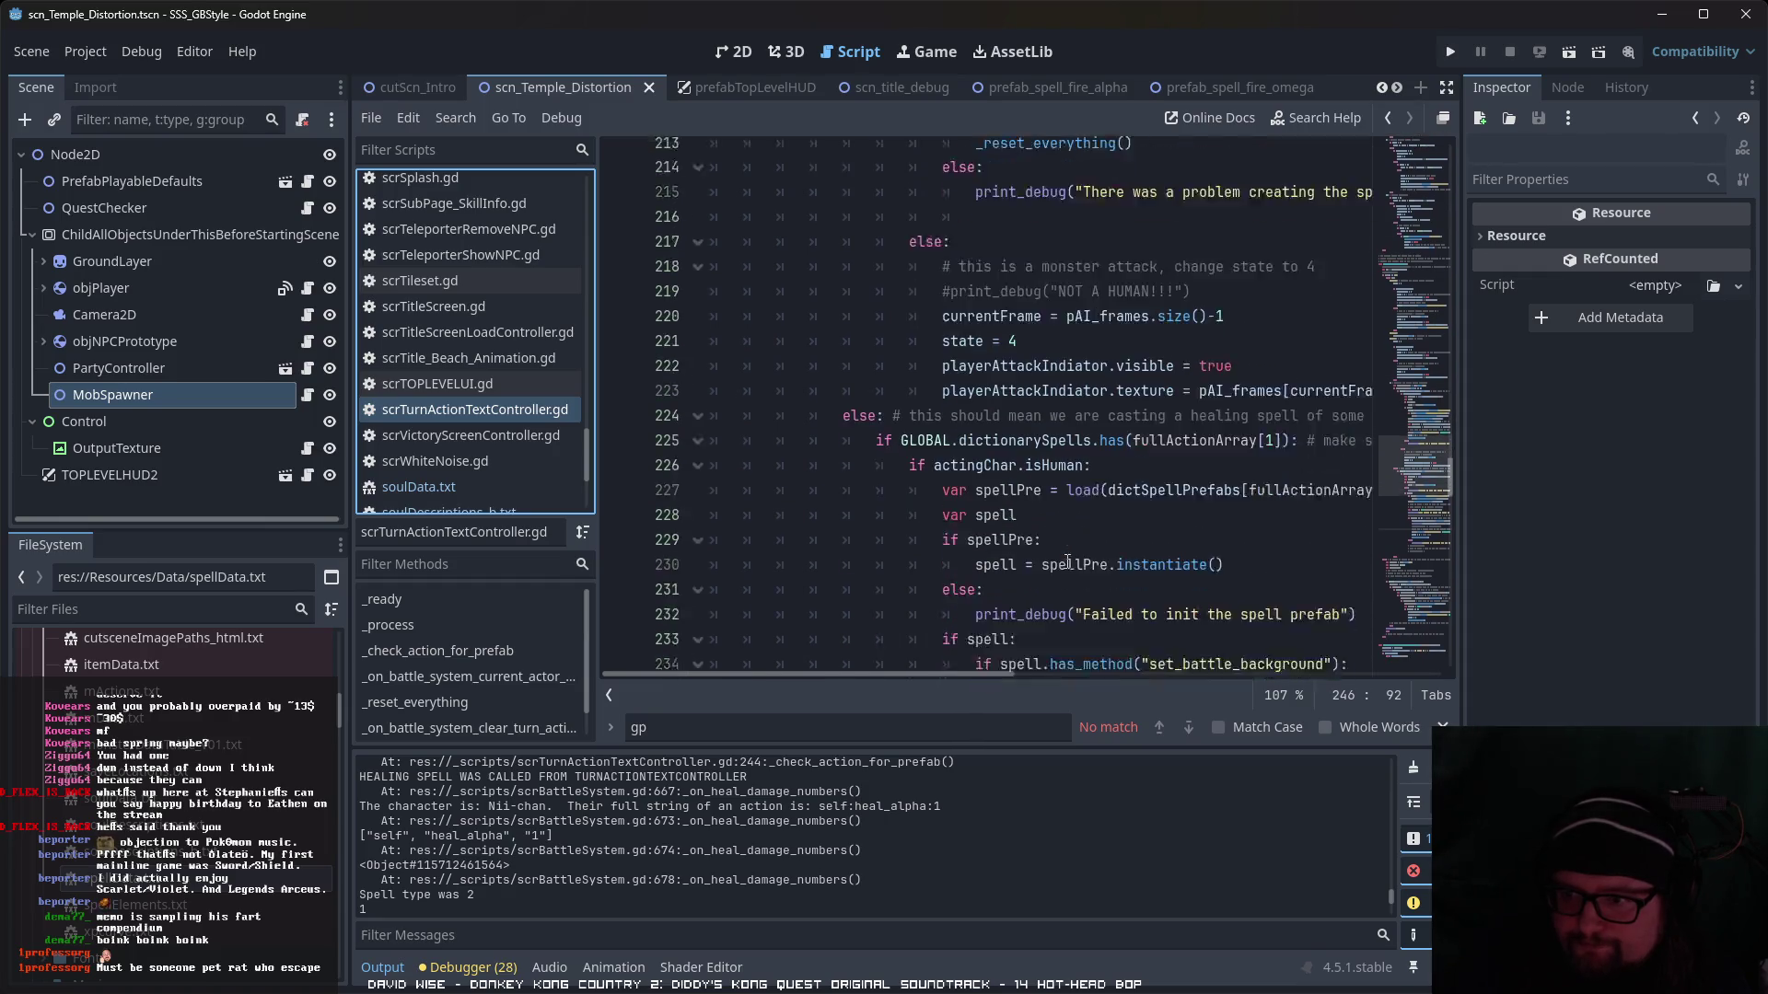
{"action": "scroll", "coordinate": [1067, 561], "scroll_direction": "down", "scroll_amount": 4}
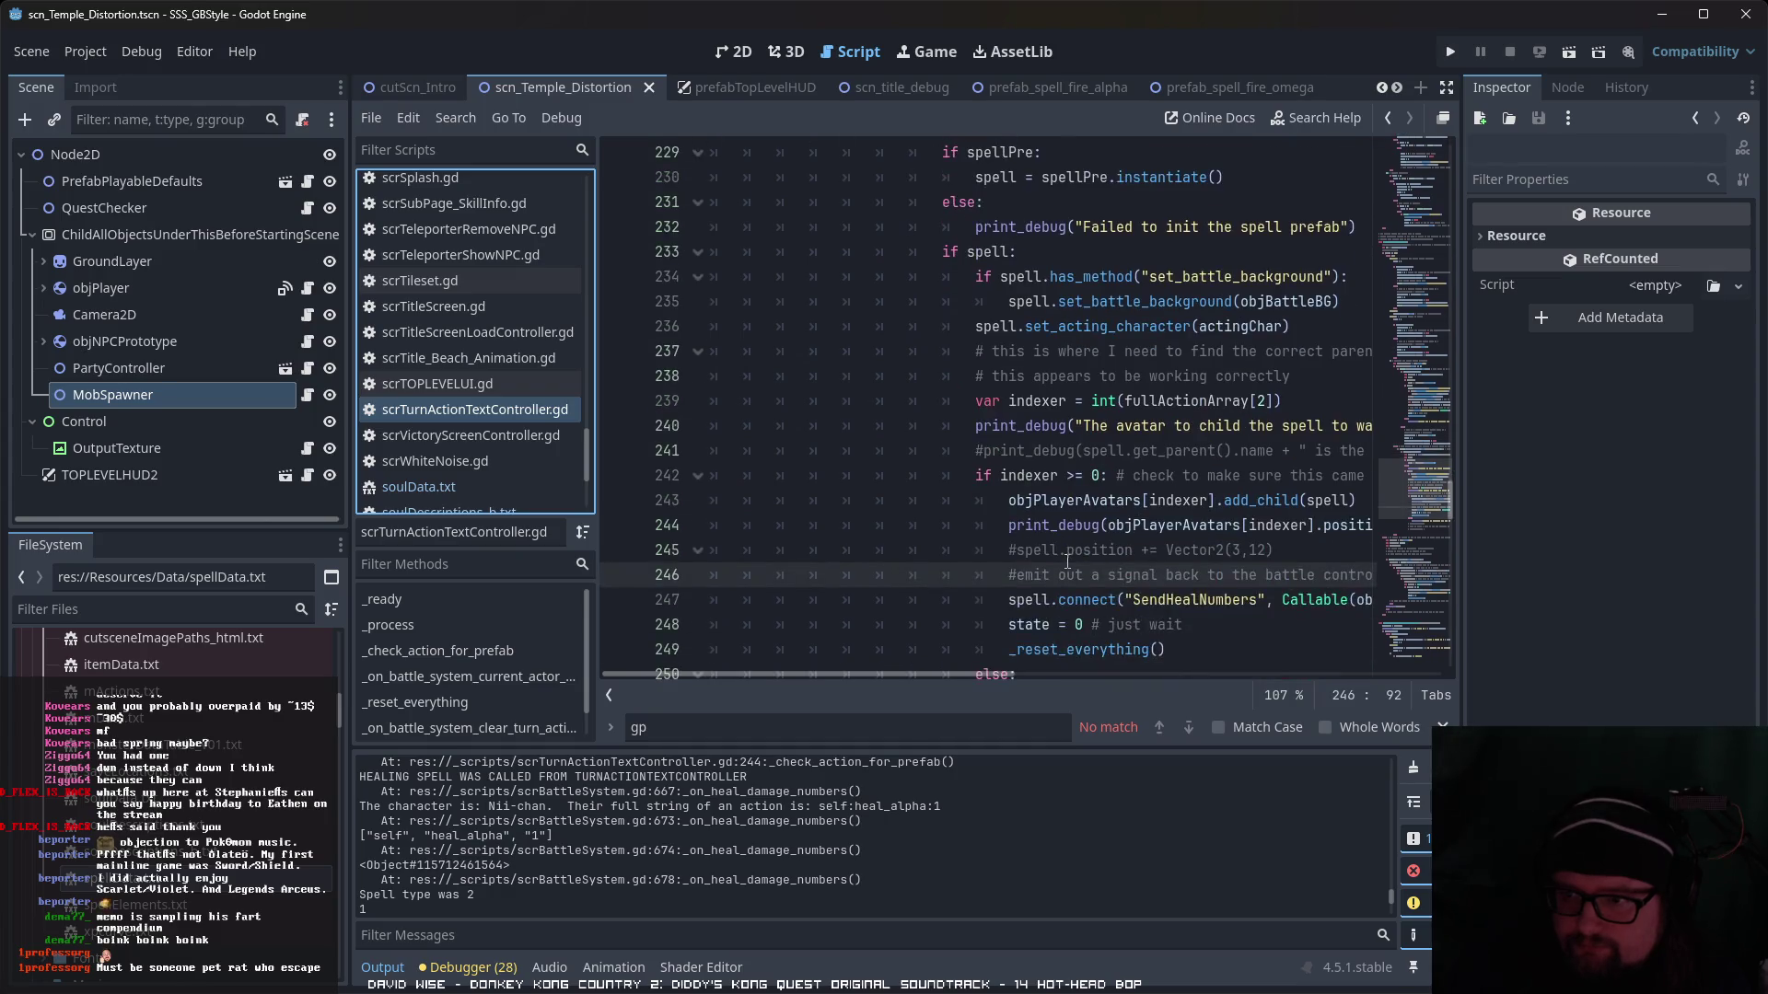
{"action": "mouse_move", "coordinate": [1005, 672]}
{"action": "left_mouse_down"}
{"action": "mouse_move", "coordinate": [1291, 676]}
{"action": "mouse_move", "coordinate": [1013, 672]}
{"action": "left_mouse_up"}
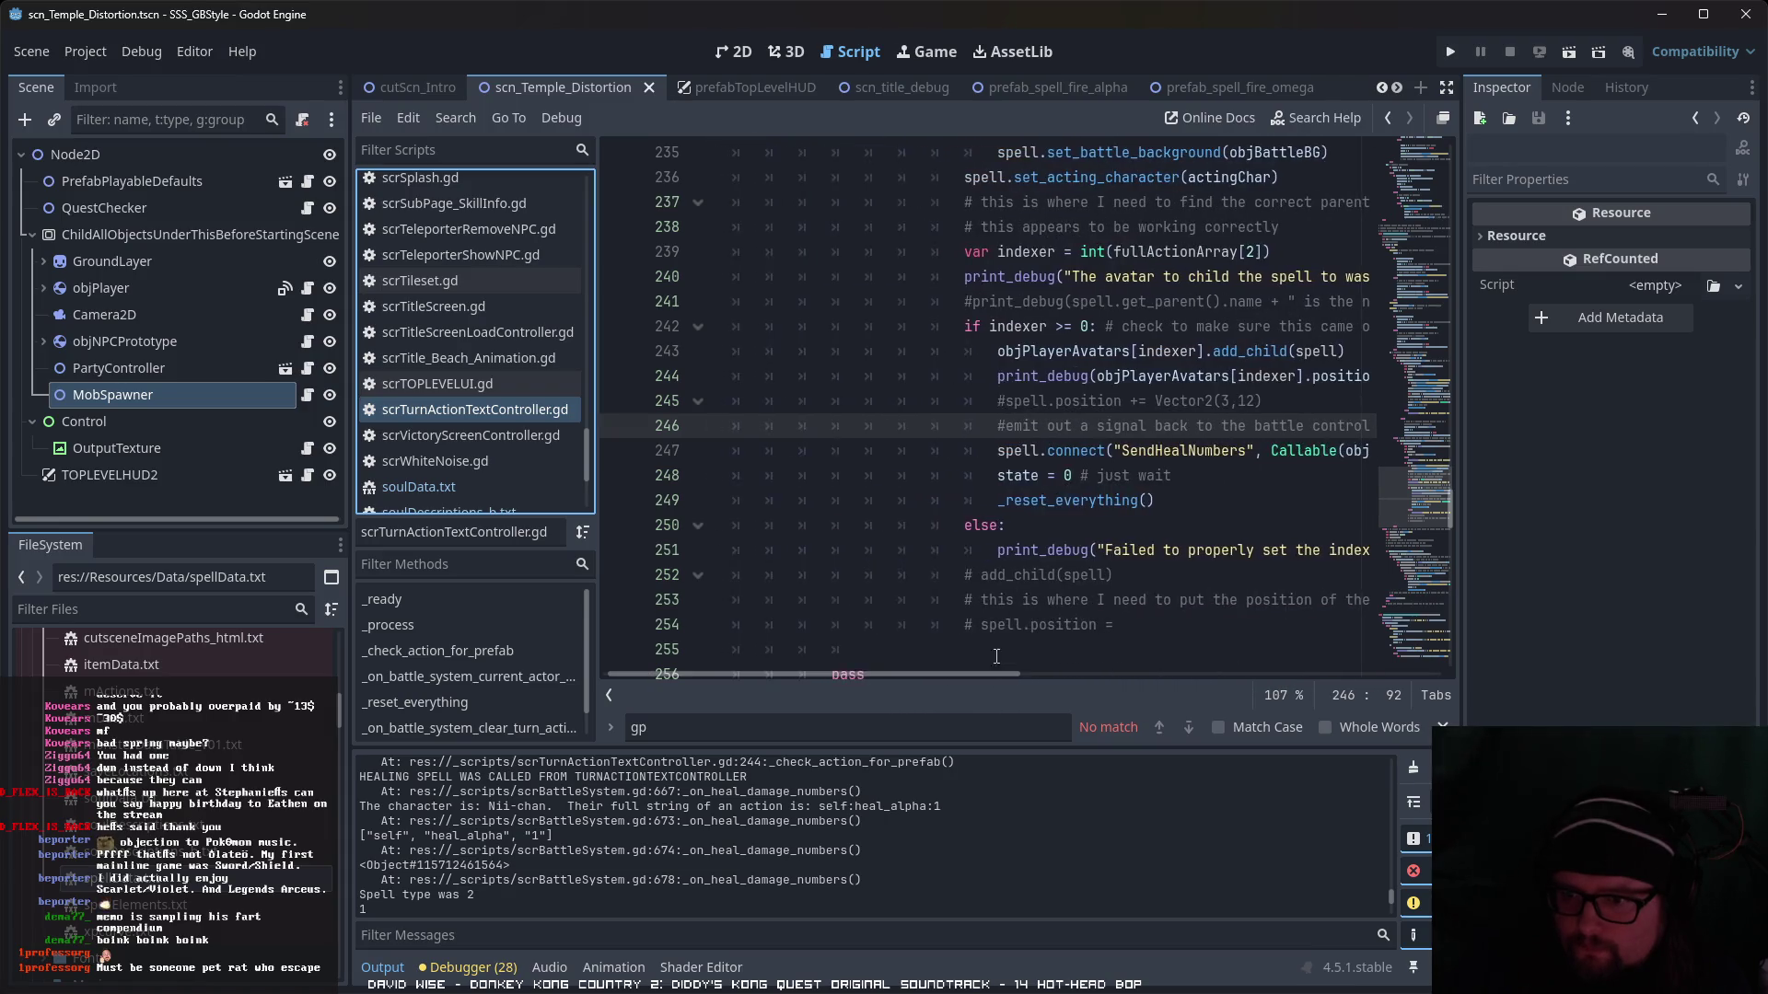
{"action": "scroll", "coordinate": [1019, 629], "scroll_direction": "down", "scroll_amount": 6}
{"action": "scroll", "coordinate": [1020, 629], "scroll_direction": "up", "scroll_amount": 7}
{"action": "scroll", "coordinate": [1064, 494], "scroll_direction": "up", "scroll_amount": 5}
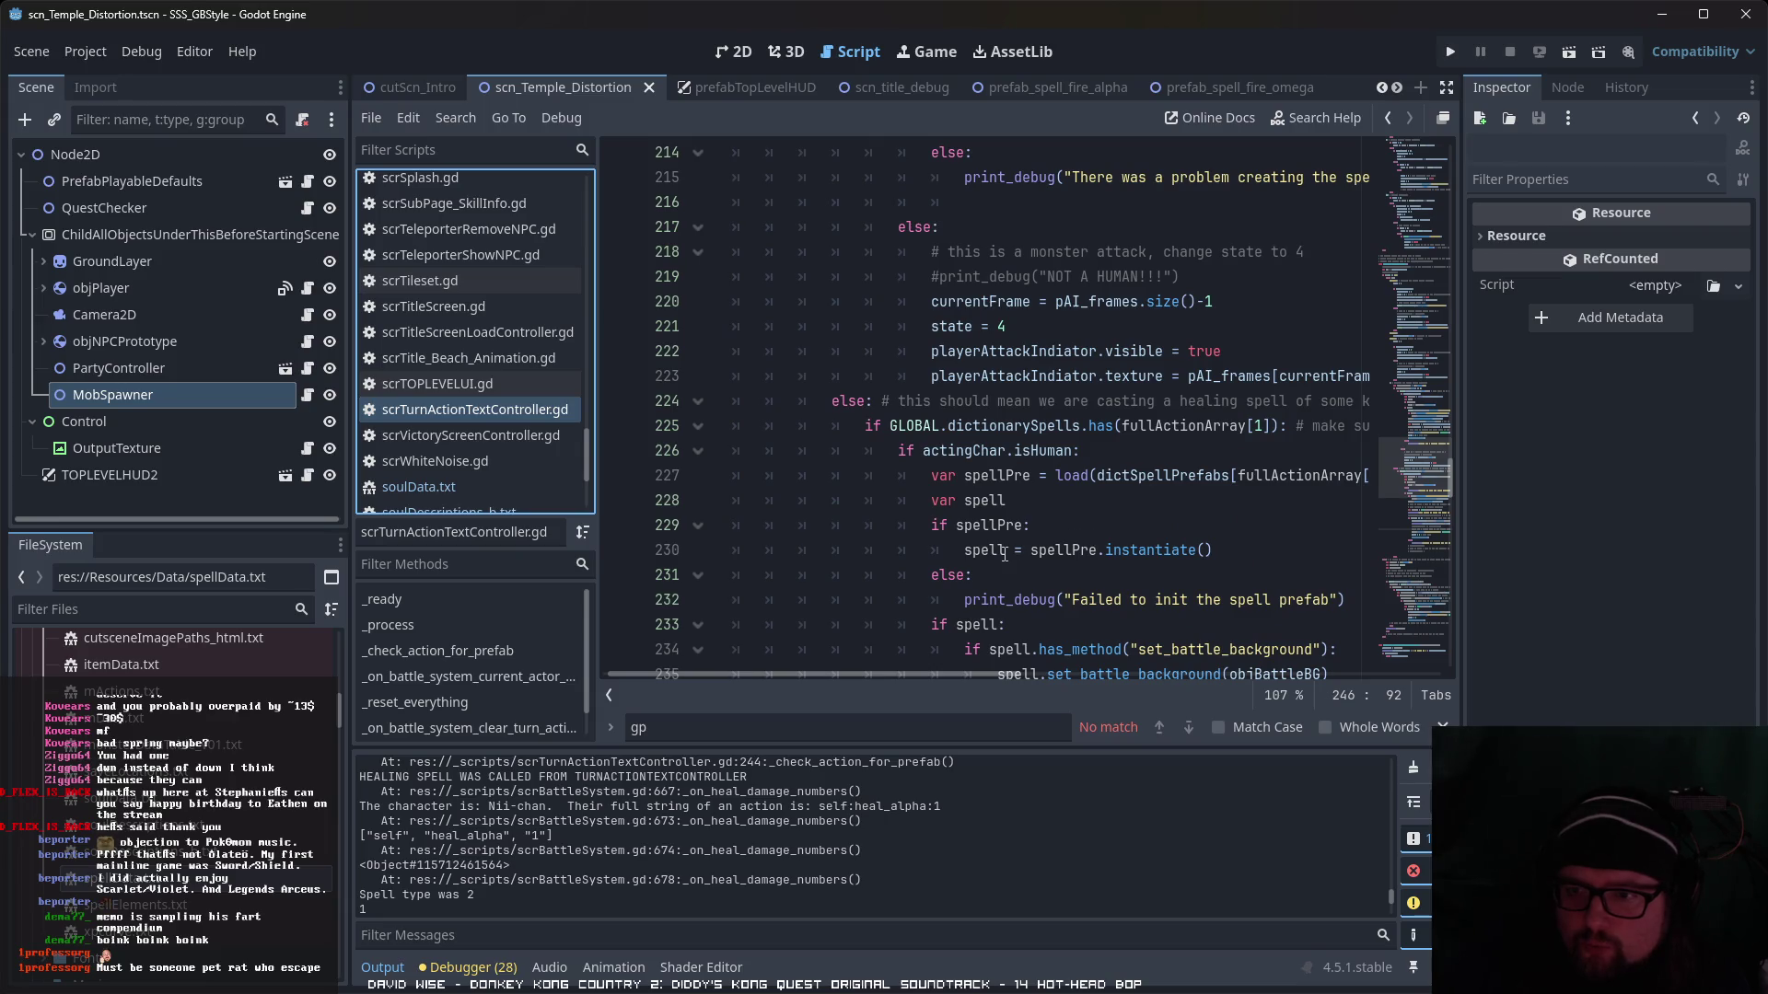
{"action": "scroll", "coordinate": [1003, 554], "scroll_direction": "down", "scroll_amount": 2}
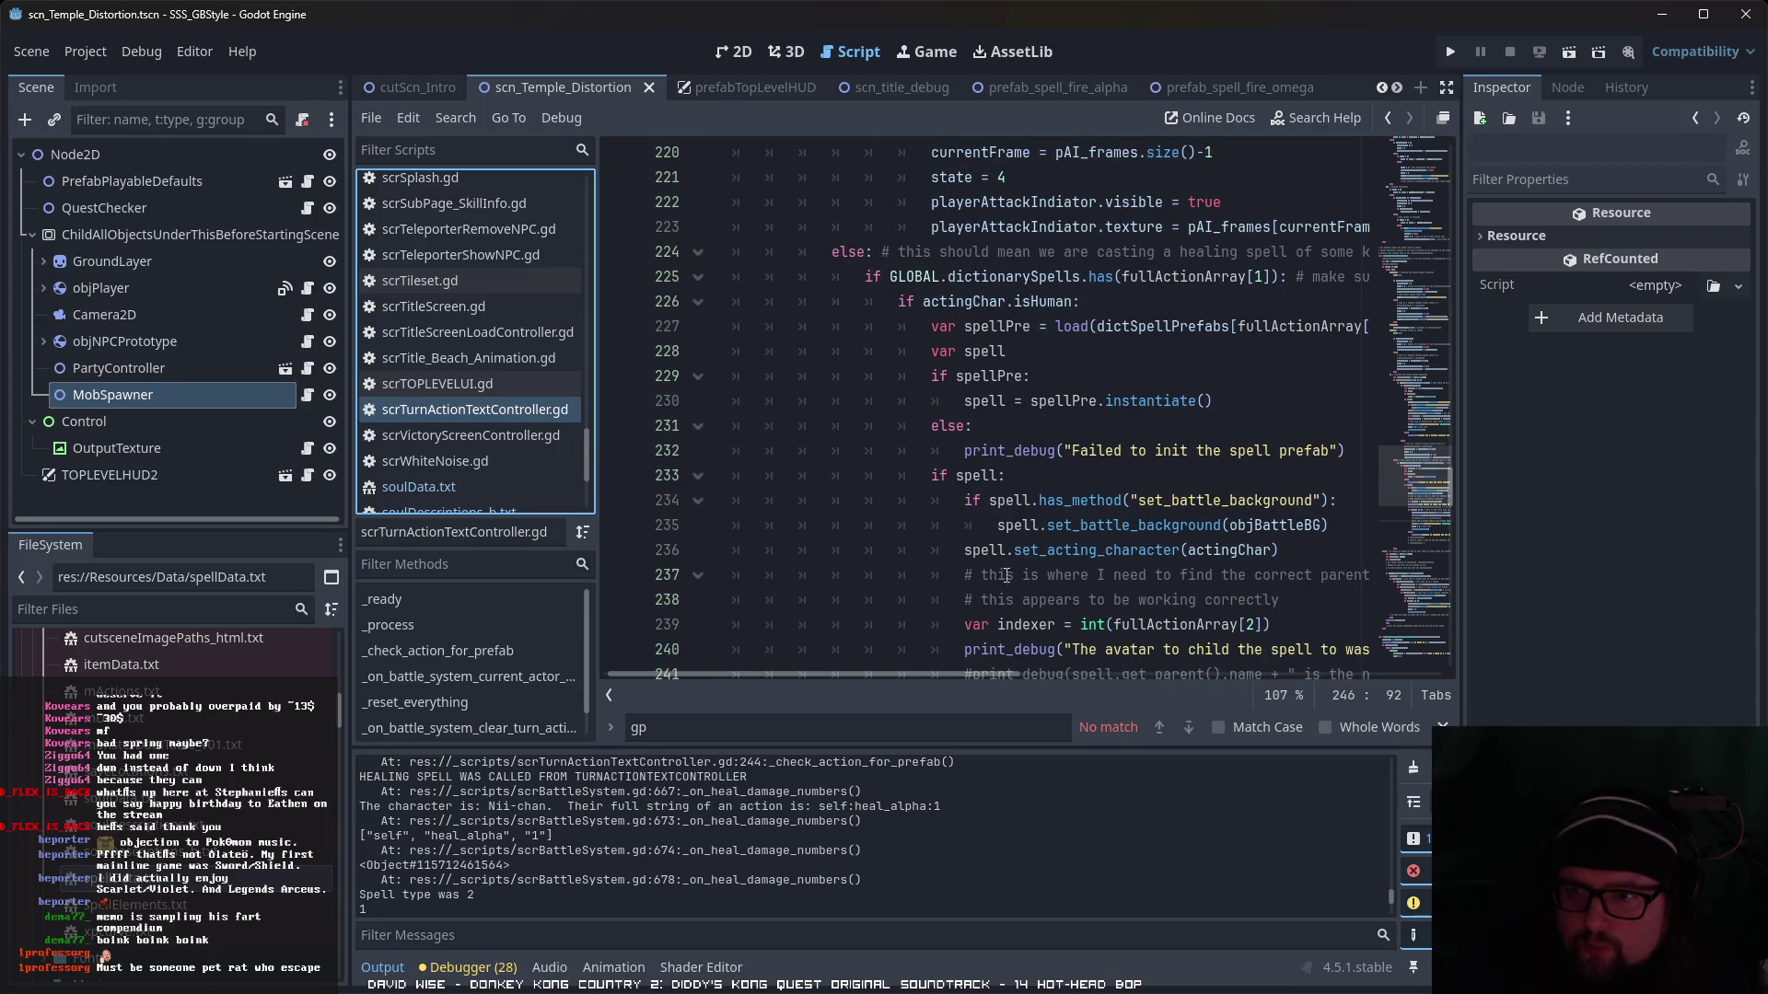
{"action": "scroll", "coordinate": [982, 654], "scroll_direction": "down", "scroll_amount": 1}
{"action": "scroll", "coordinate": [983, 653], "scroll_direction": "down", "scroll_amount": 2}
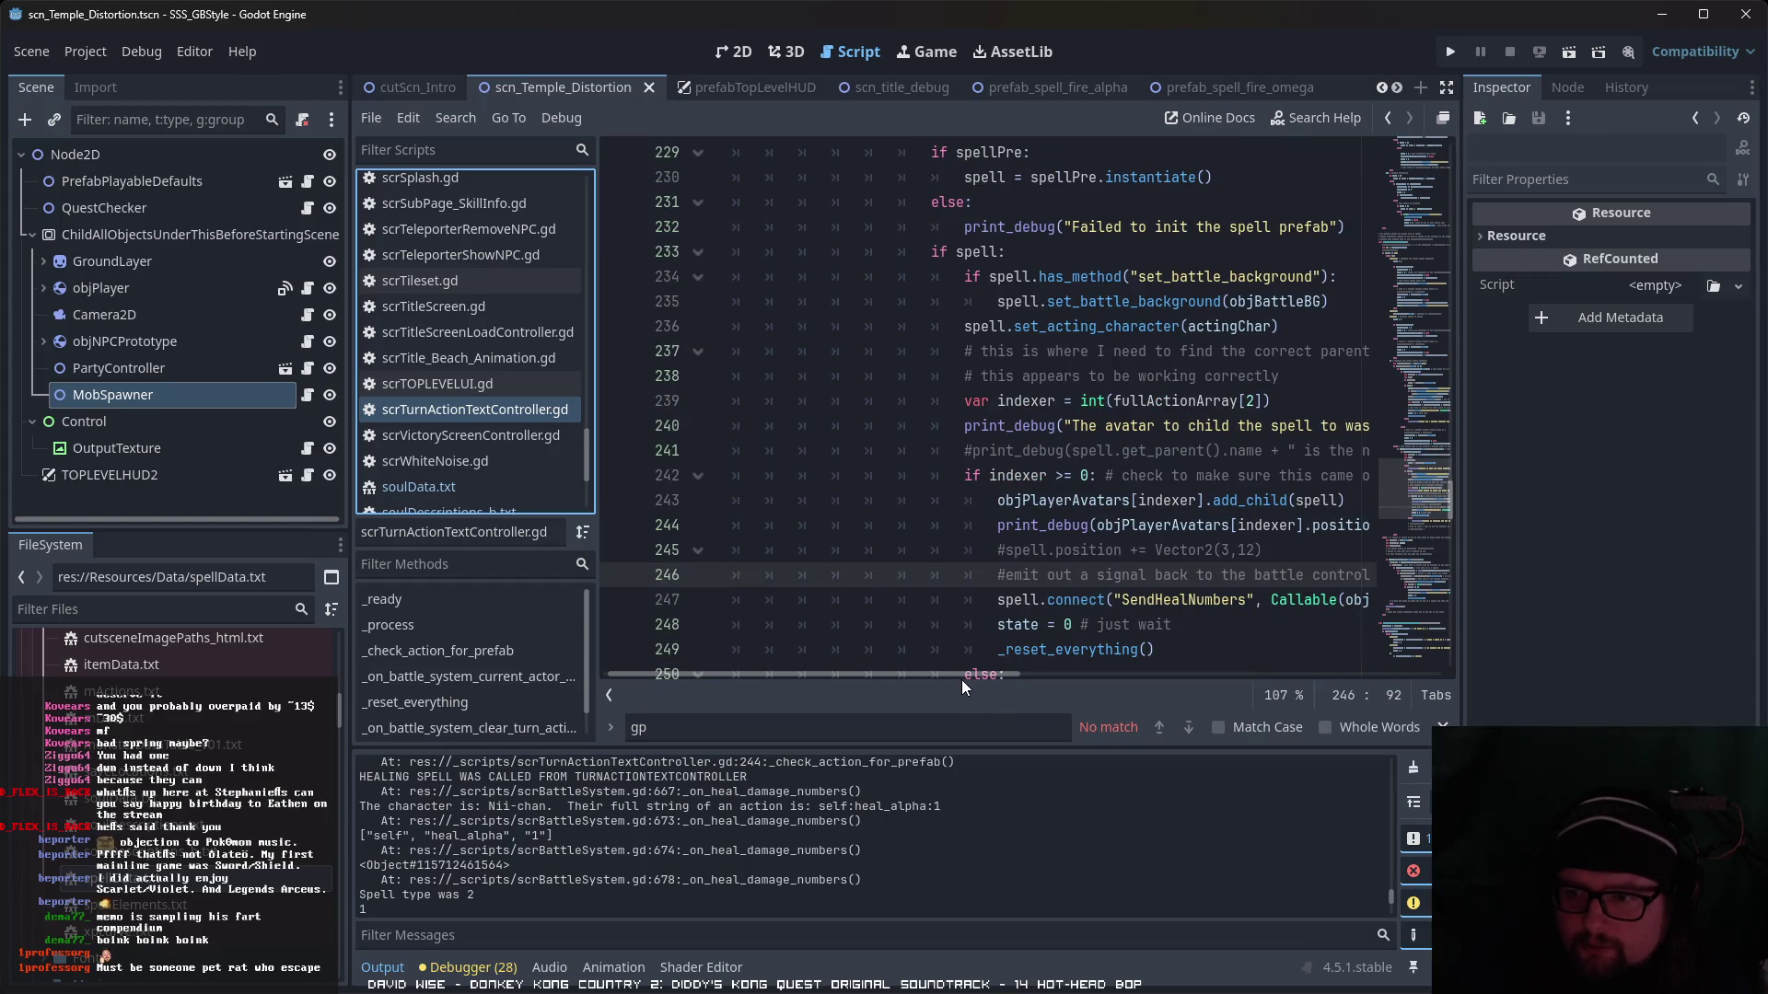
{"action": "left_click_drag", "start_coordinate": [986, 673], "coordinate": [1092, 663]}
{"action": "scroll", "coordinate": [1053, 573], "scroll_direction": "down", "scroll_amount": 2}
{"action": "scroll", "coordinate": [1053, 573], "scroll_direction": "down", "scroll_amount": 1}
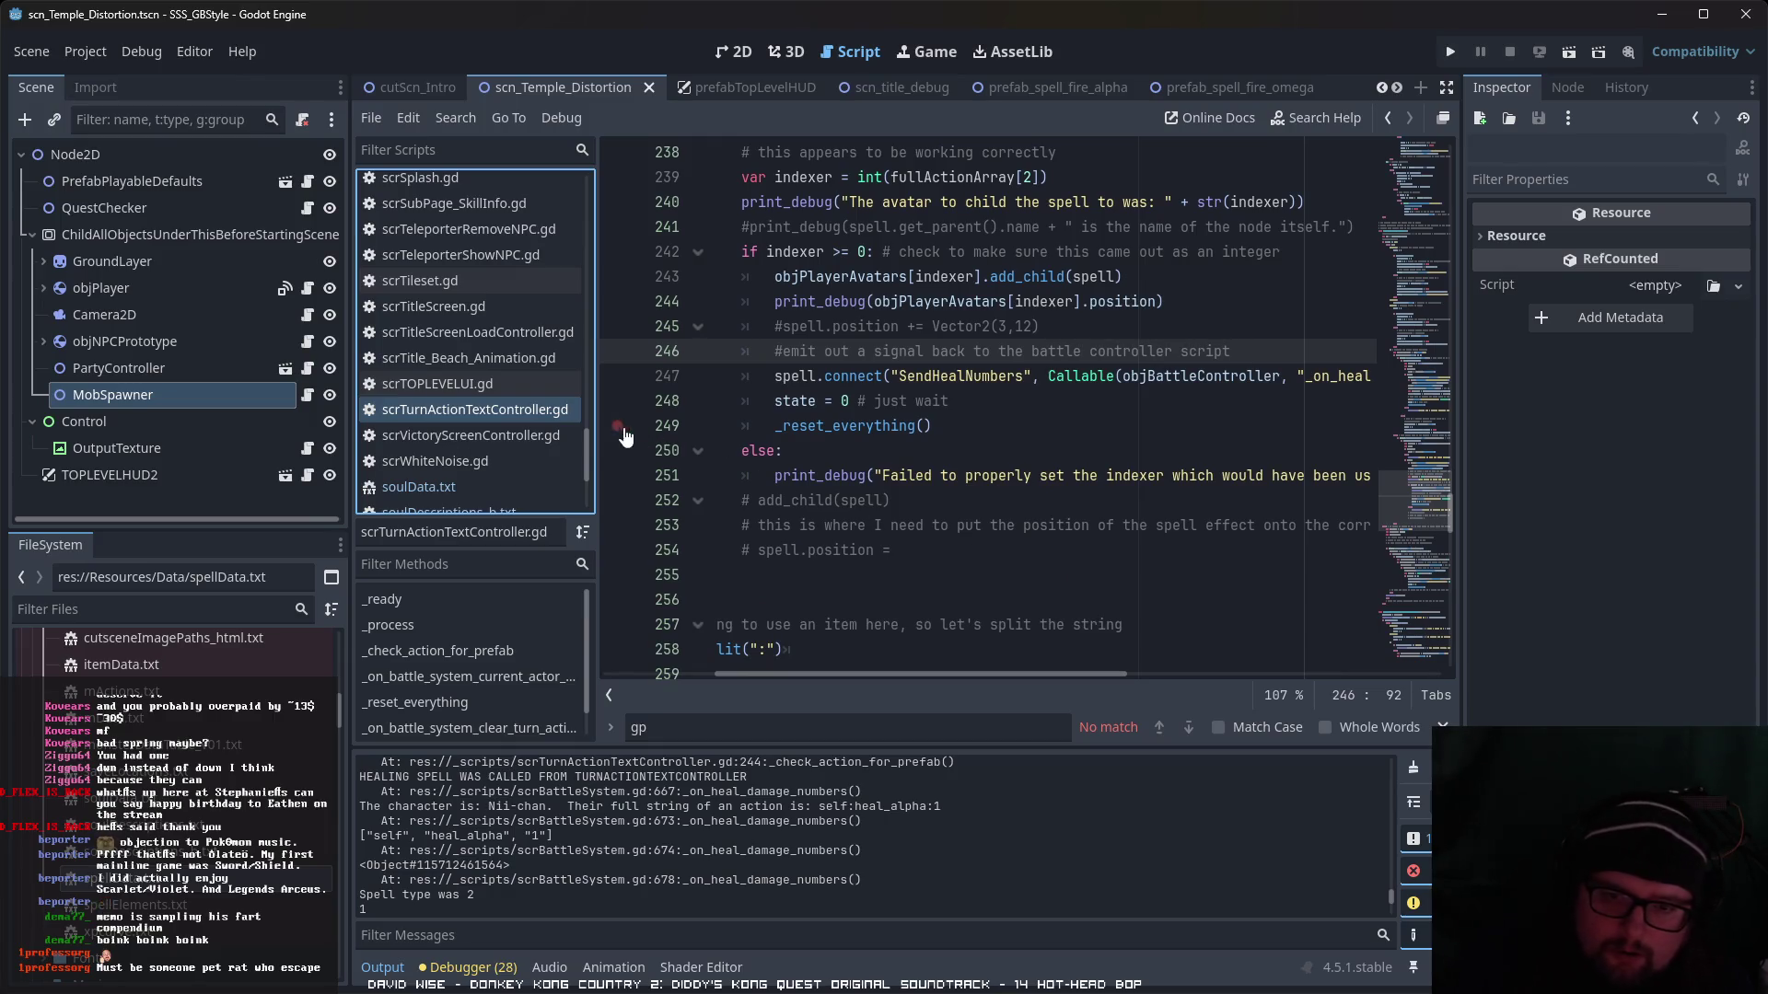
{"action": "scroll", "coordinate": [588, 425], "scroll_direction": "down", "scroll_amount": 3}
{"action": "scroll", "coordinate": [588, 425], "scroll_direction": "down", "scroll_amount": 2}
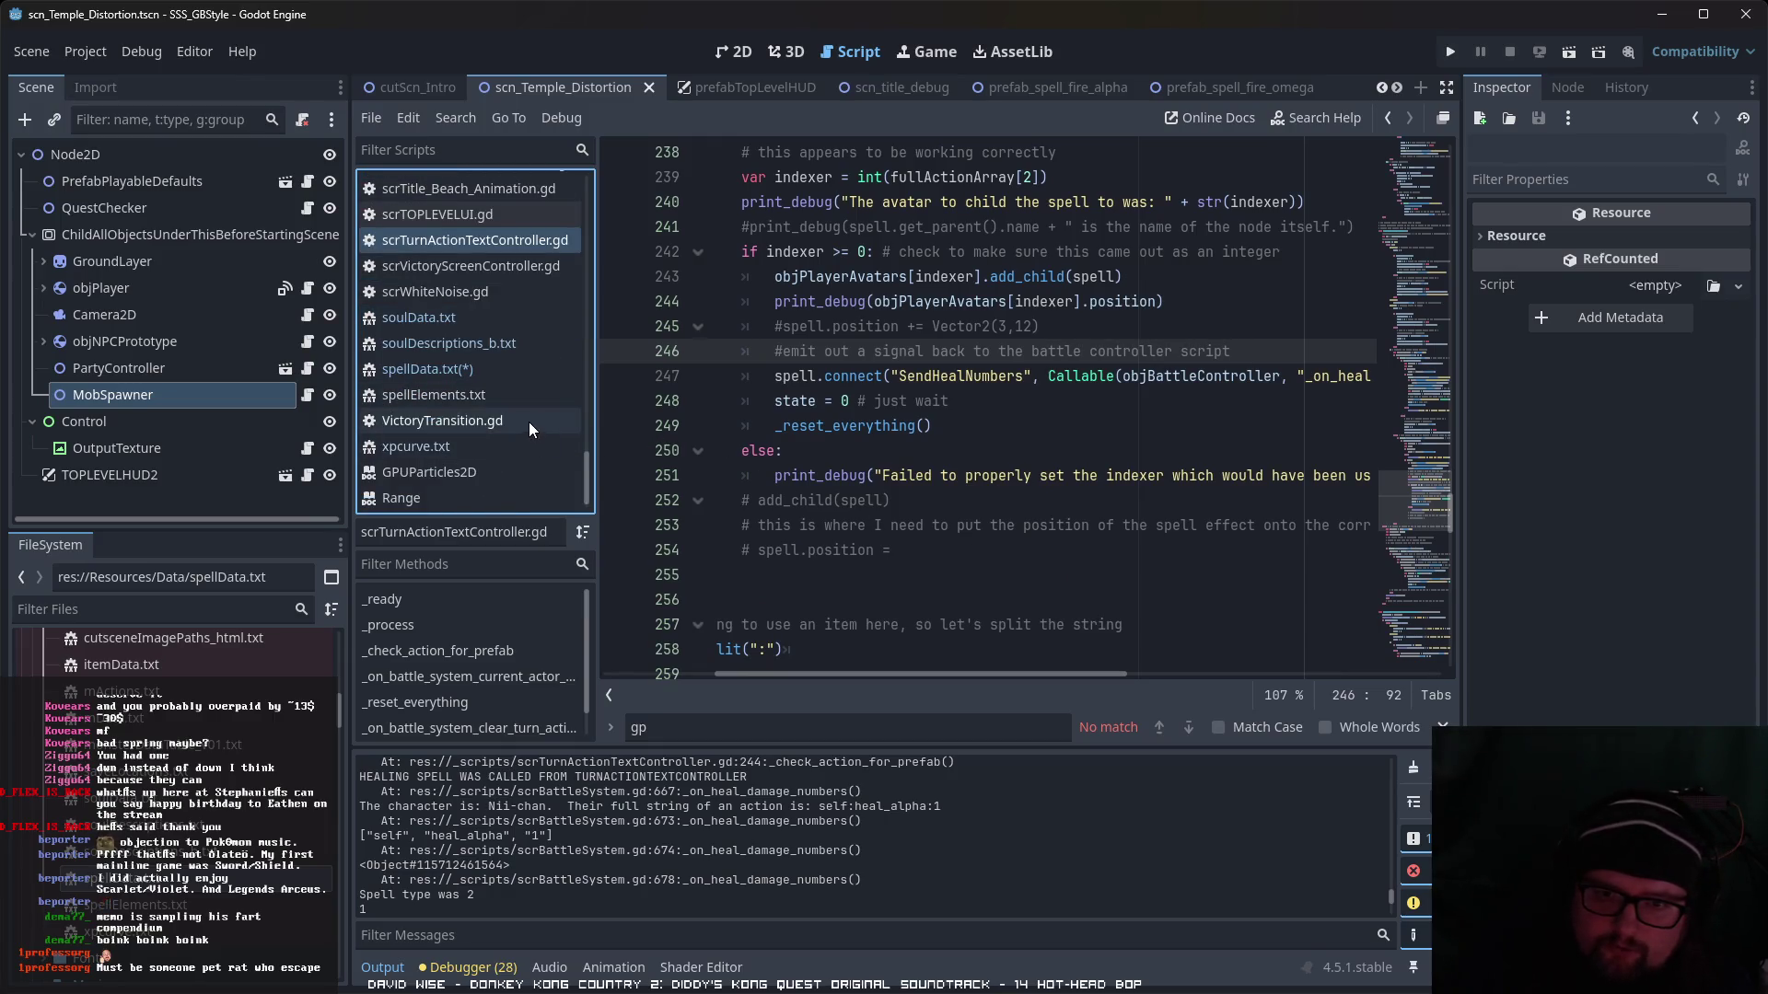
{"action": "scroll", "coordinate": [529, 422], "scroll_direction": "up", "scroll_amount": 6}
{"action": "scroll", "coordinate": [530, 422], "scroll_direction": "up", "scroll_amount": 5}
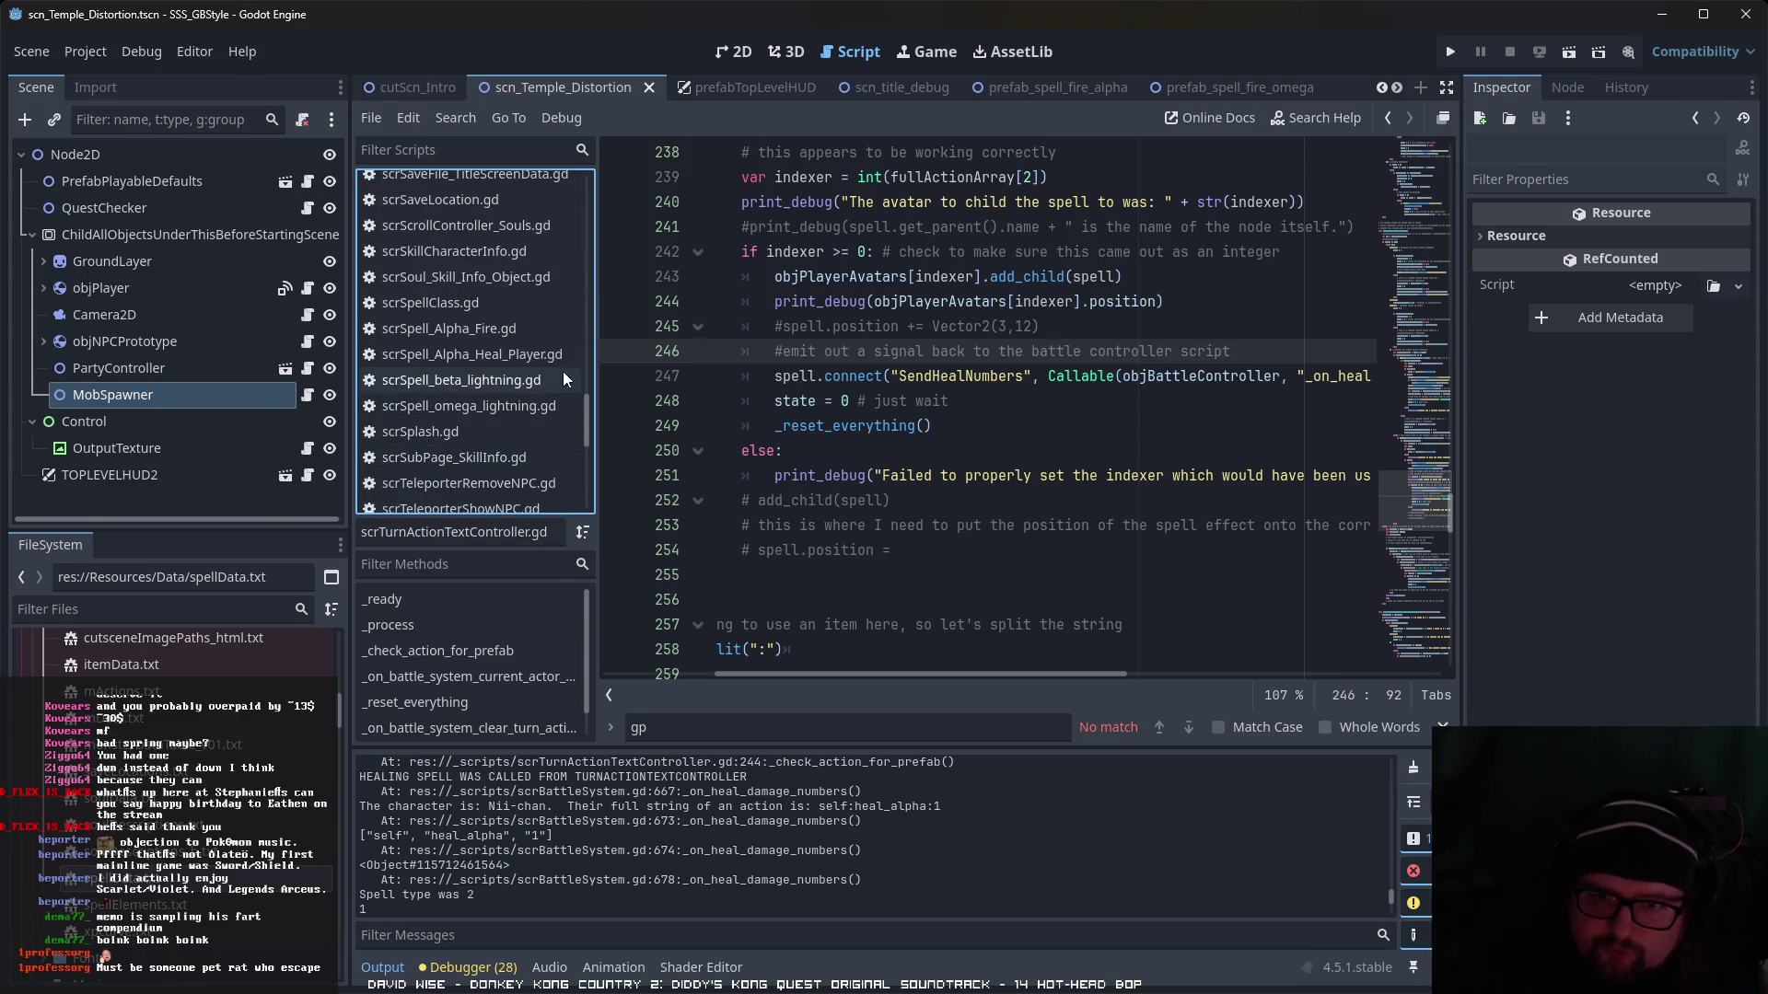
{"action": "left_click", "coordinate": [539, 359]}
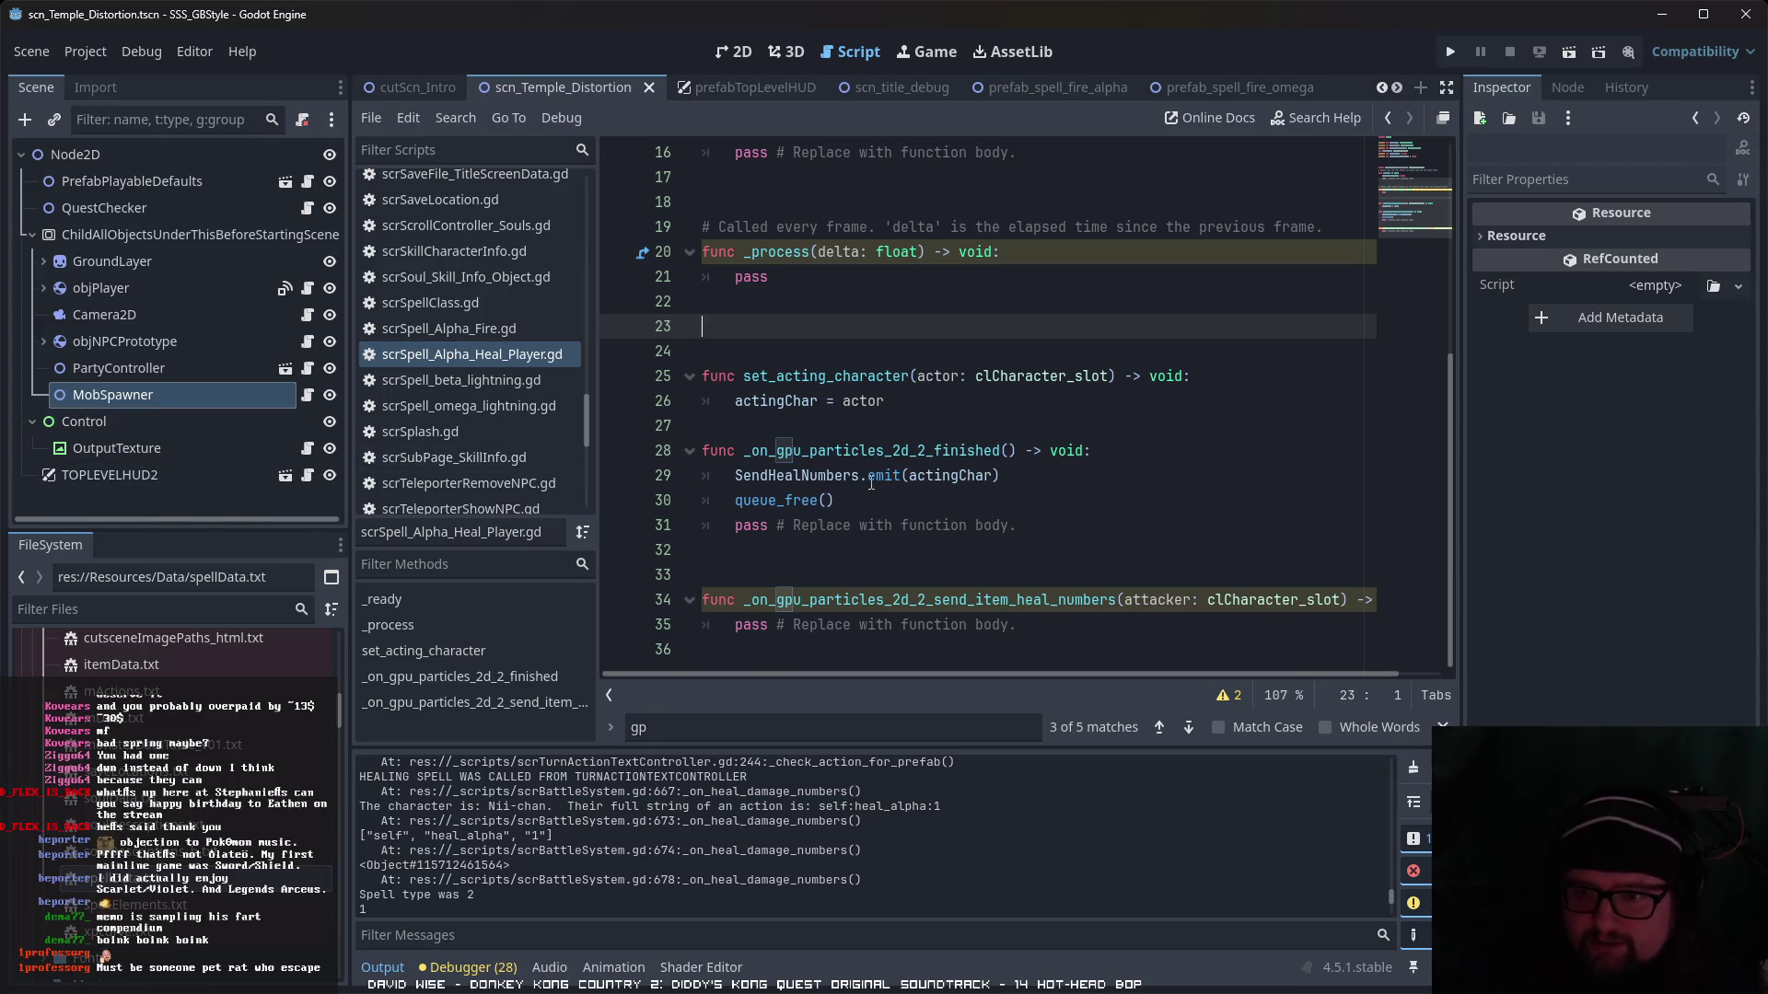
- Scroll through scrSpell_Alpha_Heal_Player.gd to review its ready and set_acting_character code
{"action": "scroll", "coordinate": [865, 557], "scroll_direction": "up", "scroll_amount": 3}
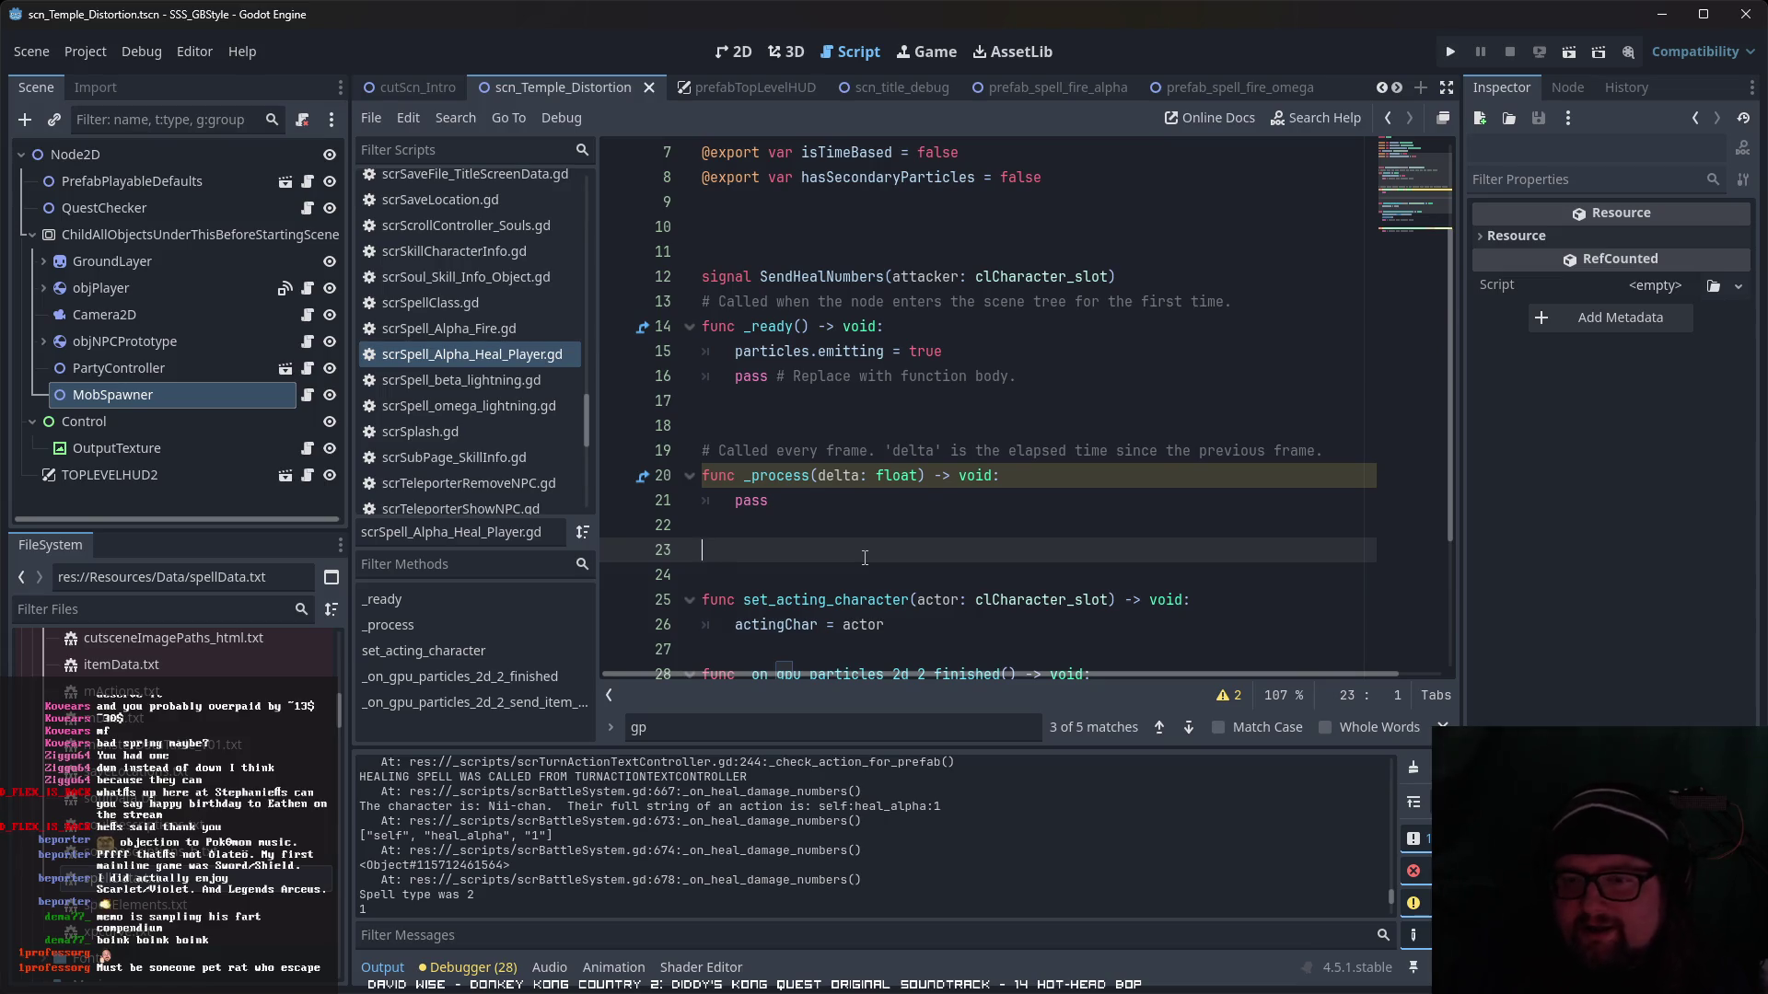
{"action": "scroll", "coordinate": [864, 557], "scroll_direction": "down", "scroll_amount": 2}
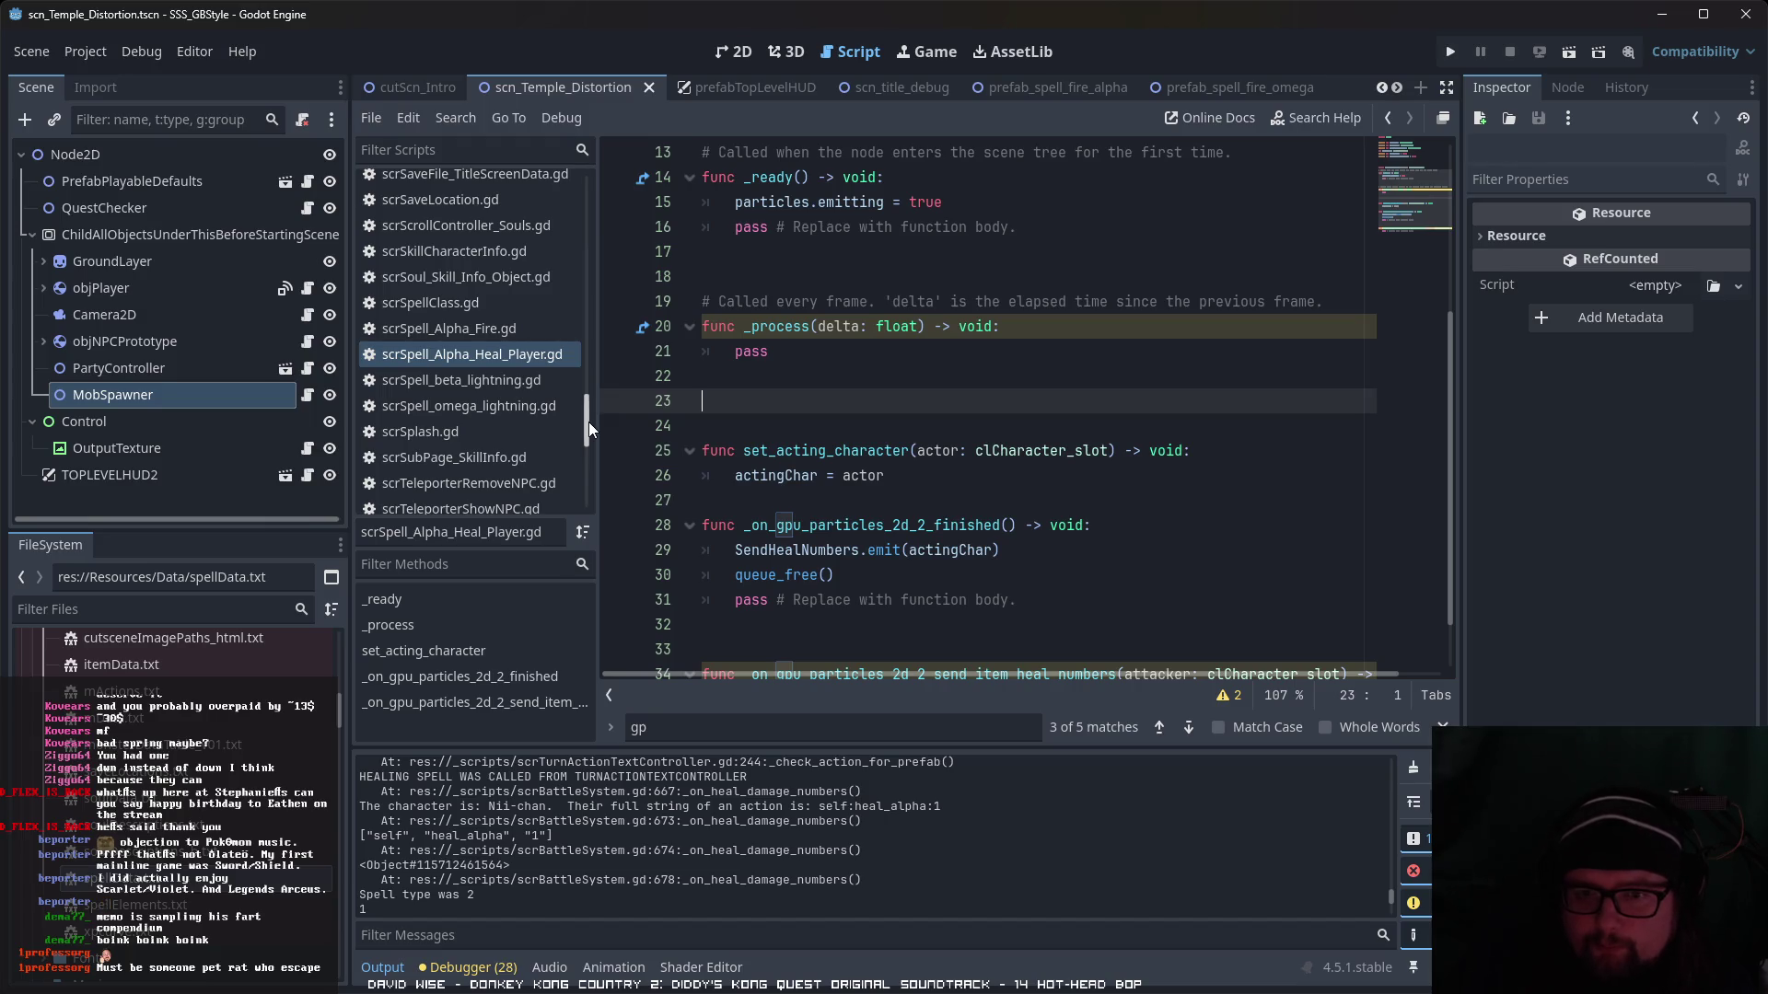
{"action": "scroll", "coordinate": [482, 461], "scroll_direction": "down", "scroll_amount": 5}
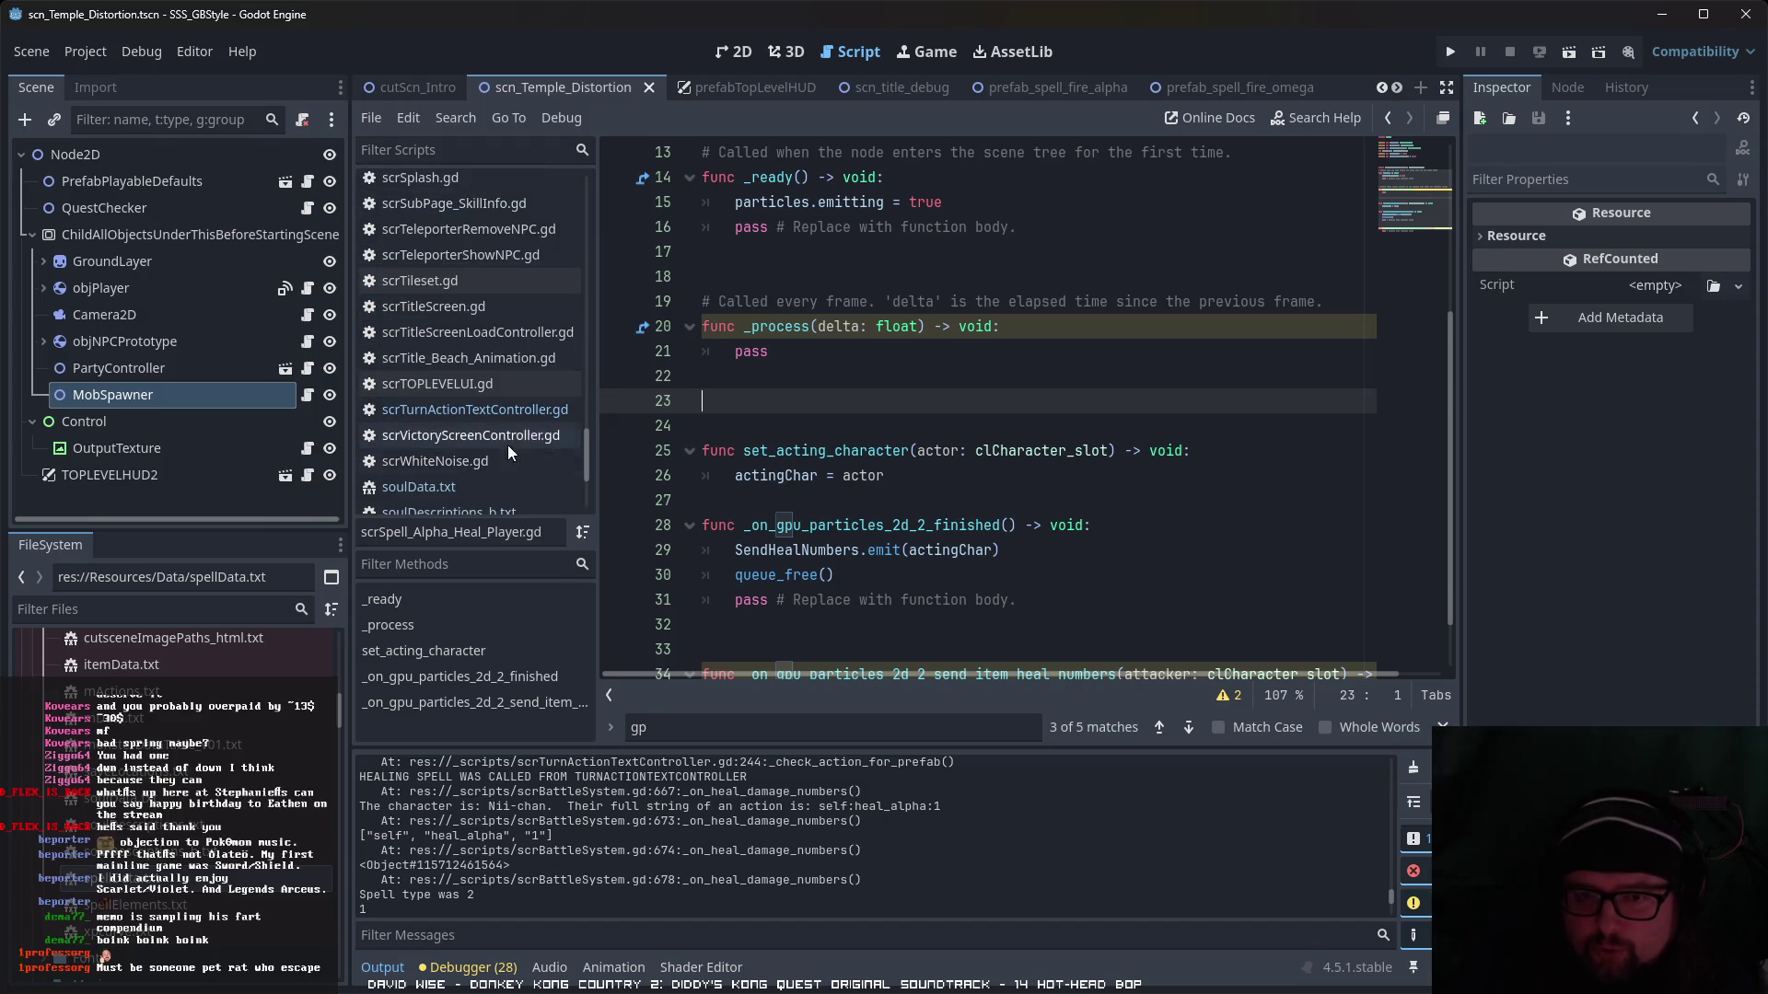
- Return to scrTurnActionTextController.gd and scroll through its code
{"action": "left_click", "coordinate": [534, 416]}
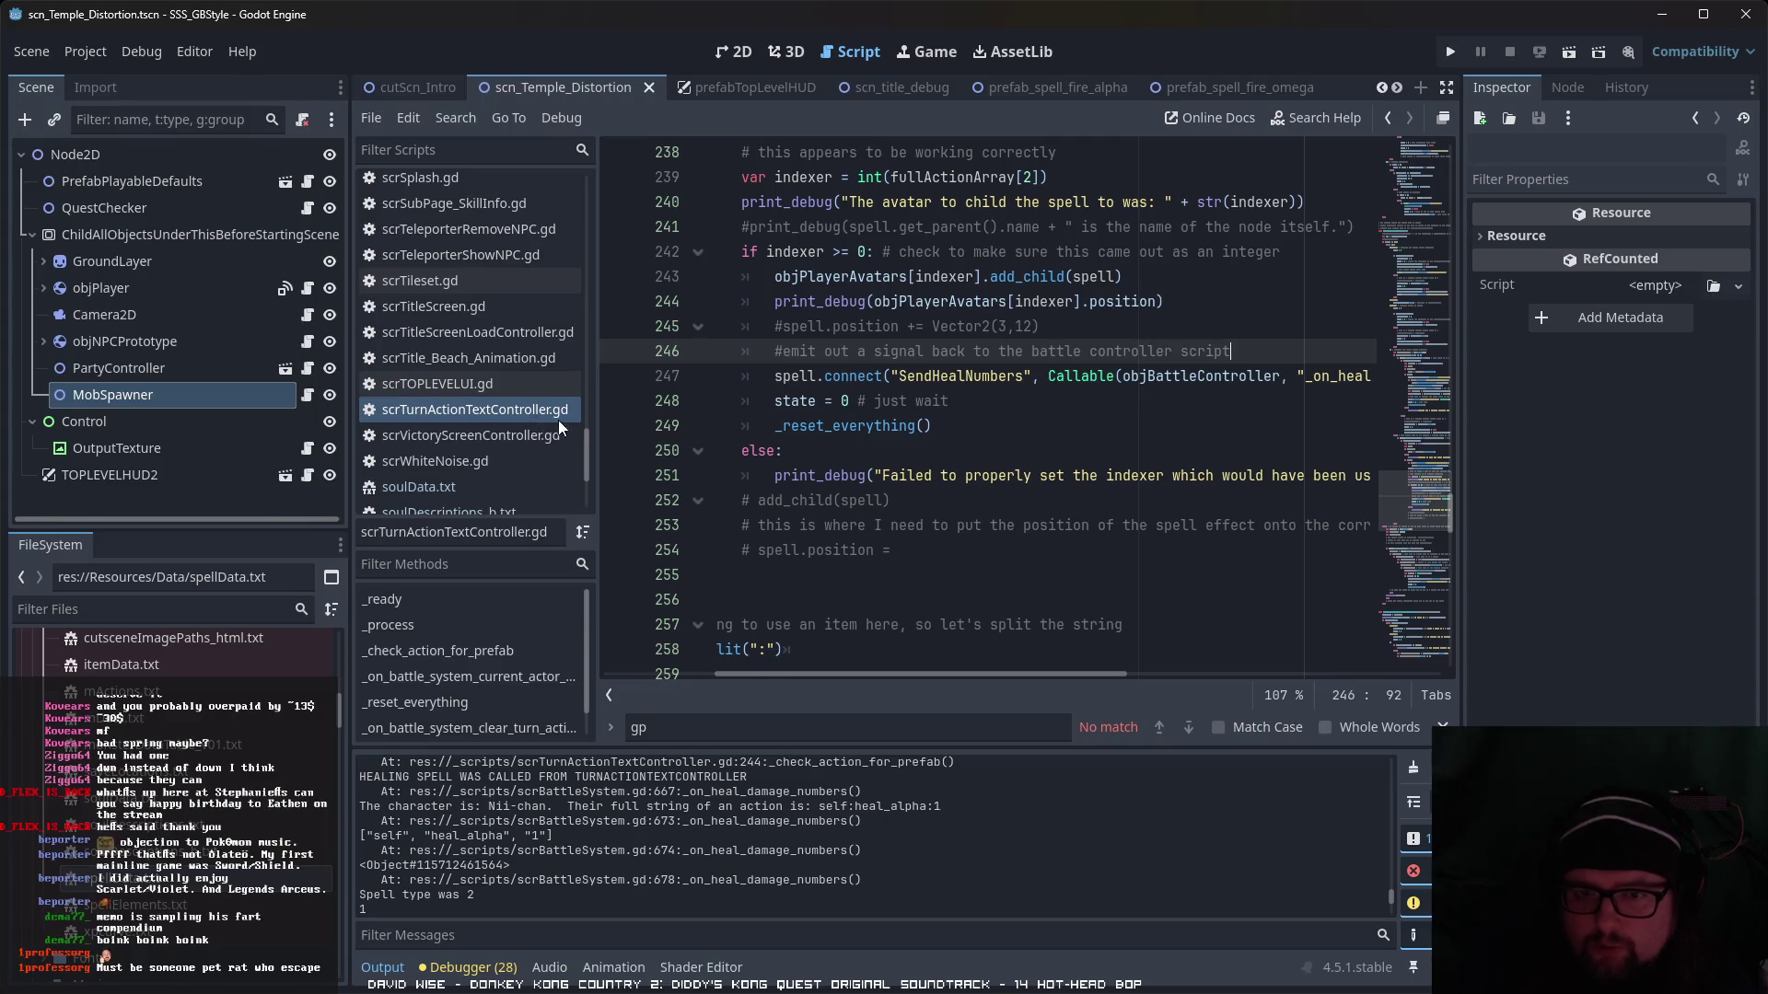
{"action": "scroll", "coordinate": [736, 423], "scroll_direction": "up", "scroll_amount": 8}
{"action": "scroll", "coordinate": [784, 427], "scroll_direction": "up", "scroll_amount": 20}
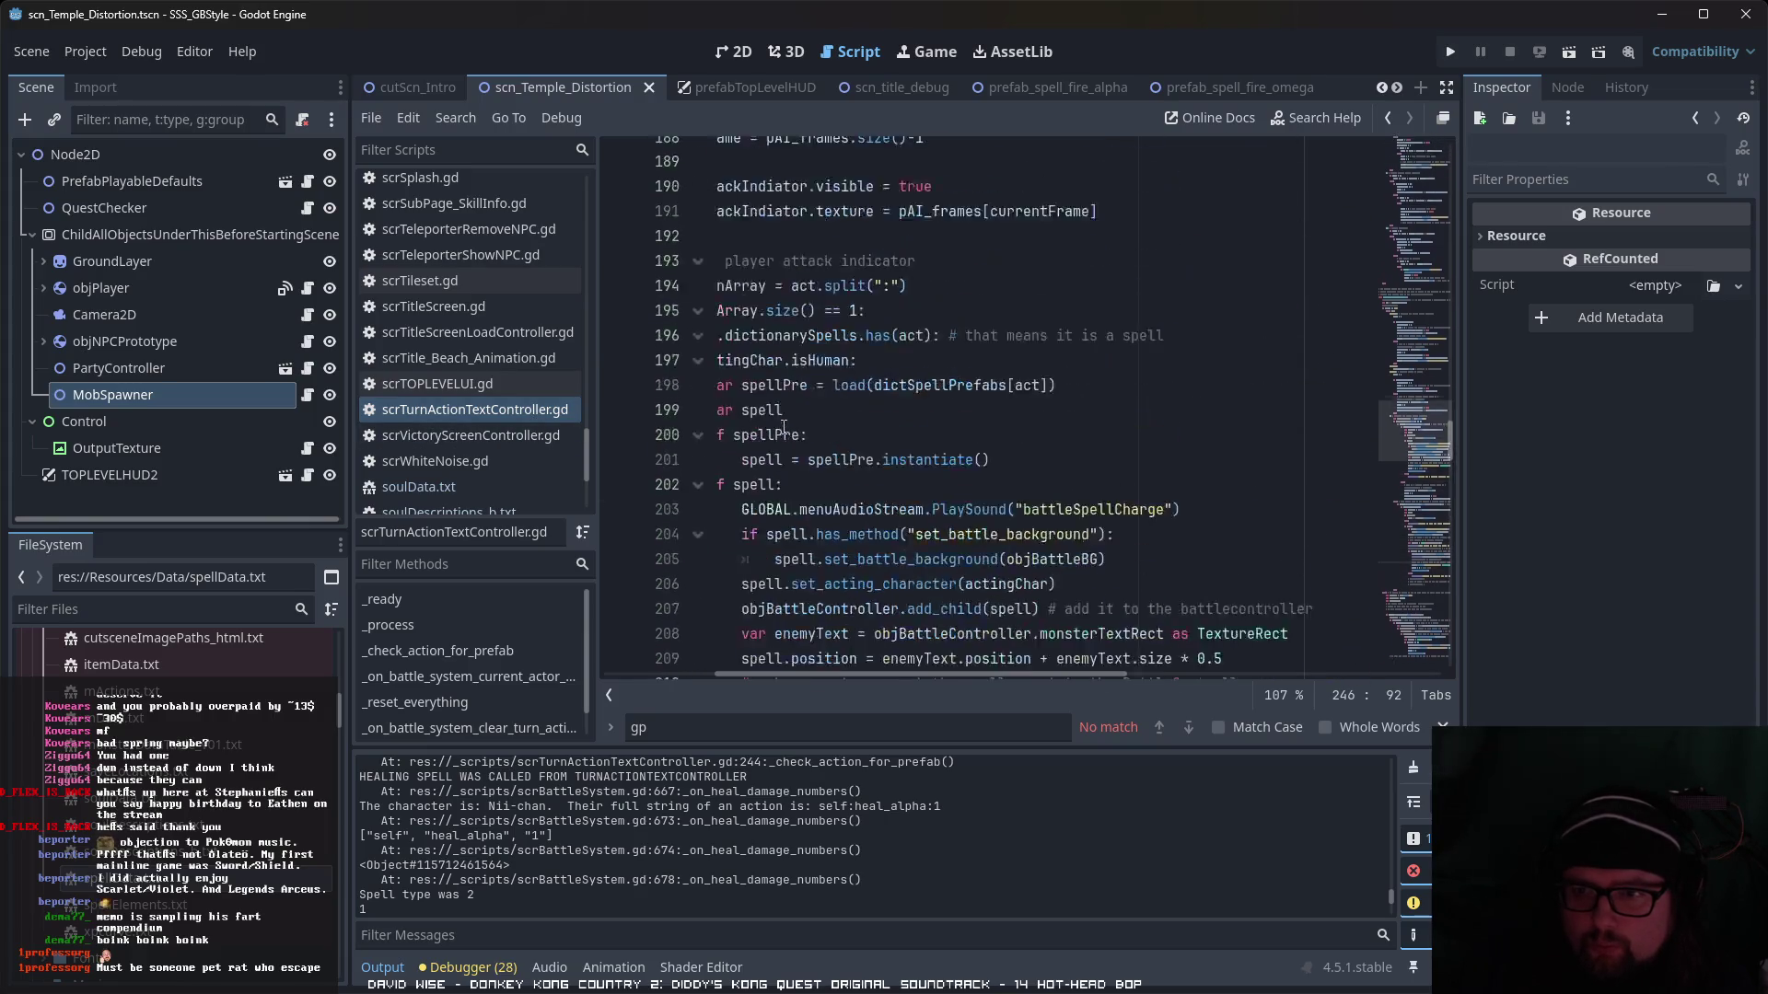
{"action": "scroll", "coordinate": [782, 431], "scroll_direction": "up", "scroll_amount": 7}
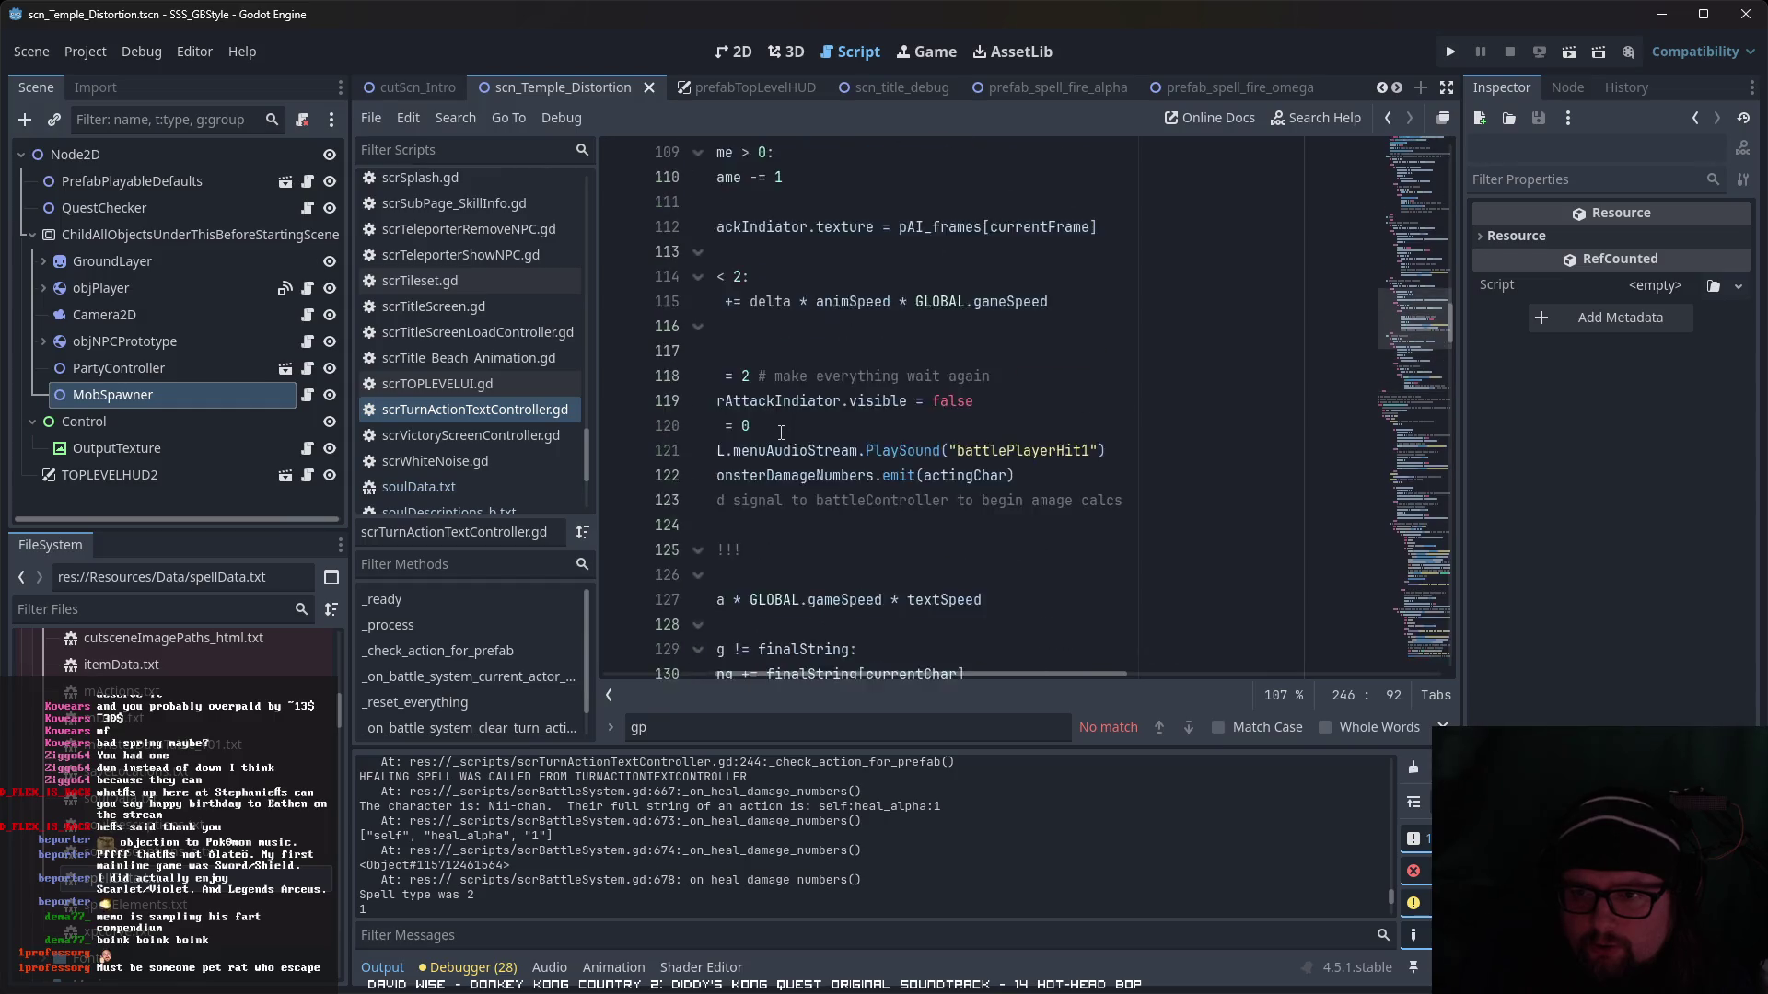
{"action": "left_click_drag", "start_coordinate": [885, 676], "coordinate": [814, 675]}
{"action": "scroll", "coordinate": [933, 583], "scroll_direction": "up", "scroll_amount": 6}
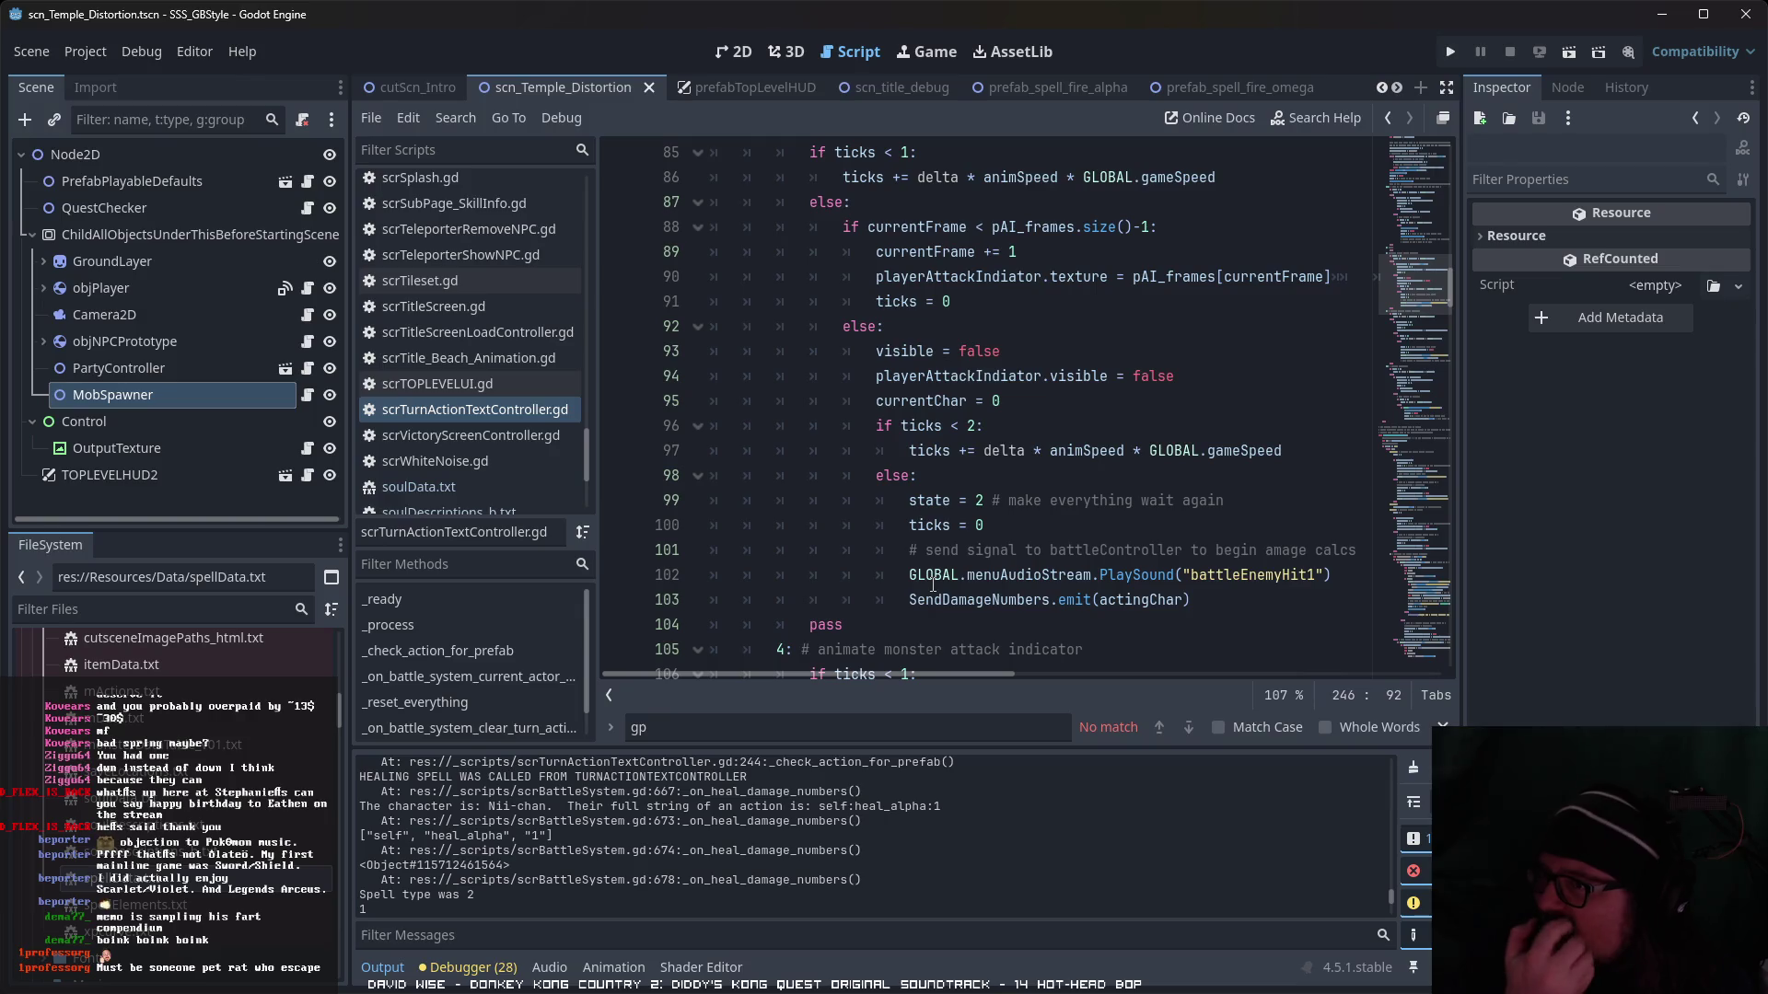
{"action": "scroll", "coordinate": [963, 328], "scroll_direction": "up", "scroll_amount": 19}
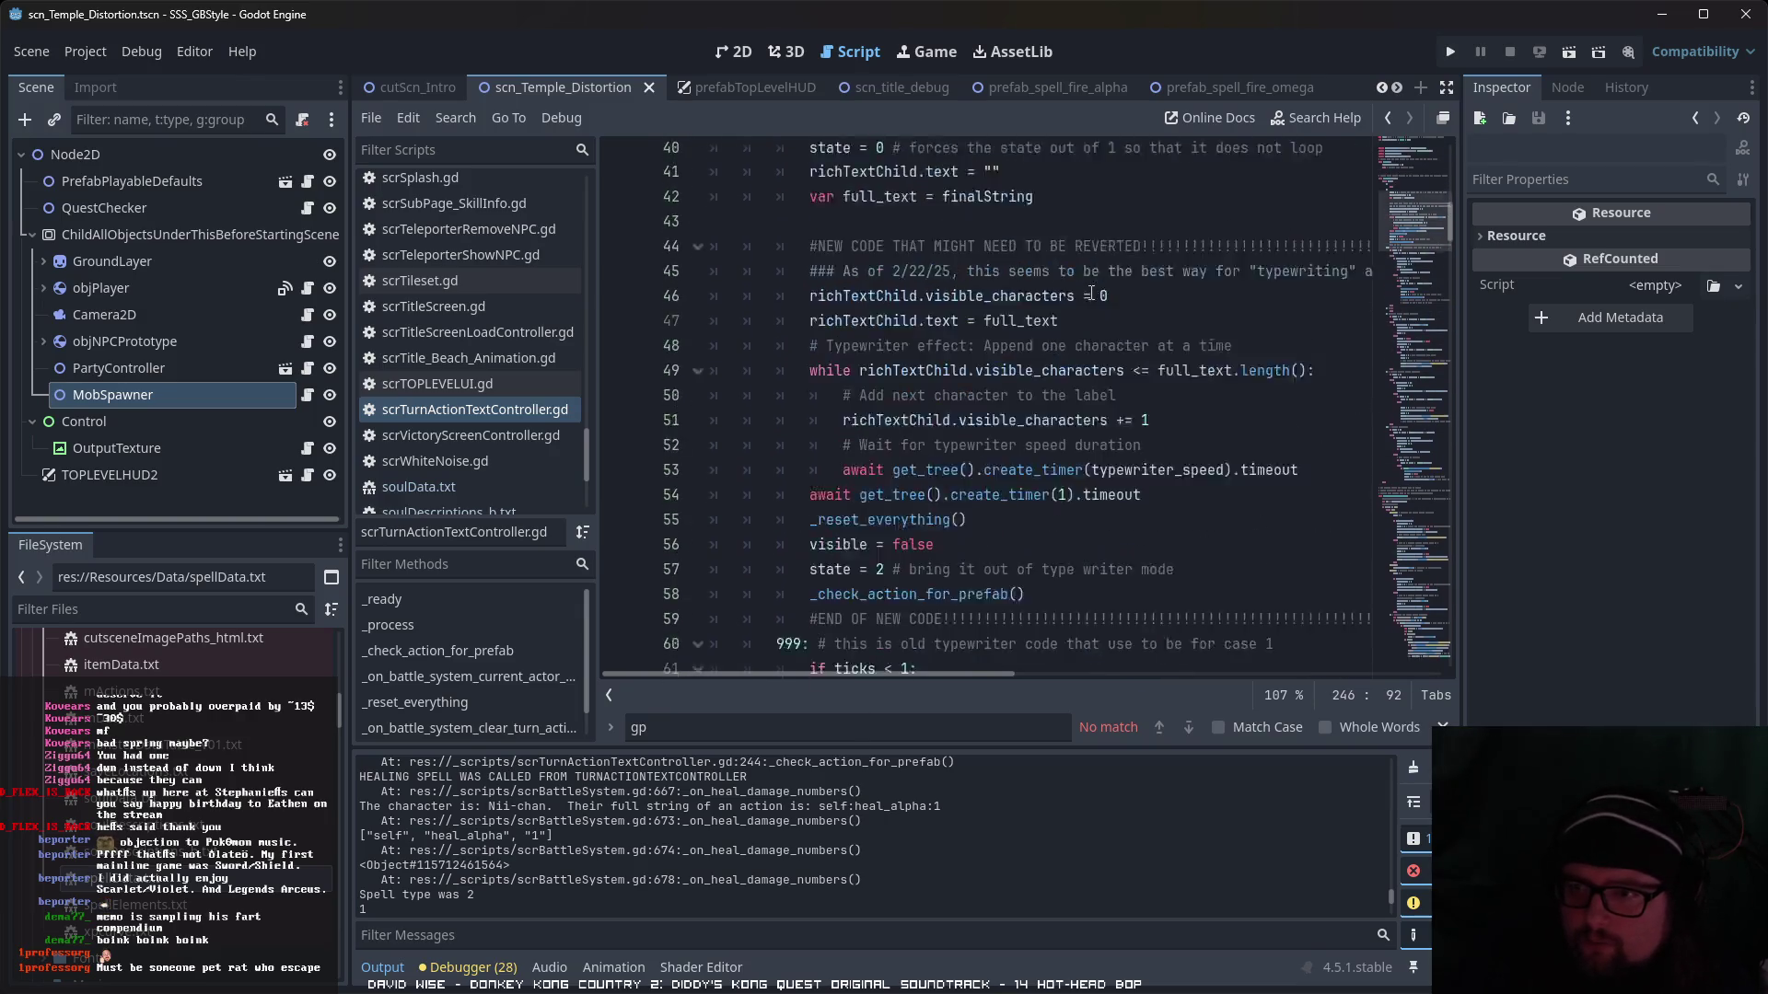
{"action": "scroll", "coordinate": [1091, 296], "scroll_direction": "down", "scroll_amount": 3}
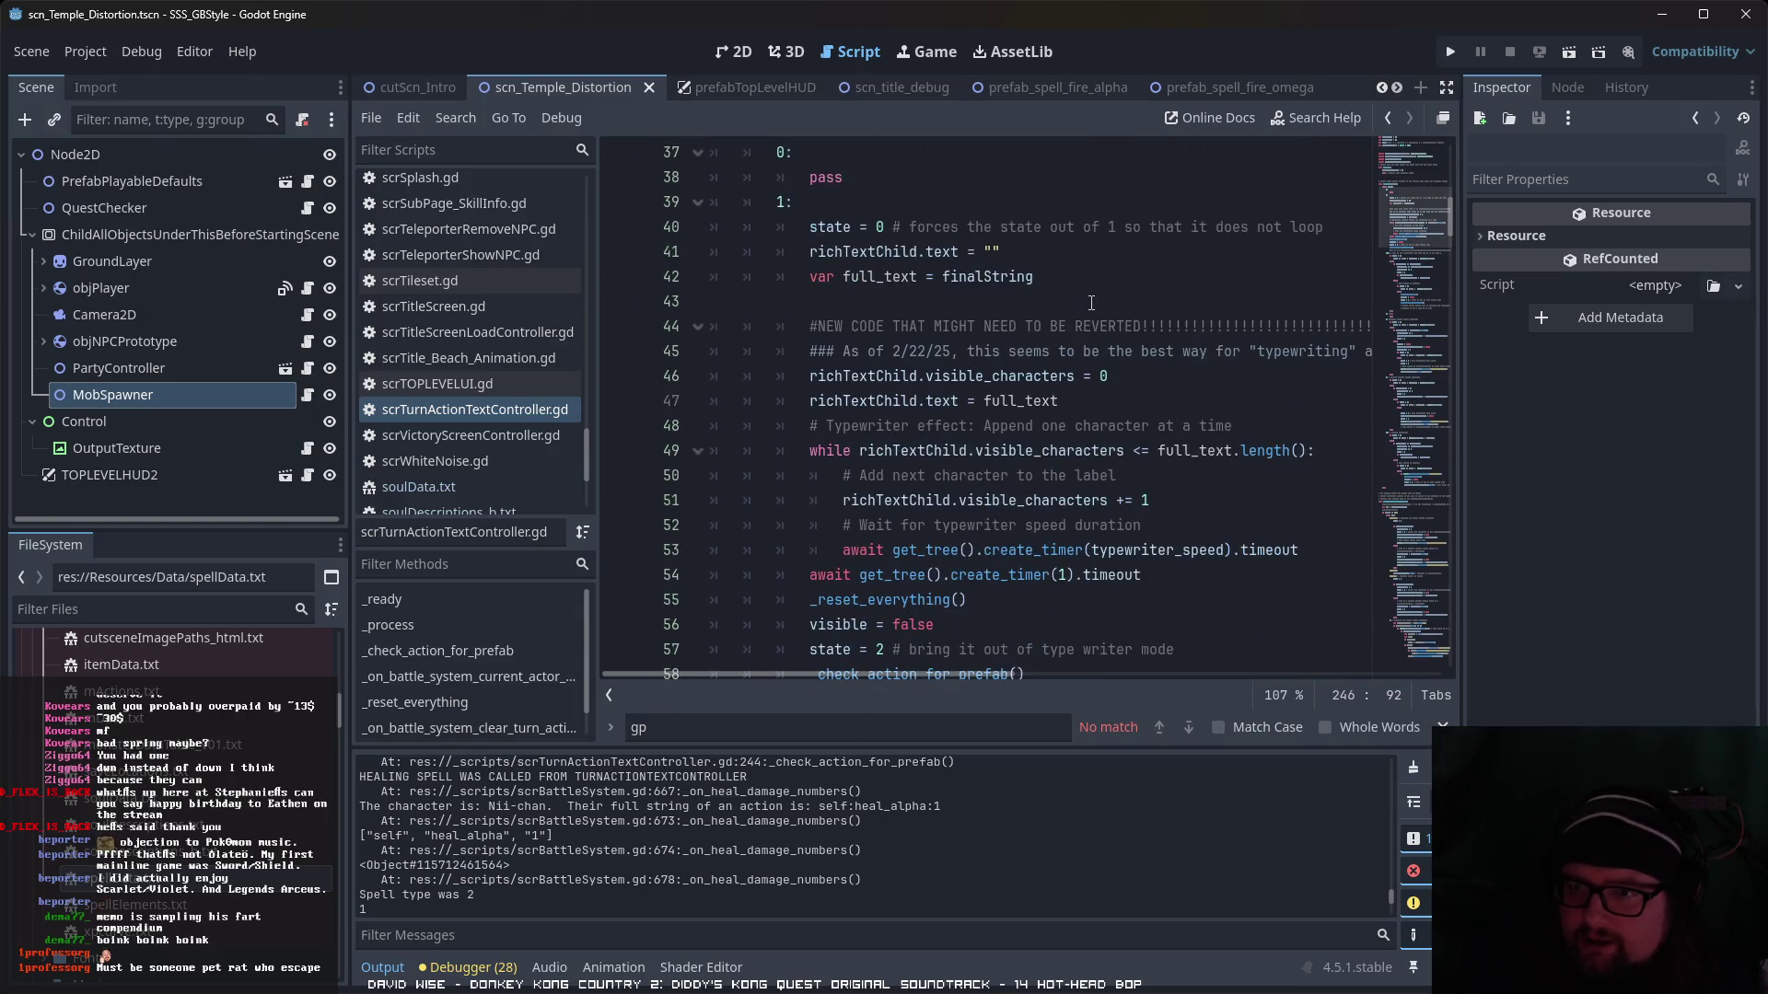
{"action": "scroll", "coordinate": [1093, 313], "scroll_direction": "up", "scroll_amount": 1}
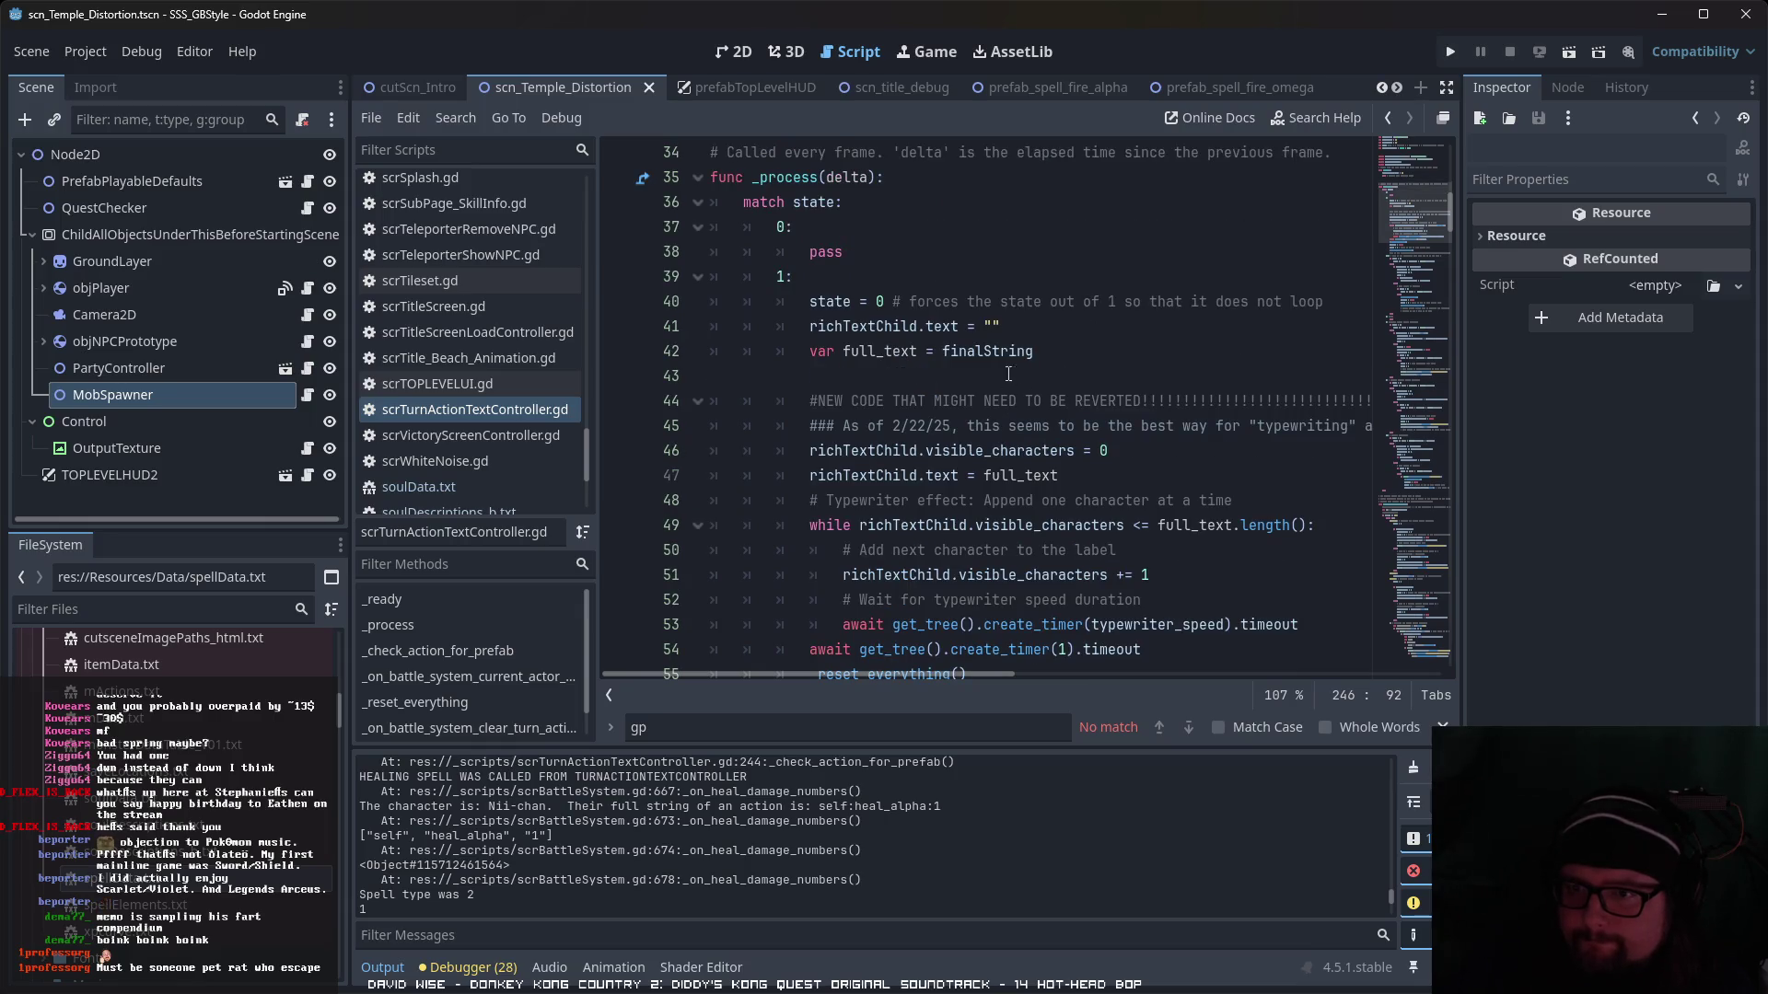
{"action": "scroll", "coordinate": [1038, 443], "scroll_direction": "down", "scroll_amount": 12}
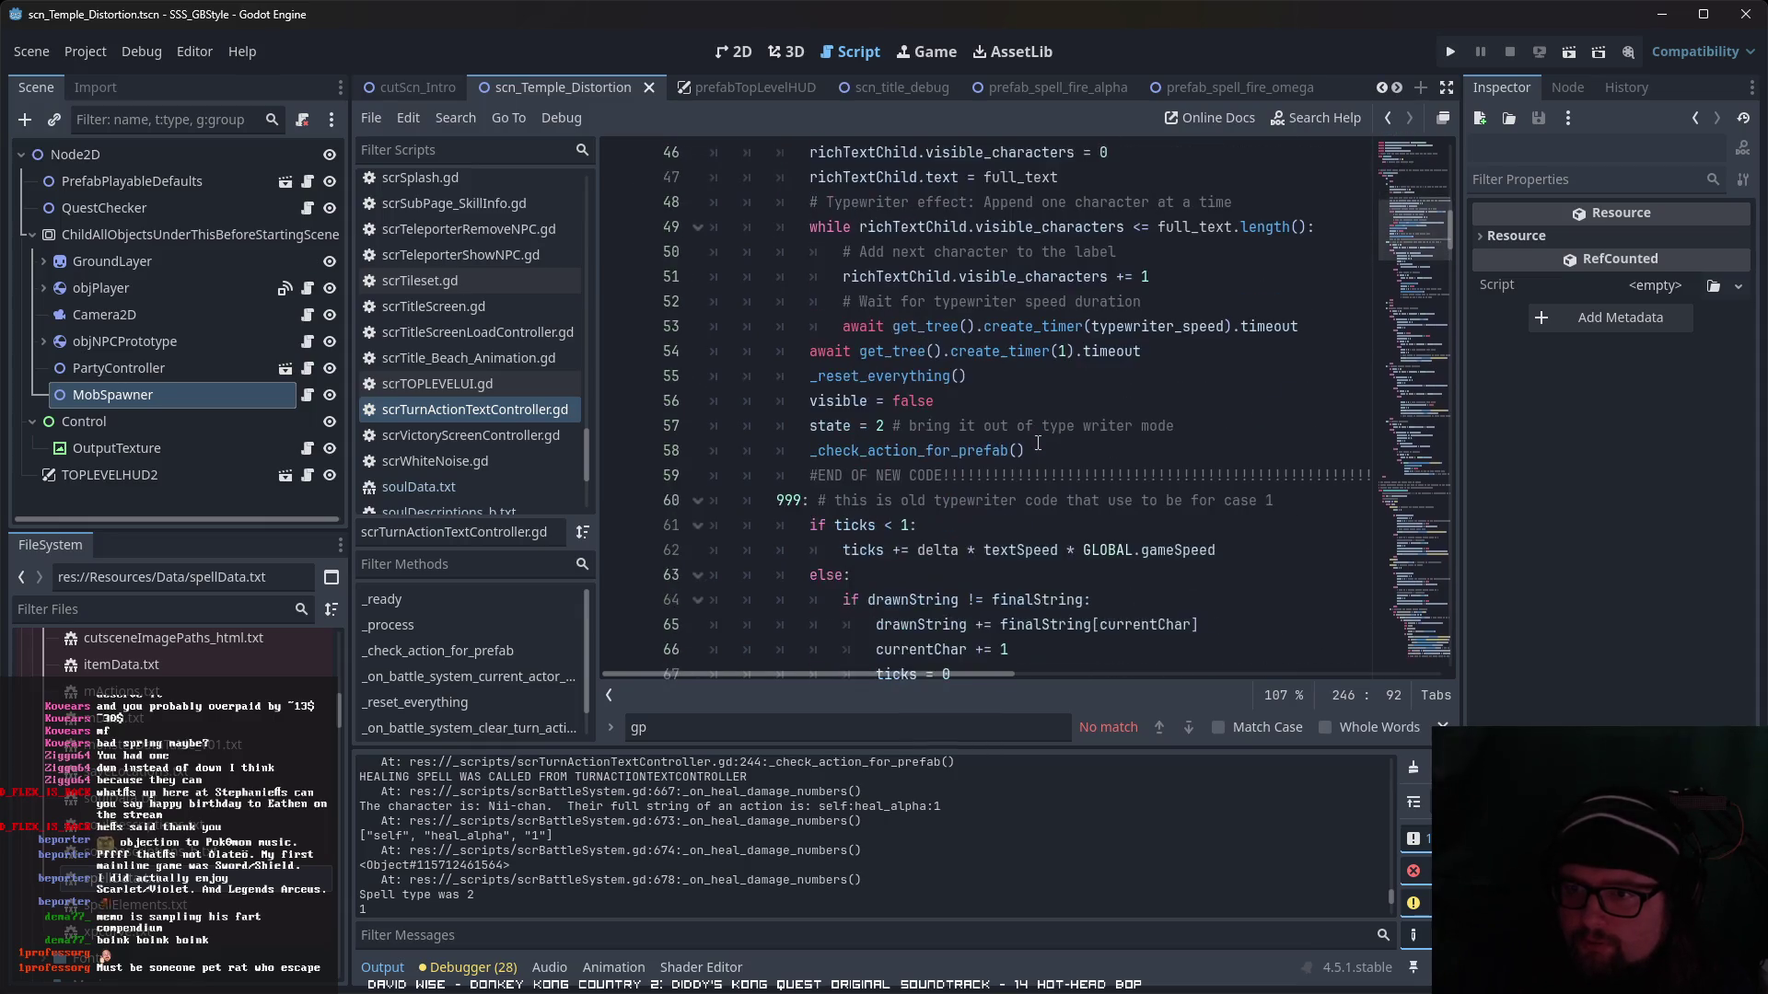
{"action": "scroll", "coordinate": [1036, 442], "scroll_direction": "down", "scroll_amount": 6}
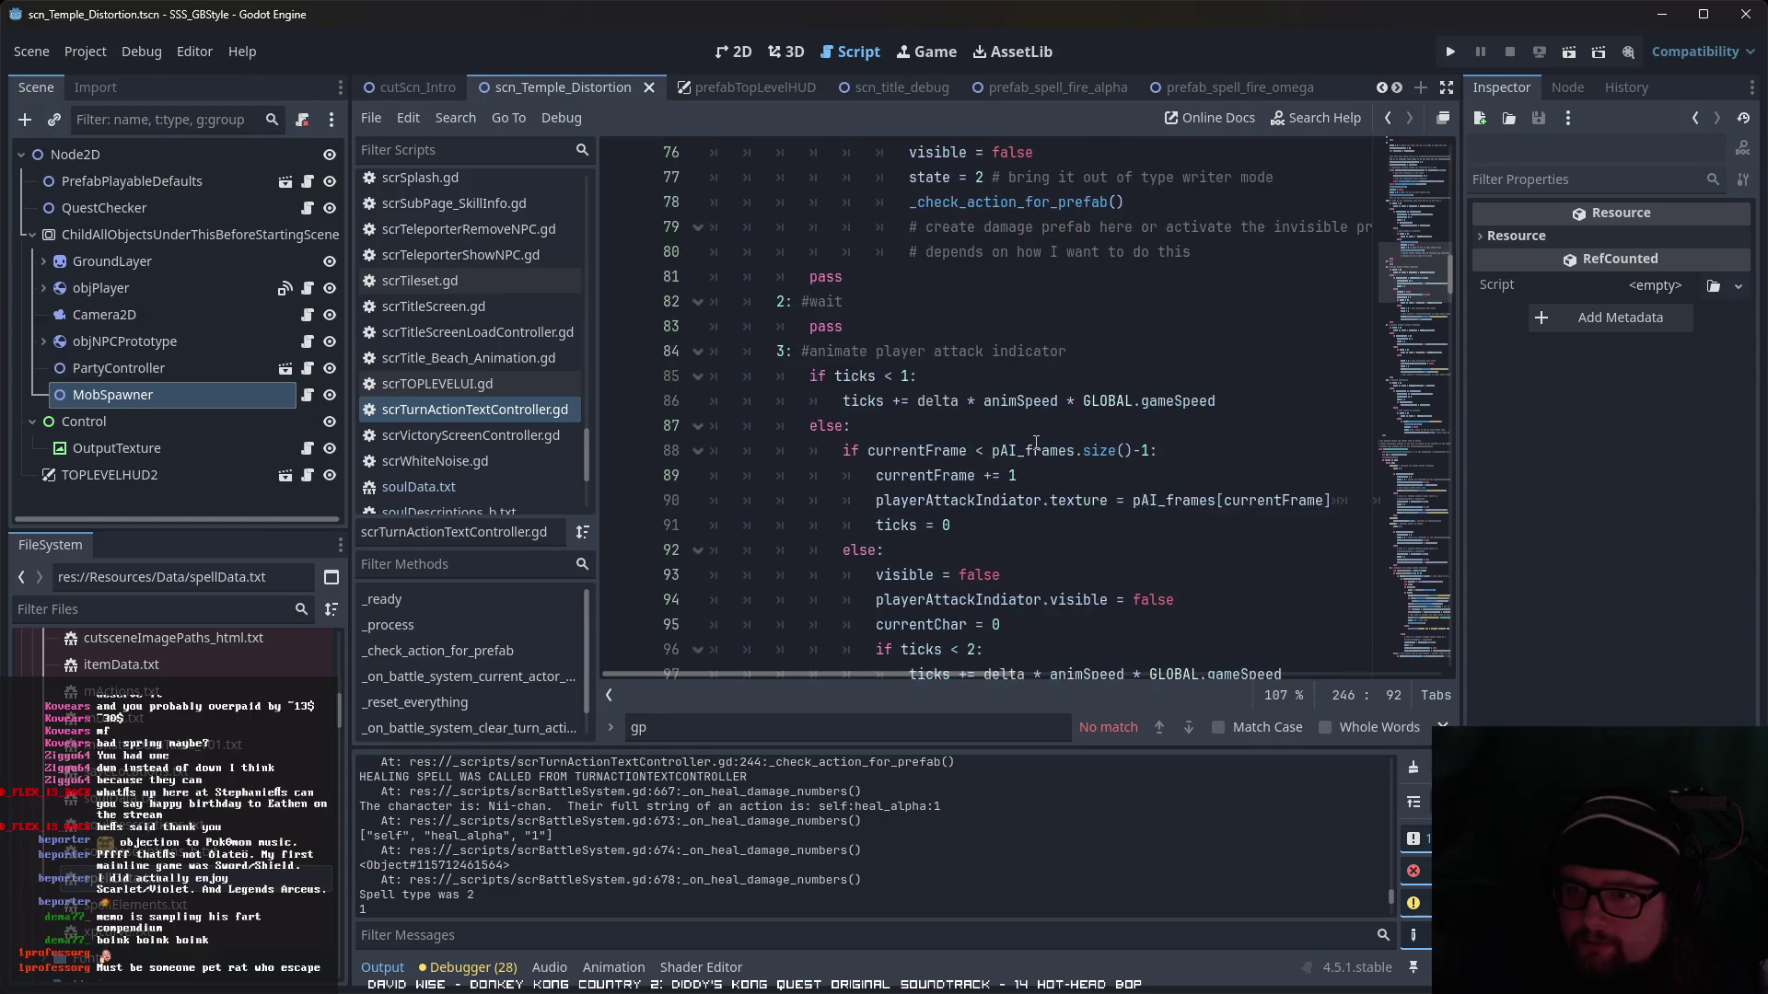
{"action": "scroll", "coordinate": [1031, 443], "scroll_direction": "down", "scroll_amount": 5}
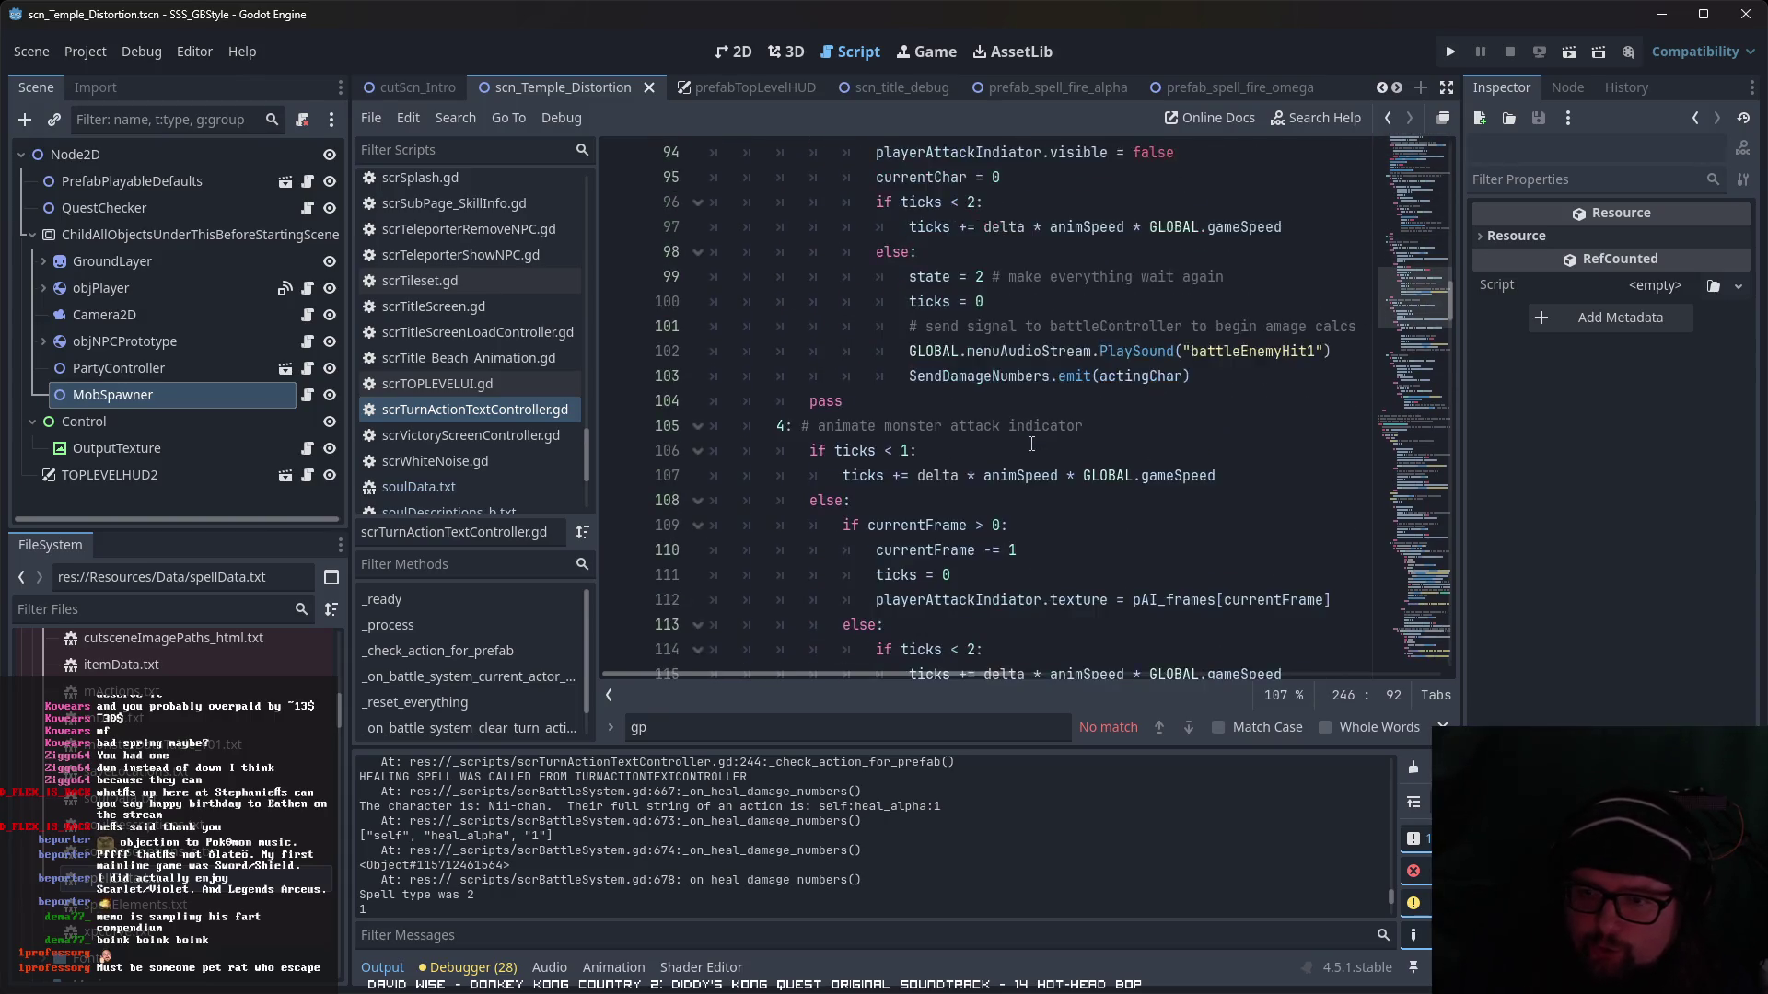
{"action": "scroll", "coordinate": [1031, 443], "scroll_direction": "down", "scroll_amount": 10}
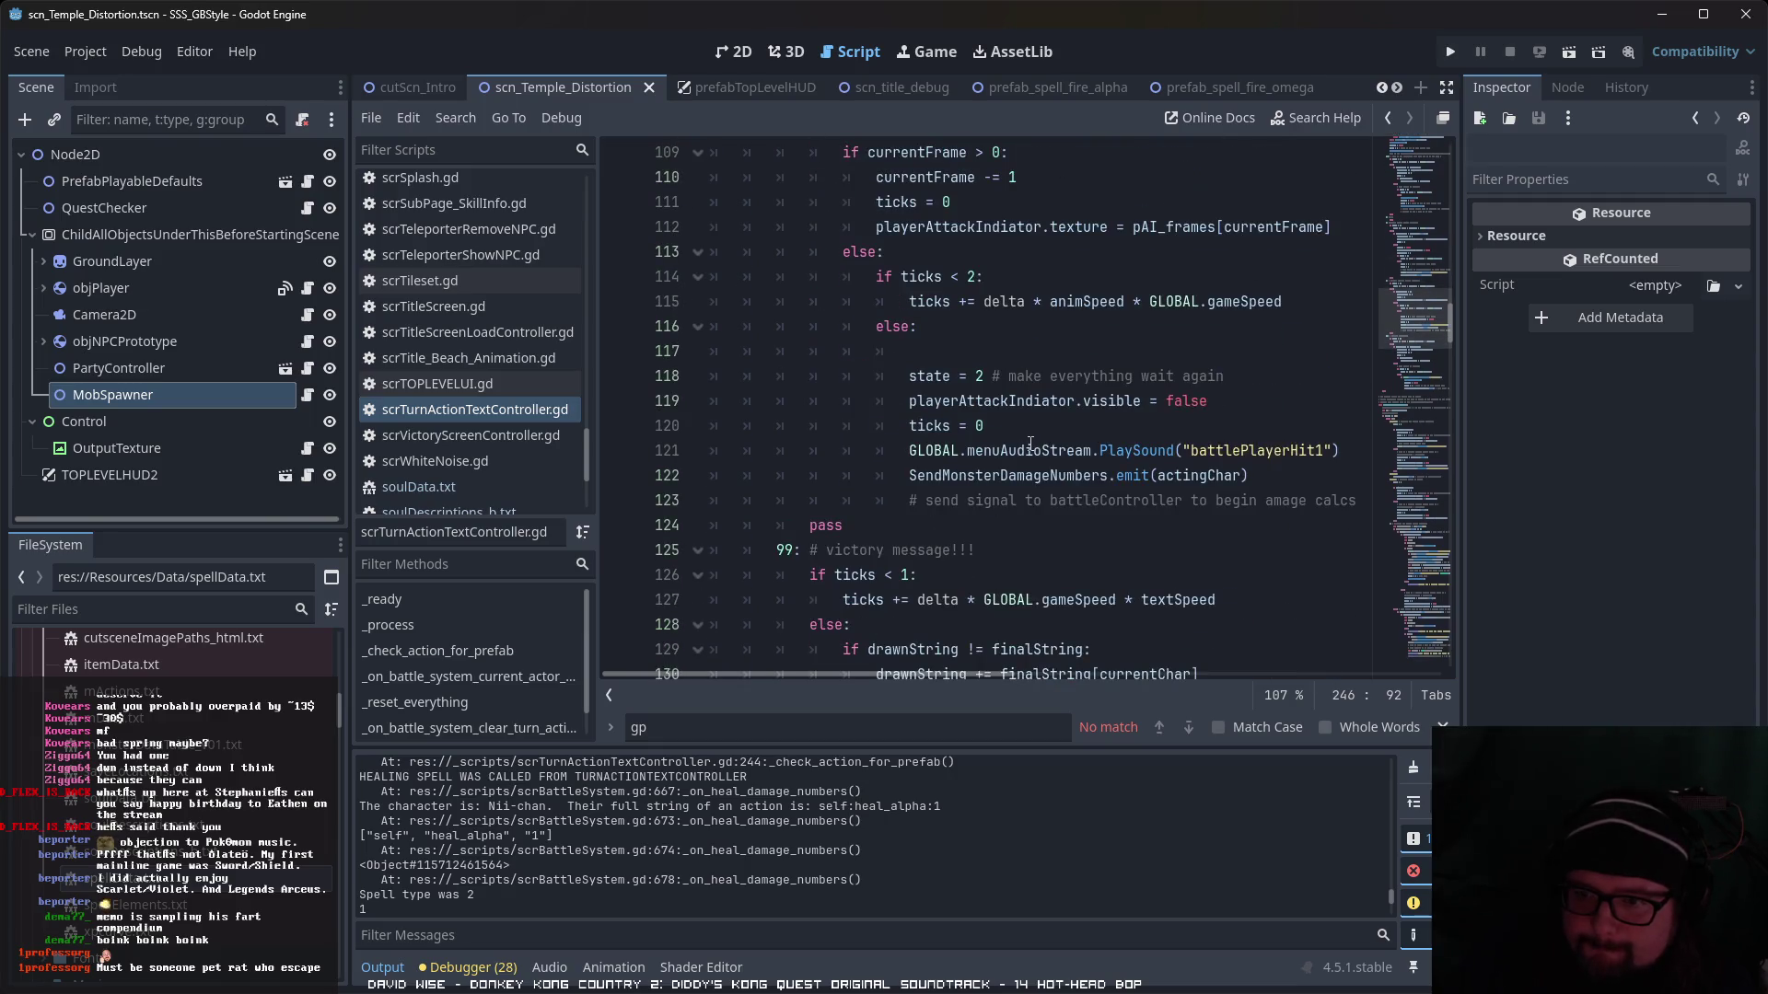
{"action": "scroll", "coordinate": [1029, 443], "scroll_direction": "up", "scroll_amount": 15}
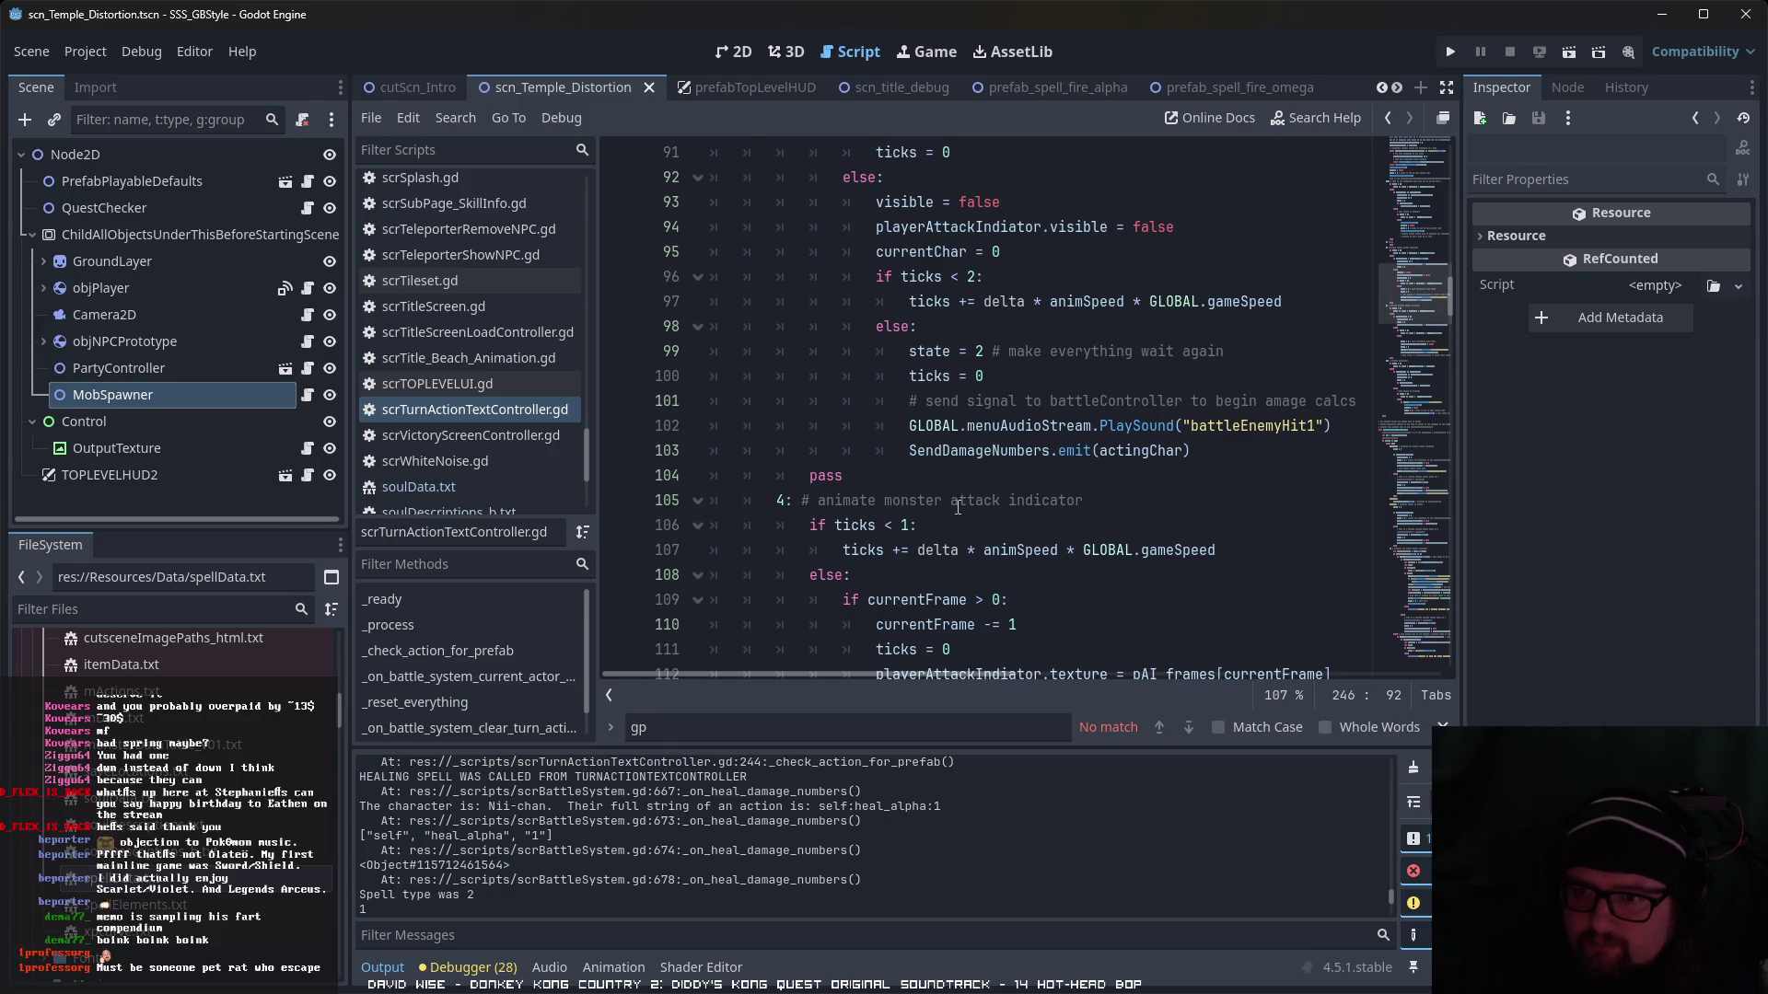
{"action": "scroll", "coordinate": [957, 507], "scroll_direction": "up", "scroll_amount": 5}
{"action": "scroll", "coordinate": [845, 398], "scroll_direction": "up", "scroll_amount": 14}
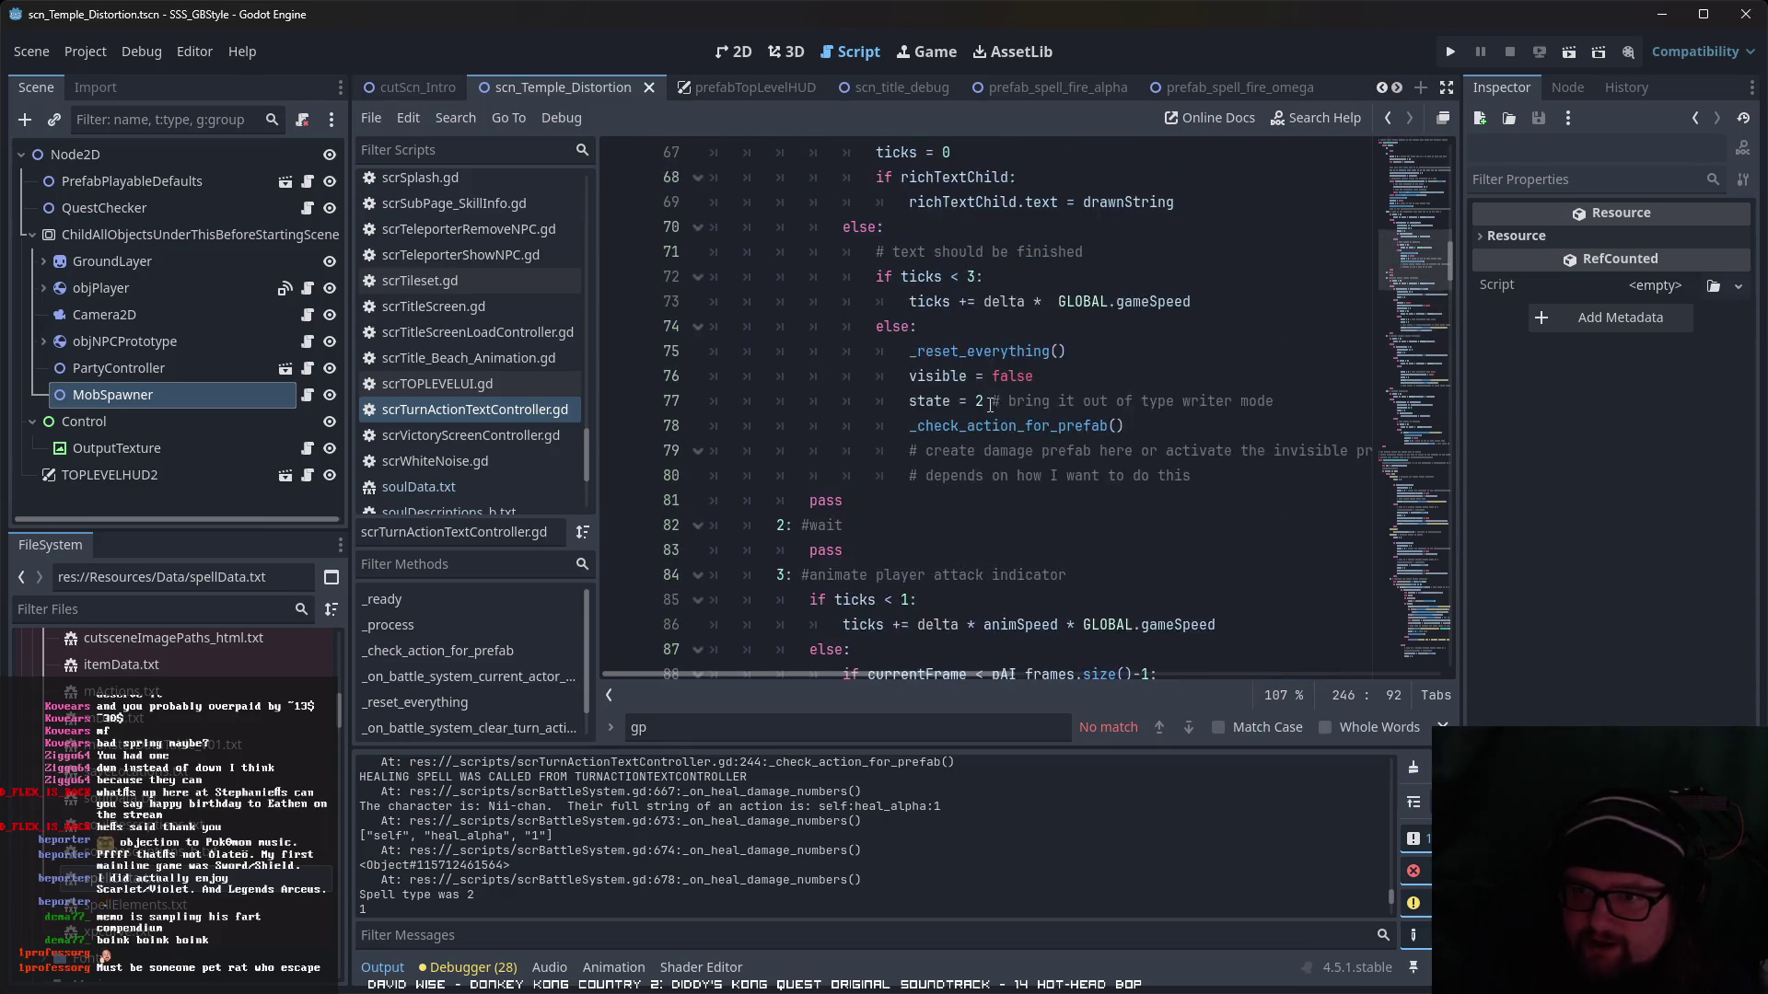
{"action": "scroll", "coordinate": [969, 417], "scroll_direction": "up", "scroll_amount": 2}
{"action": "scroll", "coordinate": [874, 433], "scroll_direction": "down", "scroll_amount": 3}
{"action": "scroll", "coordinate": [1168, 499], "scroll_direction": "down", "scroll_amount": 1}
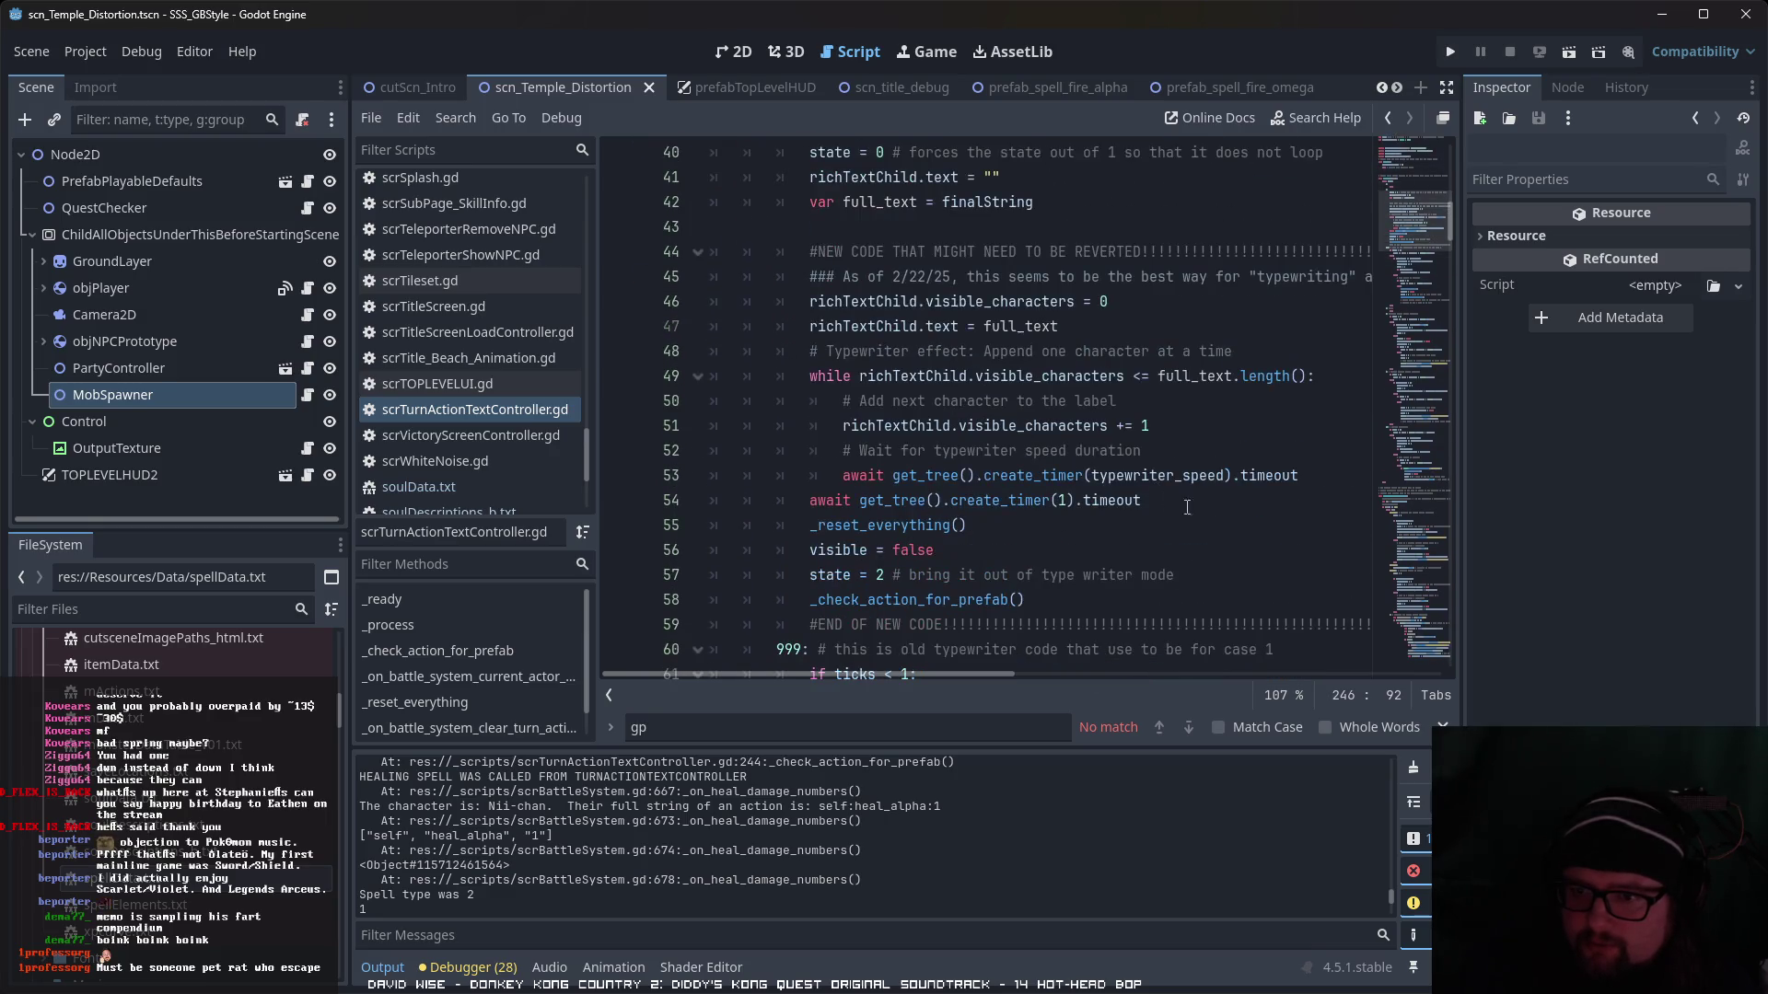
{"action": "scroll", "coordinate": [1208, 539], "scroll_direction": "up", "scroll_amount": 12}
{"action": "scroll", "coordinate": [1153, 501], "scroll_direction": "down", "scroll_amount": 20}
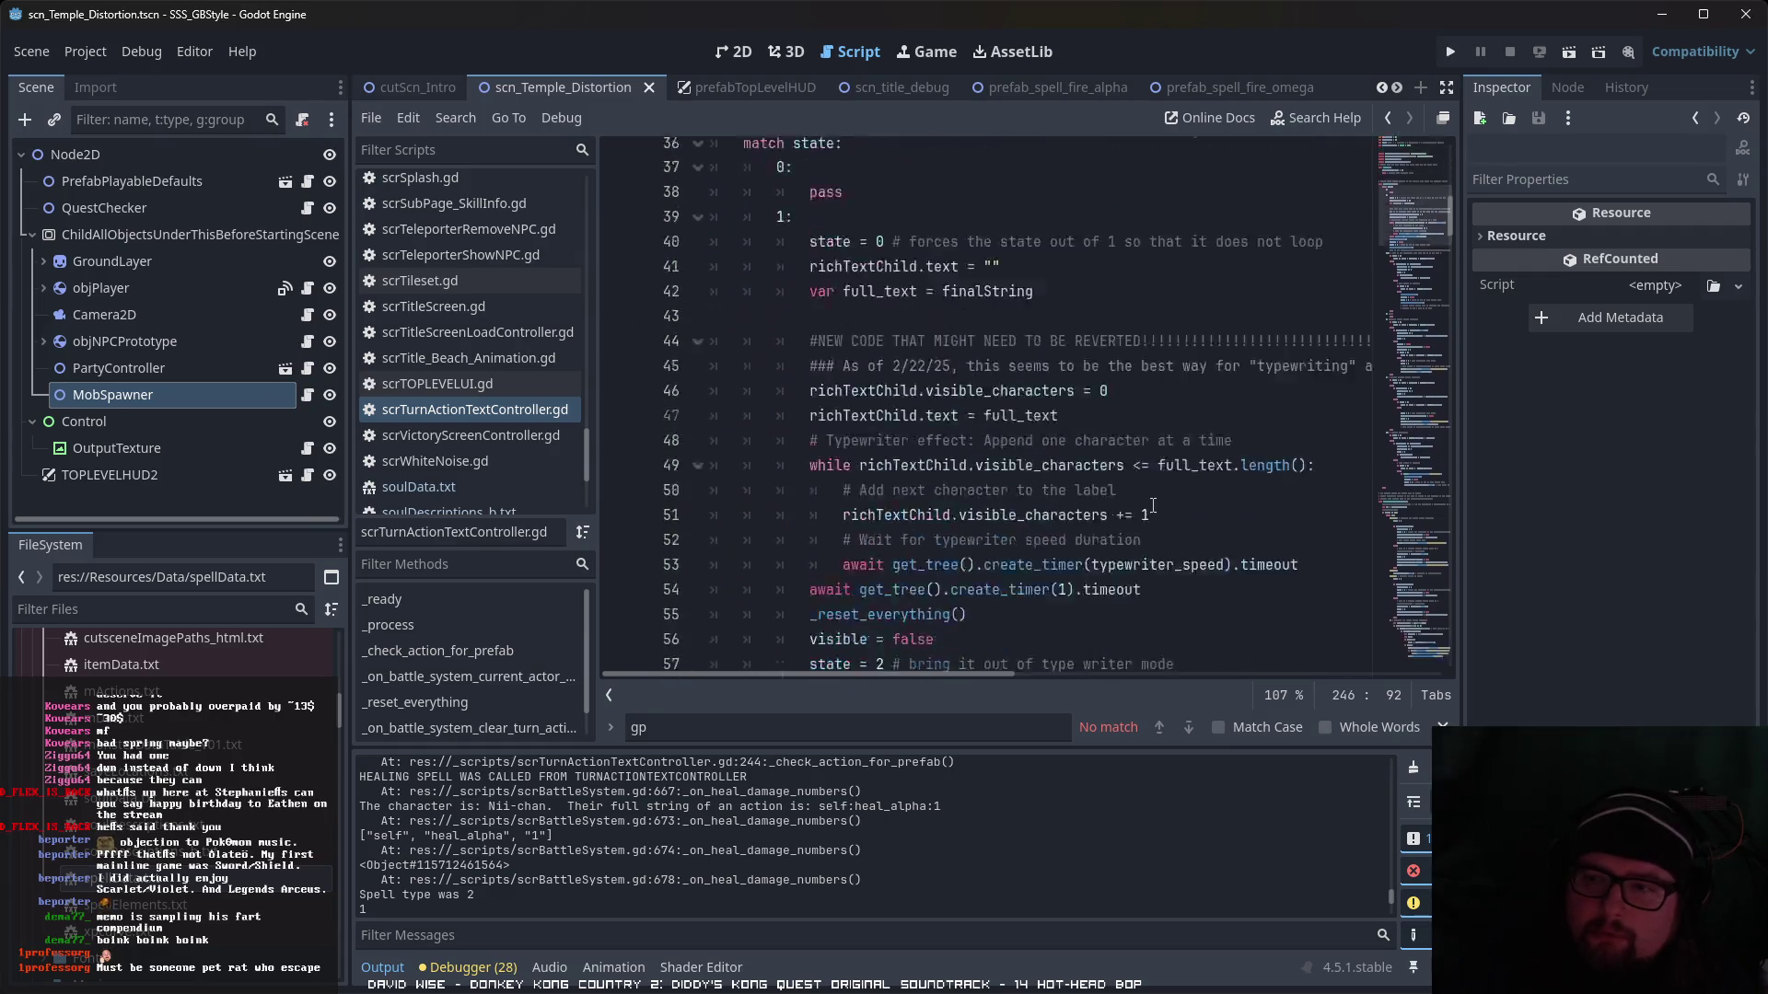
{"action": "scroll", "coordinate": [1152, 502], "scroll_direction": "down", "scroll_amount": 14}
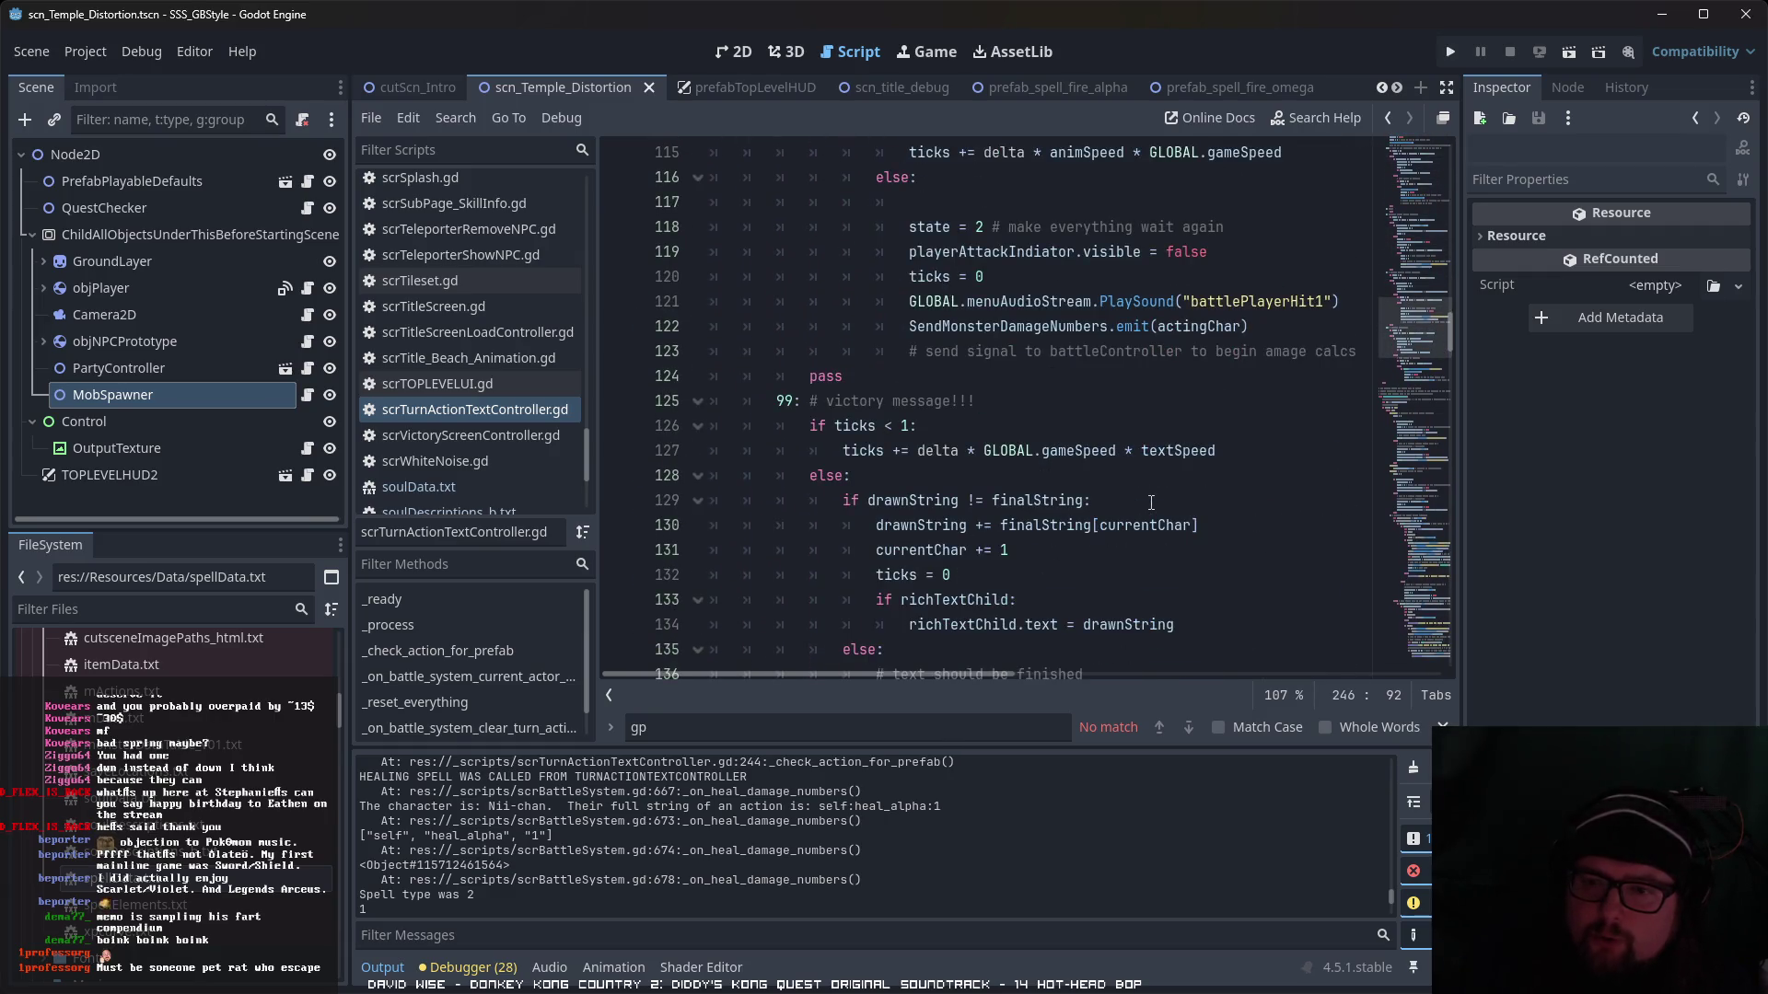
{"action": "scroll", "coordinate": [1151, 502], "scroll_direction": "down", "scroll_amount": 12}
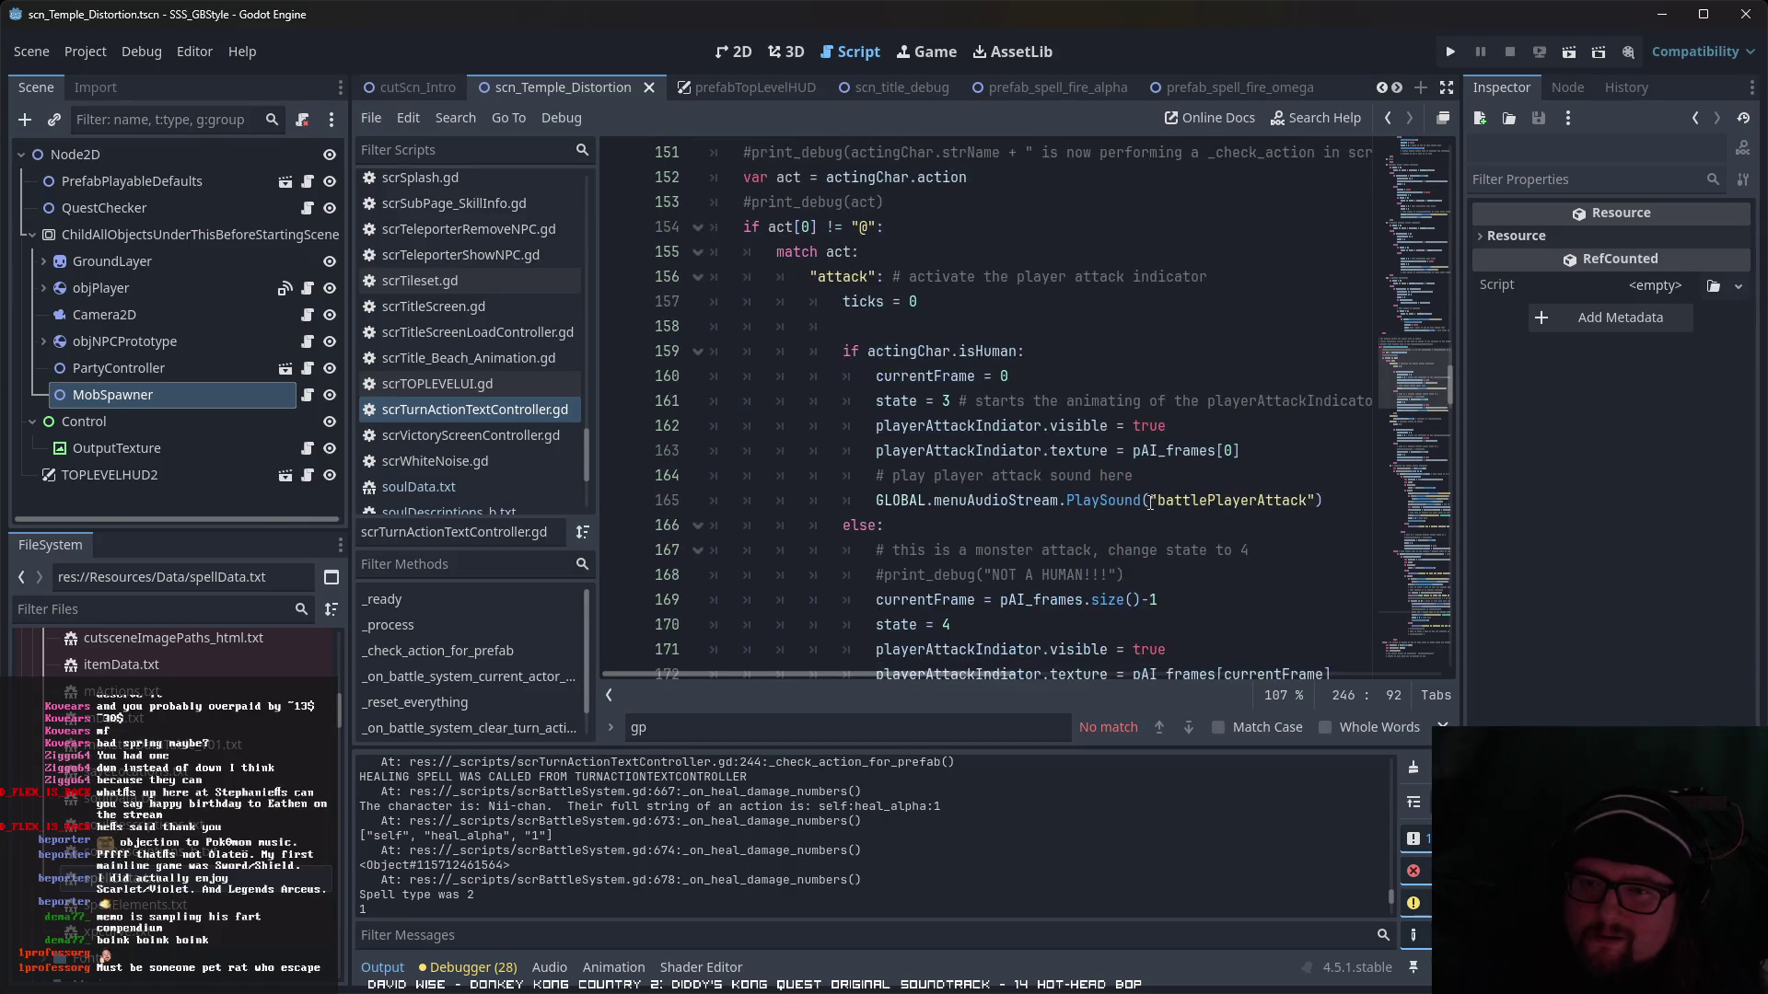
{"action": "scroll", "coordinate": [1151, 502], "scroll_direction": "down", "scroll_amount": 1}
{"action": "scroll", "coordinate": [1150, 502], "scroll_direction": "down", "scroll_amount": 7}
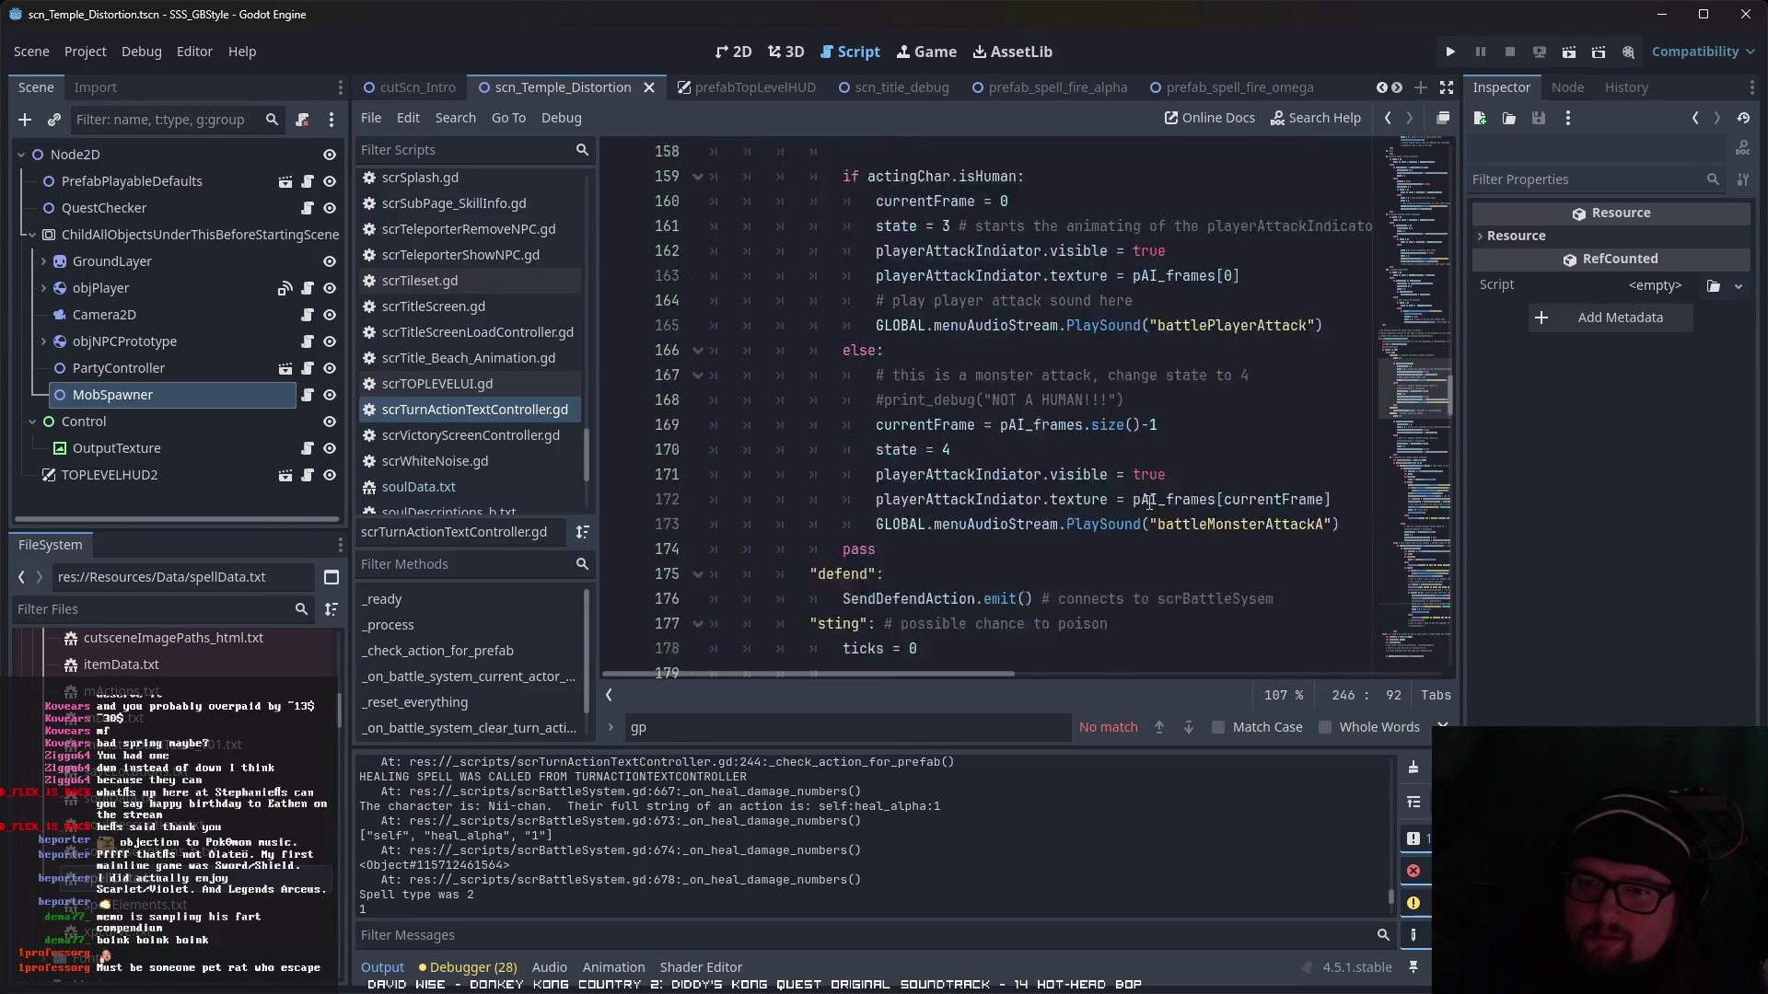
{"action": "scroll", "coordinate": [1117, 502], "scroll_direction": "down", "scroll_amount": 4}
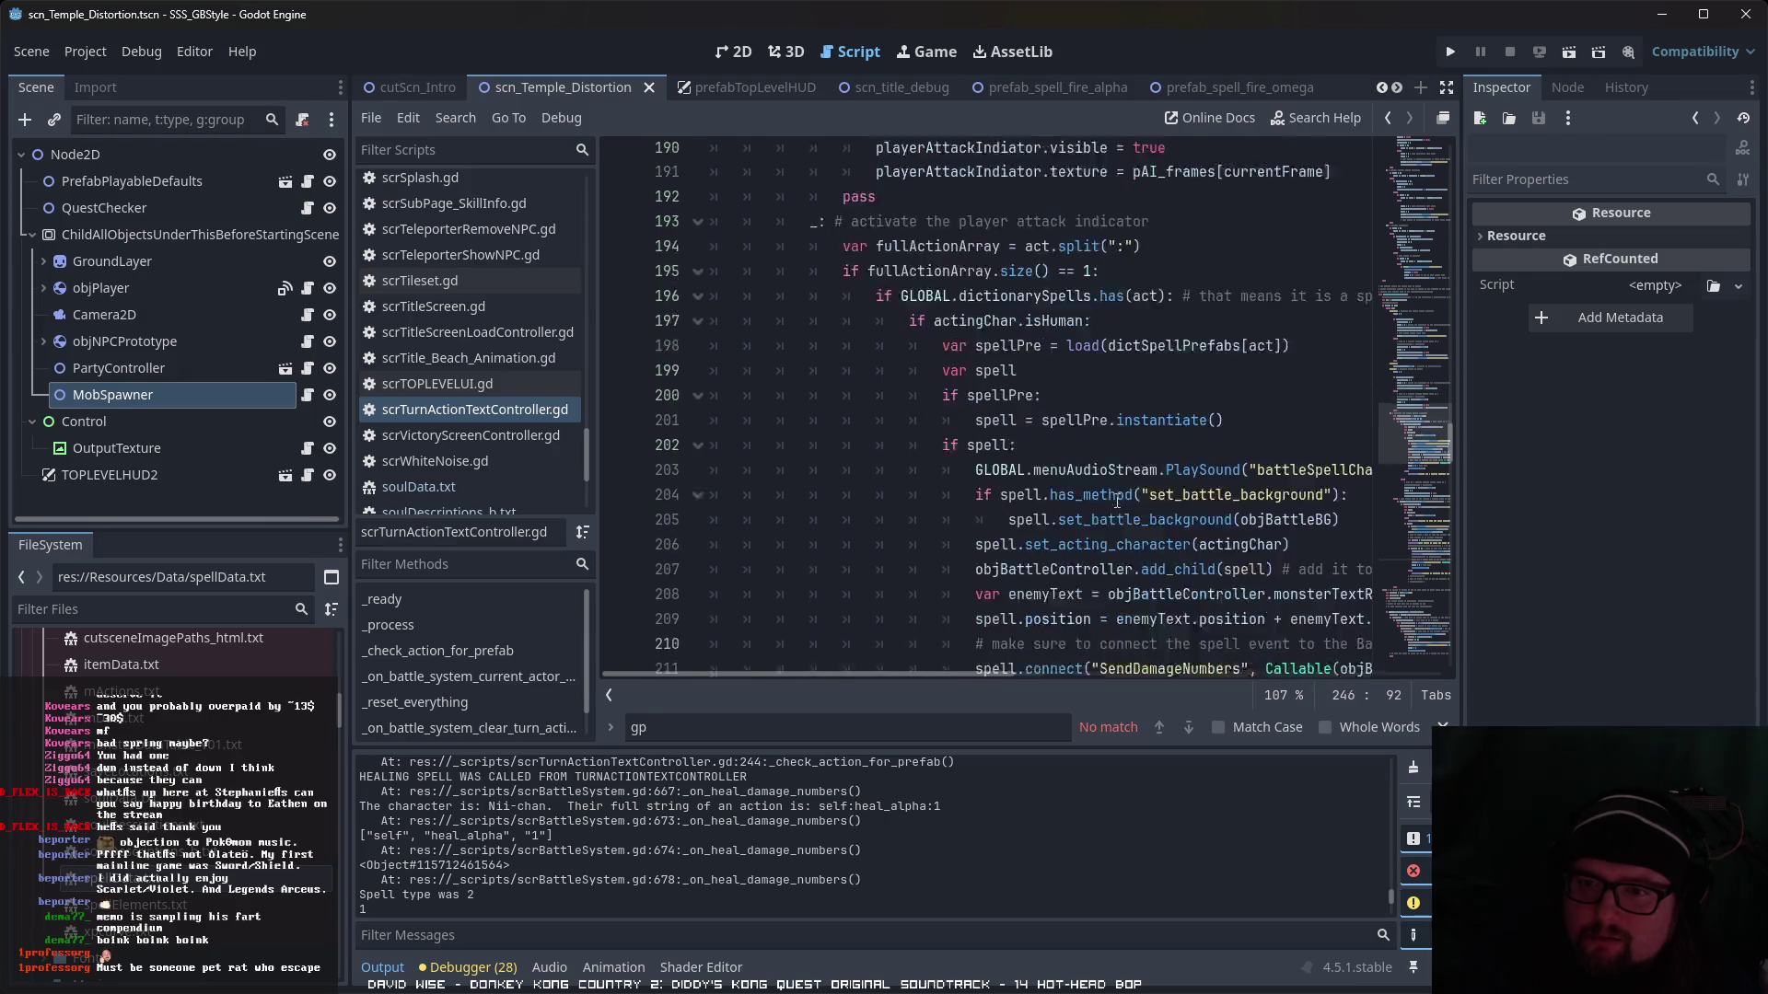
{"action": "scroll", "coordinate": [1118, 493], "scroll_direction": "down", "scroll_amount": 3}
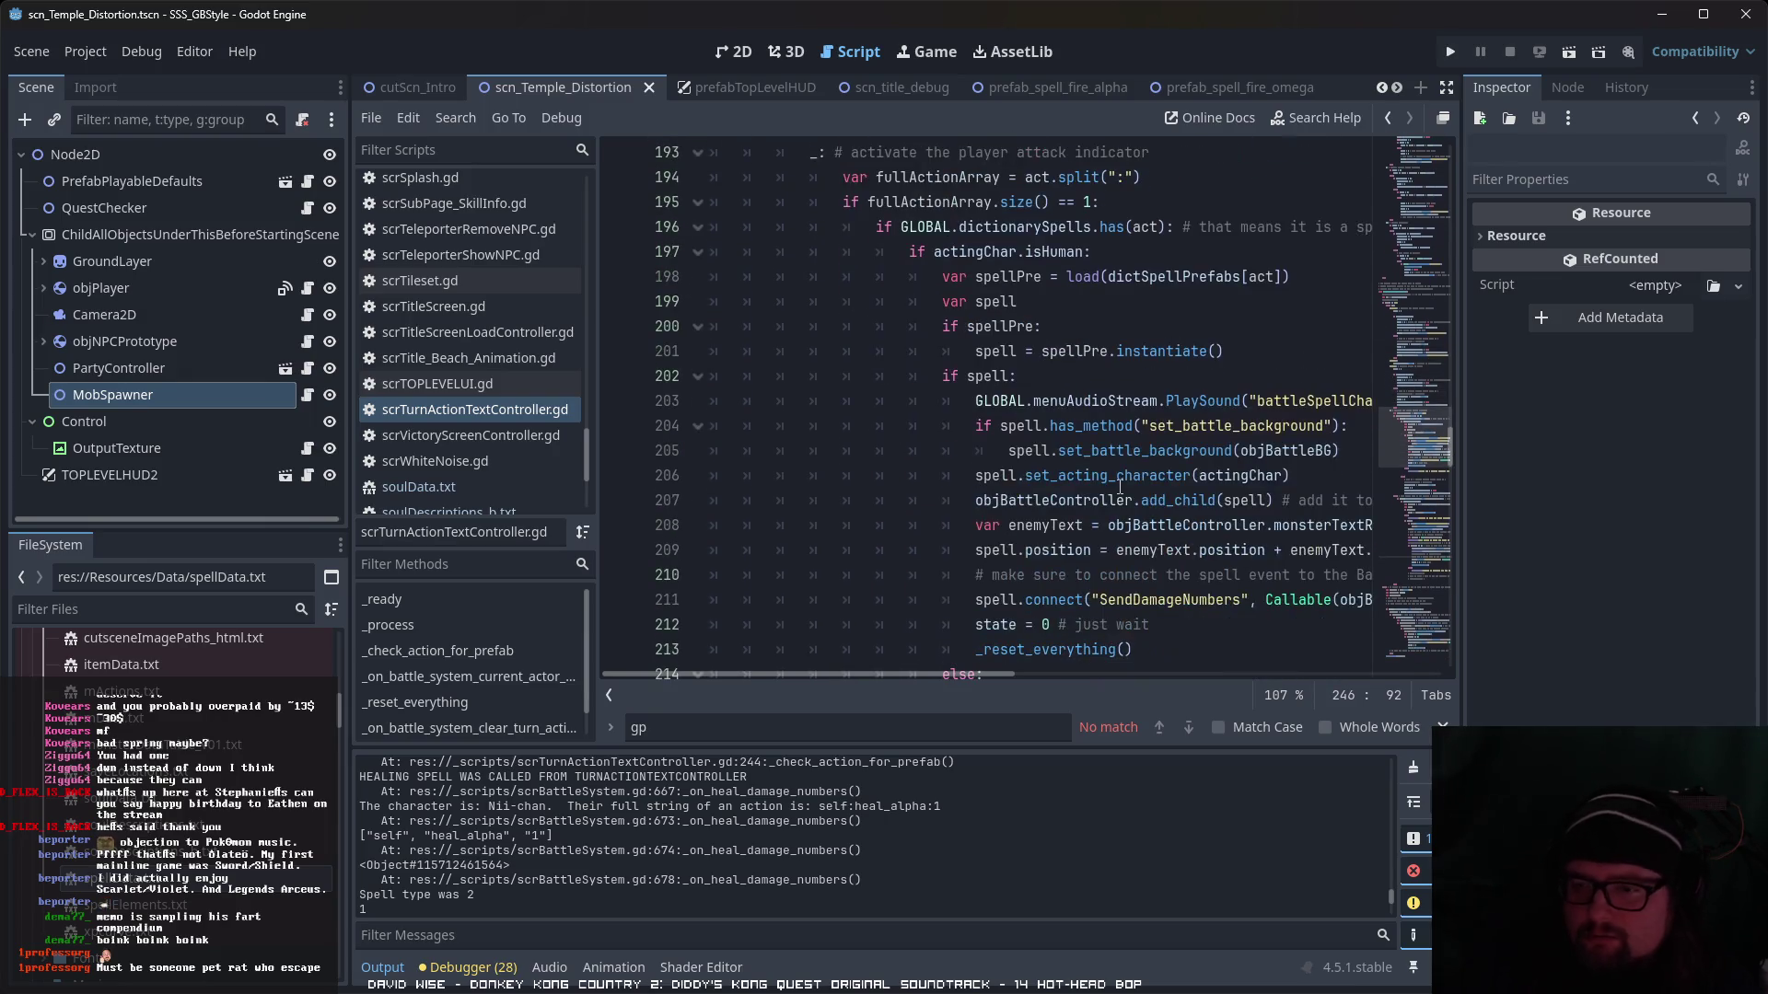
{"action": "scroll", "coordinate": [1119, 488], "scroll_direction": "down", "scroll_amount": 3}
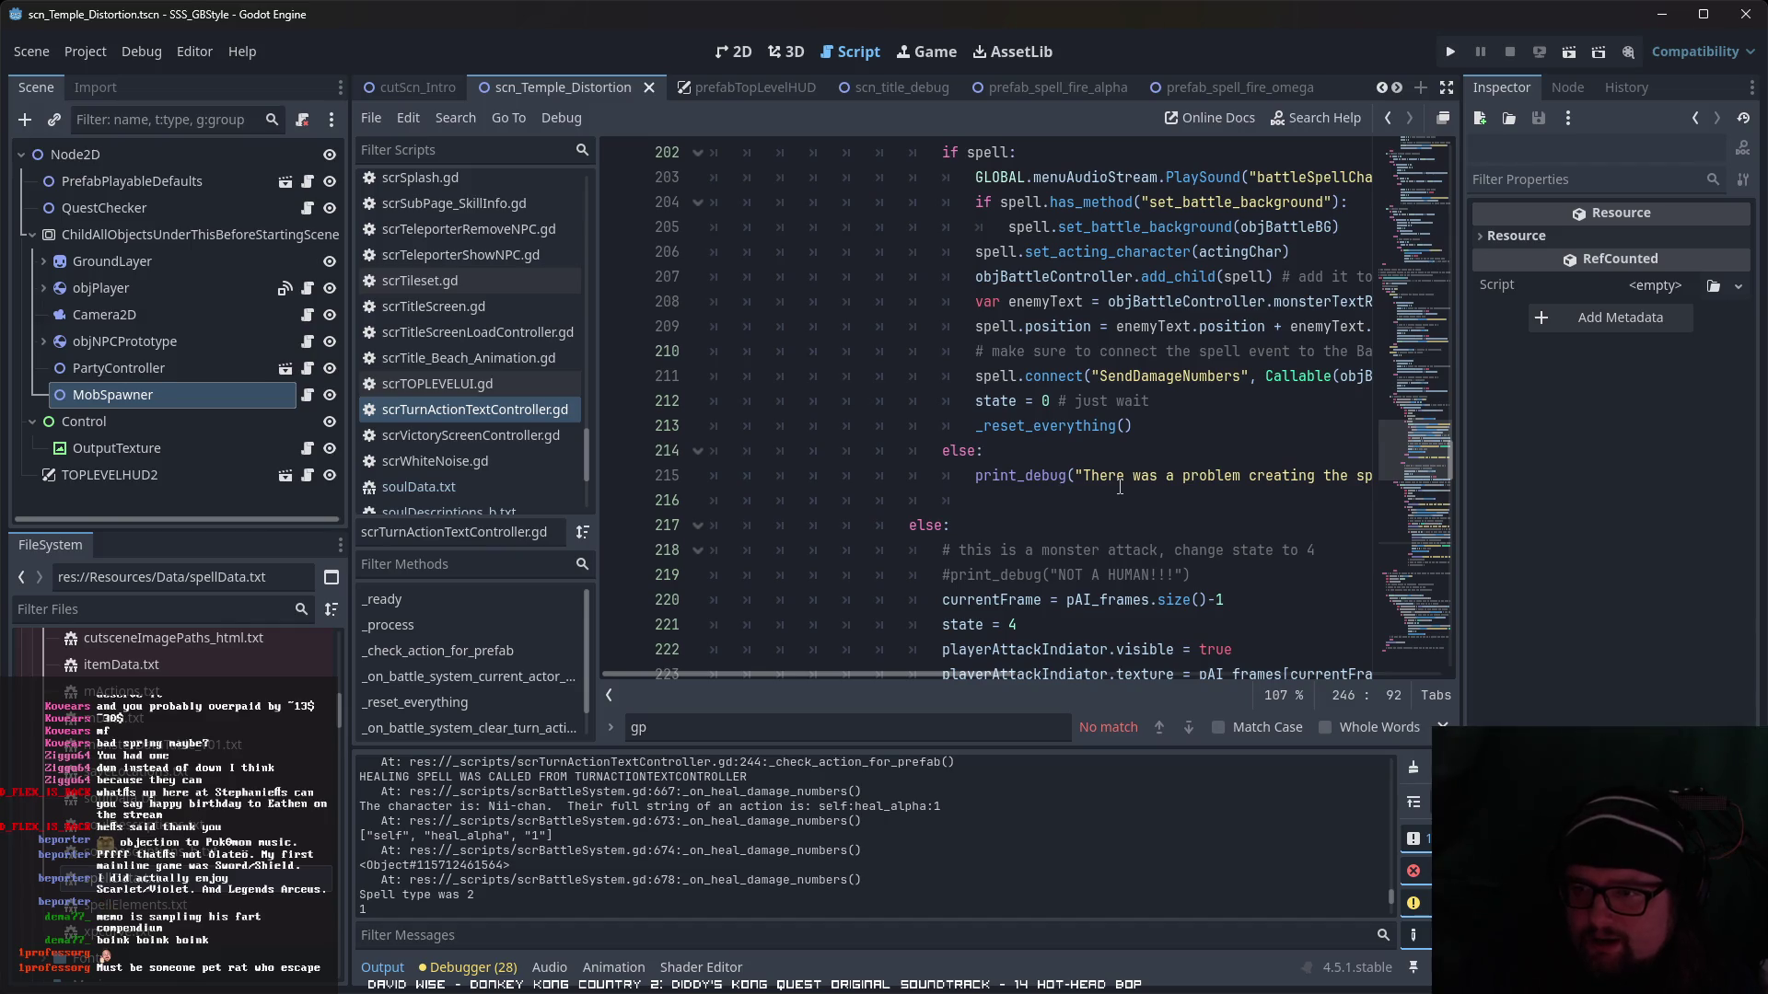
{"action": "scroll", "coordinate": [1120, 487], "scroll_direction": "down", "scroll_amount": 3}
{"action": "scroll", "coordinate": [1120, 488], "scroll_direction": "down", "scroll_amount": 6}
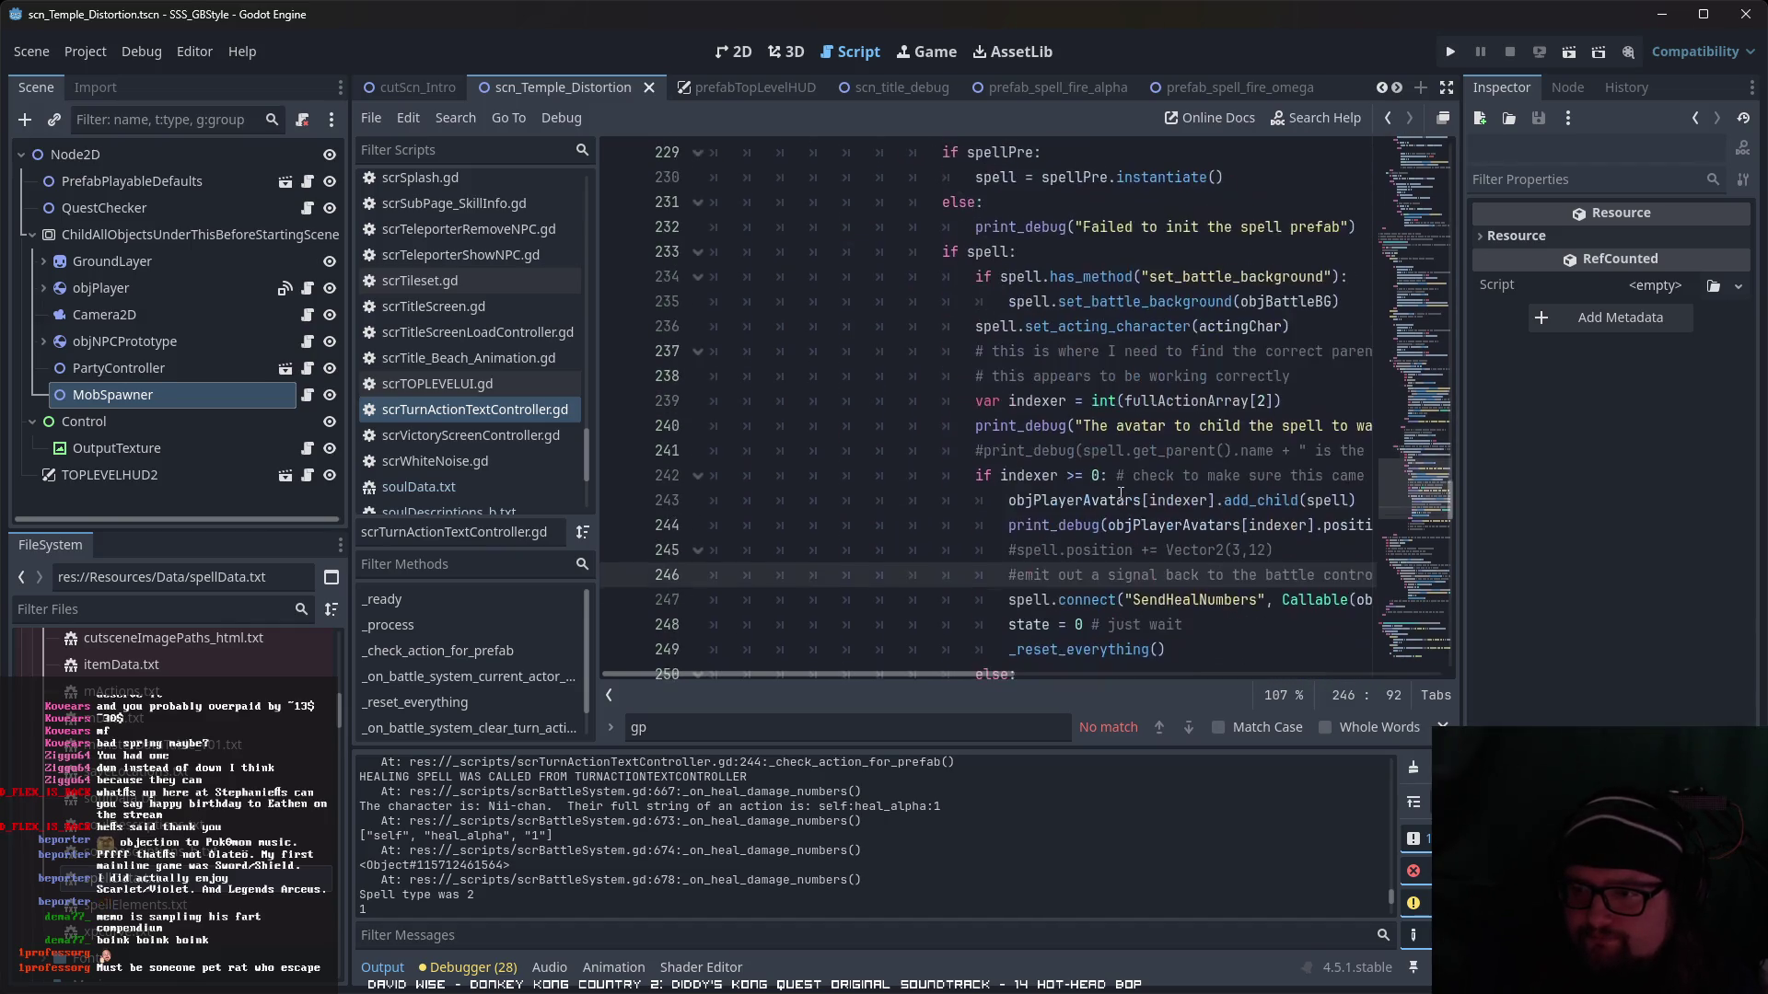
- Finish reviewing the script and open the prefabTopLevelHUD scene with its BattleSystem node
{"action": "mouse_move", "coordinate": [961, 676]}
{"action": "left_mouse_down"}
{"action": "mouse_move", "coordinate": [1073, 656]}
{"action": "mouse_move", "coordinate": [1199, 669]}
{"action": "mouse_move", "coordinate": [1064, 656]}
{"action": "left_mouse_up"}
{"action": "scroll", "coordinate": [1073, 602], "scroll_direction": "down", "scroll_amount": 3}
{"action": "scroll", "coordinate": [500, 357], "scroll_direction": "up", "scroll_amount": 5}
{"action": "scroll", "coordinate": [501, 357], "scroll_direction": "up", "scroll_amount": 10}
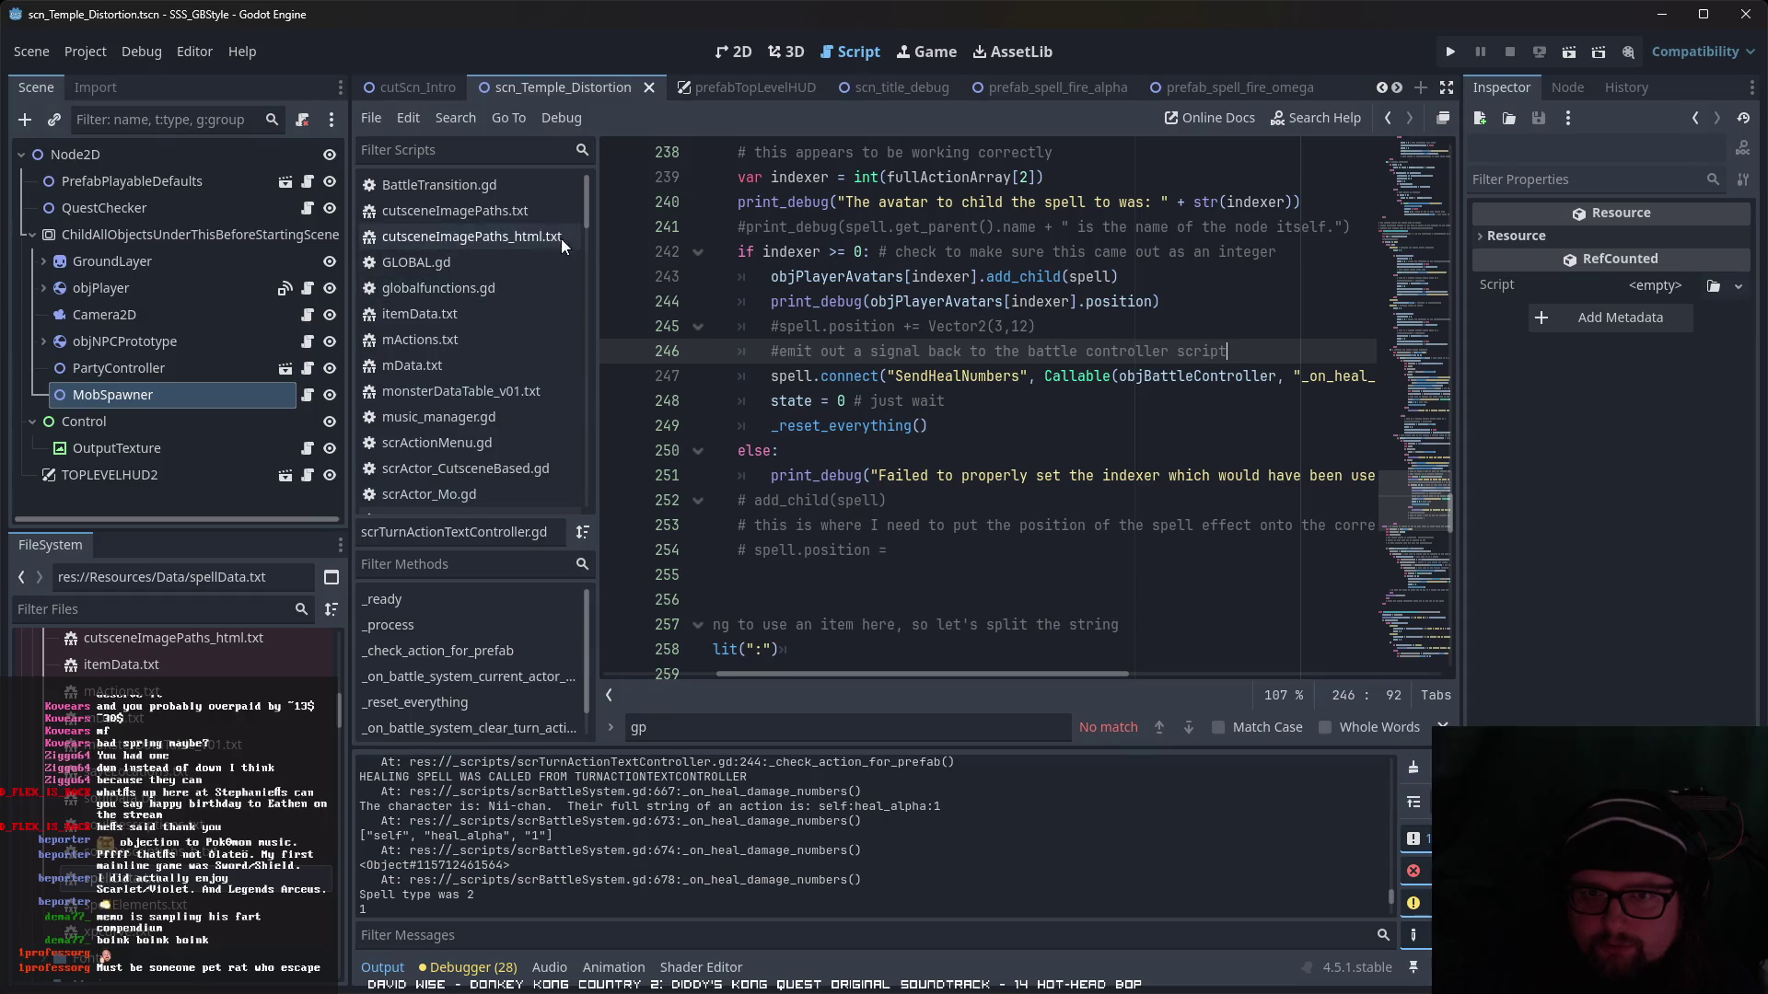
{"action": "scroll", "coordinate": [511, 407], "scroll_direction": "down", "scroll_amount": 3}
{"action": "scroll", "coordinate": [511, 409], "scroll_direction": "down", "scroll_amount": 6}
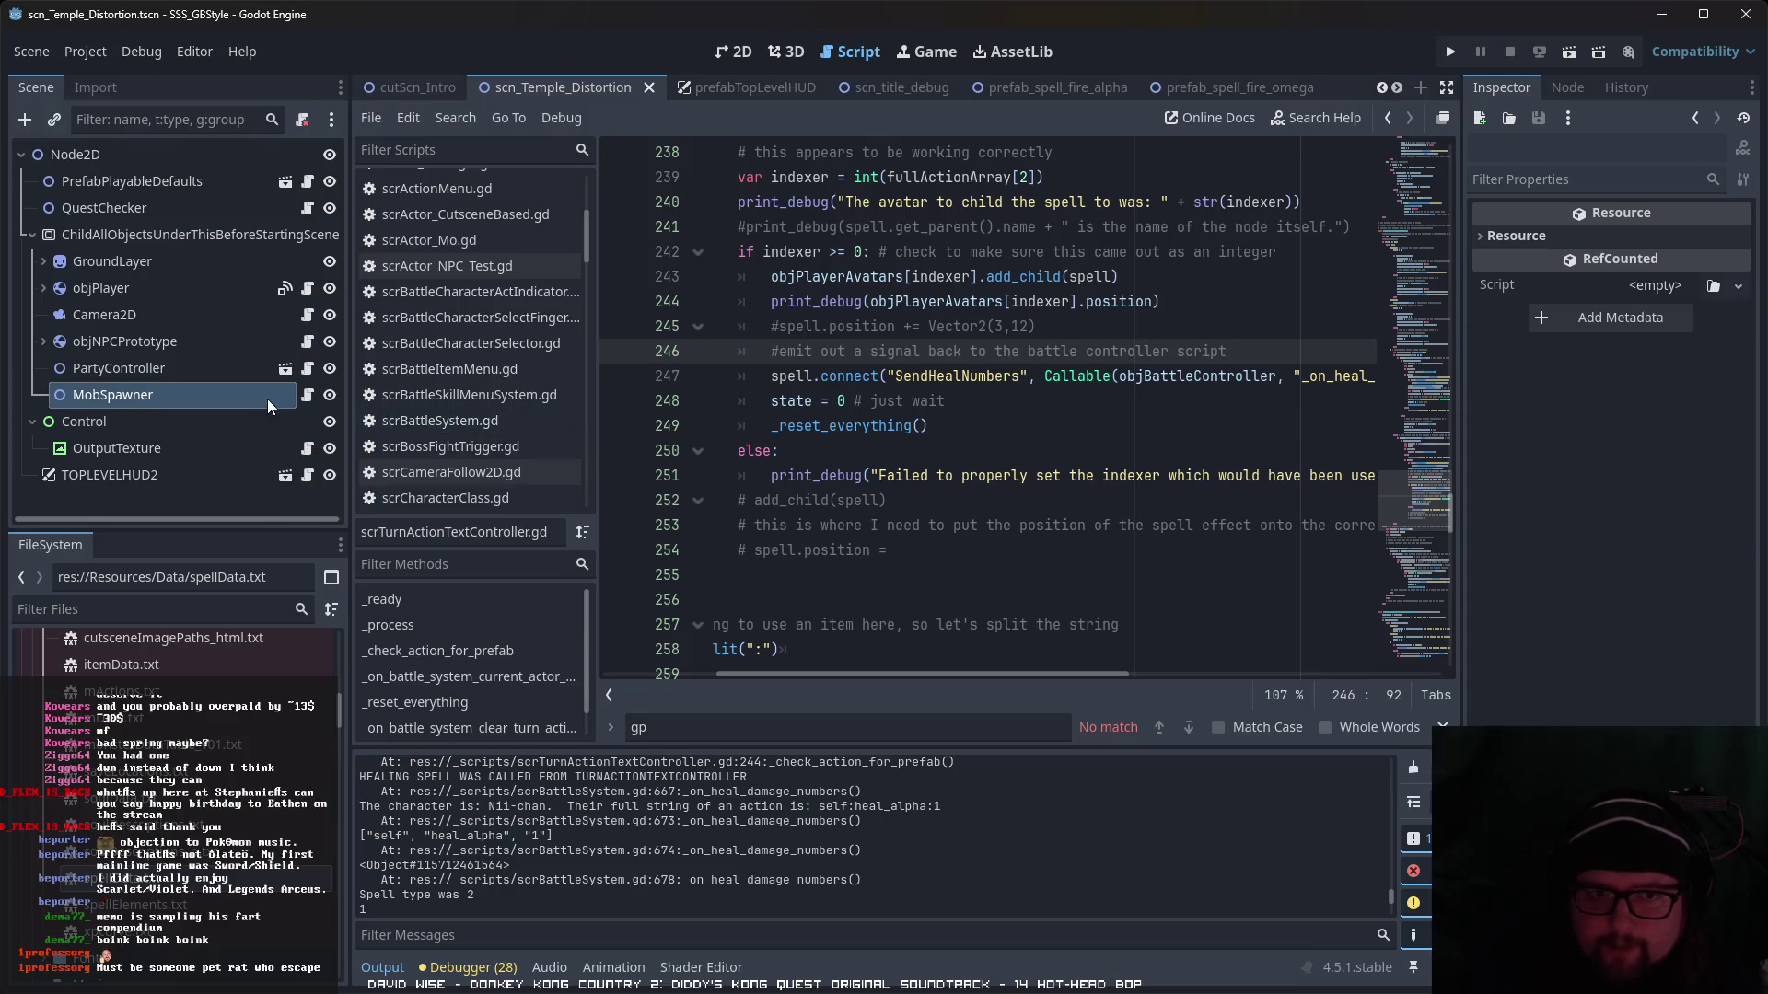
{"action": "left_click", "coordinate": [286, 475]}
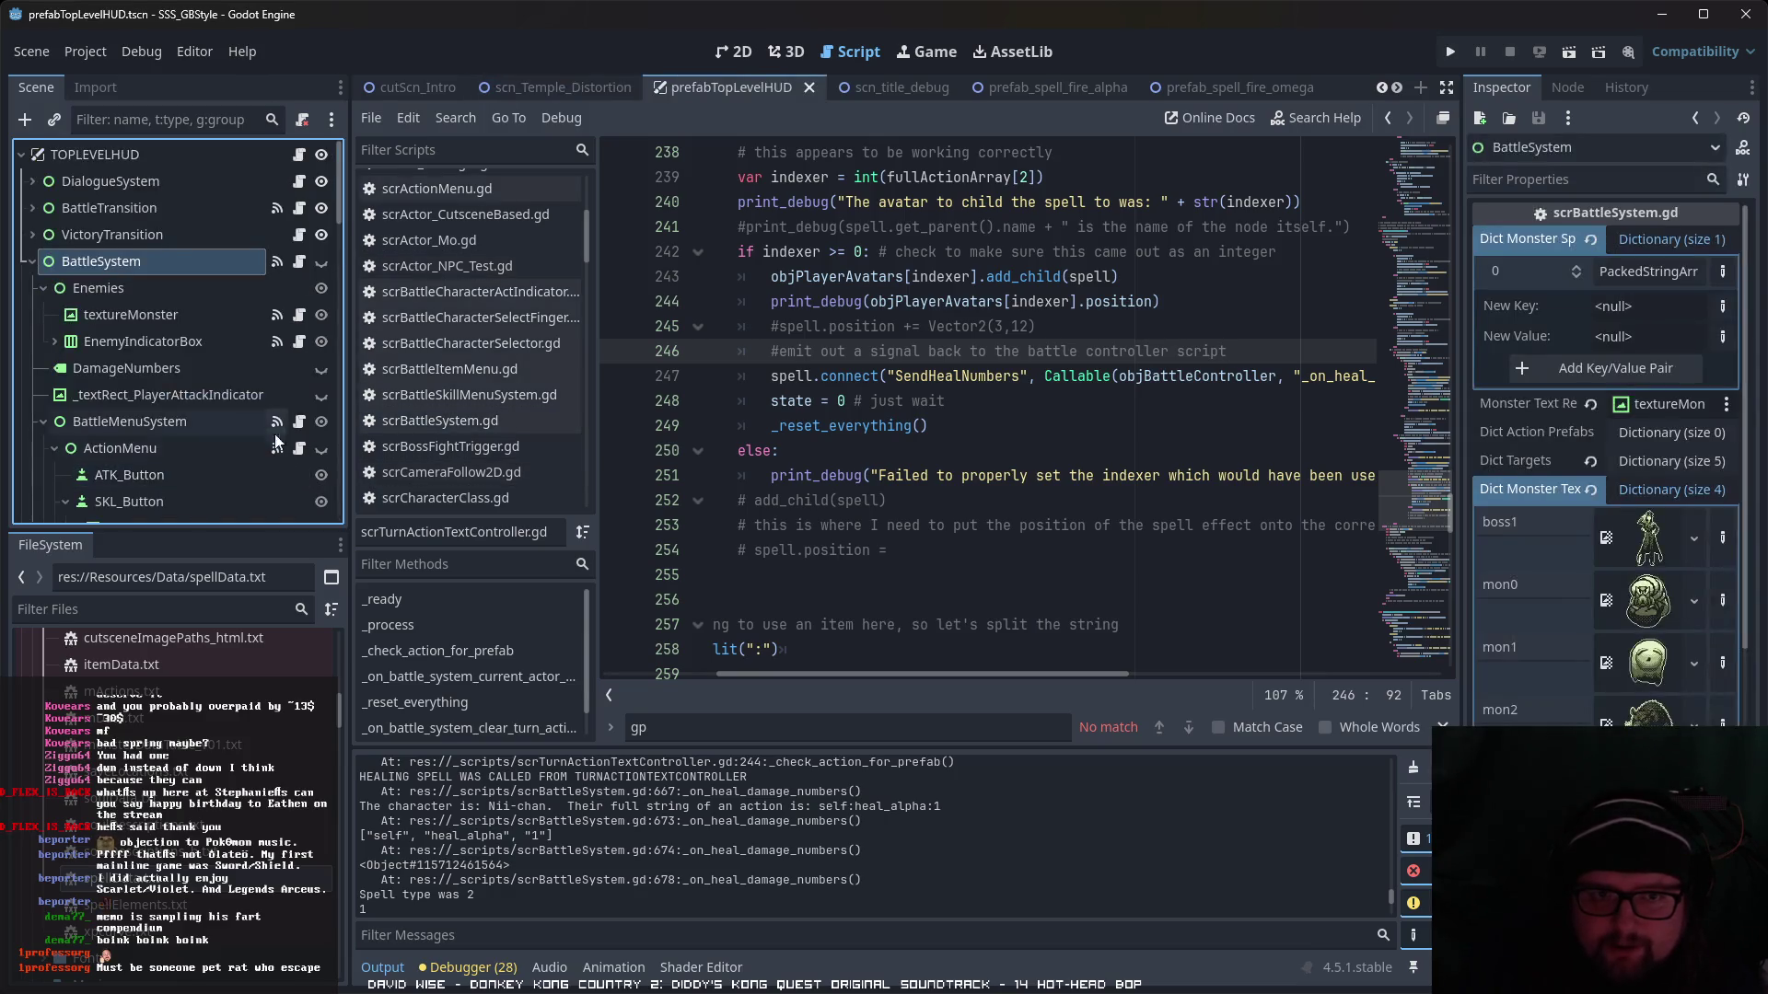
- Open scrBattleSystem.gd and scroll down to its monster damage-numbers function
{"action": "left_click", "coordinate": [300, 263]}
{"action": "scroll", "coordinate": [1075, 479], "scroll_direction": "down", "scroll_amount": 8}
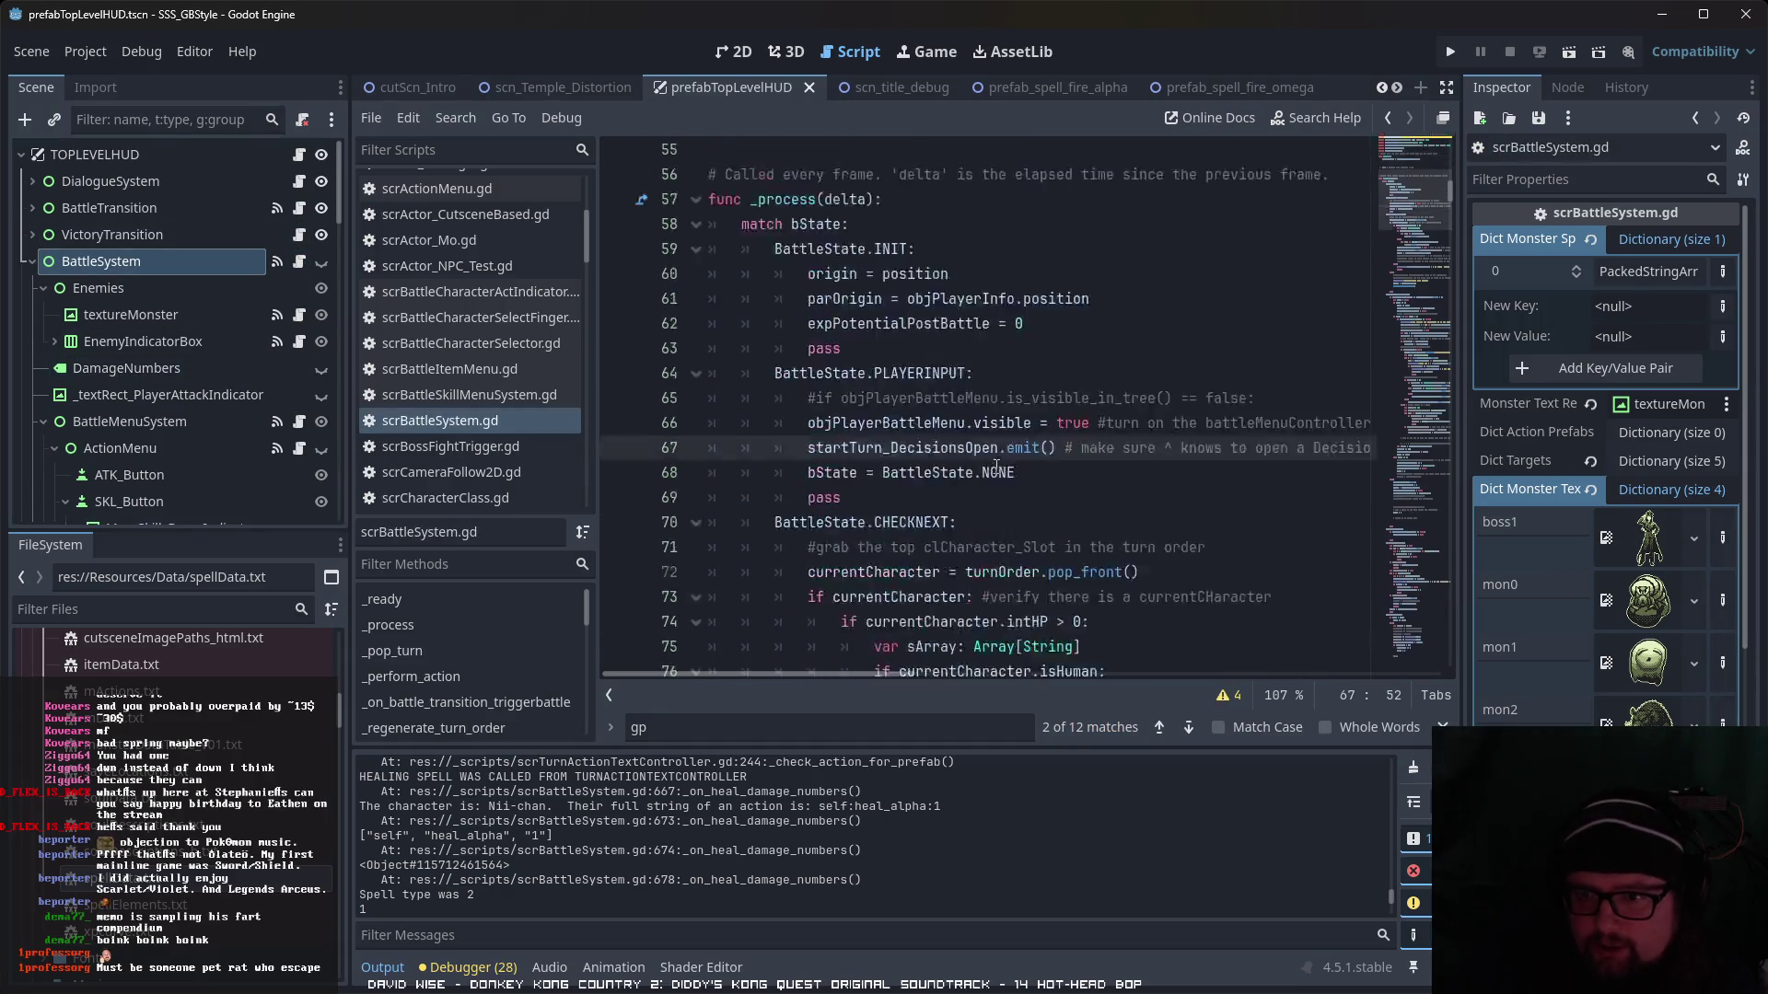
{"action": "scroll", "coordinate": [1075, 480], "scroll_direction": "down", "scroll_amount": 6}
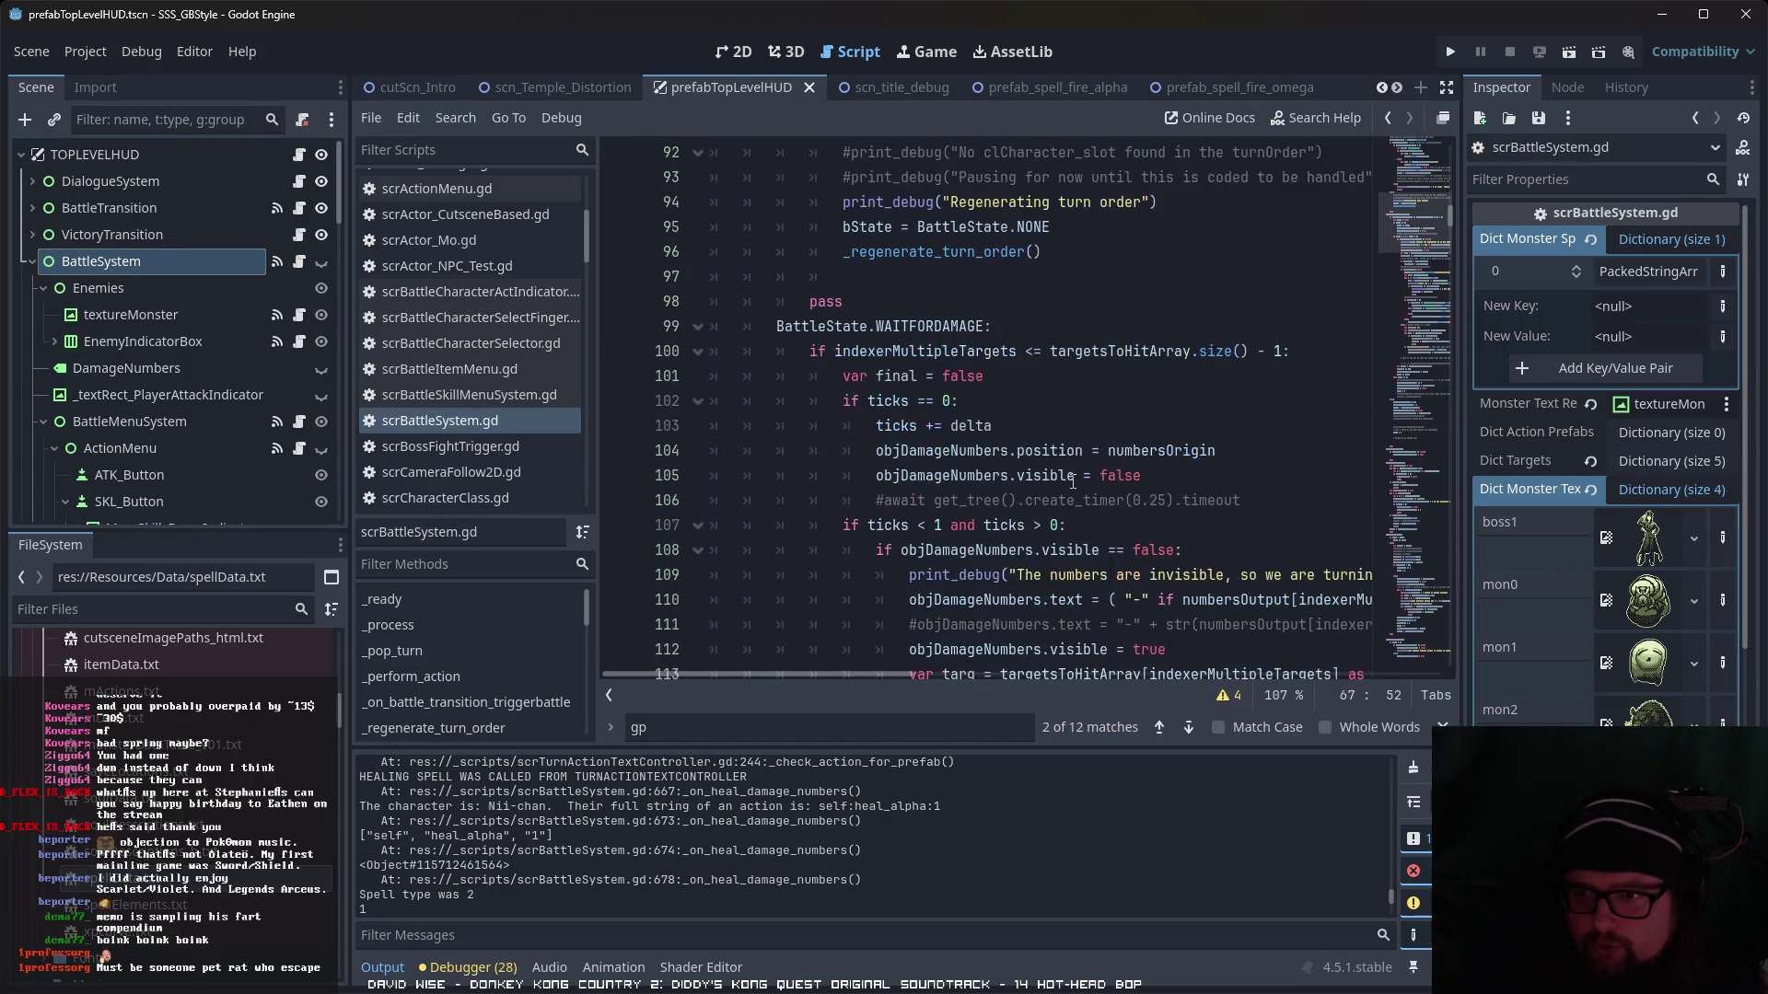
{"action": "scroll", "coordinate": [1072, 481], "scroll_direction": "down", "scroll_amount": 20}
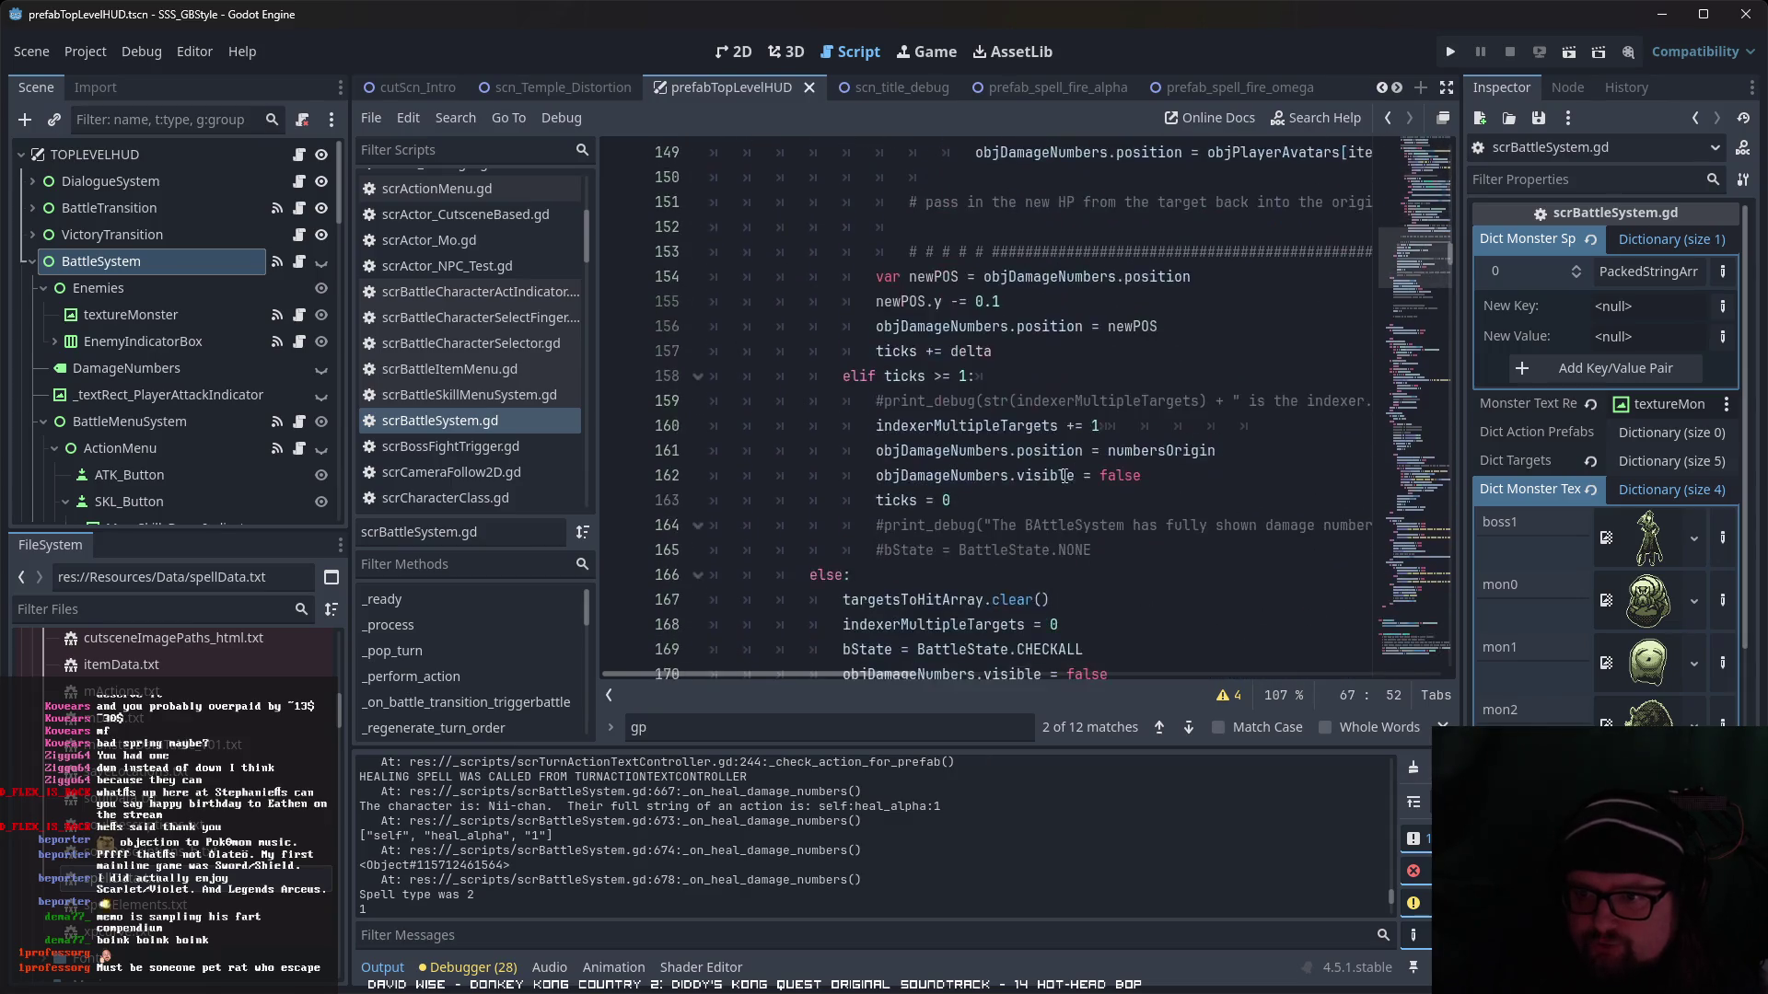
{"action": "scroll", "coordinate": [1059, 476], "scroll_direction": "down", "scroll_amount": 19}
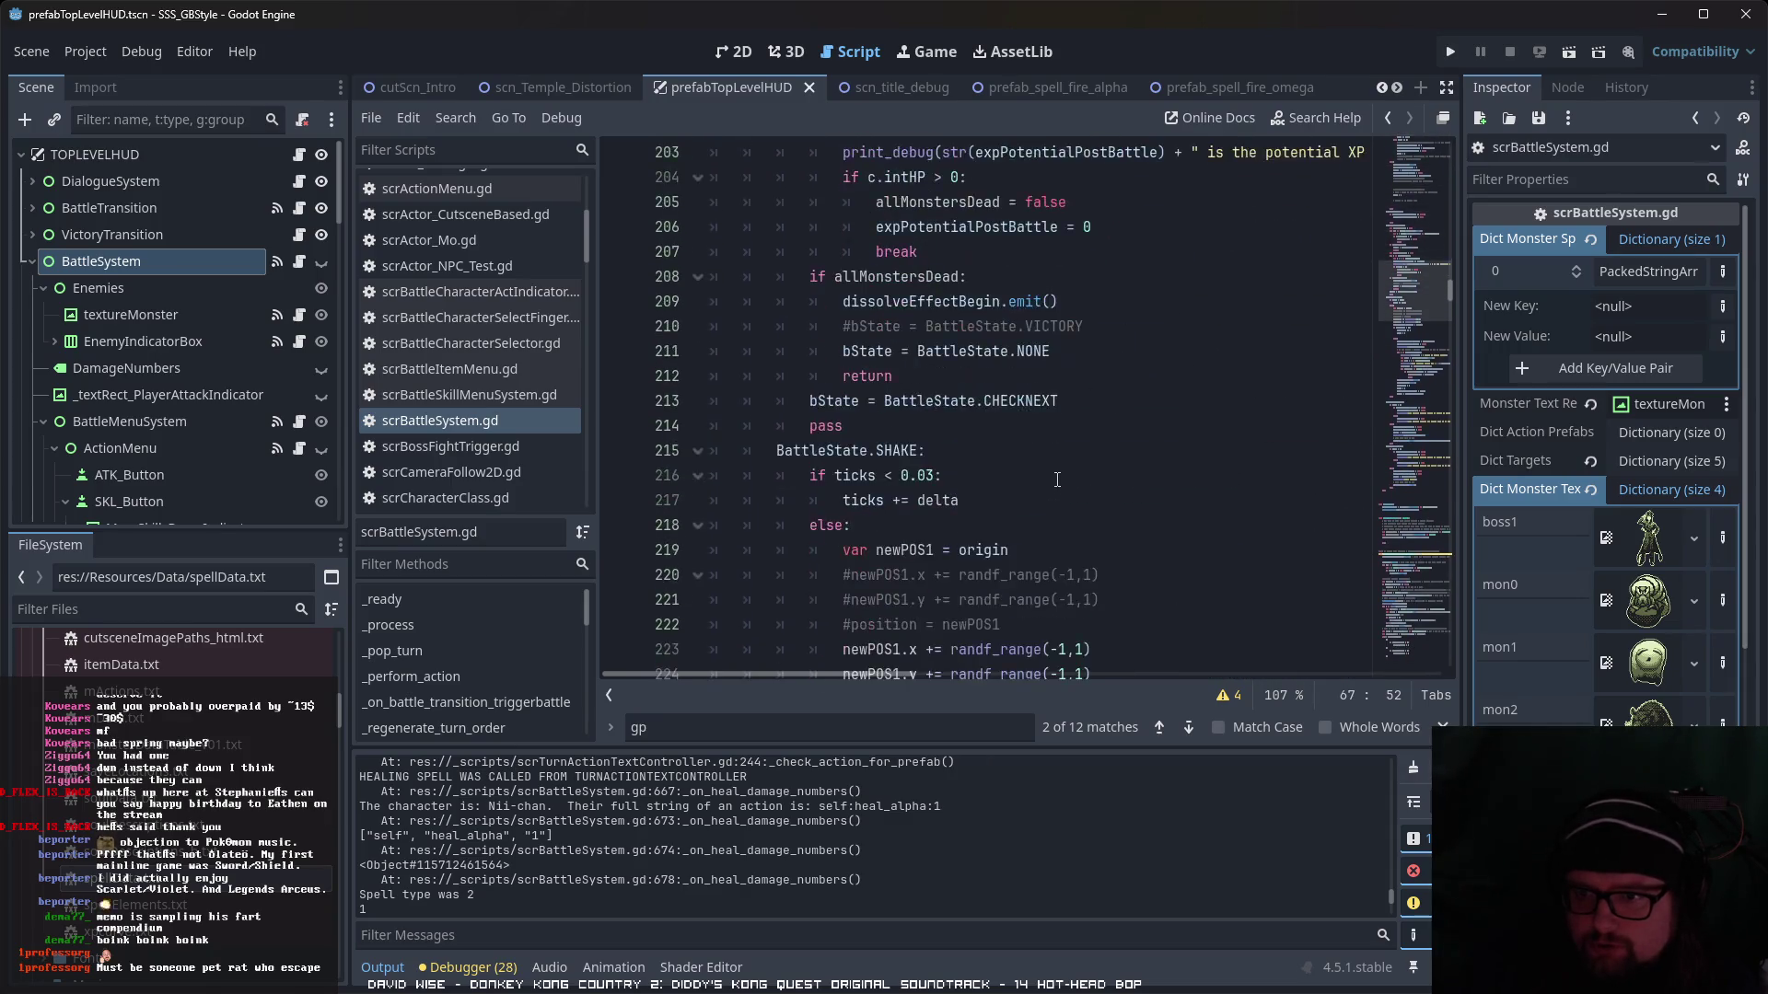
{"action": "scroll", "coordinate": [1057, 478], "scroll_direction": "down", "scroll_amount": 20}
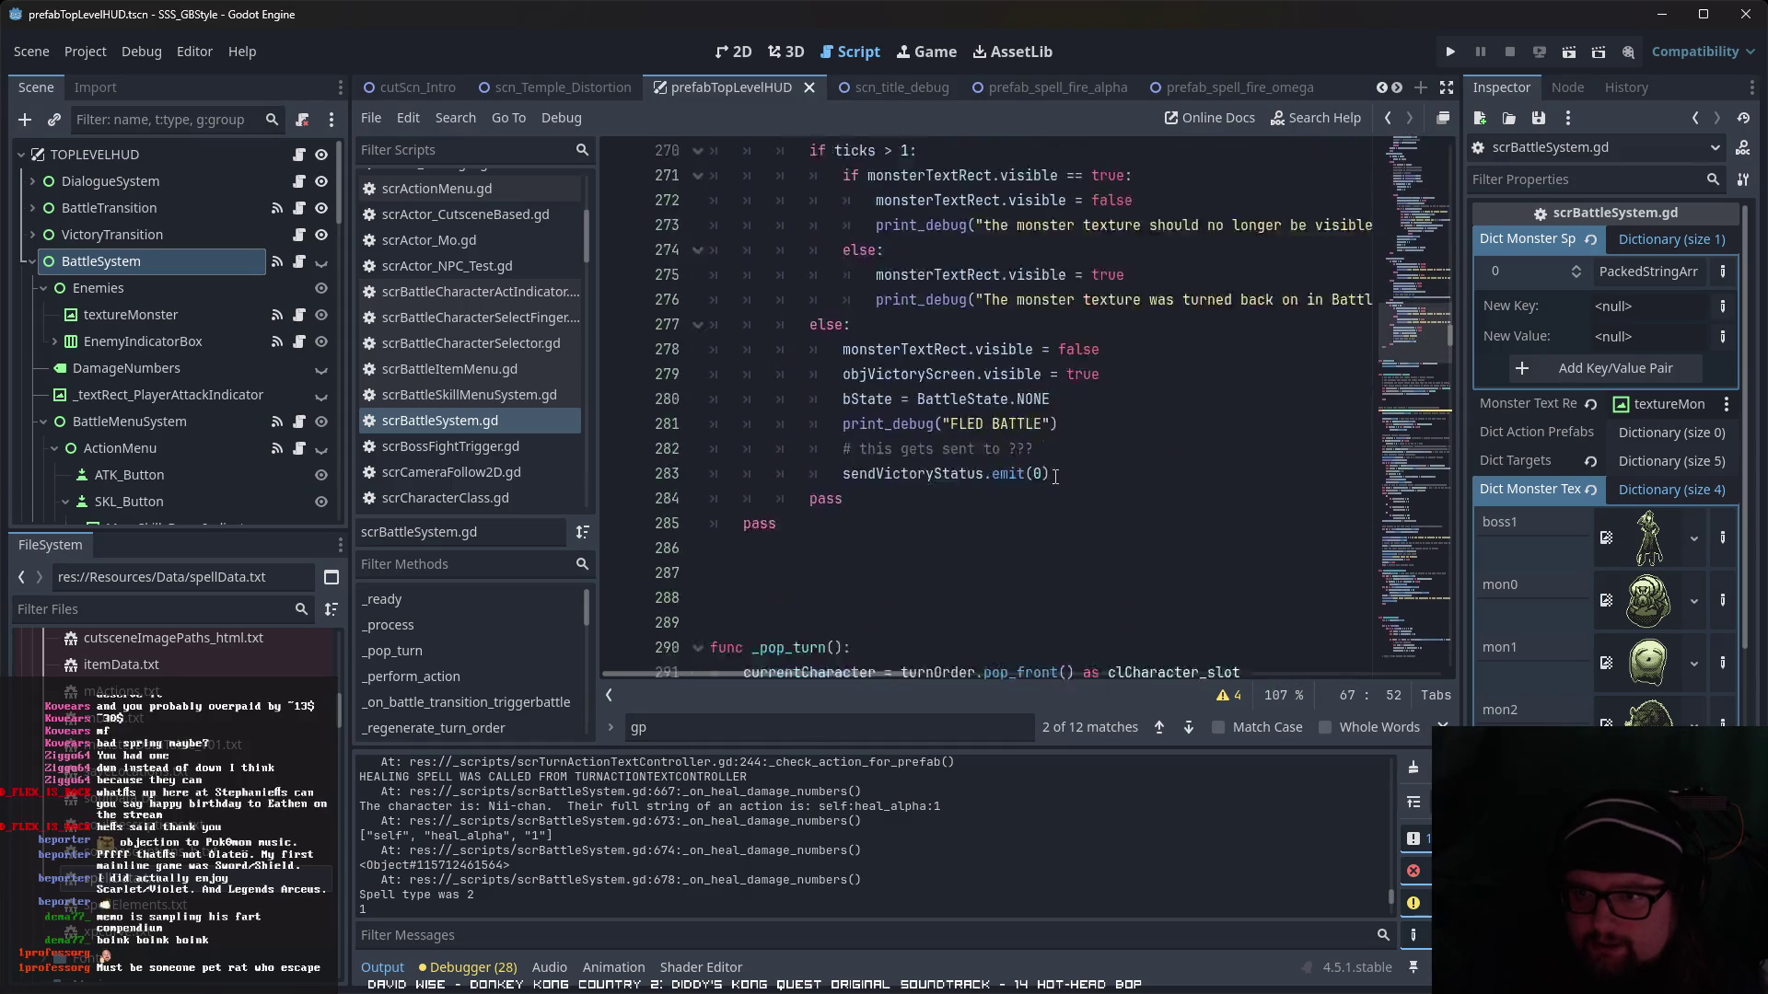
{"action": "scroll", "coordinate": [1055, 476], "scroll_direction": "down", "scroll_amount": 3}
{"action": "scroll", "coordinate": [1054, 476], "scroll_direction": "down", "scroll_amount": 19}
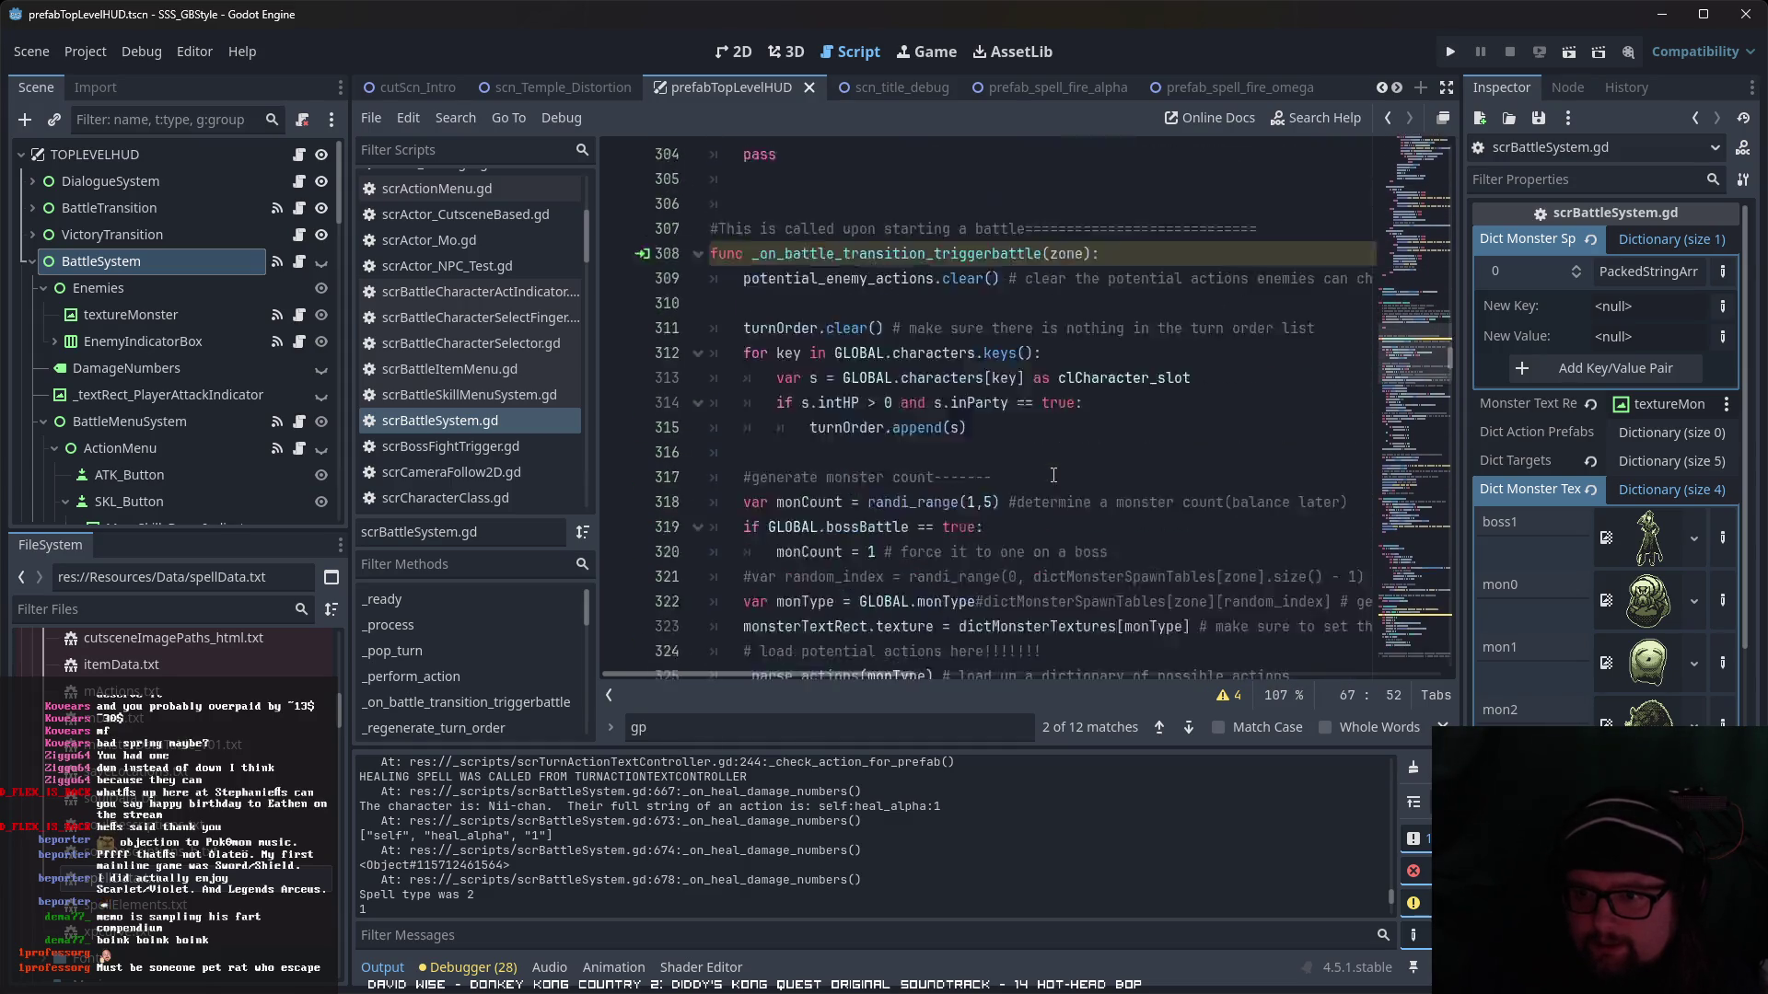
{"action": "scroll", "coordinate": [1052, 470], "scroll_direction": "down", "scroll_amount": 4}
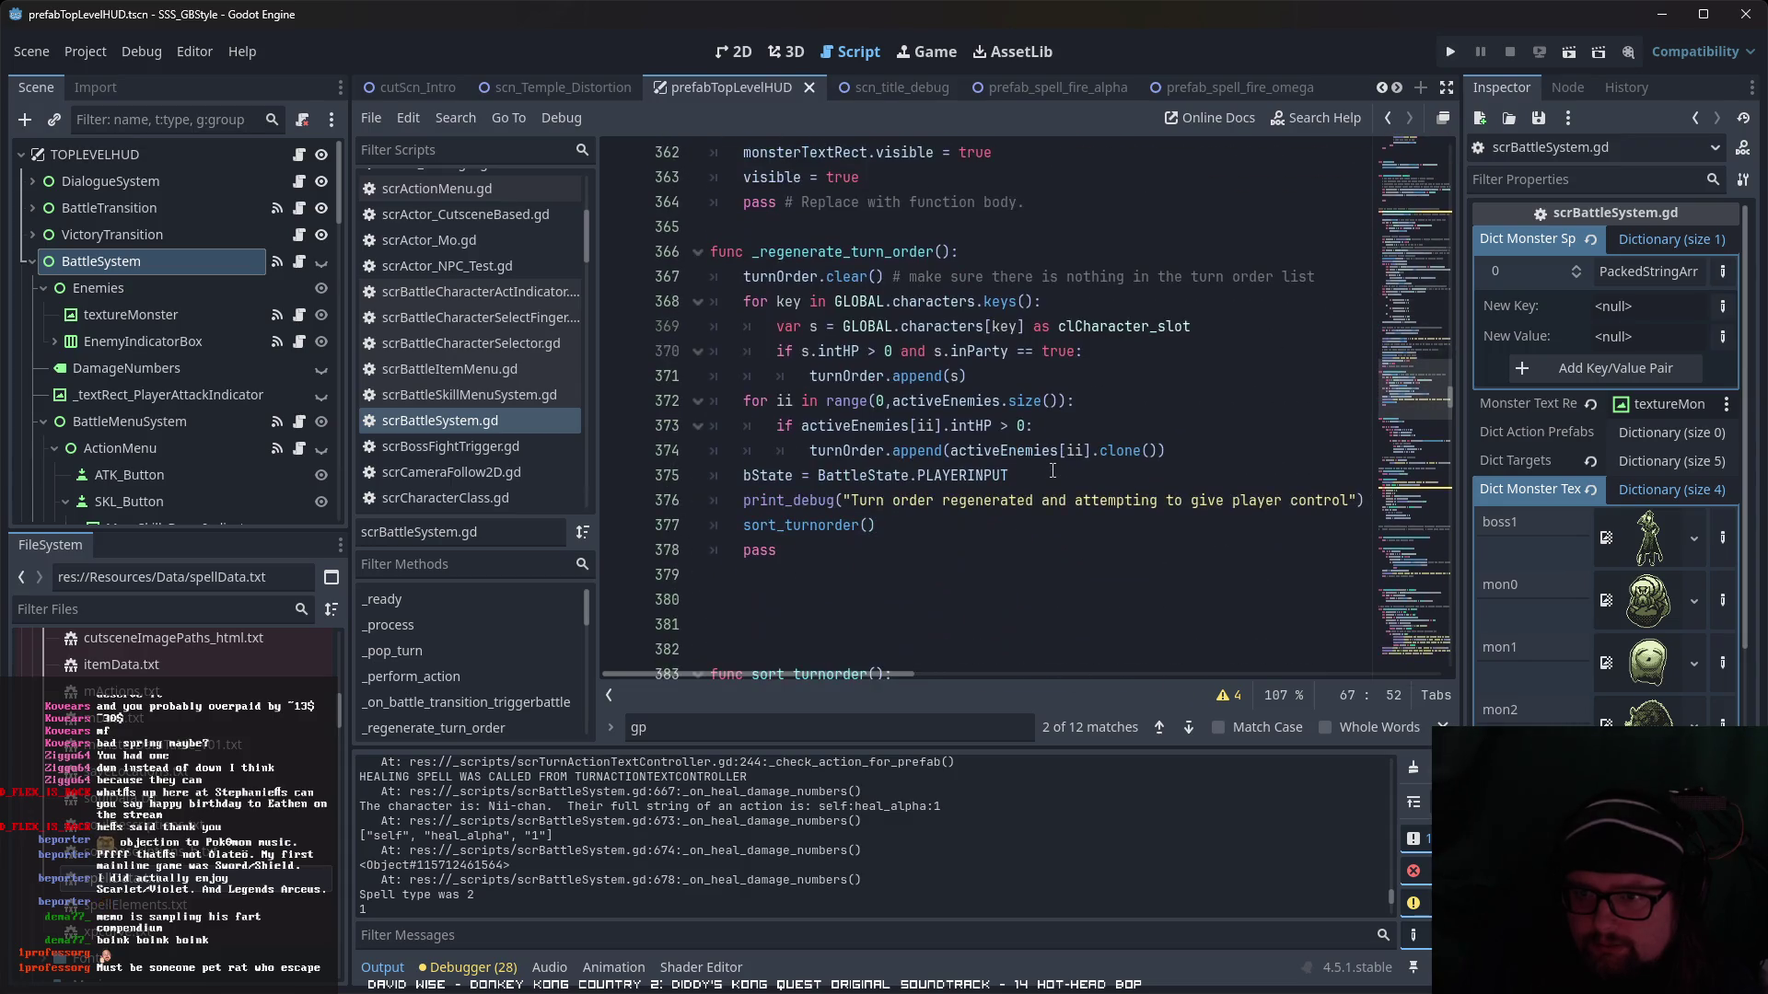
{"action": "scroll", "coordinate": [1052, 470], "scroll_direction": "down", "scroll_amount": 16}
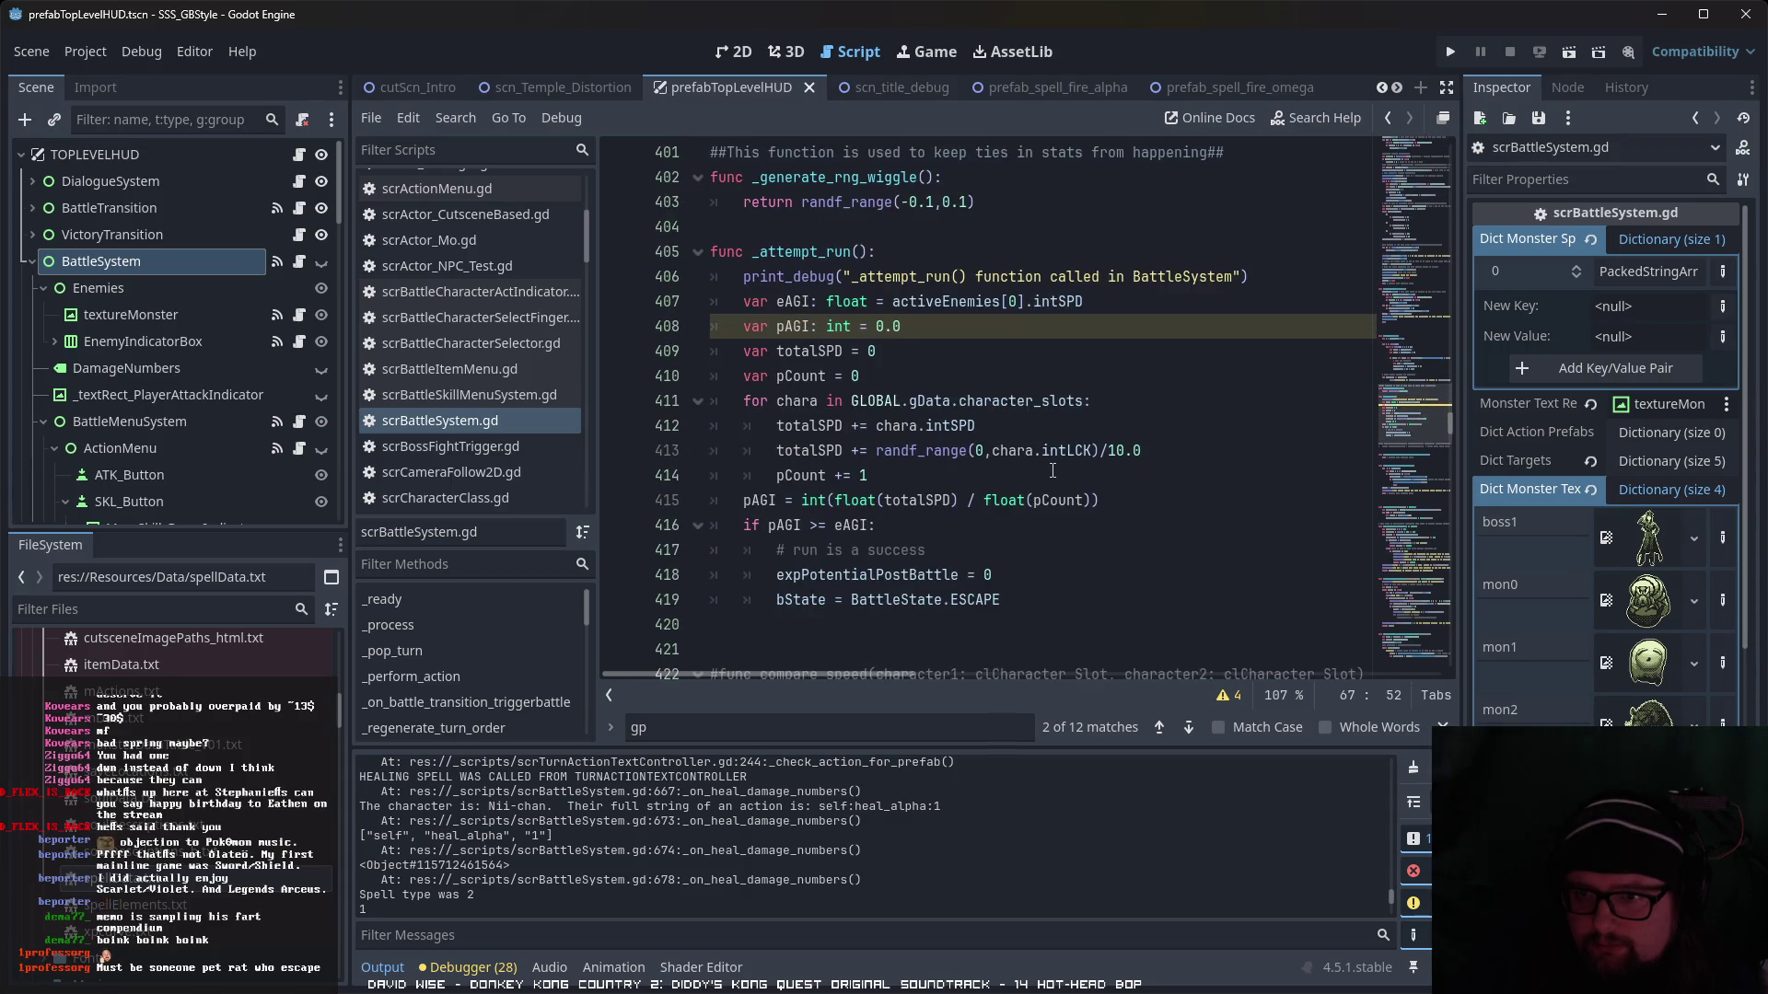
{"action": "scroll", "coordinate": [1053, 471], "scroll_direction": "down", "scroll_amount": 4}
{"action": "scroll", "coordinate": [1052, 470], "scroll_direction": "down", "scroll_amount": 19}
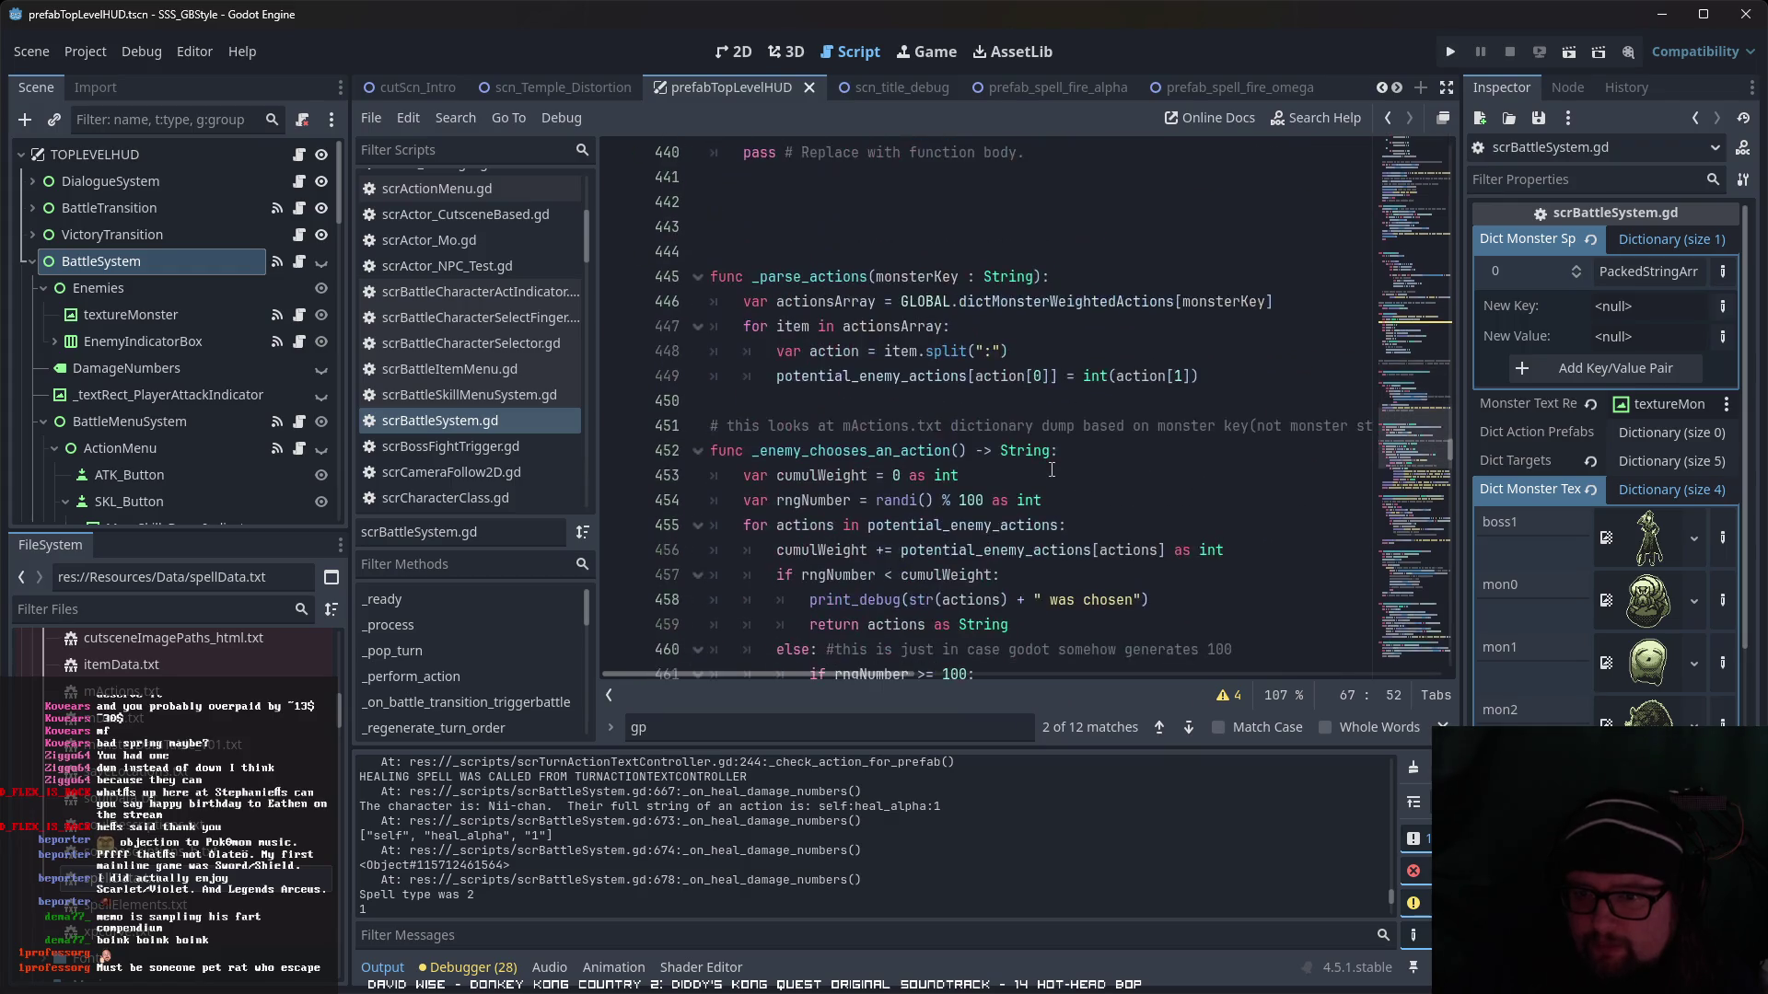
{"action": "scroll", "coordinate": [1052, 470], "scroll_direction": "down", "scroll_amount": 4}
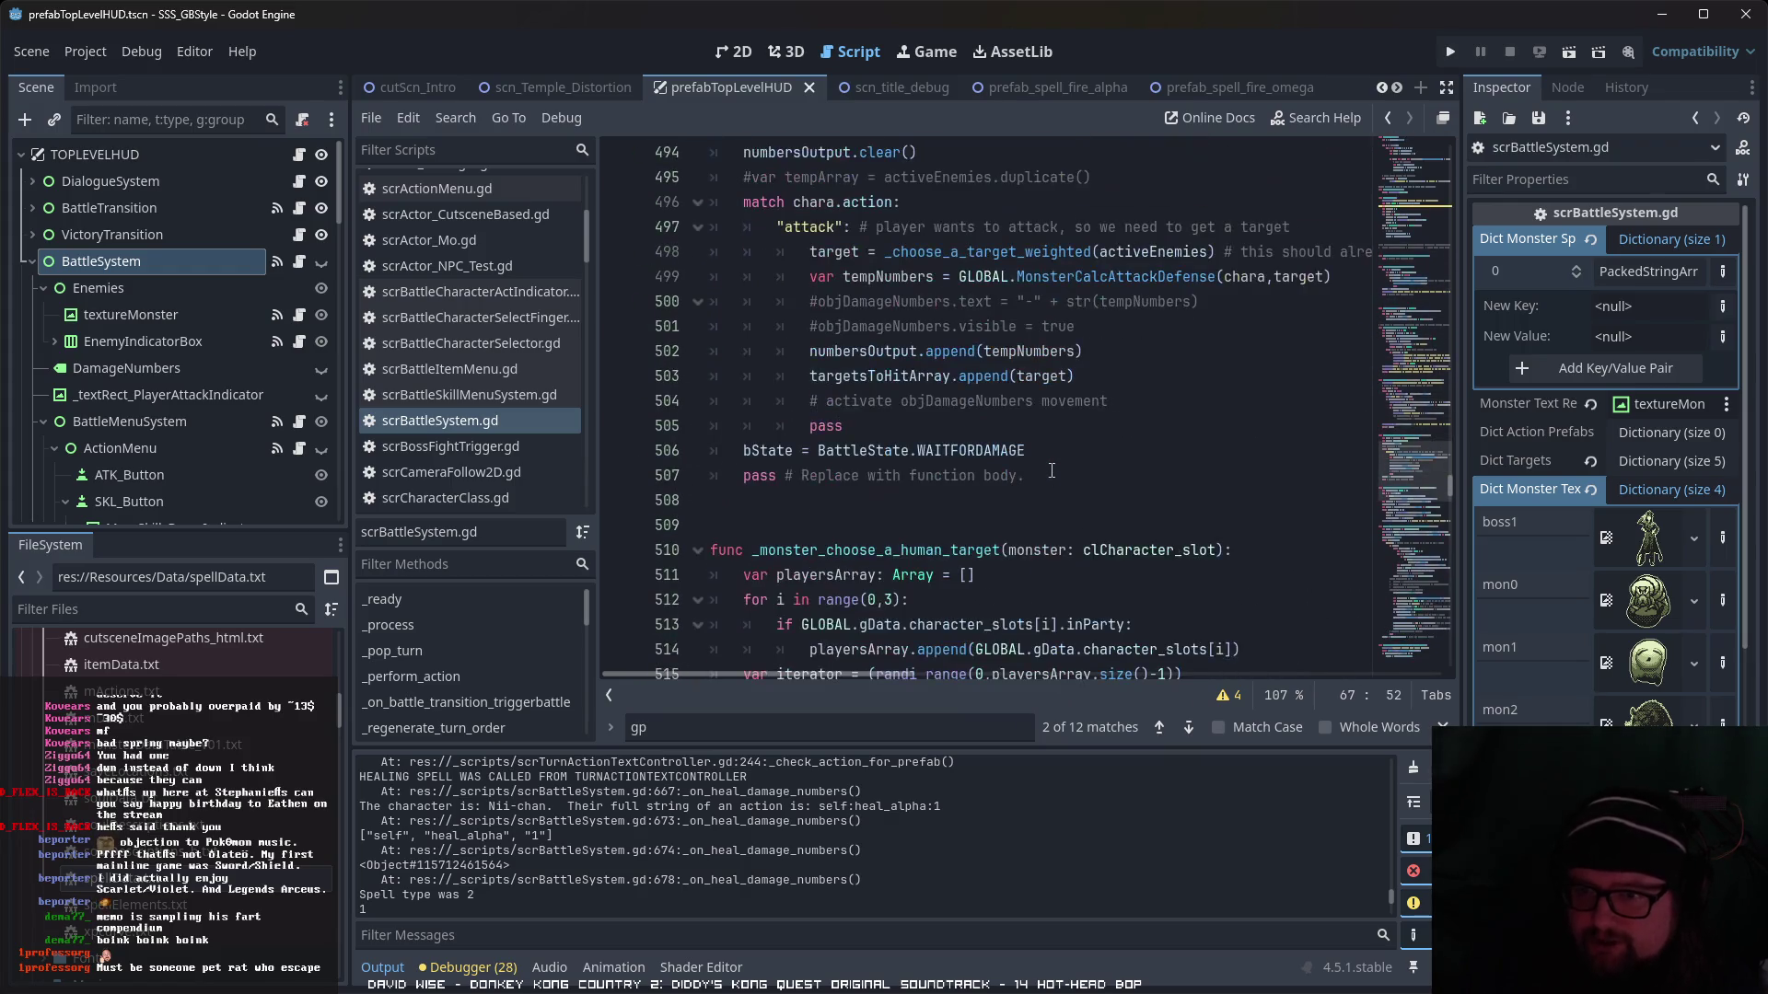
{"action": "scroll", "coordinate": [1045, 459], "scroll_direction": "down", "scroll_amount": 4}
{"action": "scroll", "coordinate": [1045, 459], "scroll_direction": "down", "scroll_amount": 6}
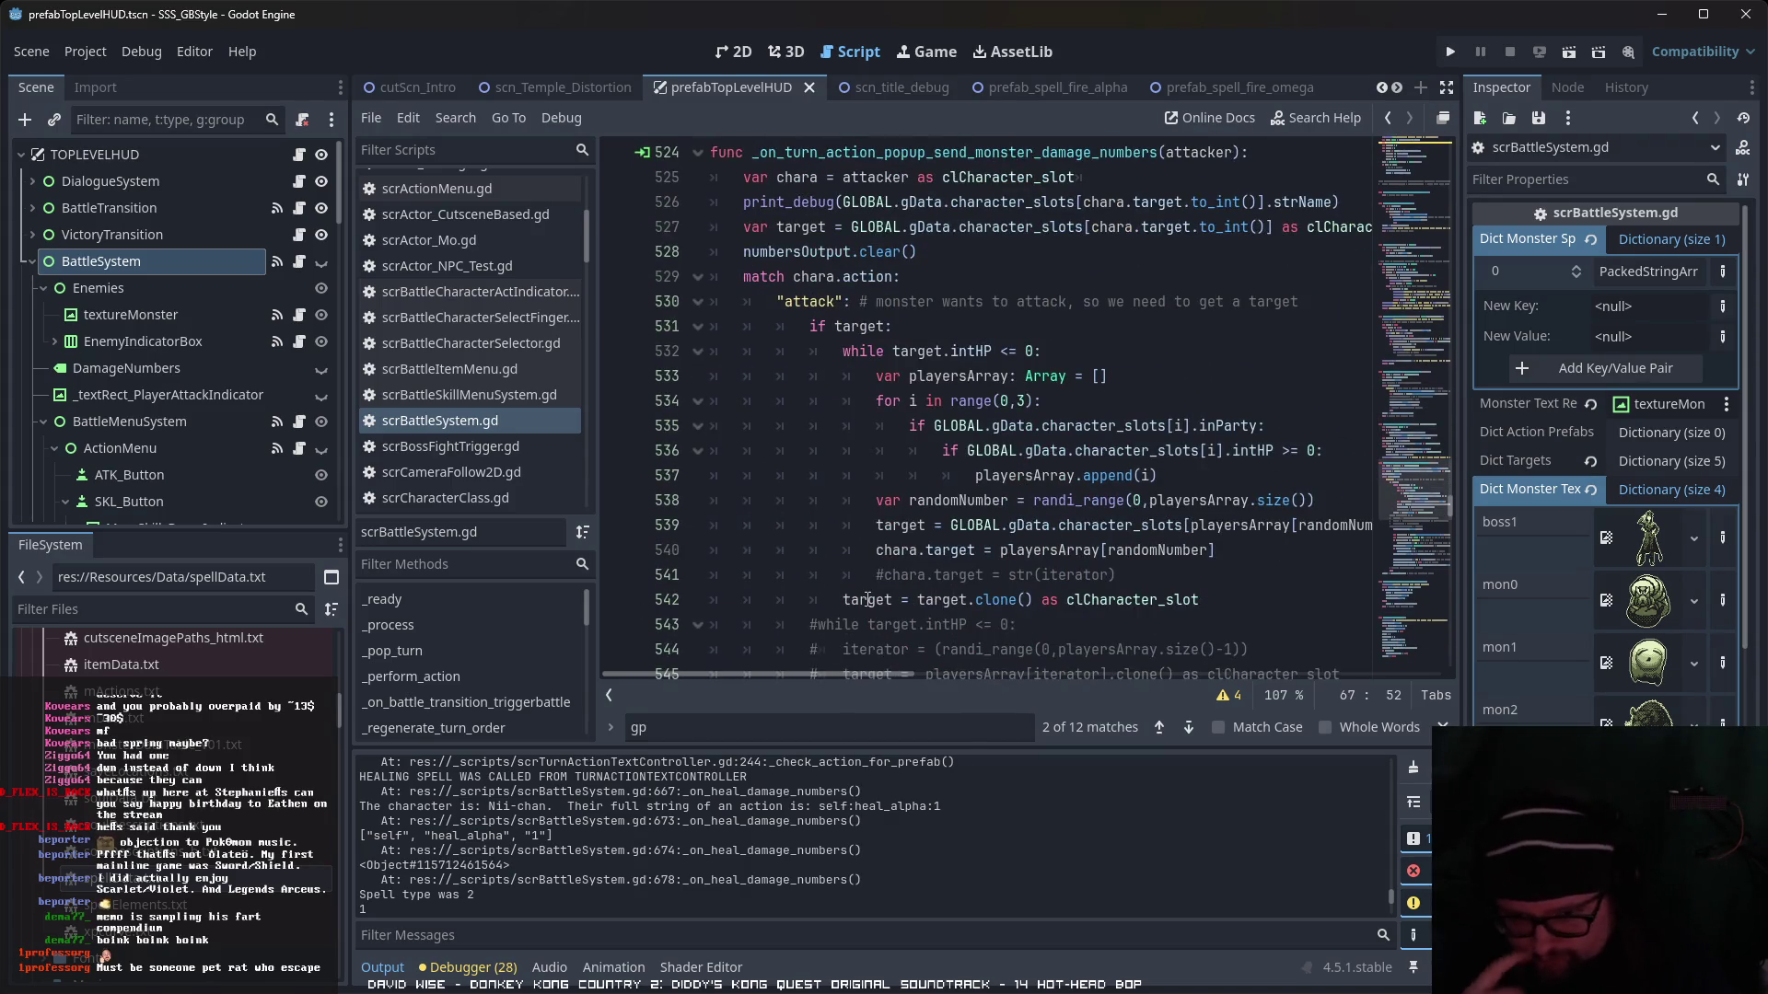
- Start a text search, then open the scn_title_debug scene and select scn_Temple_Distortion
{"action": "key", "text": "ctrl+f"}
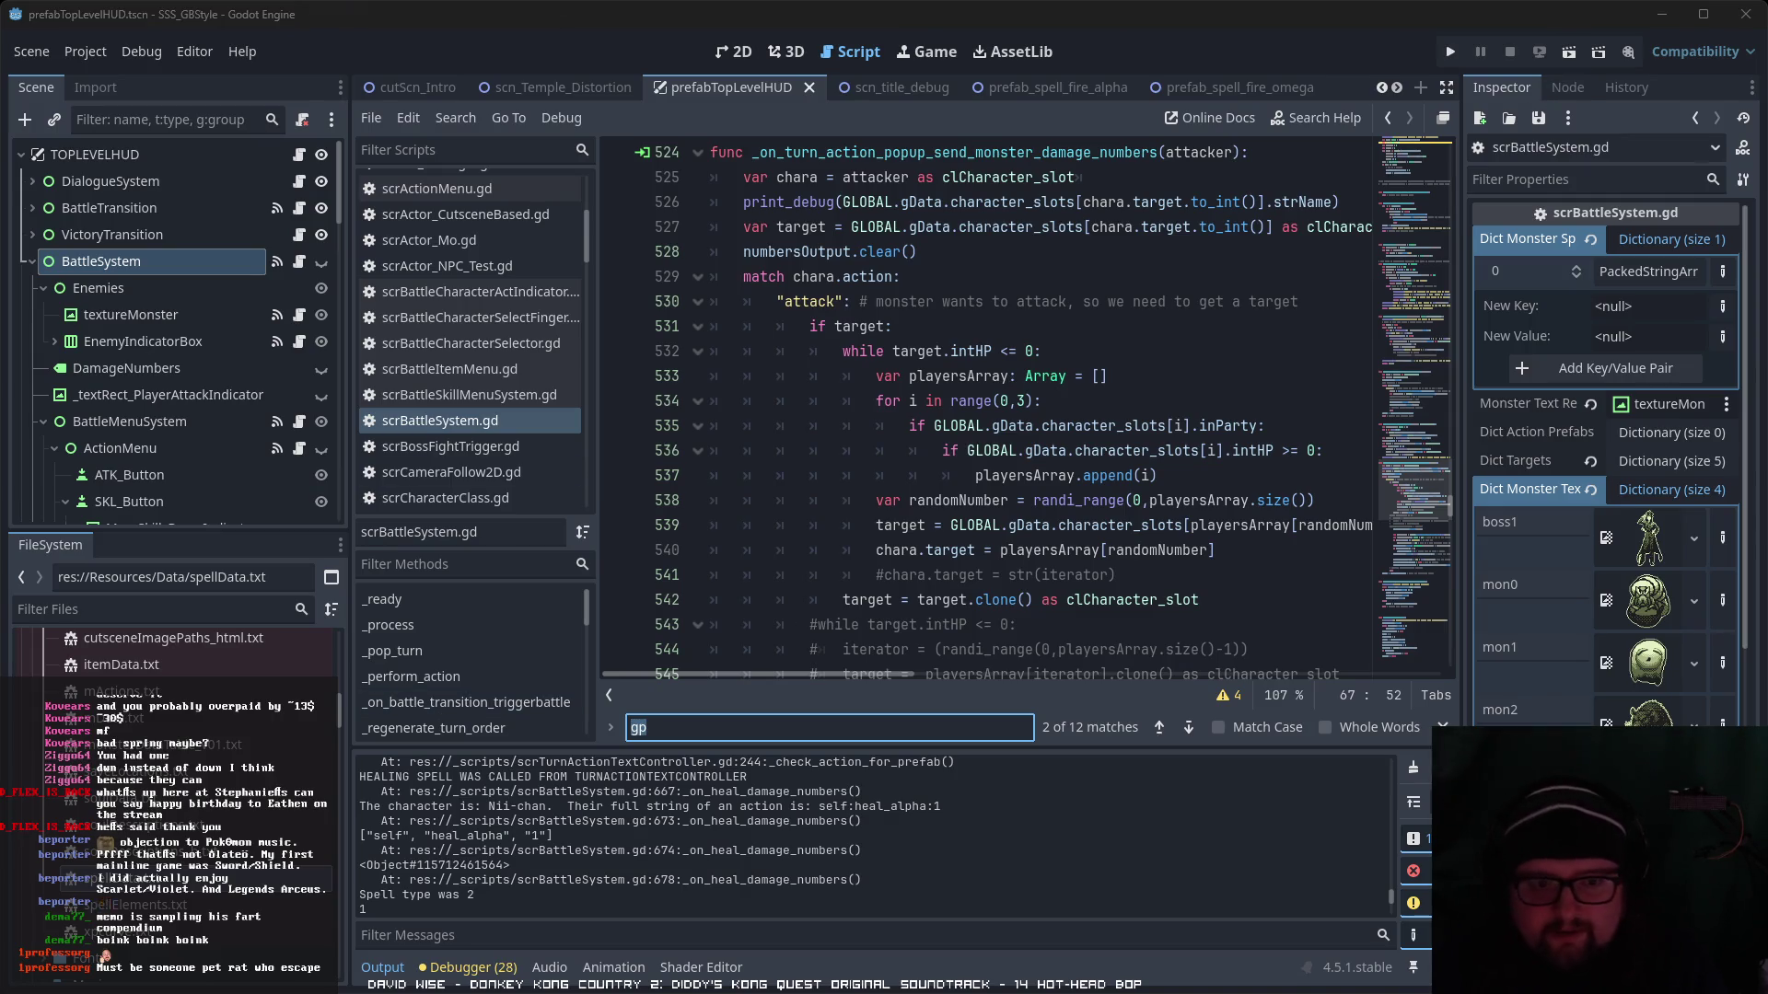
{"action": "scroll", "coordinate": [175, 658], "scroll_direction": "down", "scroll_amount": 5}
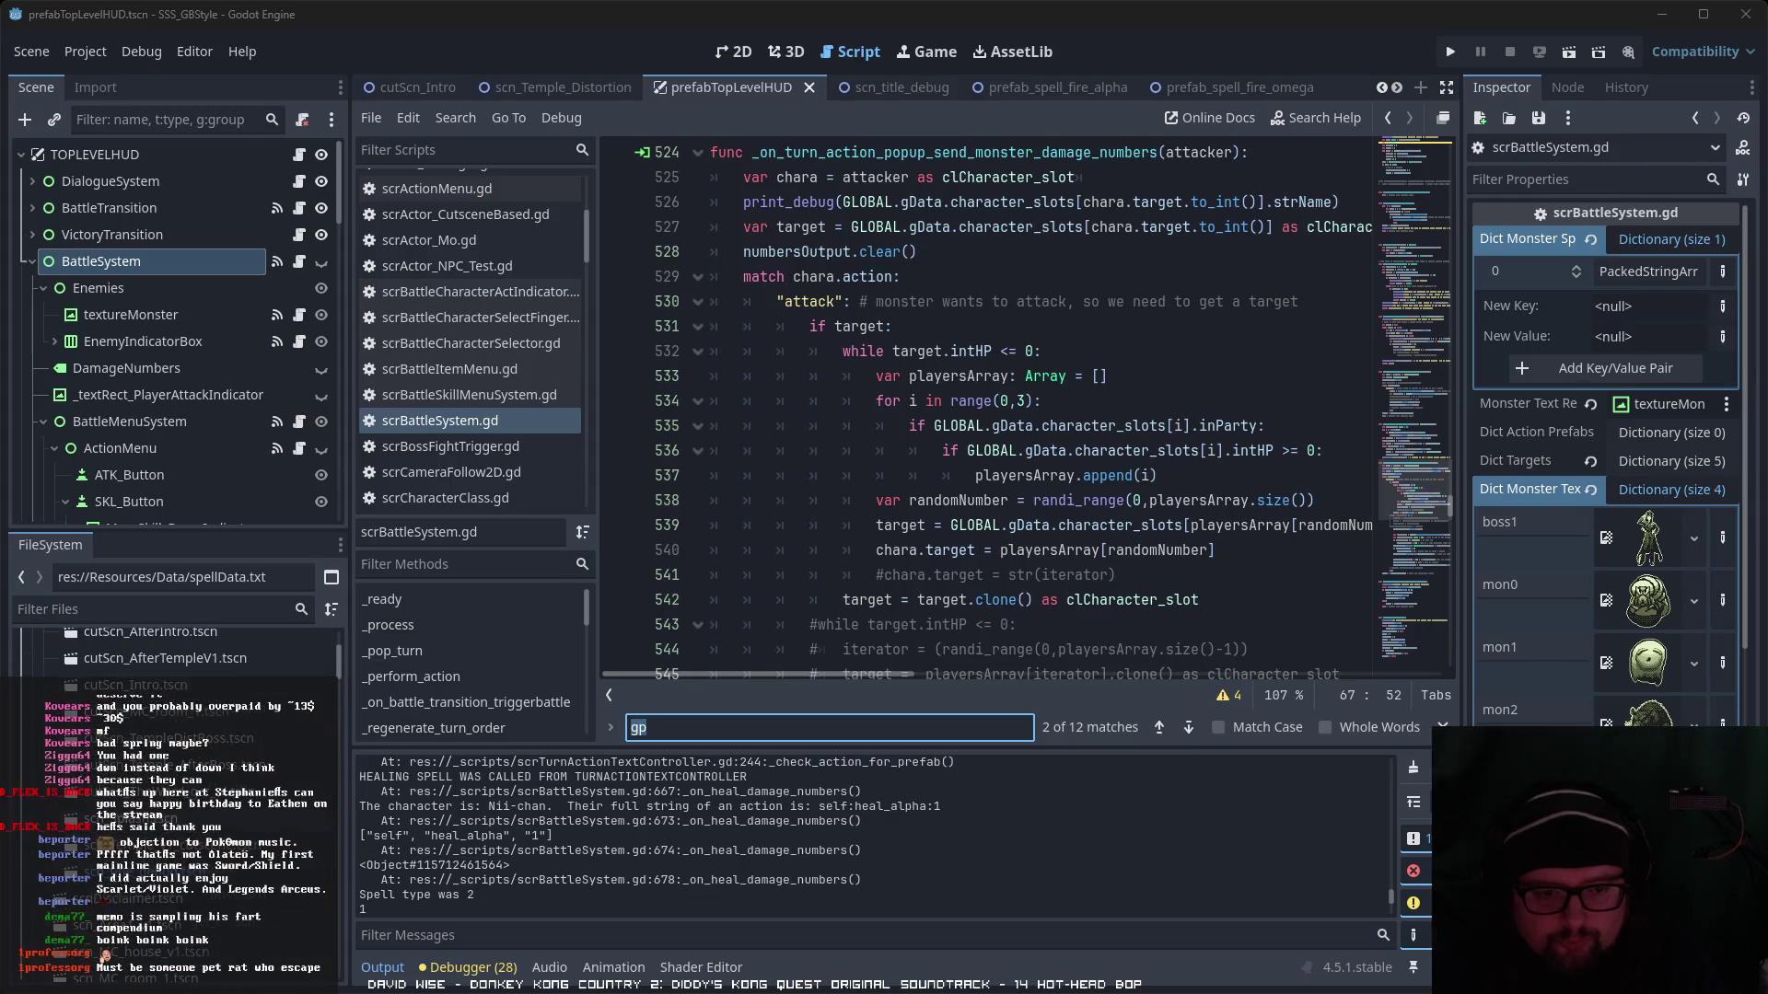
{"action": "double_click", "coordinate": [184, 827]}
{"action": "scroll", "coordinate": [212, 900], "scroll_direction": "down", "scroll_amount": 3}
{"action": "left_click", "coordinate": [217, 907]}
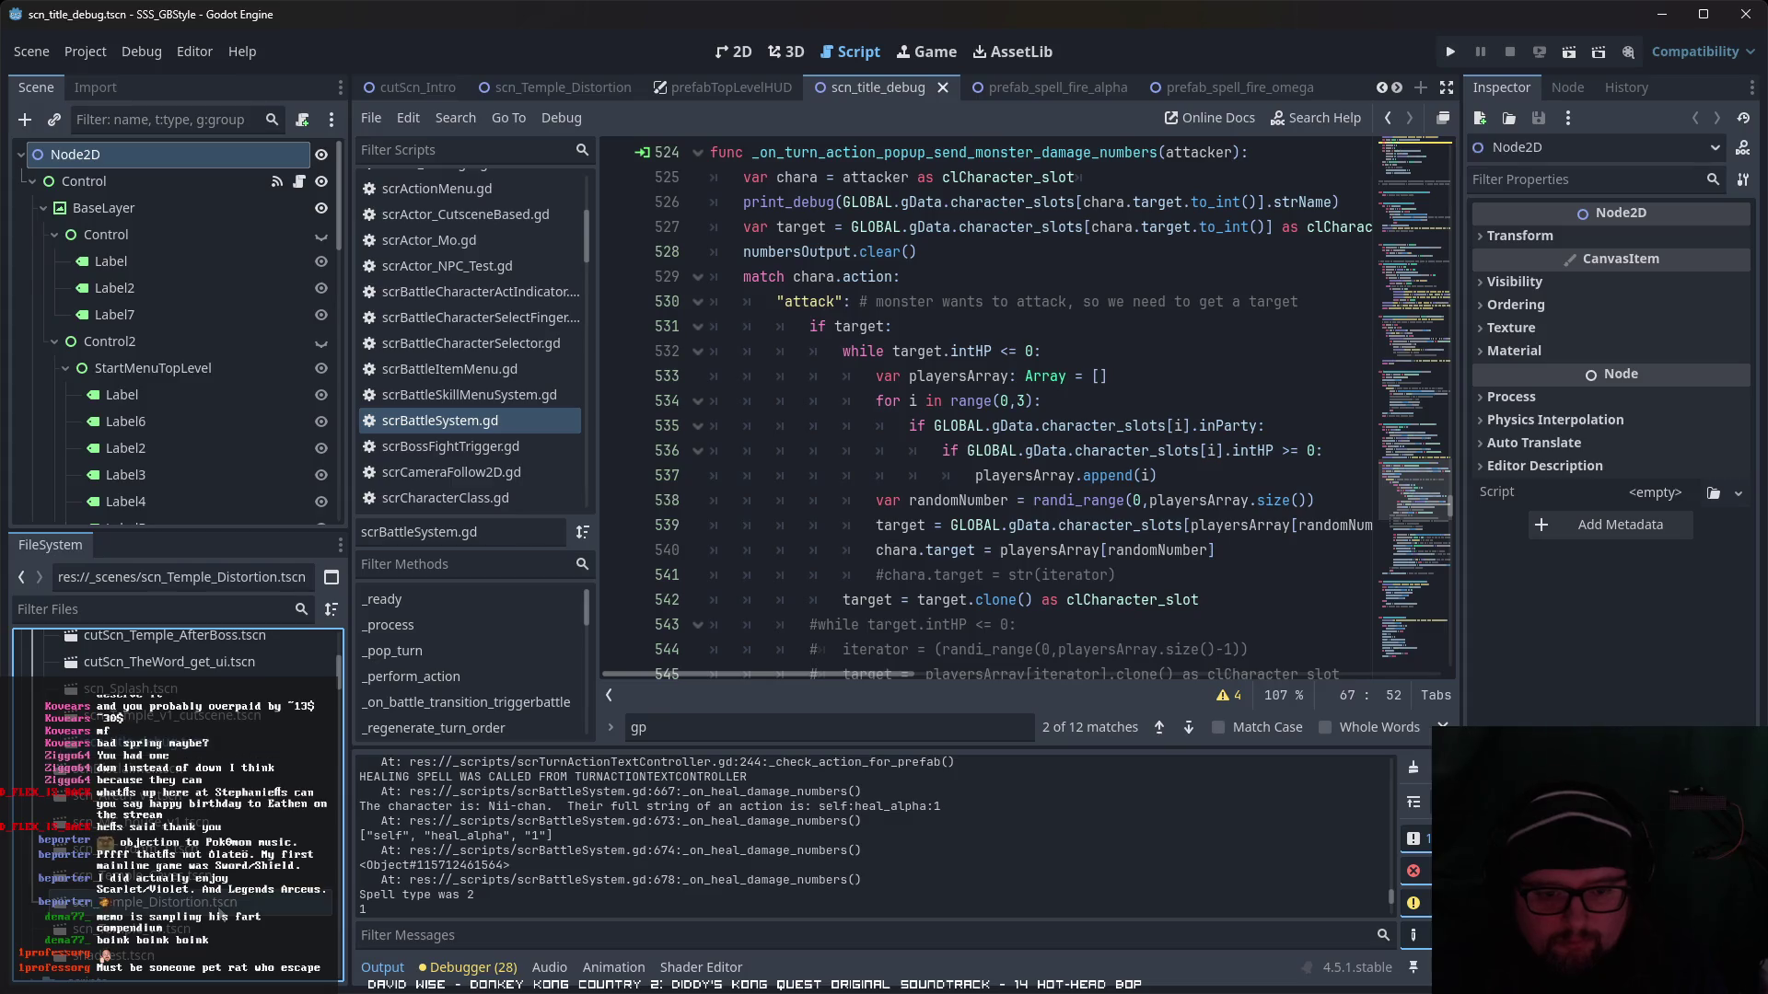
- Open scn_Temple_Distortion.tscn and run it until a mob touches the player
{"action": "double_click", "coordinate": [217, 910]}
{"action": "left_click", "coordinate": [1570, 46]}
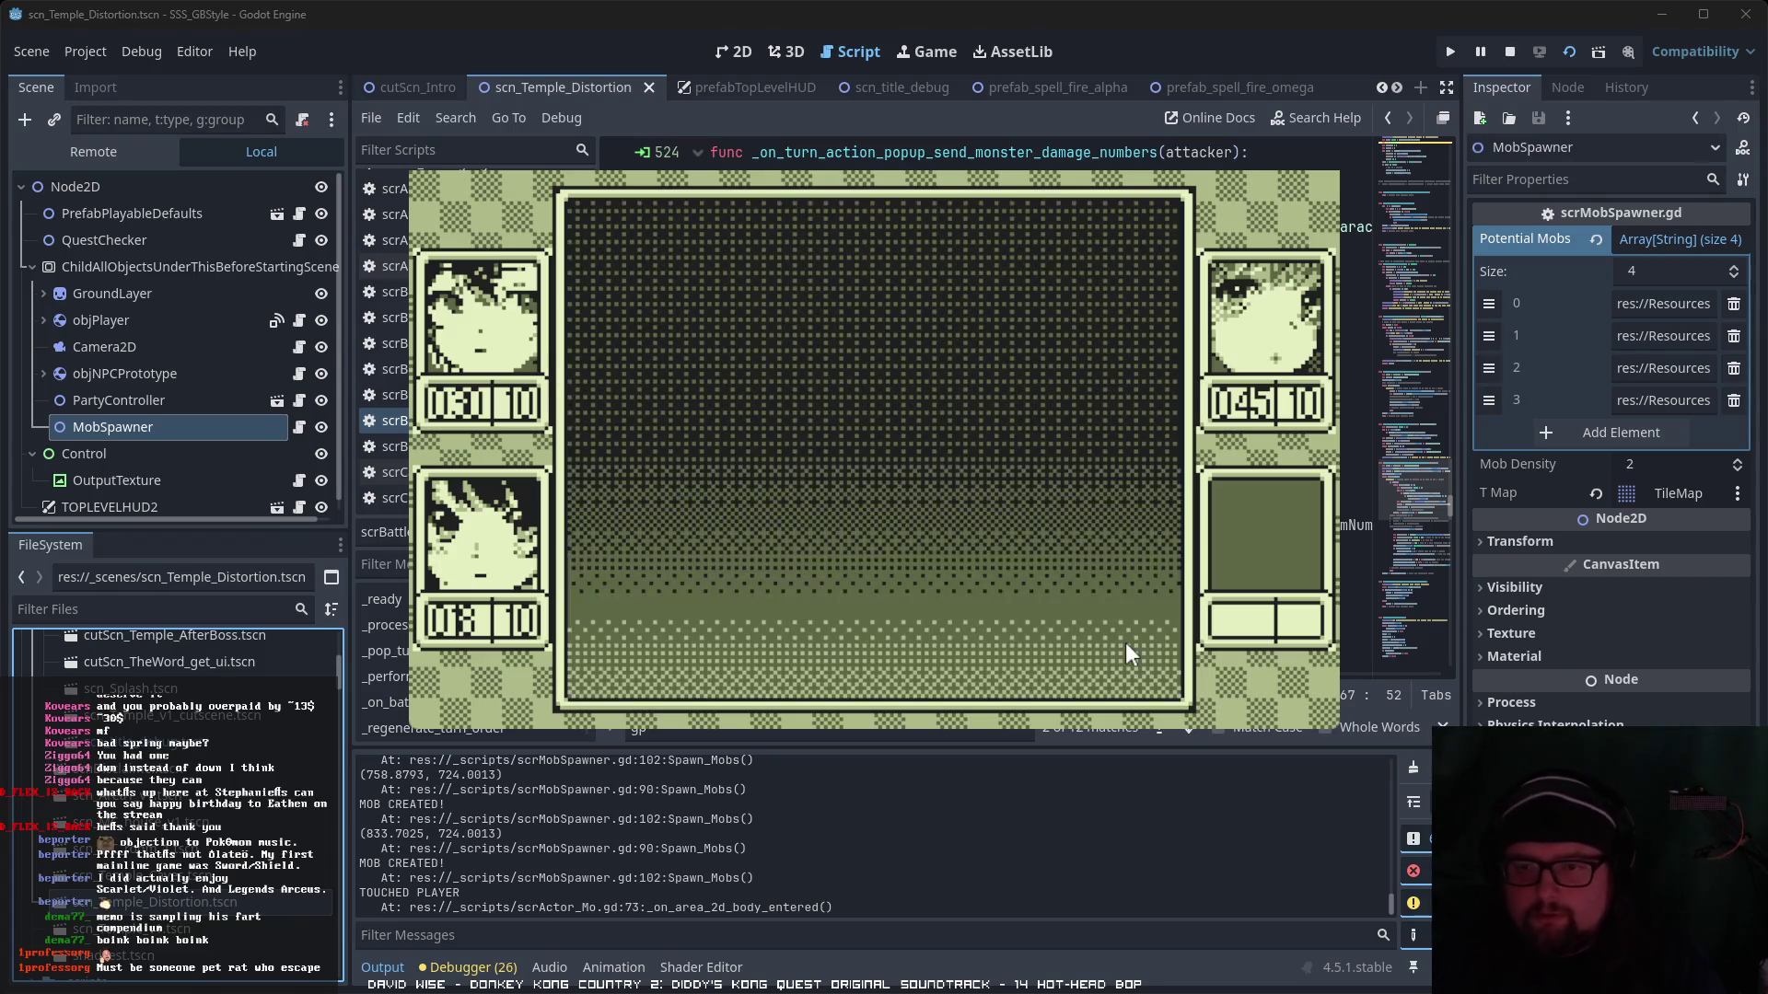
- Cast Iyashi α on the right-hand ally and advance the battle message
{"action": "key", "text": "Return"}
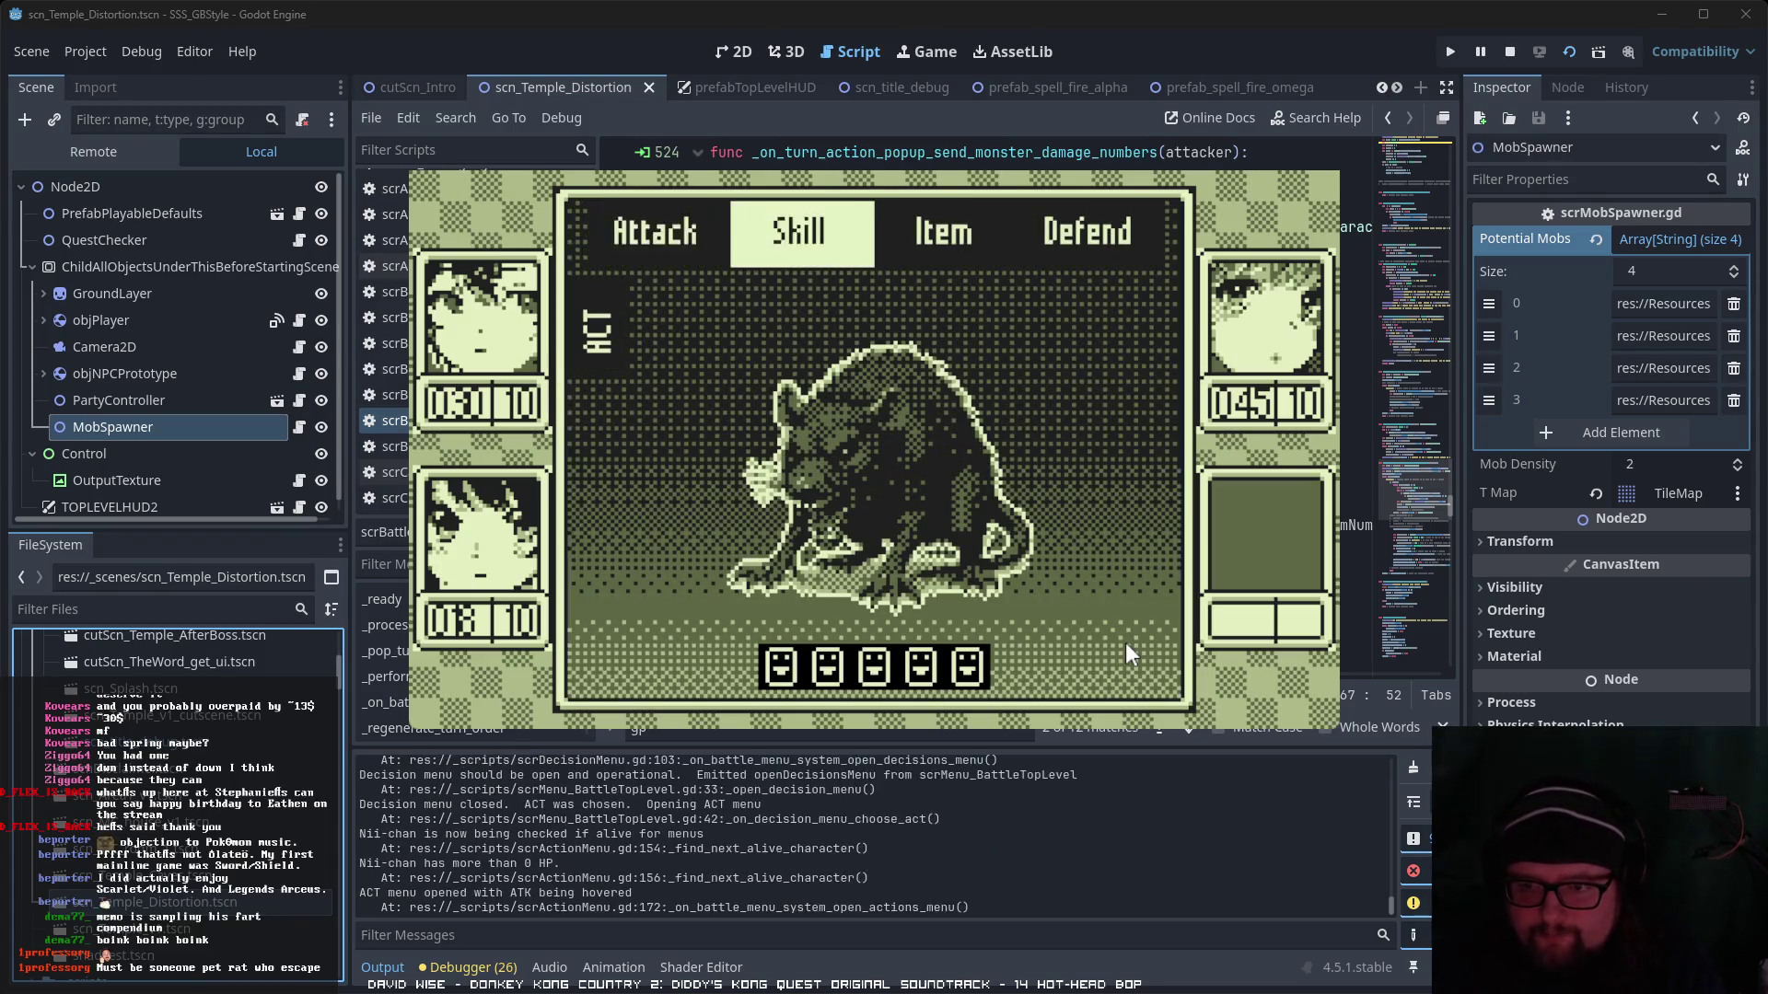
{"action": "key", "text": "Return"}
{"action": "key", "text": "Right"}
{"action": "key", "text": "Left"}
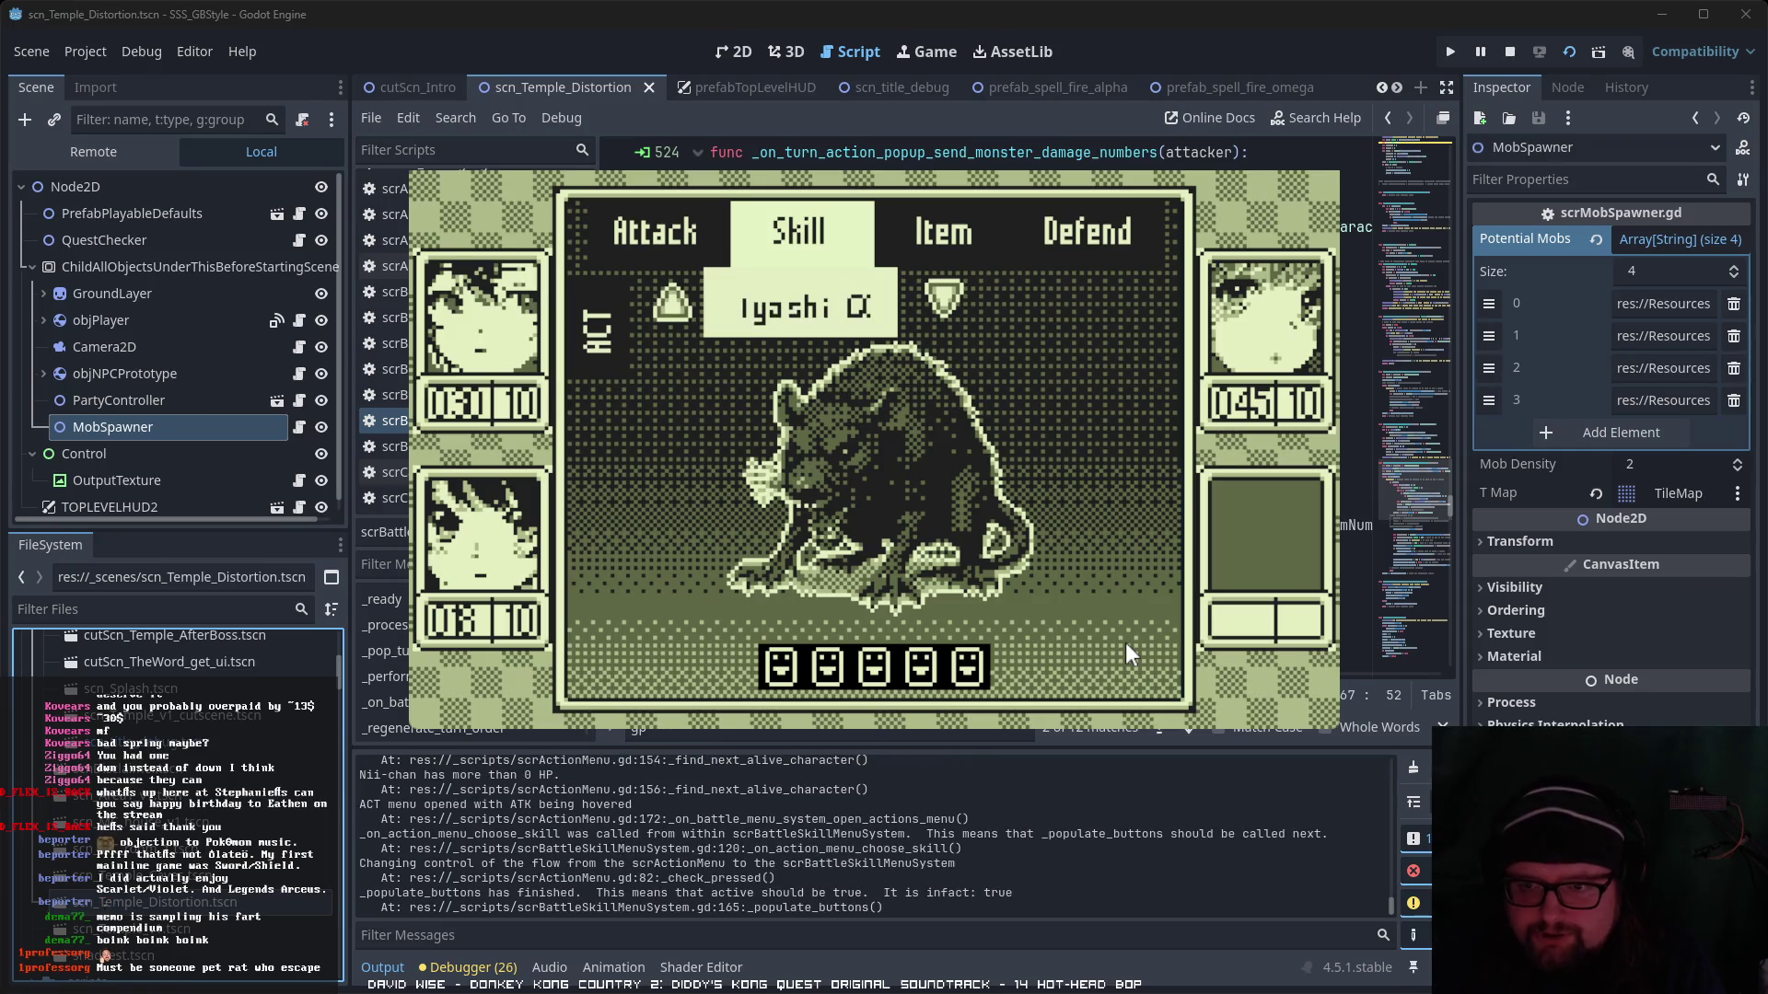
{"action": "key", "text": "Right"}
{"action": "key", "text": "Return"}
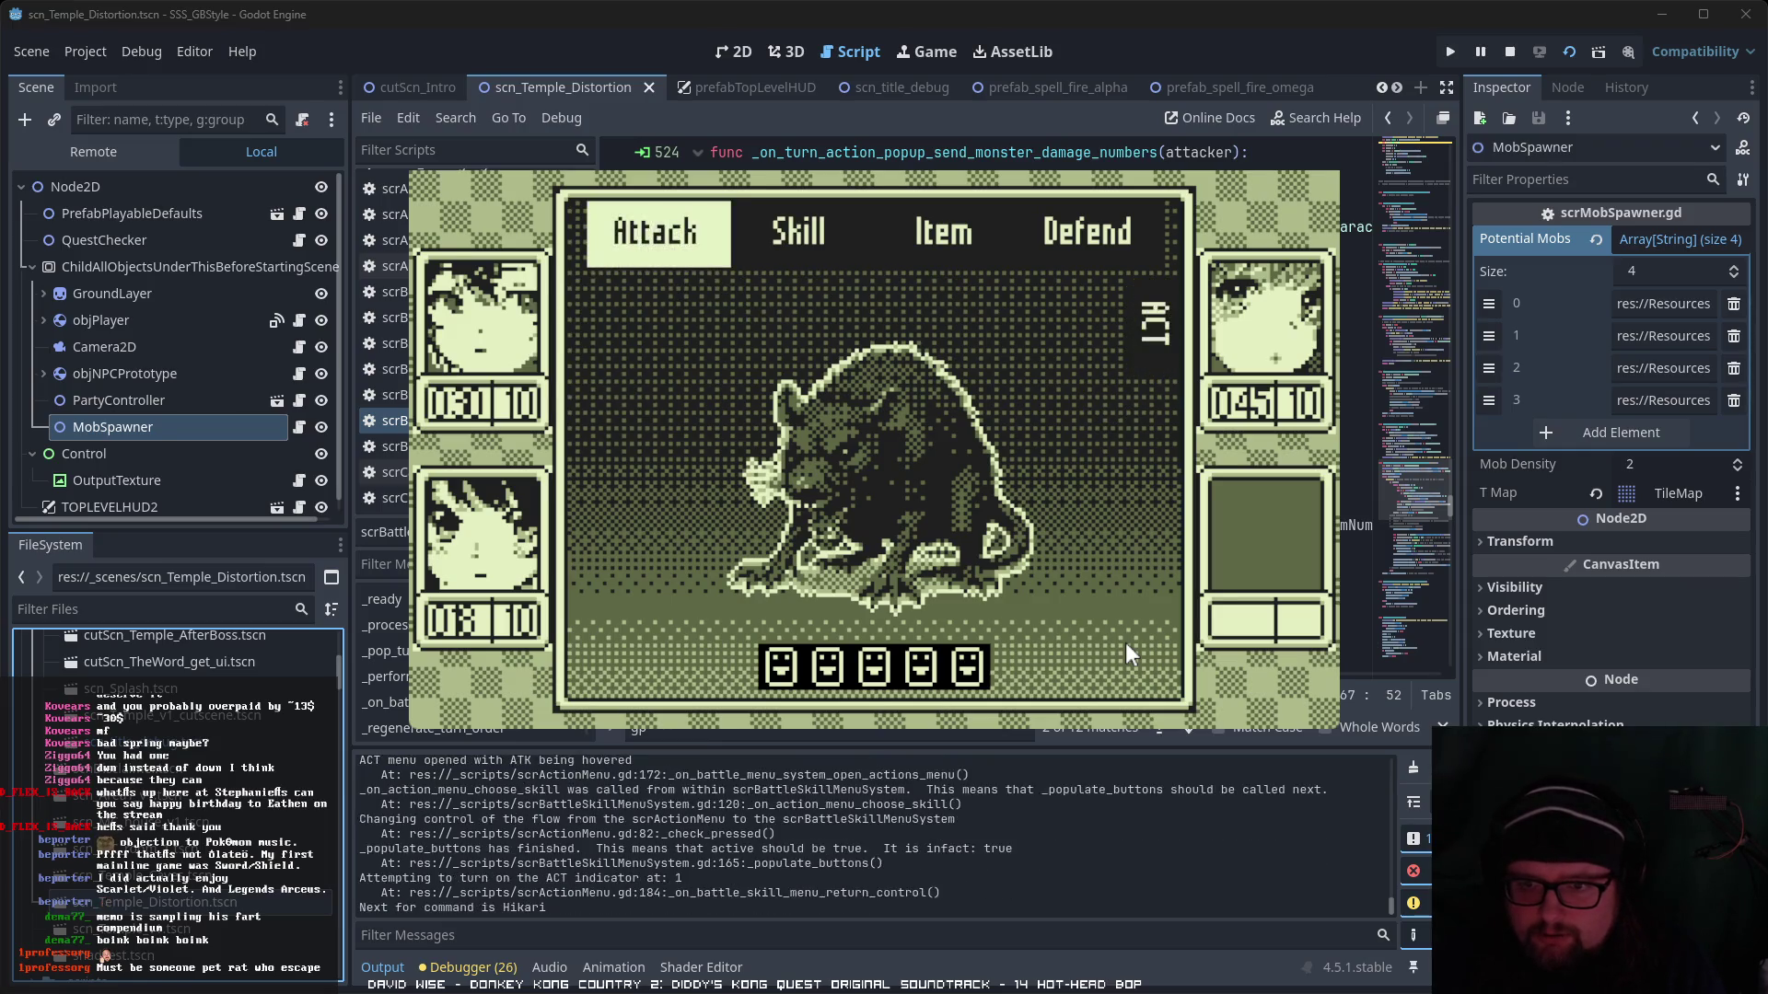
{"action": "key", "text": "F7"}
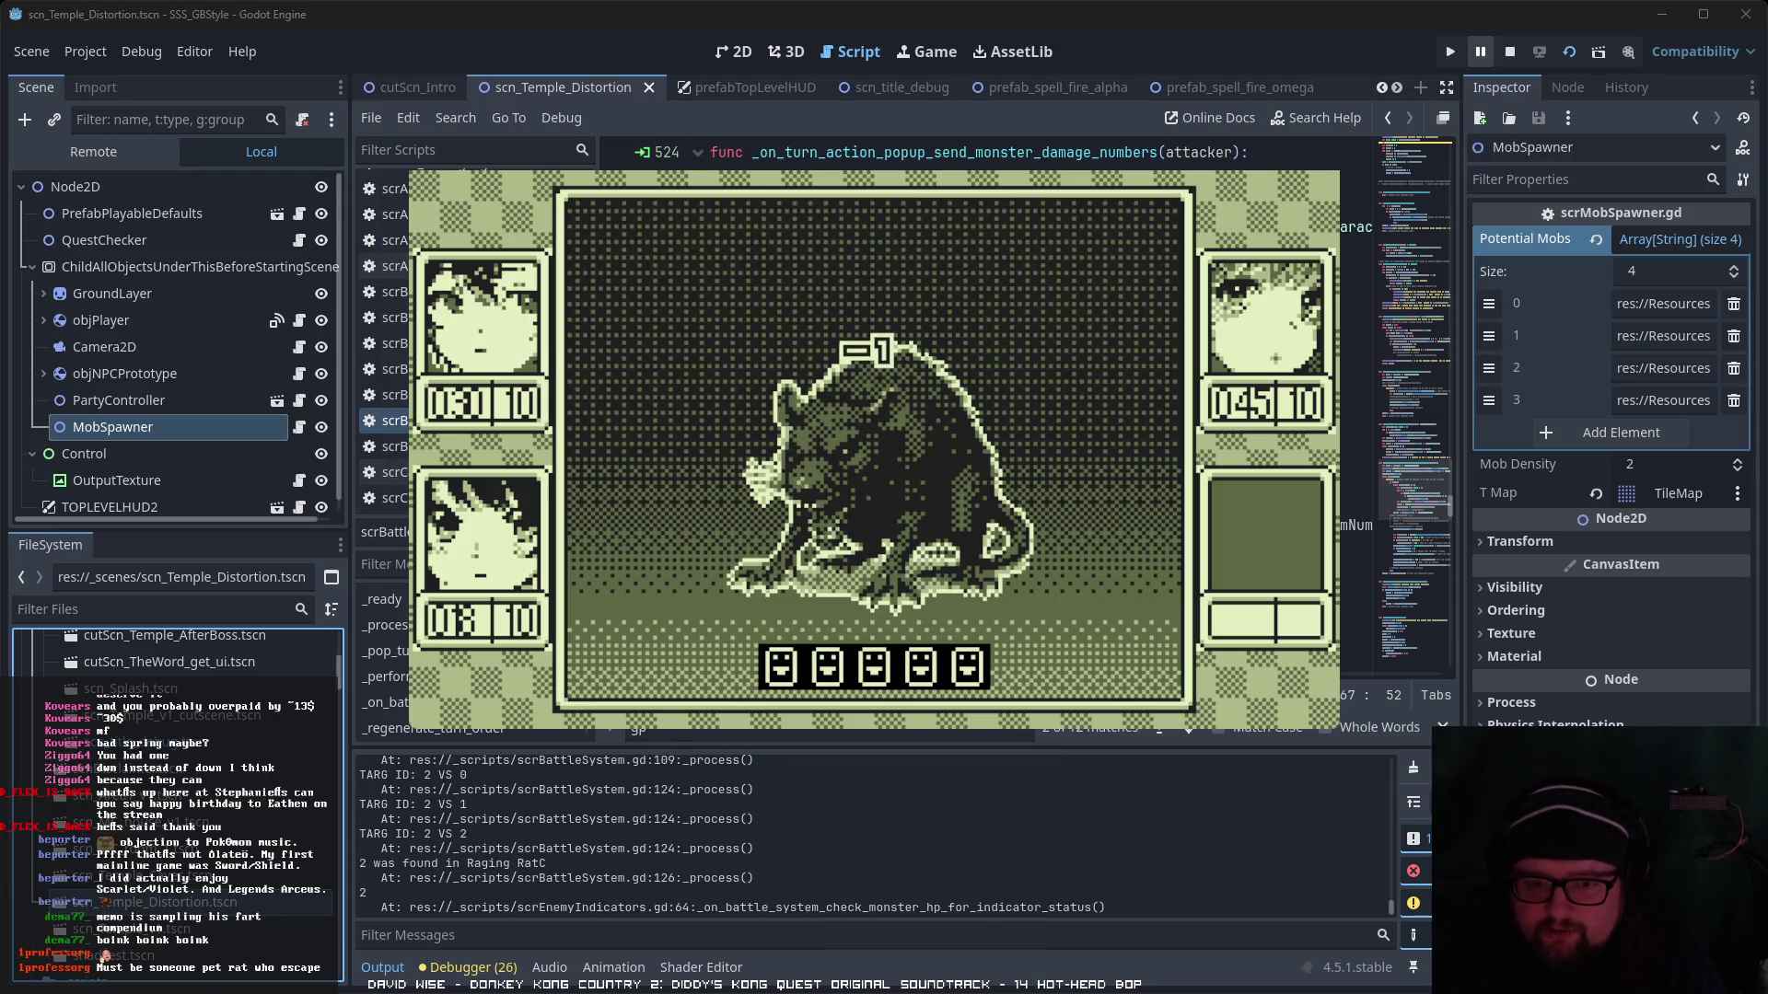
- Pause the game, check the debugger's Errors and Output logs, and return to the script editor
{"action": "left_click", "coordinate": [1481, 51]}
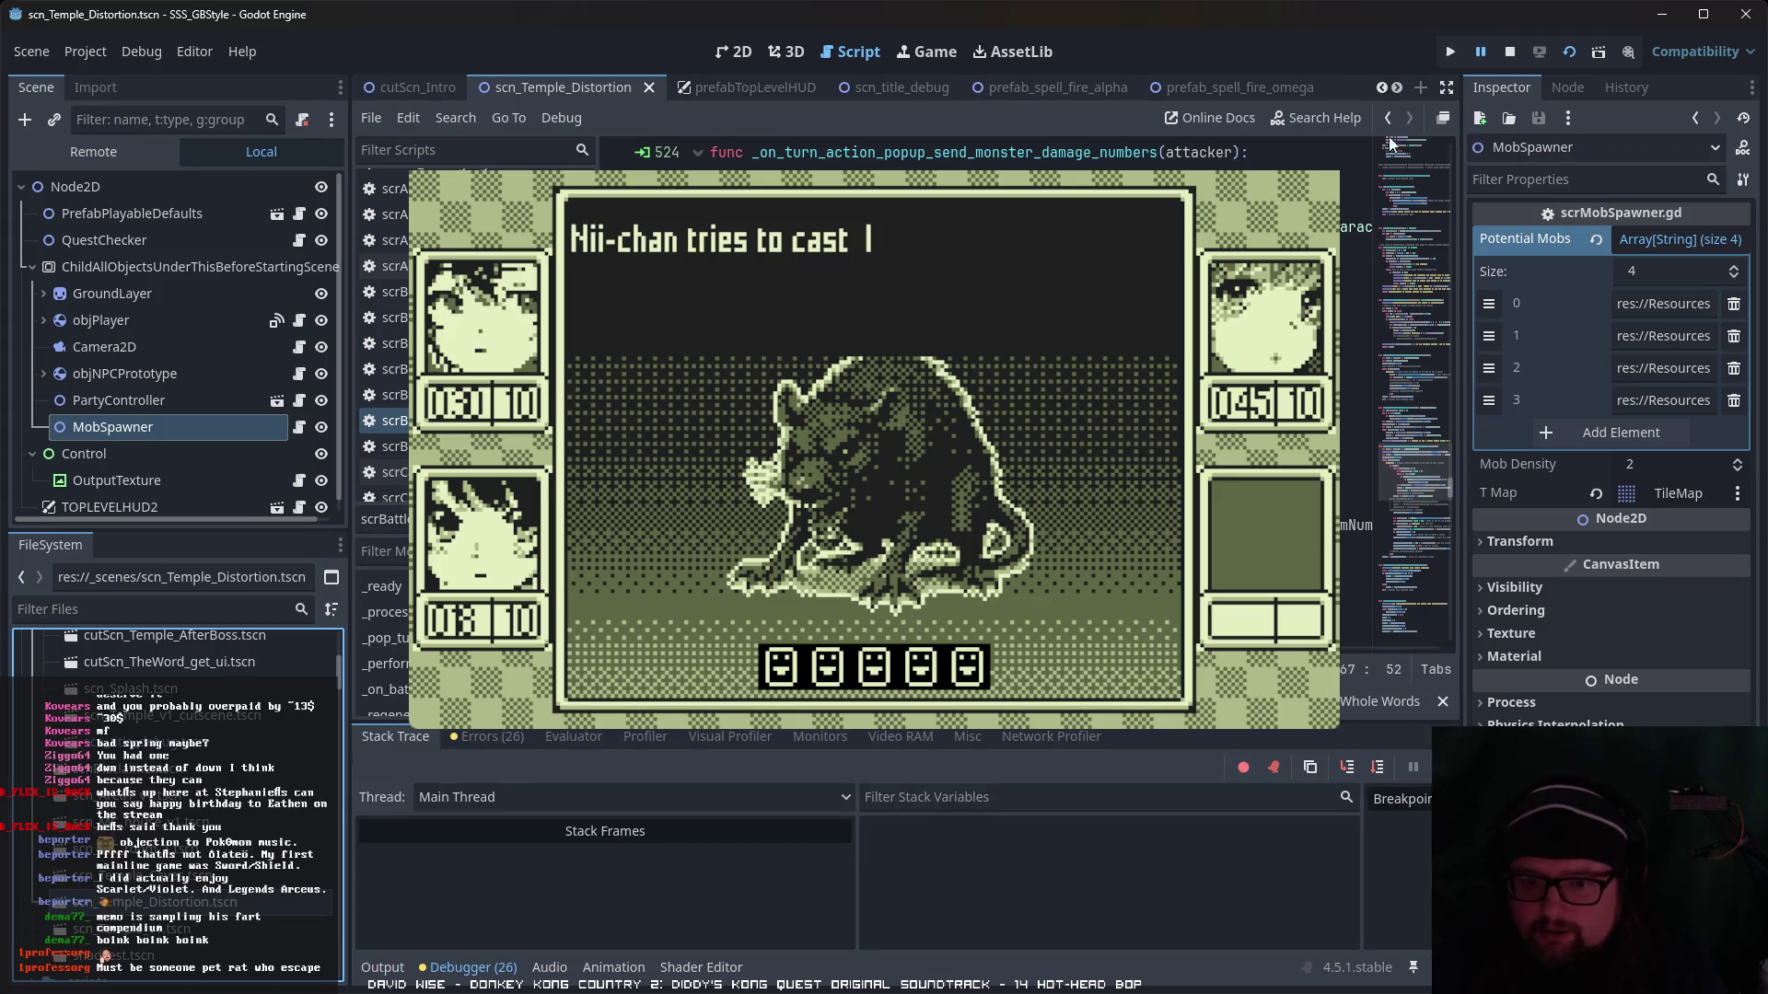
{"action": "left_click", "coordinate": [492, 737]}
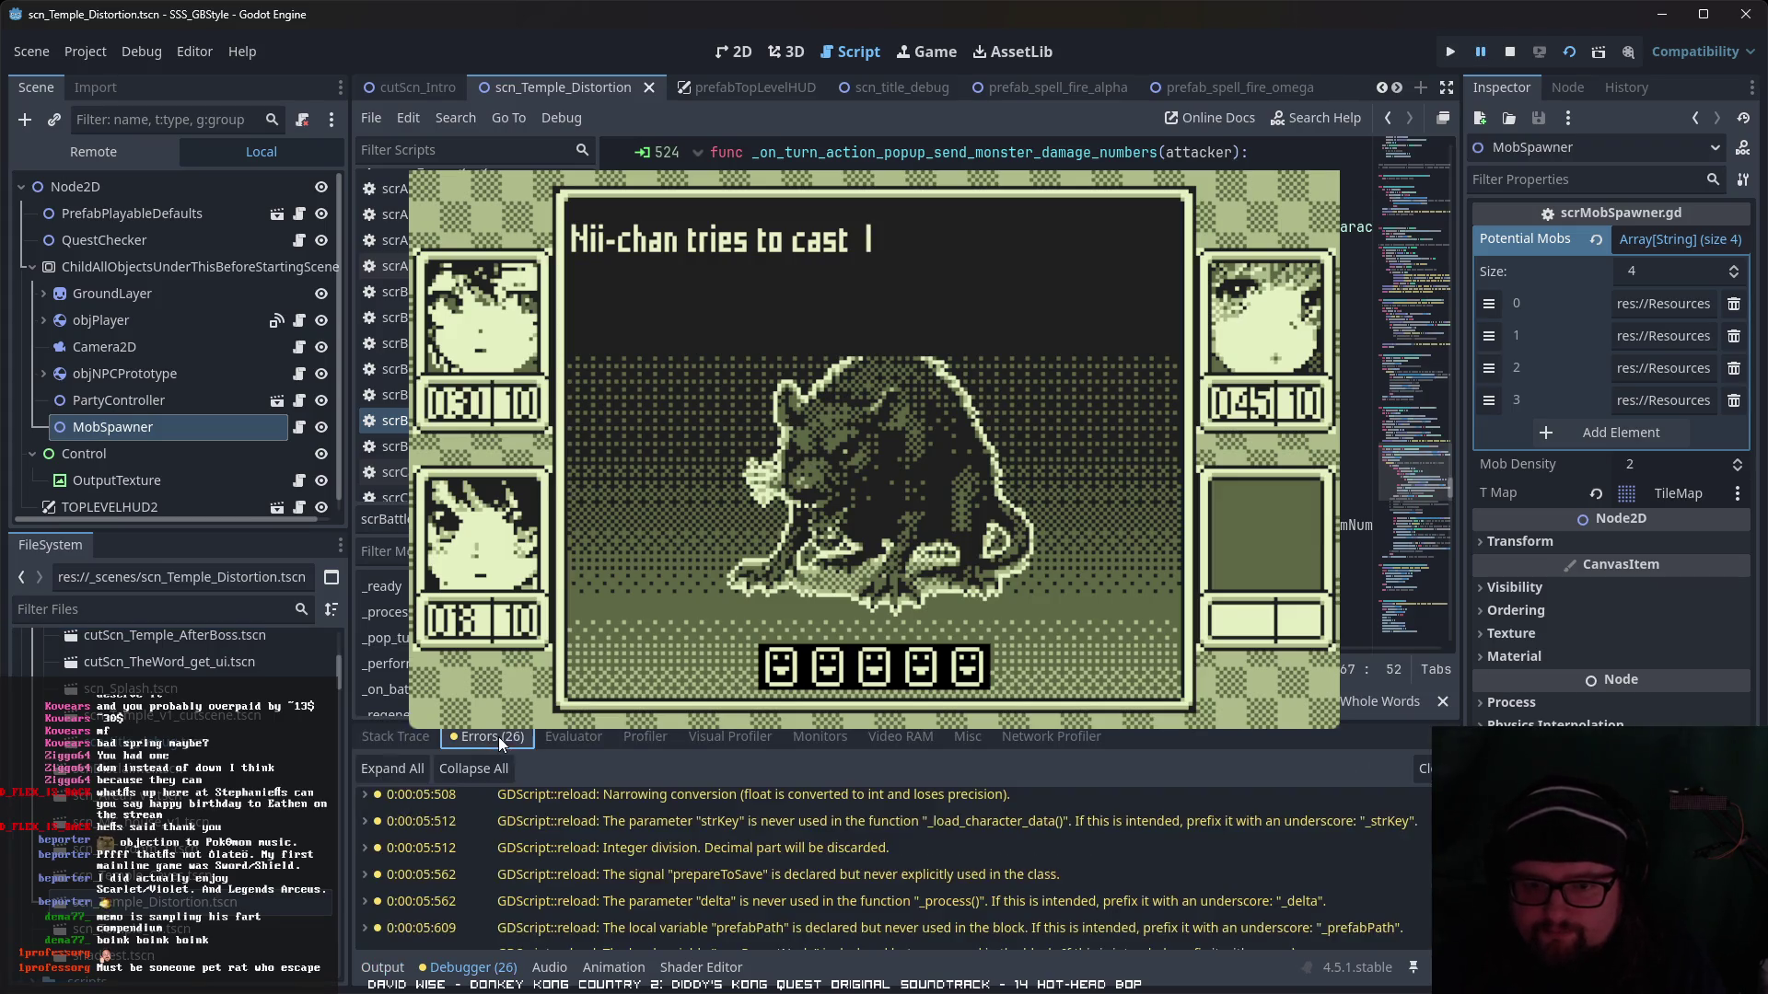
{"action": "left_click", "coordinate": [394, 741]}
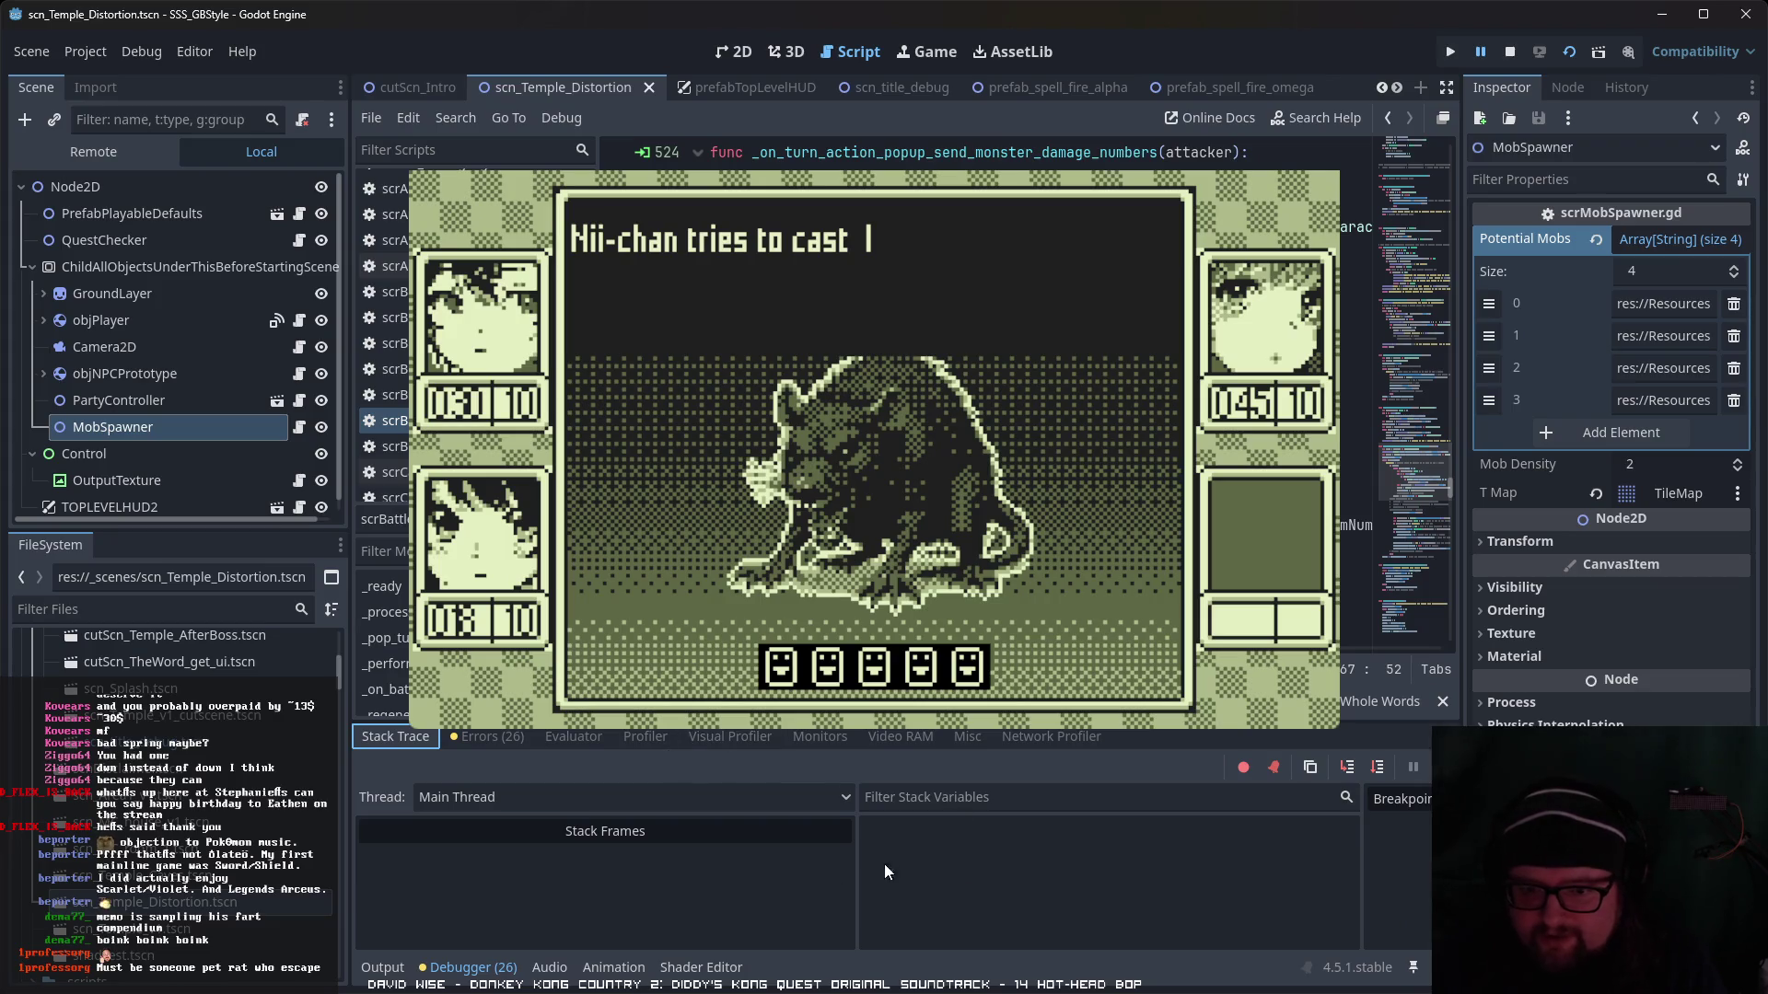
{"action": "left_click", "coordinate": [382, 966]}
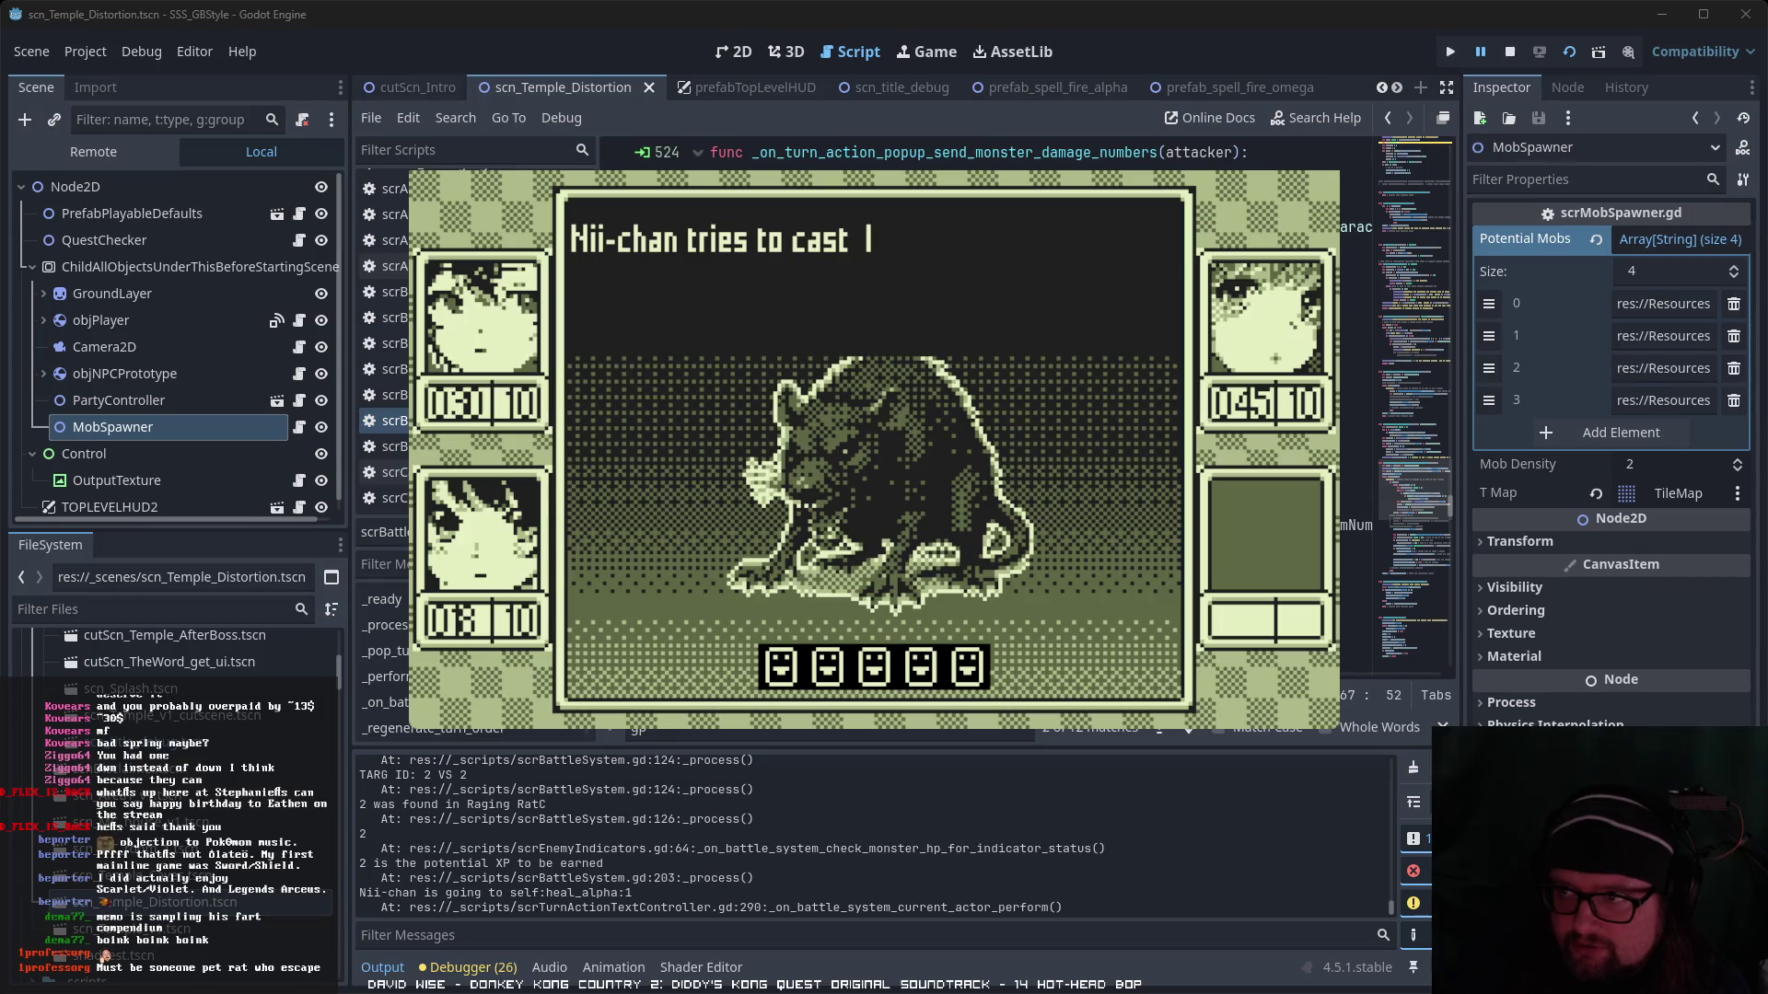
{"action": "left_click", "coordinate": [1481, 53]}
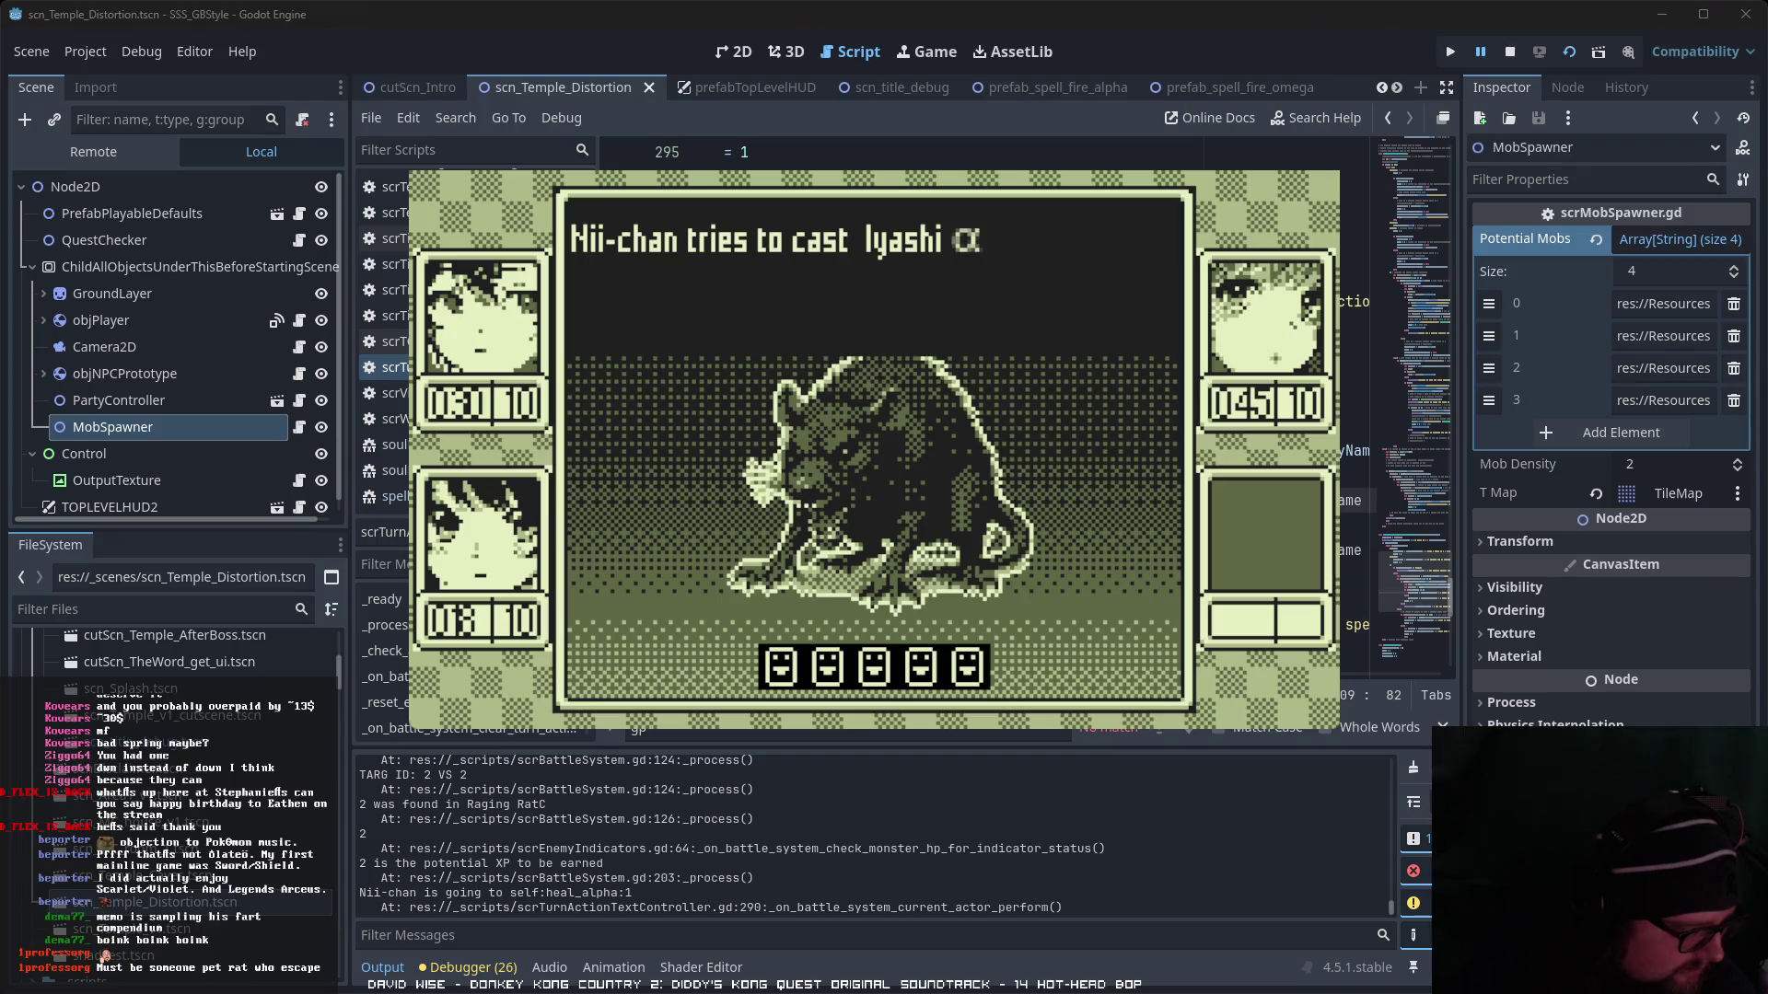
{"action": "key", "text": "alt+Tab"}
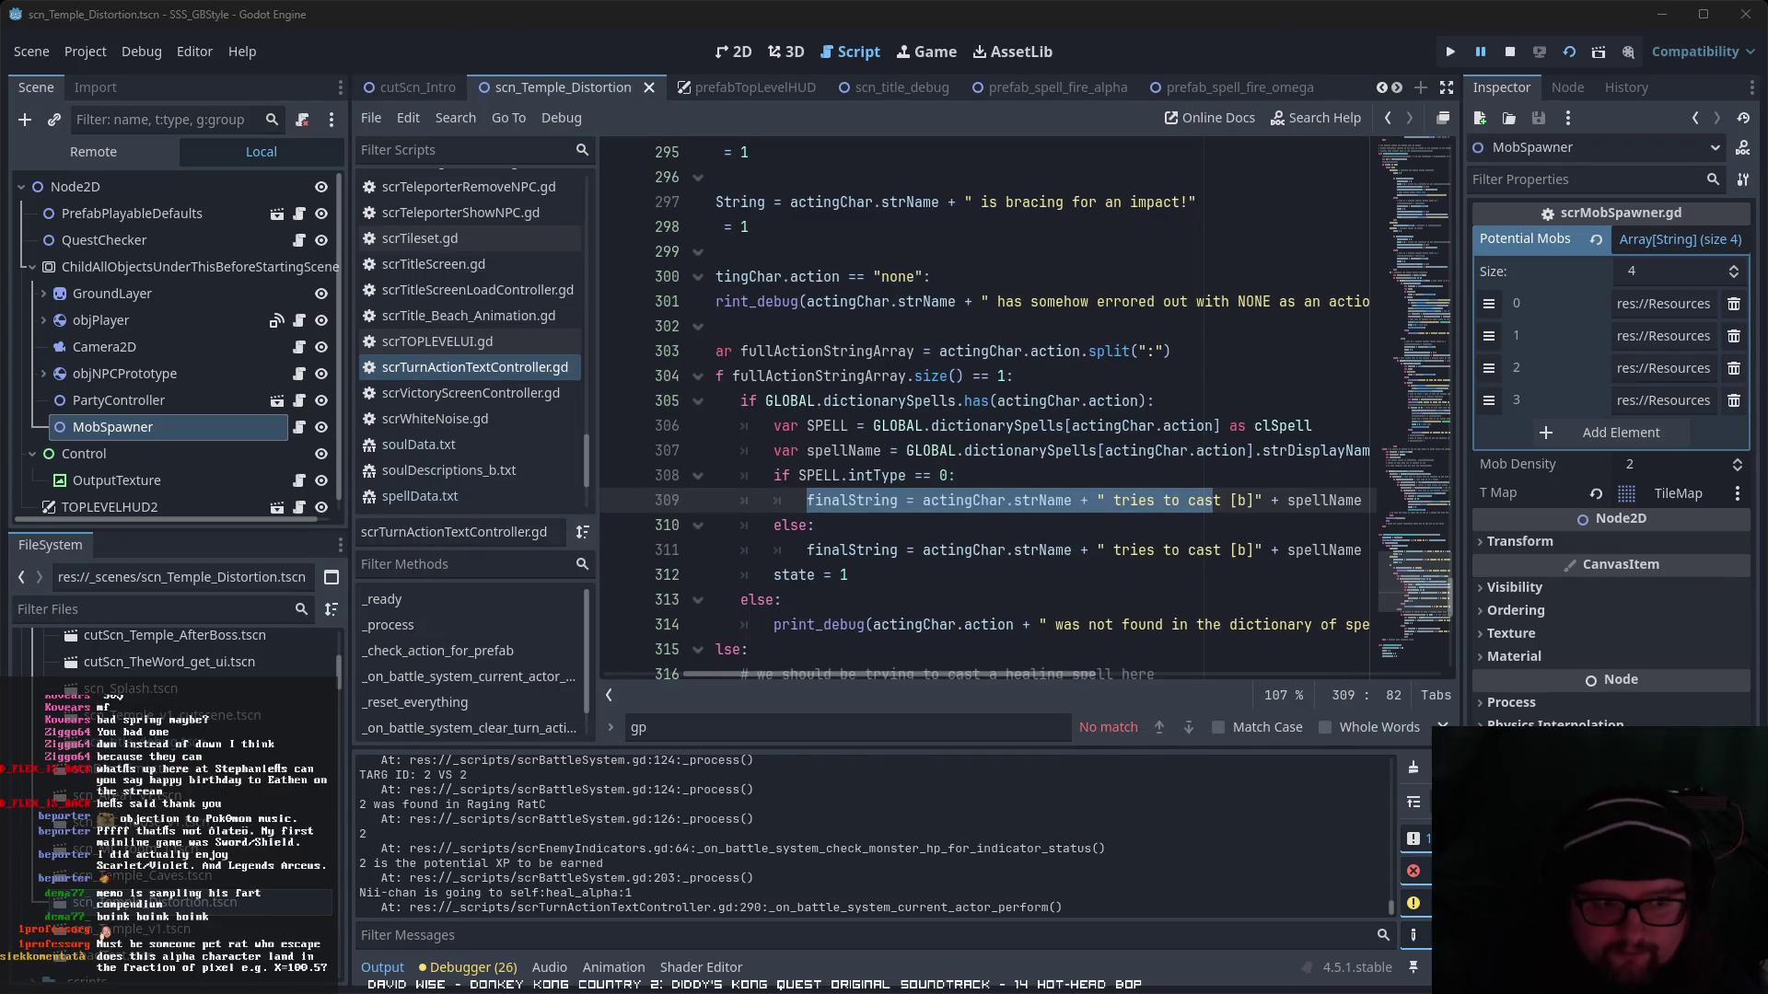
- Inspect the else-branch cast message line, pause the game, and bring the battle window forward
{"action": "left_click", "coordinate": [1050, 551]}
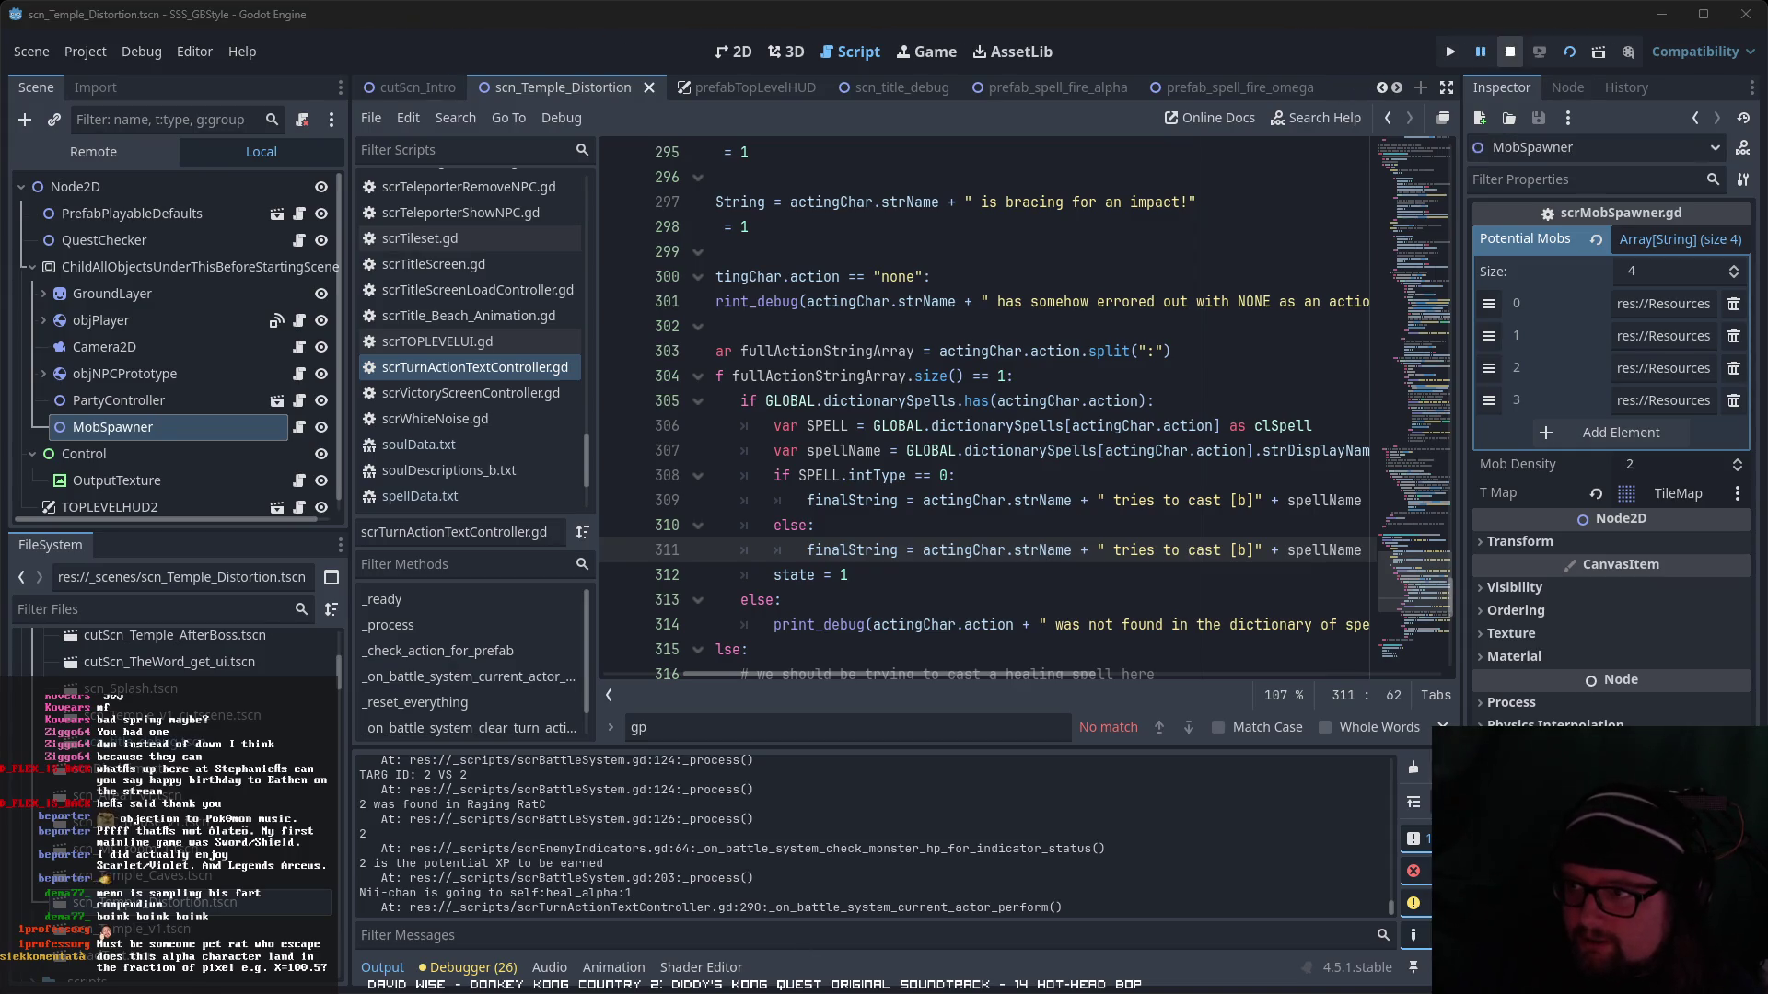
{"action": "left_click", "coordinate": [1480, 52]}
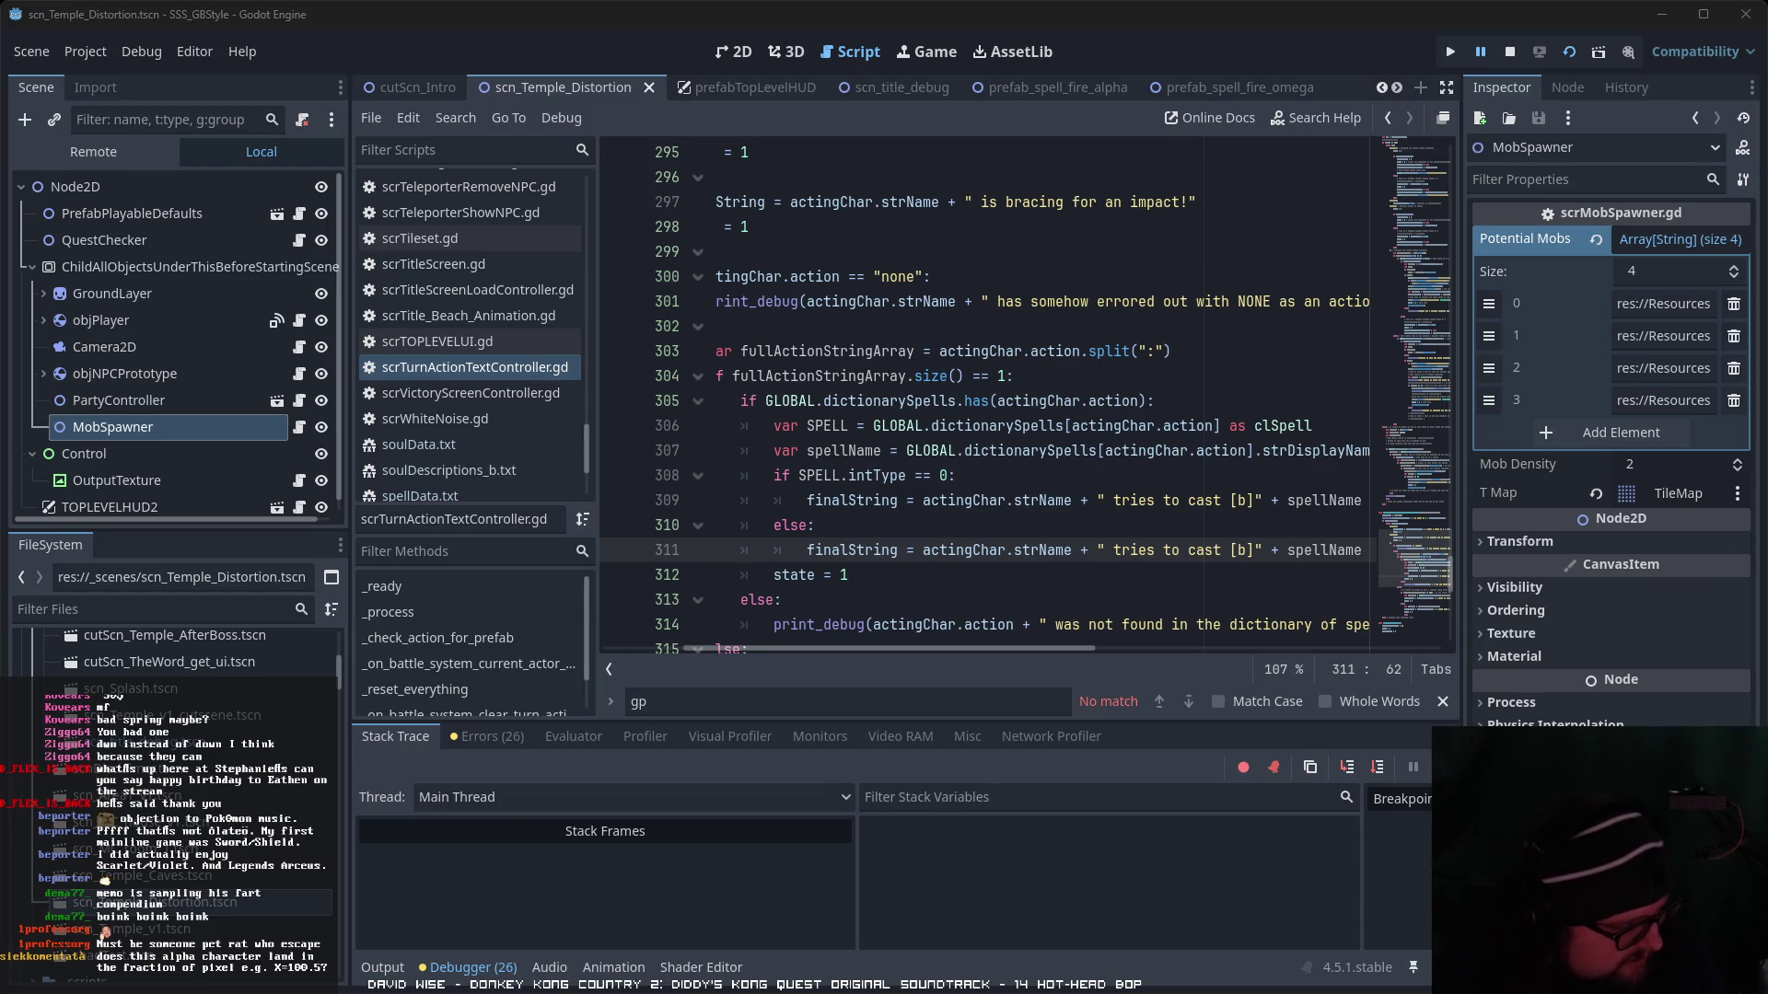
{"action": "key", "text": "alt+Tab"}
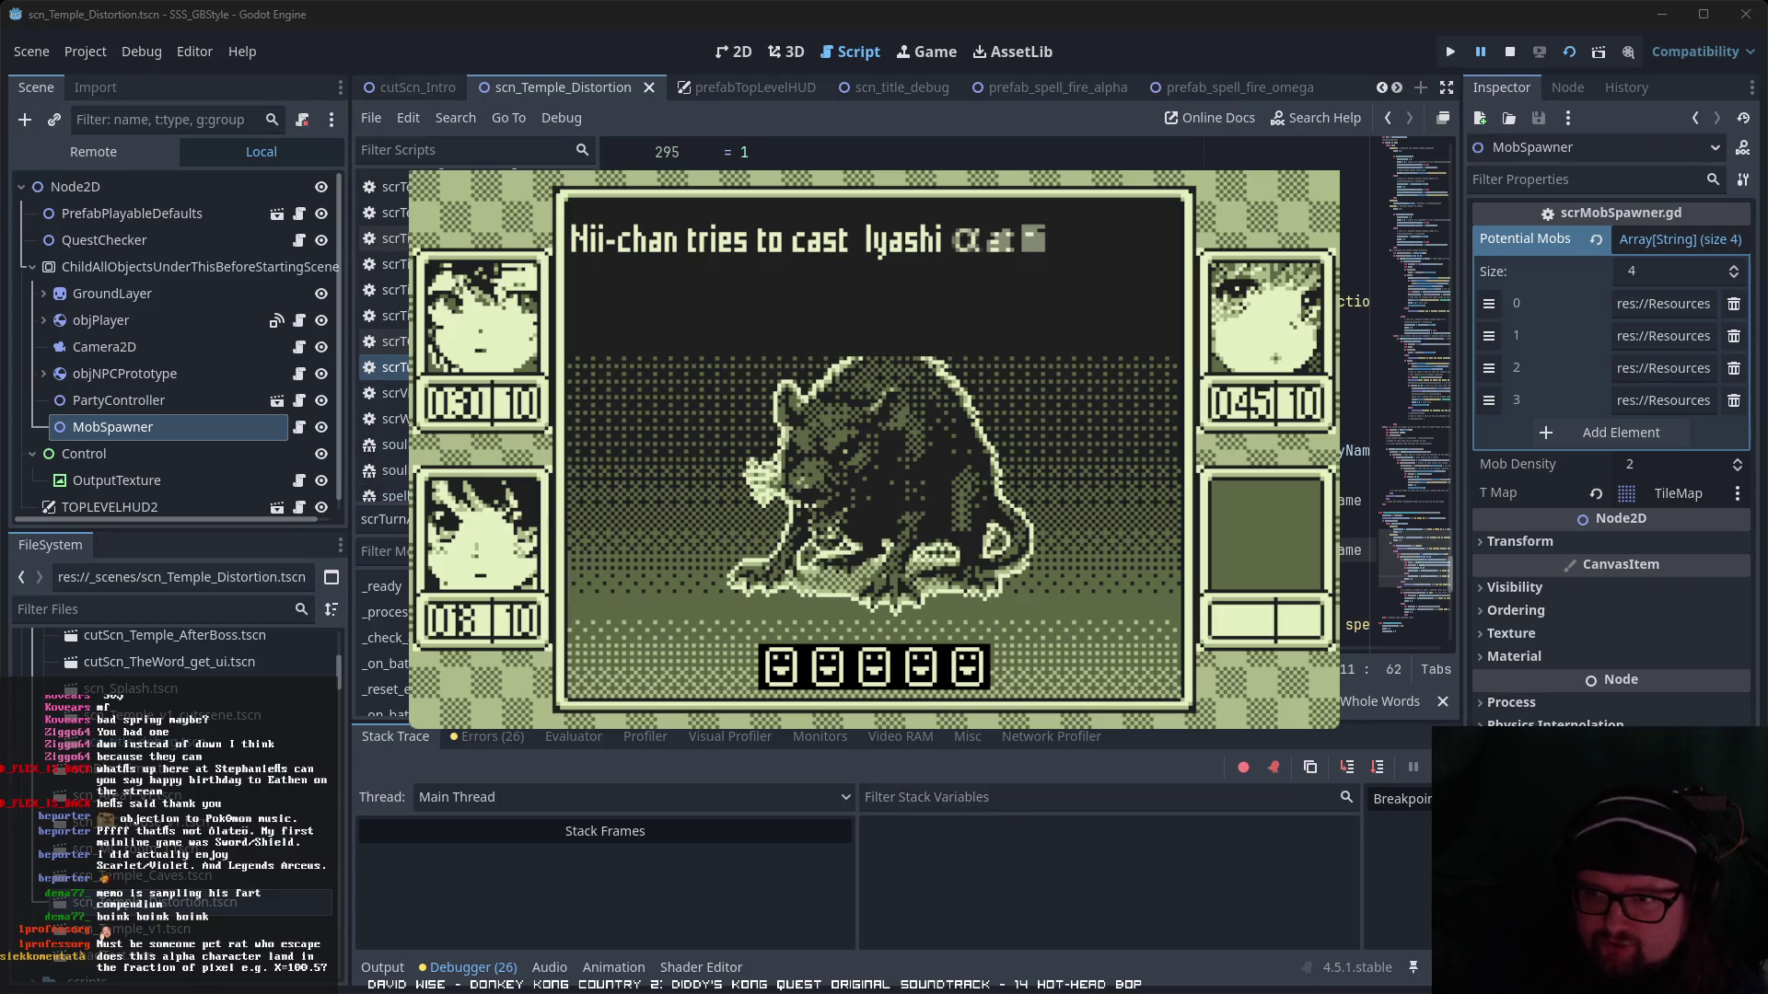
{"action": "left_click", "coordinate": [1371, 301]}
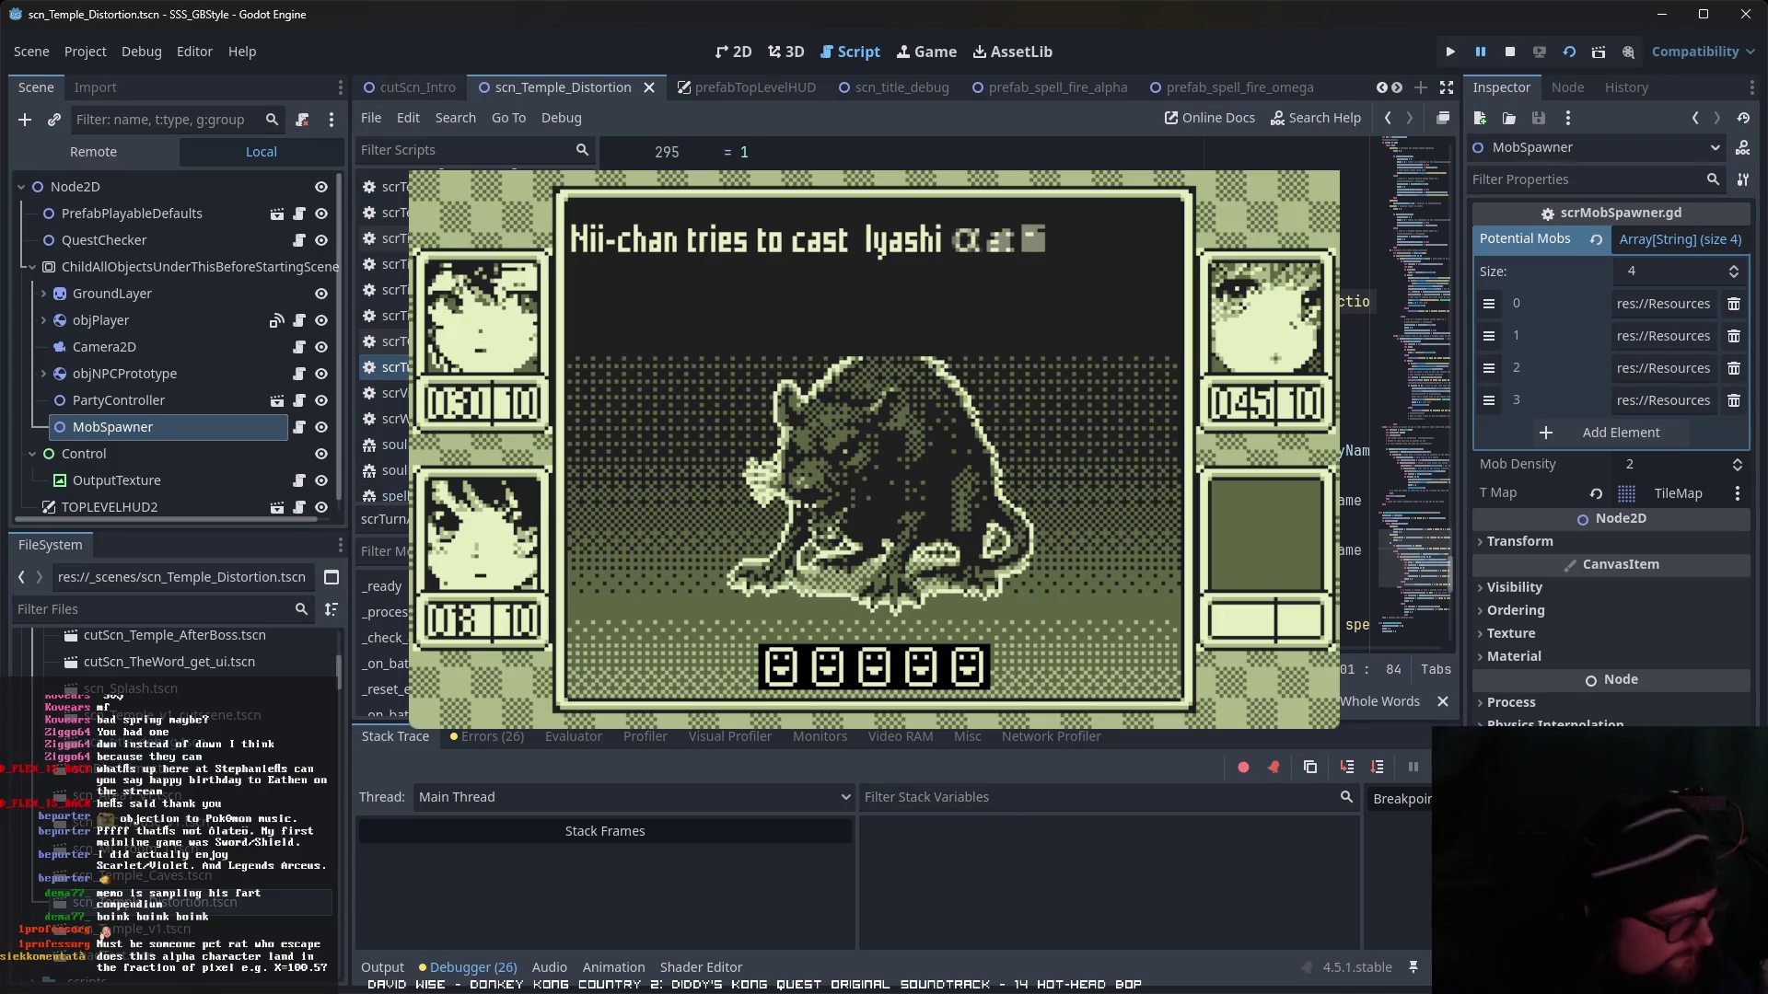
{"action": "key", "text": "alt+Tab"}
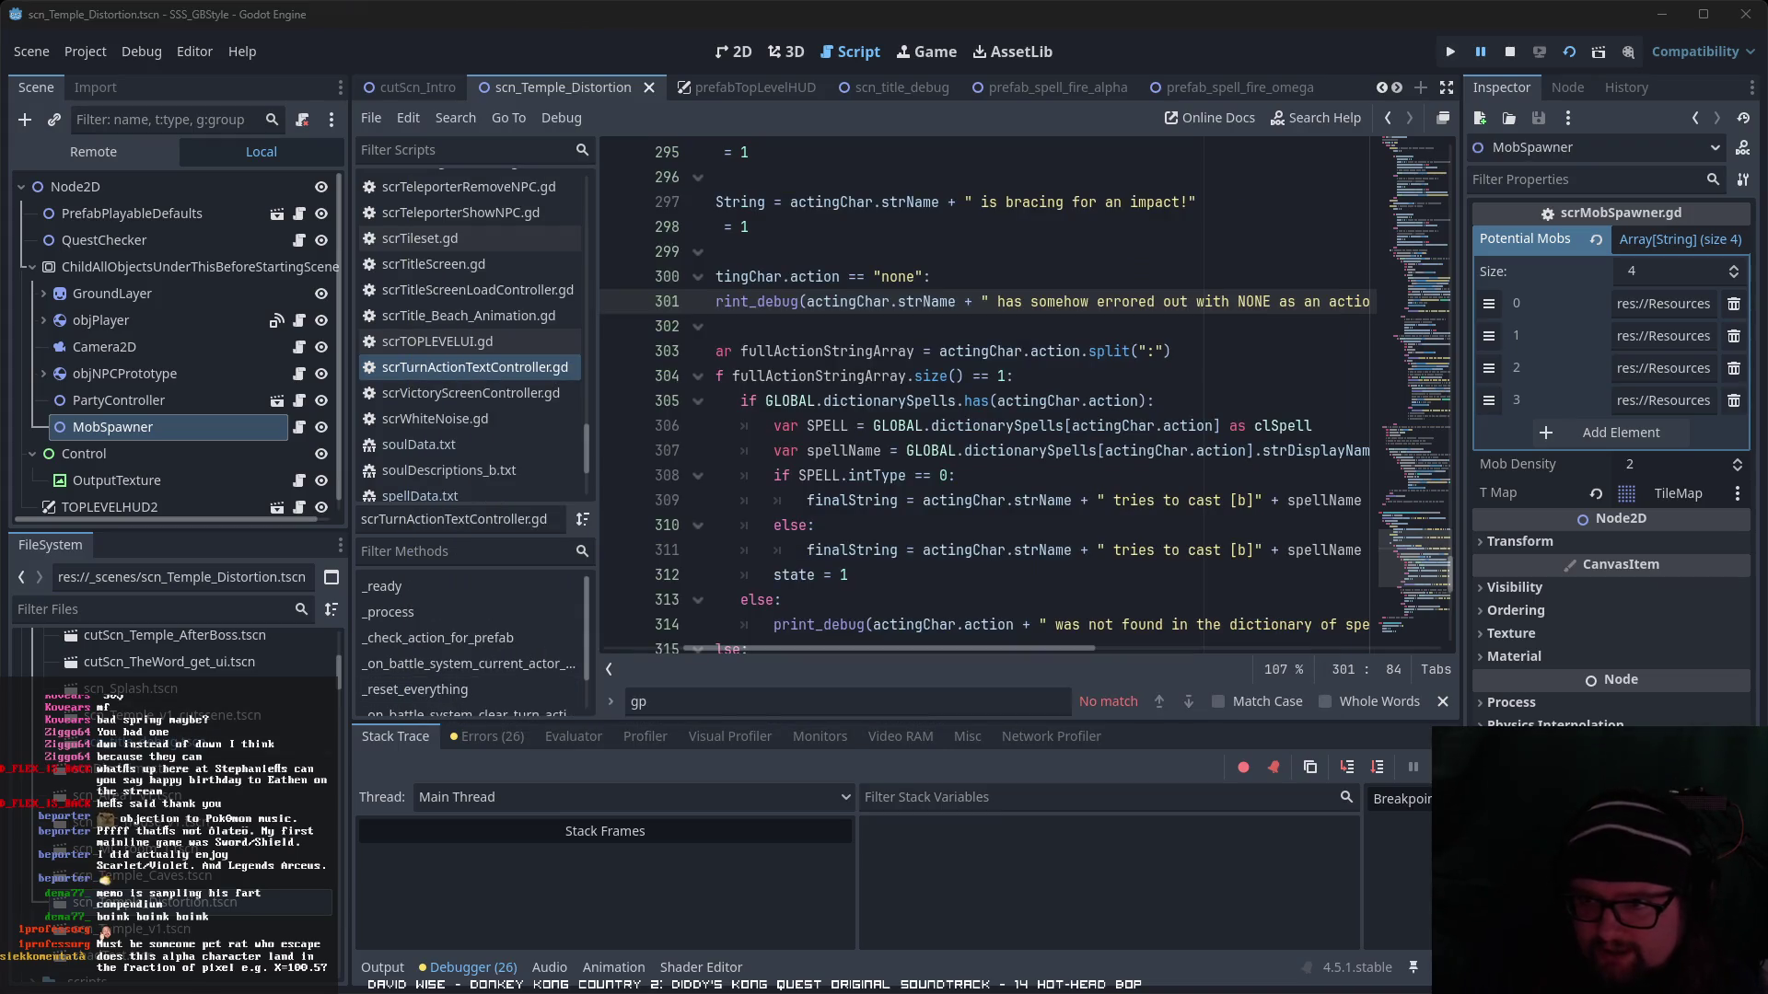
{"action": "scroll", "coordinate": [842, 553], "scroll_direction": "up", "scroll_amount": 1}
{"action": "left_click_drag", "start_coordinate": [884, 650], "coordinate": [792, 651]}
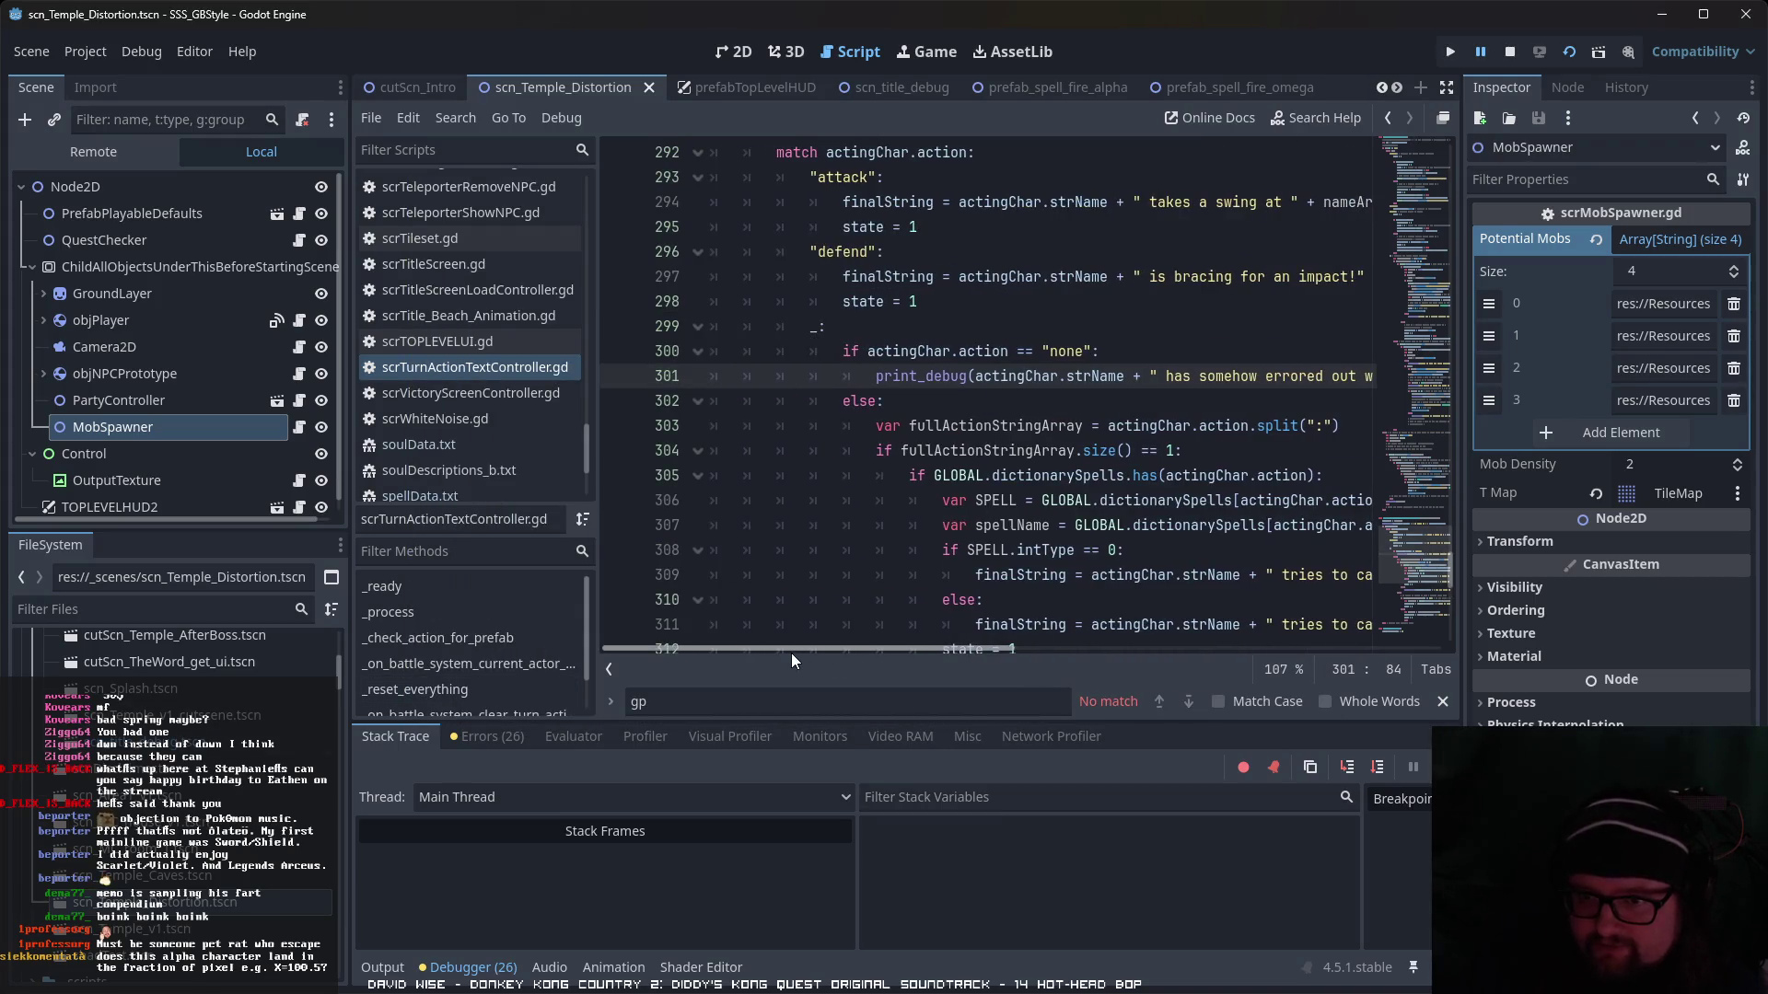
{"action": "scroll", "coordinate": [1087, 491], "scroll_direction": "down", "scroll_amount": 1}
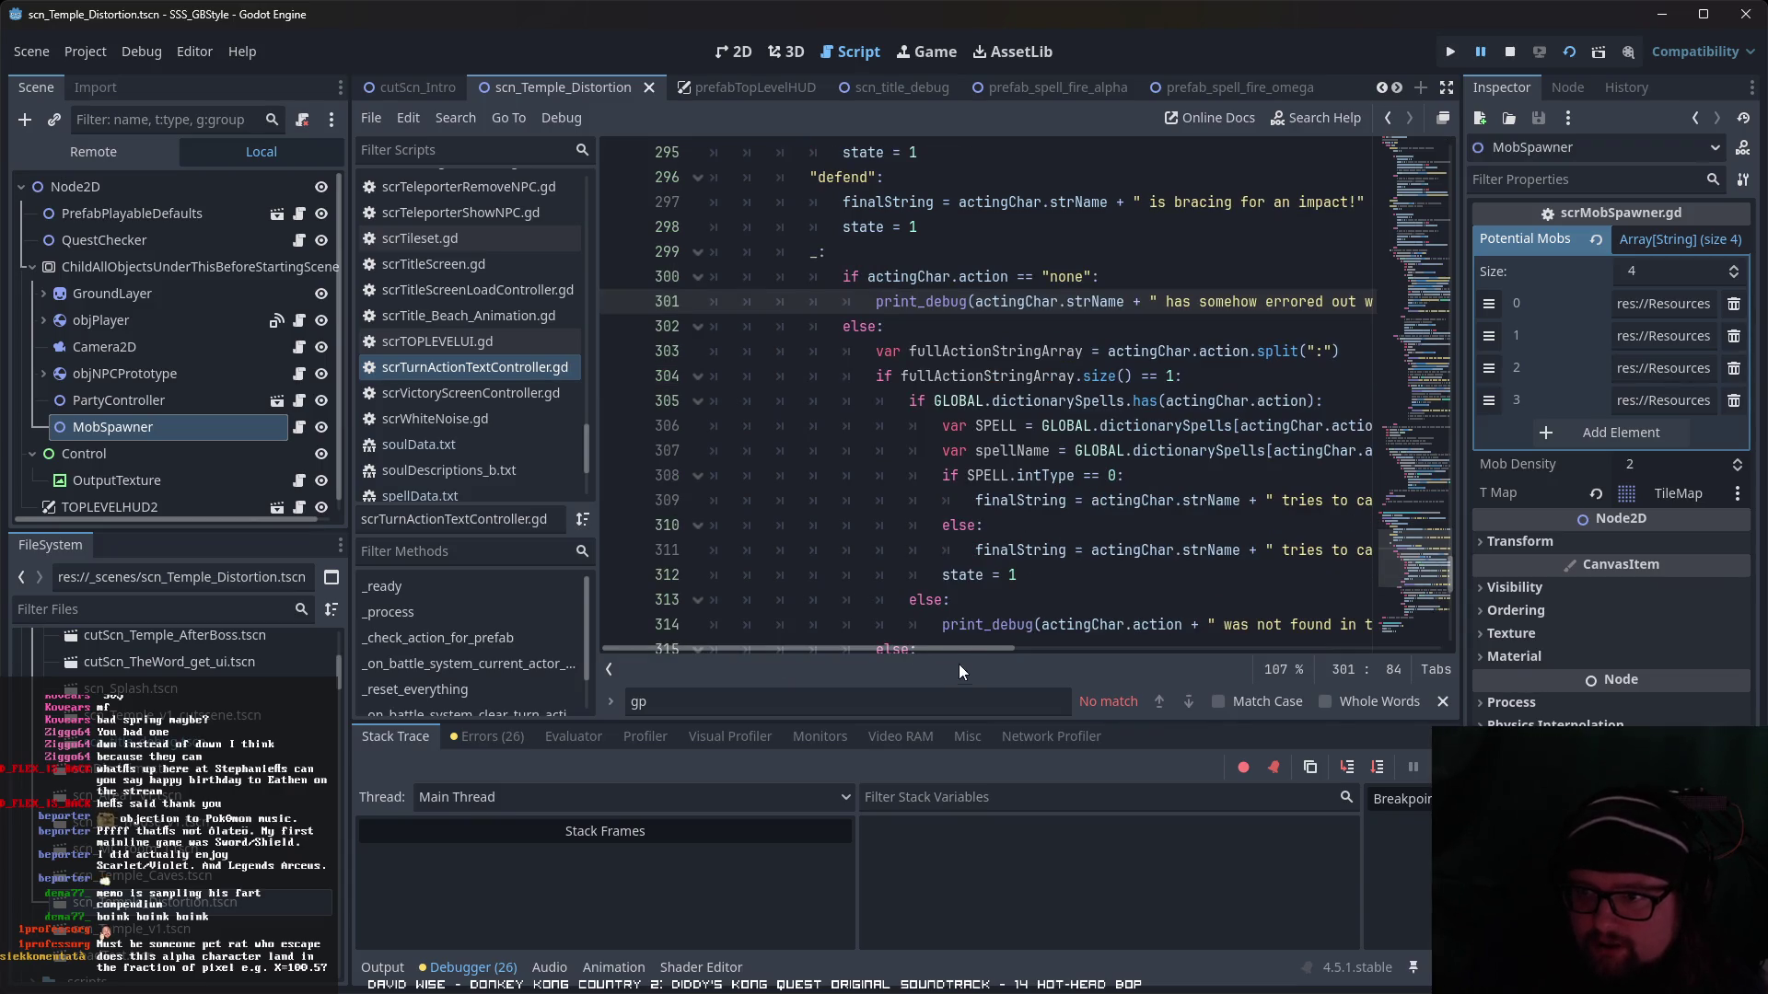
{"action": "scroll", "coordinate": [1017, 650], "scroll_direction": "right", "scroll_amount": 1}
{"action": "mouse_move", "coordinate": [1017, 649]}
{"action": "left_mouse_down"}
{"action": "mouse_move", "coordinate": [1193, 642]}
{"action": "mouse_move", "coordinate": [1045, 647]}
{"action": "left_mouse_up"}
{"action": "scroll", "coordinate": [1075, 646], "scroll_direction": "down", "scroll_amount": 1}
{"action": "mouse_move", "coordinate": [840, 425]}
{"action": "left_mouse_down"}
{"action": "mouse_move", "coordinate": [1141, 443]}
{"action": "mouse_move", "coordinate": [1317, 425]}
{"action": "left_mouse_up"}
{"action": "left_click", "coordinate": [1070, 426]}
{"action": "left_click_drag", "start_coordinate": [958, 426], "coordinate": [1105, 425]}
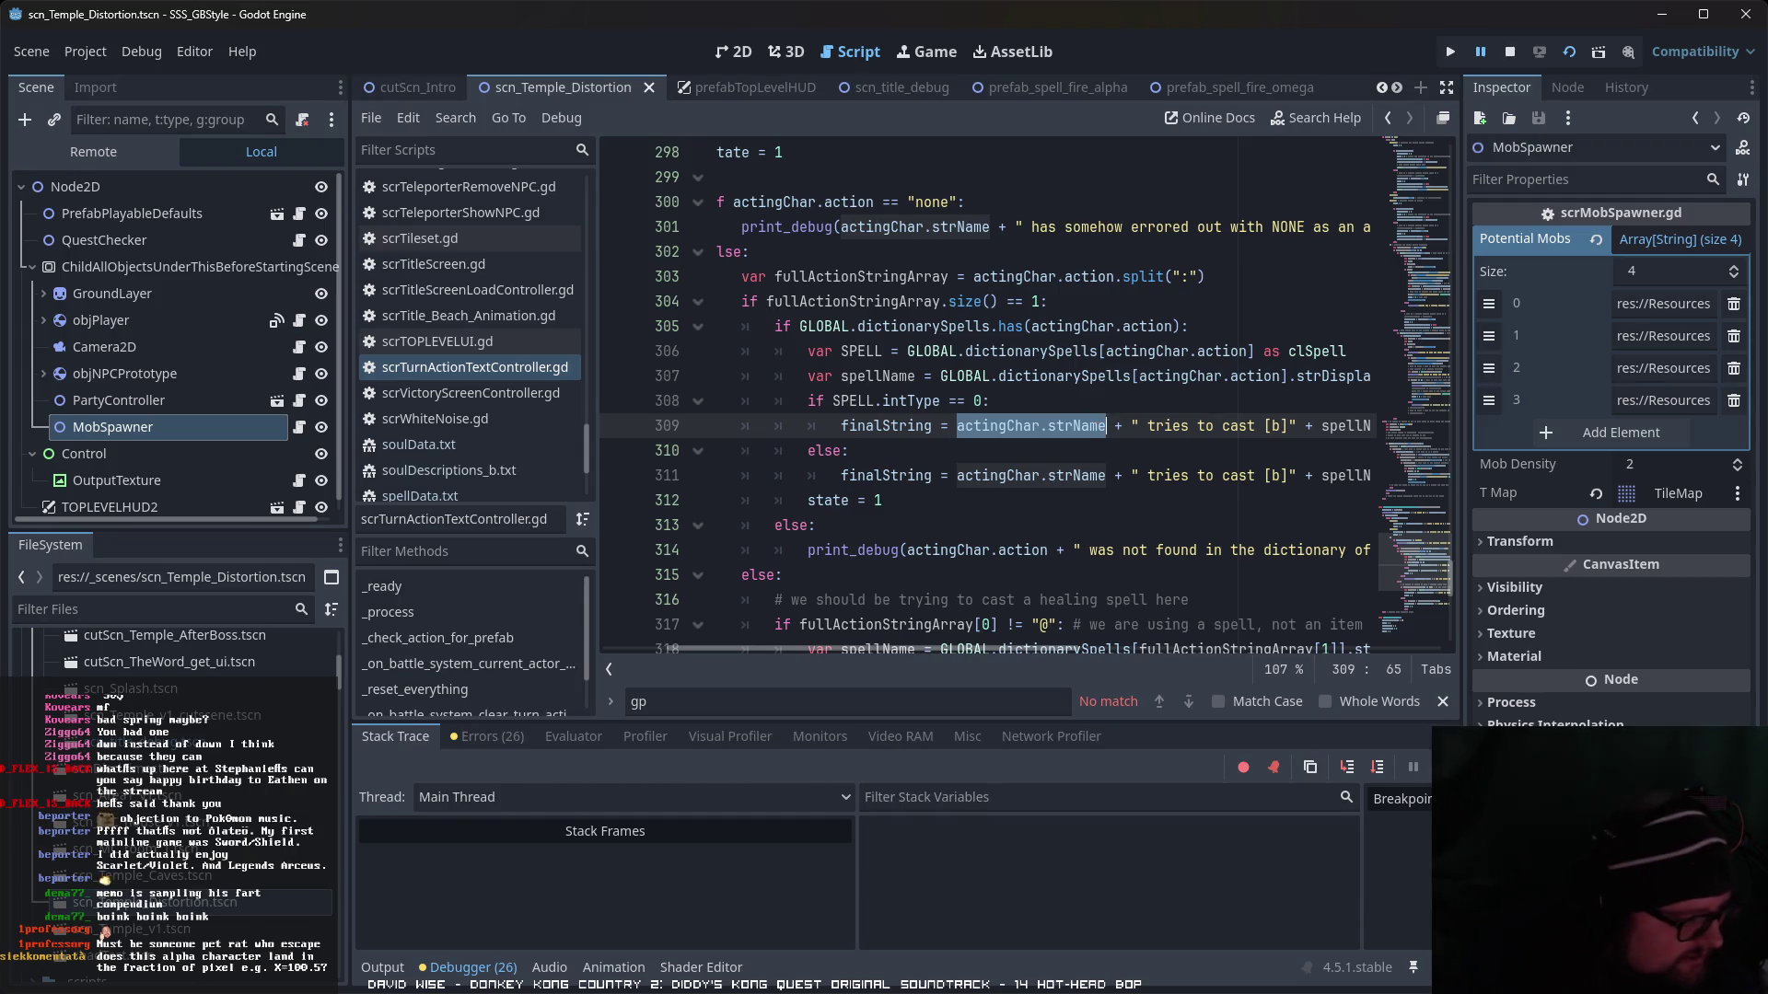
{"action": "key", "text": "alt+Tab"}
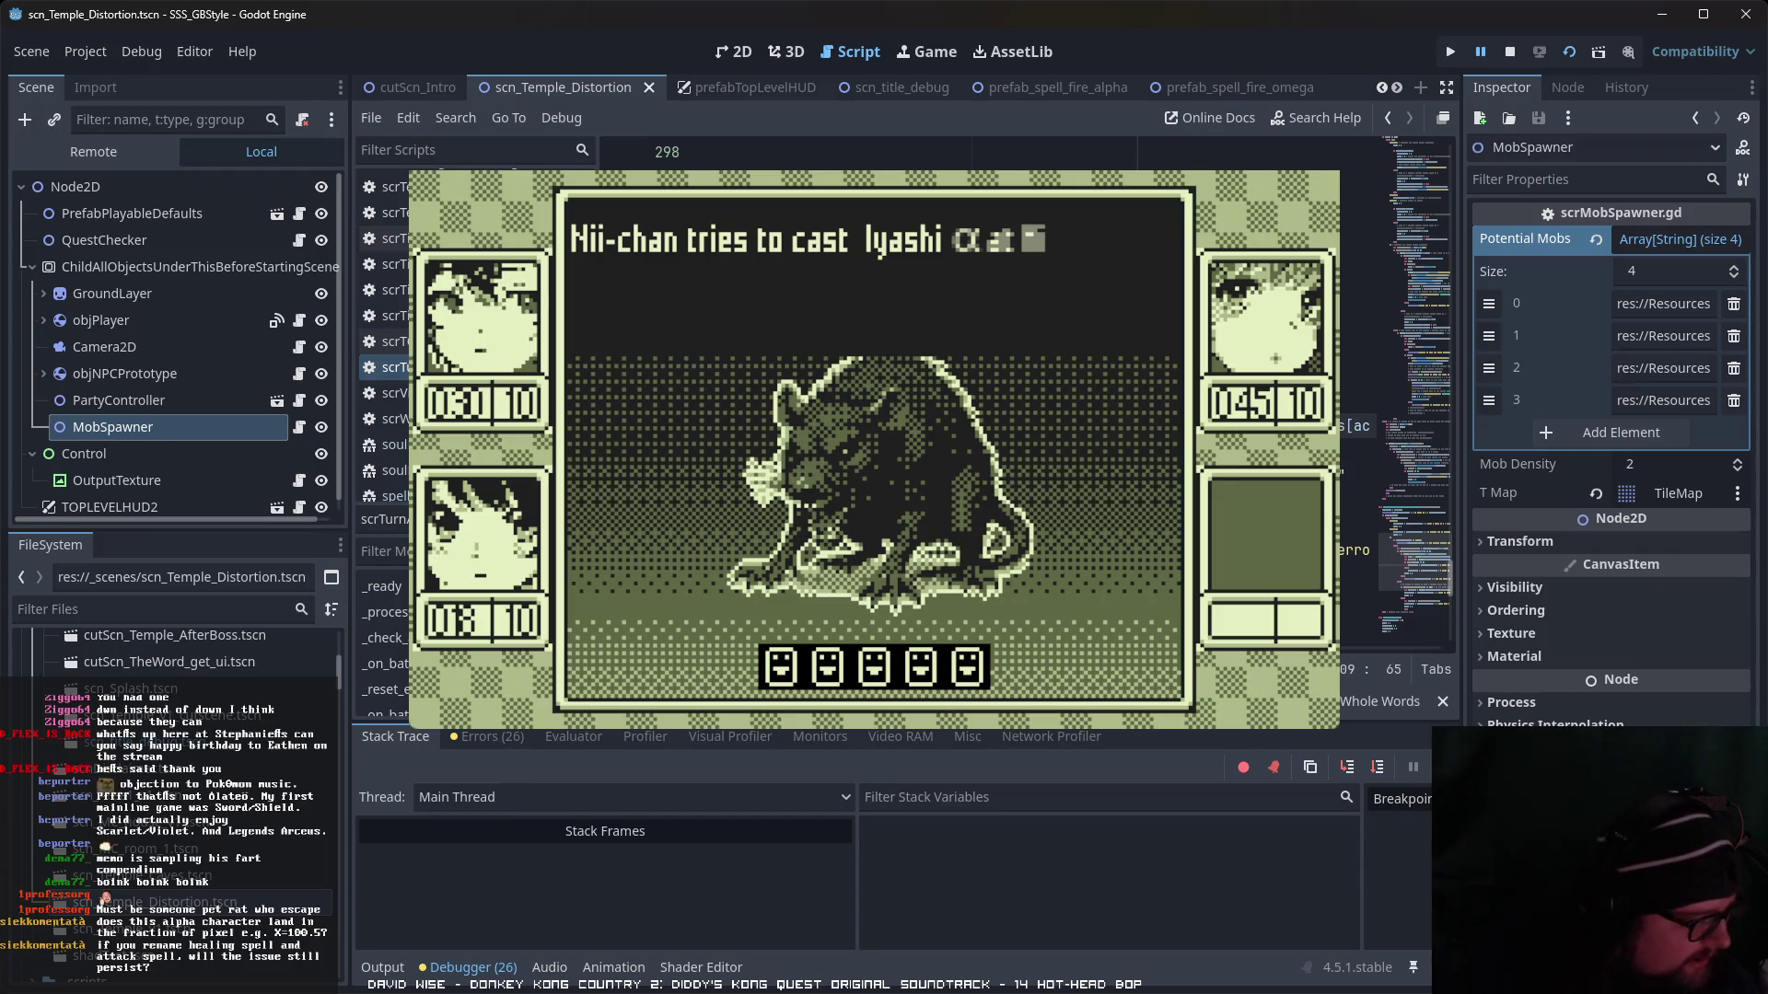
- Delete the [b] and [/b] tags from the single-target cast message on line 309
{"action": "key", "text": "alt+Tab"}
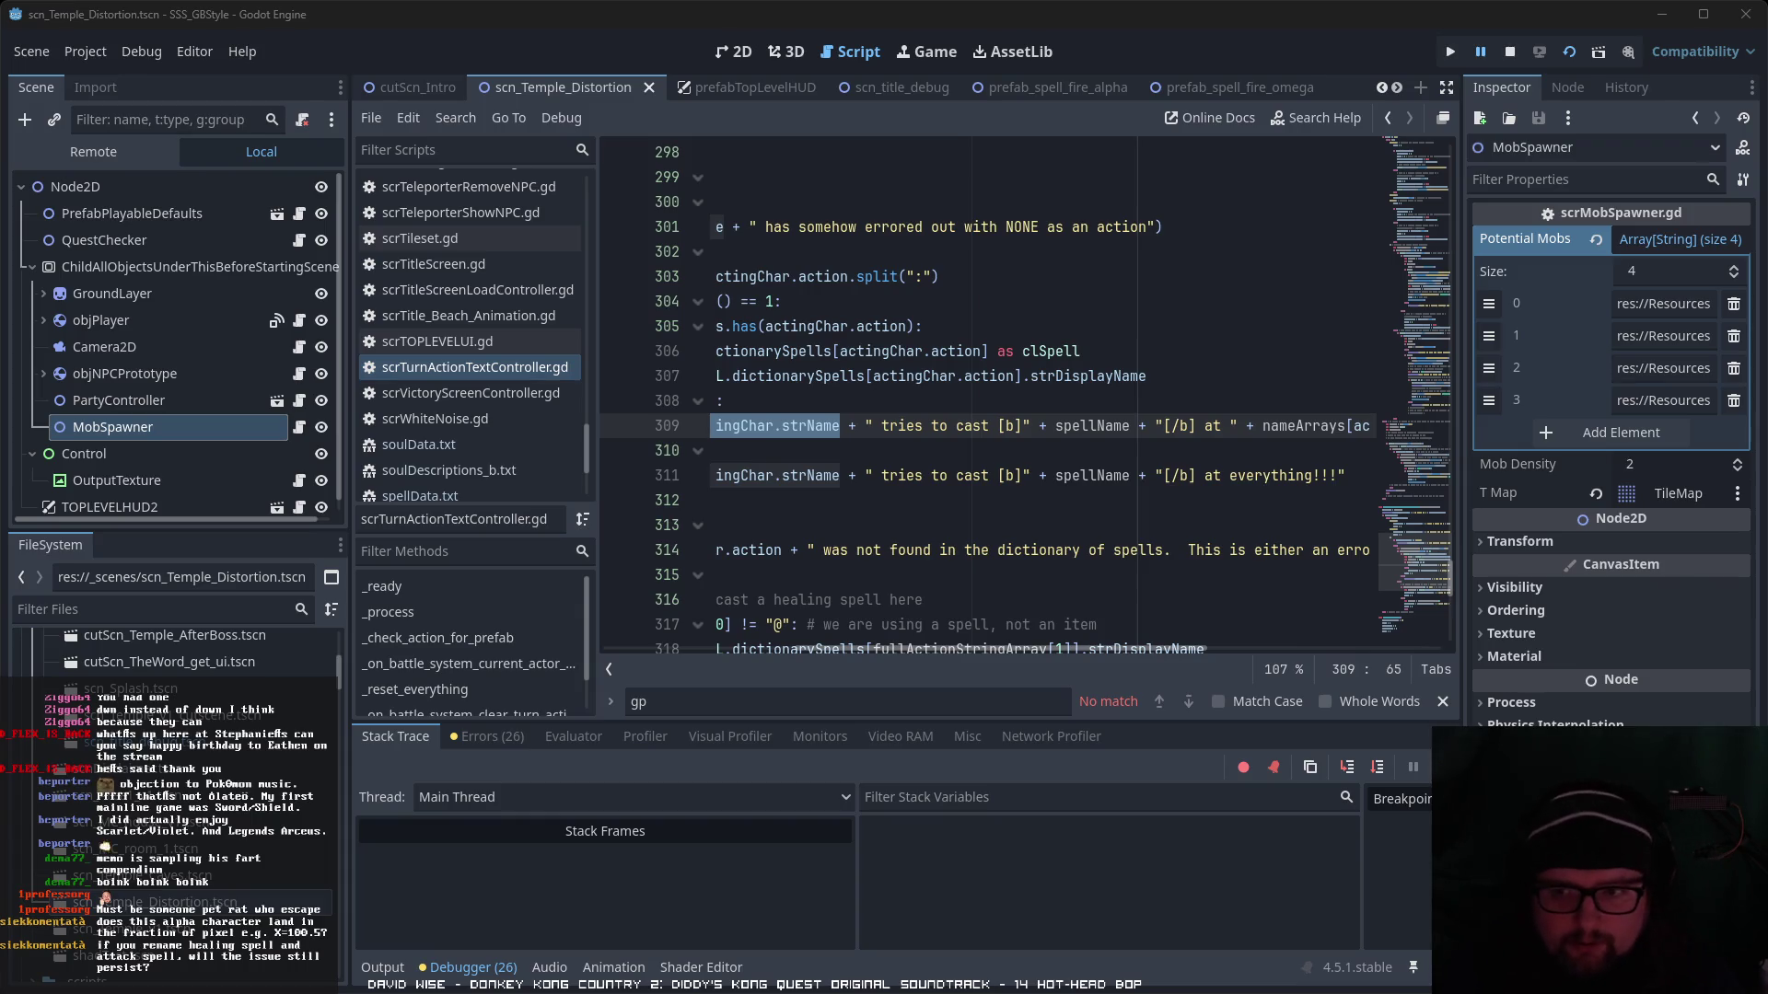
{"action": "left_click", "coordinate": [1013, 425]}
{"action": "key", "text": "BackSpace"}
{"action": "key", "text": "BackSpace"}
{"action": "key", "text": "BackSpace"}
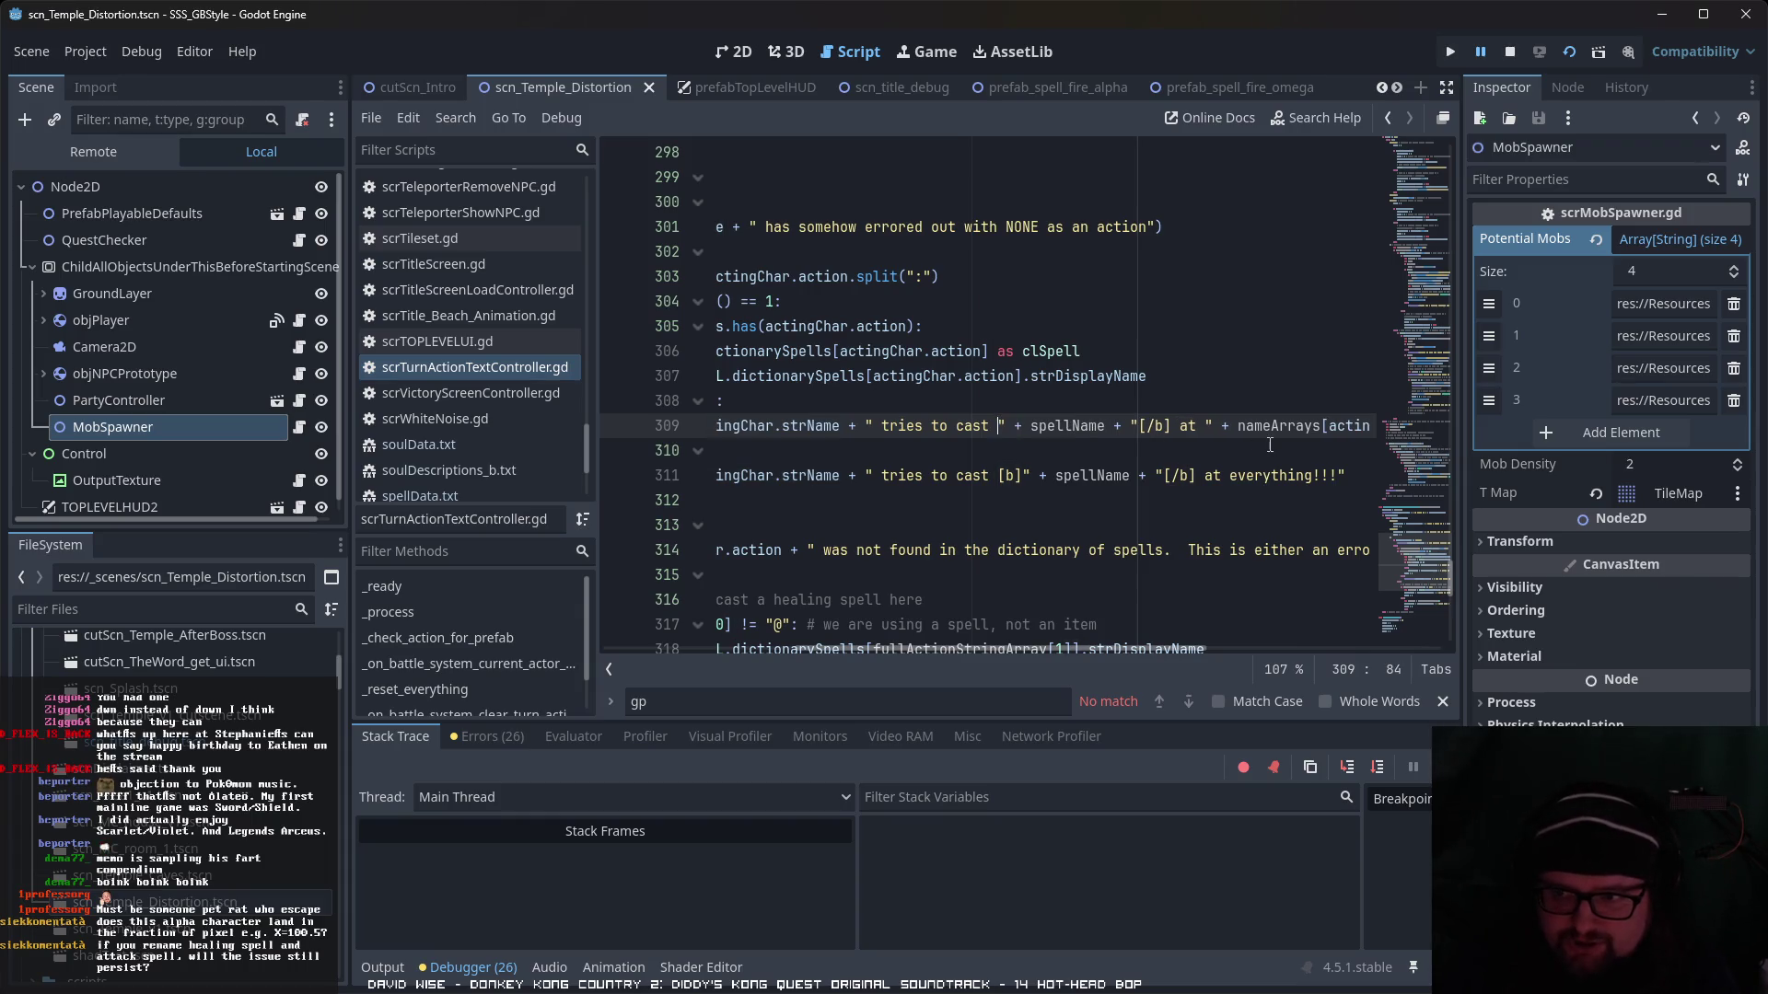
{"action": "left_click", "coordinate": [1145, 426]}
{"action": "key", "text": "BackSpace"}
{"action": "key", "text": "Delete"}
{"action": "key", "text": "Delete"}
{"action": "key", "text": "Delete"}
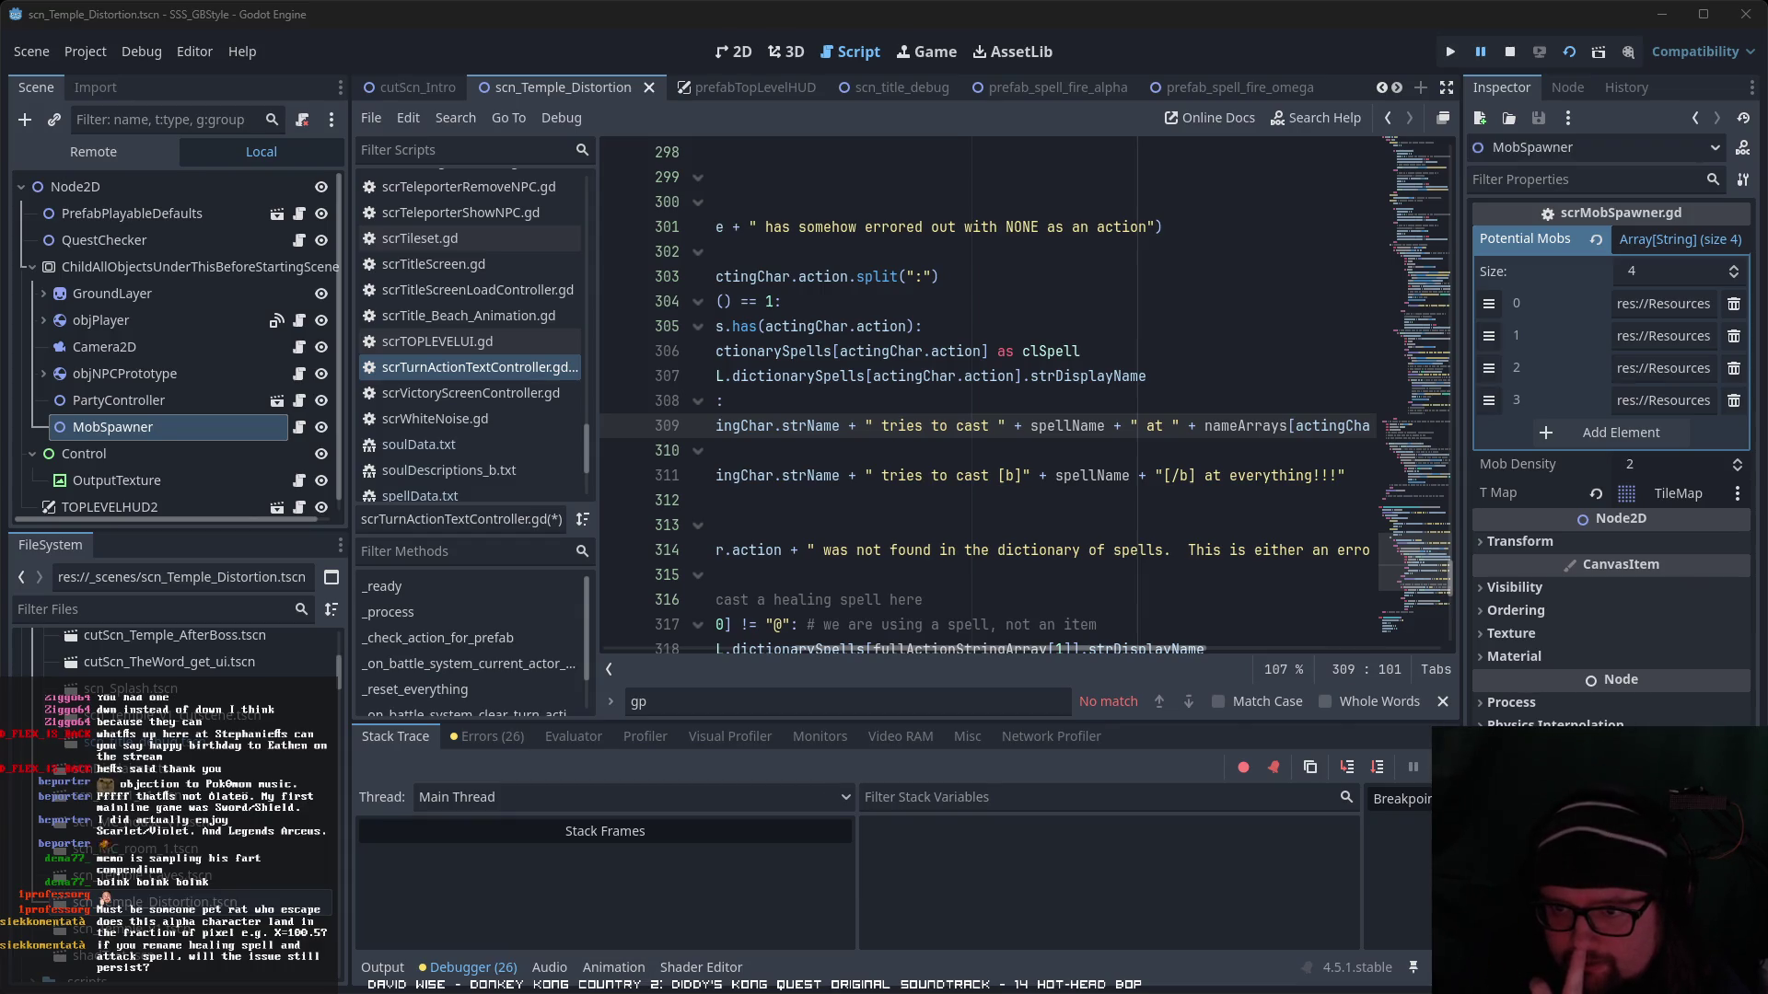
- Save and run the game with F5, then continue past the debugger into a new battle
{"action": "key", "text": "alt+Tab"}
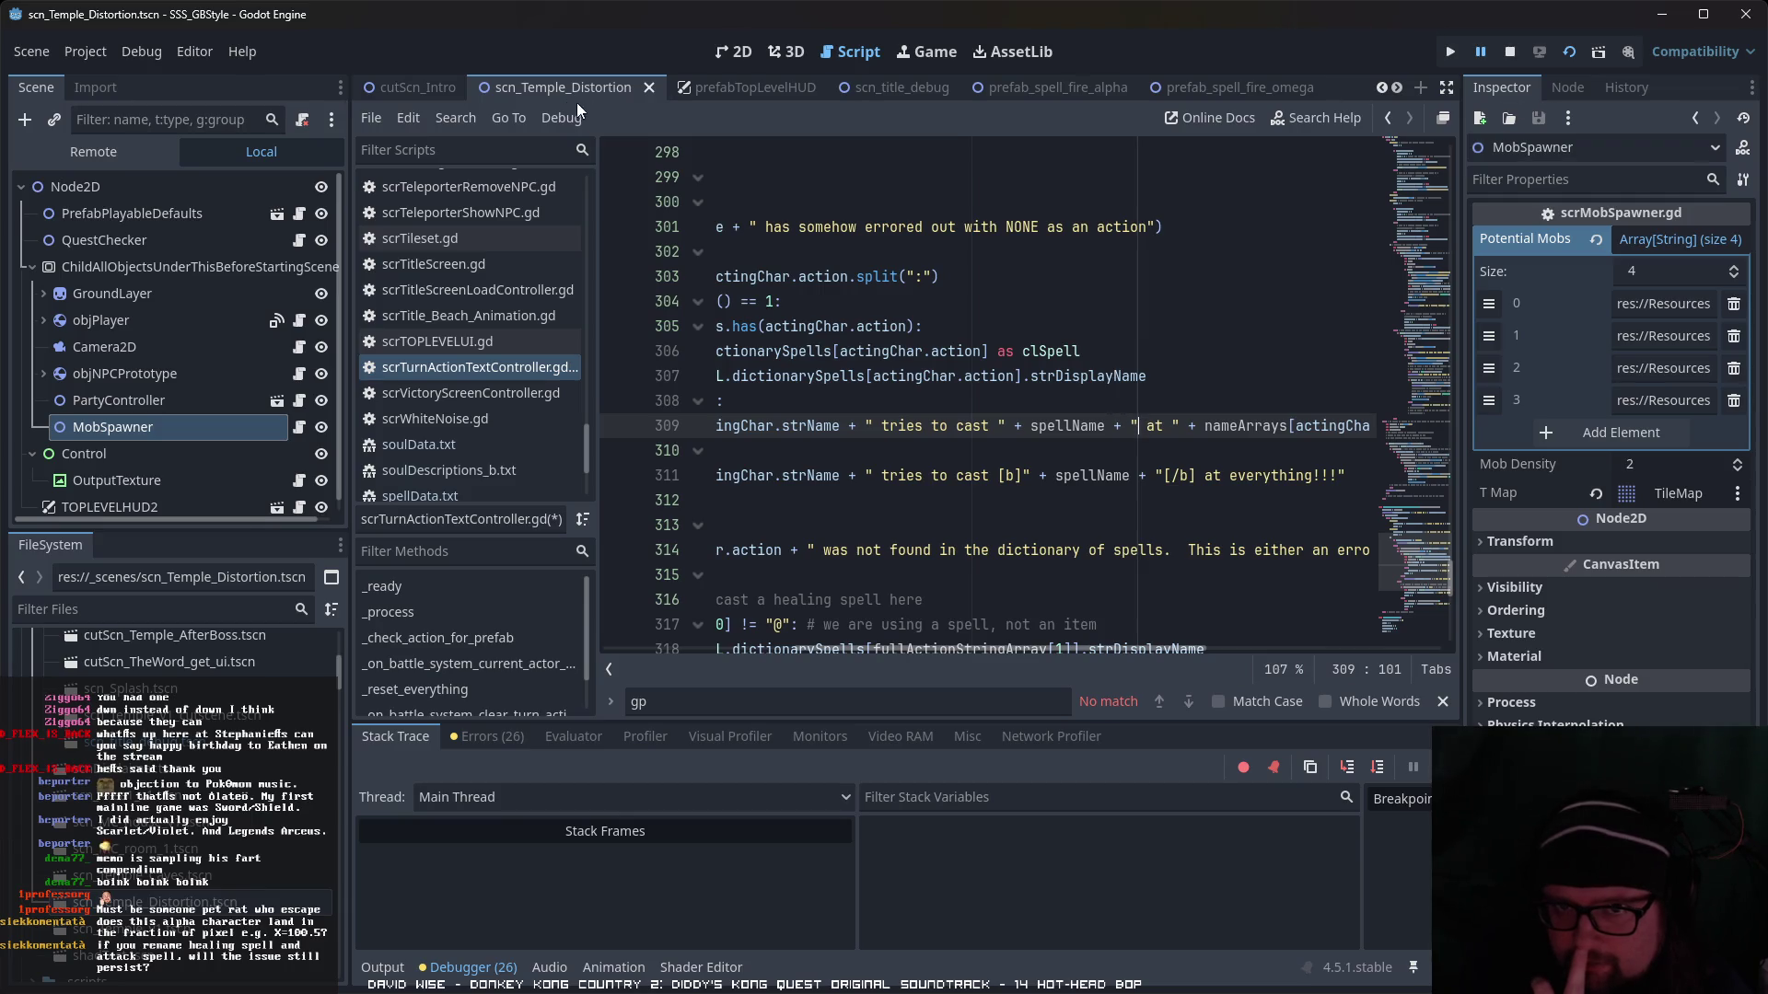
{"action": "key", "text": "F5"}
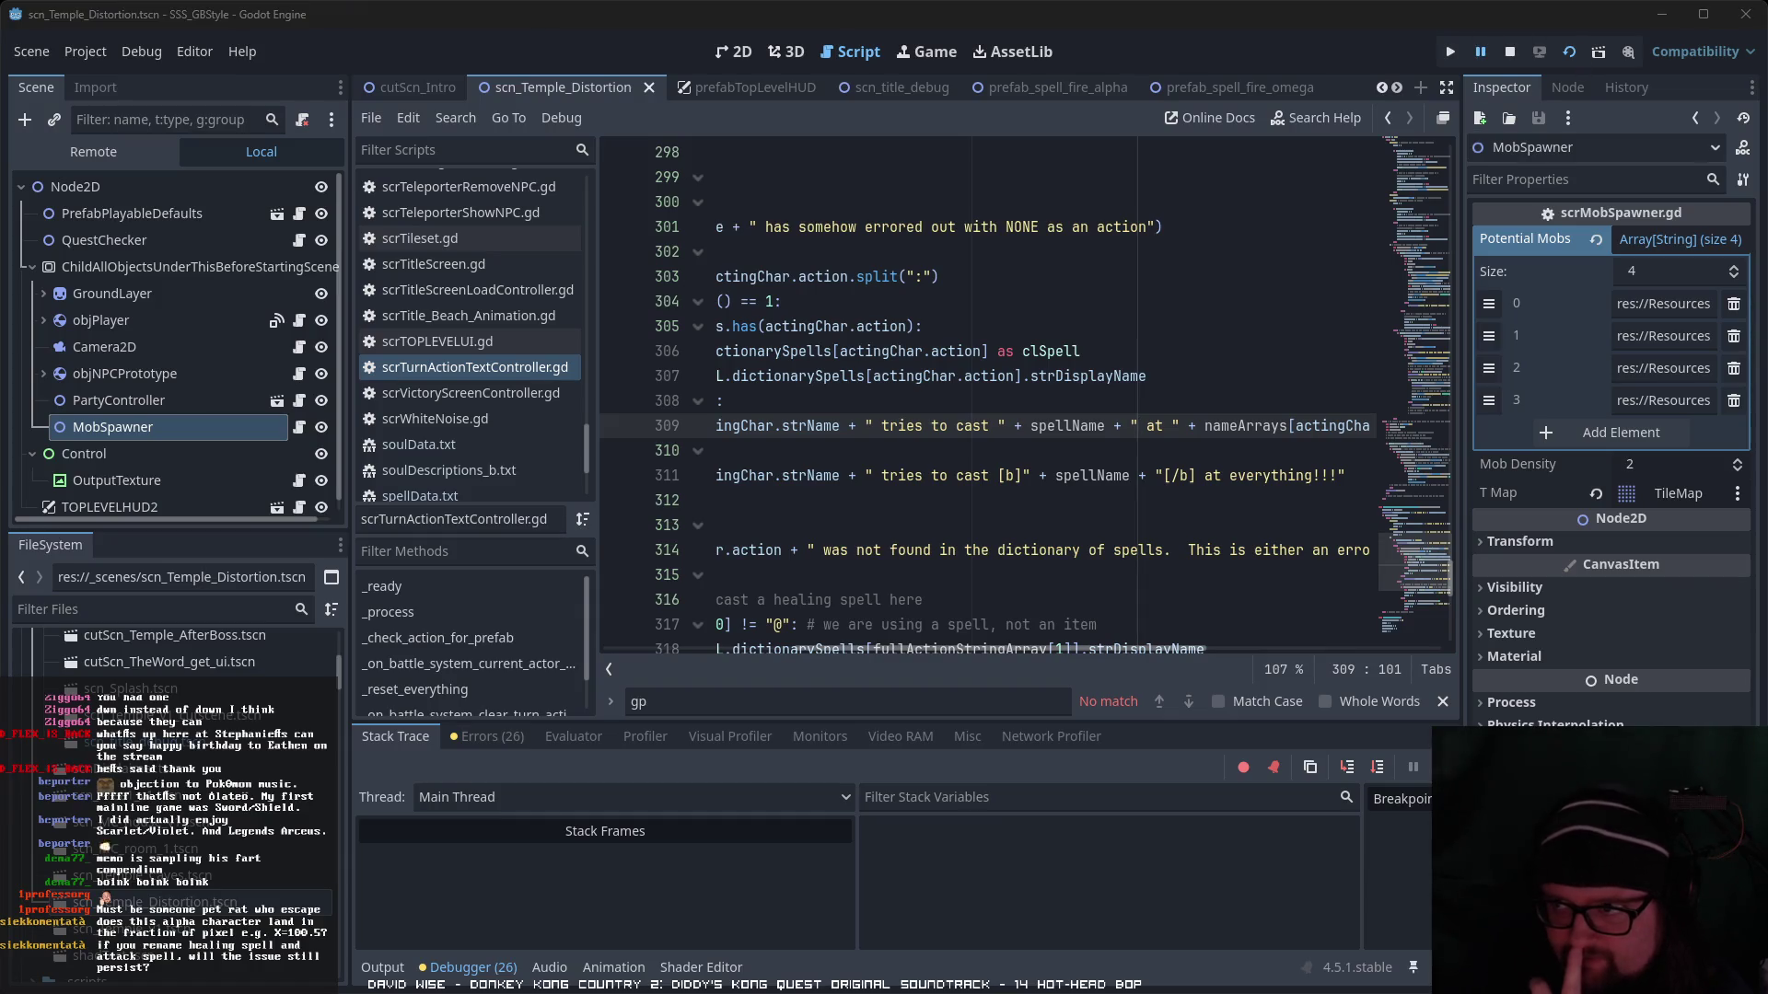
{"action": "left_click", "coordinate": [1479, 53]}
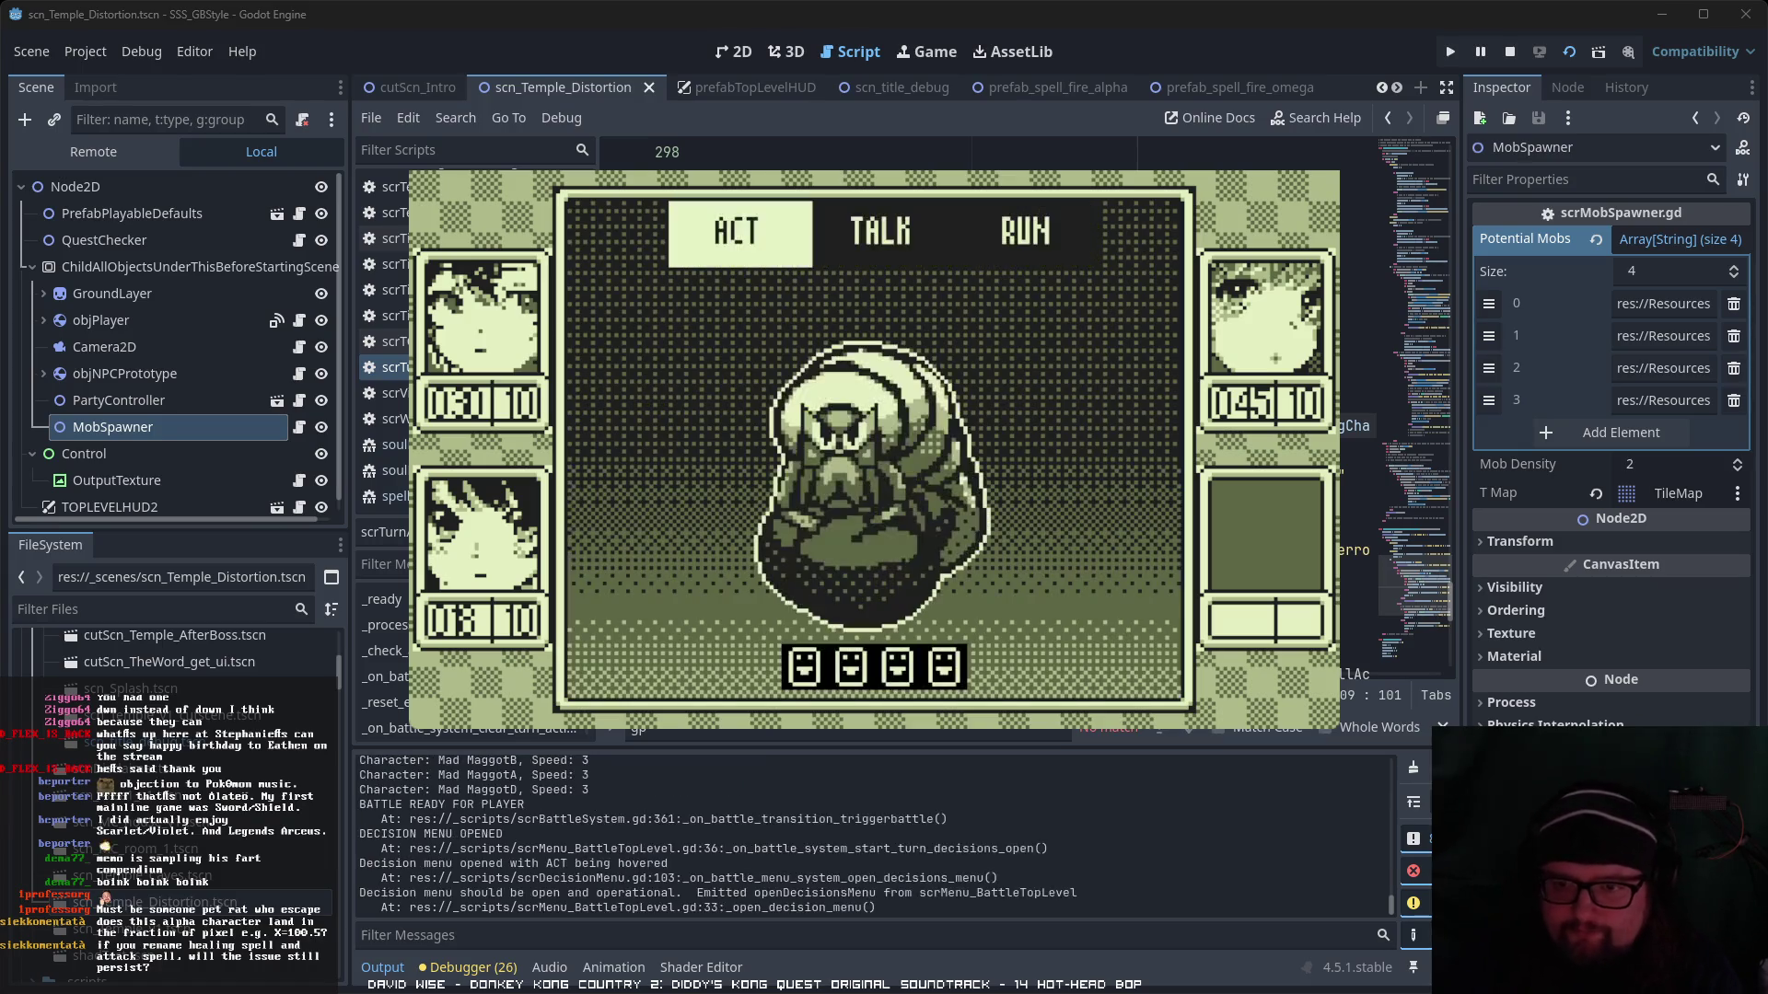
- In the battle, browse the skill list and cast Iyashi α on a target
{"action": "key", "text": "Return"}
{"action": "key", "text": "Right"}
{"action": "key", "text": "Return"}
{"action": "key", "text": "Down"}
{"action": "key", "text": "Down"}
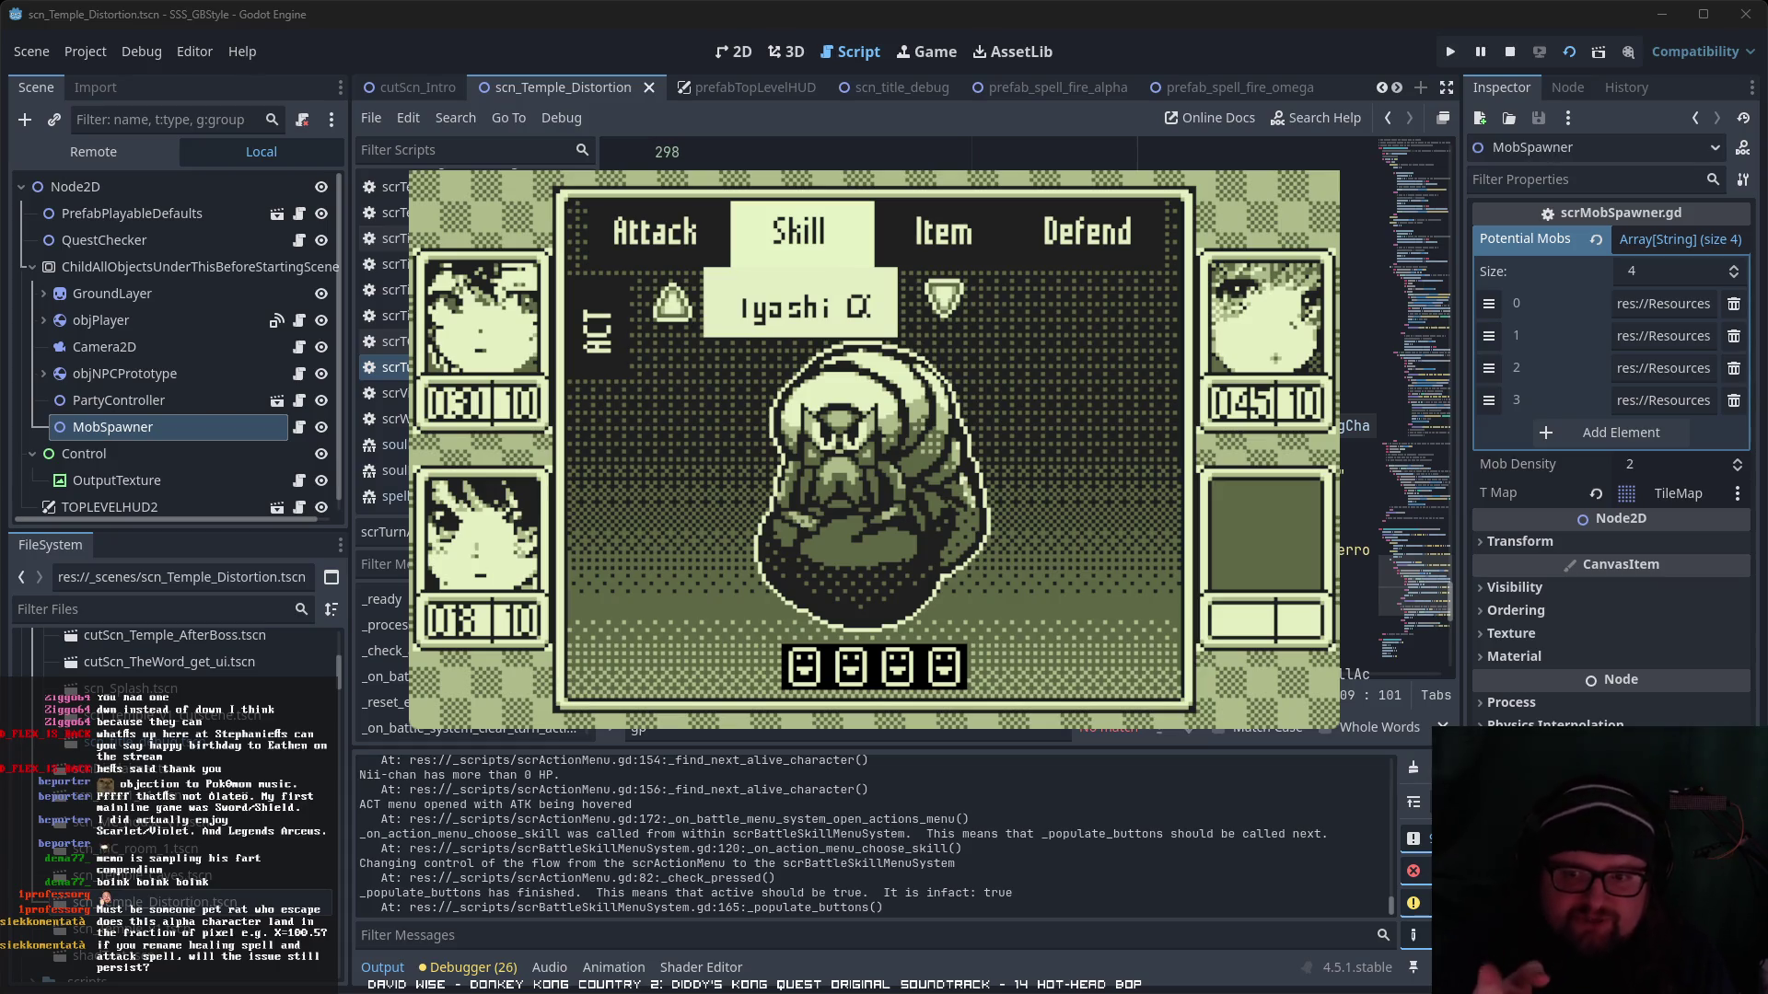
{"action": "key", "text": "Up"}
{"action": "key", "text": "Down"}
{"action": "key", "text": "Down"}
{"action": "key", "text": "Up"}
{"action": "key", "text": "Up"}
{"action": "key", "text": "Down"}
{"action": "key", "text": "Down"}
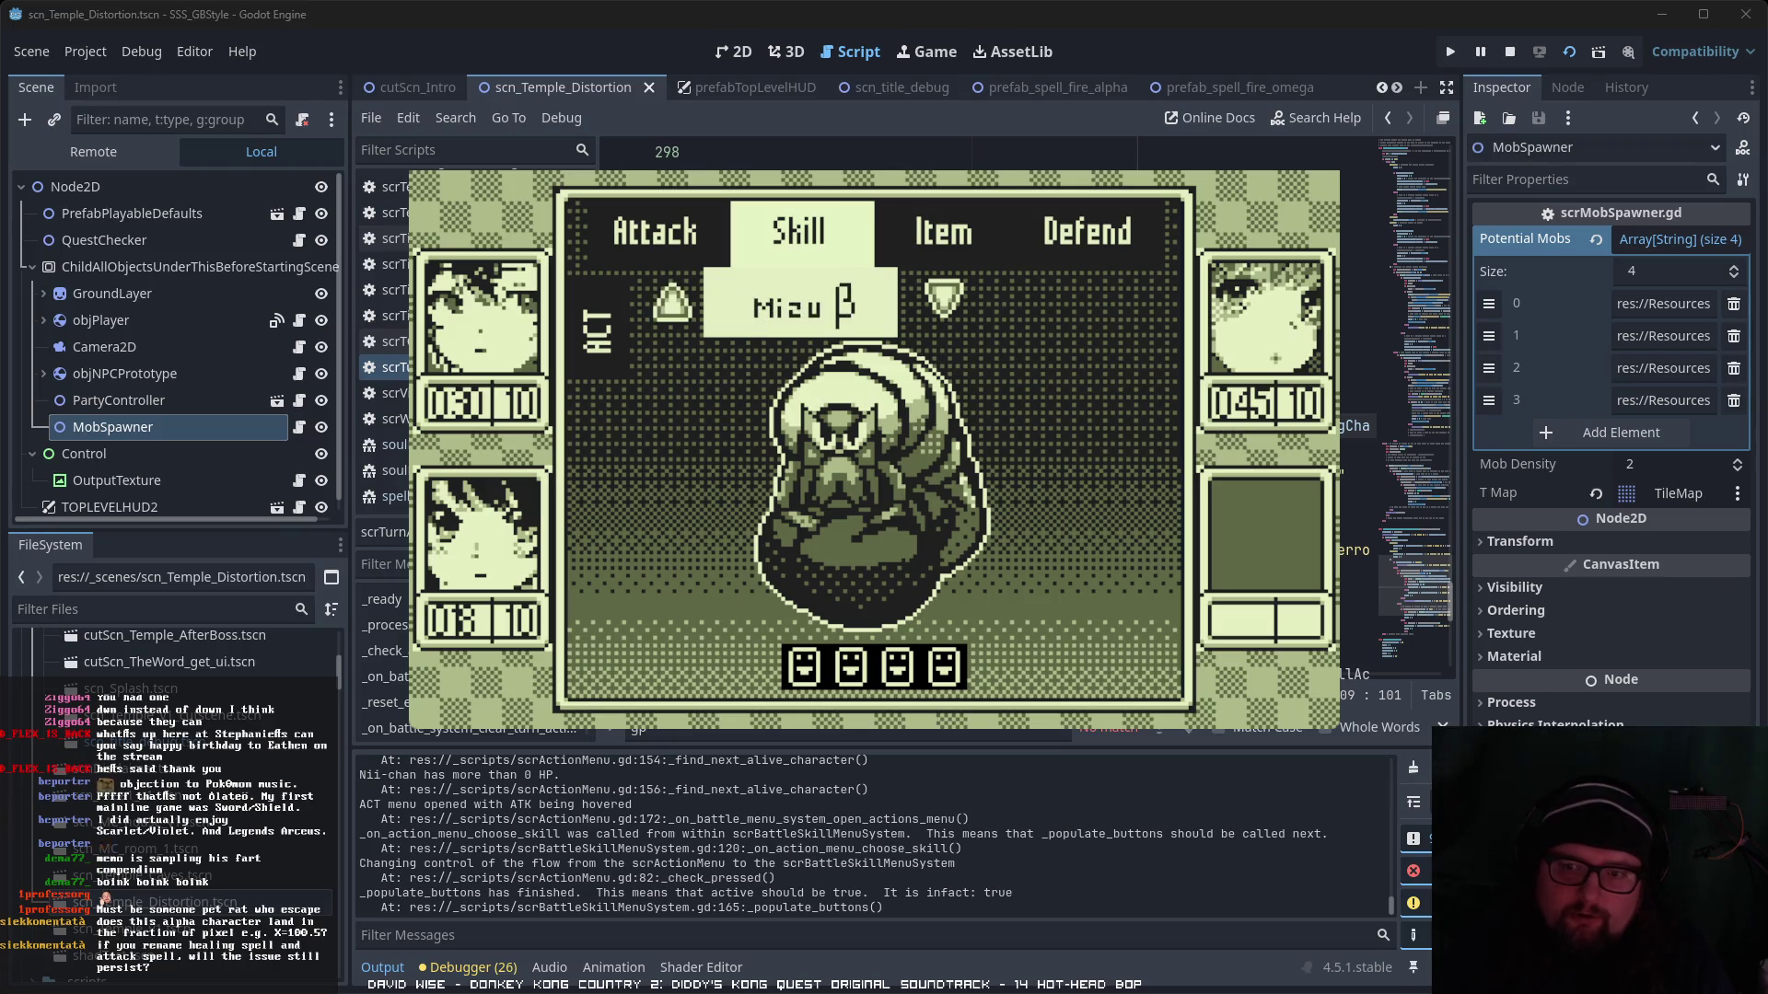
{"action": "key", "text": "Up"}
{"action": "key", "text": "Up"}
{"action": "key", "text": "Down"}
{"action": "key", "text": "Down"}
{"action": "key", "text": "Down"}
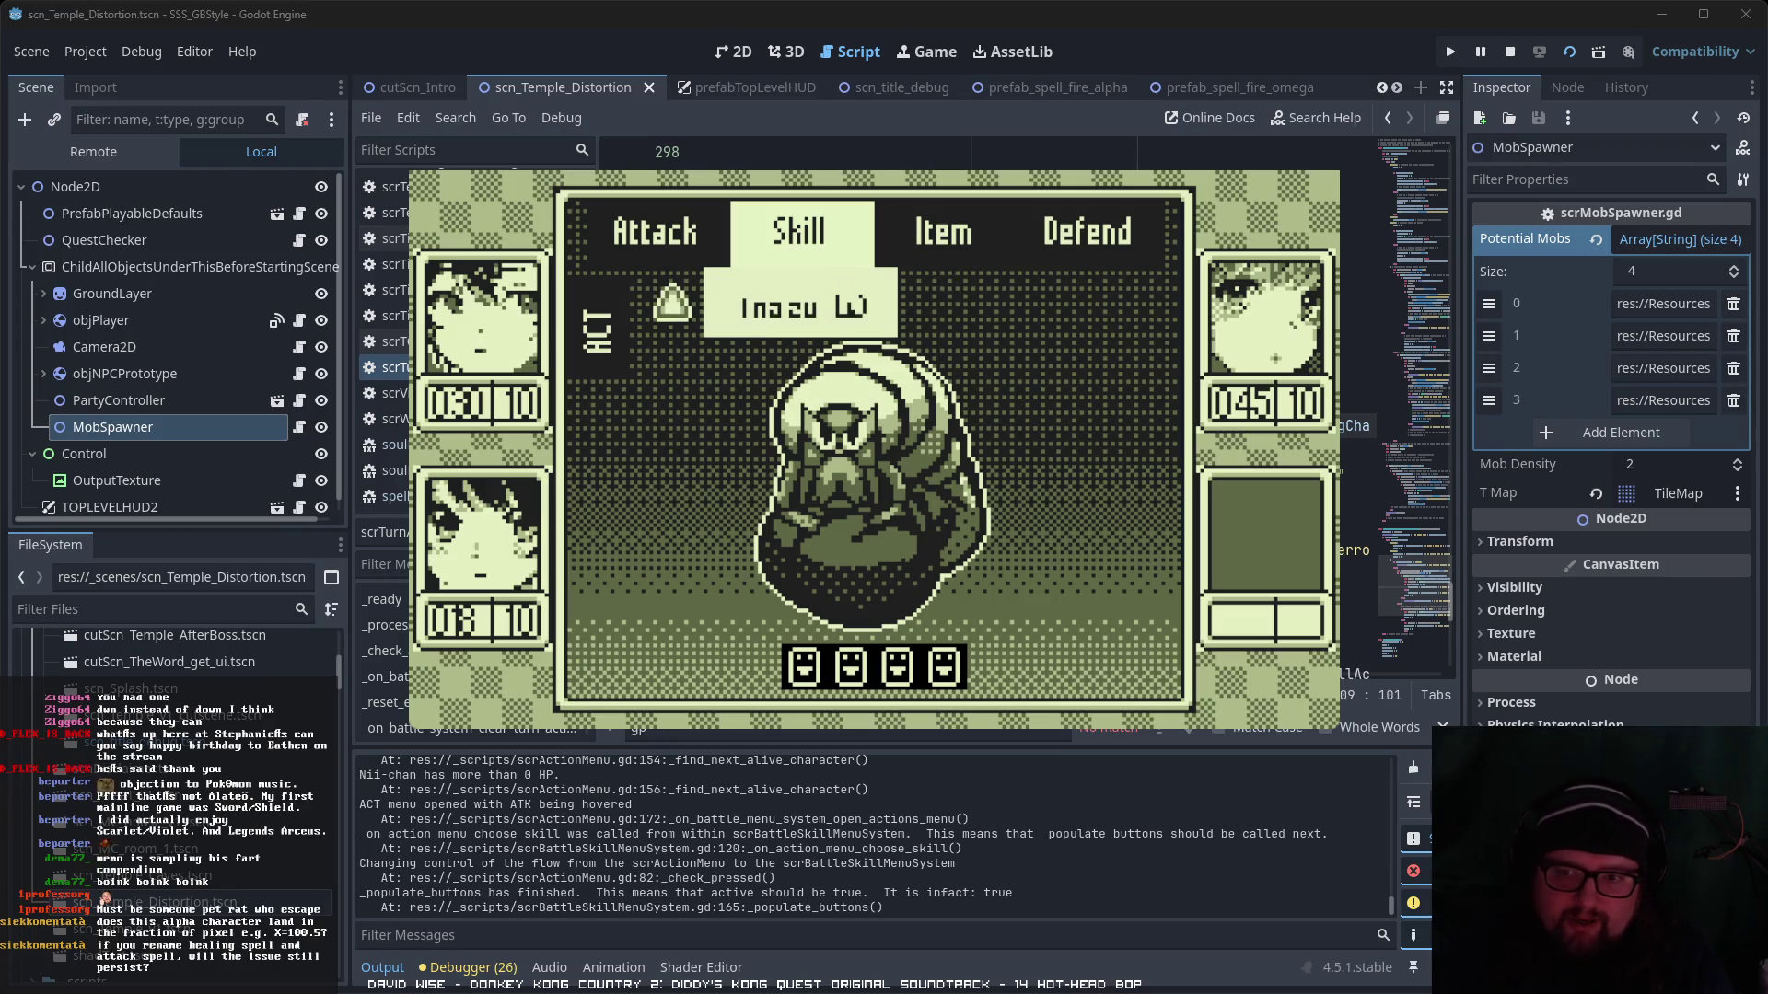
{"action": "key", "text": "Up"}
{"action": "key", "text": "Up"}
{"action": "key", "text": "Up"}
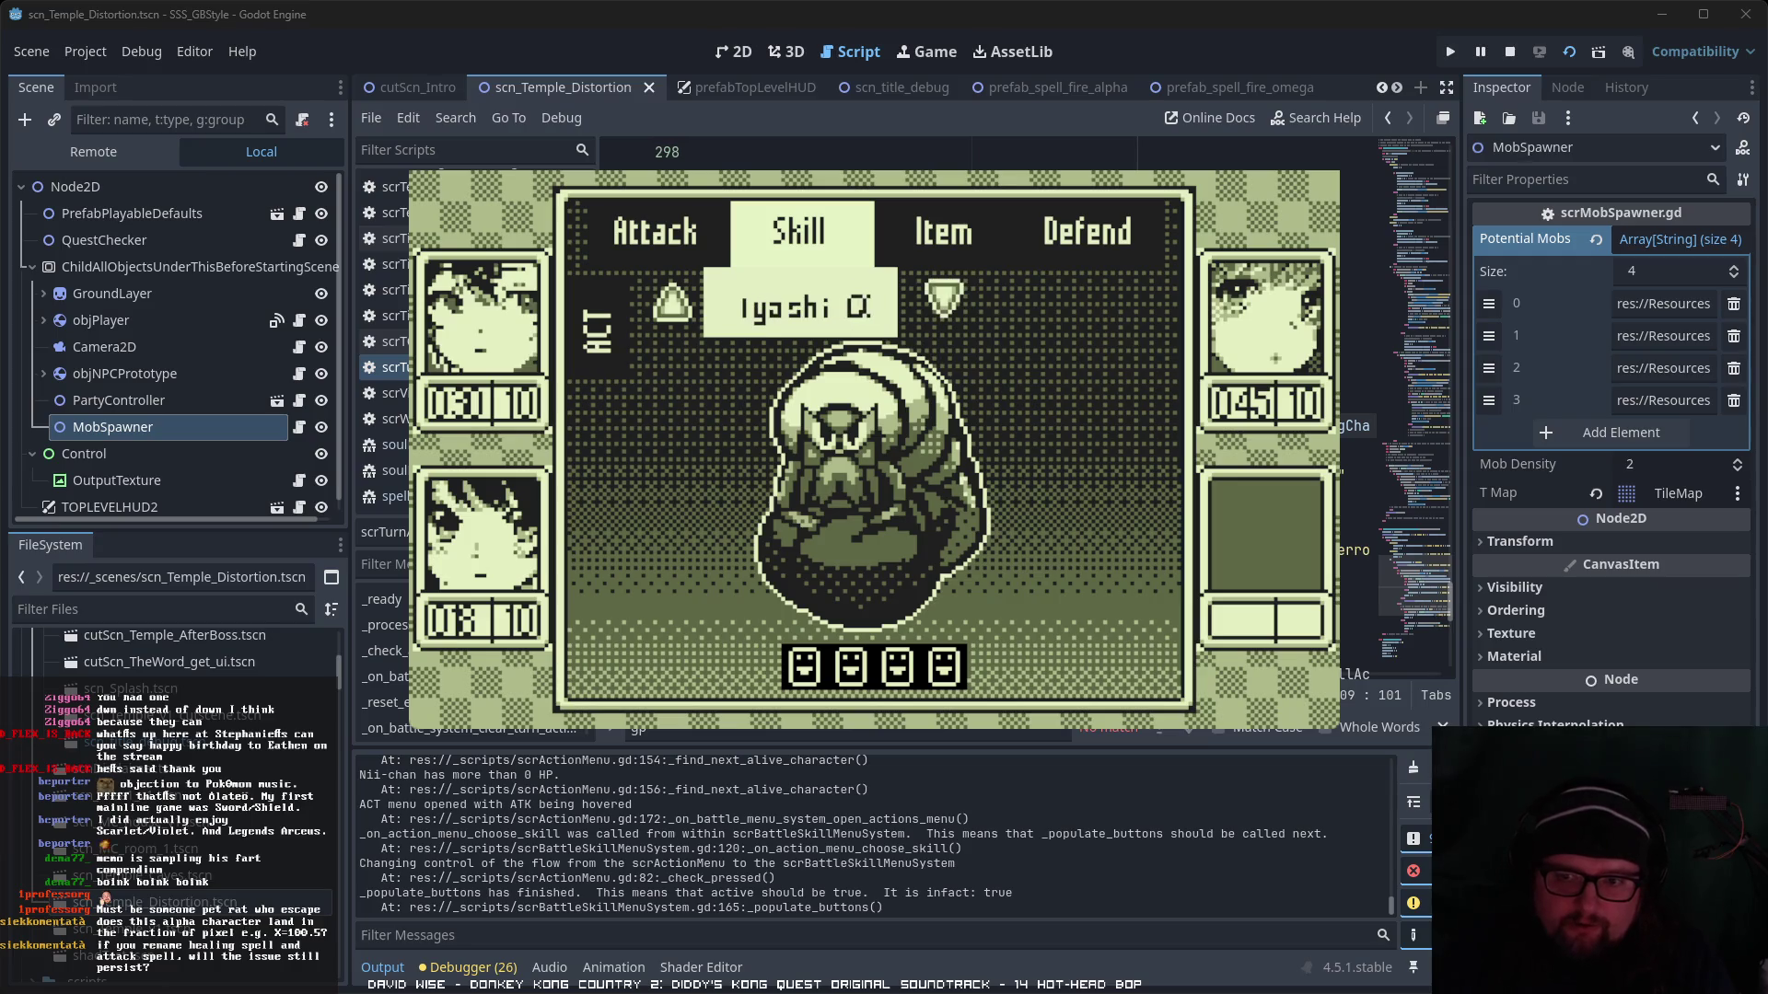
{"action": "key", "text": "Return"}
{"action": "key", "text": "Return"}
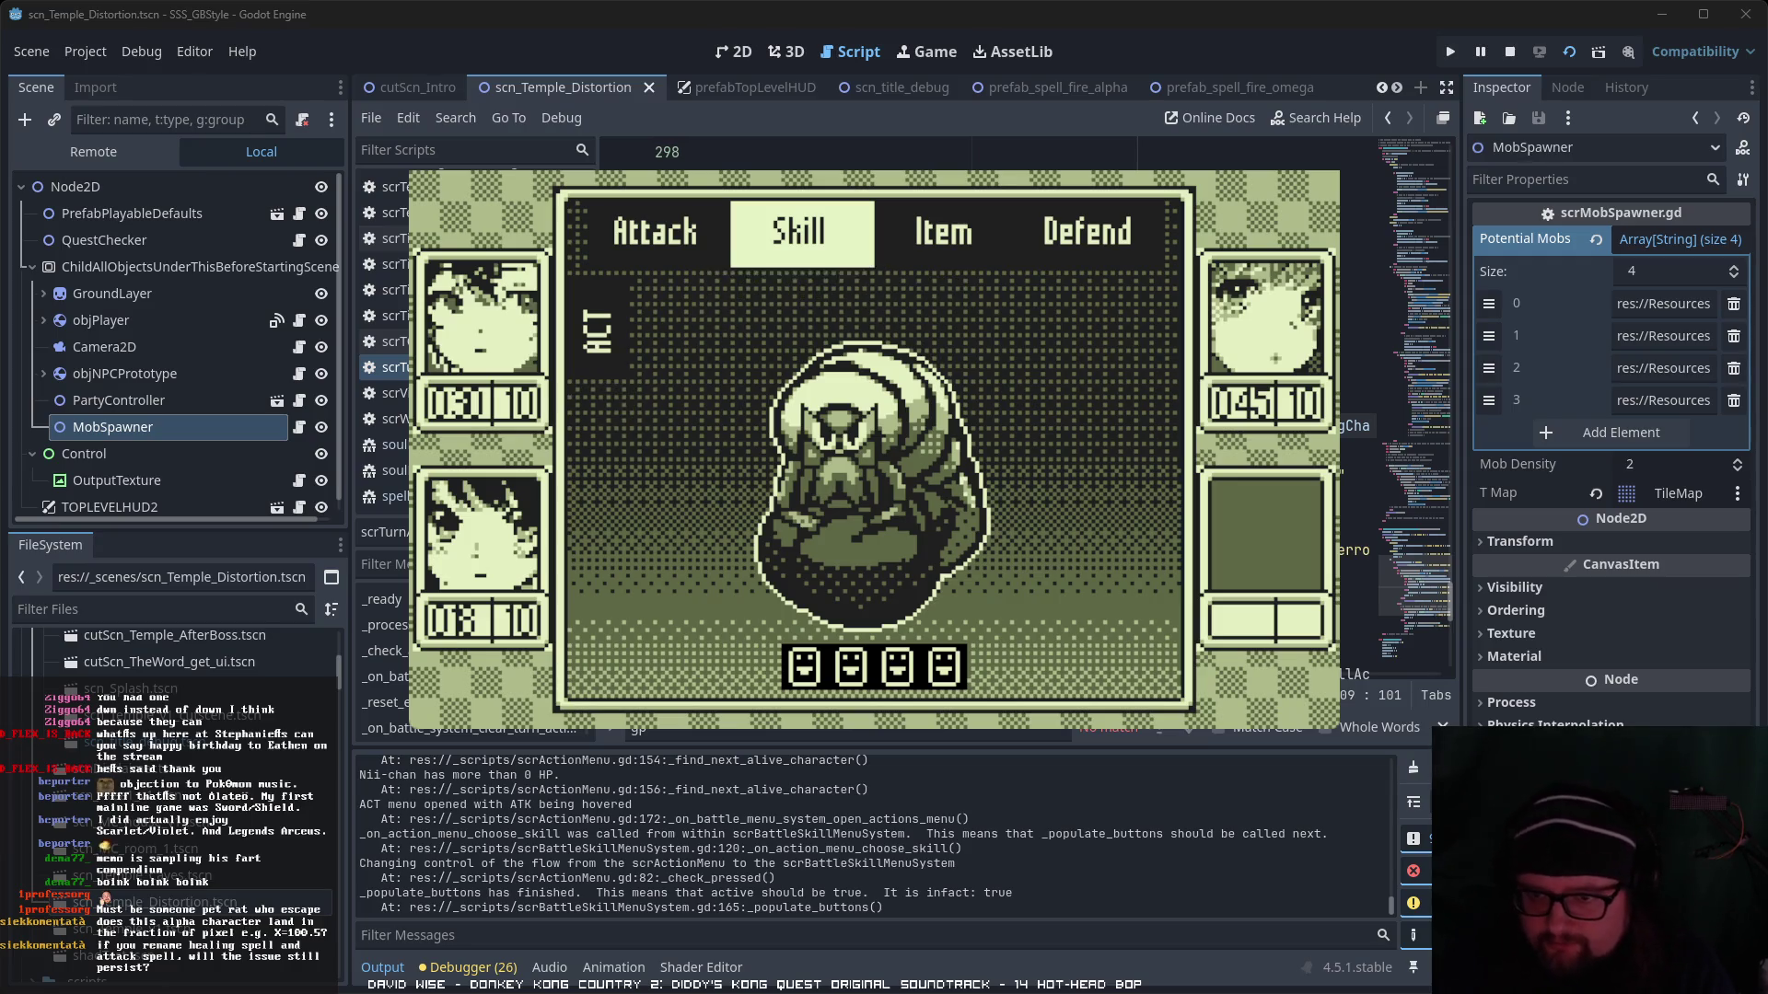
{"action": "key", "text": "Return"}
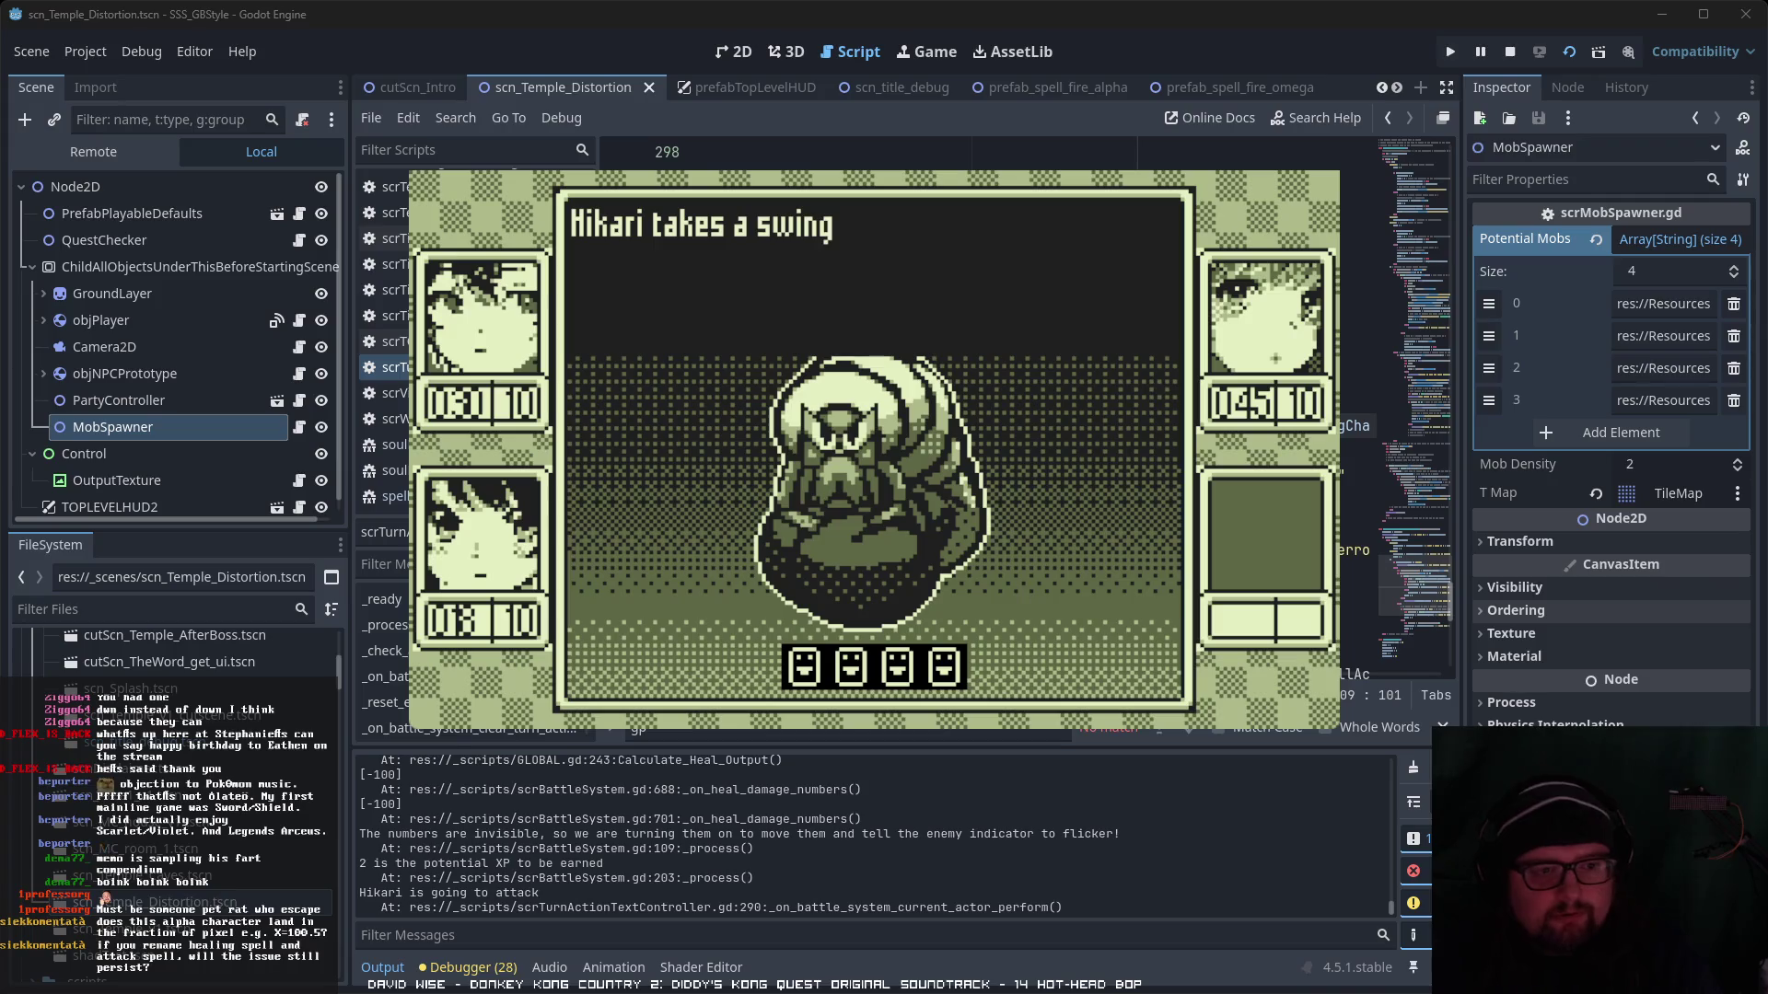
- Stop the running game with F8 and scroll back up in the script
{"action": "key", "text": "F8"}
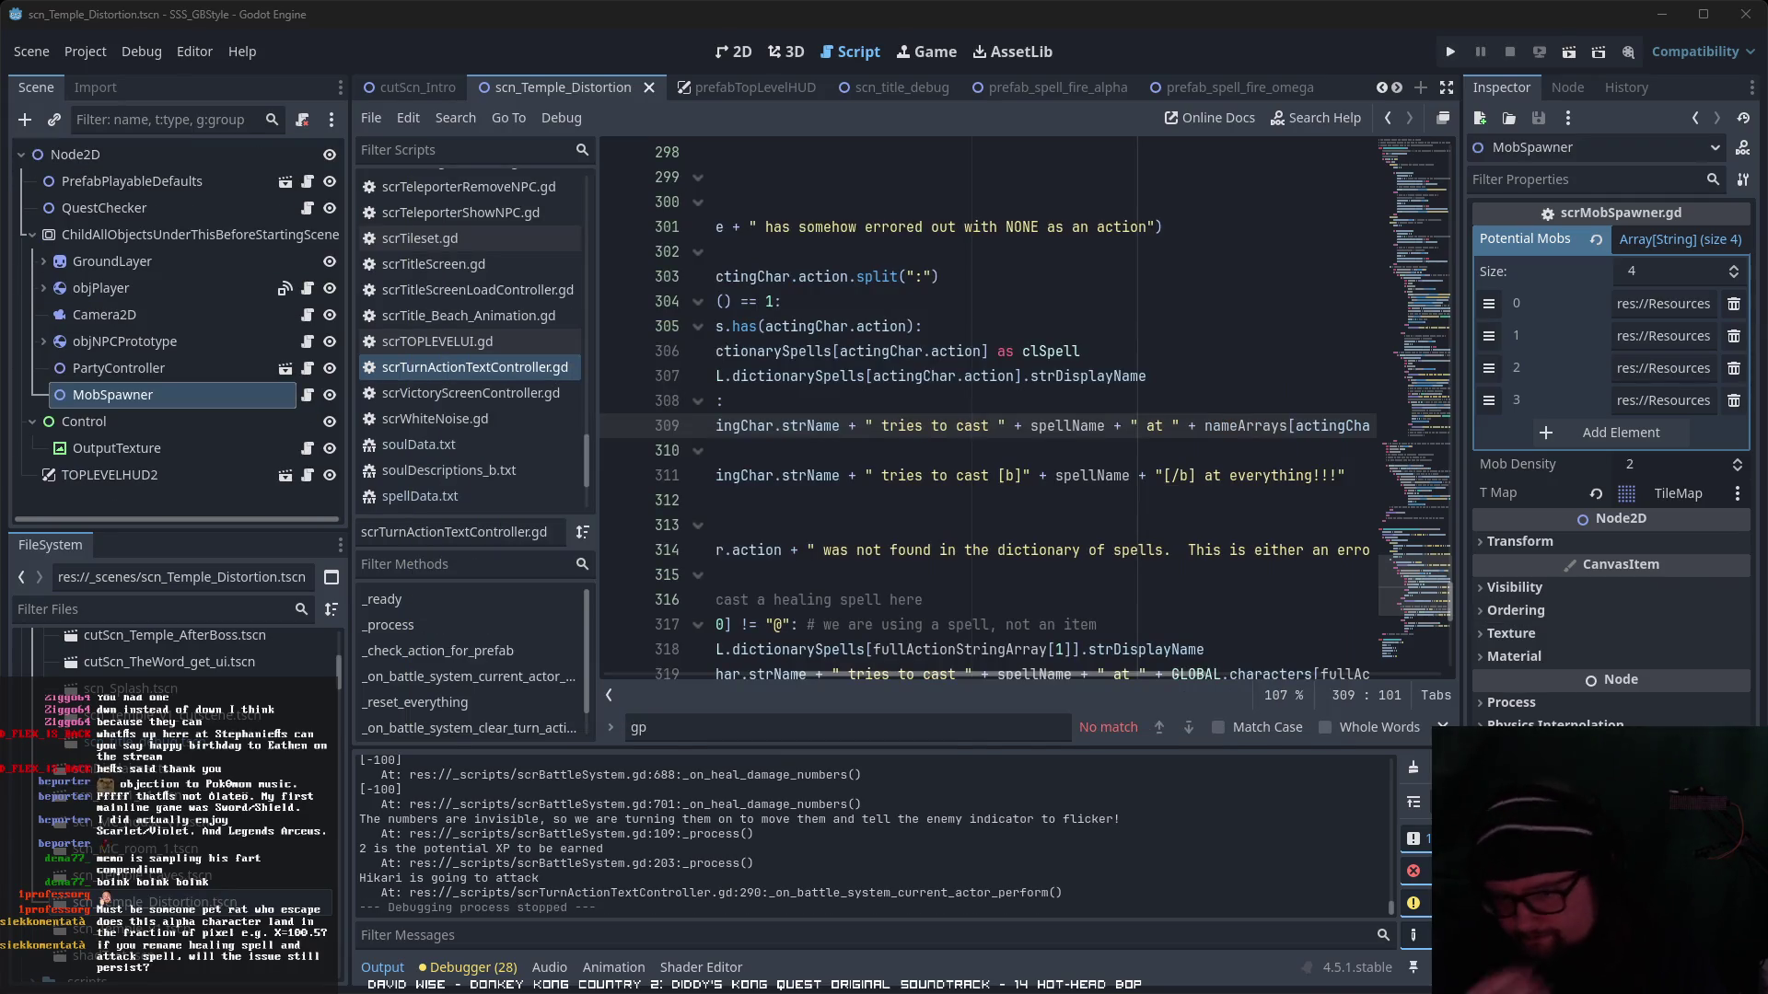
{"action": "scroll", "coordinate": [175, 736], "scroll_direction": "up", "scroll_amount": 5}
{"action": "scroll", "coordinate": [175, 737], "scroll_direction": "up", "scroll_amount": 10}
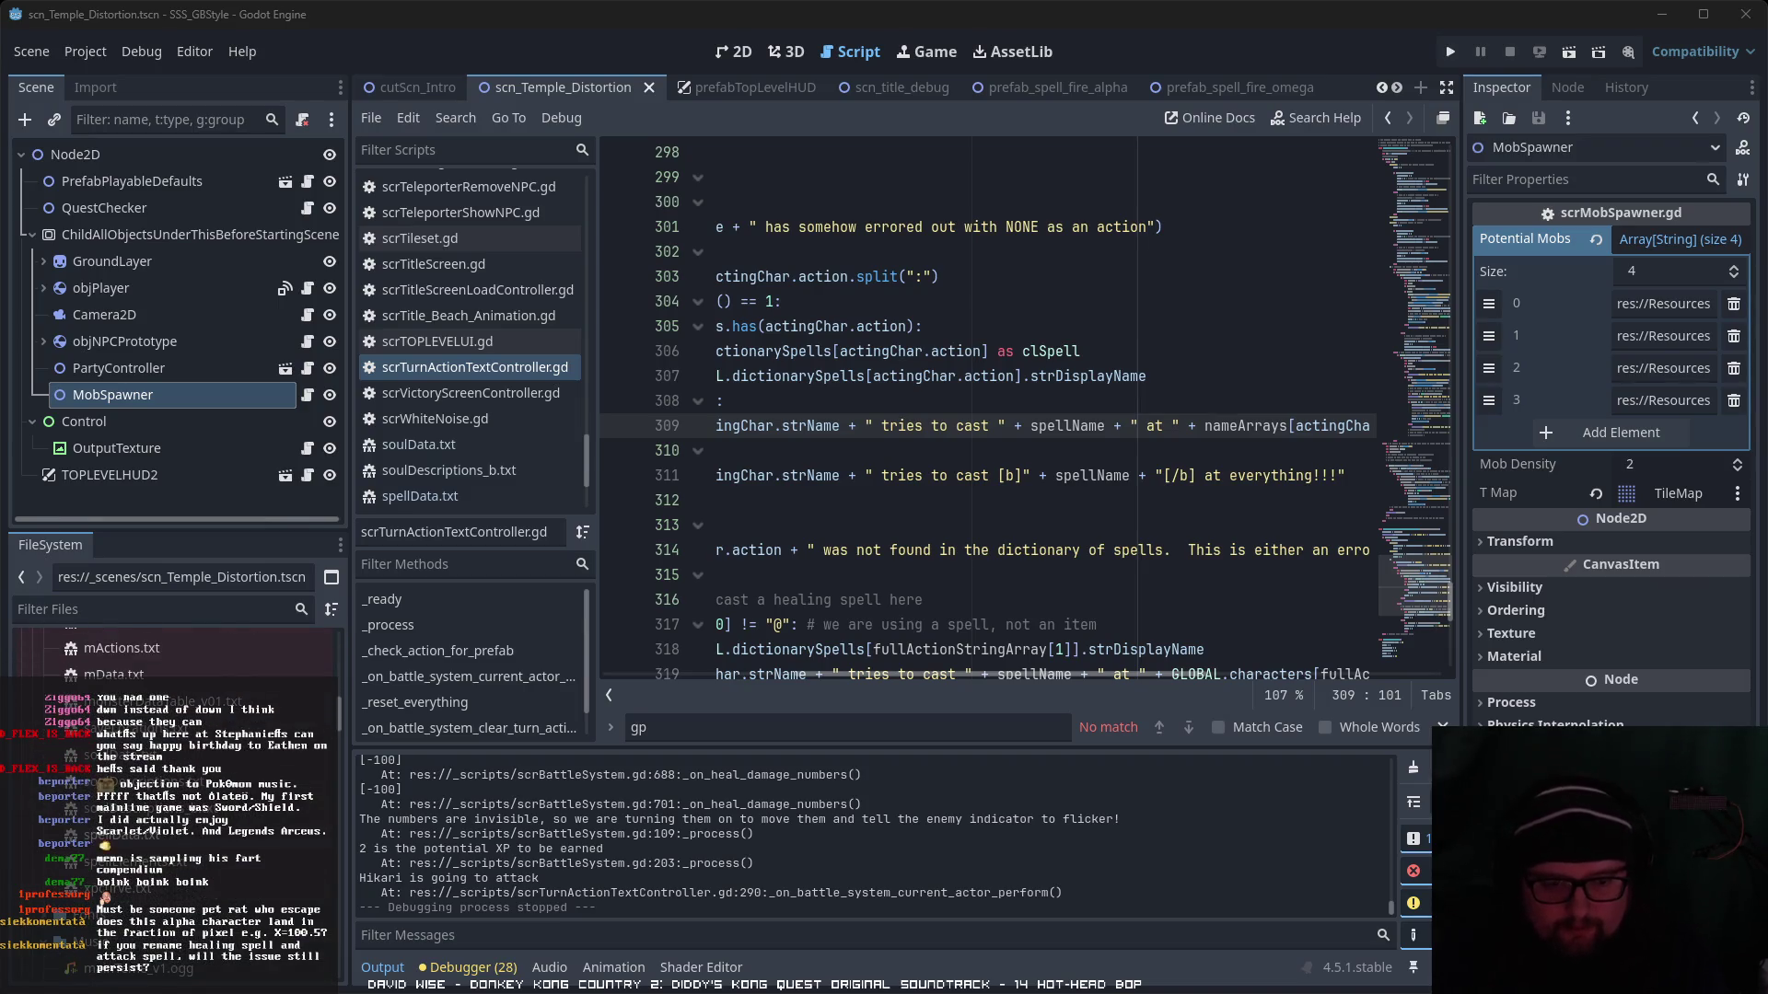
- Rename lightning_alpha from Inazu α to Heal α in spellData.txt, then save and run the scene
{"action": "double_click", "coordinate": [138, 834]}
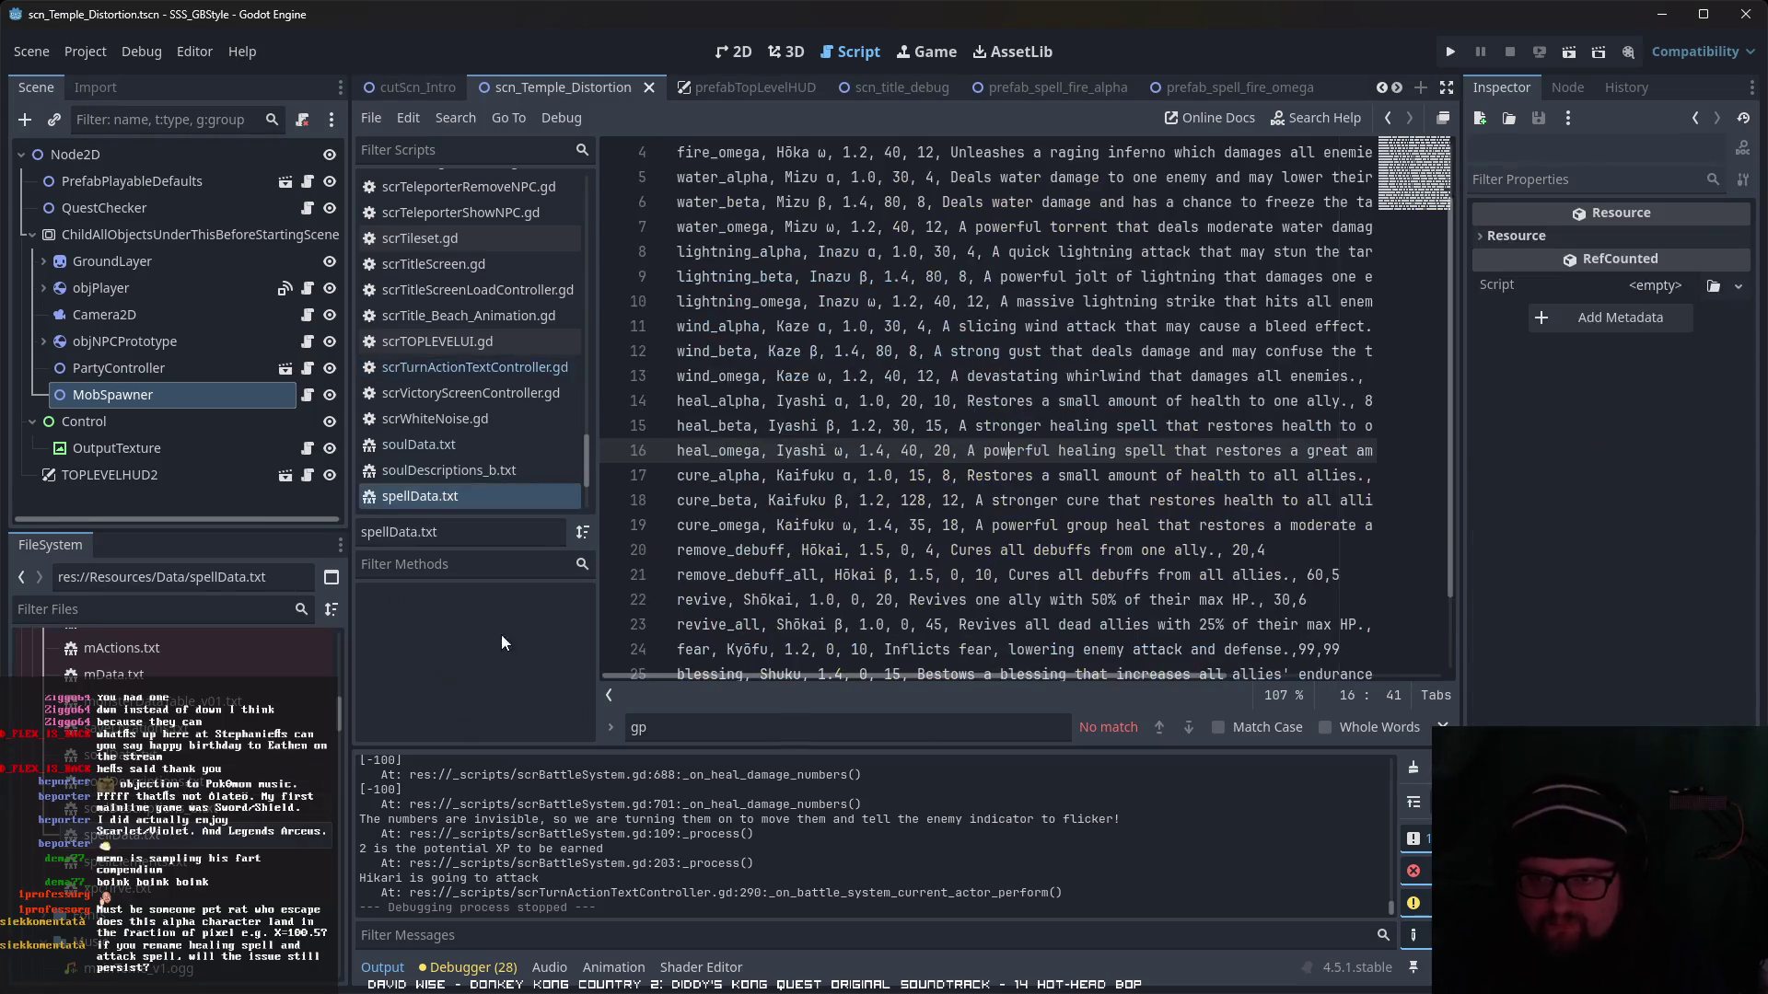
{"action": "left_click", "coordinate": [828, 177]}
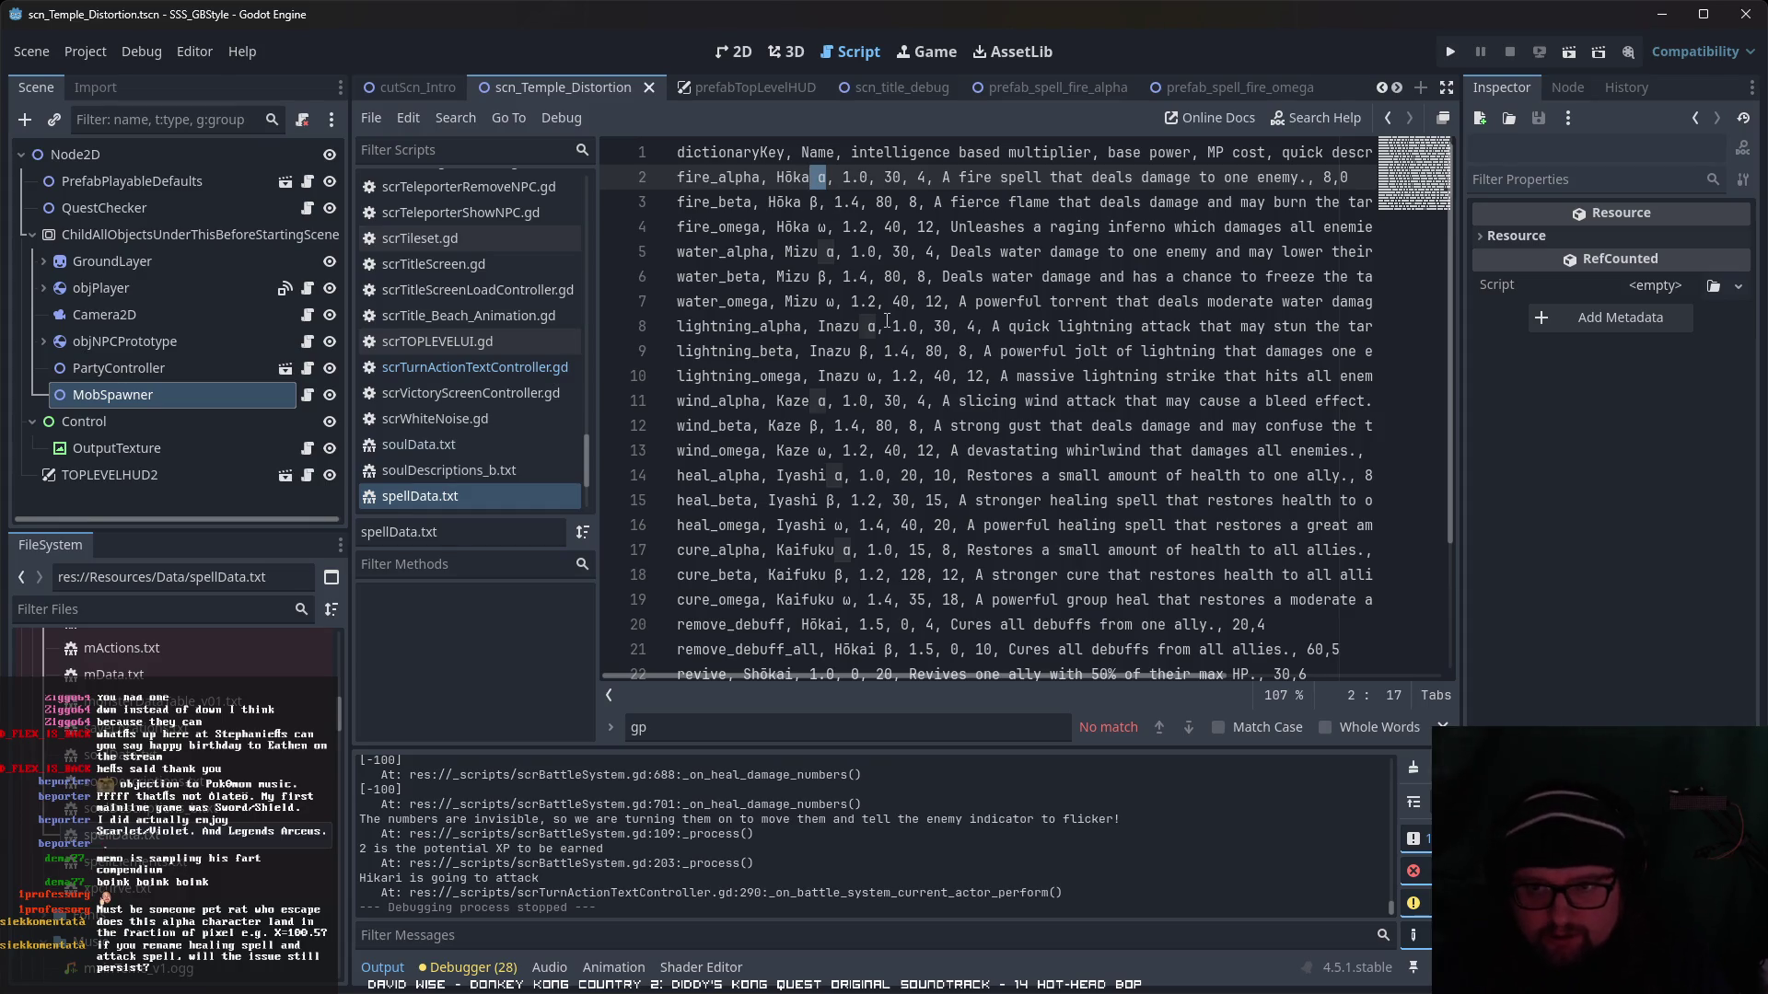
{"action": "left_click", "coordinate": [875, 326]}
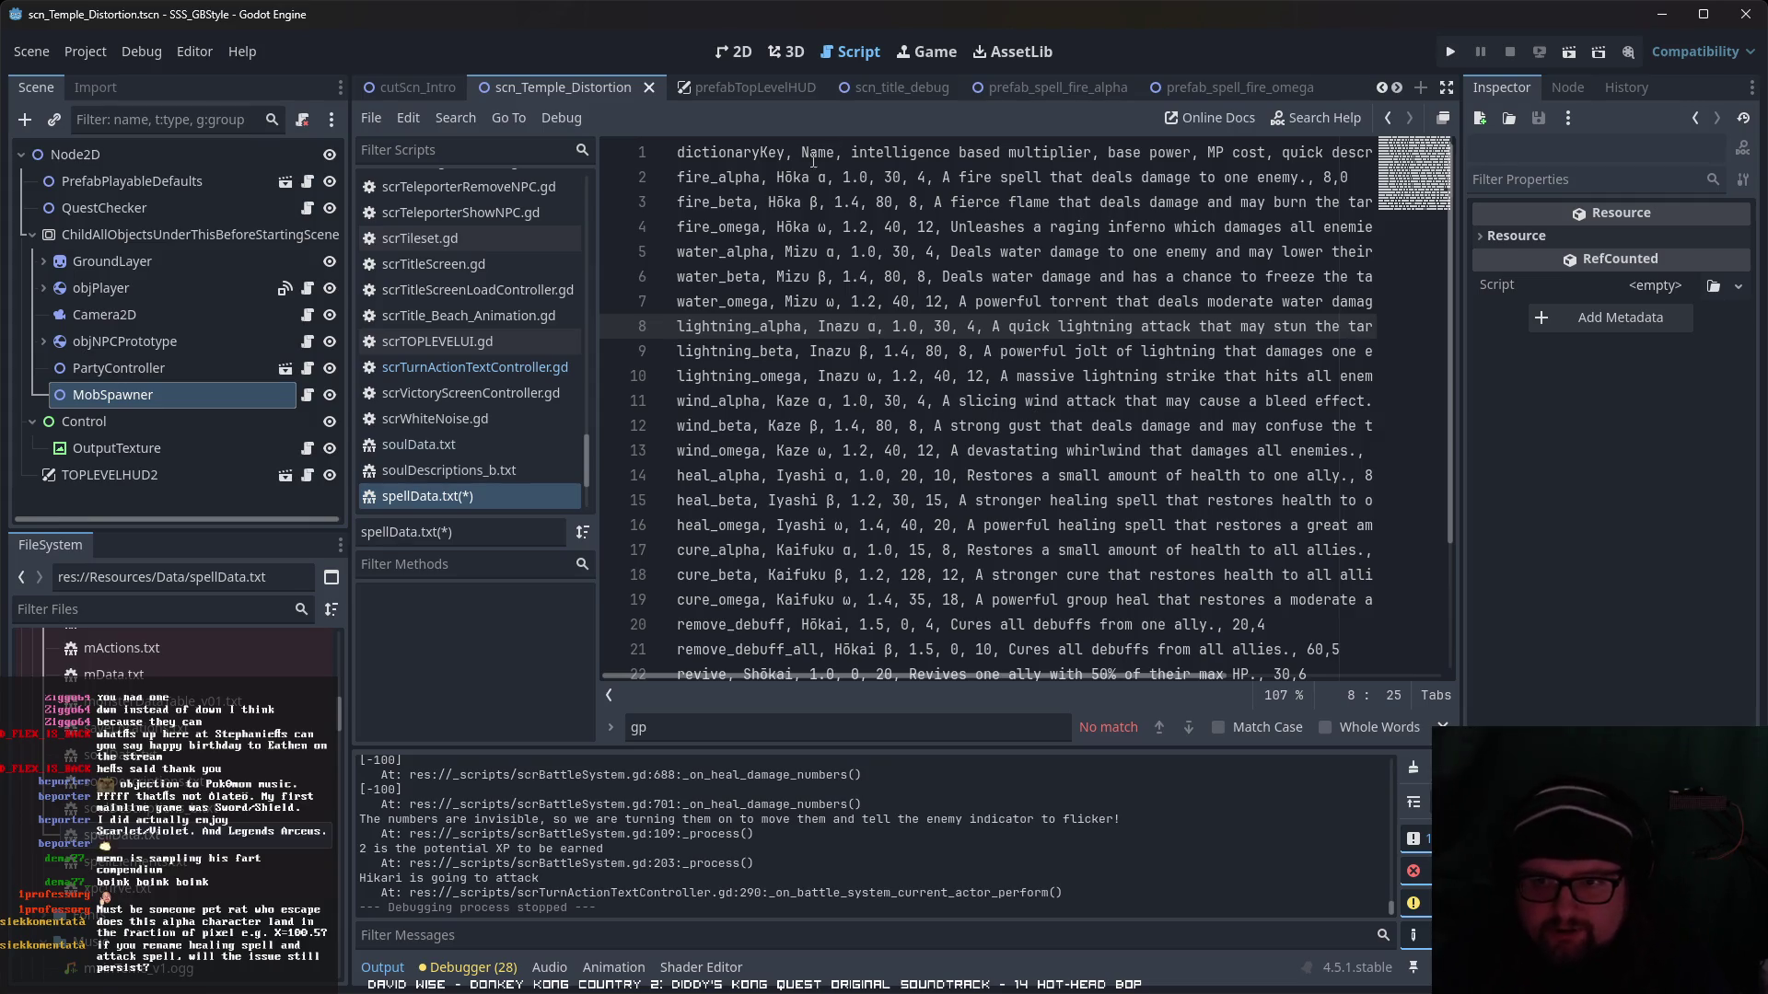
{"action": "left_click_drag", "start_coordinate": [853, 326], "coordinate": [819, 325]}
{"action": "type", "text": "Heal"}
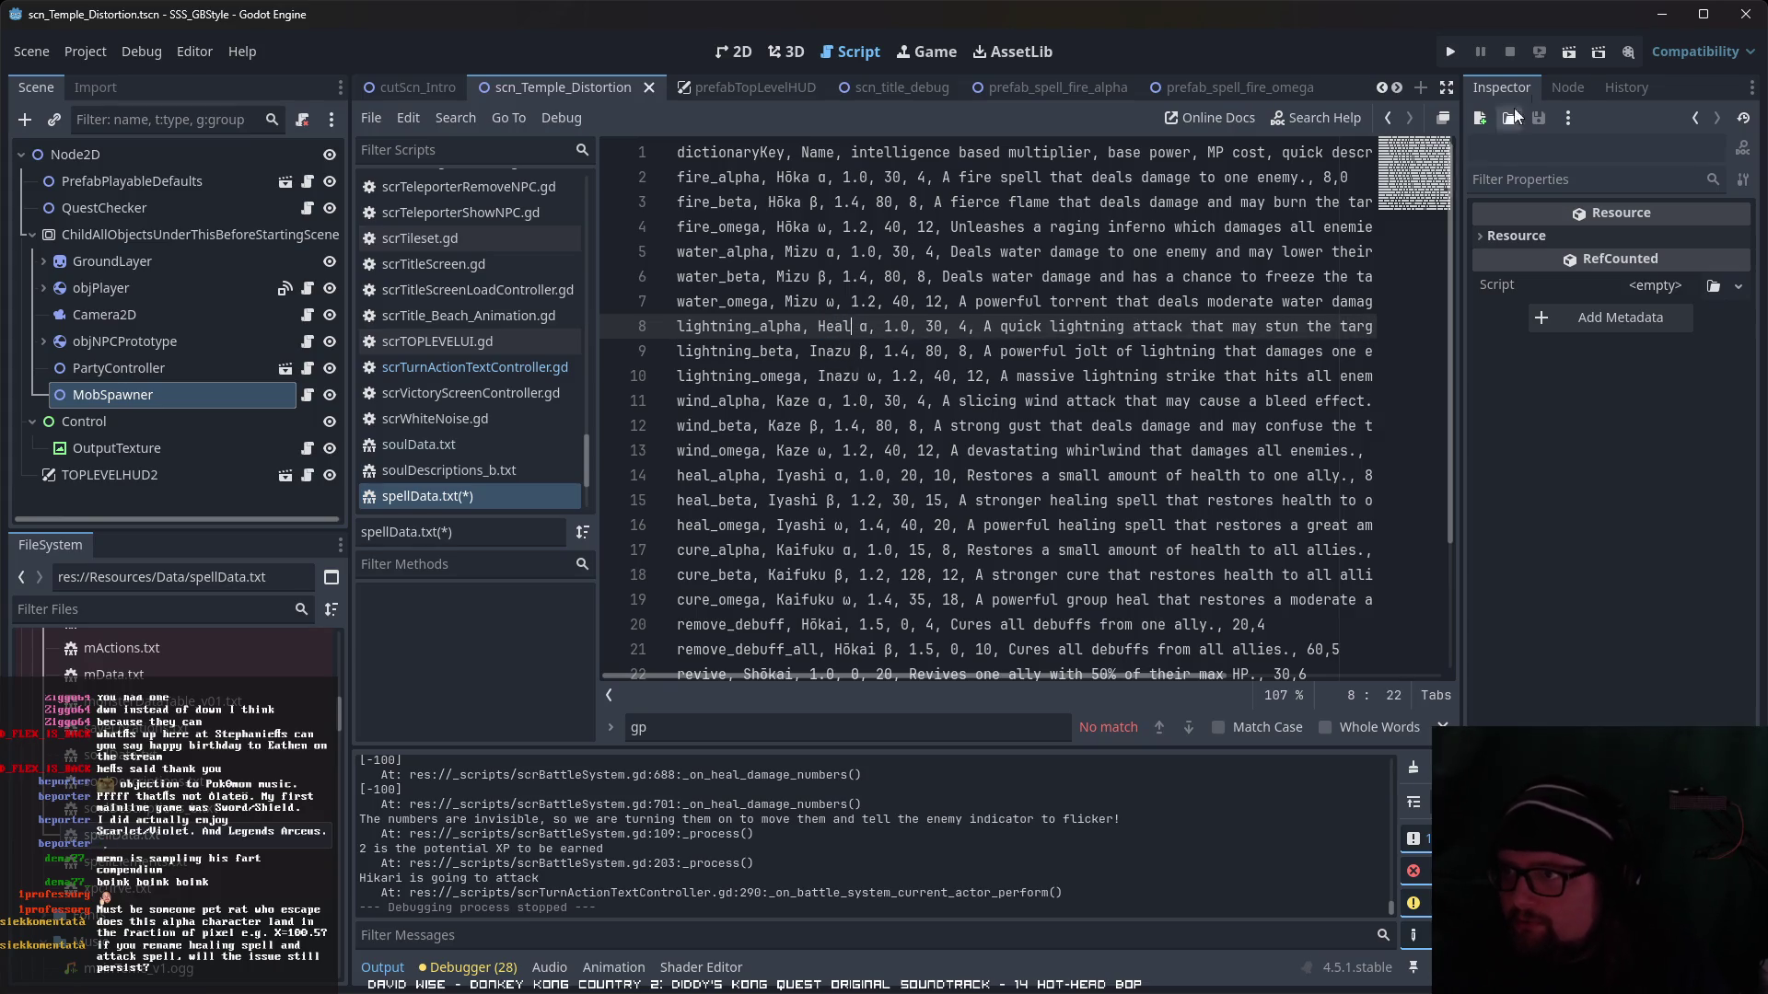
{"action": "left_click", "coordinate": [1564, 57]}
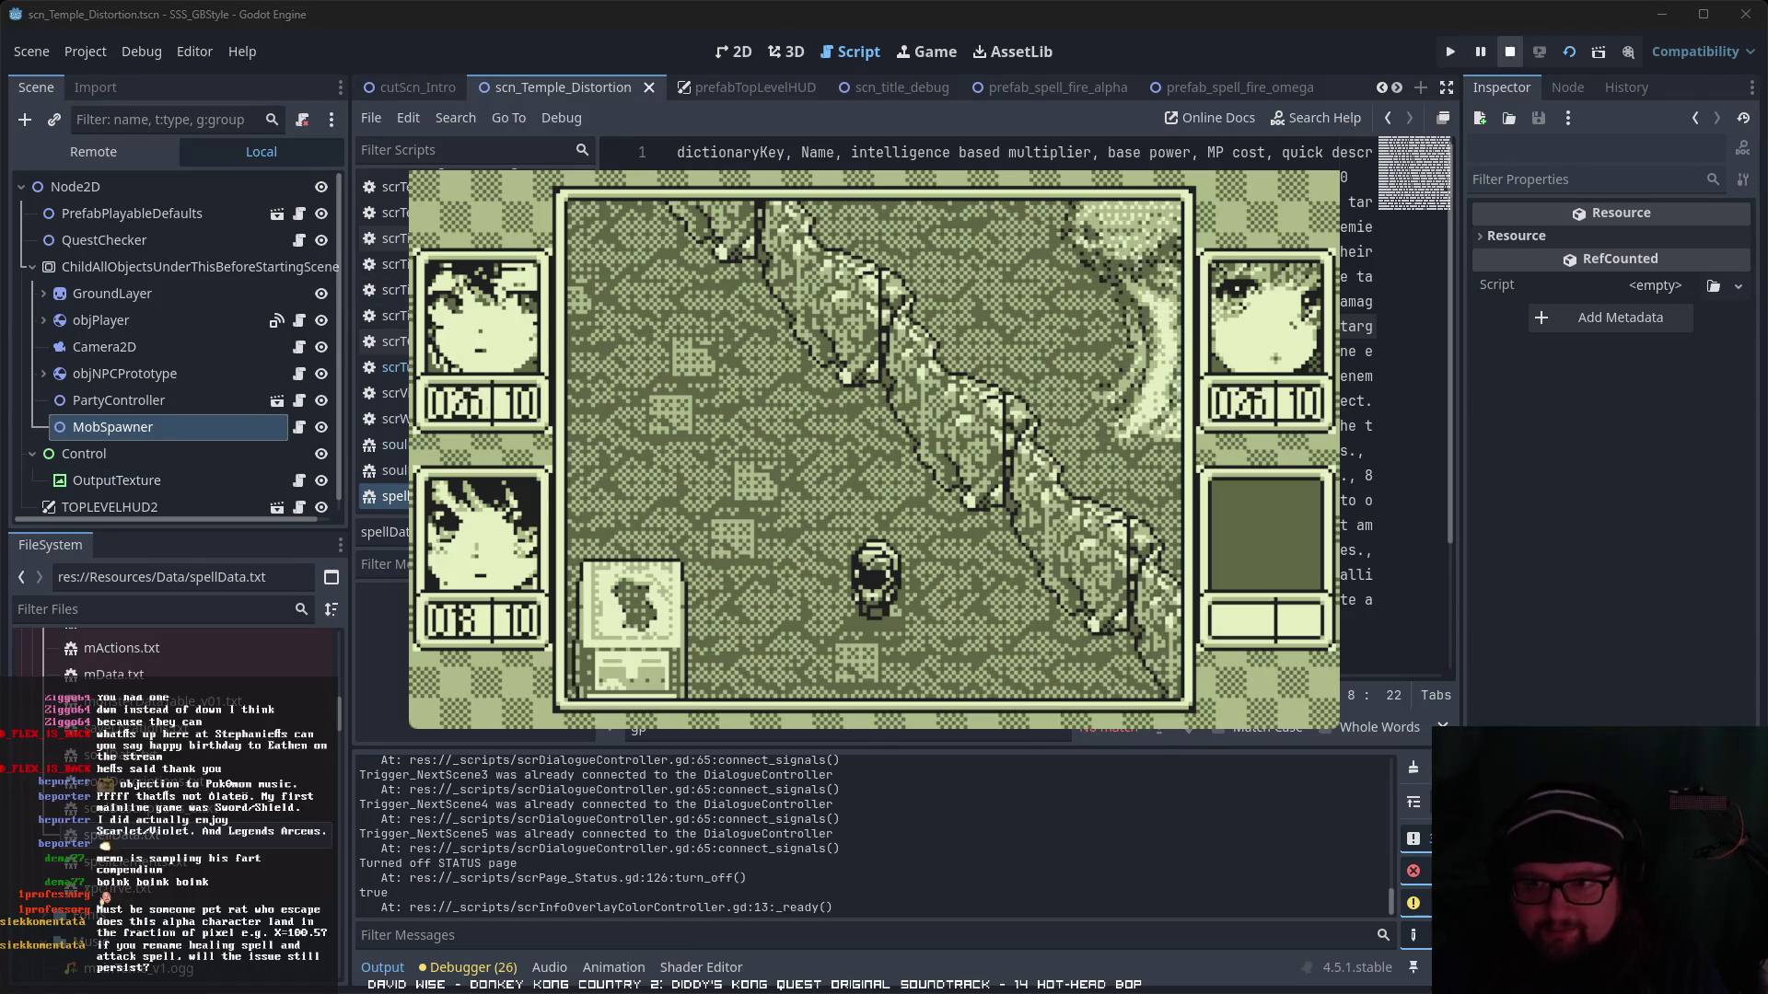
- Stop the game, change heal_alpha's Iyashi to Heal on line 14, and rerun the scene
{"action": "key", "text": "F8"}
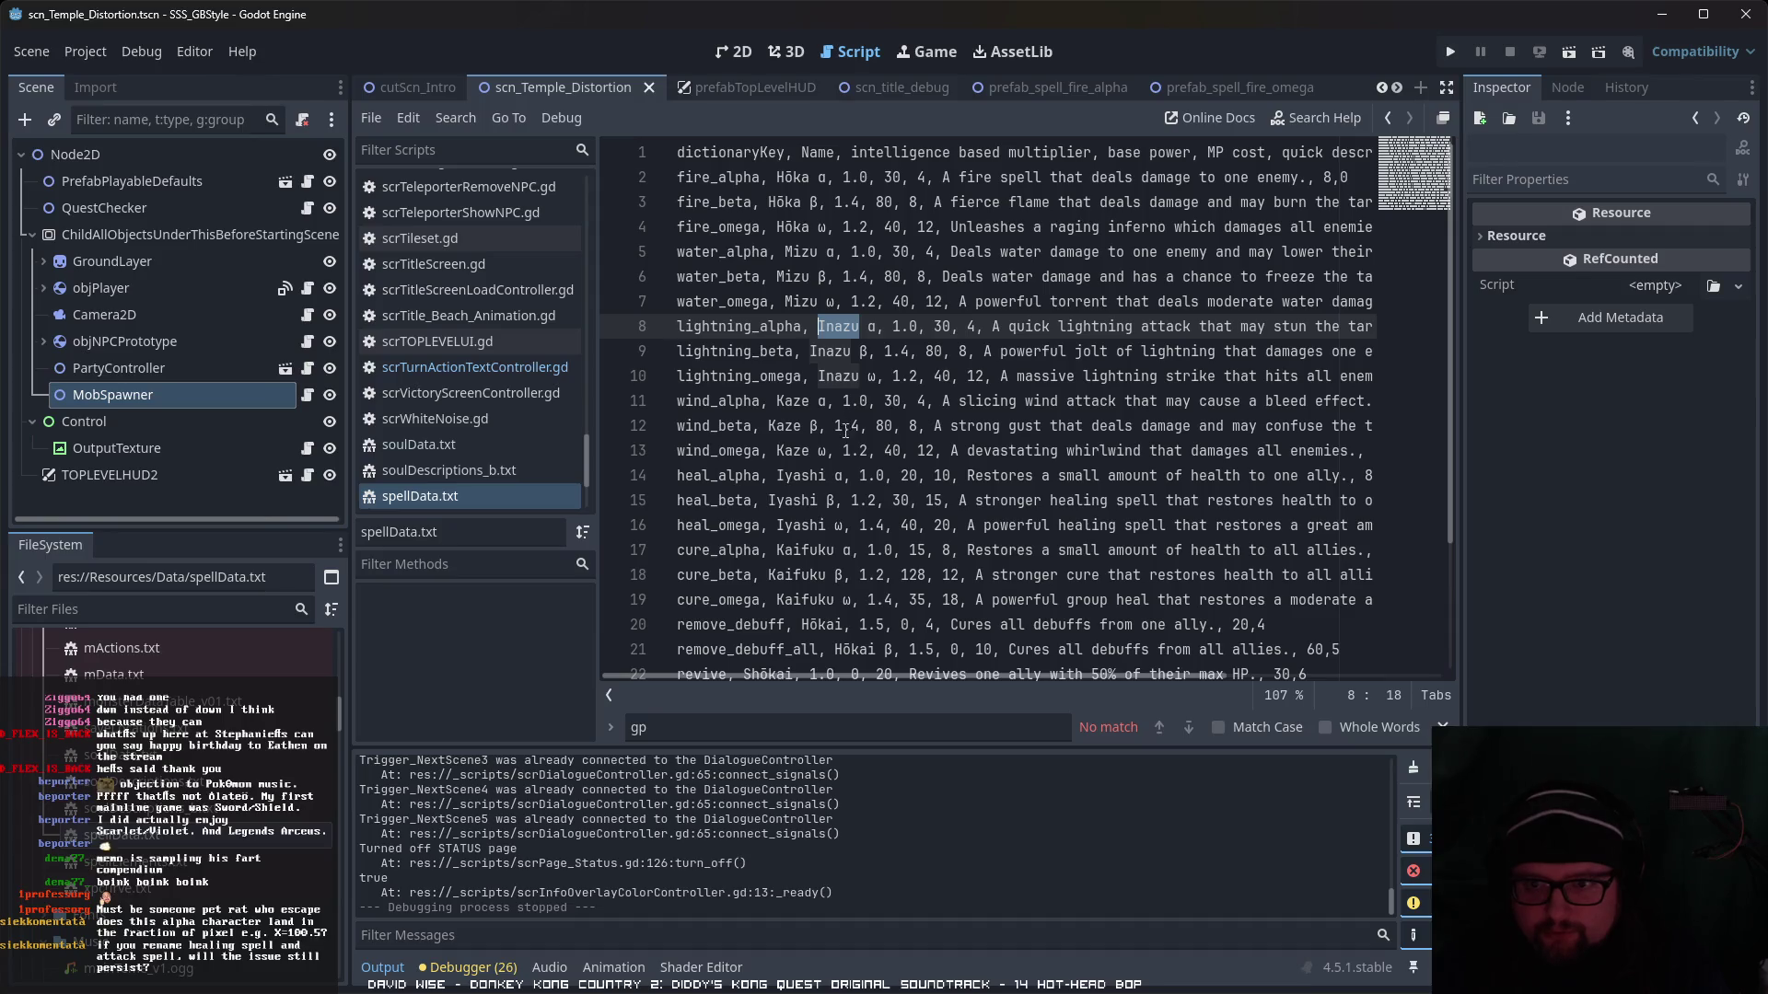
{"action": "left_click", "coordinate": [840, 476]}
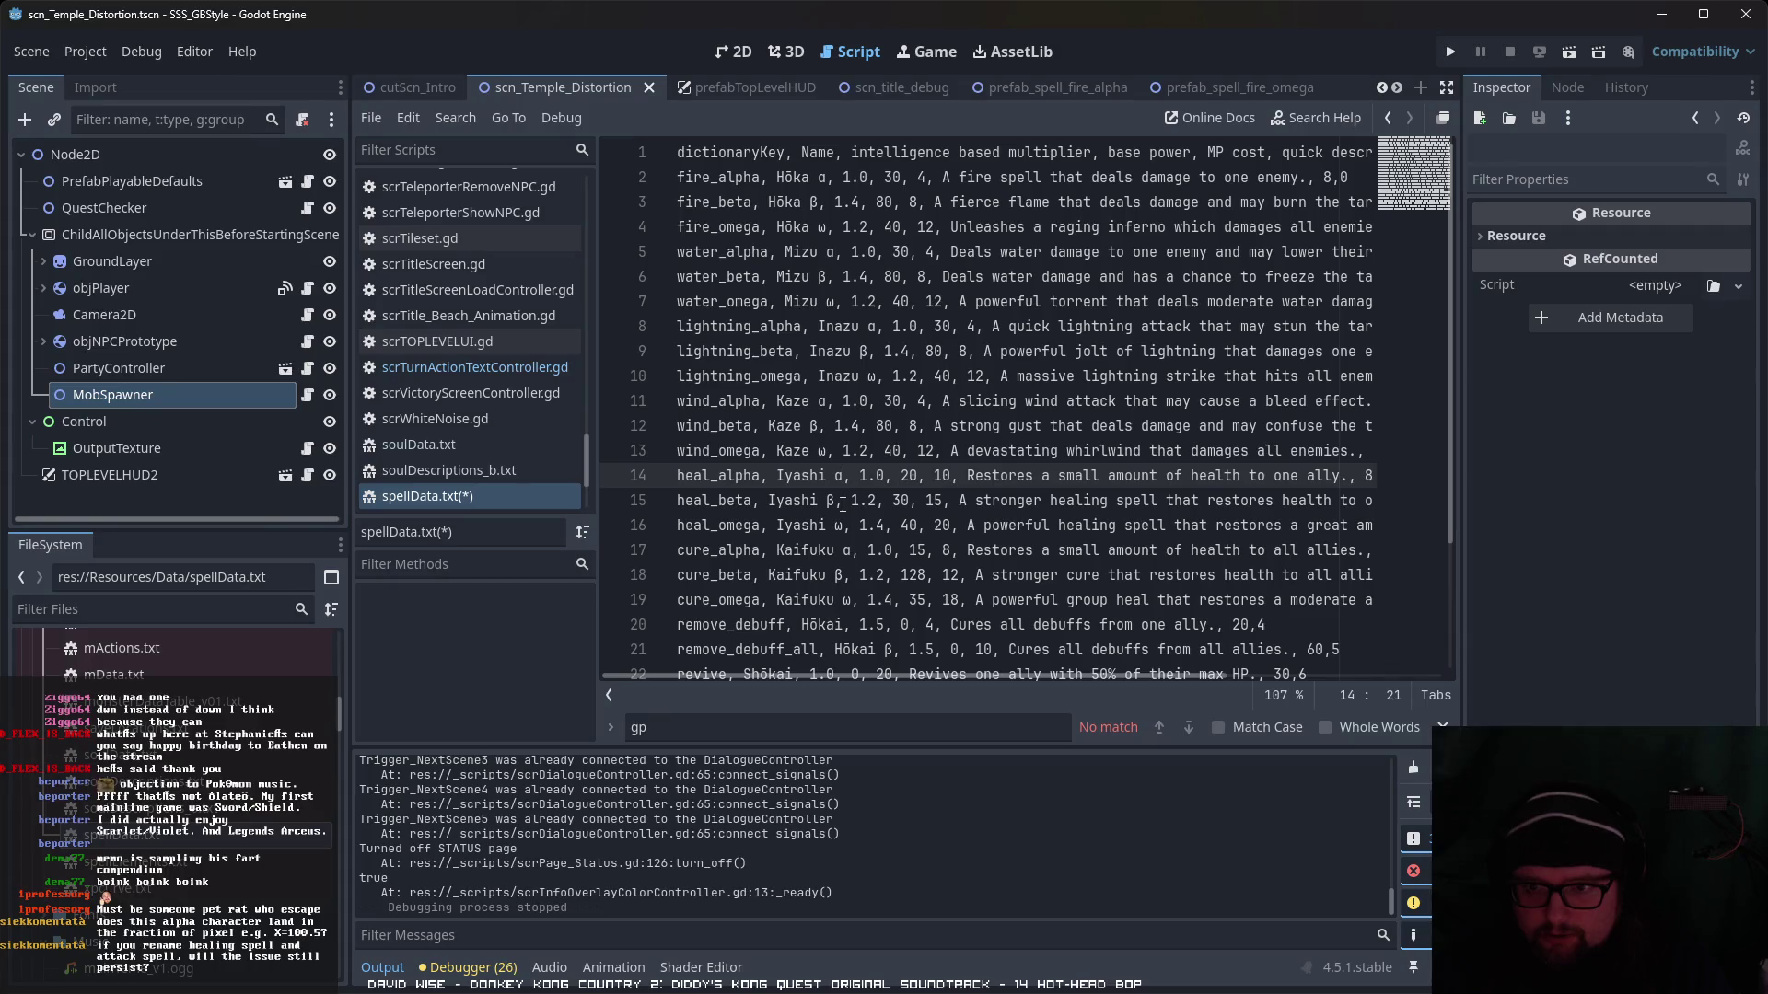
{"action": "double_click", "coordinate": [820, 476]}
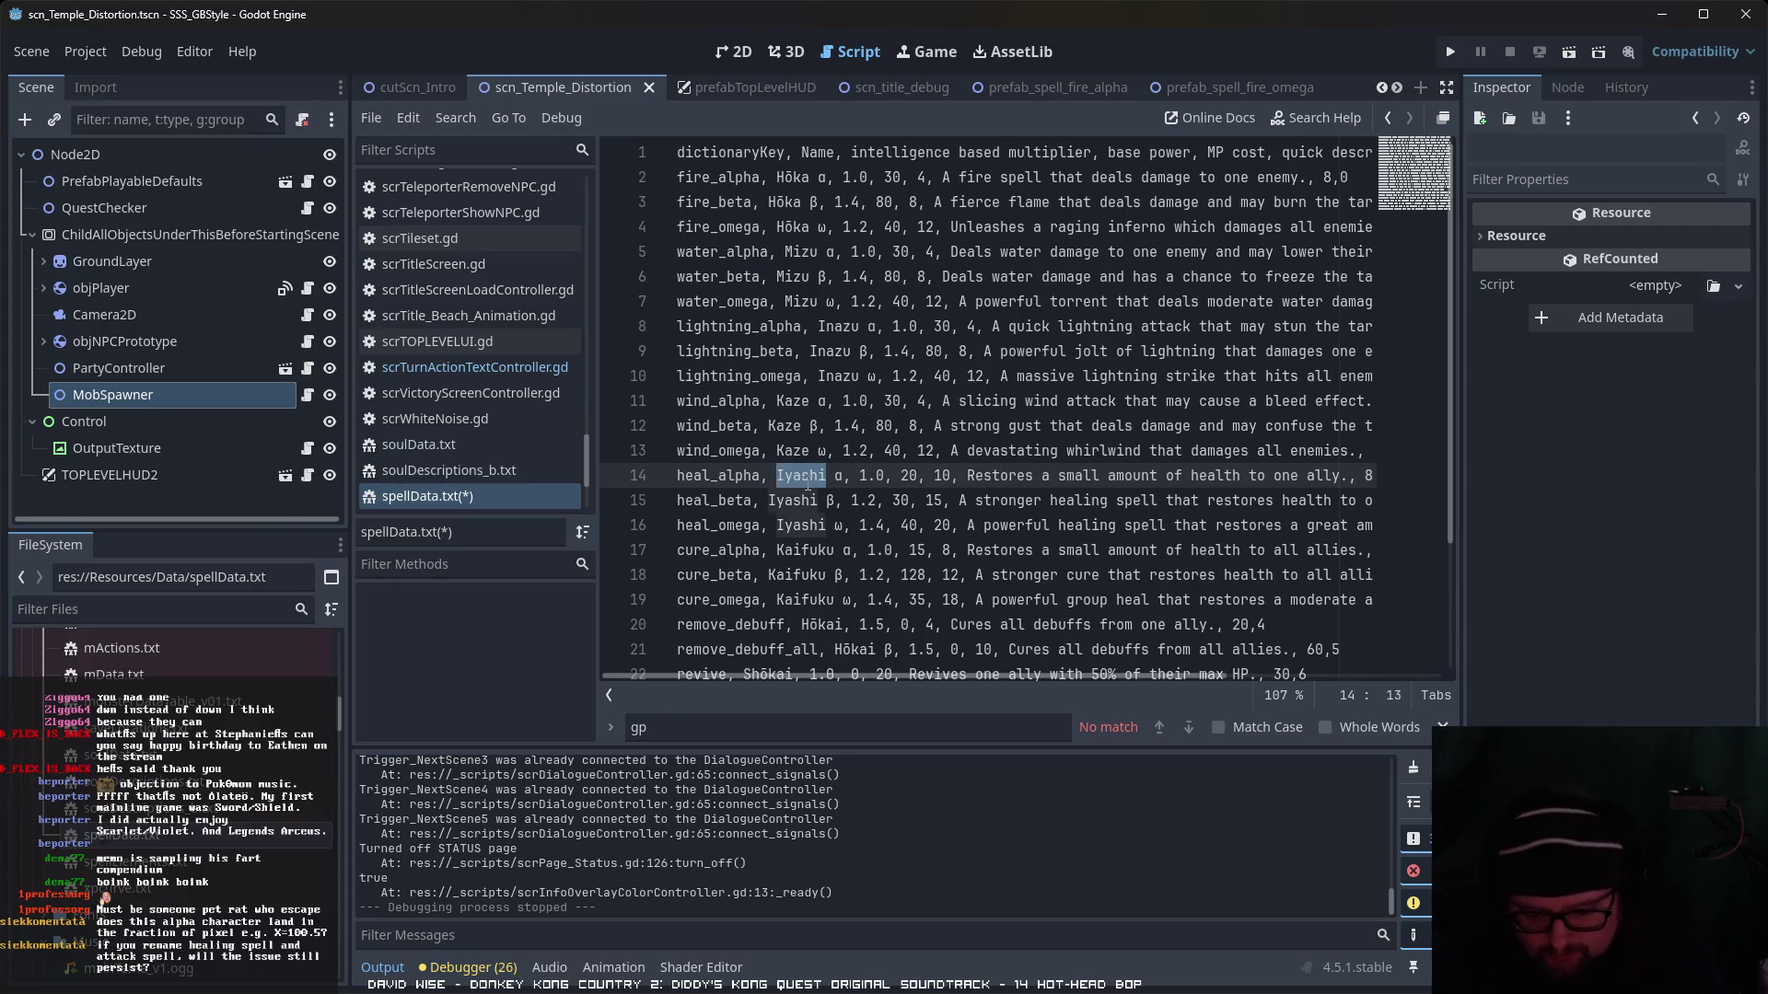
{"action": "type", "text": "Heal"}
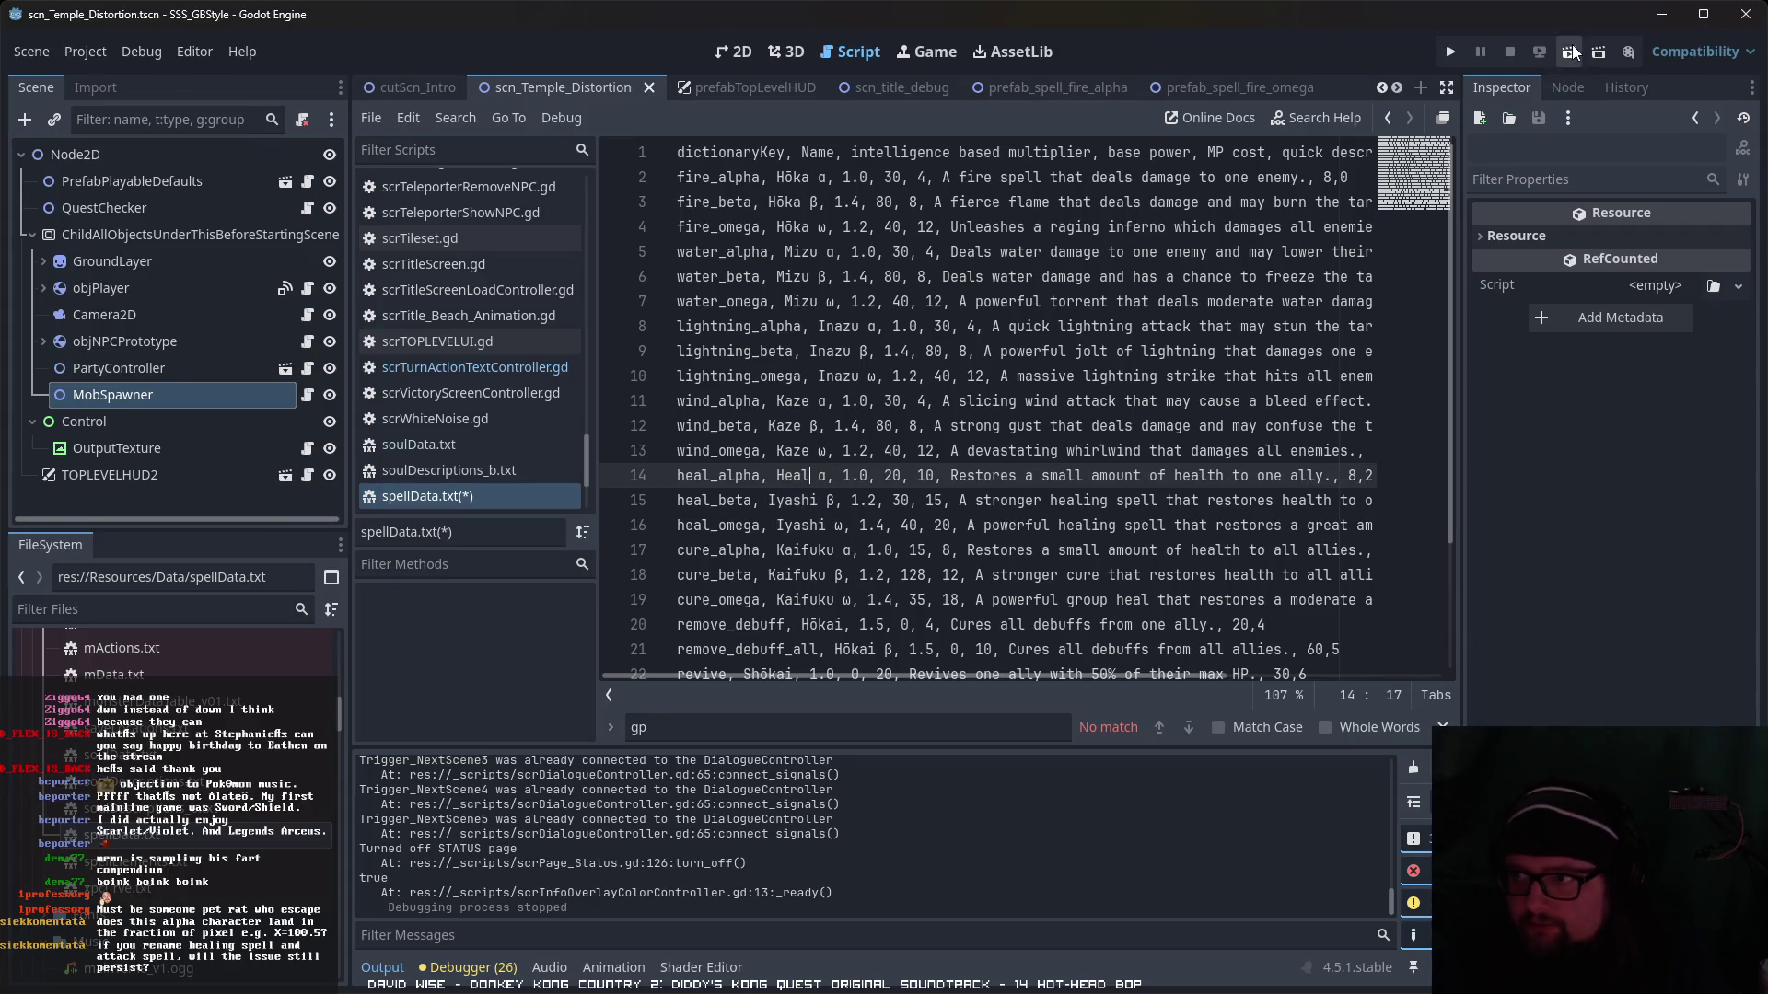
{"action": "left_click", "coordinate": [1569, 53]}
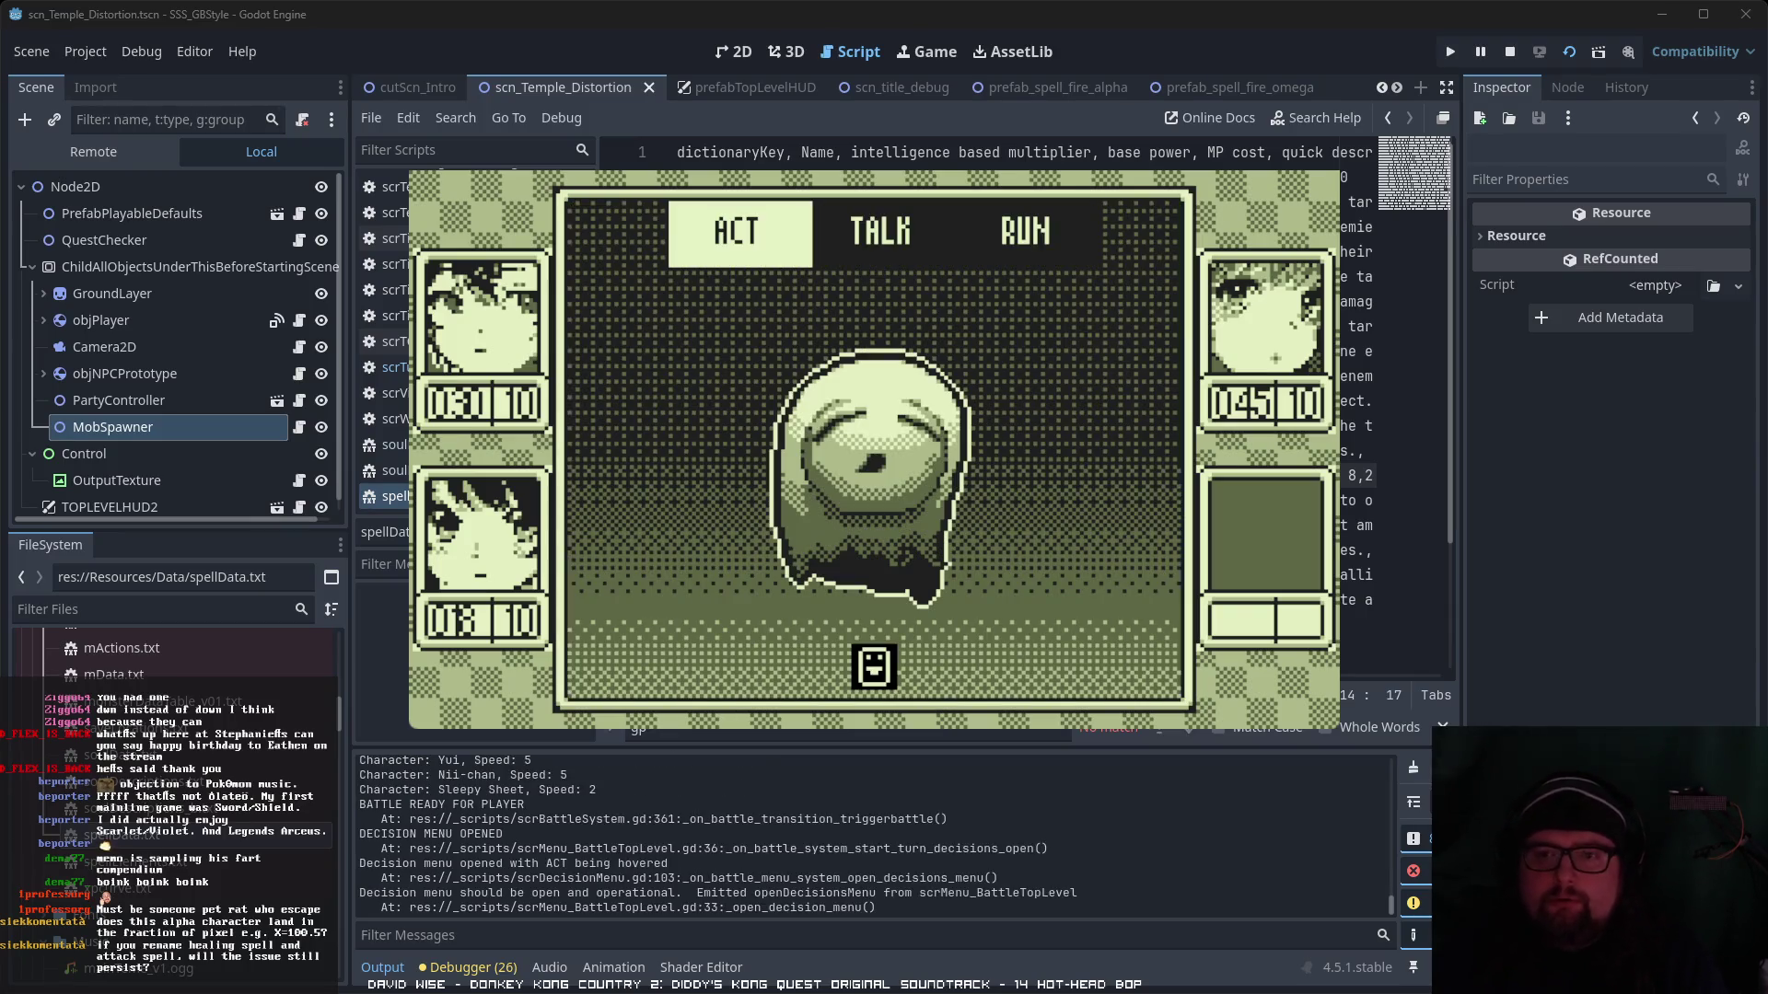
- Cast Heal α on a party member and have Hikari defend this turn
{"action": "key", "text": "Return"}
{"action": "key", "text": "Right"}
{"action": "key", "text": "Return"}
{"action": "key", "text": "Down"}
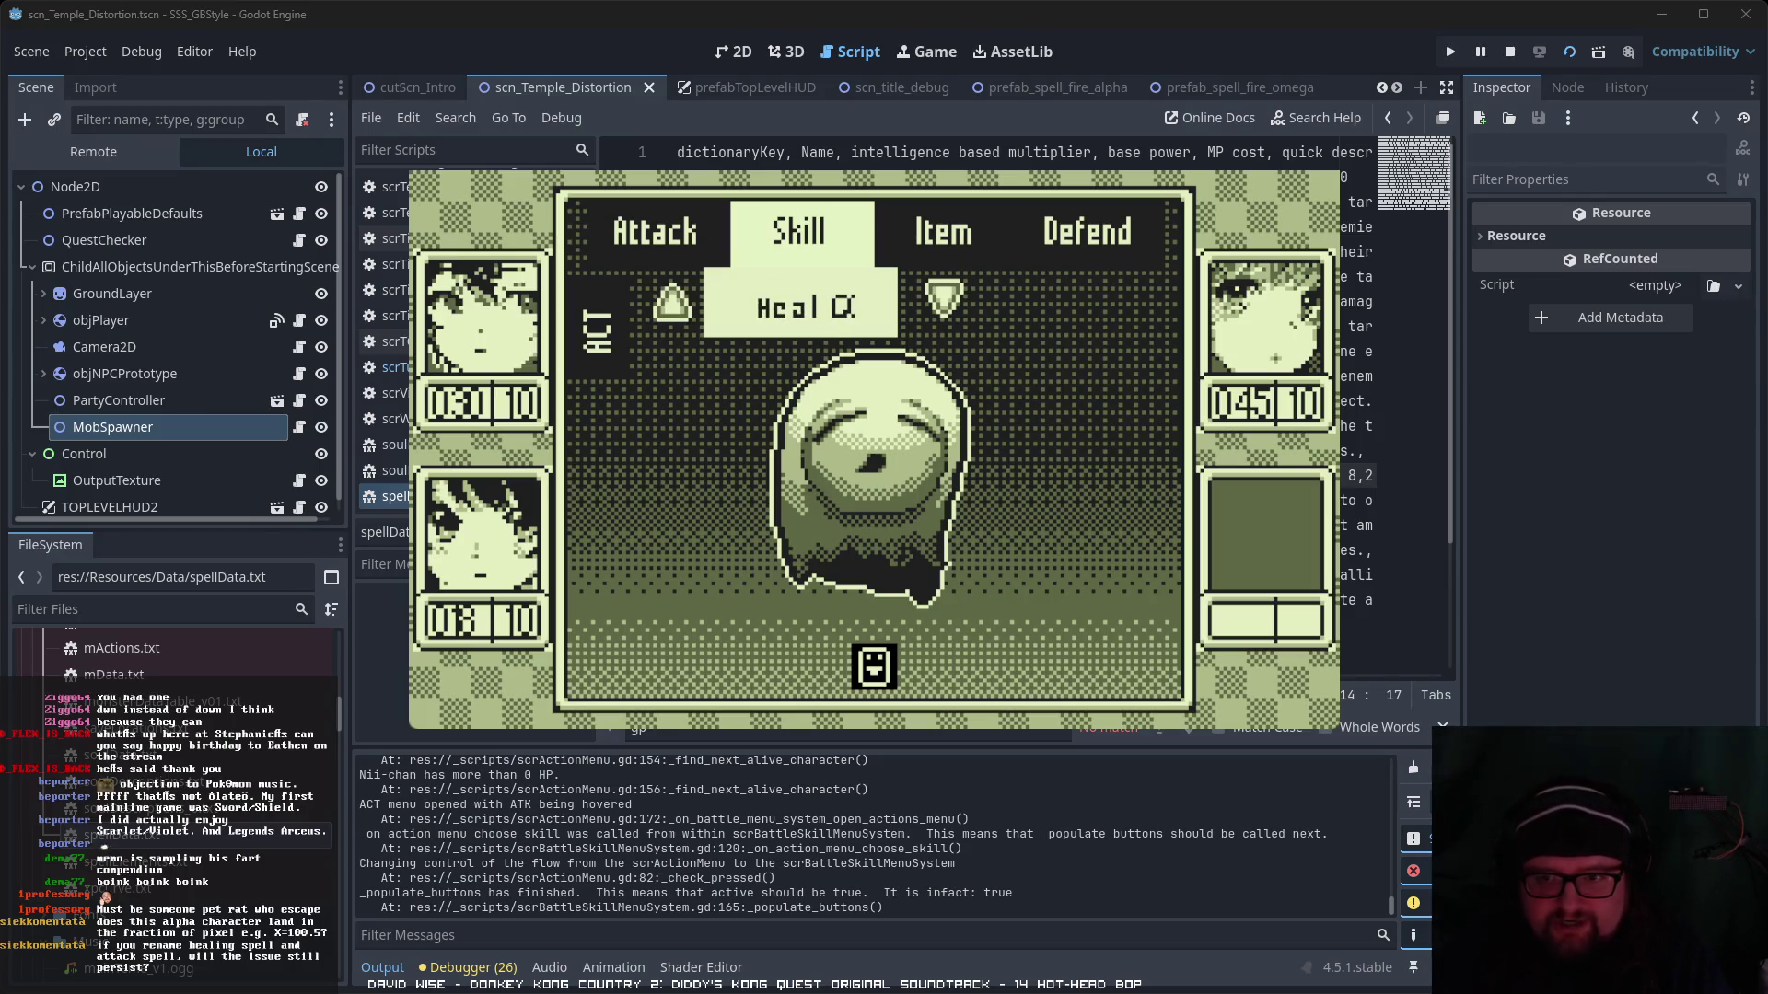
{"action": "key", "text": "Return"}
{"action": "key", "text": "Return"}
{"action": "key", "text": "Right"}
{"action": "key", "text": "Right"}
{"action": "key", "text": "Right"}
{"action": "key", "text": "Right"}
{"action": "key", "text": "Right"}
{"action": "key", "text": "Right"}
{"action": "key", "text": "Return"}
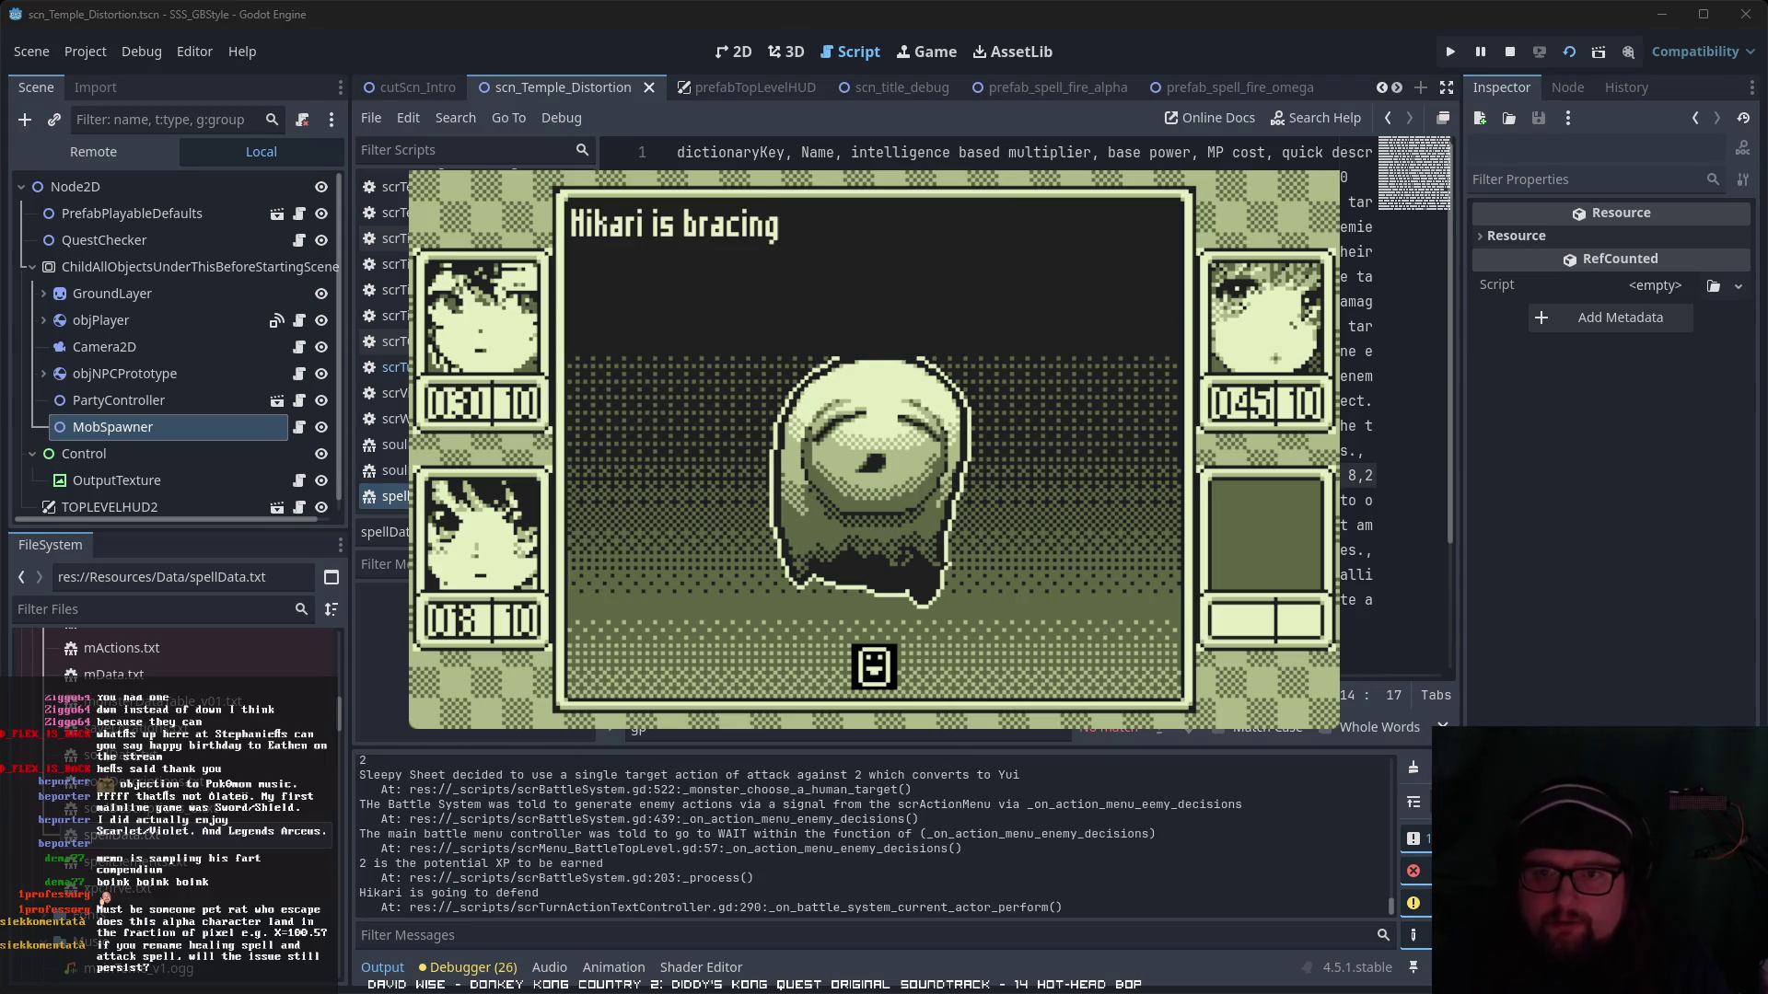
{"action": "key", "text": "Return"}
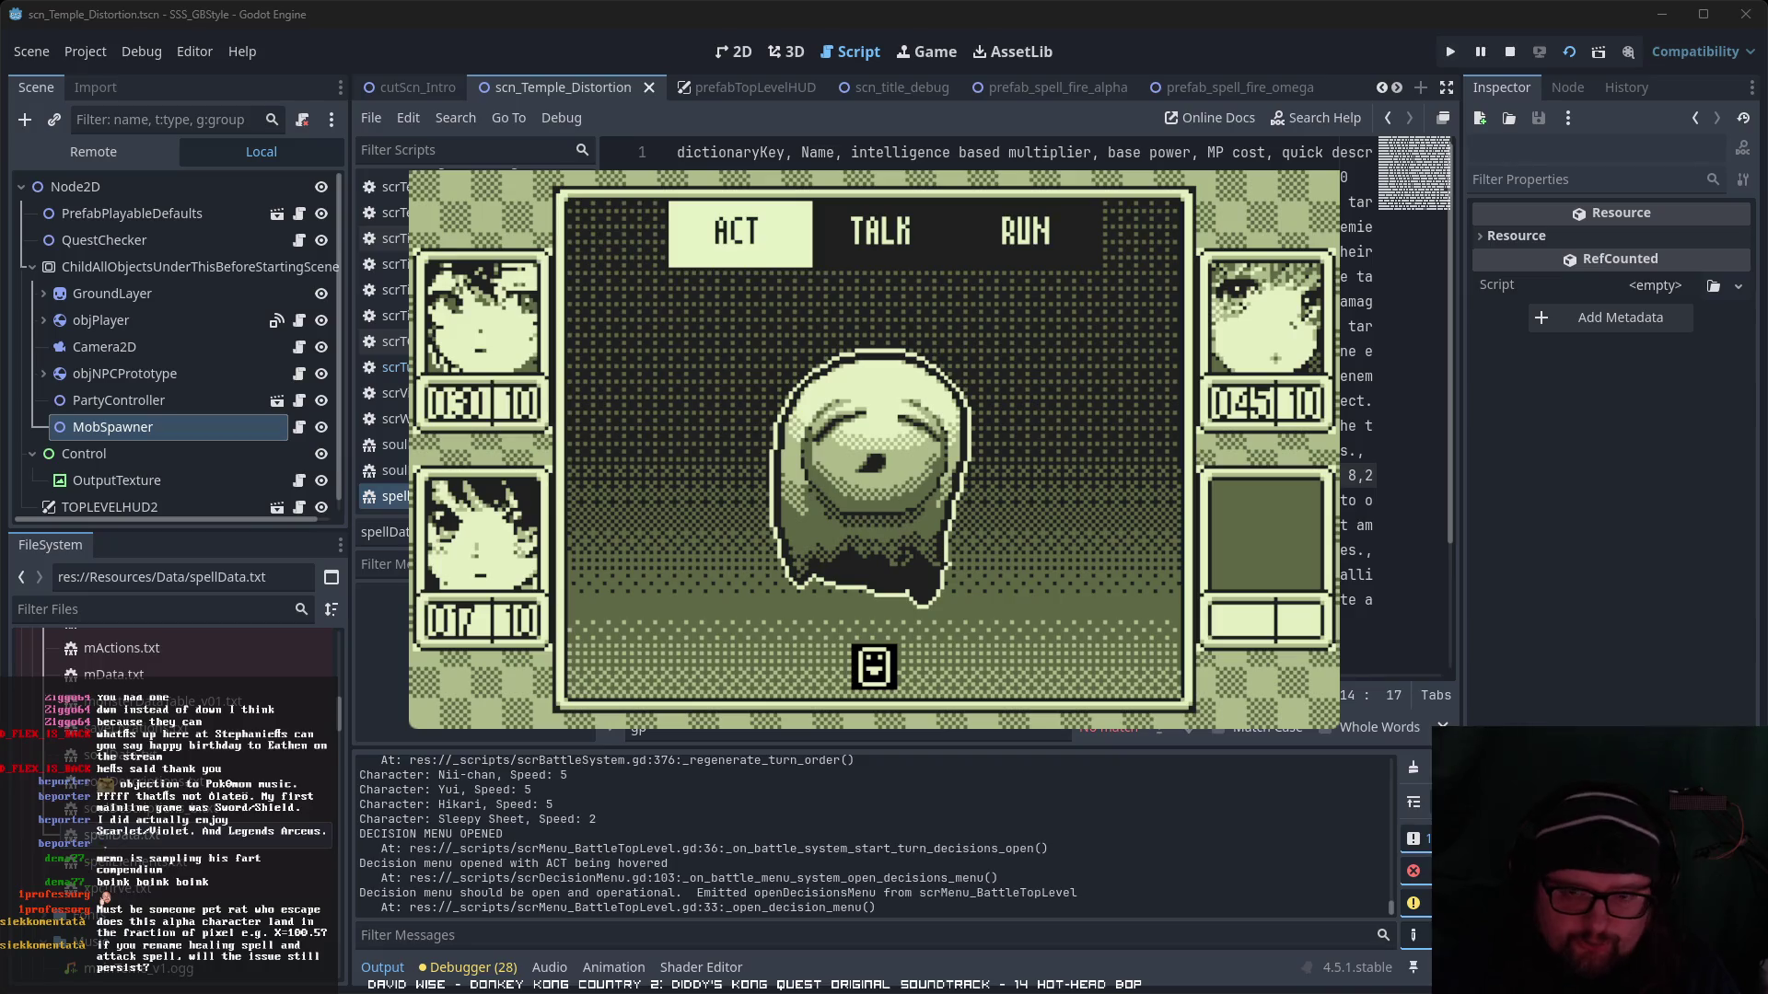
- Have Nii-chan cast Mizu α to defeat the Sleepy Sheet and advance to the victory results
{"action": "key", "text": "Return"}
{"action": "key", "text": "Right"}
{"action": "key", "text": "Return"}
{"action": "key", "text": "Down"}
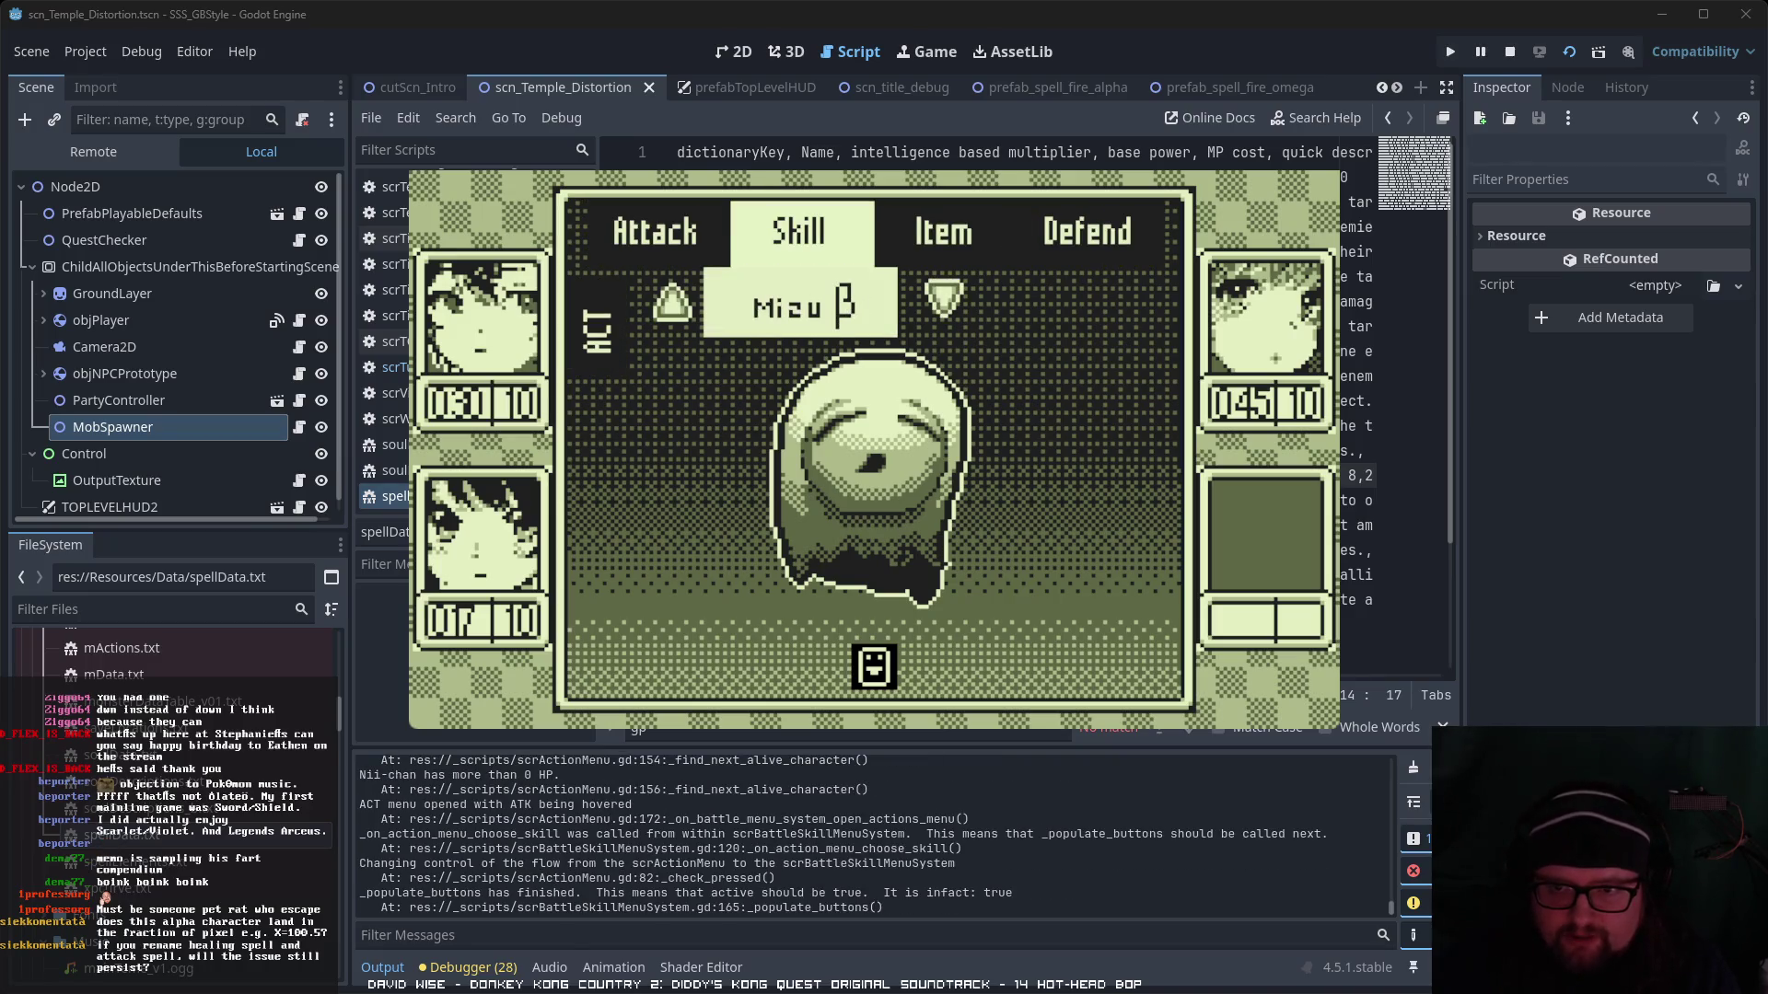
{"action": "key", "text": "Escape"}
{"action": "key", "text": "Right"}
{"action": "key", "text": "Right"}
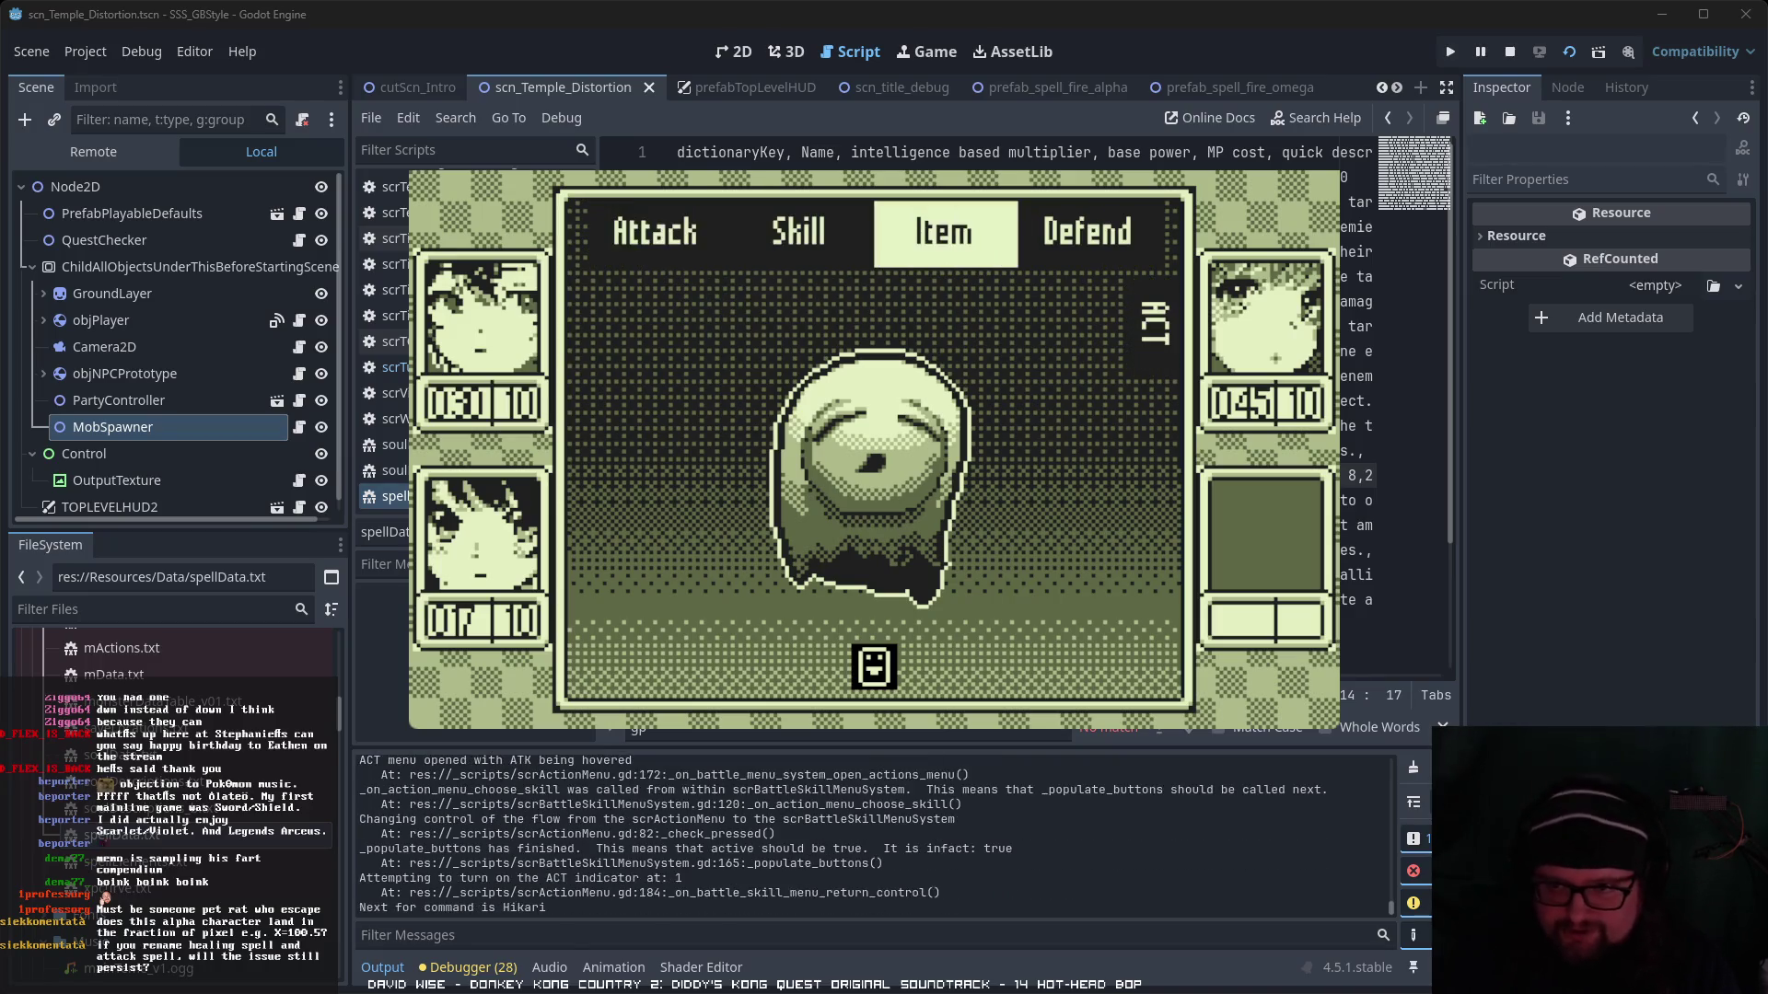
{"action": "key", "text": "Return"}
{"action": "key", "text": "Right"}
{"action": "key", "text": "Left"}
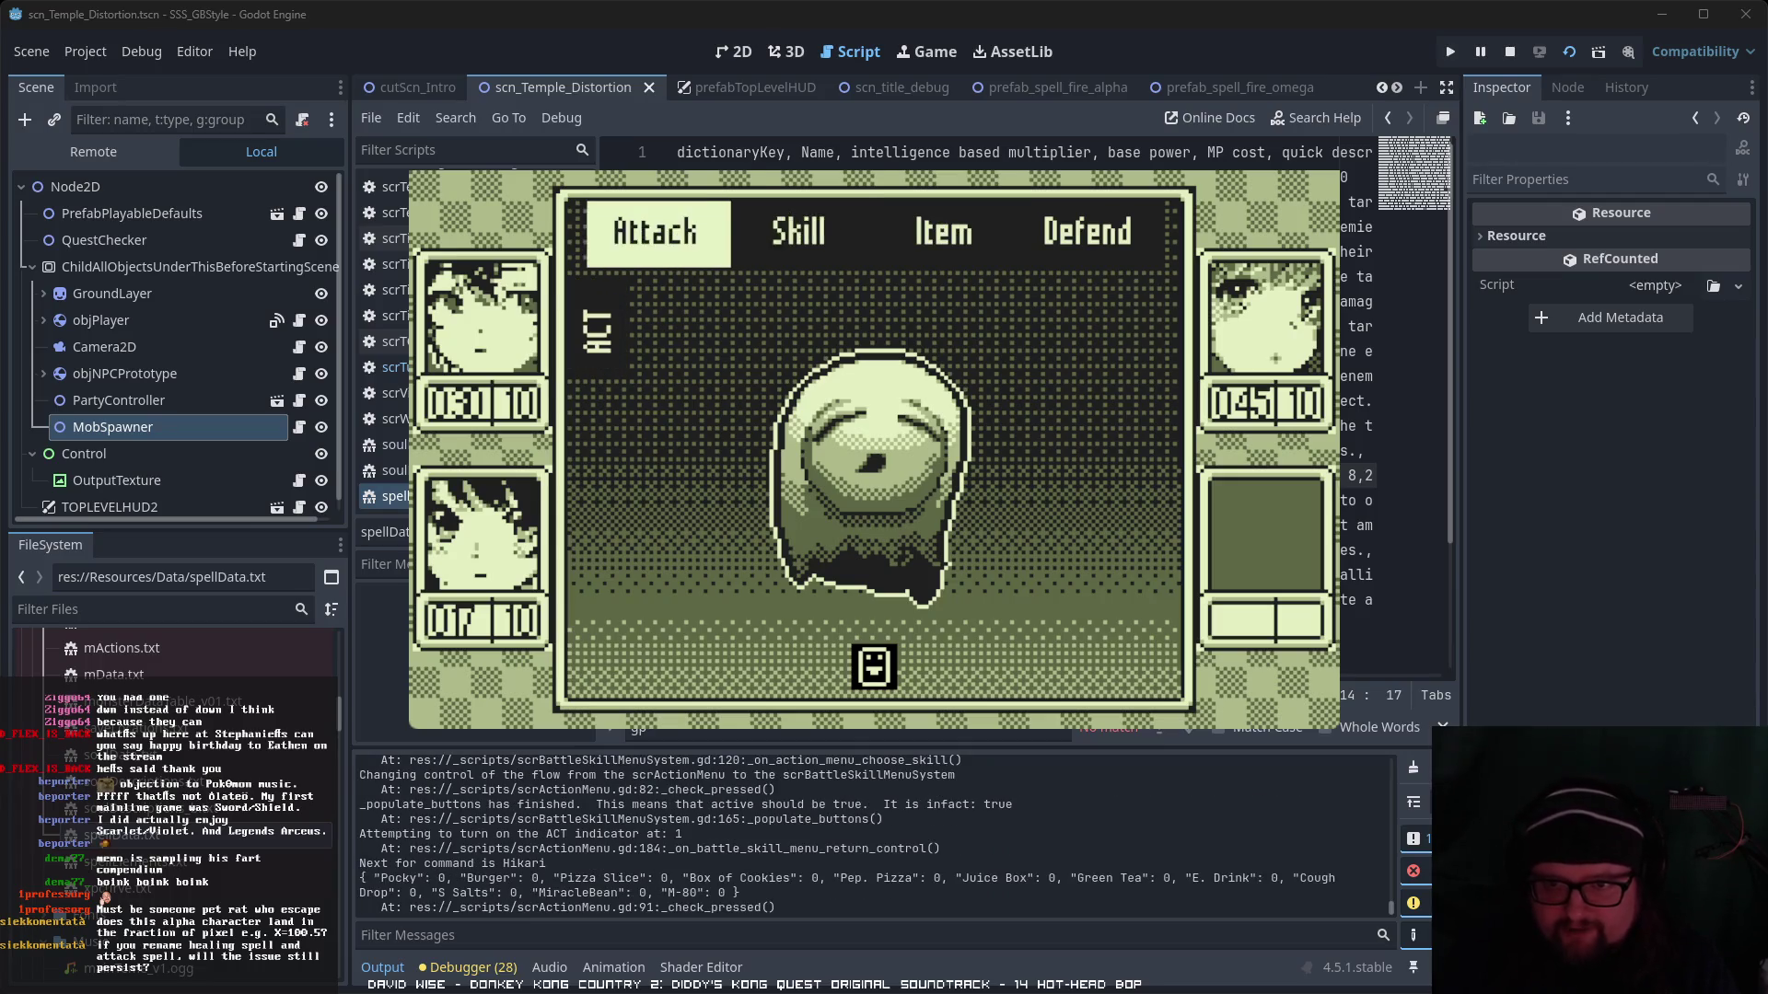
{"action": "key", "text": "Right"}
{"action": "key", "text": "Return"}
{"action": "key", "text": "Return"}
{"action": "key", "text": "Right"}
{"action": "key", "text": "Right"}
{"action": "key", "text": "Return"}
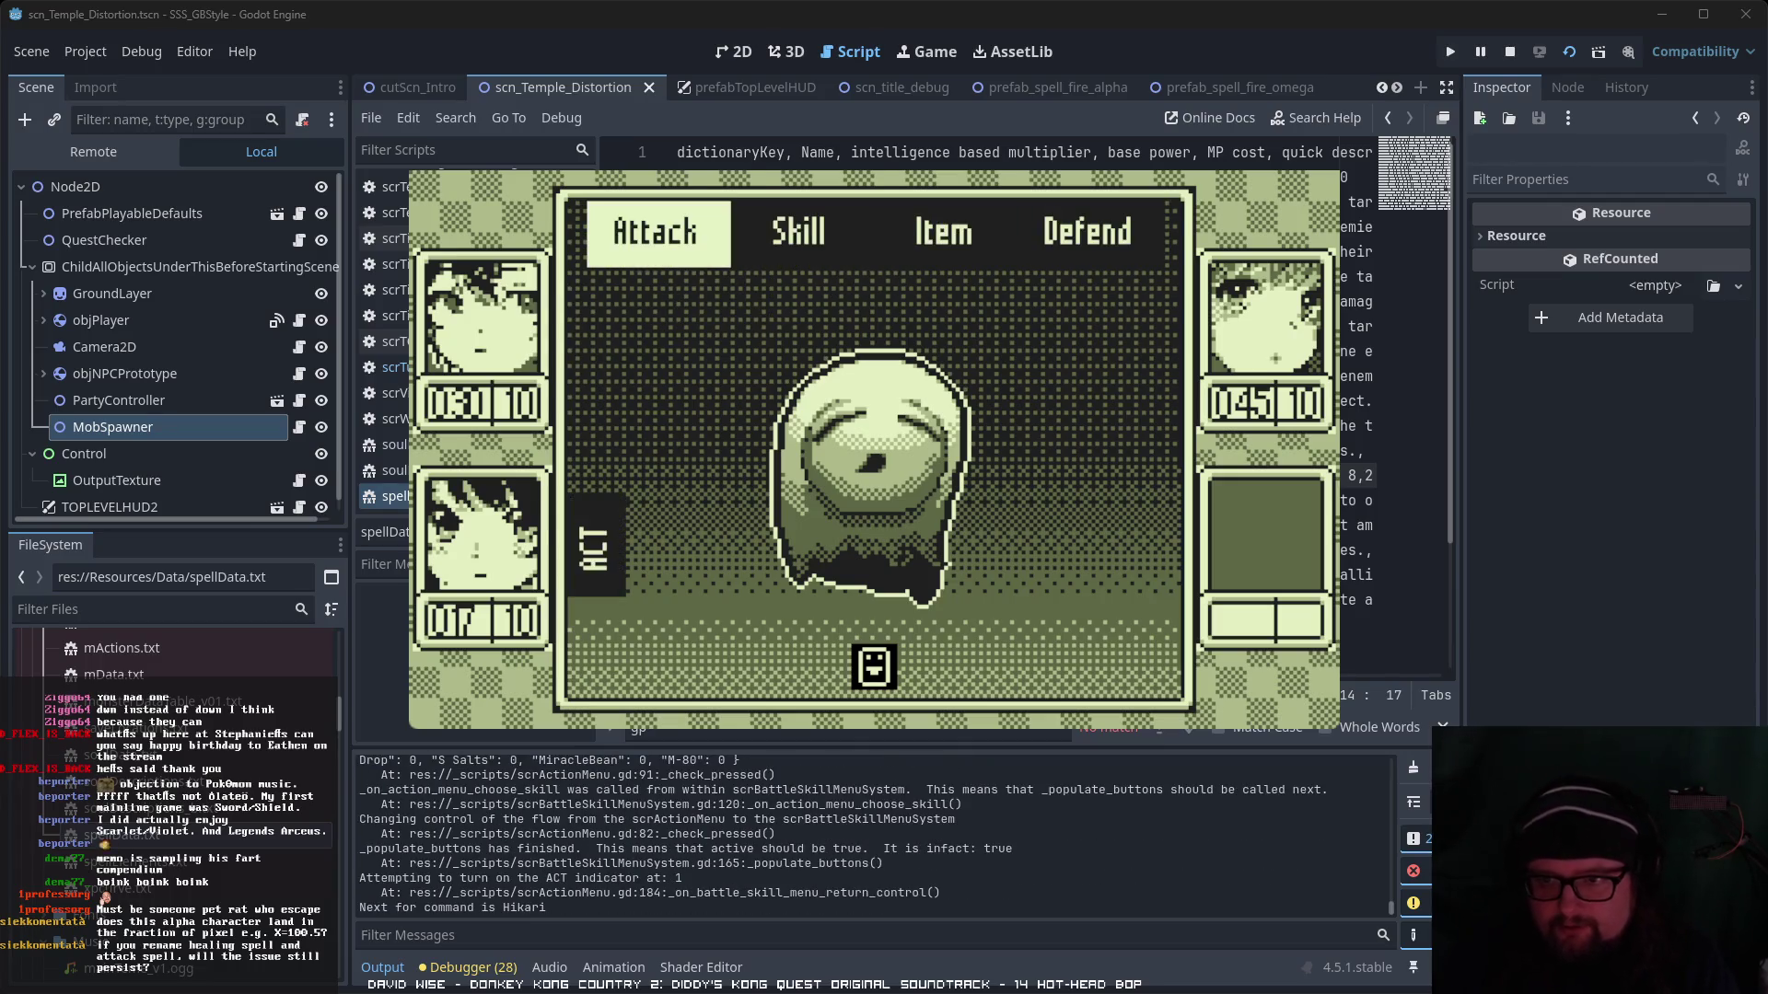
{"action": "key", "text": "Right"}
{"action": "key", "text": "Right"}
{"action": "key", "text": "Return"}
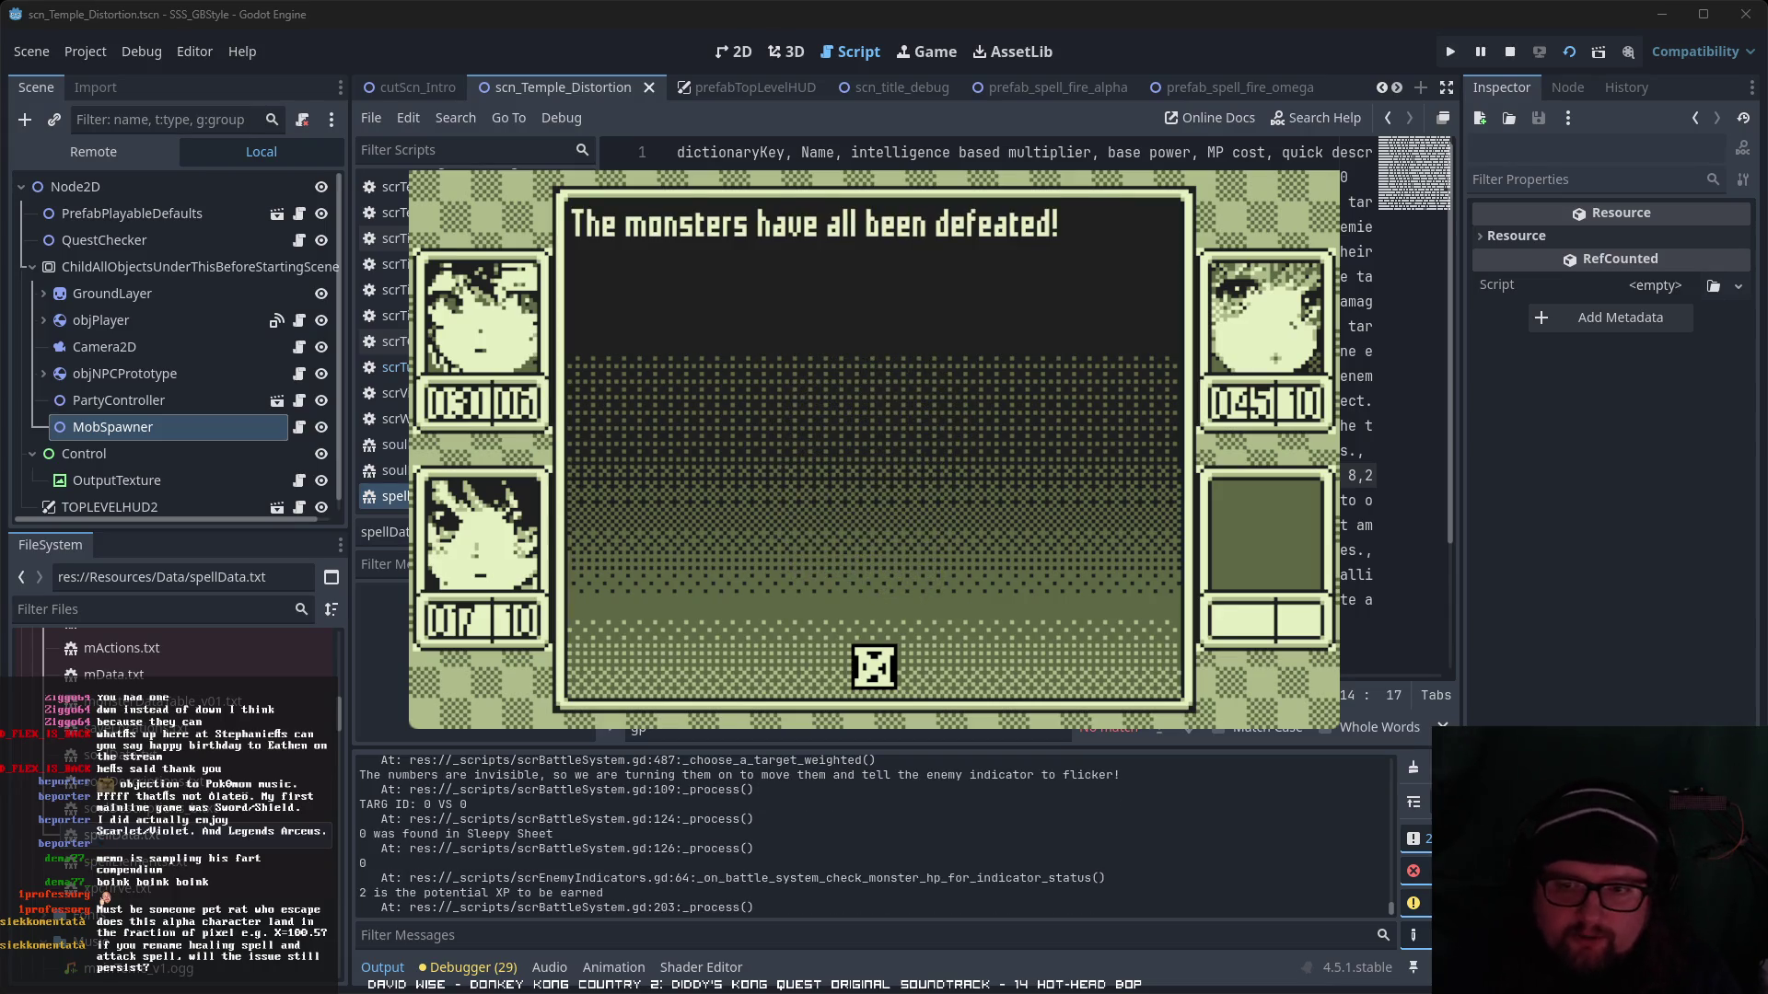
{"action": "key", "text": "Return"}
{"action": "key", "text": "Return"}
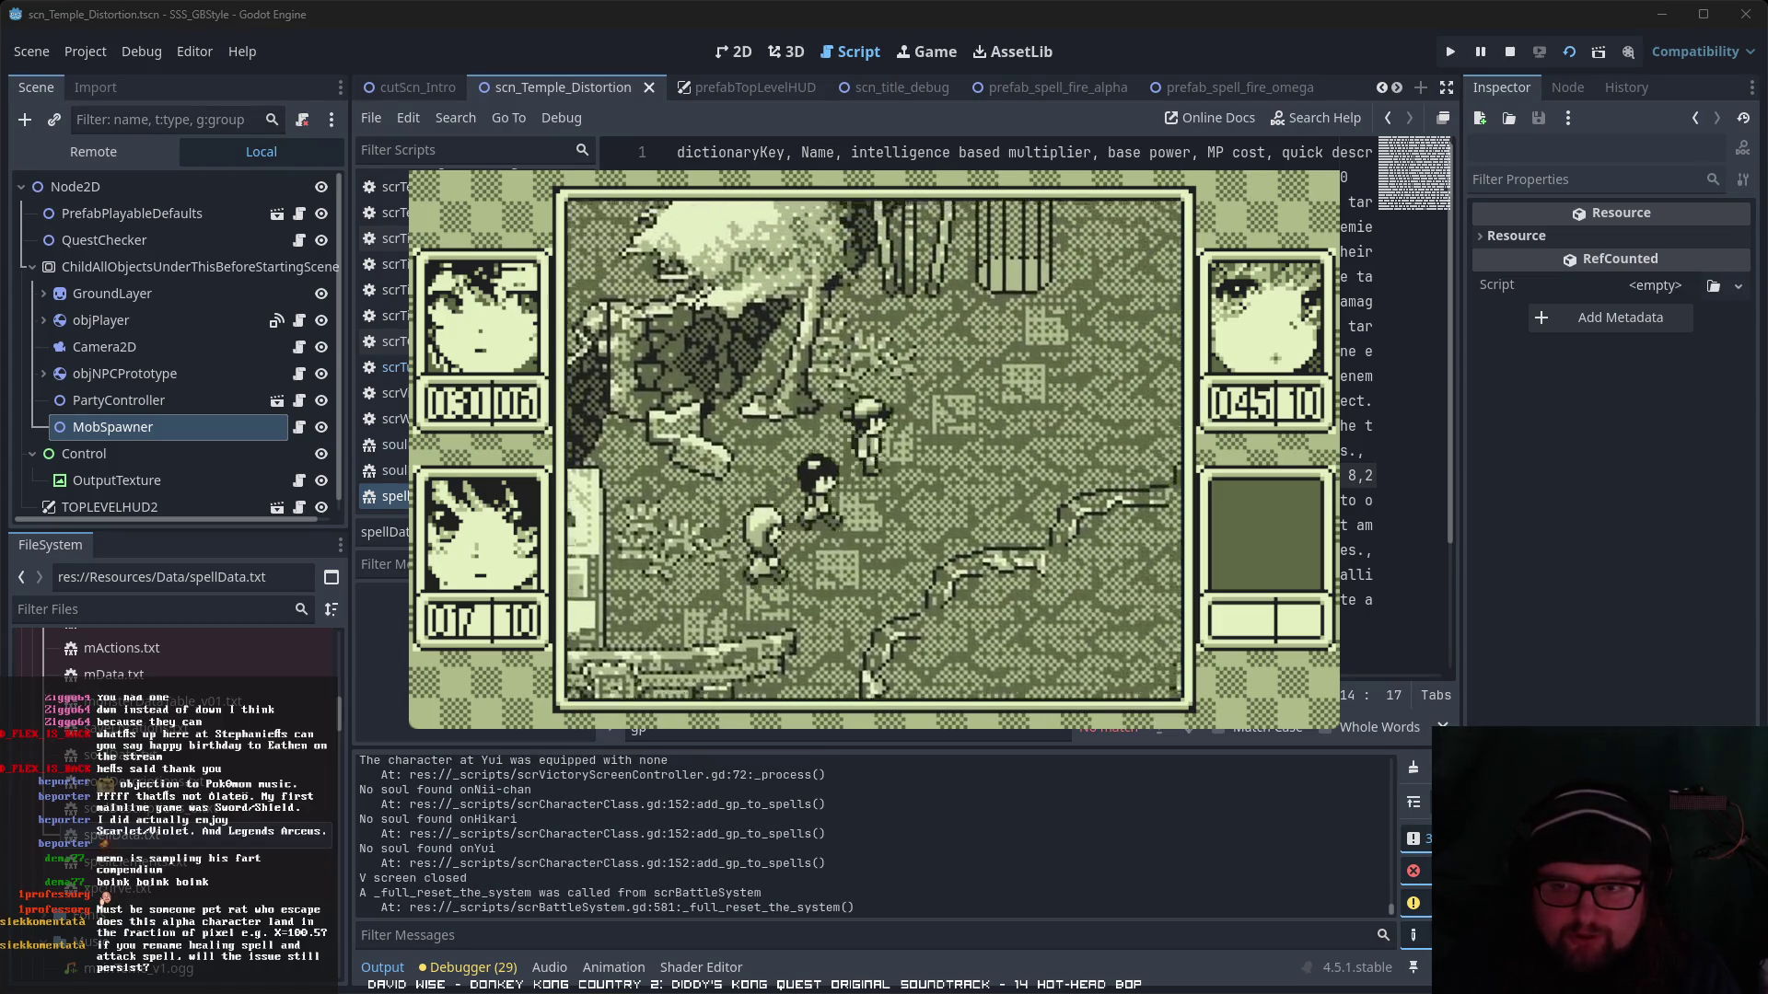
- Walk the party through the torii gate and into a Raging Rat to start a battle
{"action": "key", "text": "Up"}
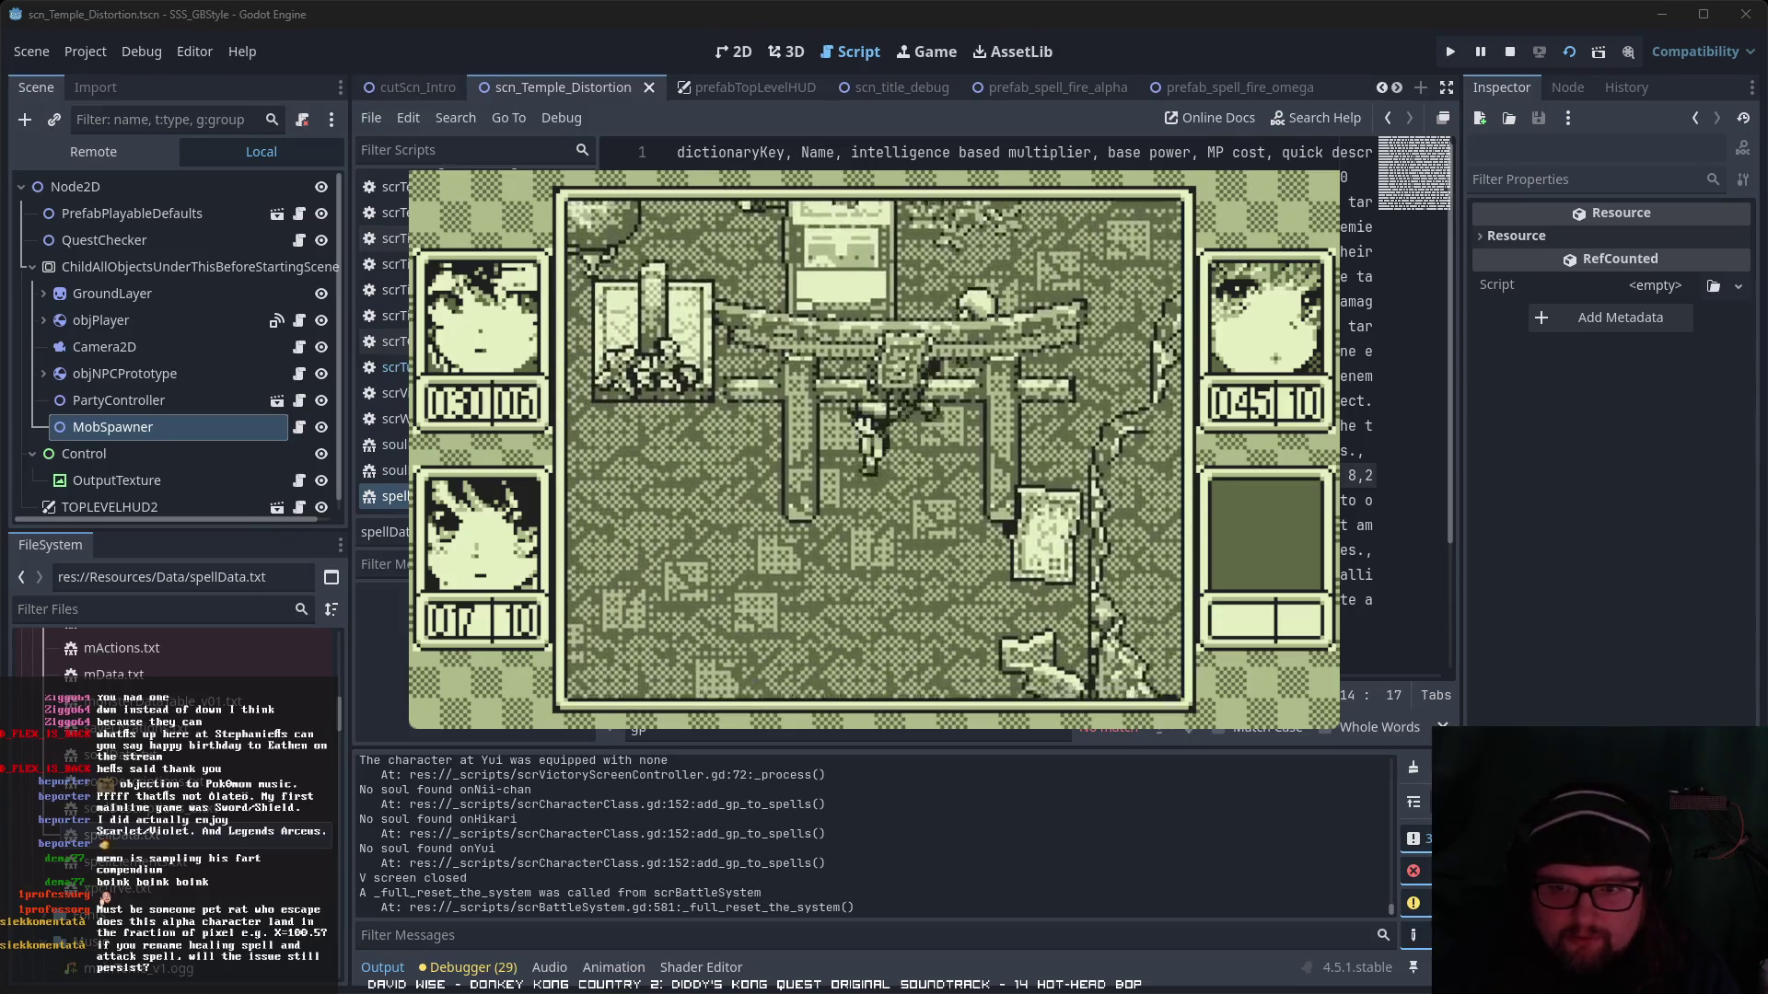
{"action": "key", "text": "Up"}
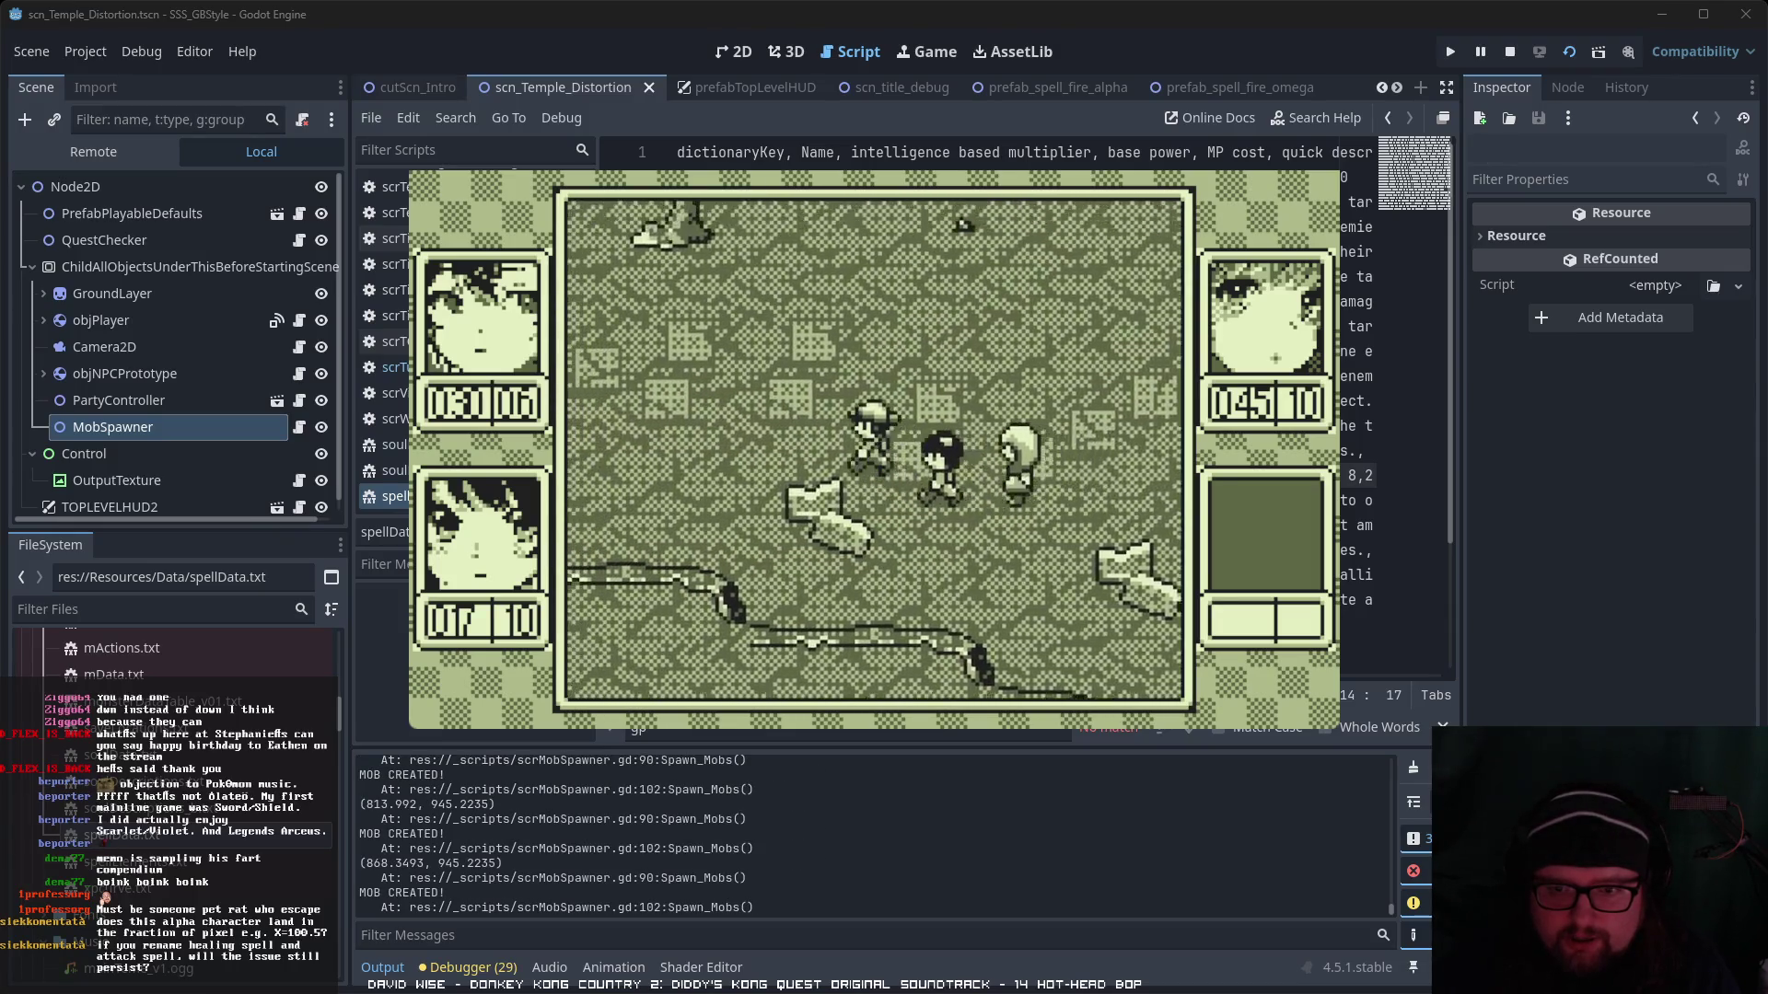
{"action": "key", "text": "Up"}
{"action": "key", "text": "Left"}
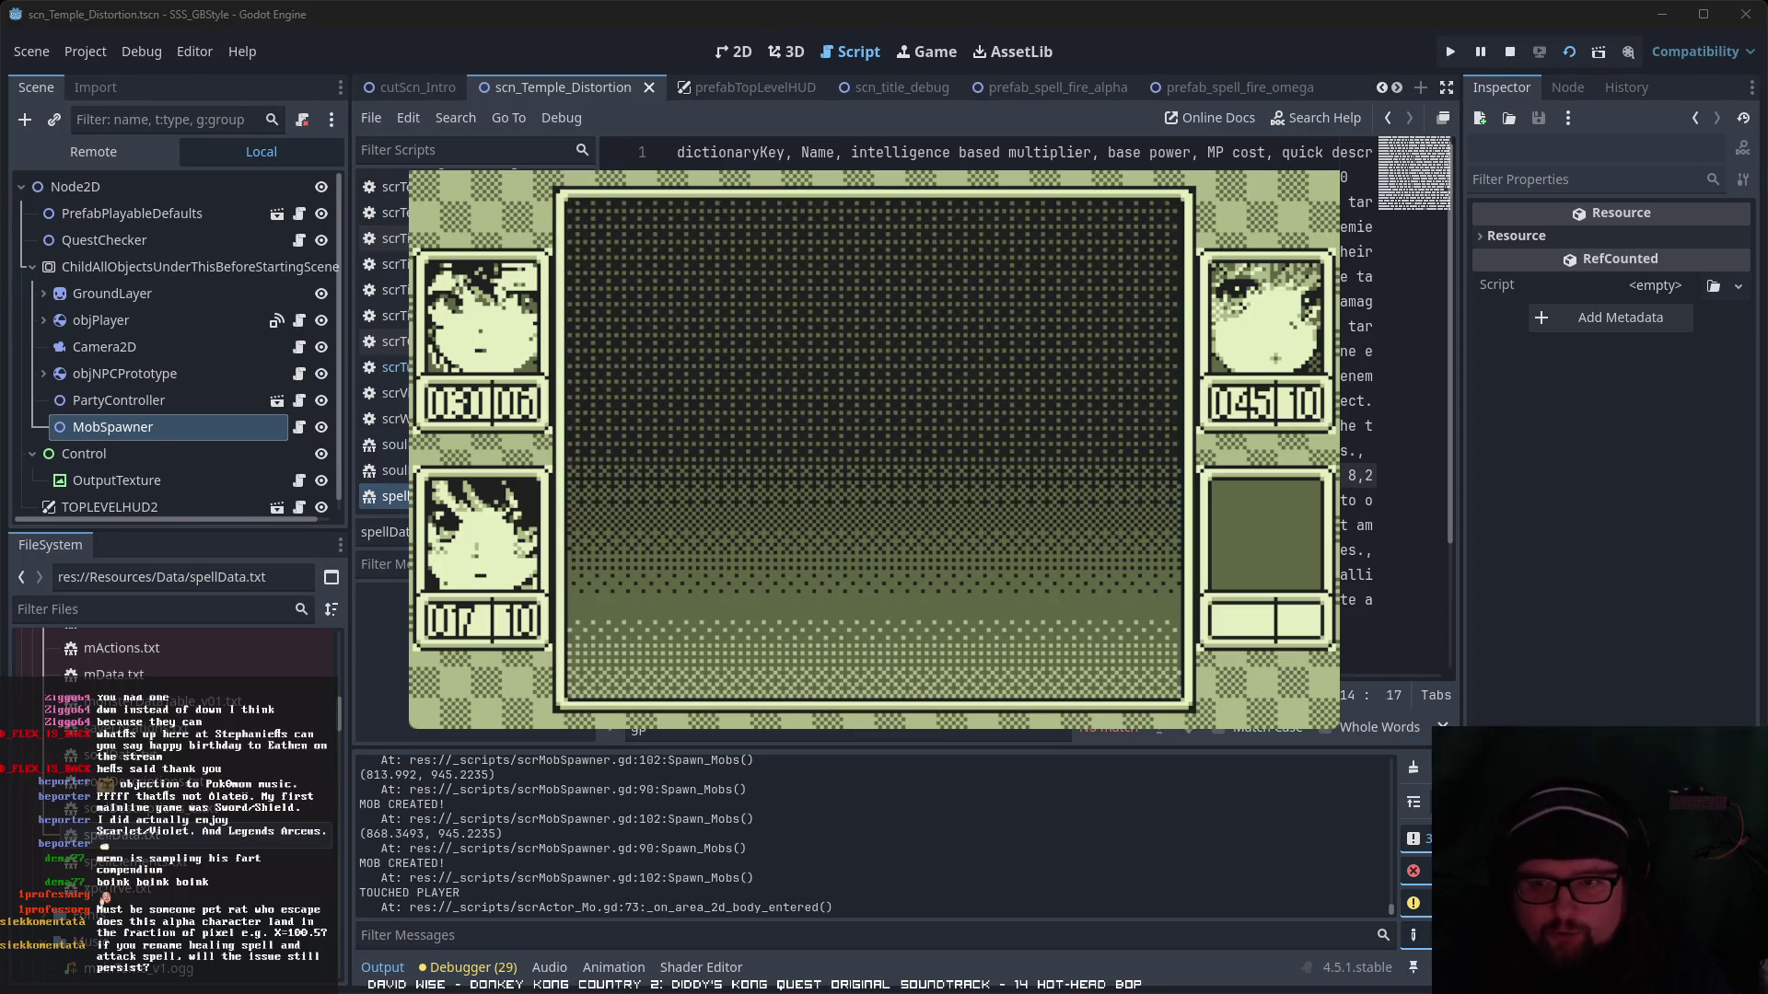
- Check the skills, have Nii-chan cast Hōka α on the Raging Rat, then stop the game
{"action": "key", "text": "Return"}
{"action": "key", "text": "Right"}
{"action": "key", "text": "Return"}
{"action": "key", "text": "Escape"}
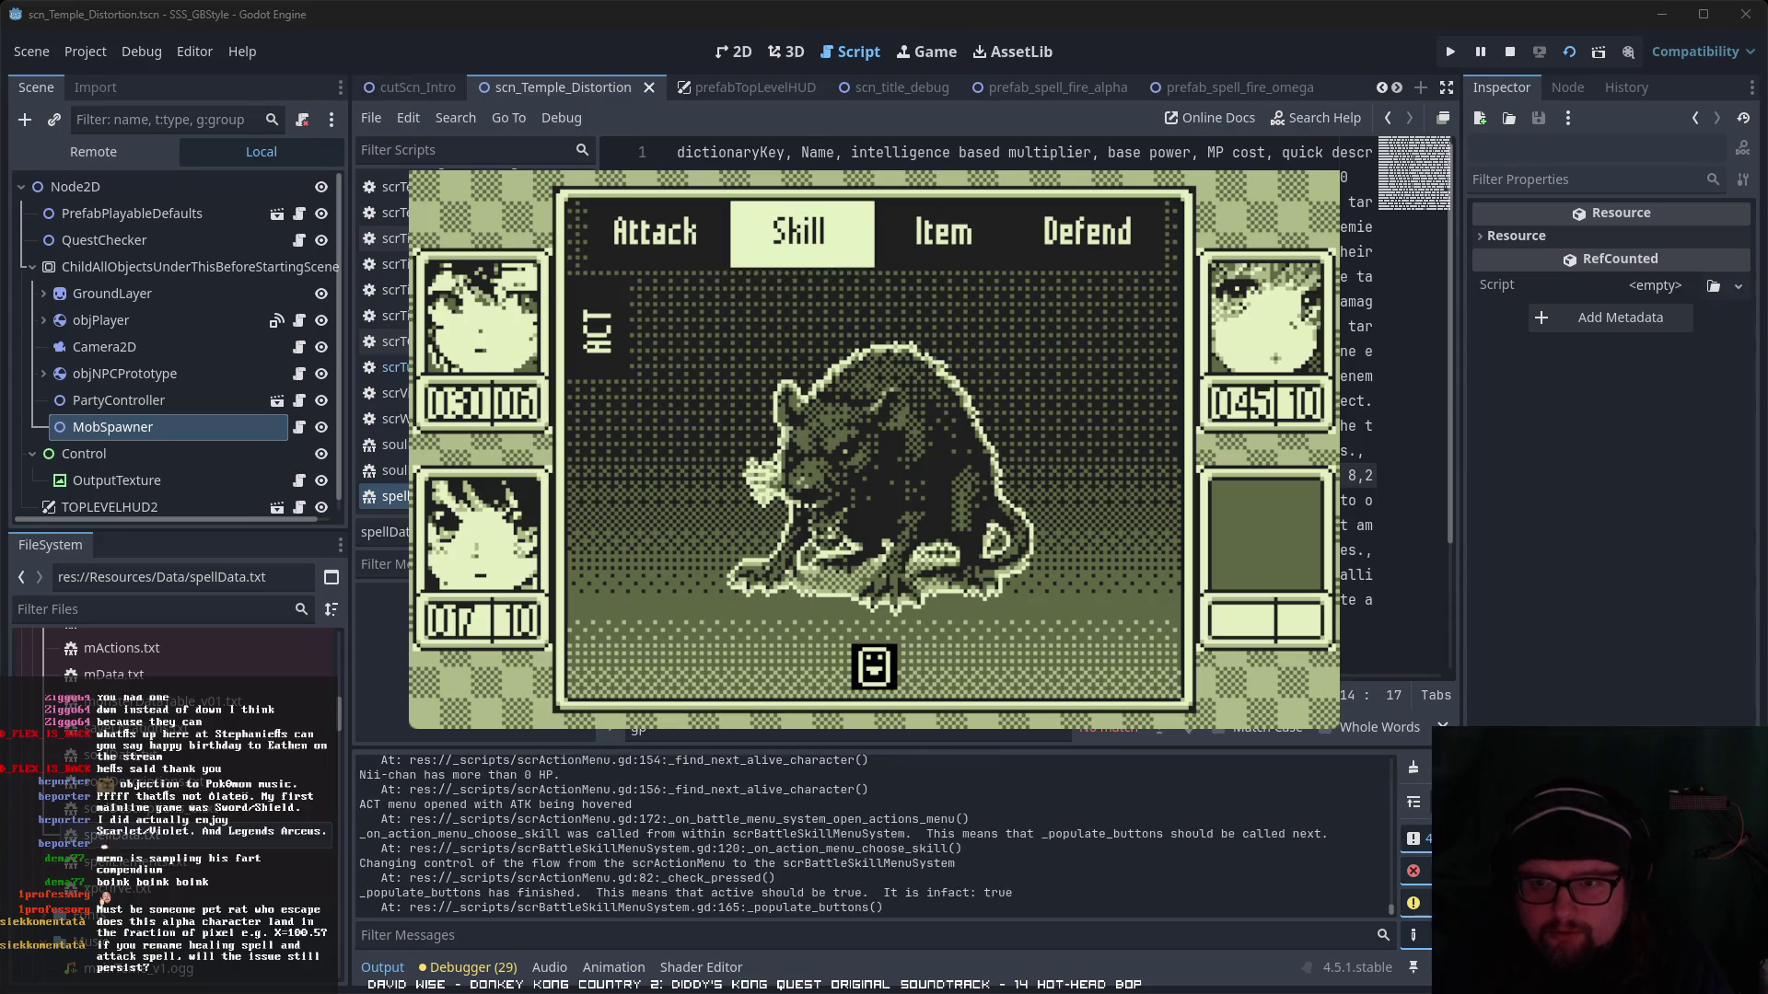
{"action": "key", "text": "Left"}
{"action": "key", "text": "Right"}
{"action": "key", "text": "Right"}
{"action": "key", "text": "Right"}
{"action": "key", "text": "Return"}
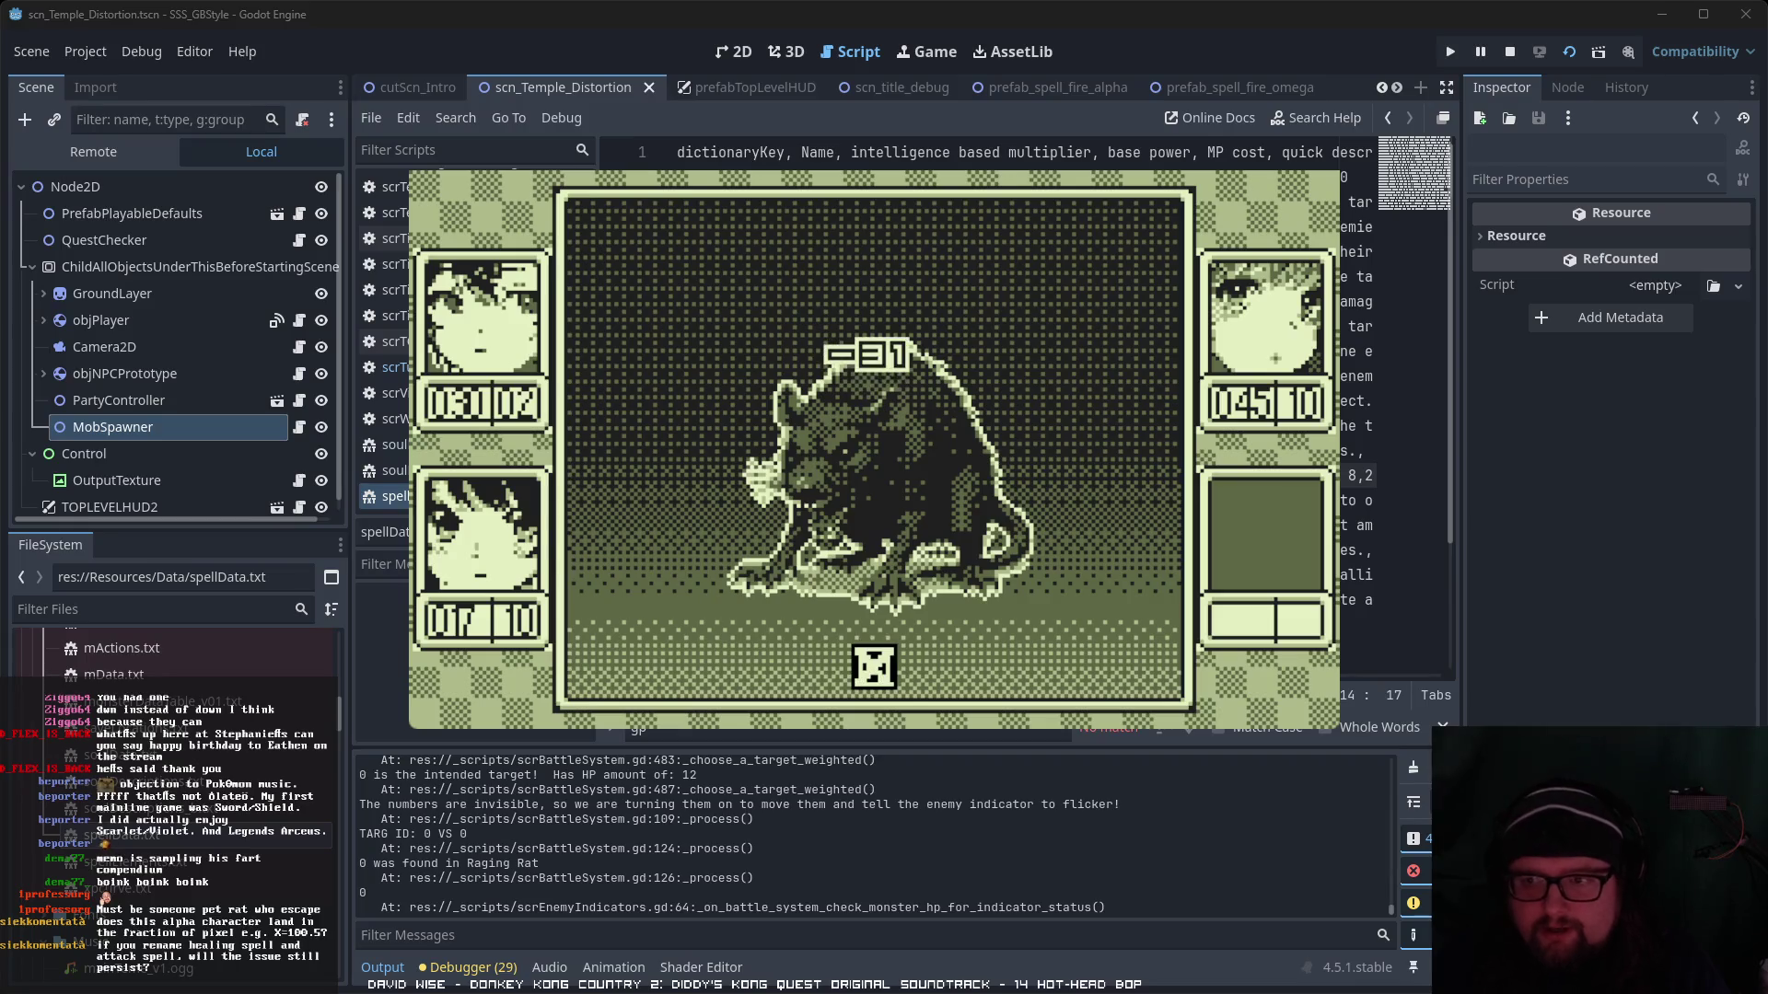
{"action": "key", "text": "F8"}
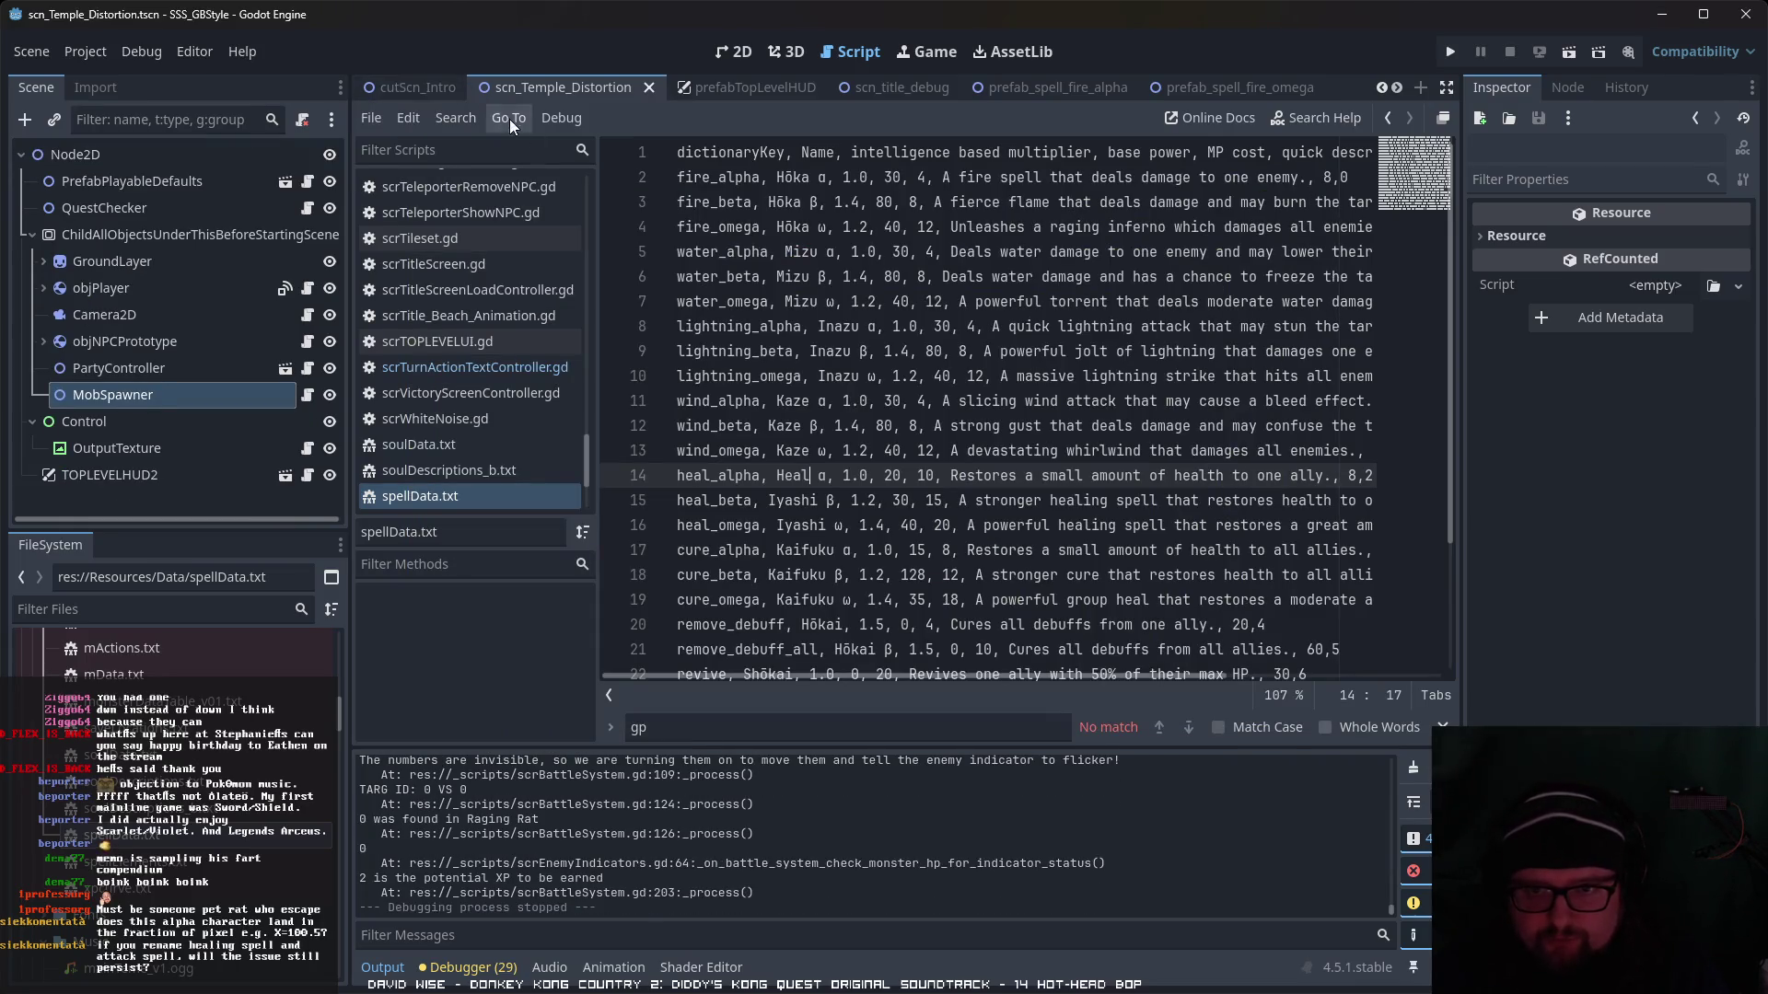
- Wrap spellName on line 309 of scrTurnActionTextController.gd in [b]…[/b], save, and run the scene
{"action": "scroll", "coordinate": [494, 465], "scroll_direction": "down", "scroll_amount": 3}
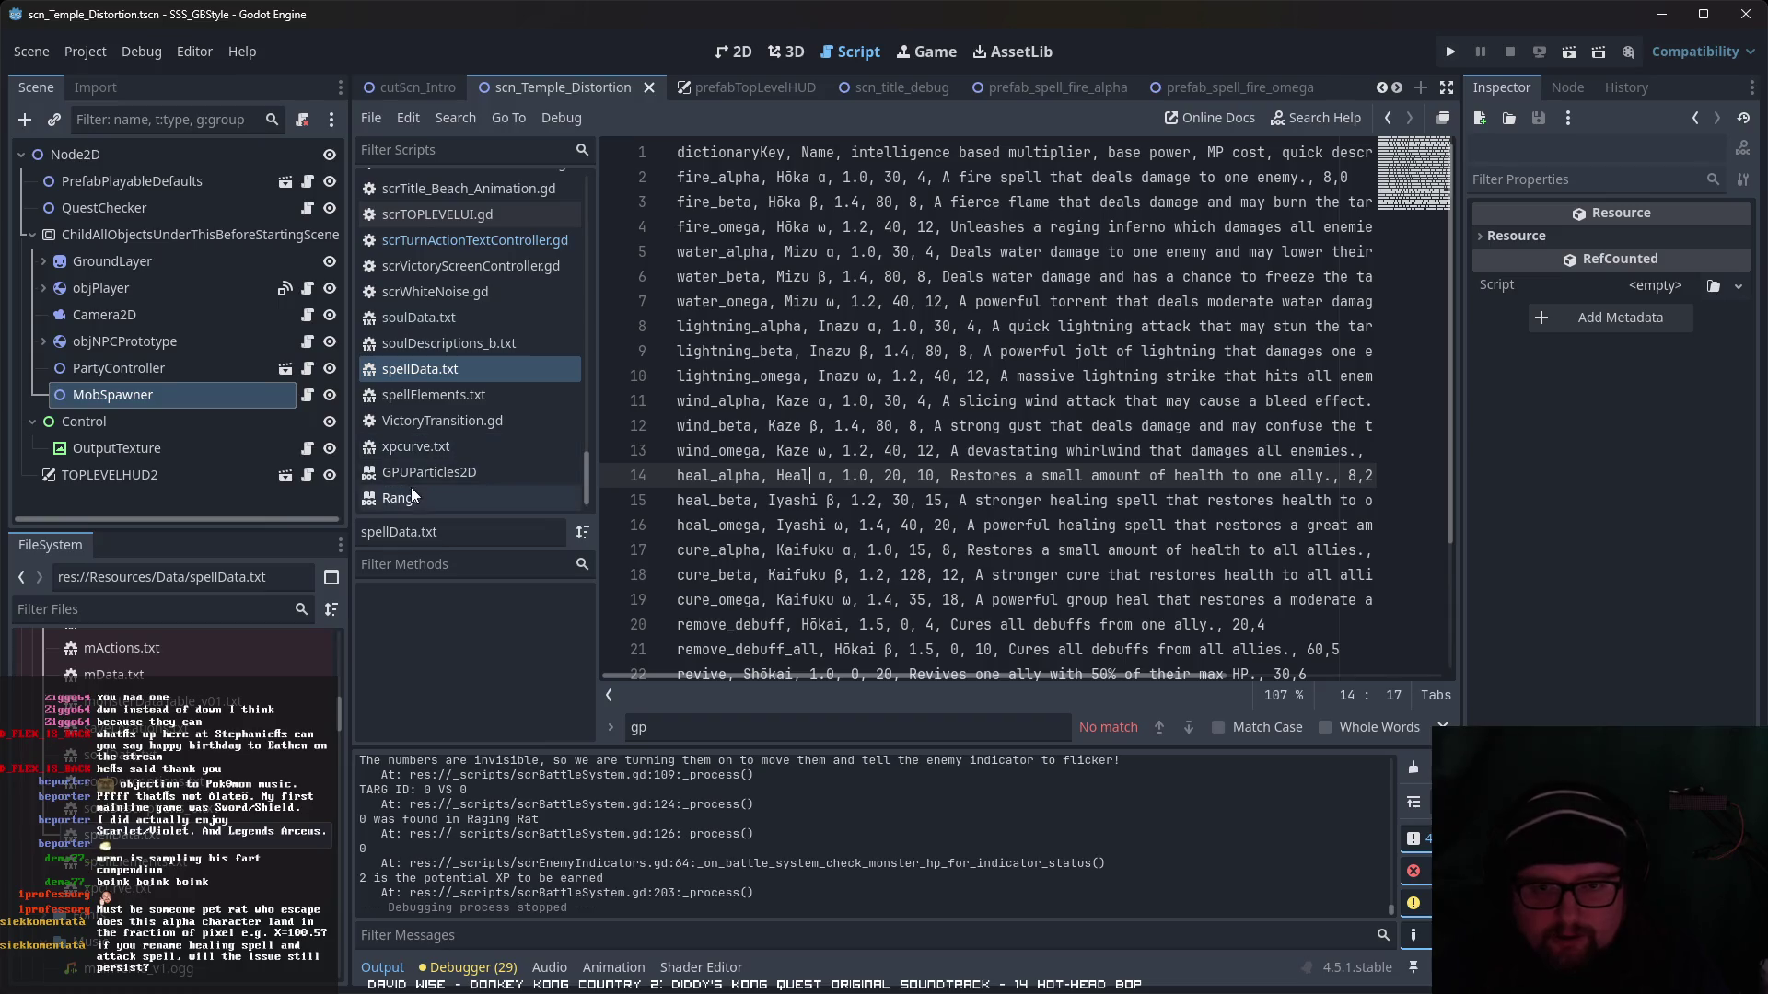
{"action": "left_click", "coordinate": [474, 239]}
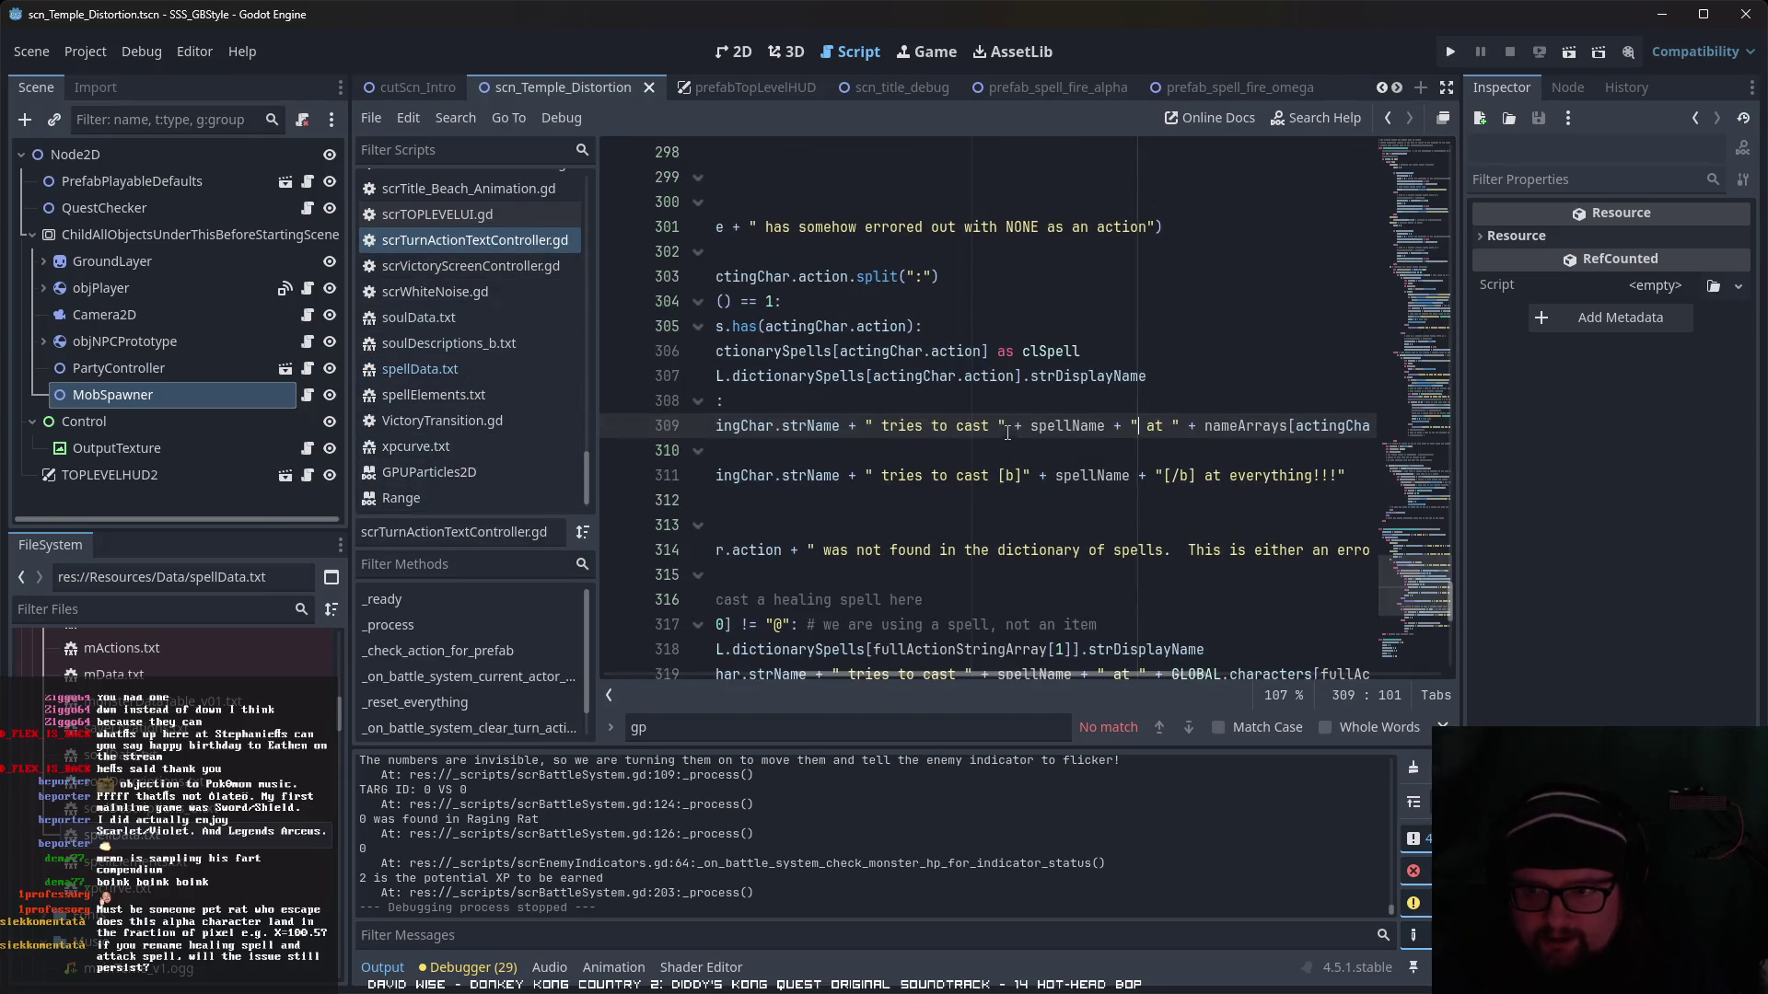
{"action": "type", "text": "[b]"}
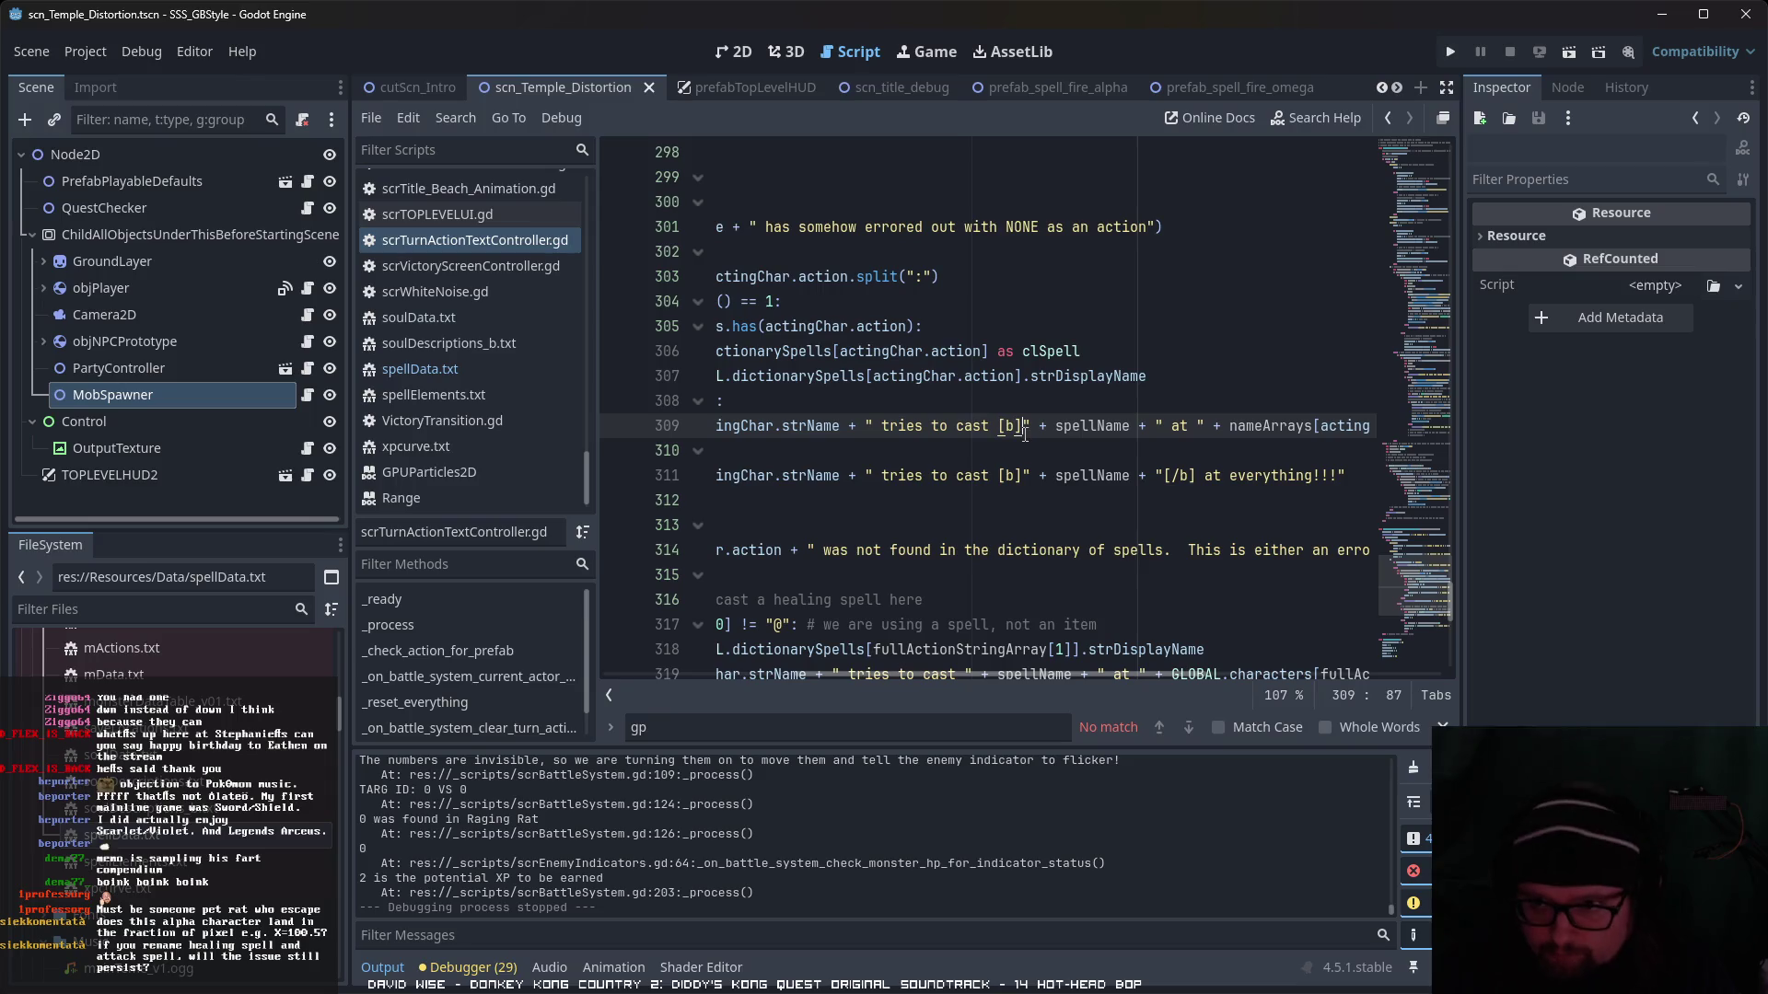
{"action": "type", "text": "/]"}
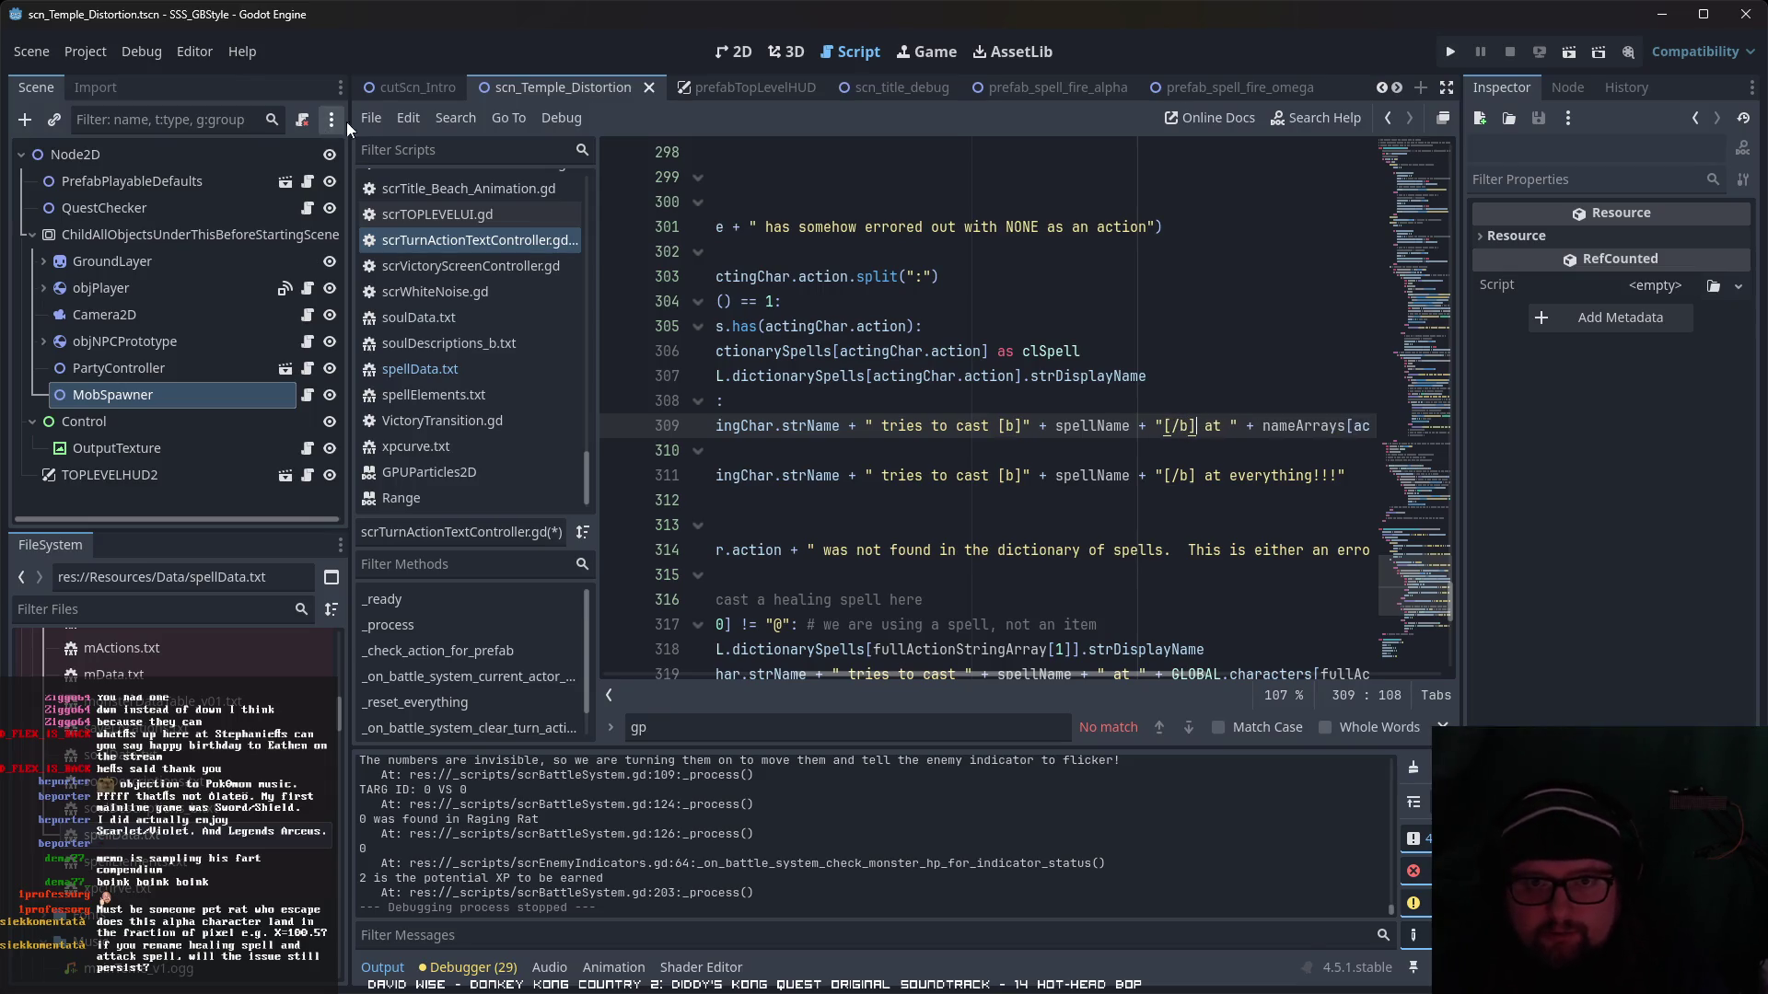
{"action": "key", "text": "ctrl+s"}
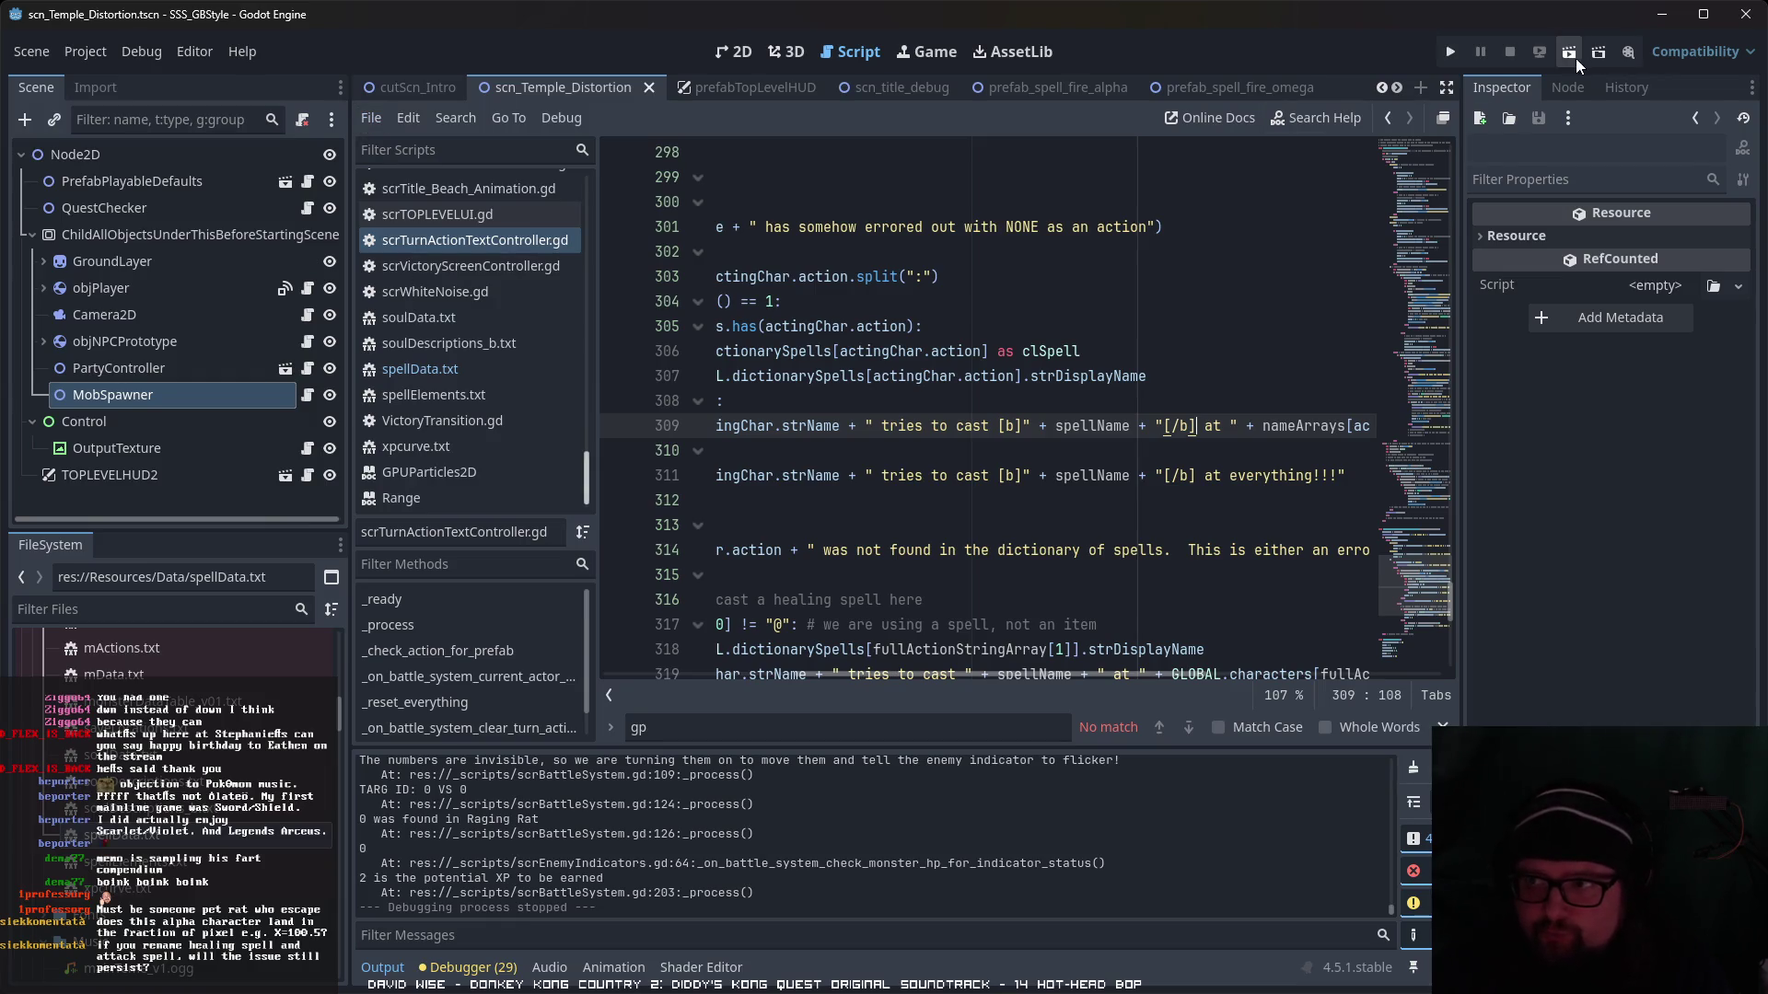
{"action": "left_click", "coordinate": [1573, 53]}
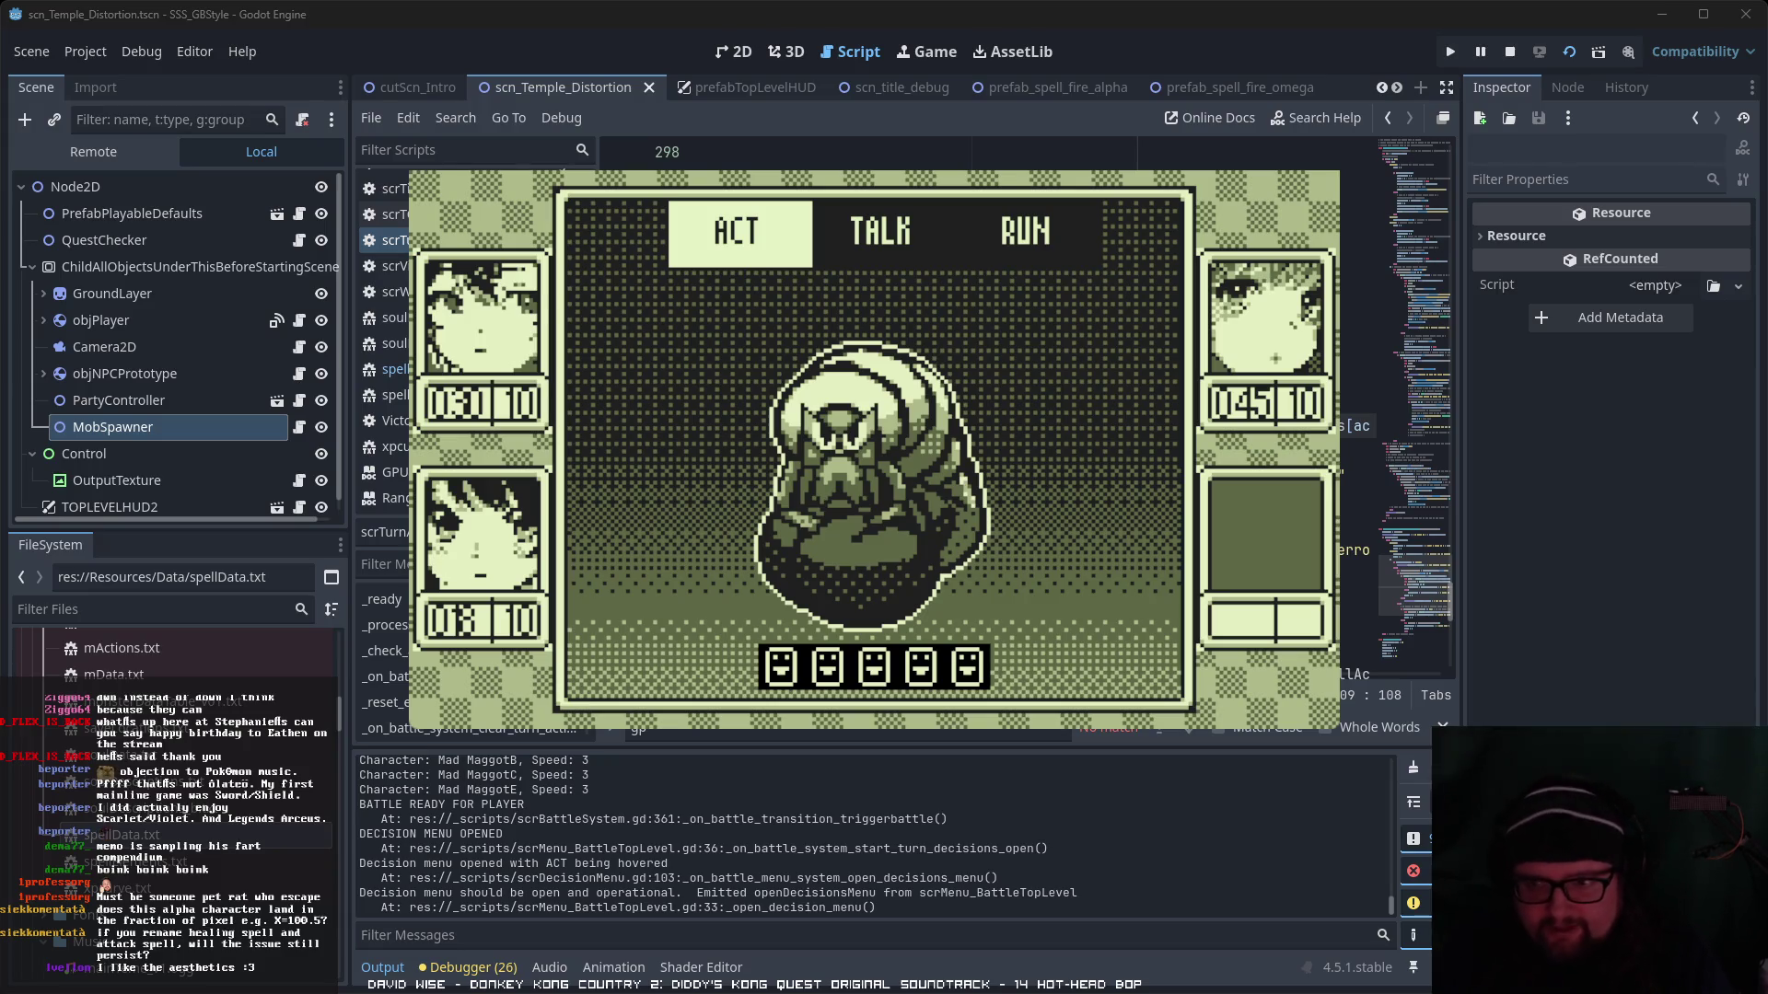
- View Hōka α in the skill list, back out, and have Yui defend this turn
{"action": "key", "text": "Return"}
{"action": "key", "text": "Right"}
{"action": "key", "text": "Return"}
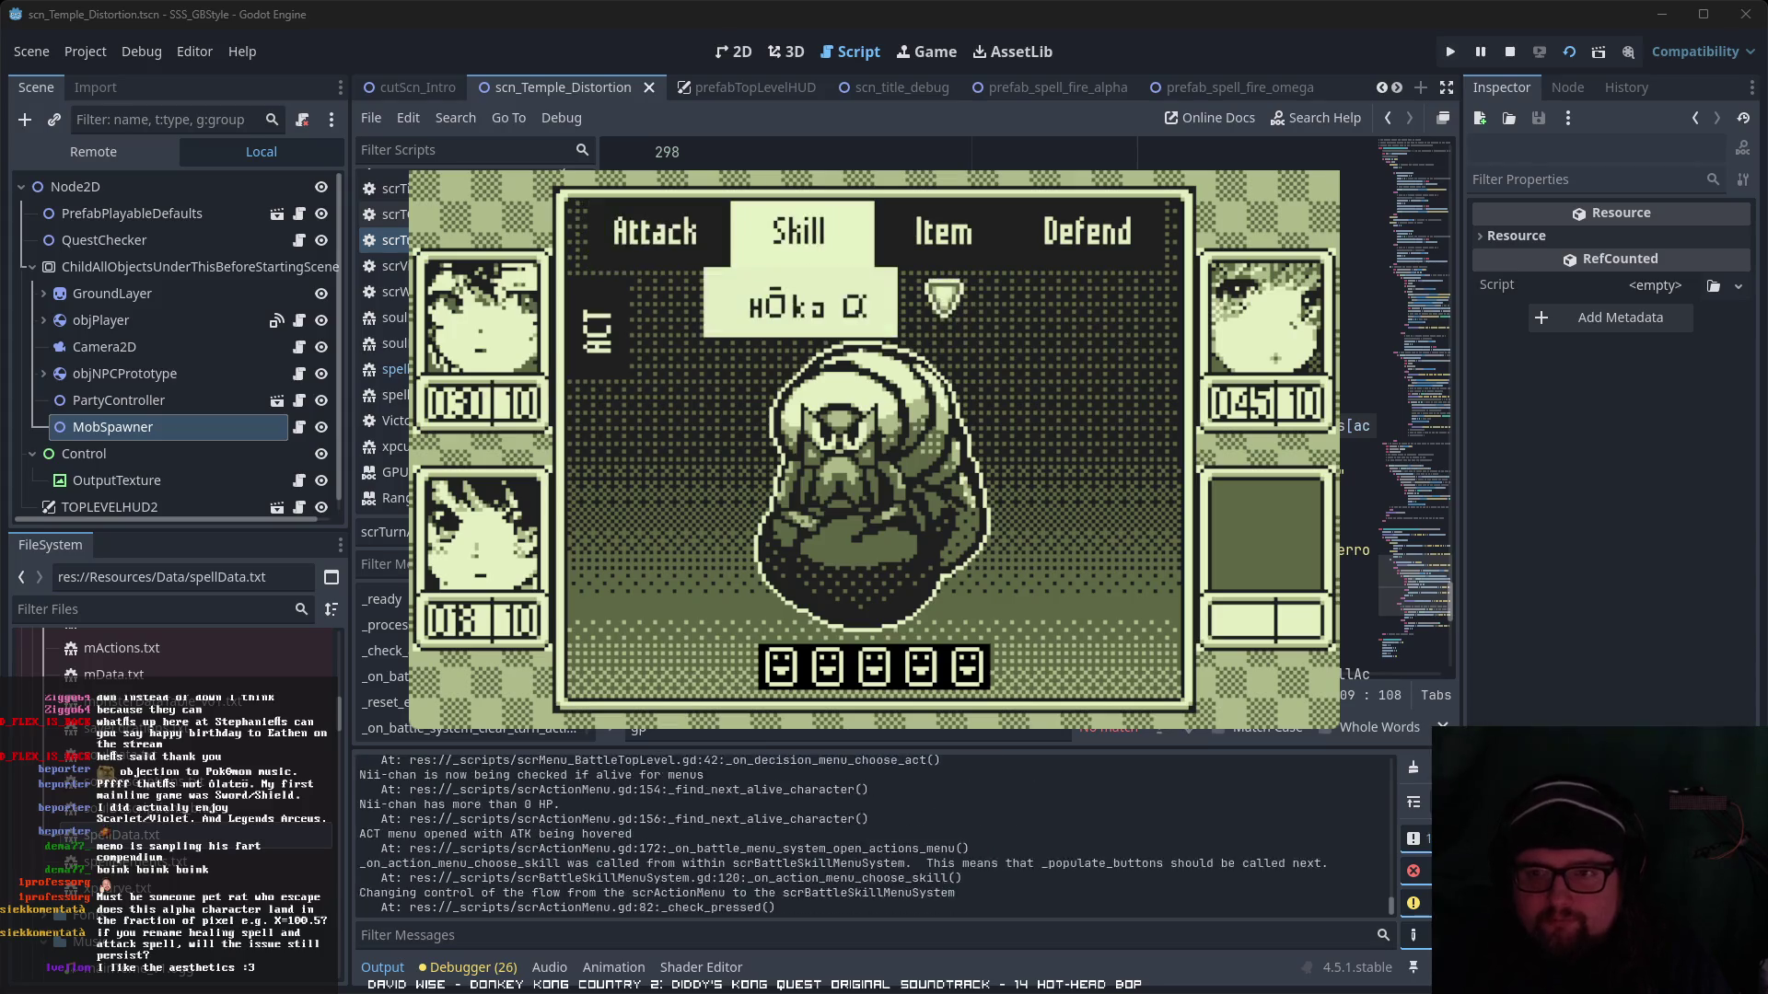
{"action": "key", "text": "Return"}
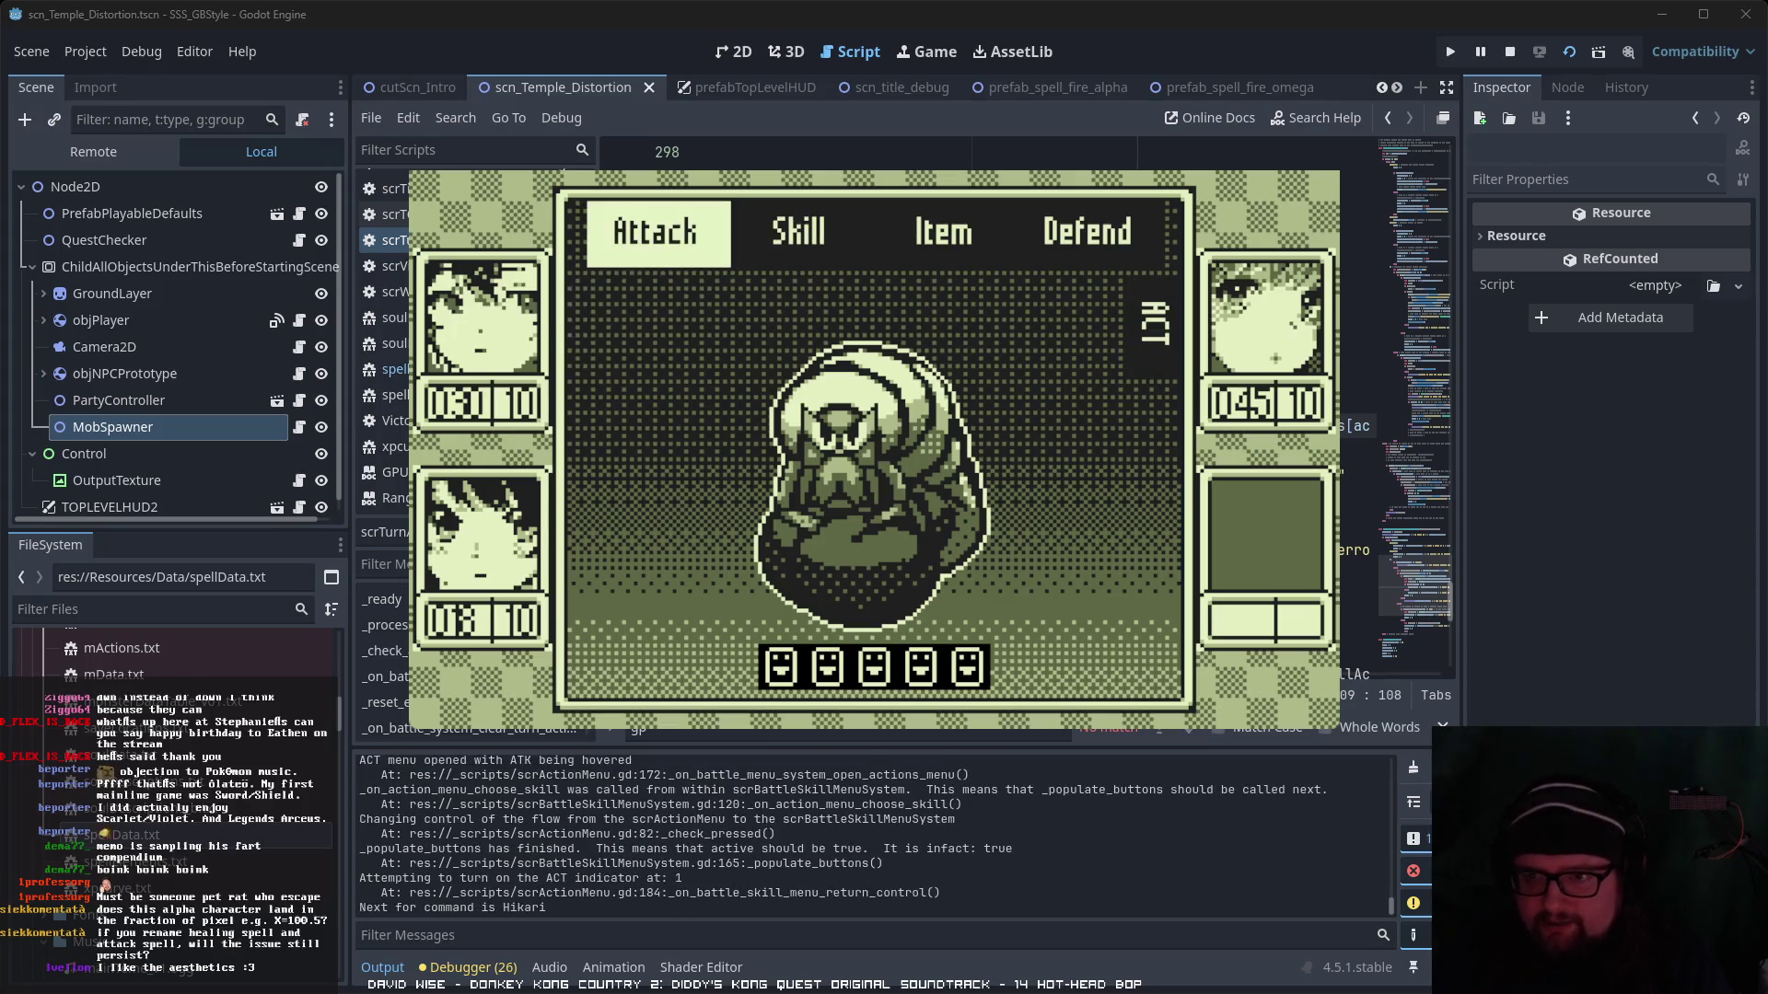
{"action": "key", "text": "Right"}
{"action": "key", "text": "Right"}
{"action": "key", "text": "Right"}
{"action": "key", "text": "Return"}
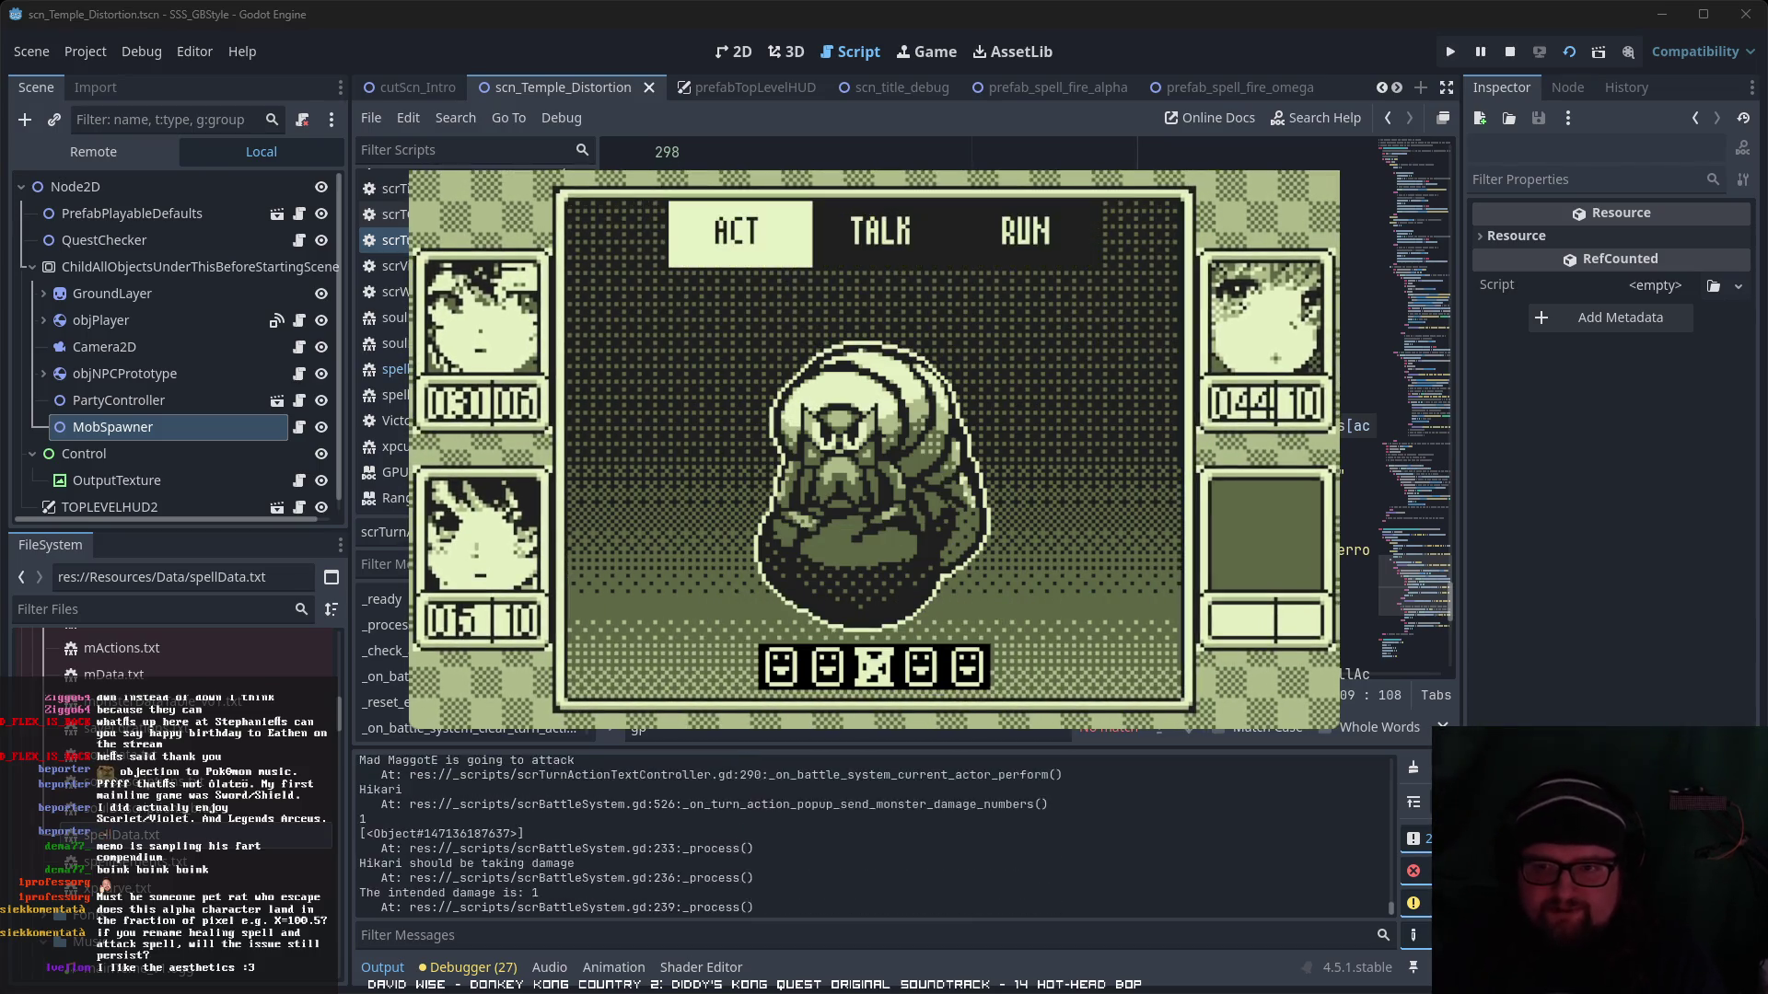
- Choose Mizu α for the first character and Defend for the next
{"action": "key", "text": "Right"}
{"action": "key", "text": "Left"}
{"action": "key", "text": "z"}
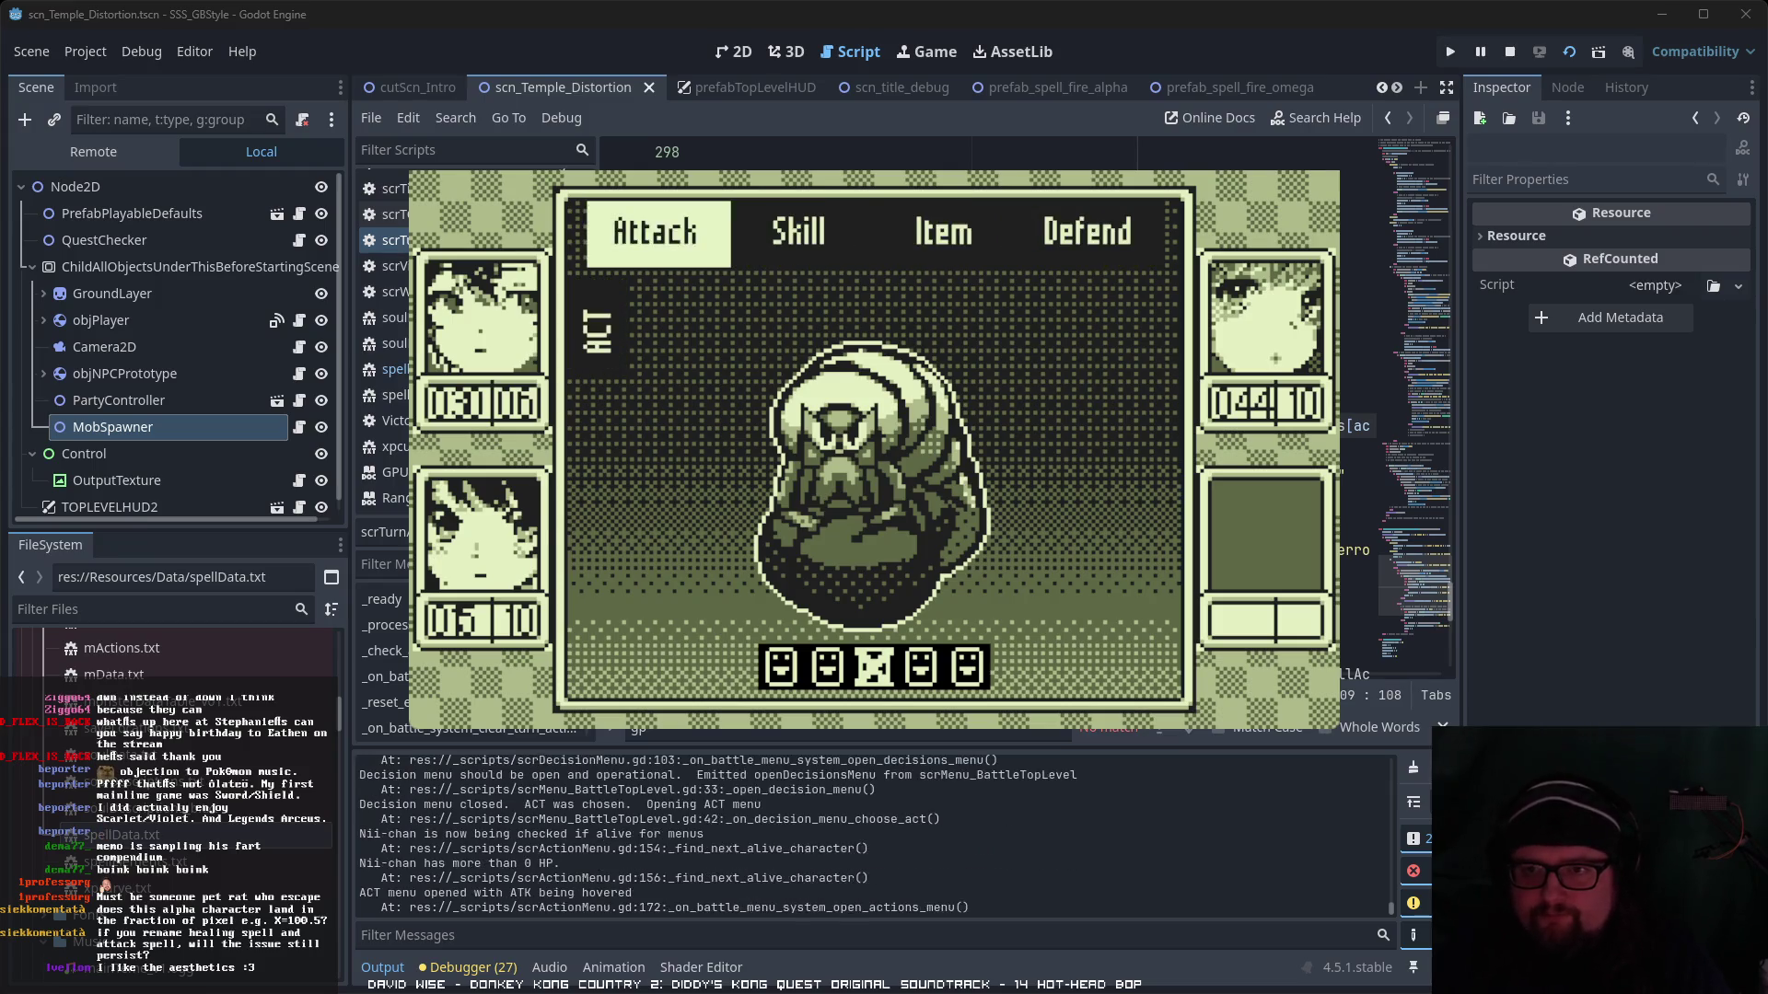
{"action": "key", "text": "Right"}
{"action": "key", "text": "z"}
{"action": "key", "text": "Down"}
{"action": "key", "text": "Down"}
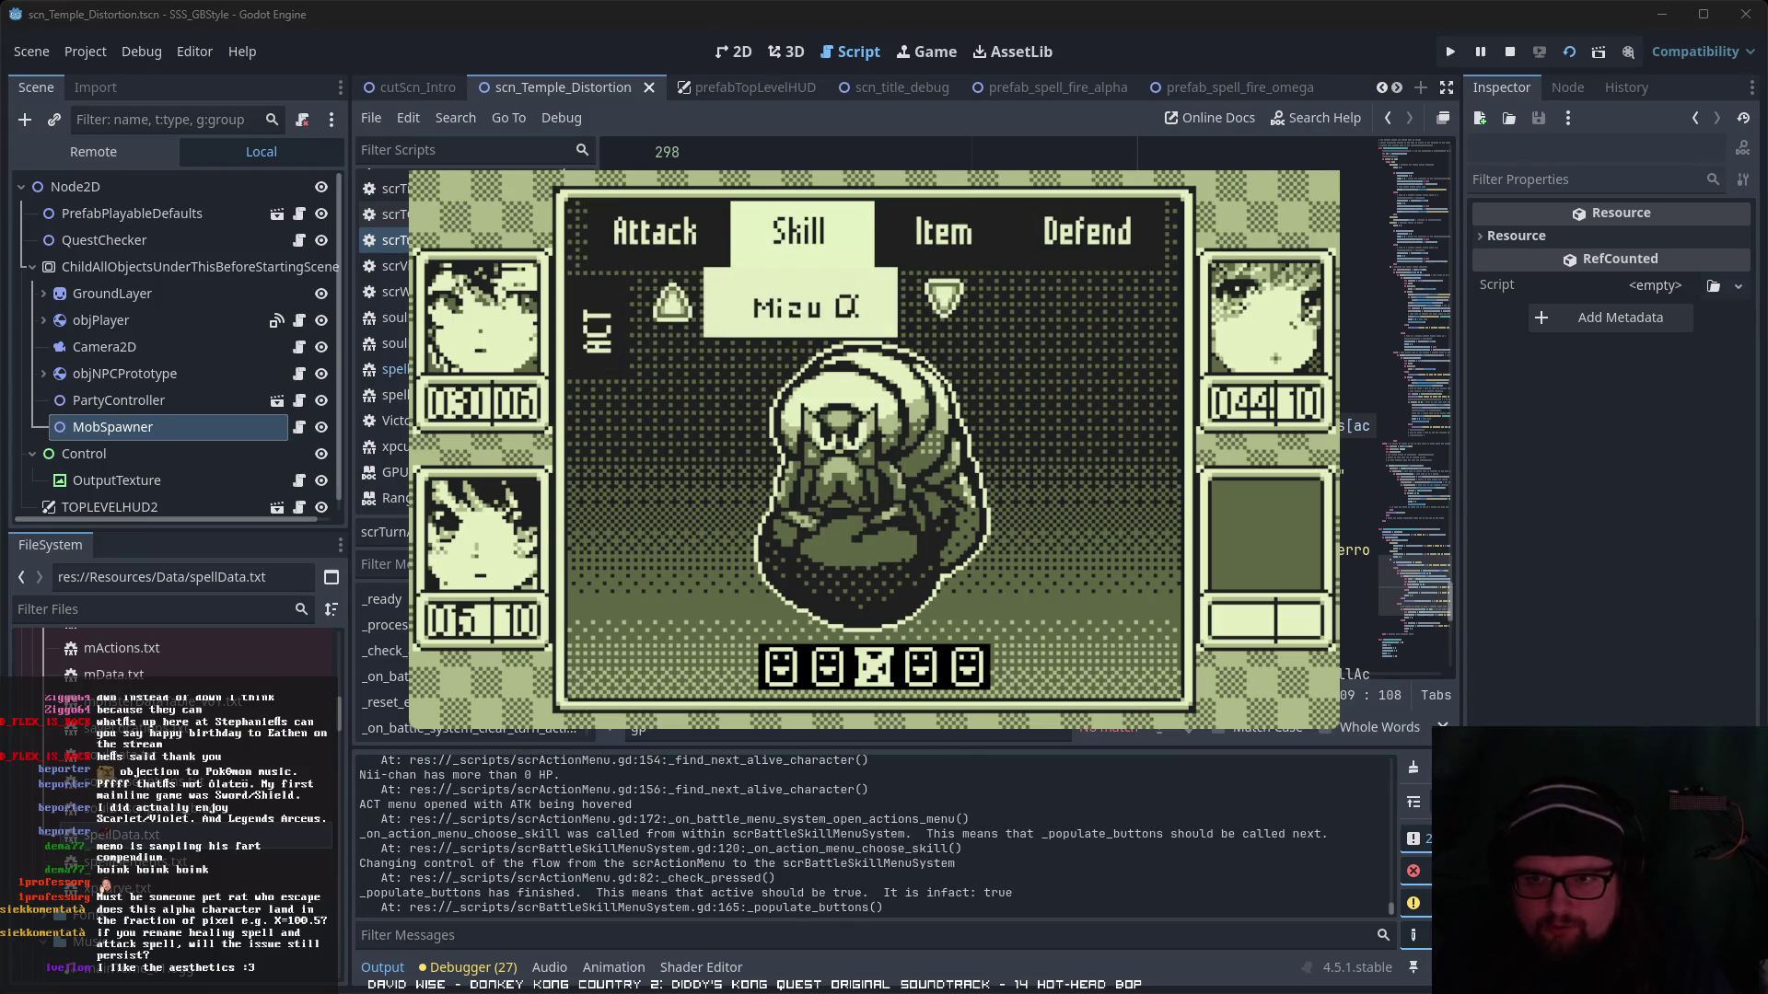
{"action": "key", "text": "z"}
{"action": "key", "text": "Right"}
{"action": "key", "text": "Right"}
{"action": "key", "text": "Right"}
{"action": "key", "text": "z"}
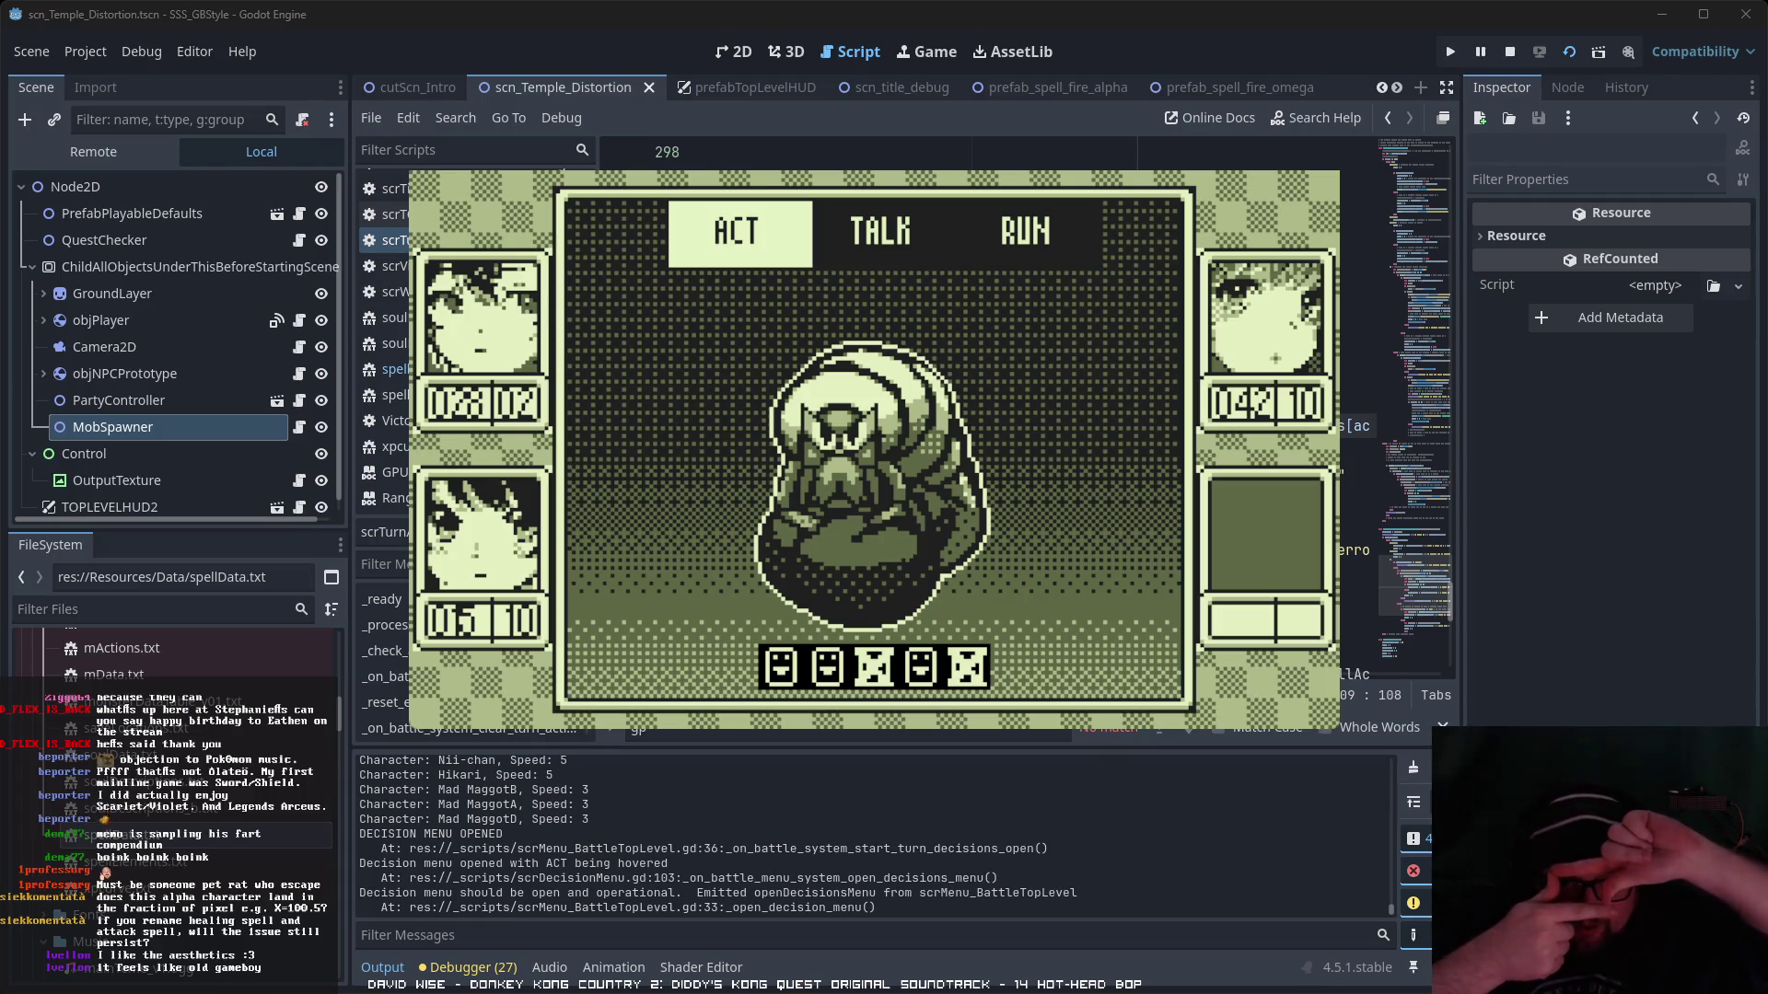
- Cast Heal α on a party member, confirm the next character's attack, then stop the game
{"action": "key", "text": "Right"}
{"action": "key", "text": "Right"}
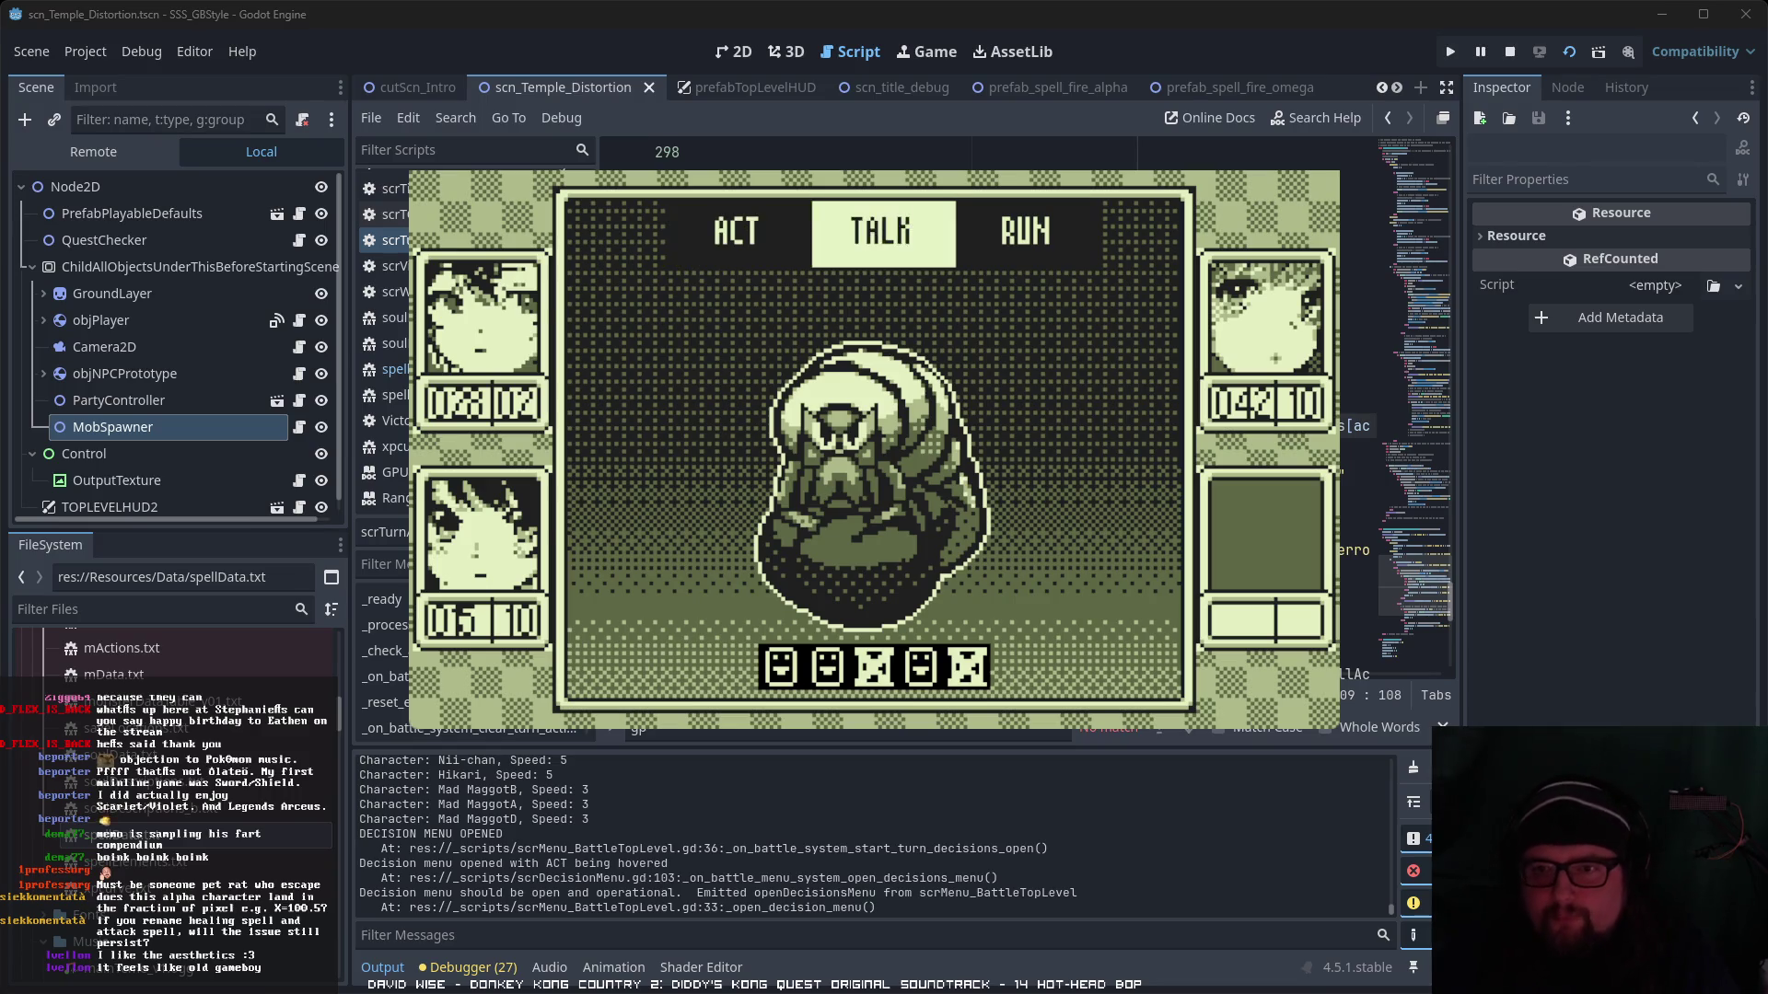
{"action": "key", "text": "Left"}
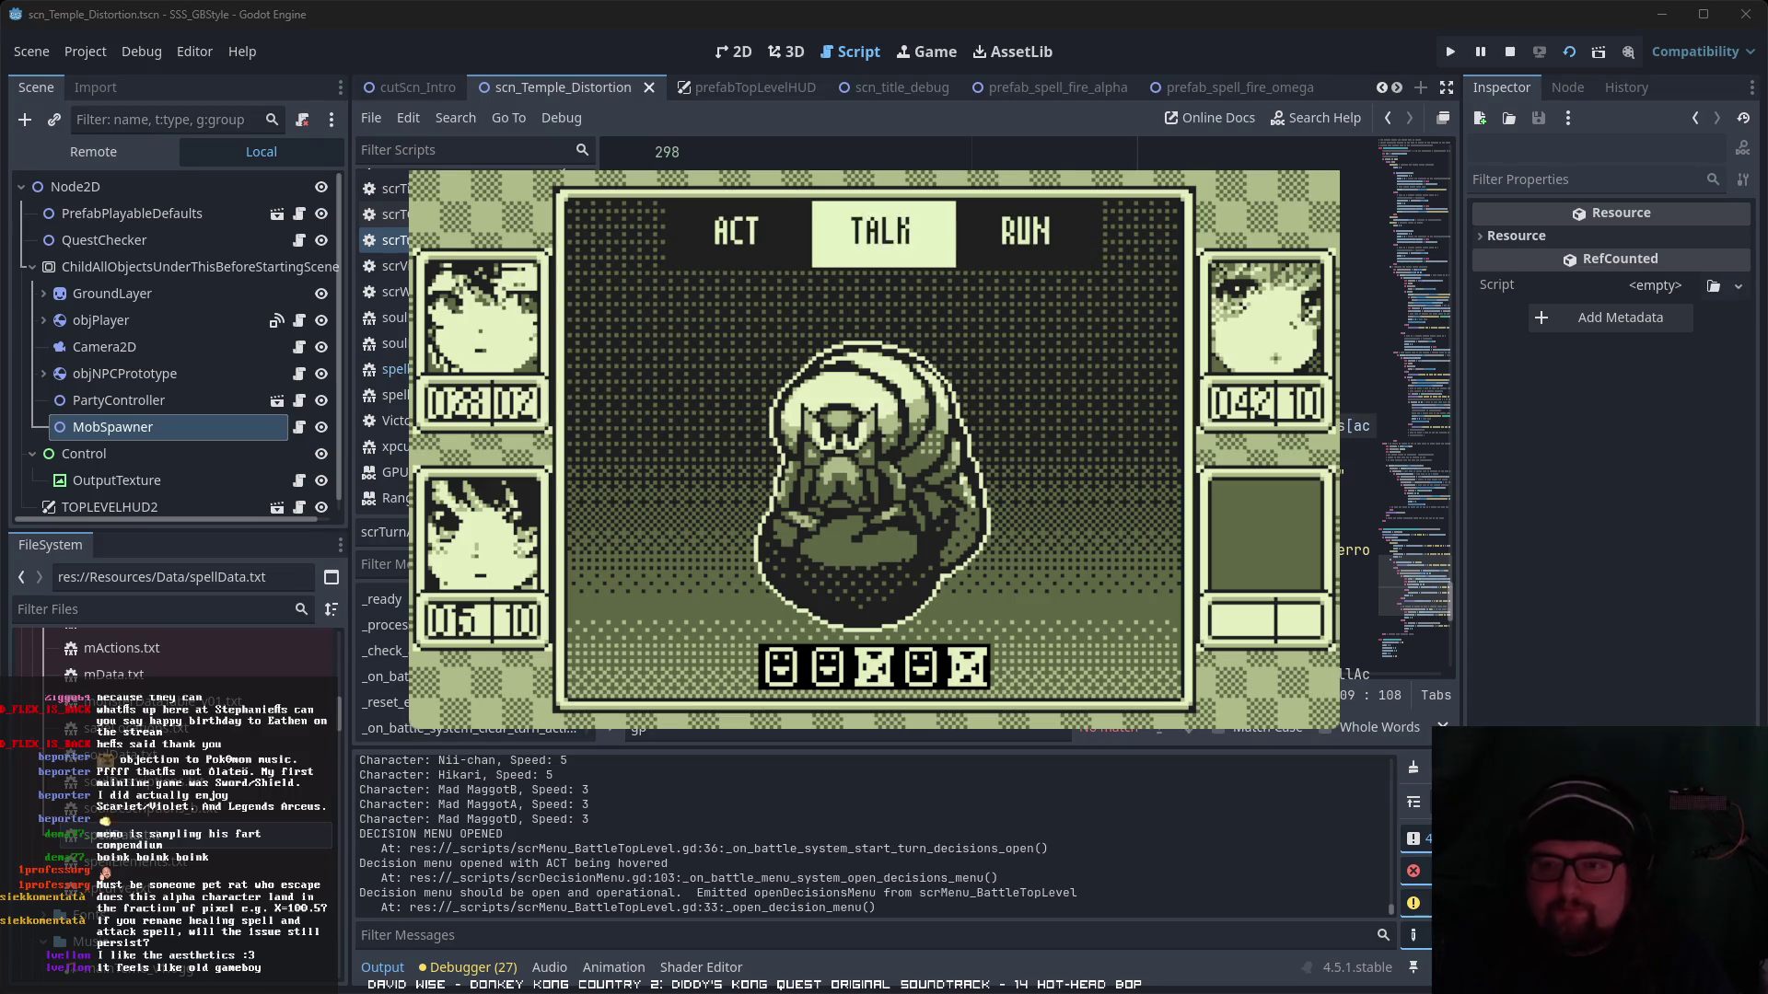
{"action": "key", "text": "Left"}
{"action": "key", "text": "Right"}
{"action": "key", "text": "Left"}
{"action": "key", "text": "Return"}
{"action": "key", "text": "Return"}
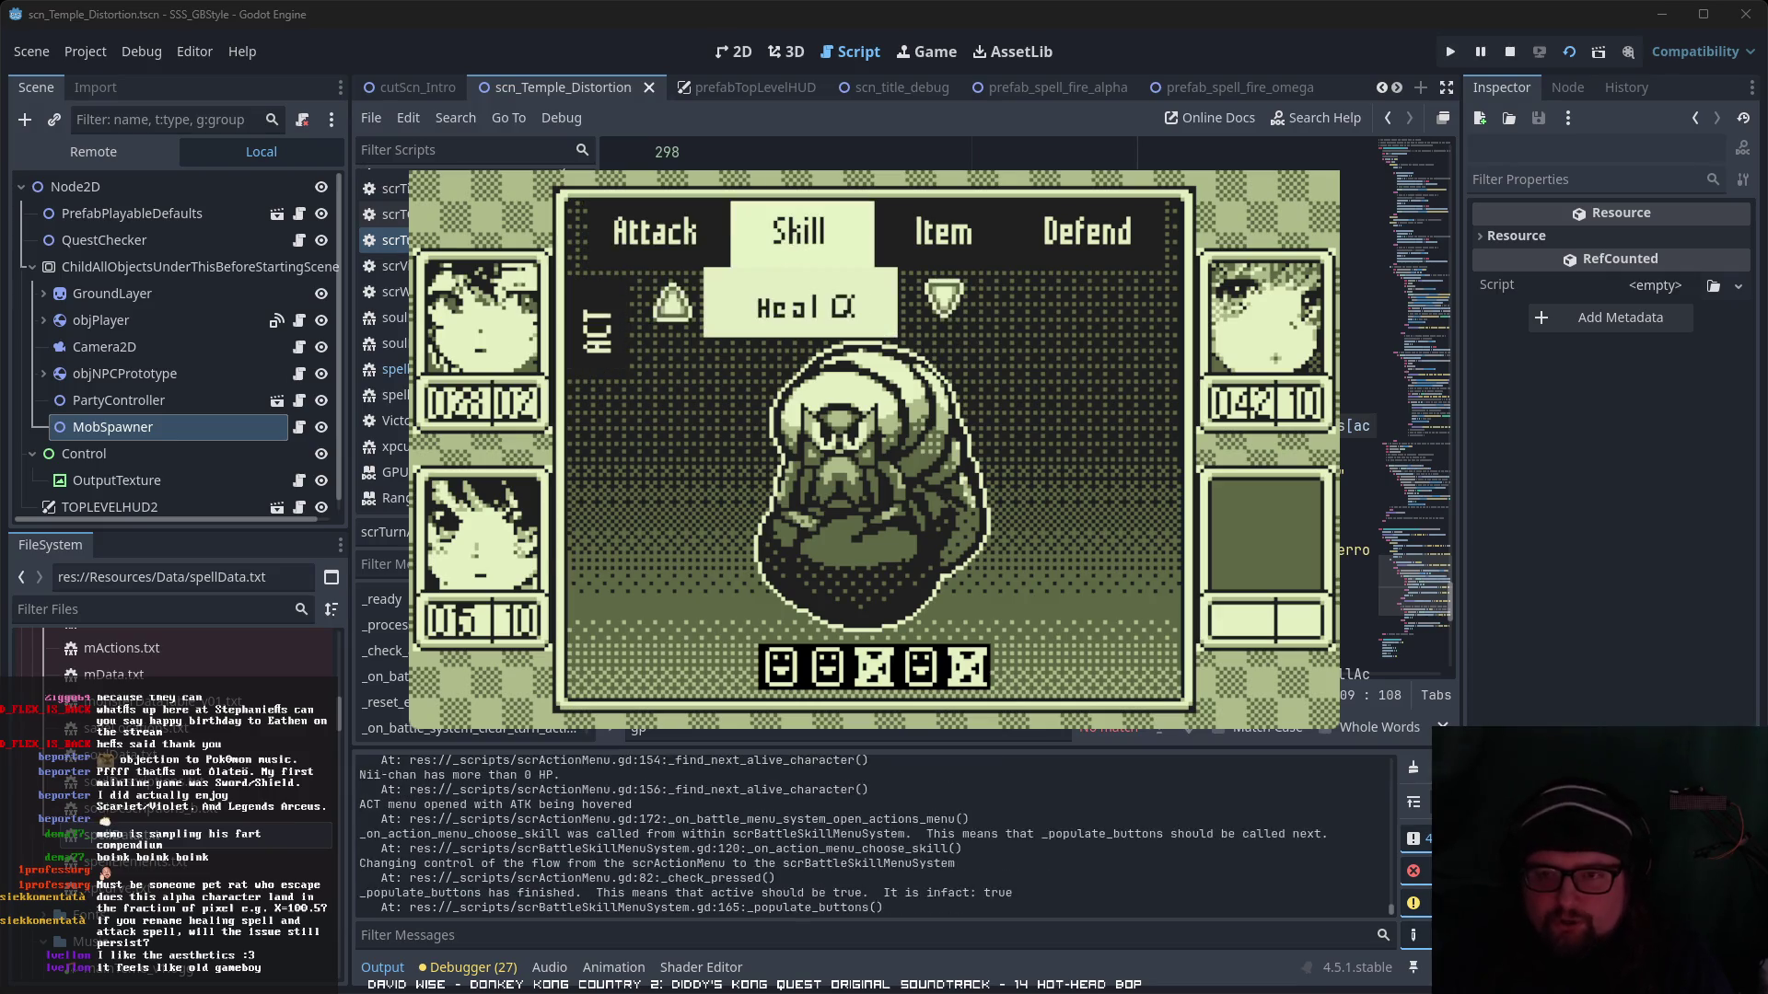
{"action": "key", "text": "Up"}
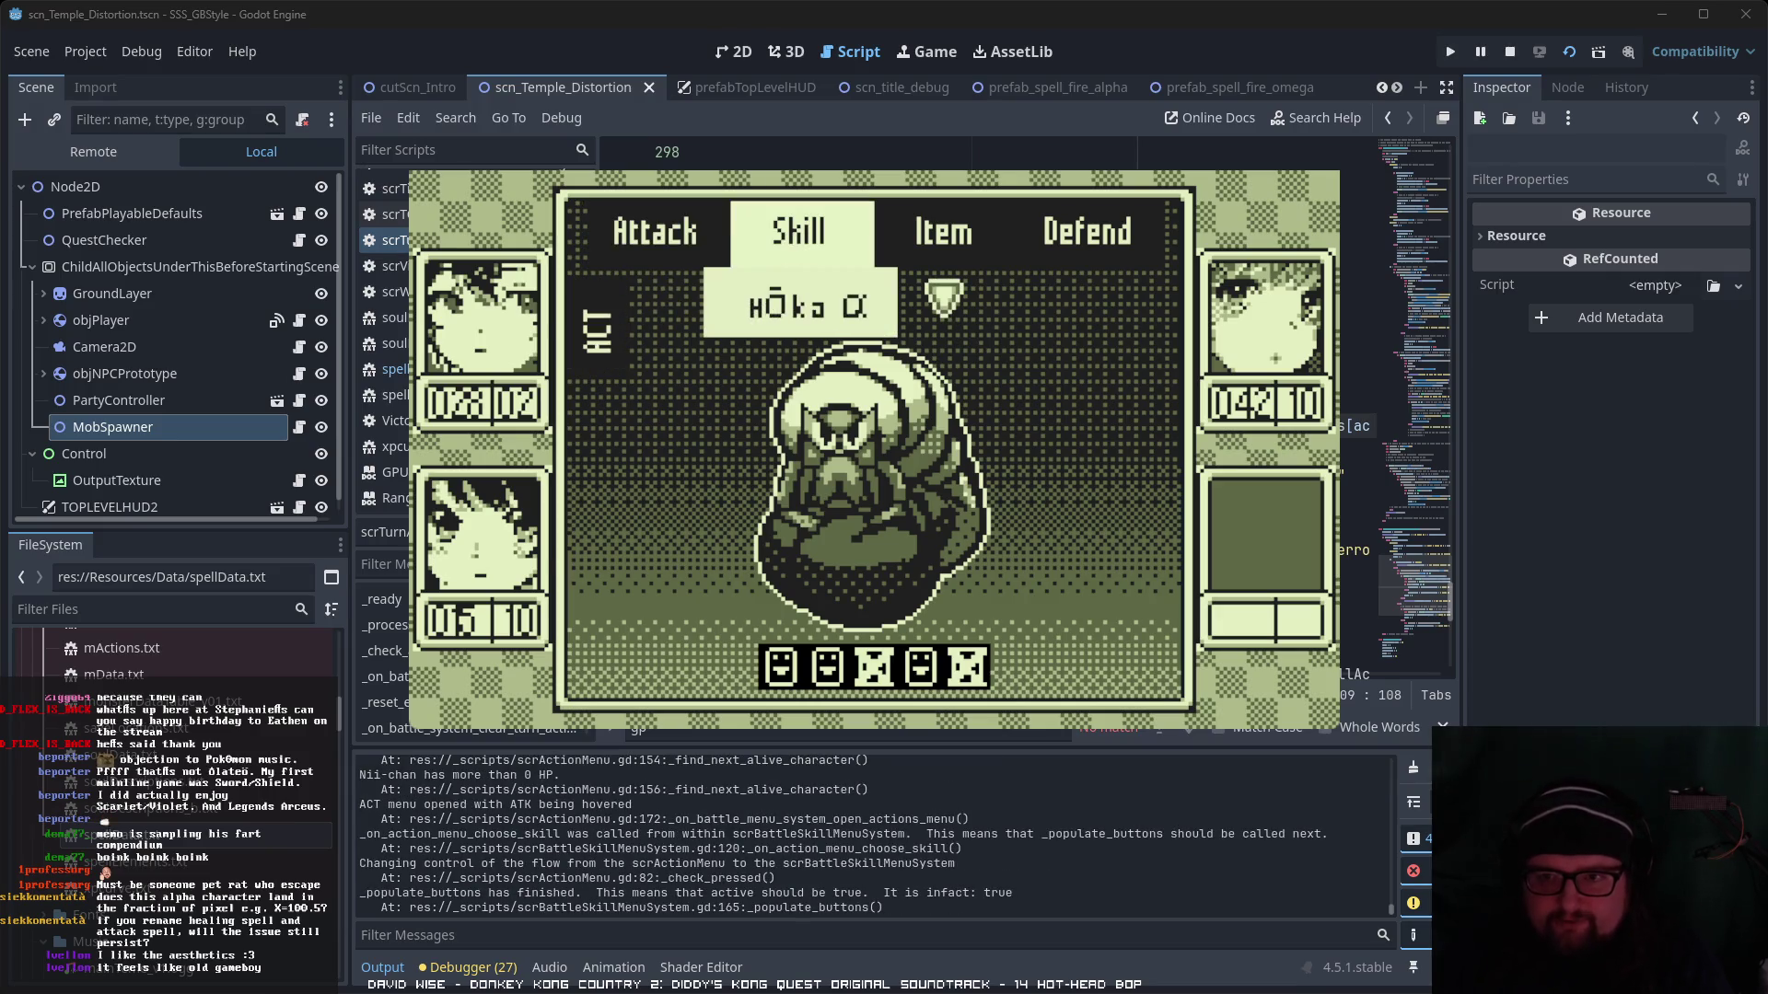
{"action": "key", "text": "Down"}
{"action": "key", "text": "Return"}
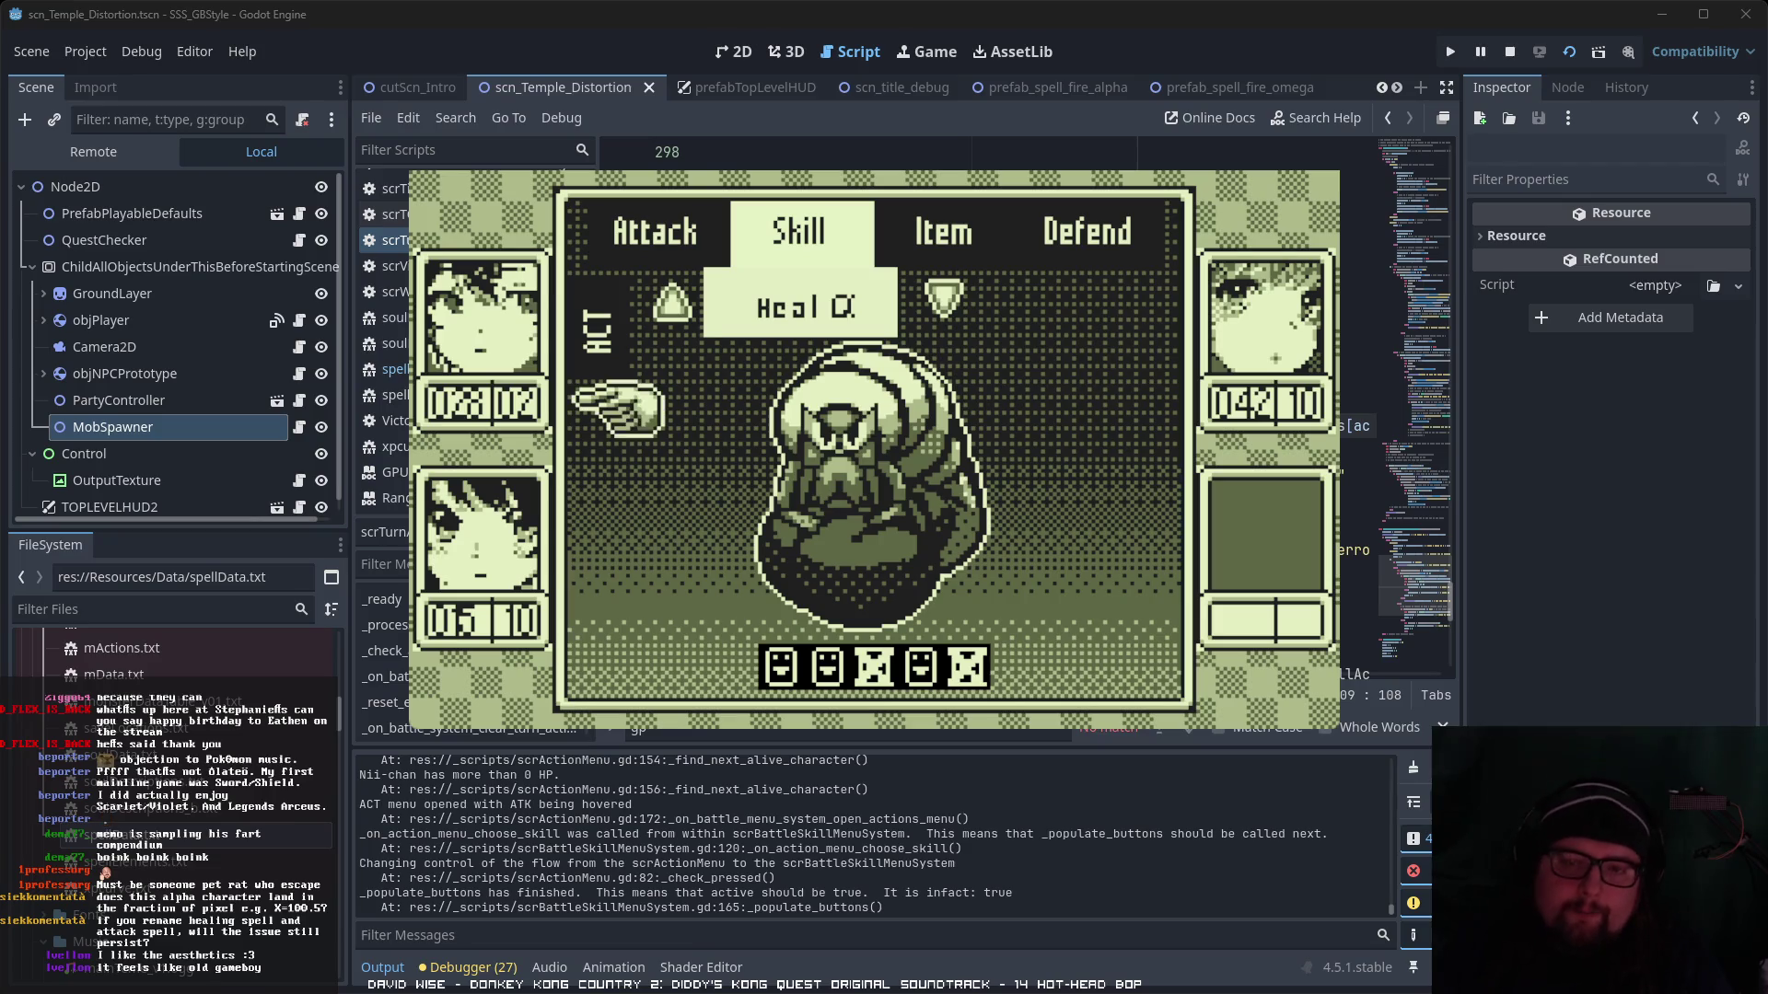
{"action": "key", "text": "Return"}
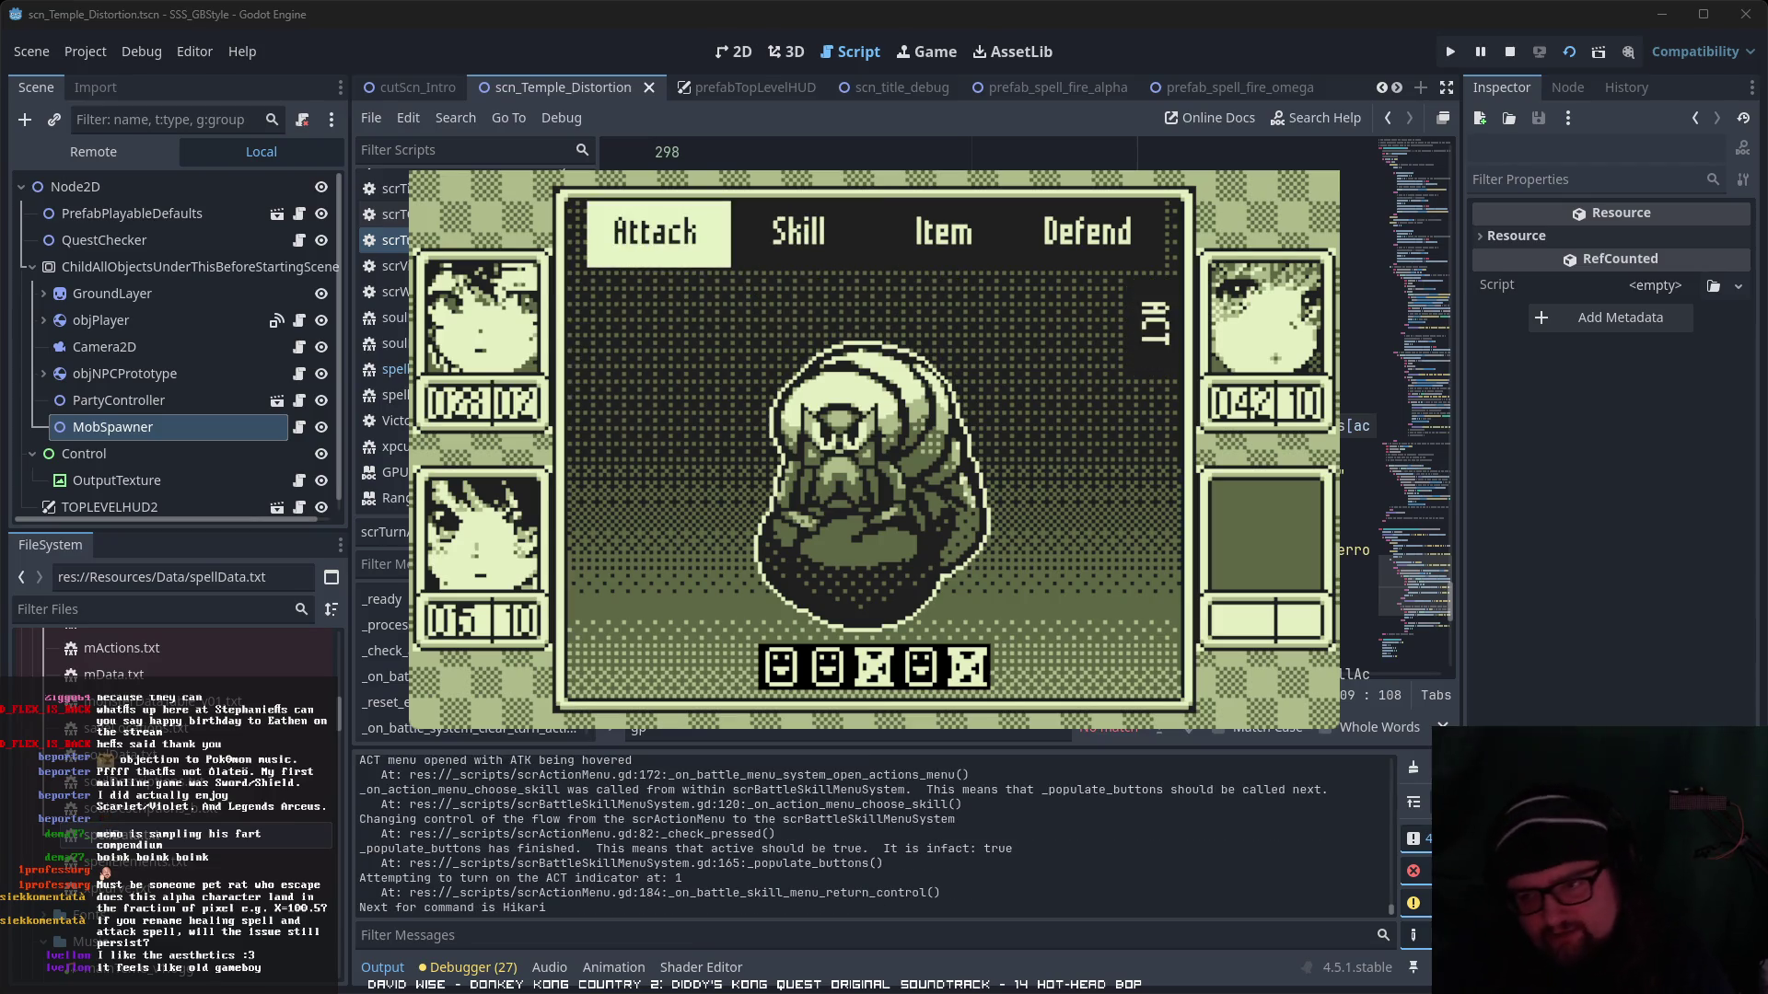
{"action": "key", "text": "Return"}
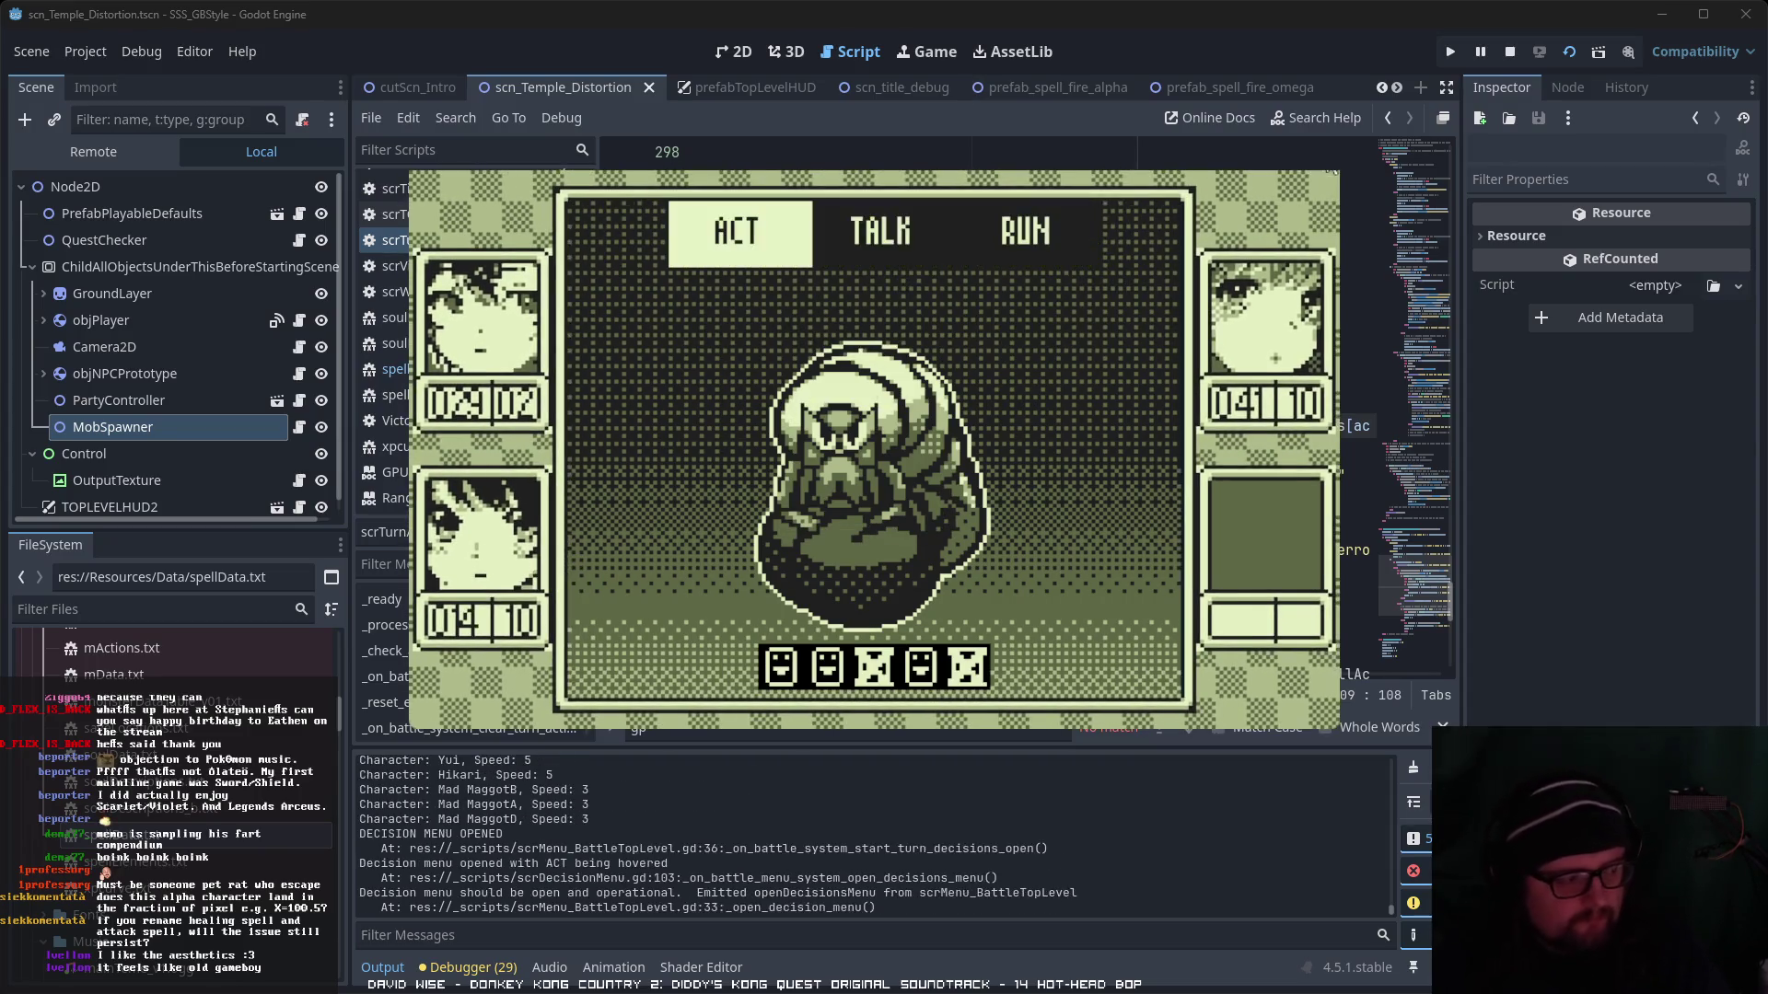
{"action": "key", "text": "F8"}
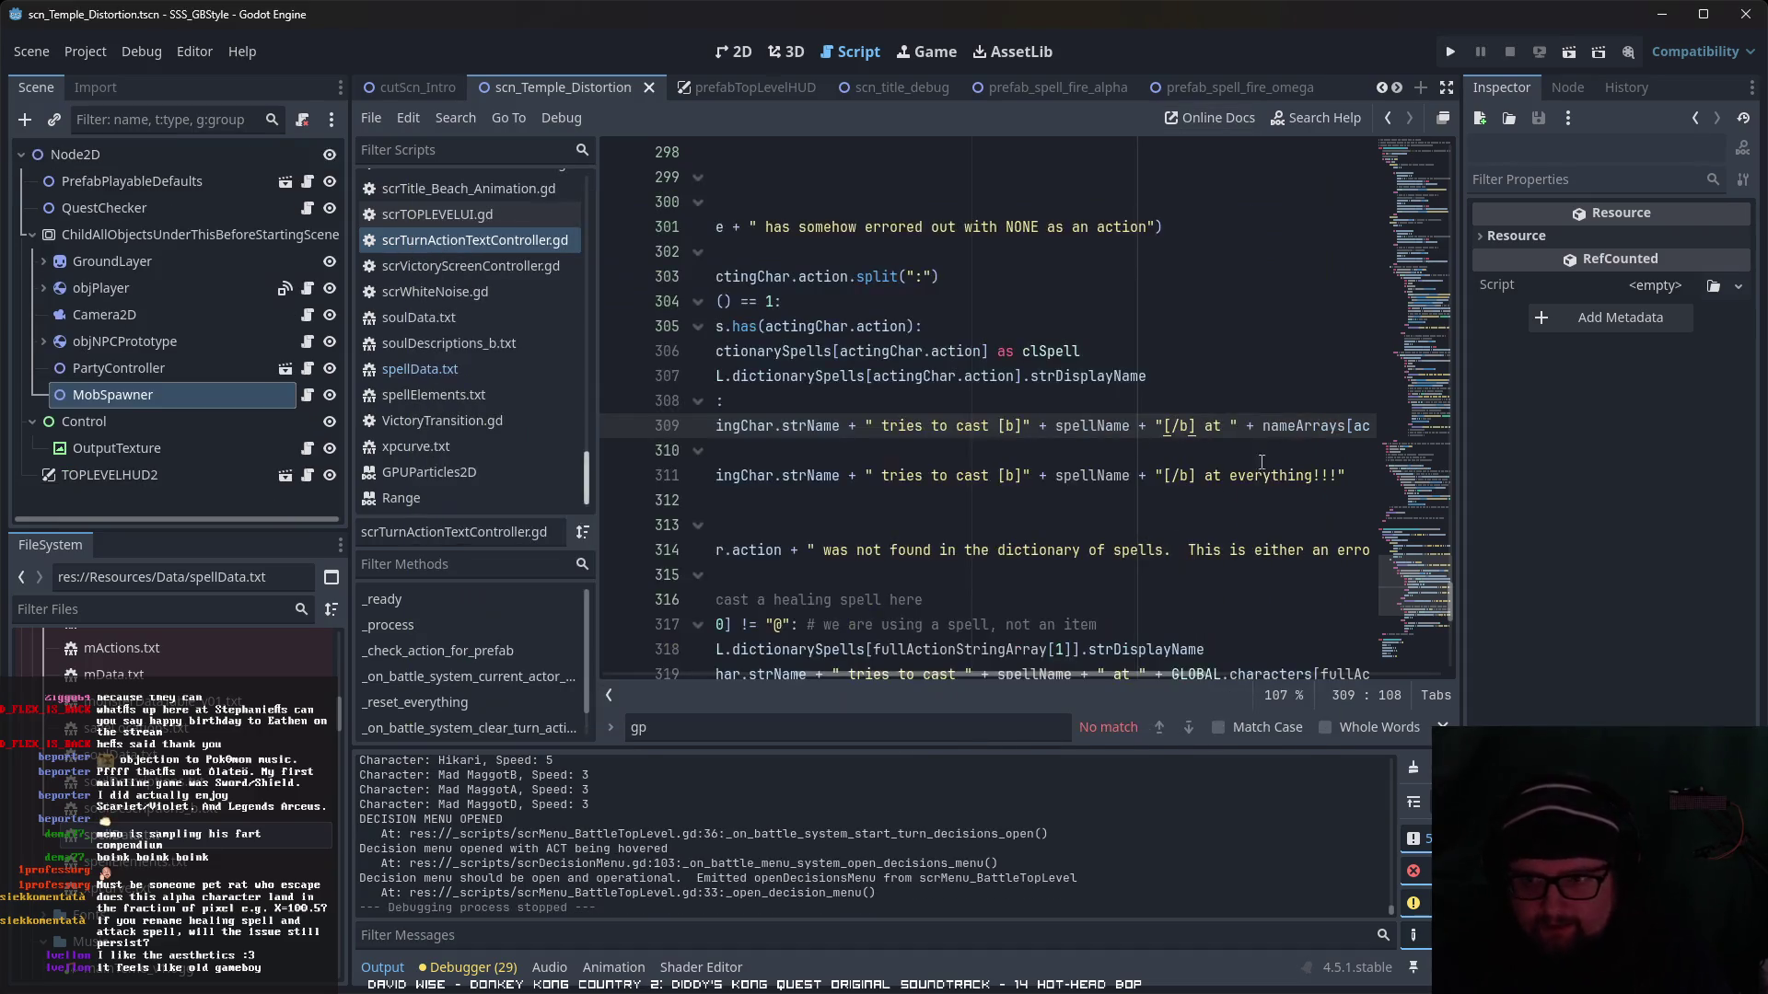
- Replace Heal with Hōka on heal_alpha's line 14 in spellData.txt, then save and run
{"action": "left_click_drag", "start_coordinate": [958, 676], "coordinate": [699, 694]}
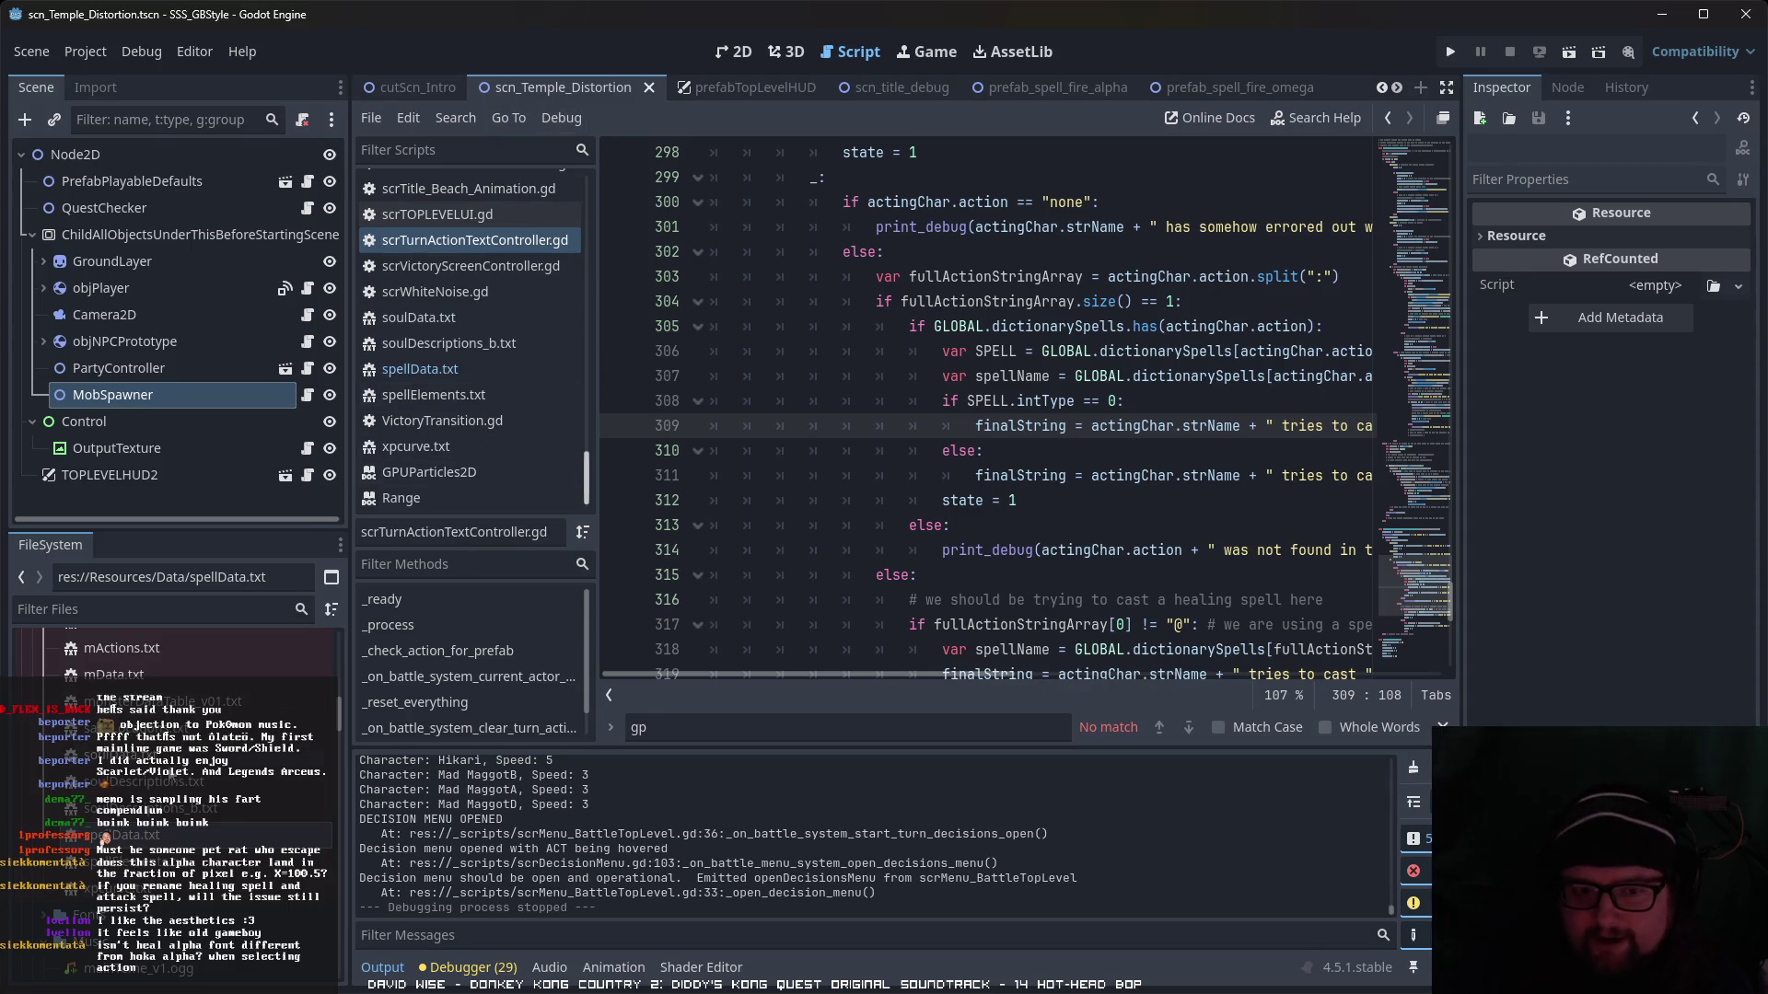
{"action": "left_click", "coordinate": [419, 369]}
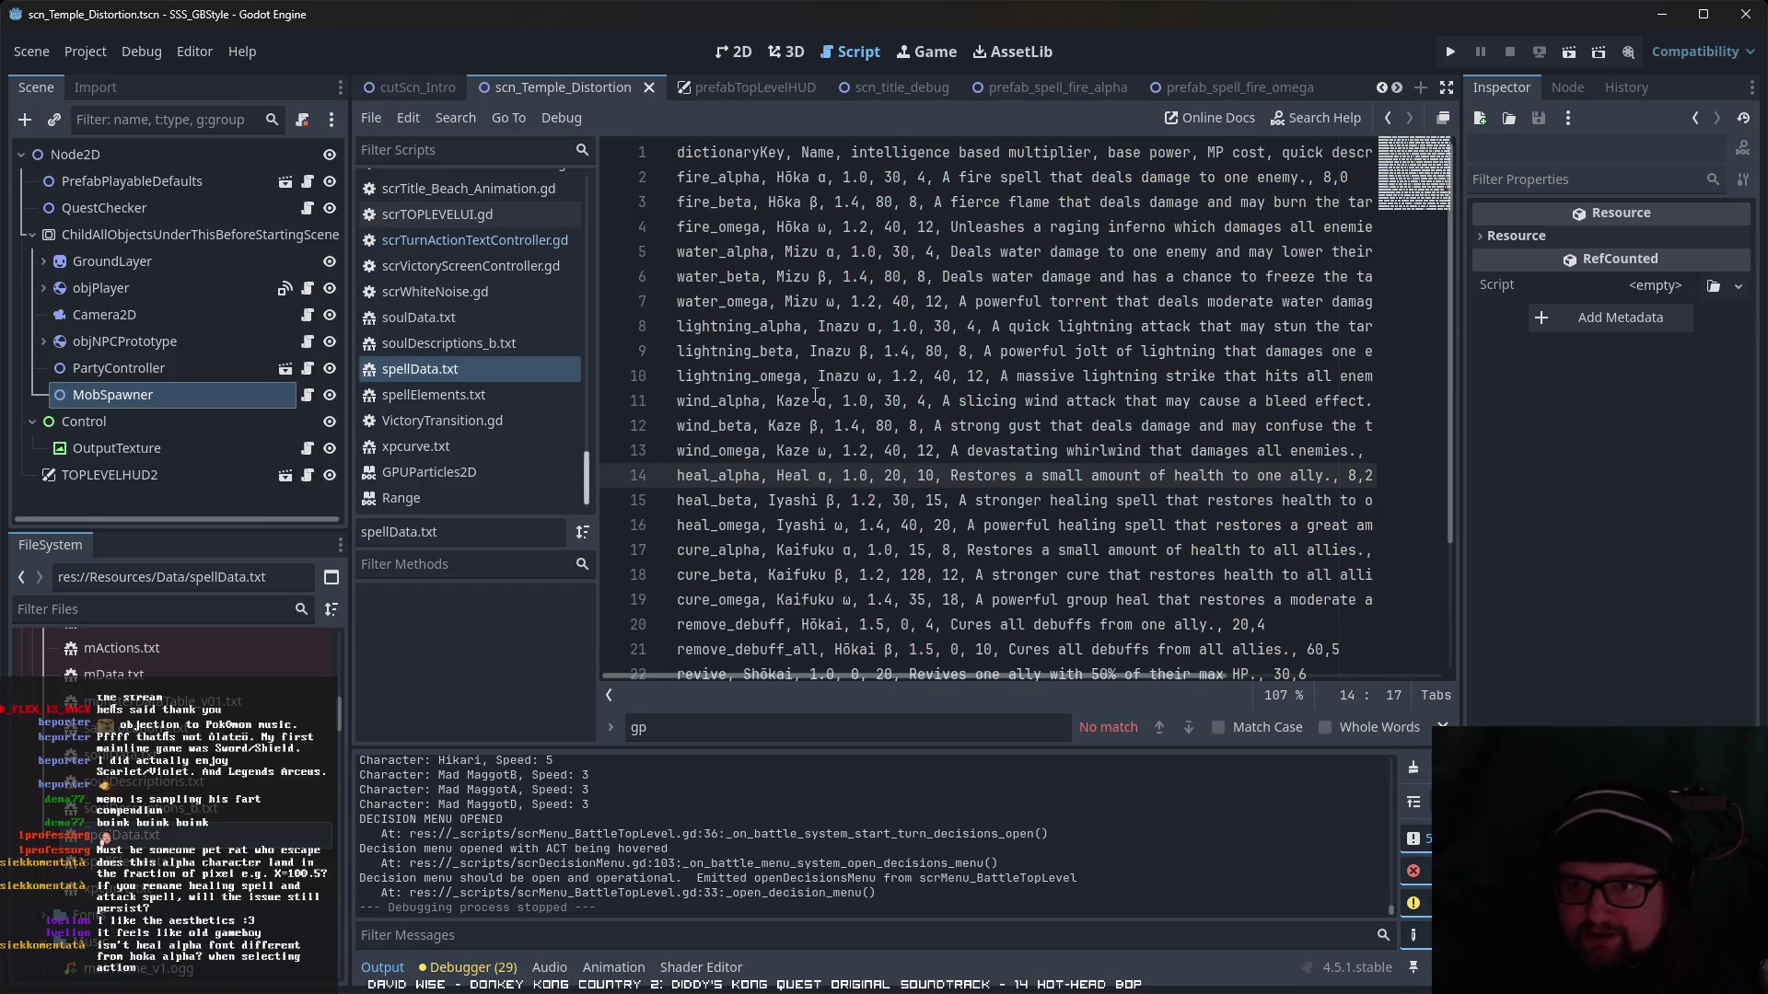
{"action": "double_click", "coordinate": [821, 178]}
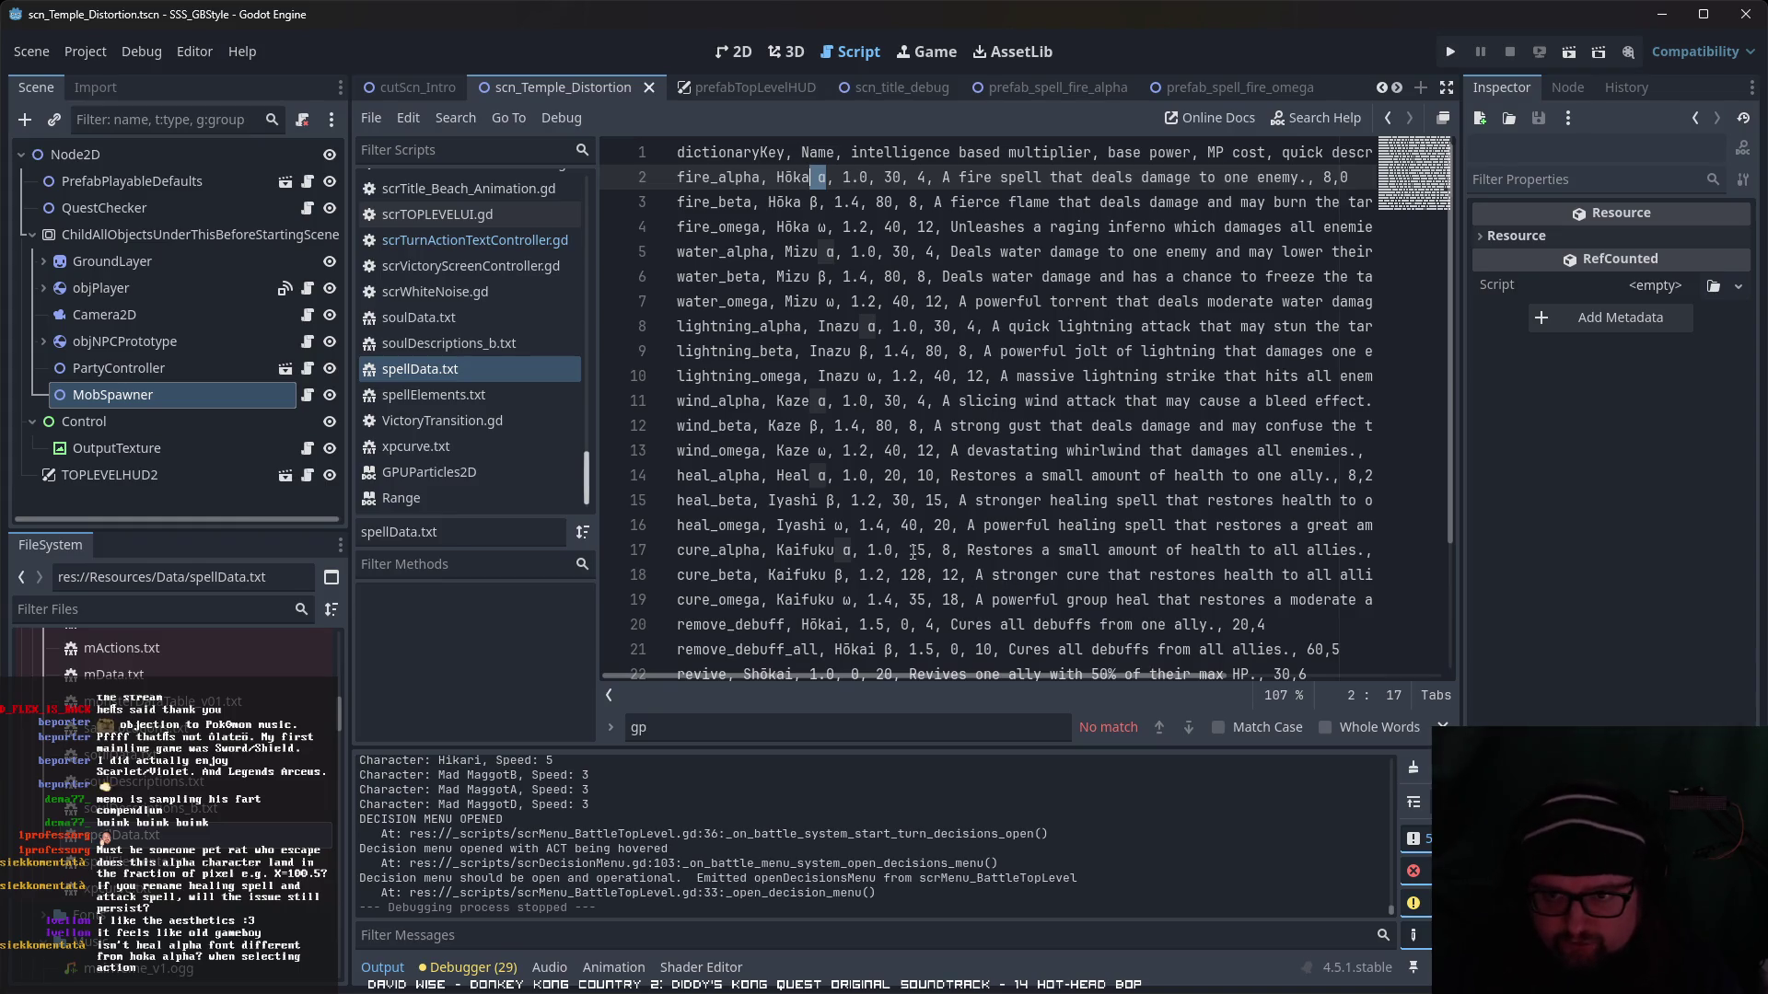
{"action": "double_click", "coordinate": [822, 476]}
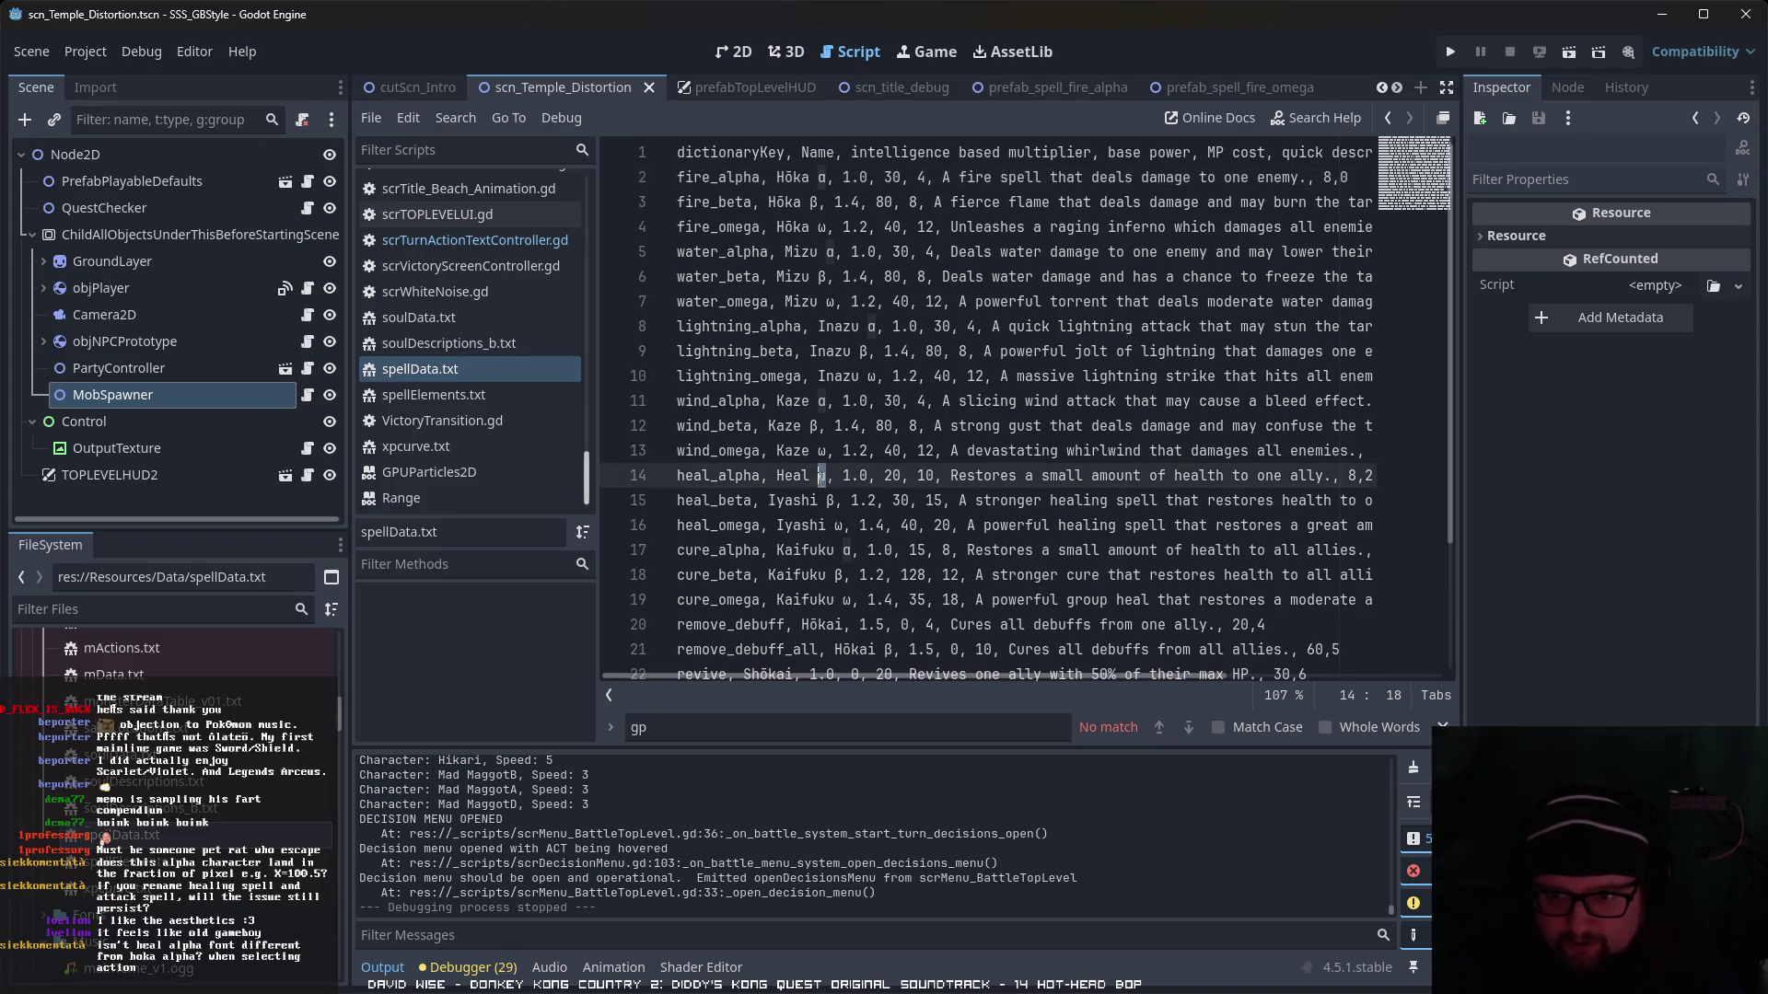
{"action": "left_click", "coordinate": [826, 476]}
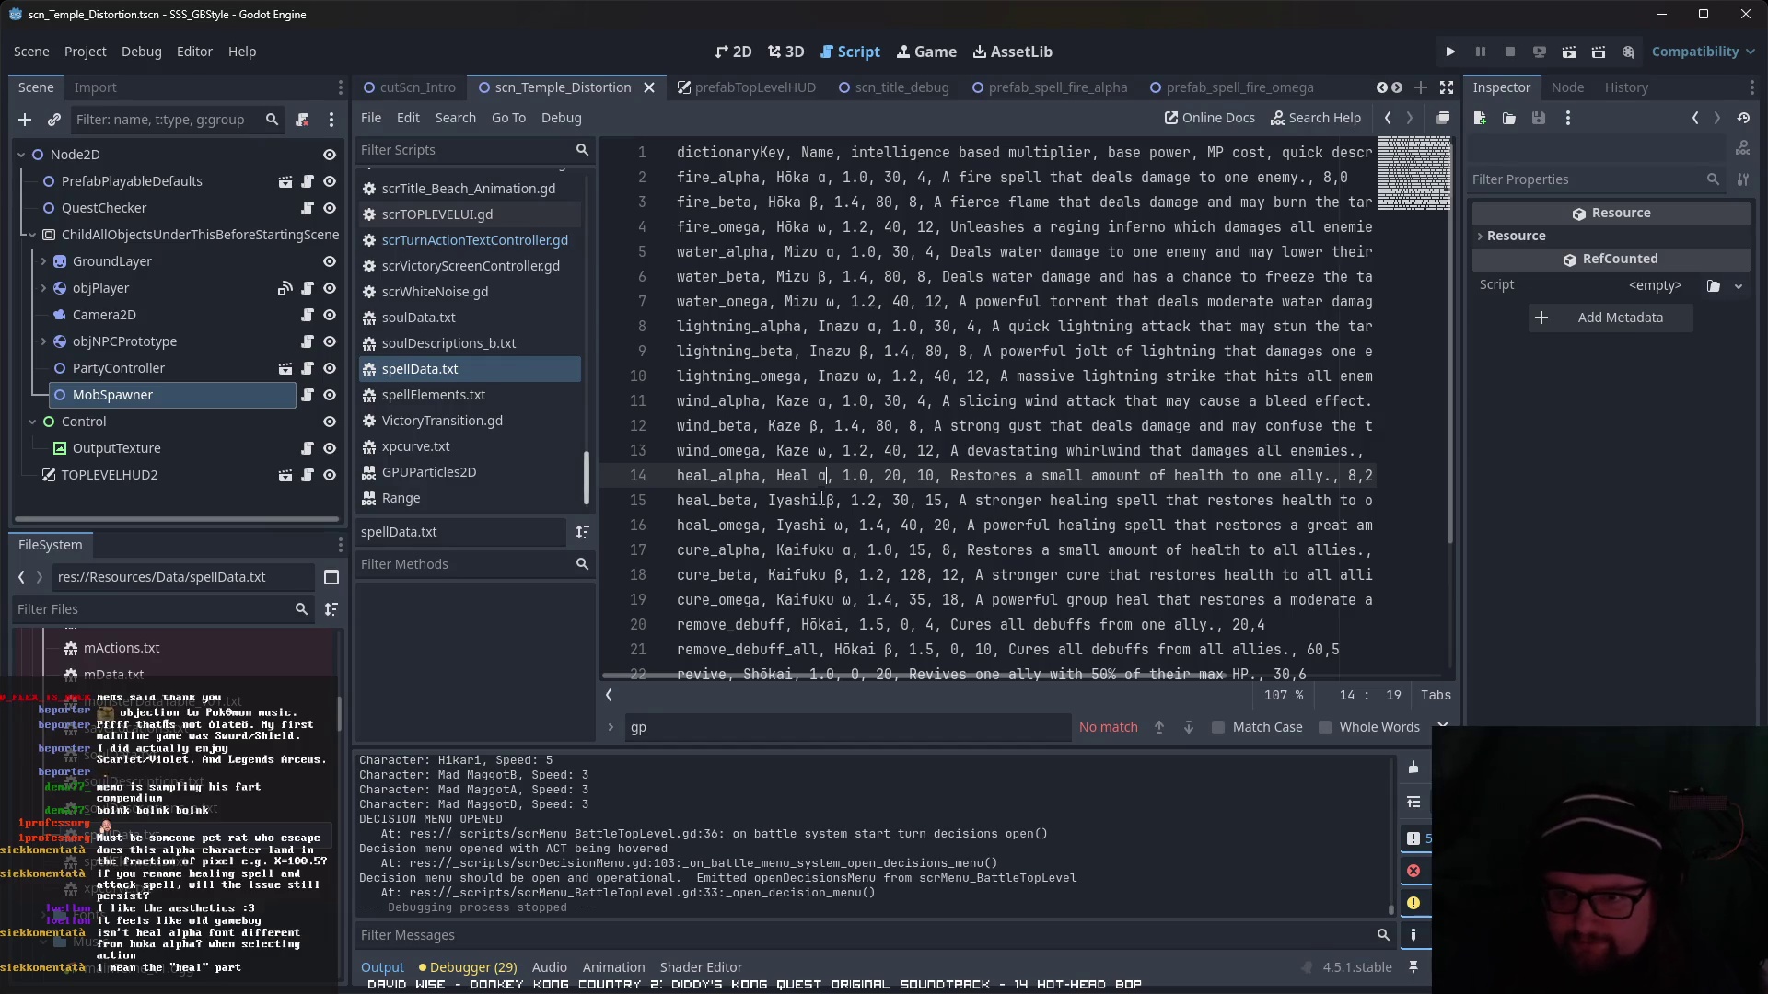
{"action": "left_click_drag", "start_coordinate": [809, 178], "coordinate": [774, 177]}
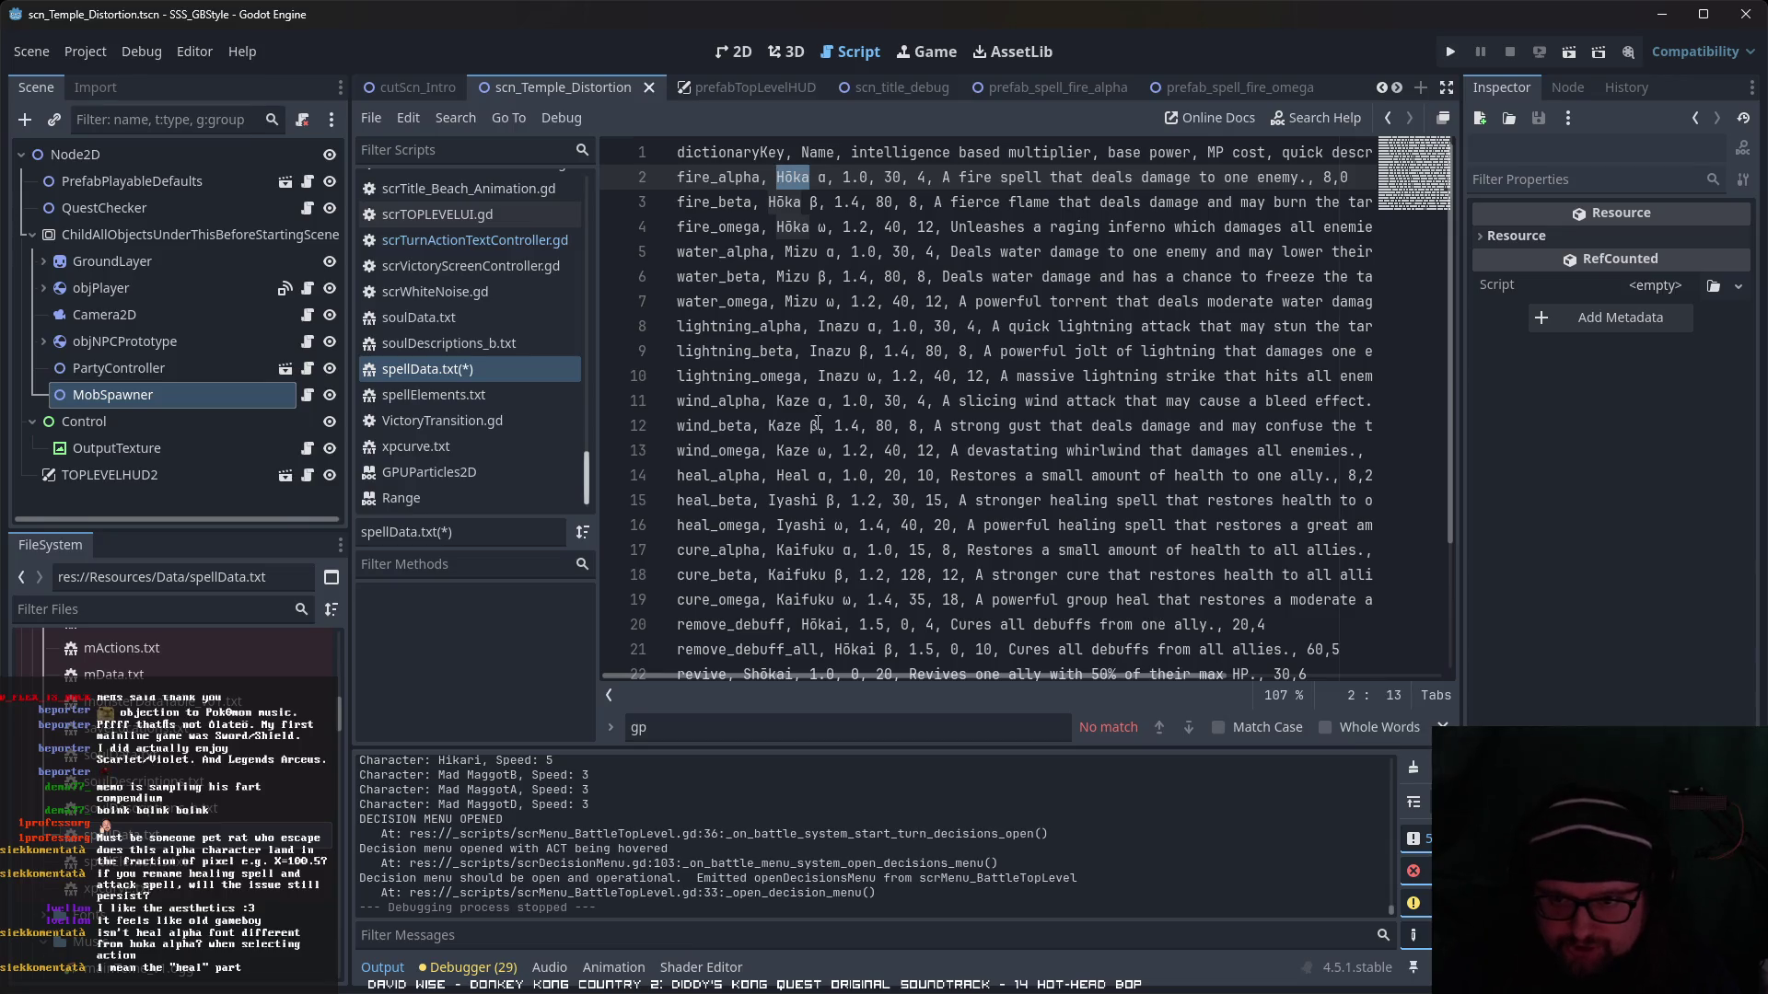
{"action": "left_click_drag", "start_coordinate": [809, 475], "coordinate": [784, 475]}
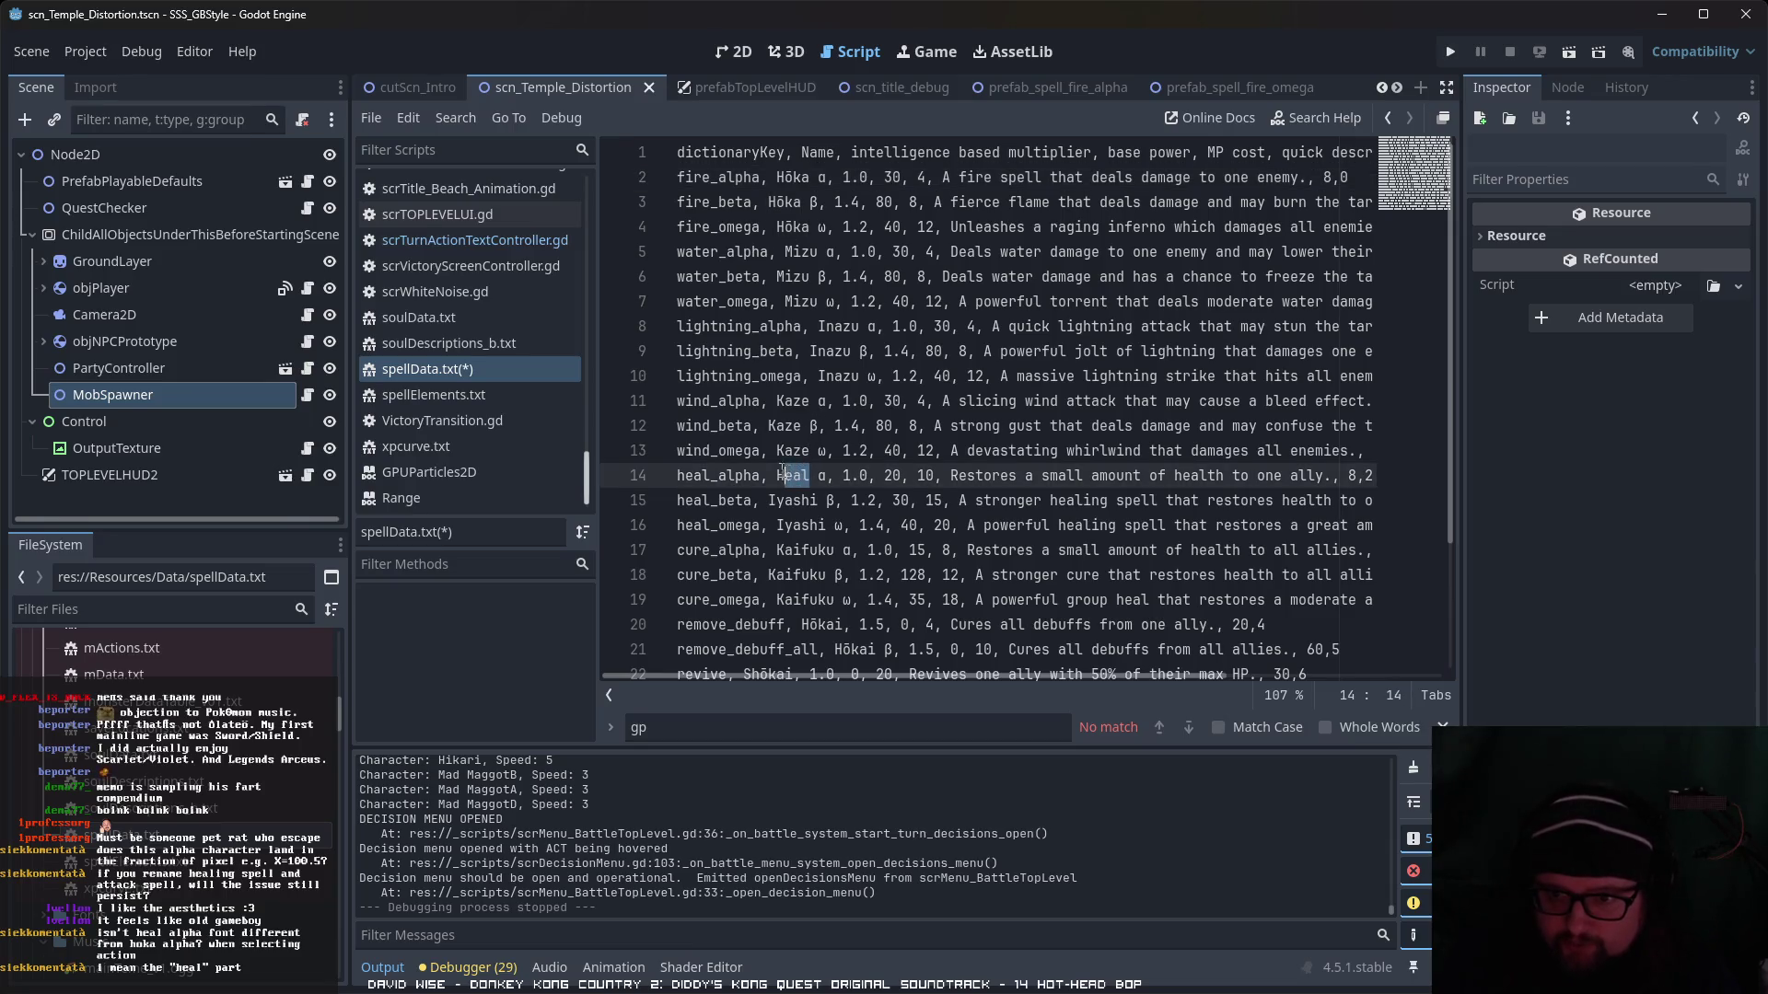
{"action": "left_click", "coordinate": [1569, 54]}
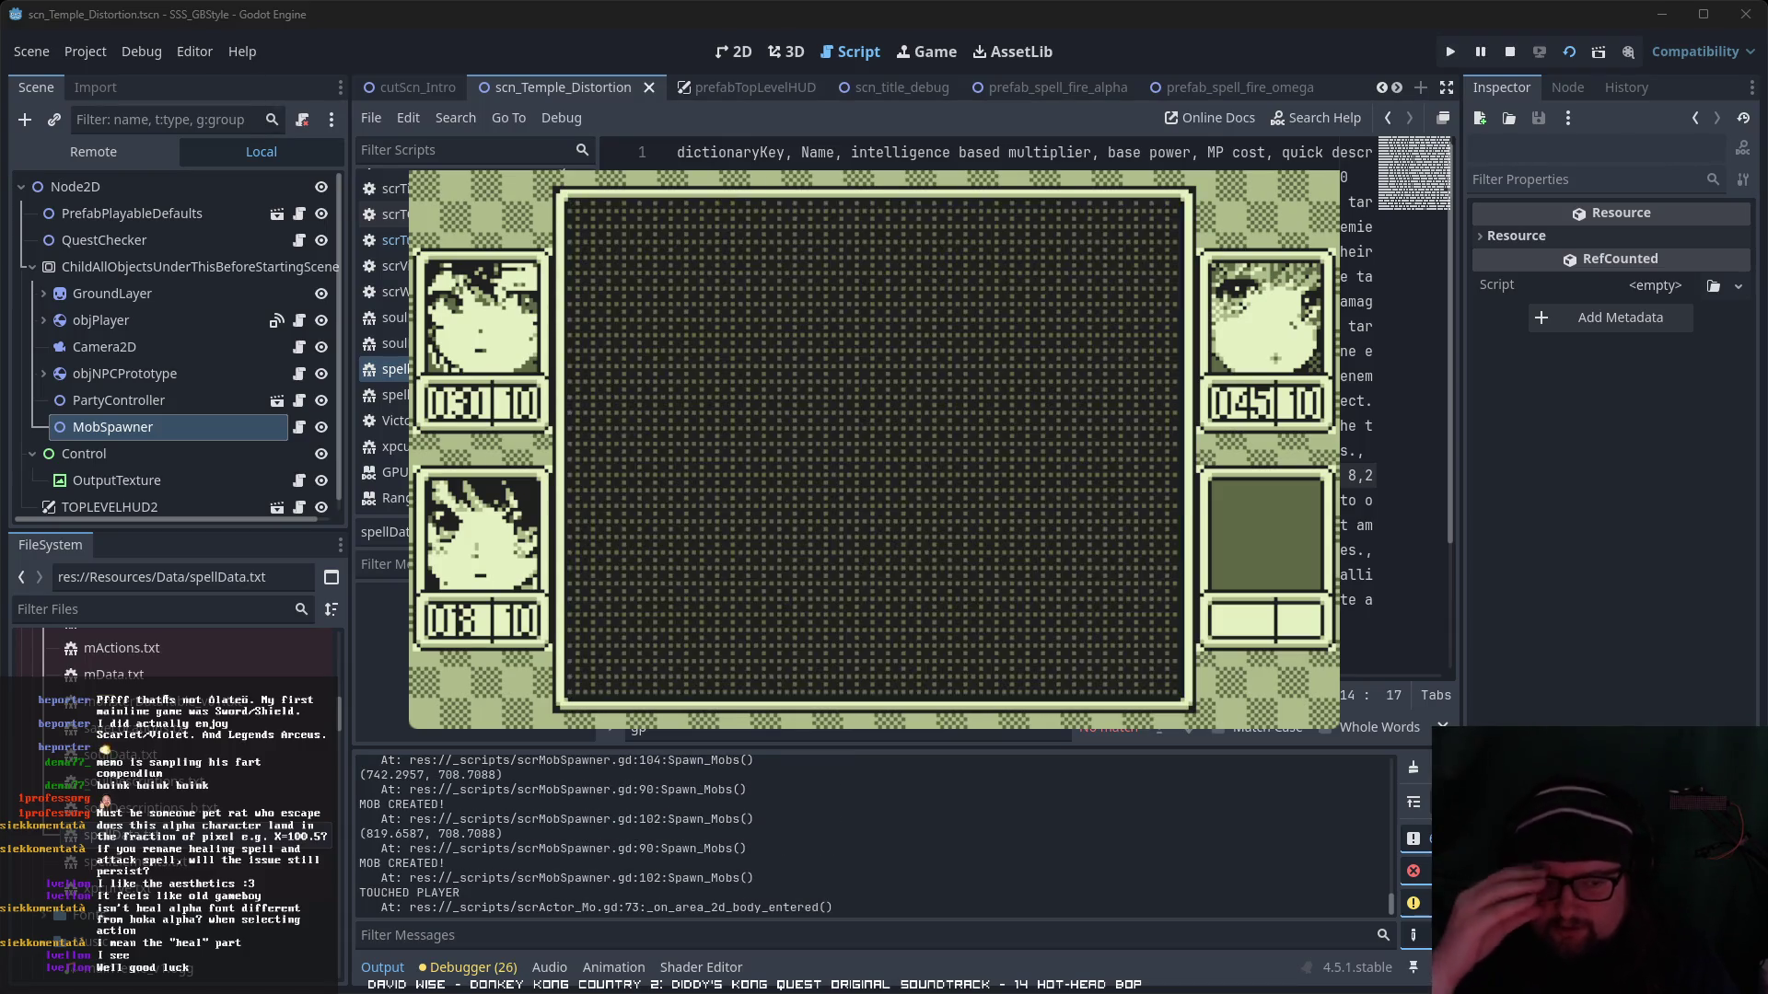
- Cast Hōka α on a party member, see the +100 heal, then stop the game
{"action": "key", "text": "Right"}
{"action": "key", "text": "Left"}
{"action": "key", "text": "Return"}
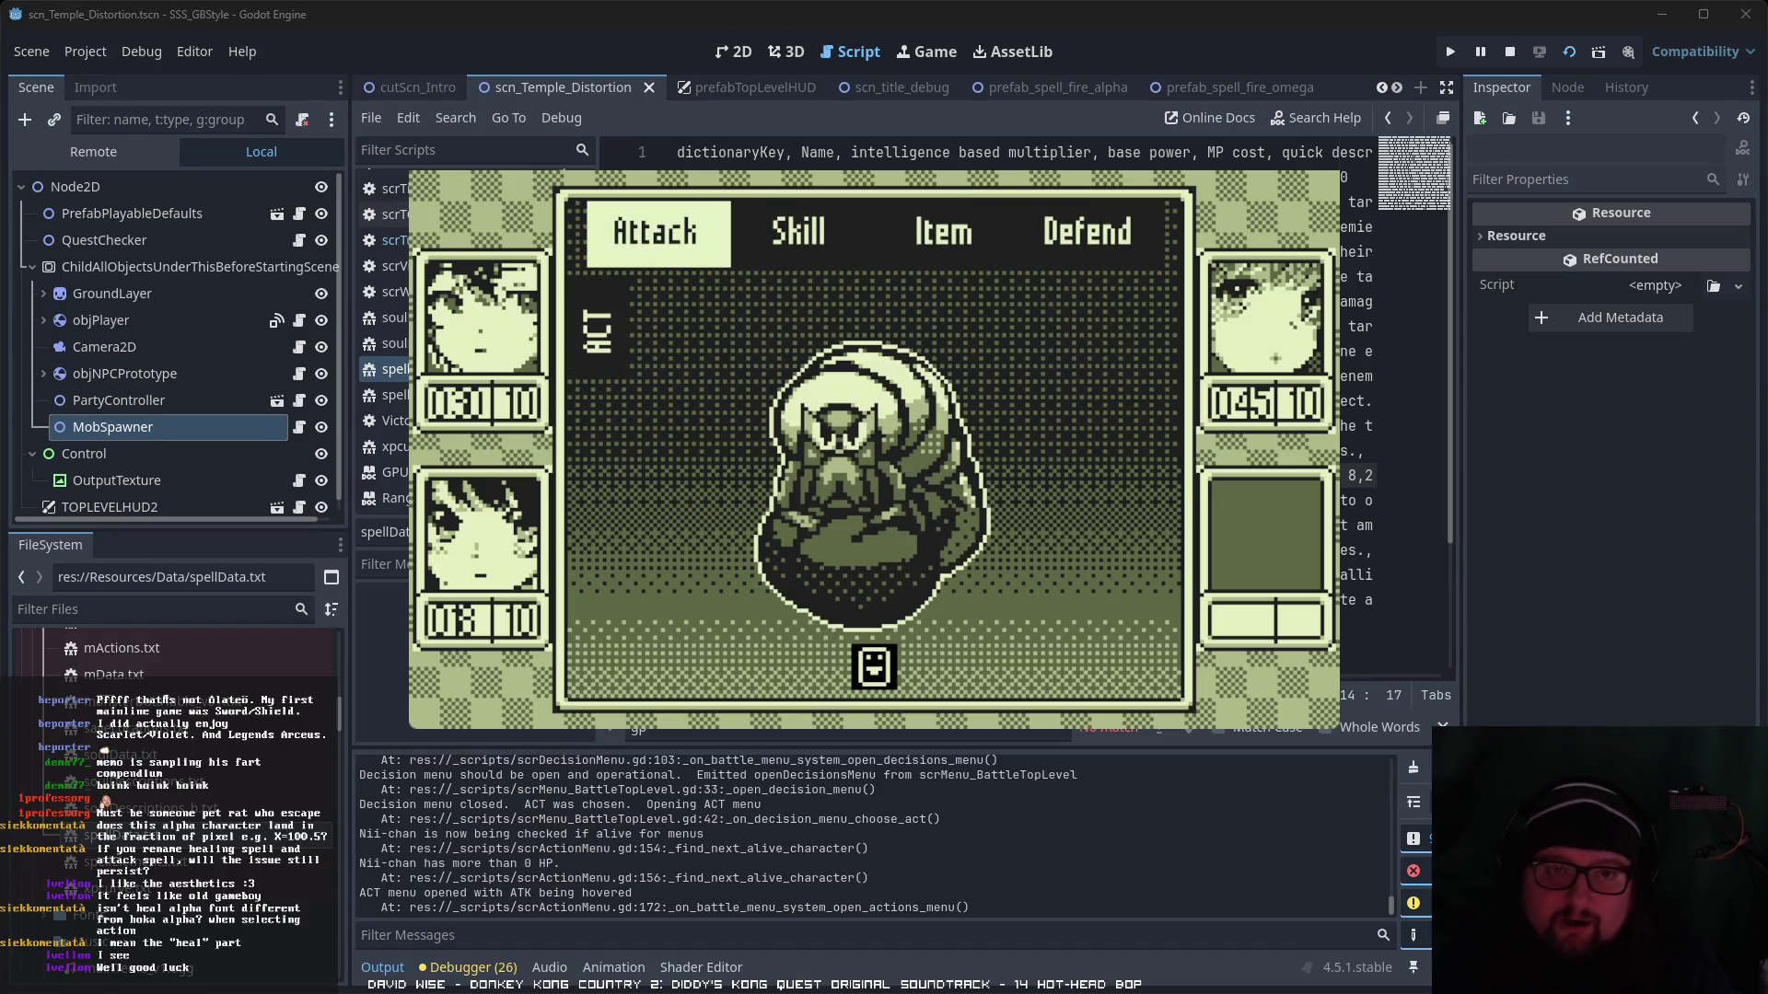
{"action": "key", "text": "Right"}
{"action": "key", "text": "Return"}
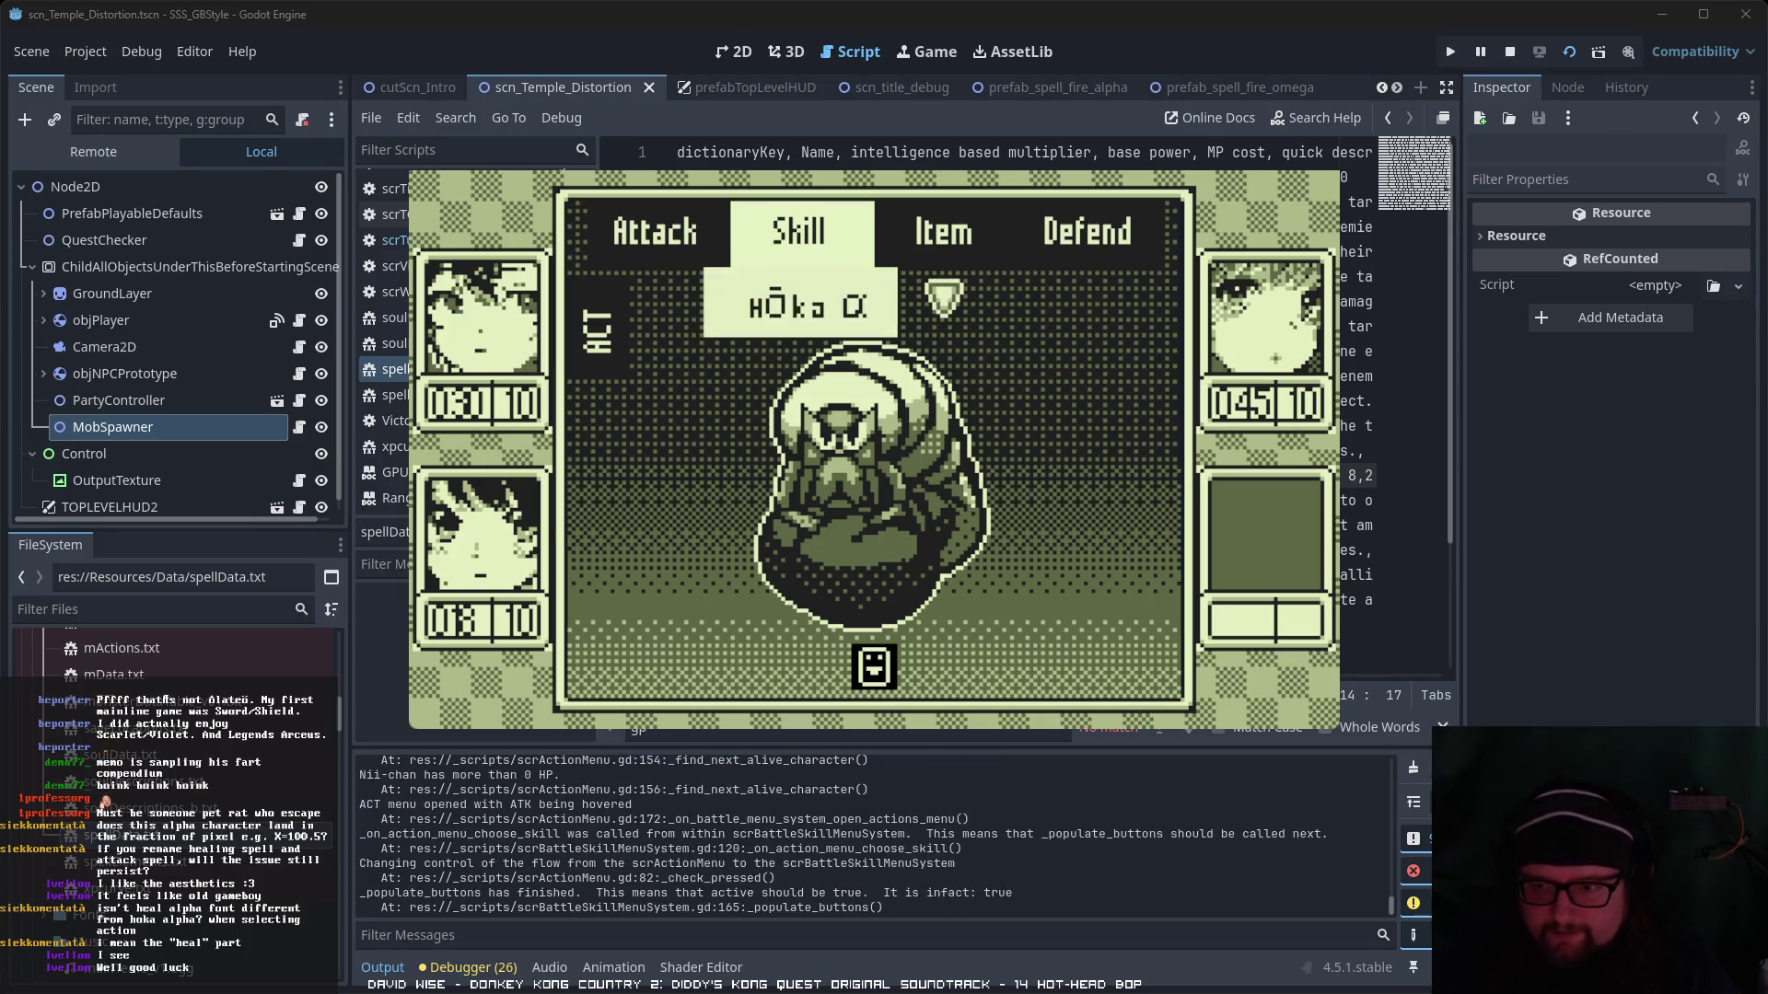
{"action": "key", "text": "Down"}
{"action": "key", "text": "Up"}
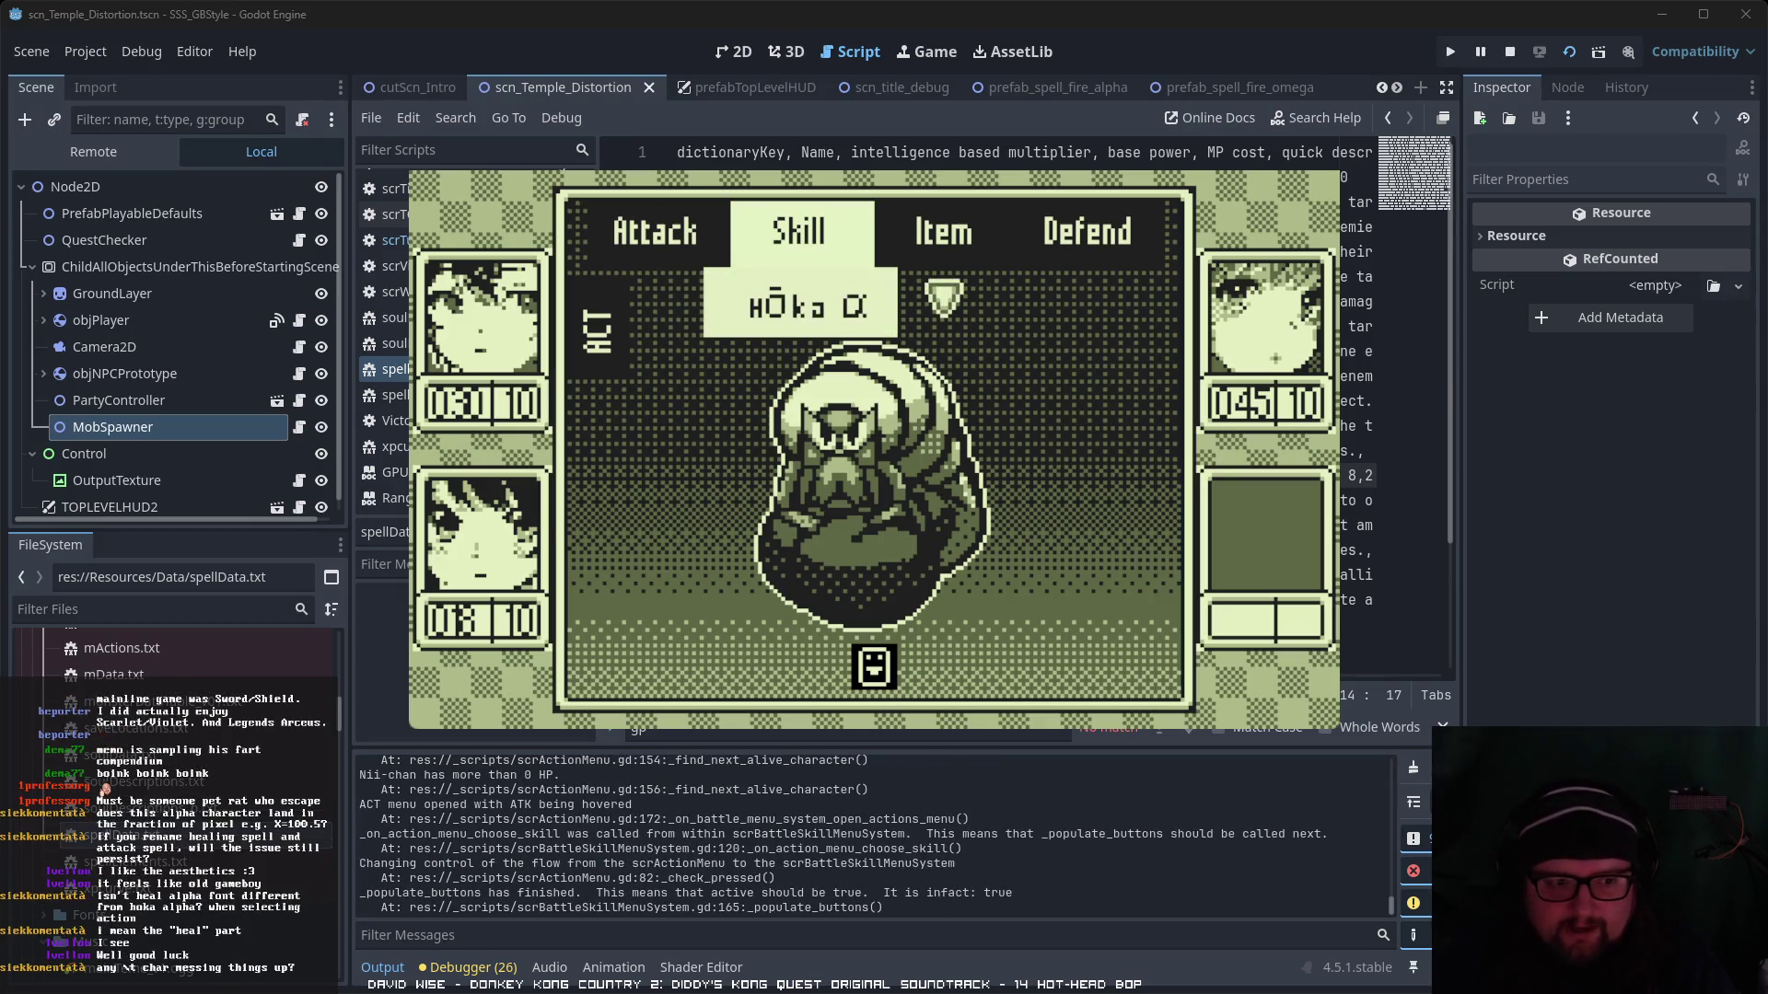
{"action": "key", "text": "Return"}
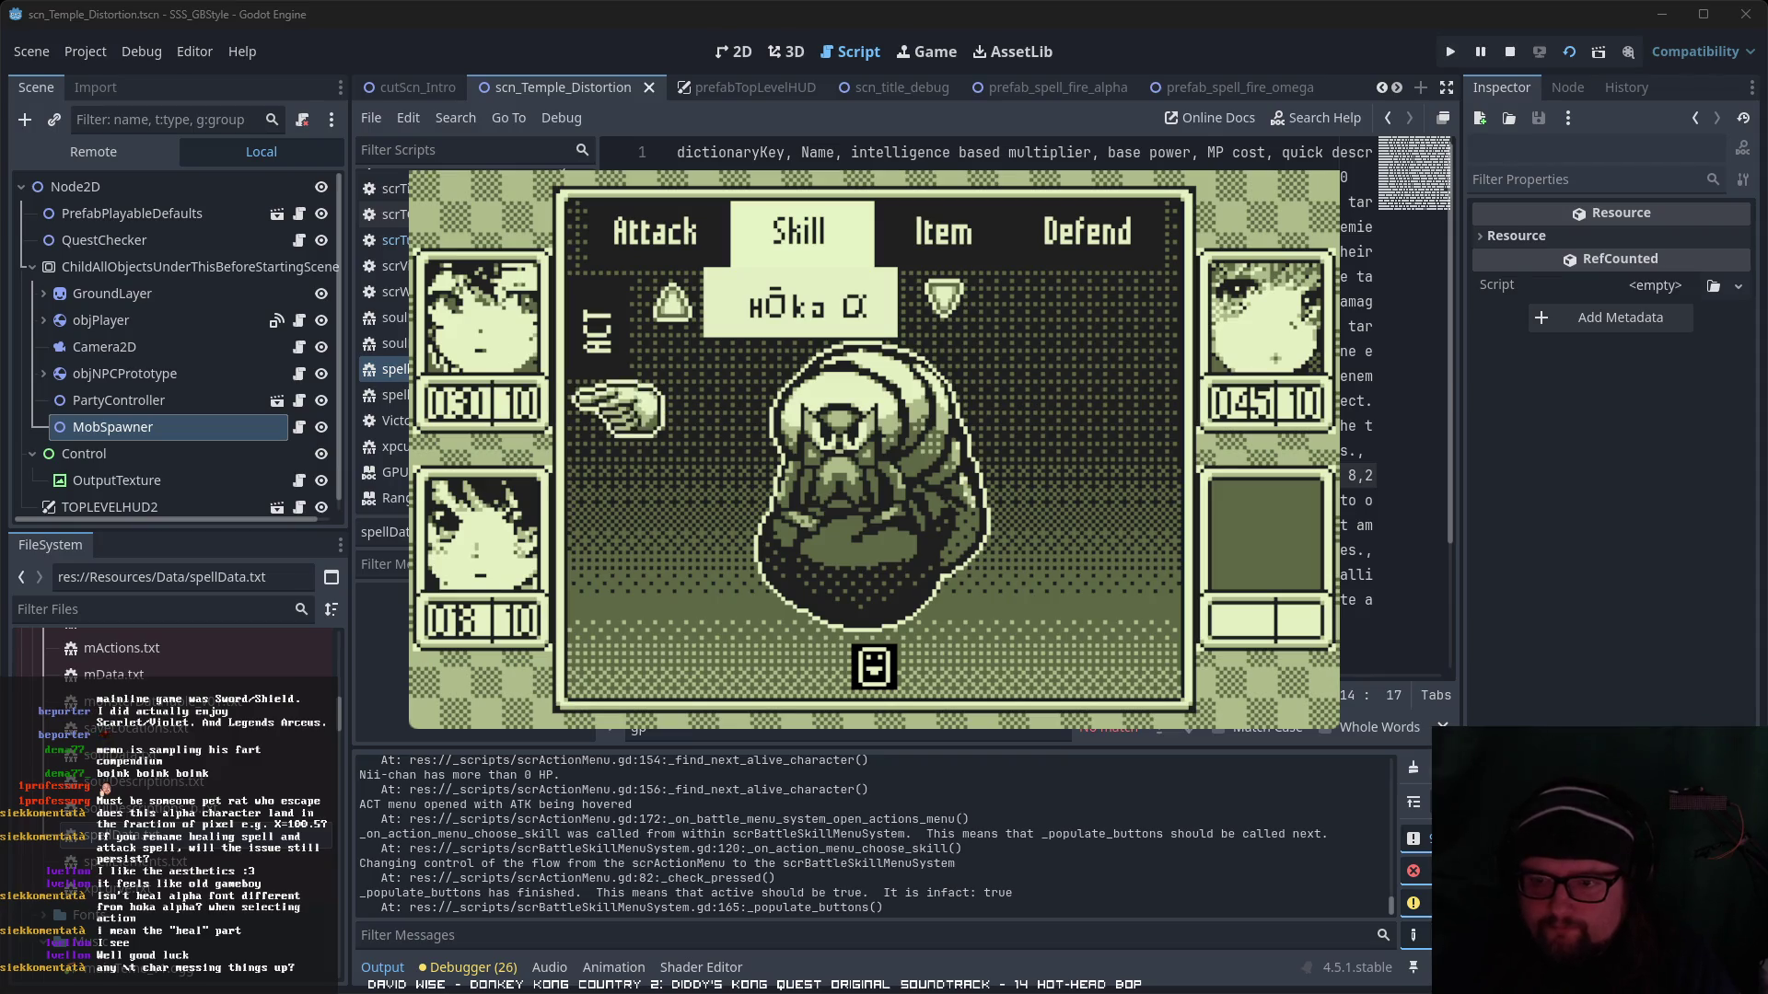
{"action": "key", "text": "Return"}
{"action": "key", "text": "Return"}
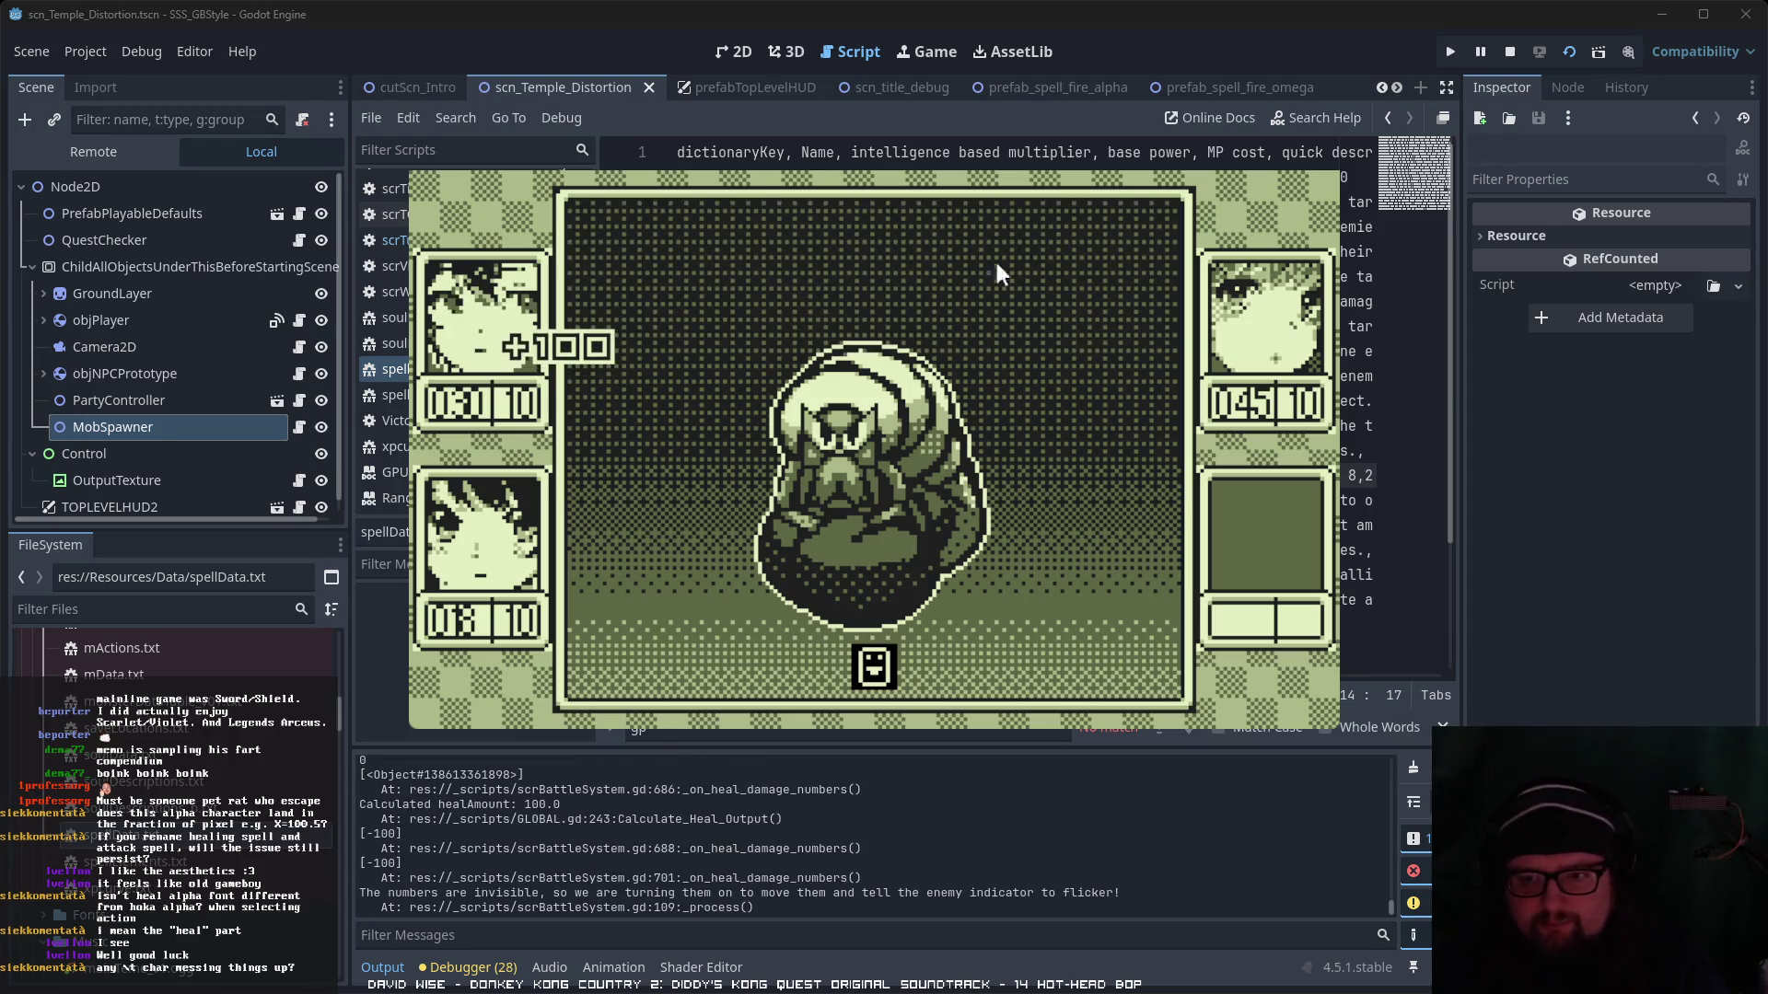
{"action": "key", "text": "F8"}
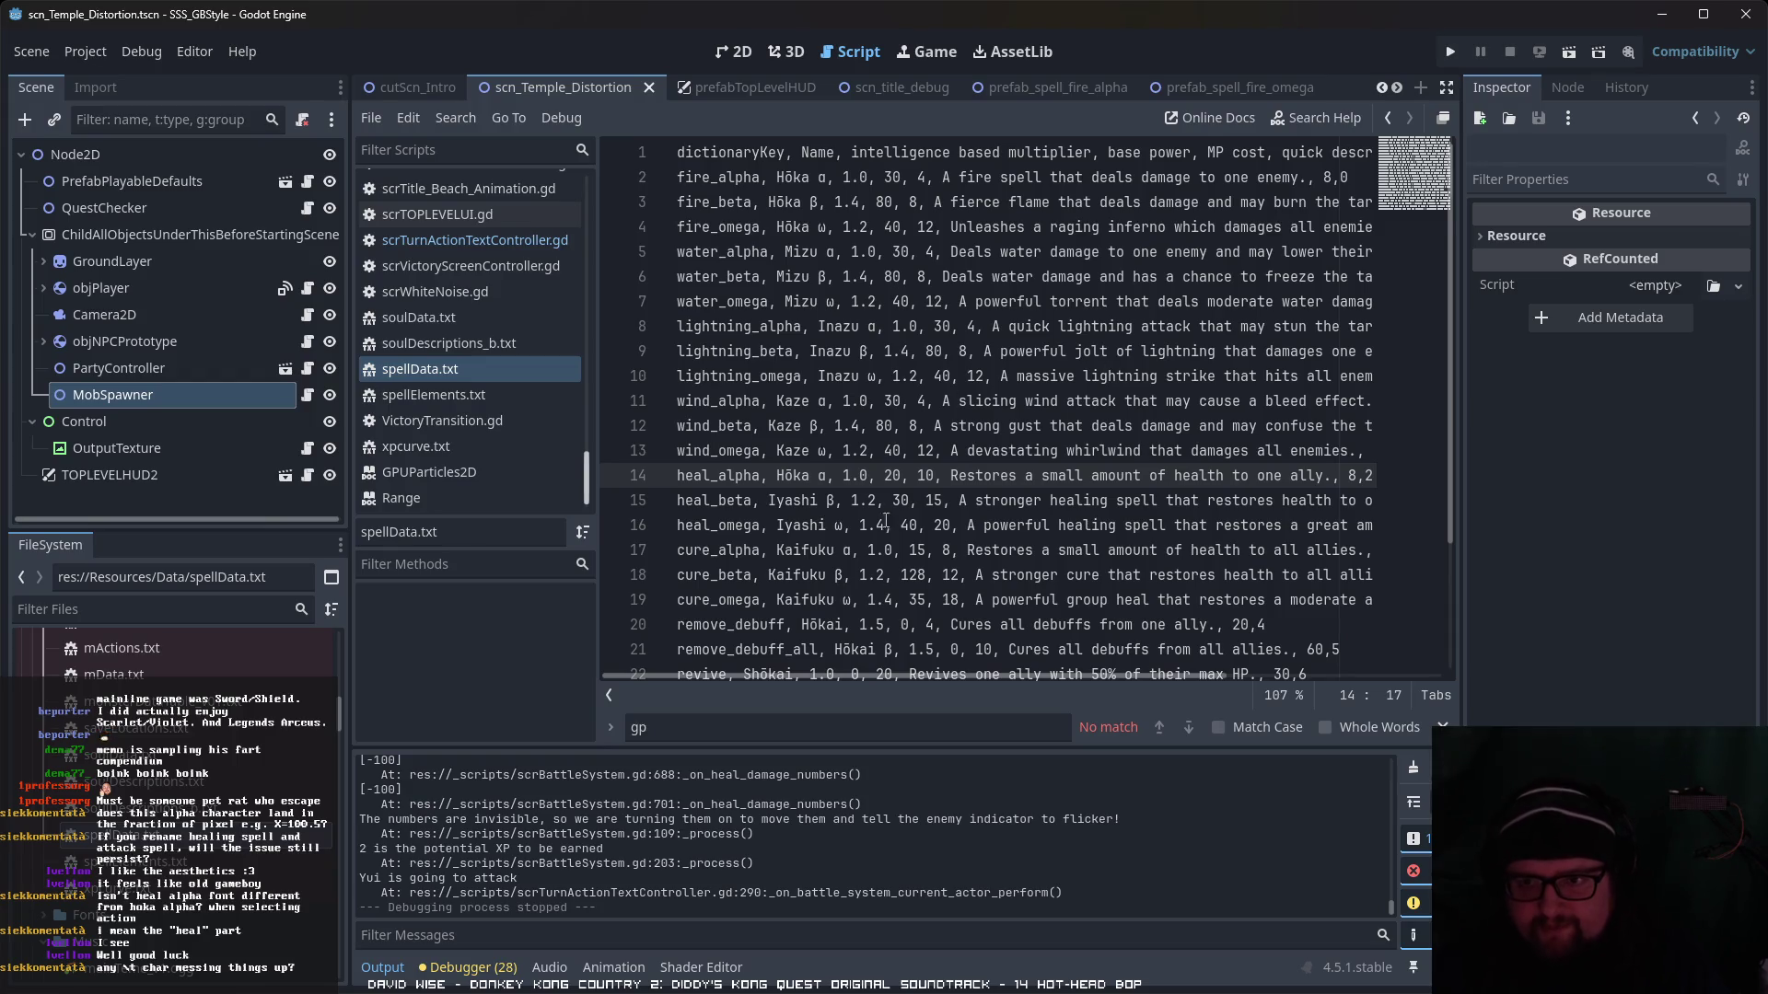
- Revert line 14 to Heal, then paste 'Iyashi' from line 15 over it to make Iyashi α
{"action": "key", "text": "ctrl+z"}
{"action": "type", "text": "Heal"}
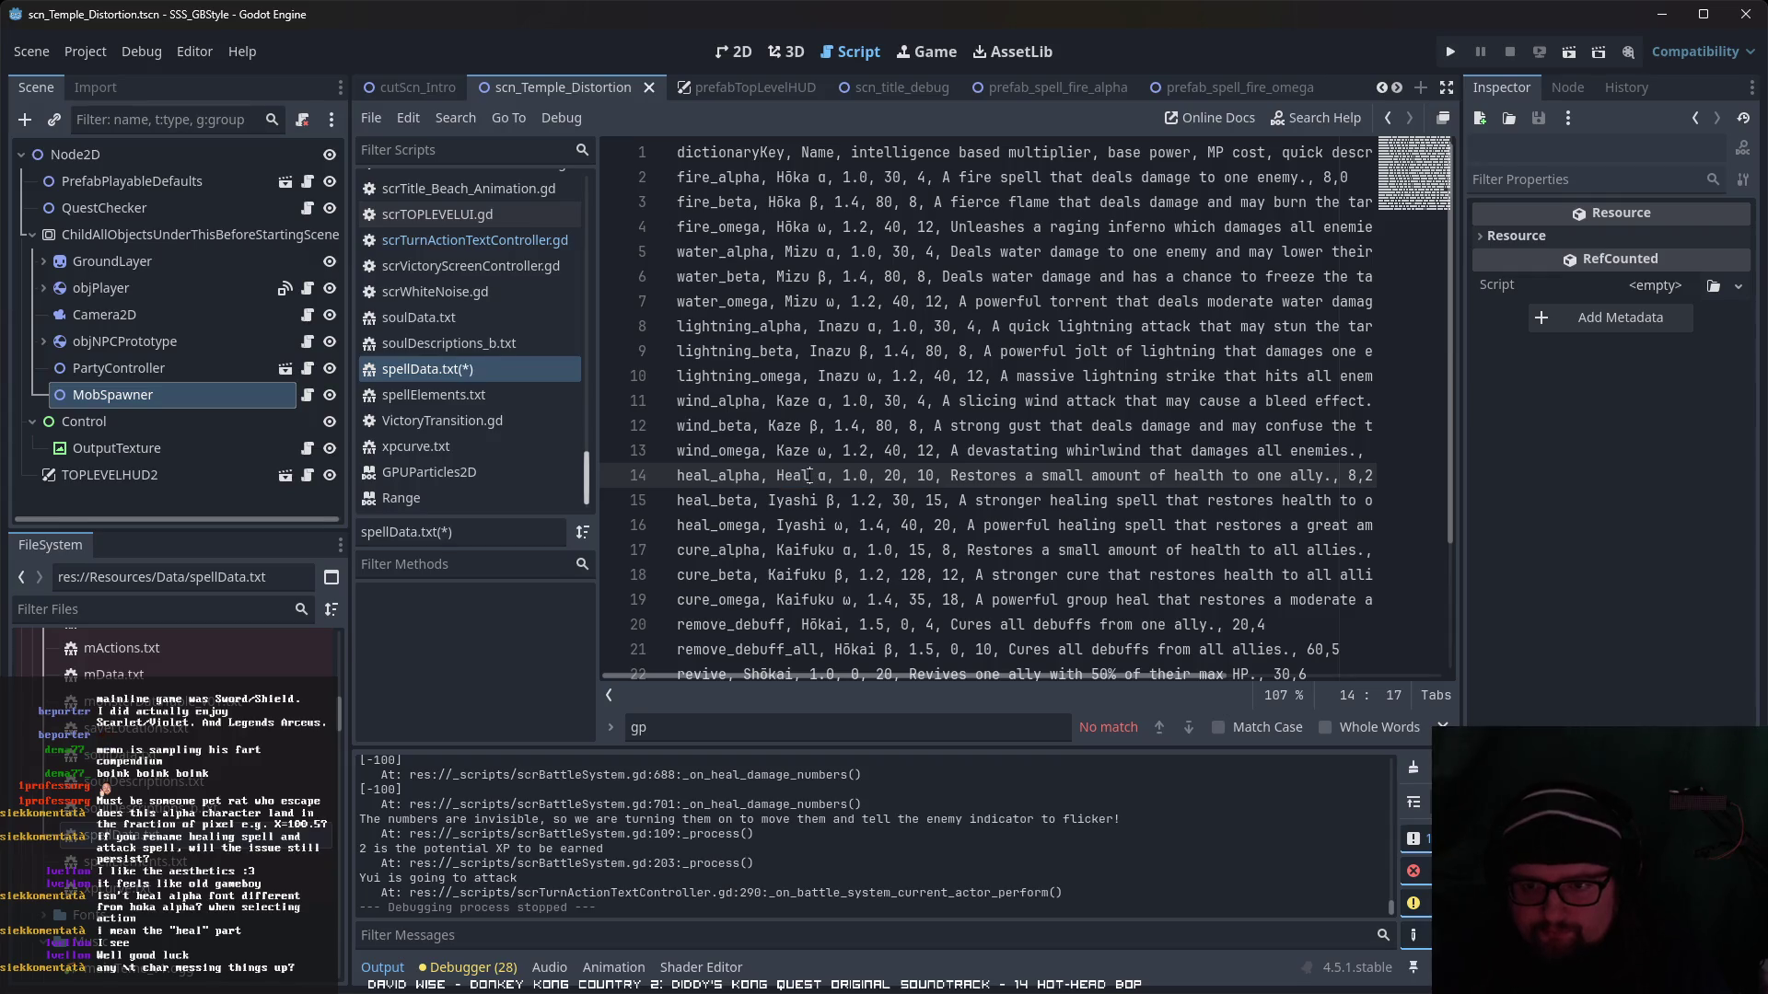
{"action": "left_click_drag", "start_coordinate": [819, 500], "coordinate": [769, 500]}
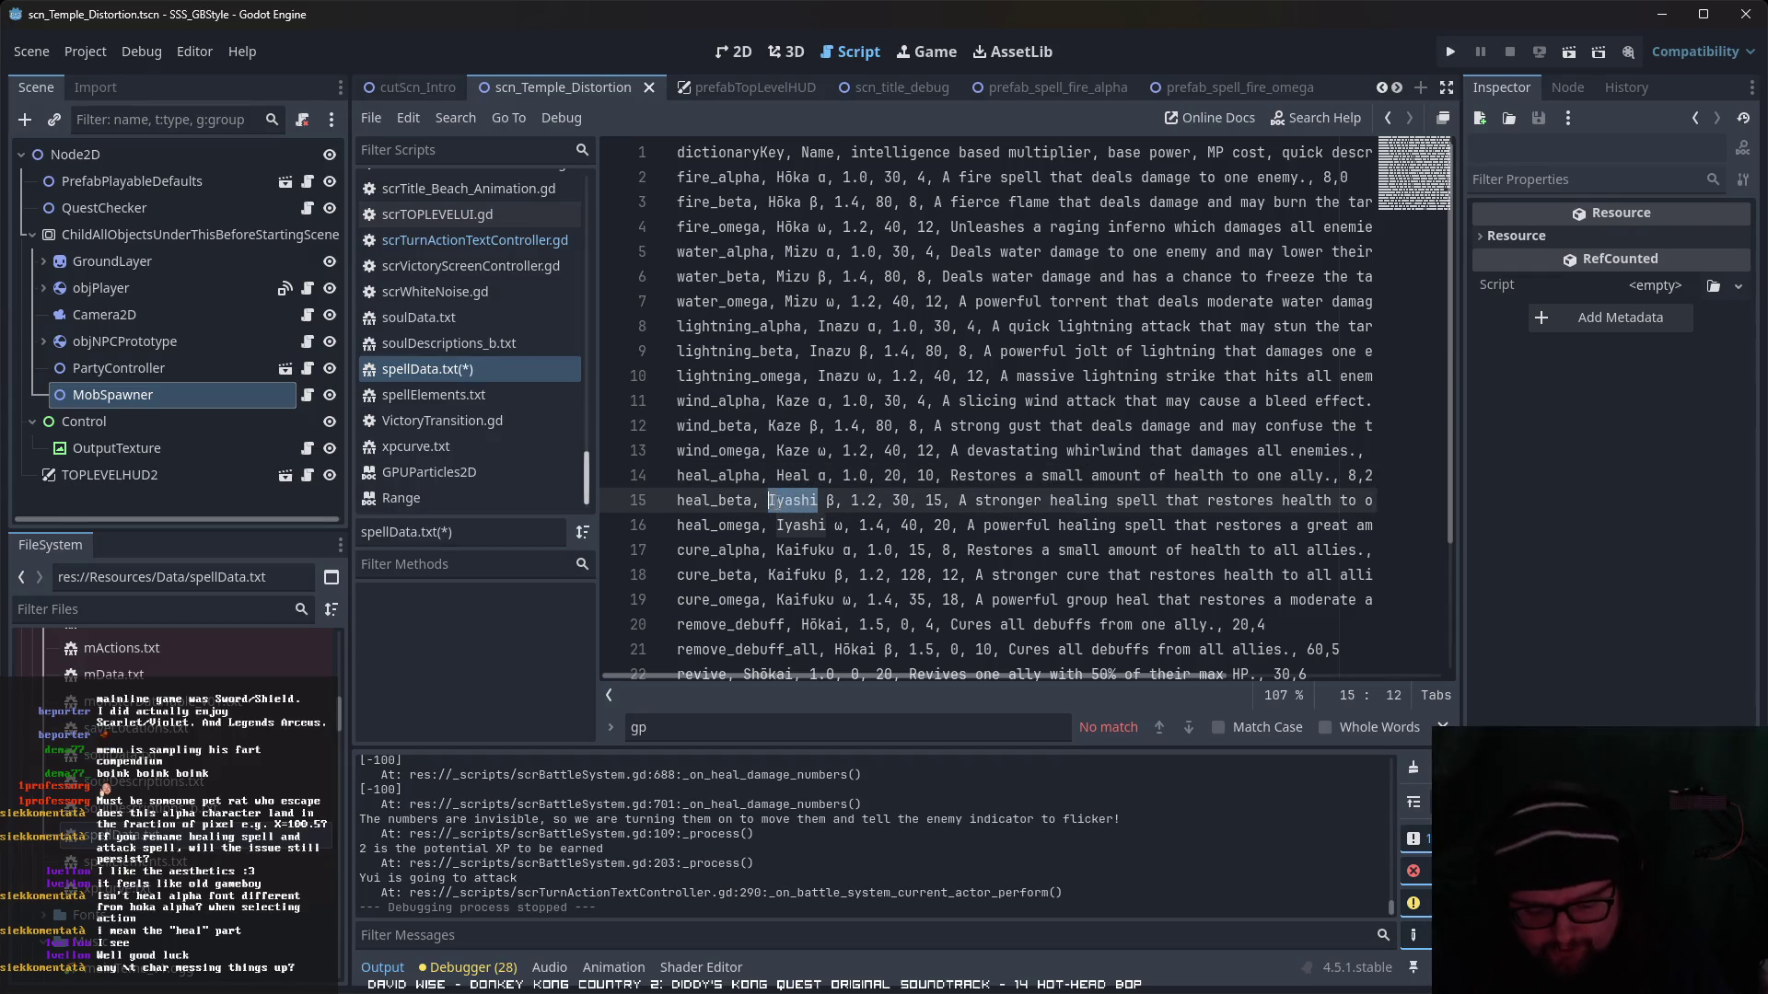
{"action": "key", "text": "ctrl+c"}
{"action": "double_click", "coordinate": [792, 475]}
{"action": "key", "text": "ctrl+v"}
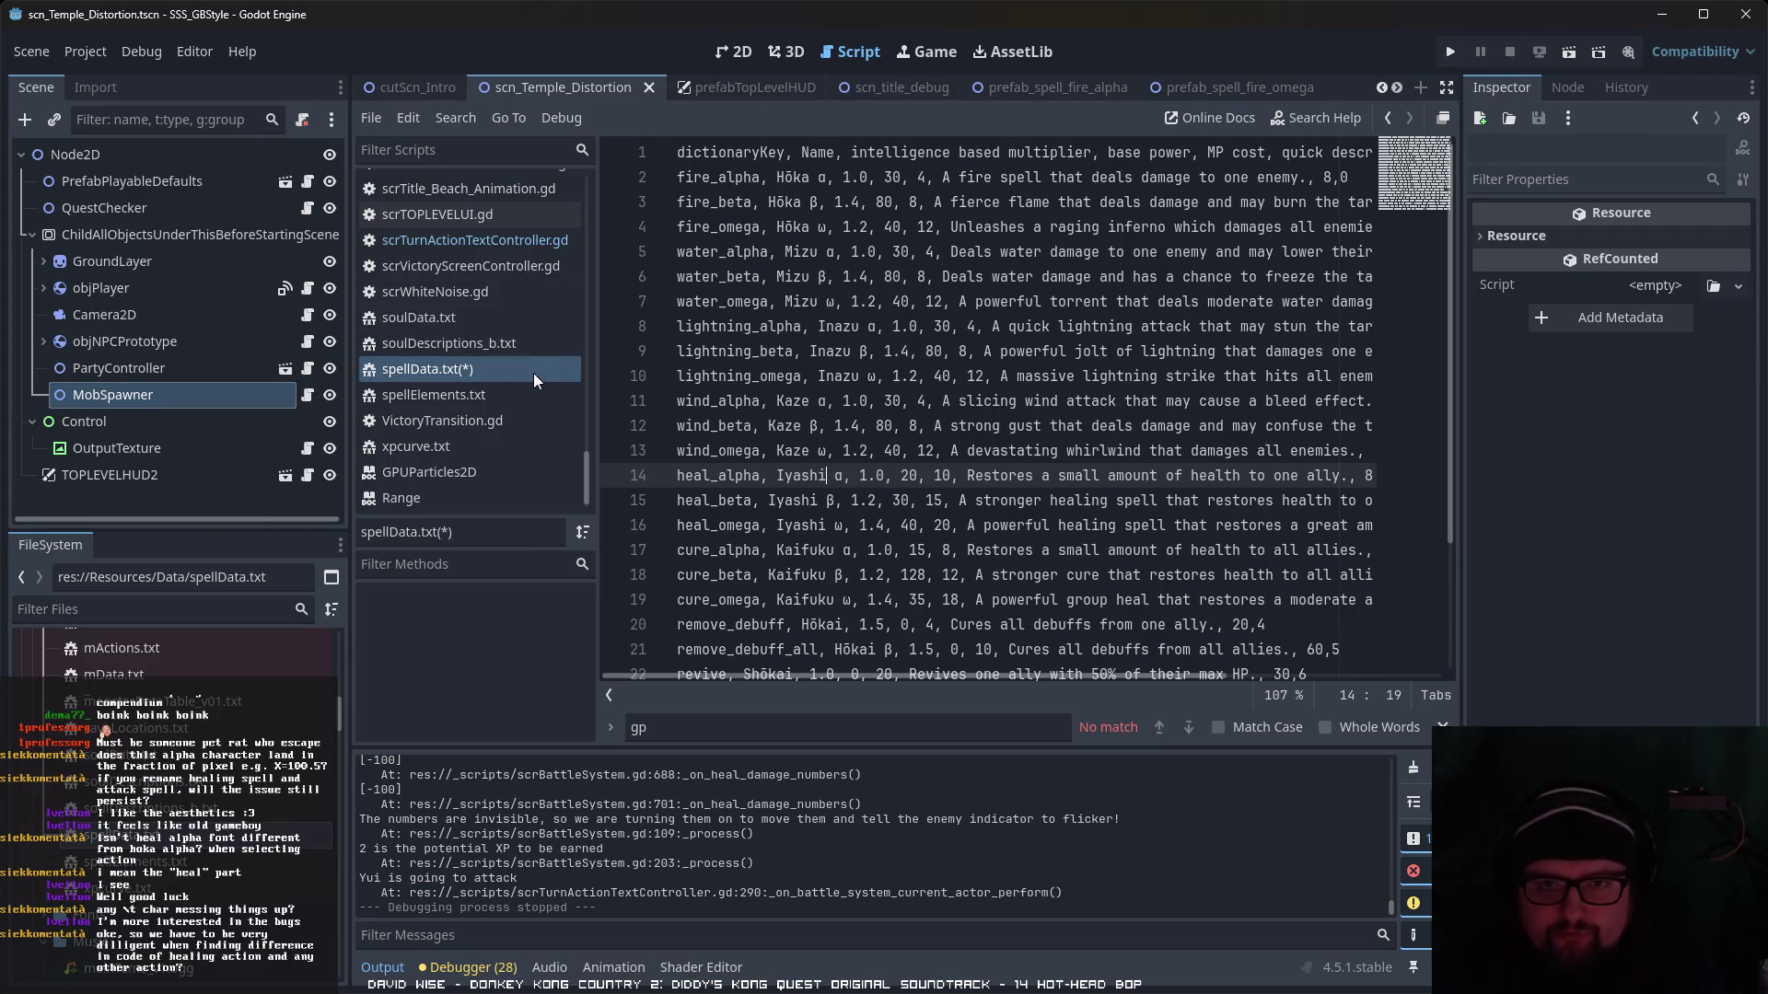
- Open scrTurnActionTextController.gd and examine the attack cast message on line 309
{"action": "left_click", "coordinate": [543, 246]}
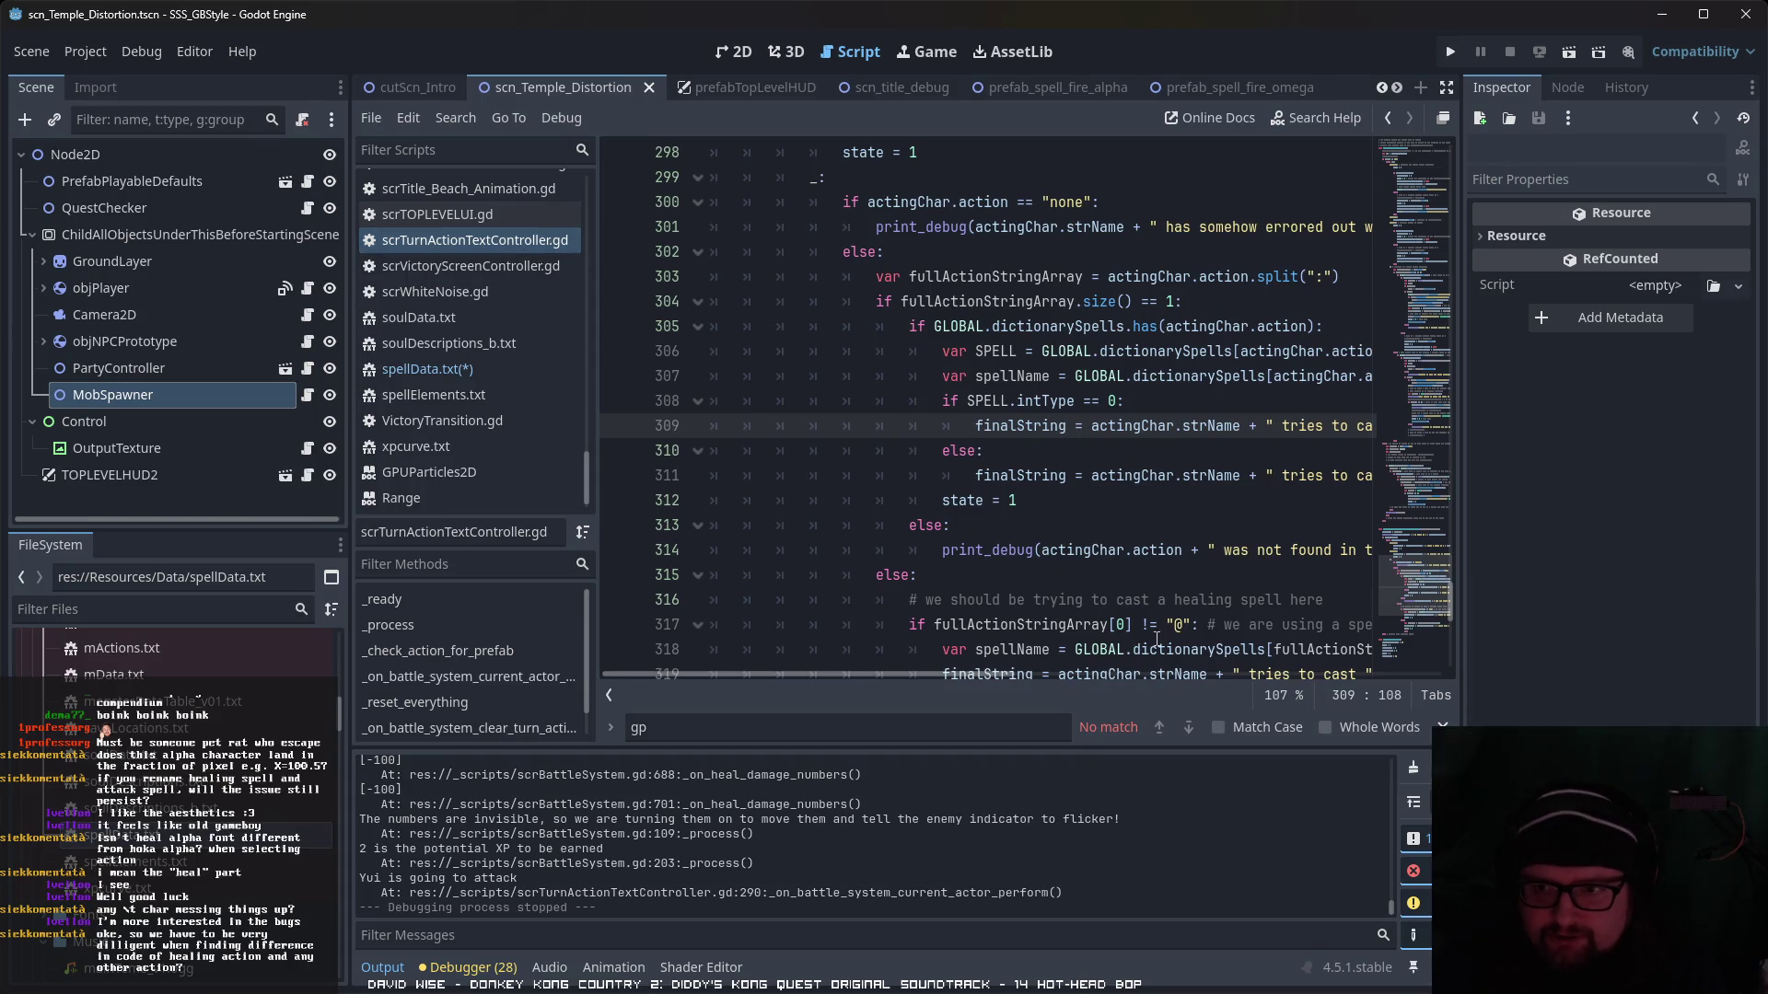
{"action": "left_click_drag", "start_coordinate": [948, 673], "coordinate": [1048, 675]}
{"action": "left_click_drag", "start_coordinate": [759, 433], "coordinate": [1028, 426]}
{"action": "key", "text": "Down"}
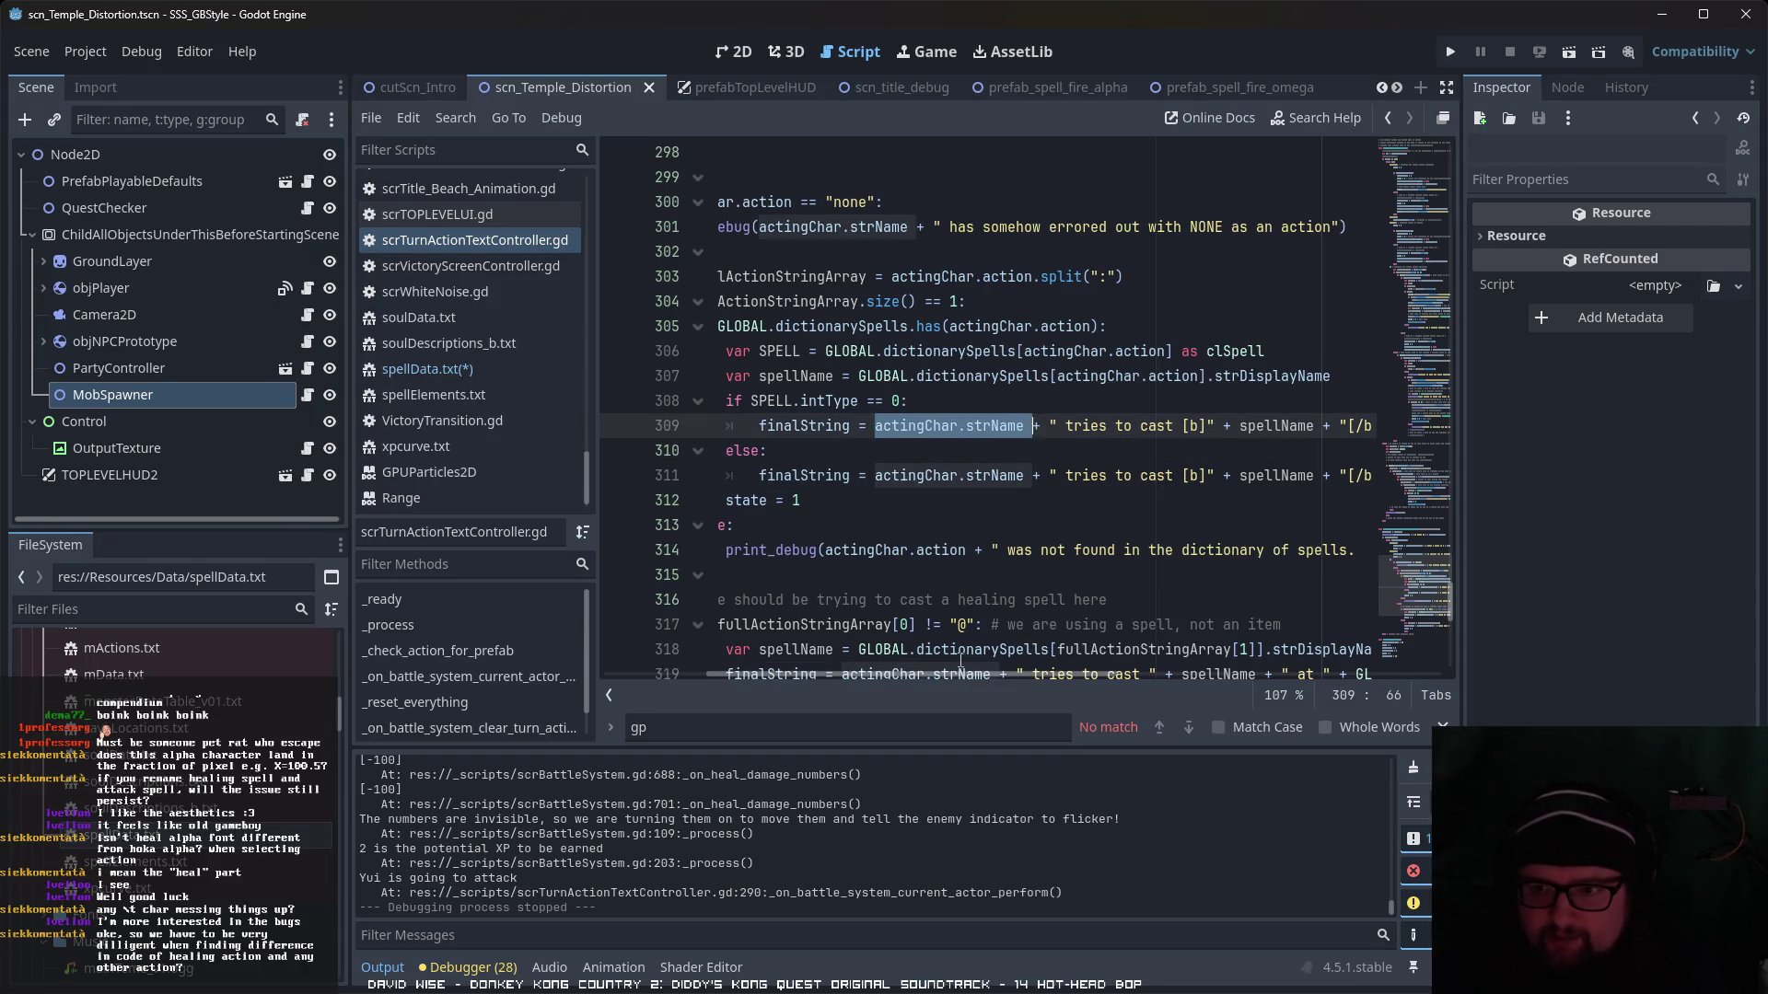
{"action": "left_click_drag", "start_coordinate": [959, 673], "coordinate": [1030, 674]}
{"action": "left_click_drag", "start_coordinate": [914, 425], "coordinate": [1163, 425]}
{"action": "left_click", "coordinate": [1058, 434]}
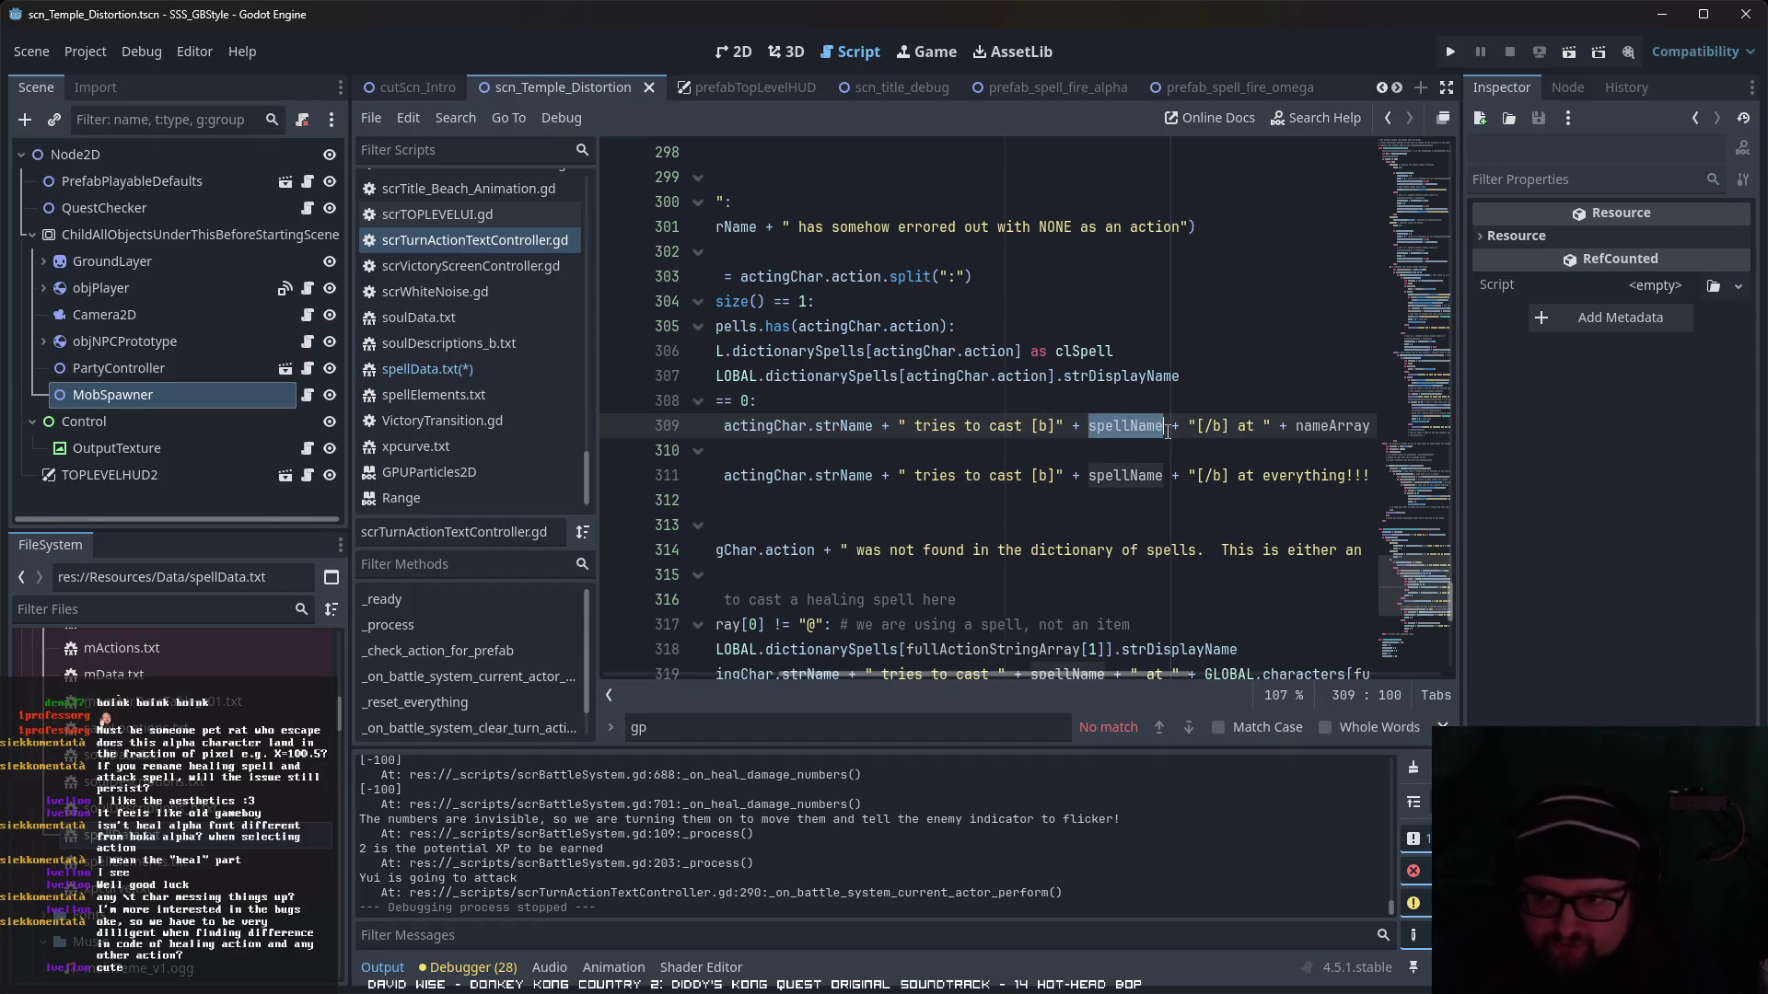
{"action": "key", "text": "Down"}
{"action": "left_click_drag", "start_coordinate": [1097, 673], "coordinate": [1220, 673]}
{"action": "left_click_drag", "start_coordinate": [1072, 426], "coordinate": [1357, 433]}
{"action": "left_click_drag", "start_coordinate": [1114, 676], "coordinate": [1239, 673]}
{"action": "left_click", "coordinate": [1179, 425]}
{"action": "left_click_drag", "start_coordinate": [1190, 425], "coordinate": [962, 416]}
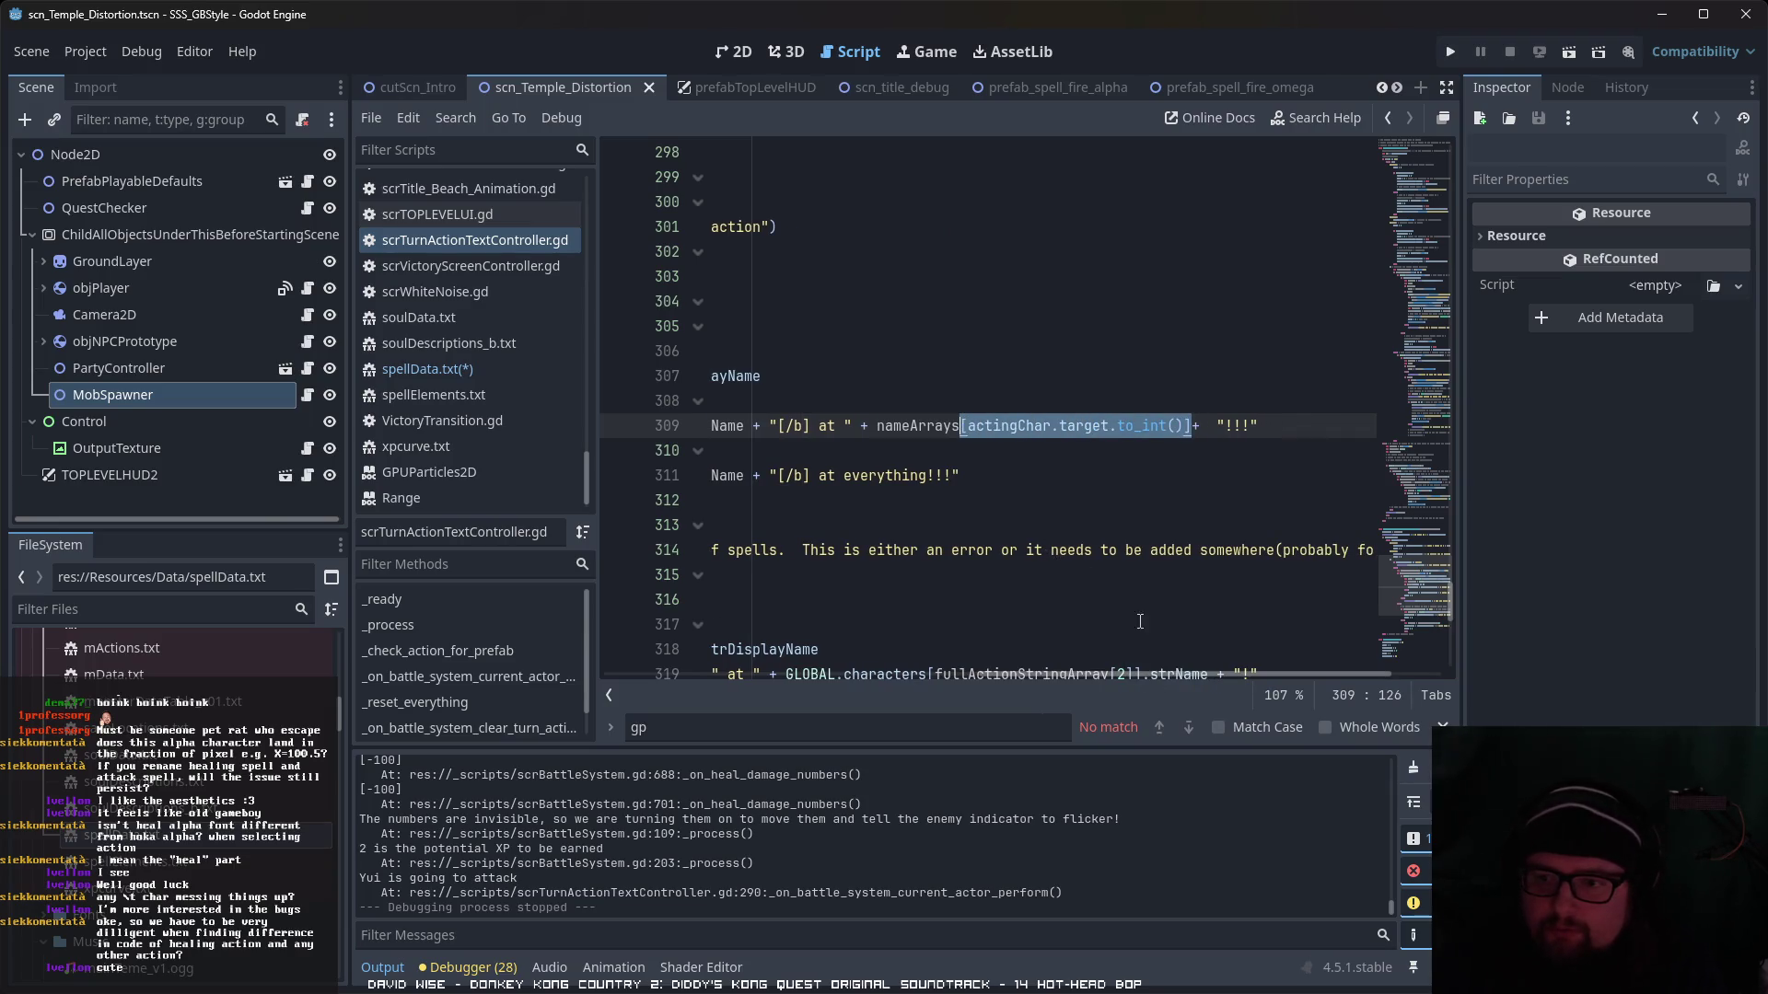
- Scroll down to the healing cast message on line 319 and compare line 309's bold tags
{"action": "scroll", "coordinate": [1144, 631], "scroll_direction": "down", "scroll_amount": 1}
{"action": "left_click_drag", "start_coordinate": [1106, 673], "coordinate": [782, 655]}
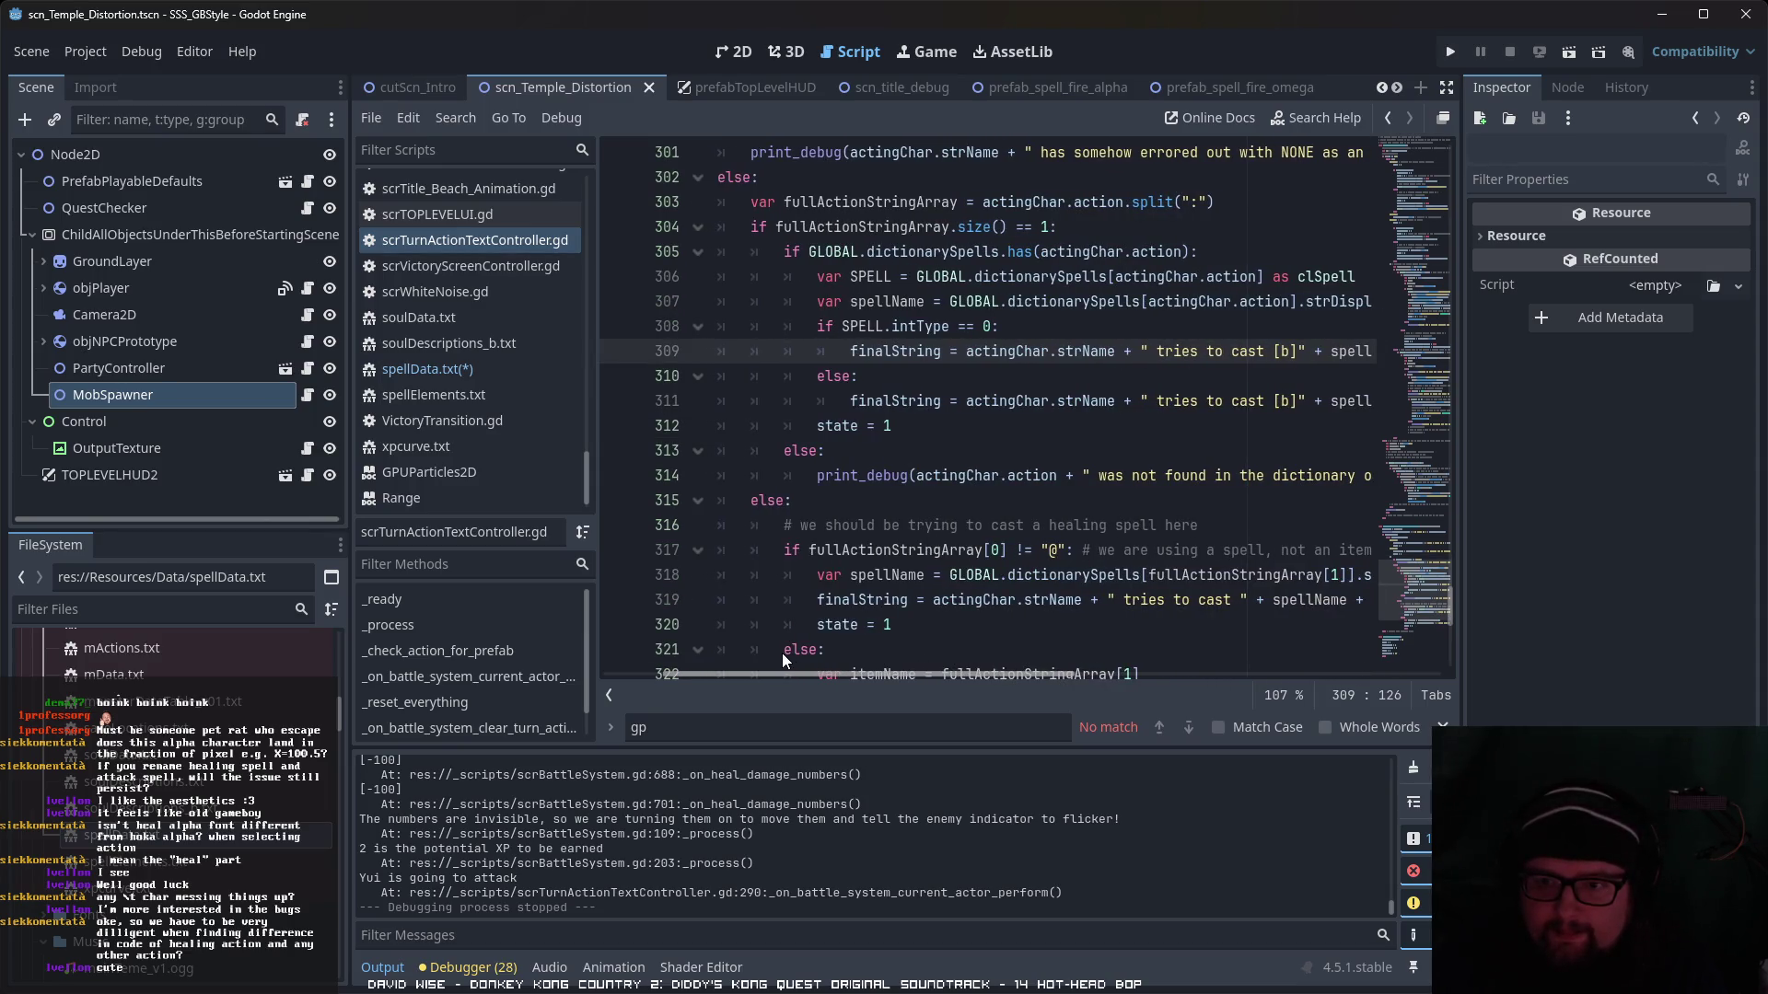
{"action": "scroll", "coordinate": [833, 630], "scroll_direction": "down", "scroll_amount": 1}
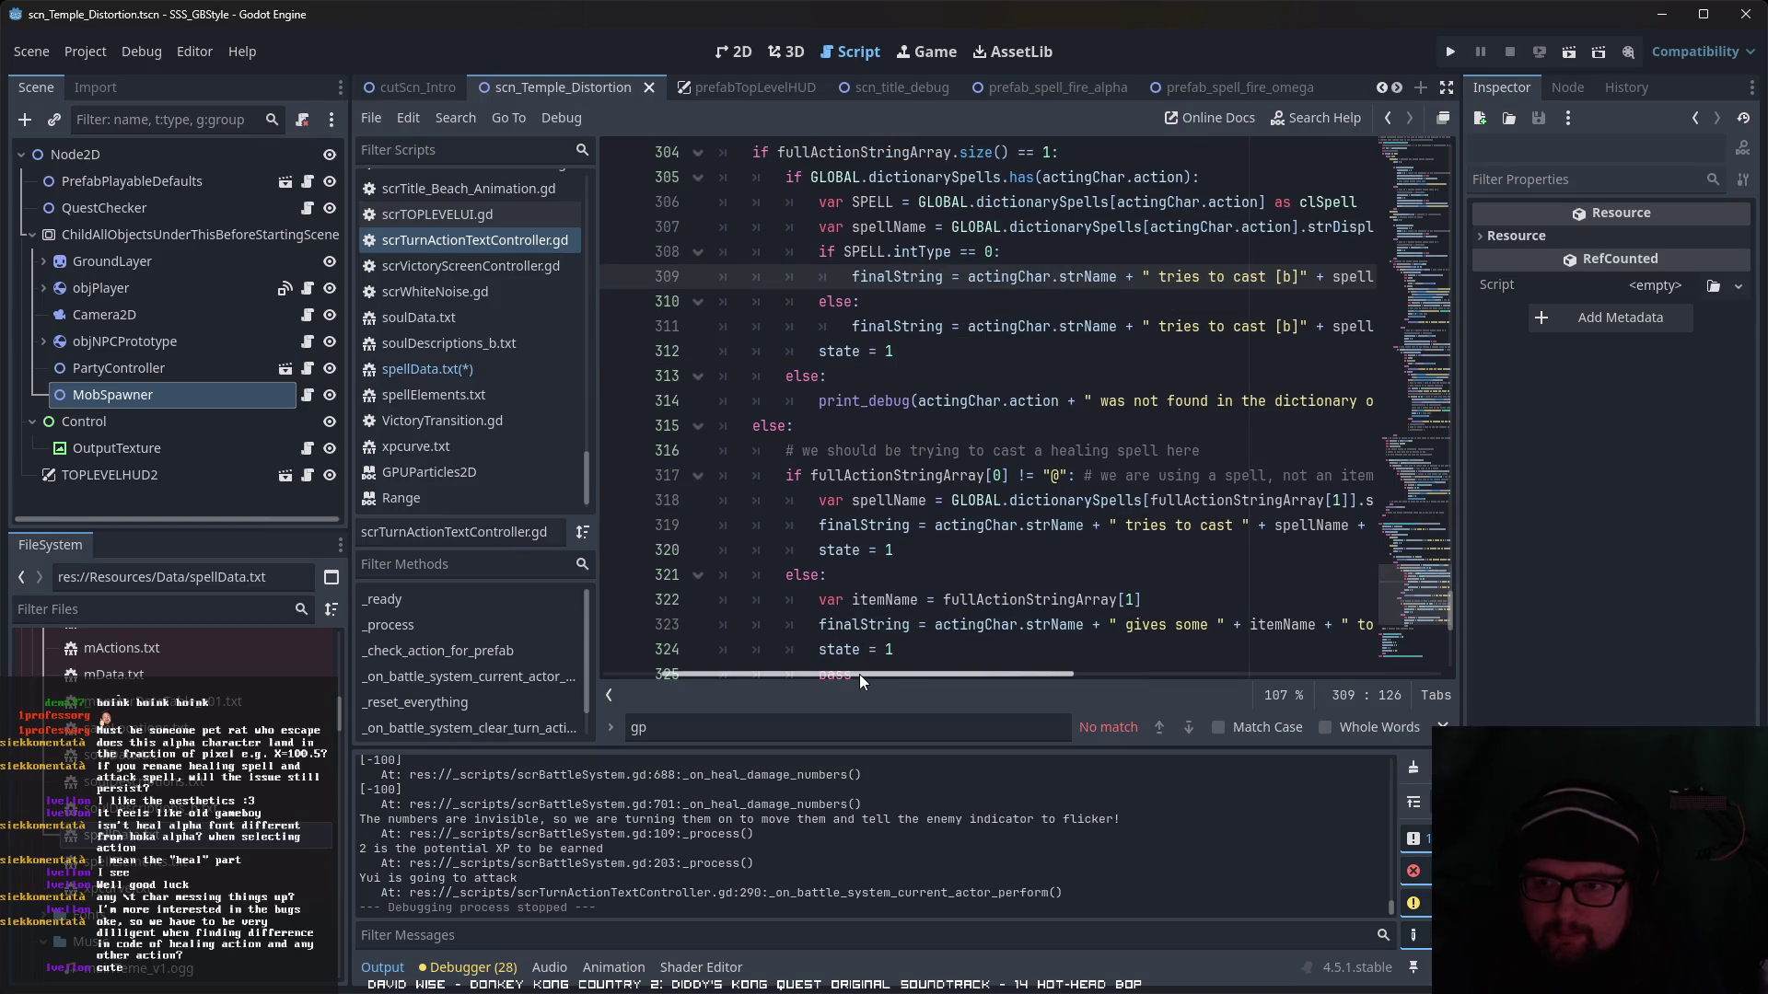
{"action": "left_click_drag", "start_coordinate": [893, 672], "coordinate": [1000, 681]}
{"action": "left_click", "coordinate": [1069, 276]}
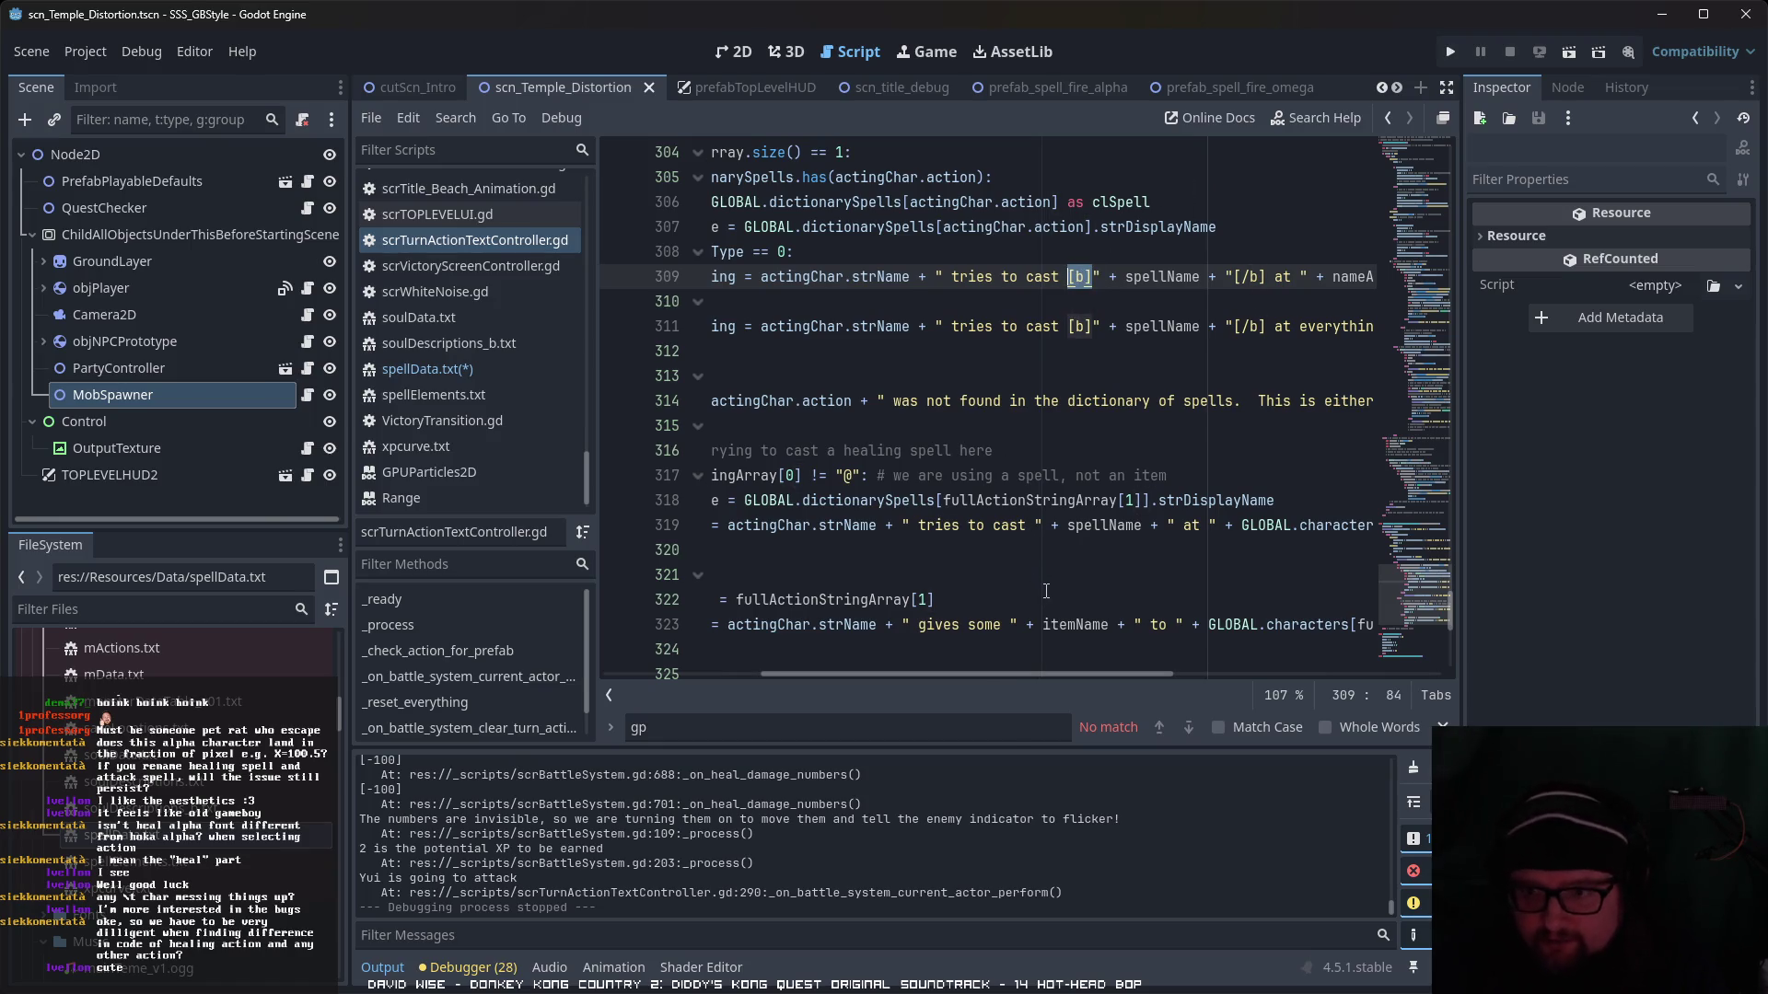
- Wrap the spell name on line 319 in [b]…[/b] and run the temple scene
{"action": "left_click", "coordinate": [1036, 525]}
{"action": "type", "text": "[b]"}
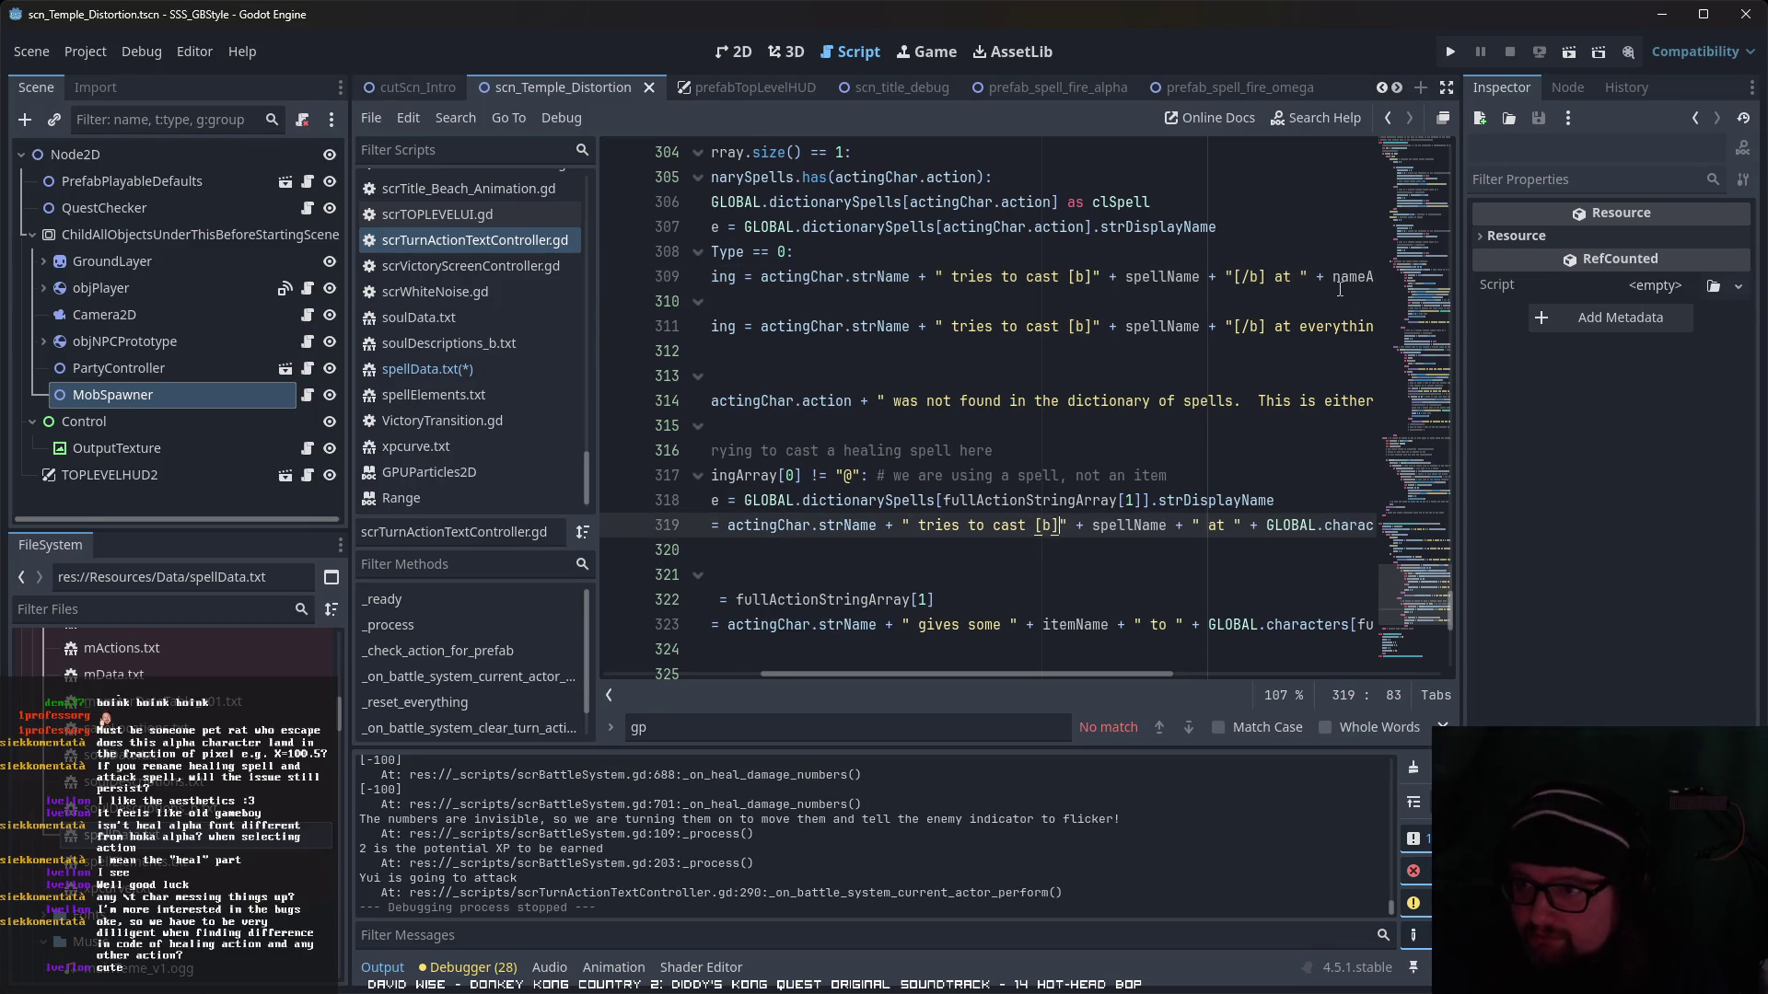
{"action": "left_click", "coordinate": [1235, 276]}
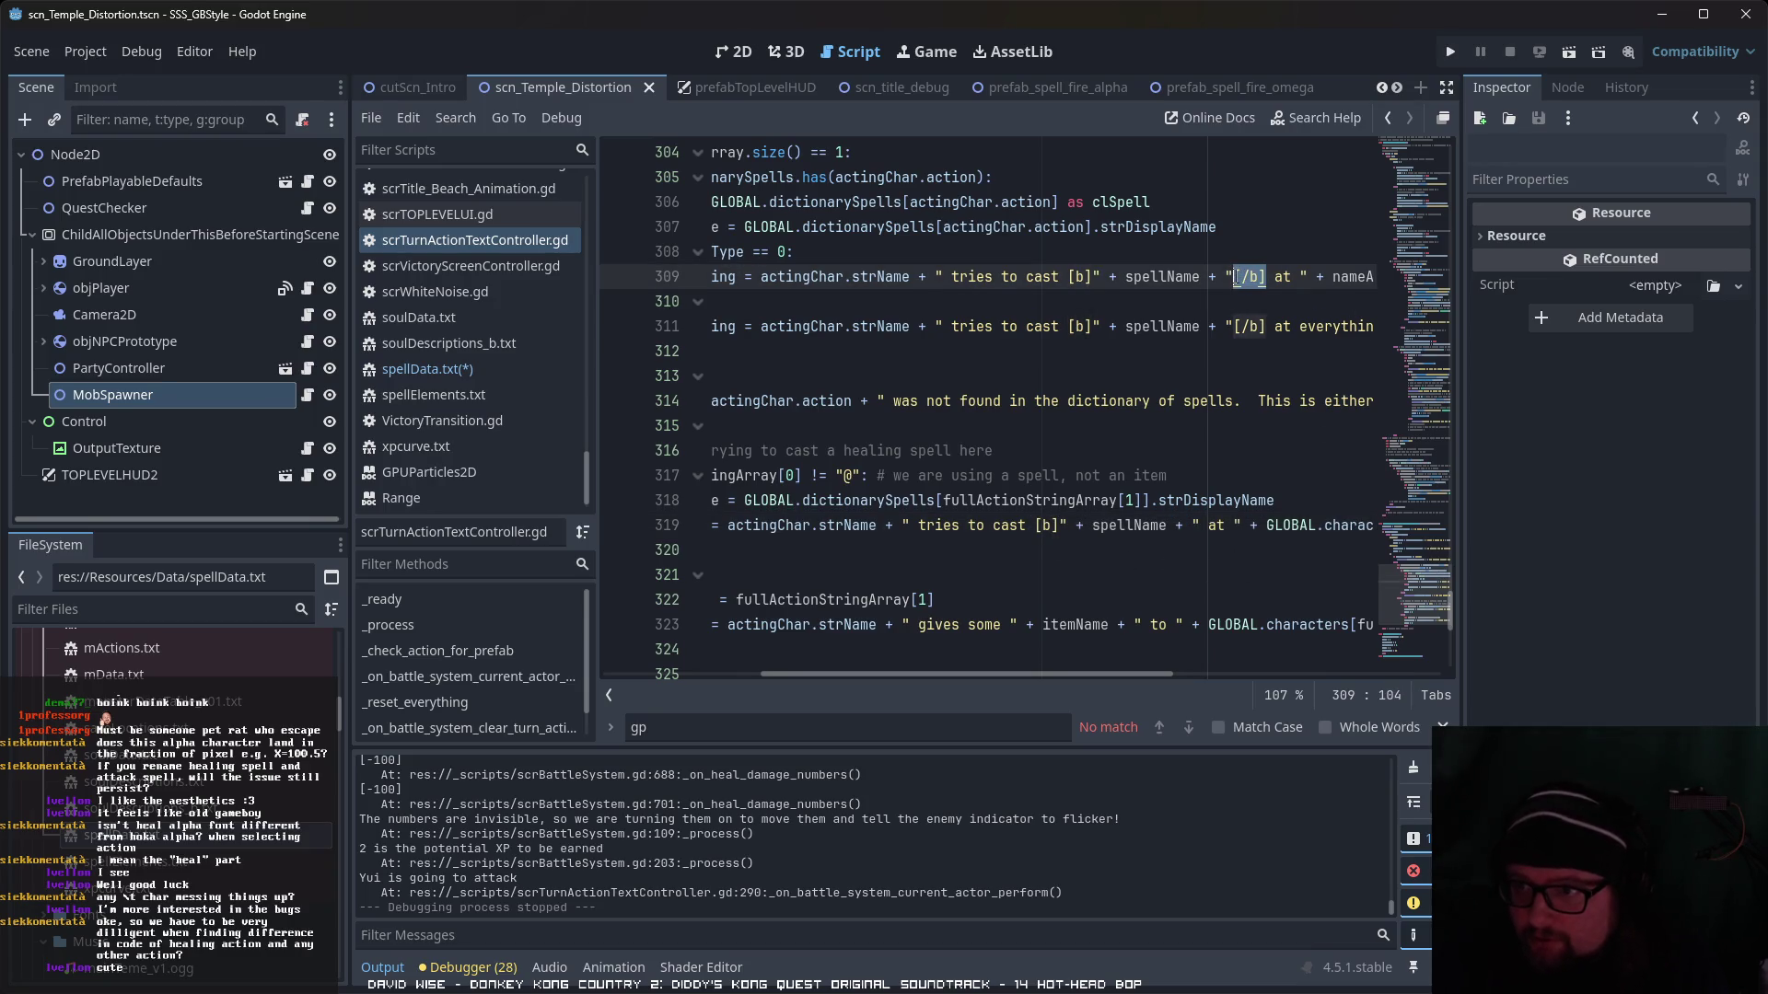
{"action": "left_click", "coordinate": [1196, 525]}
{"action": "type", "text": "[/b]"}
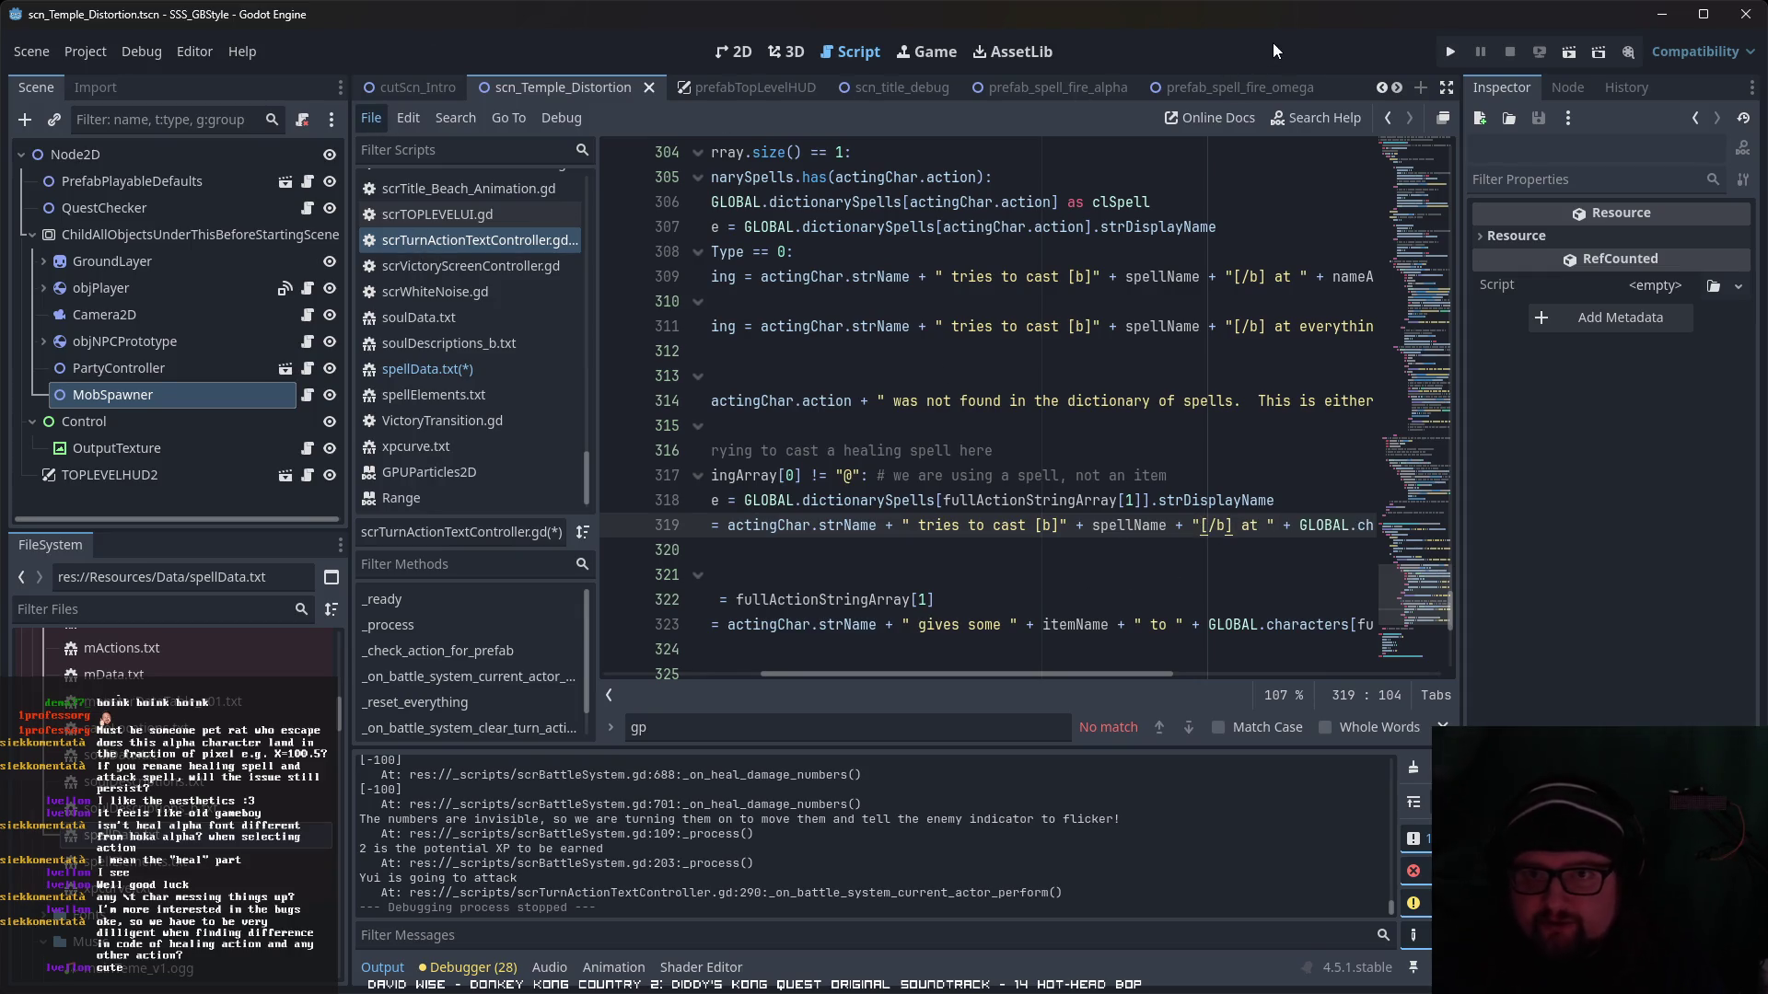
{"action": "left_click", "coordinate": [1573, 58]}
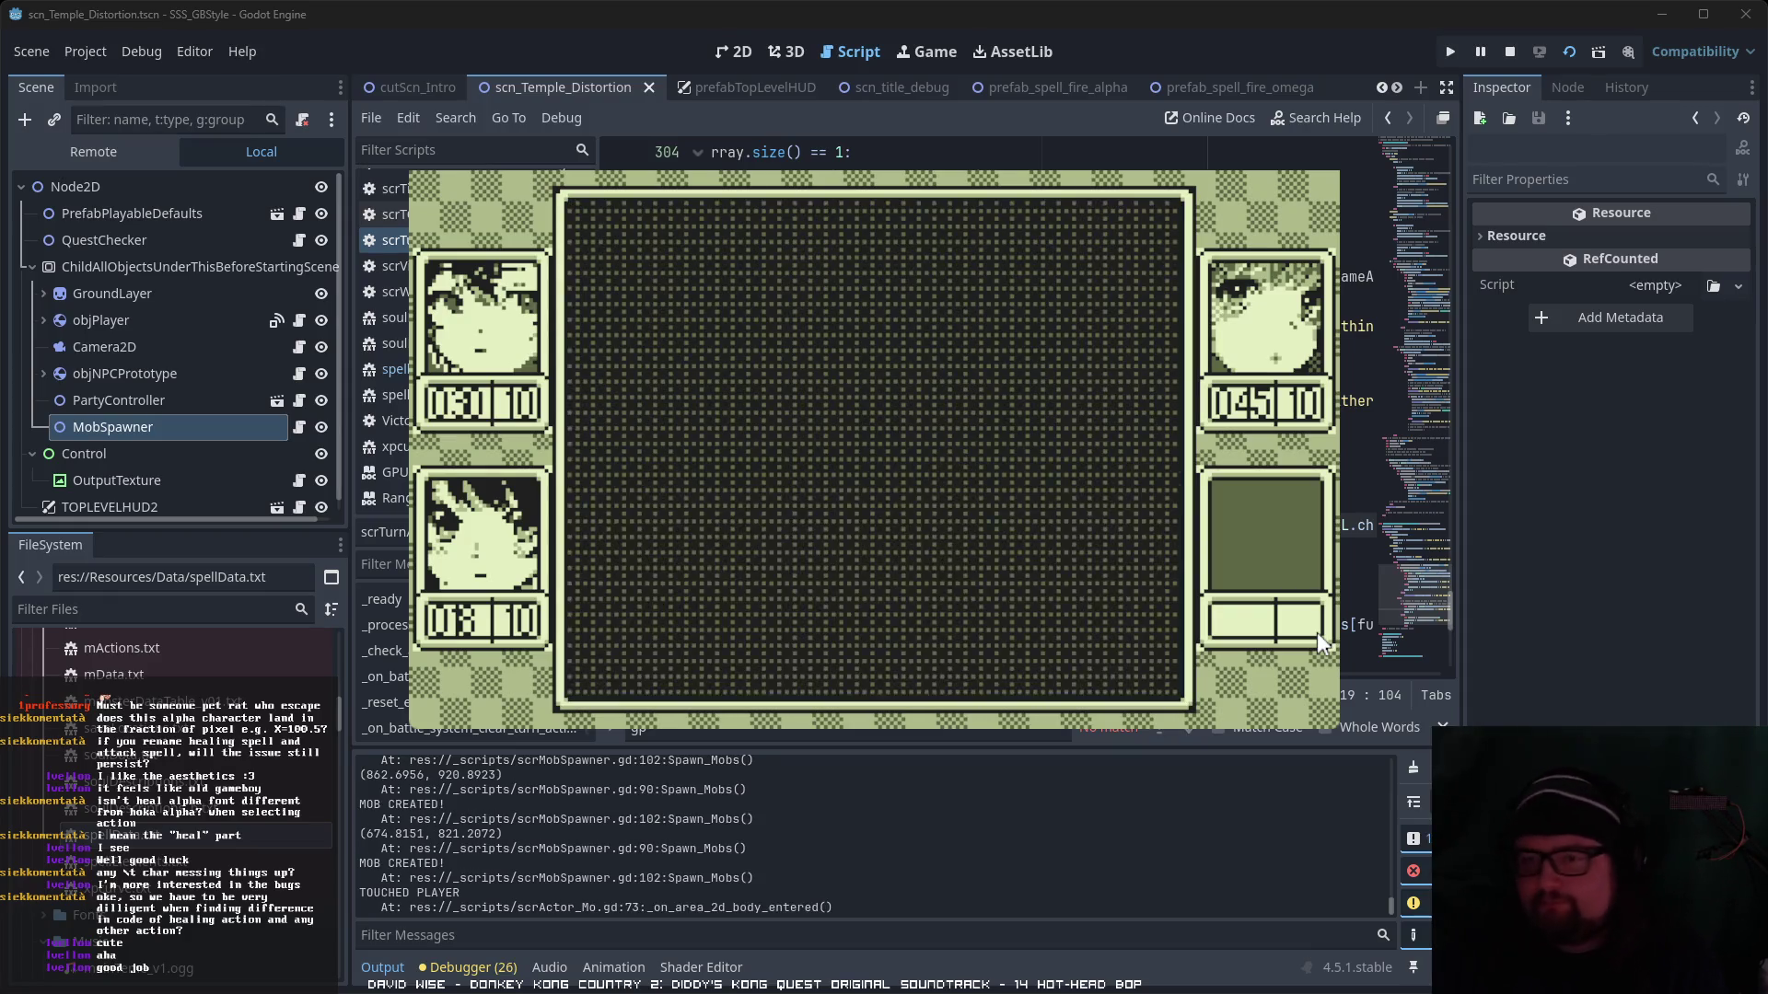
- Cast Iyashi α on another party member, then have Hikari attack Mad MaggotA
{"action": "key", "text": "Return"}
{"action": "key", "text": "Right"}
{"action": "key", "text": "Return"}
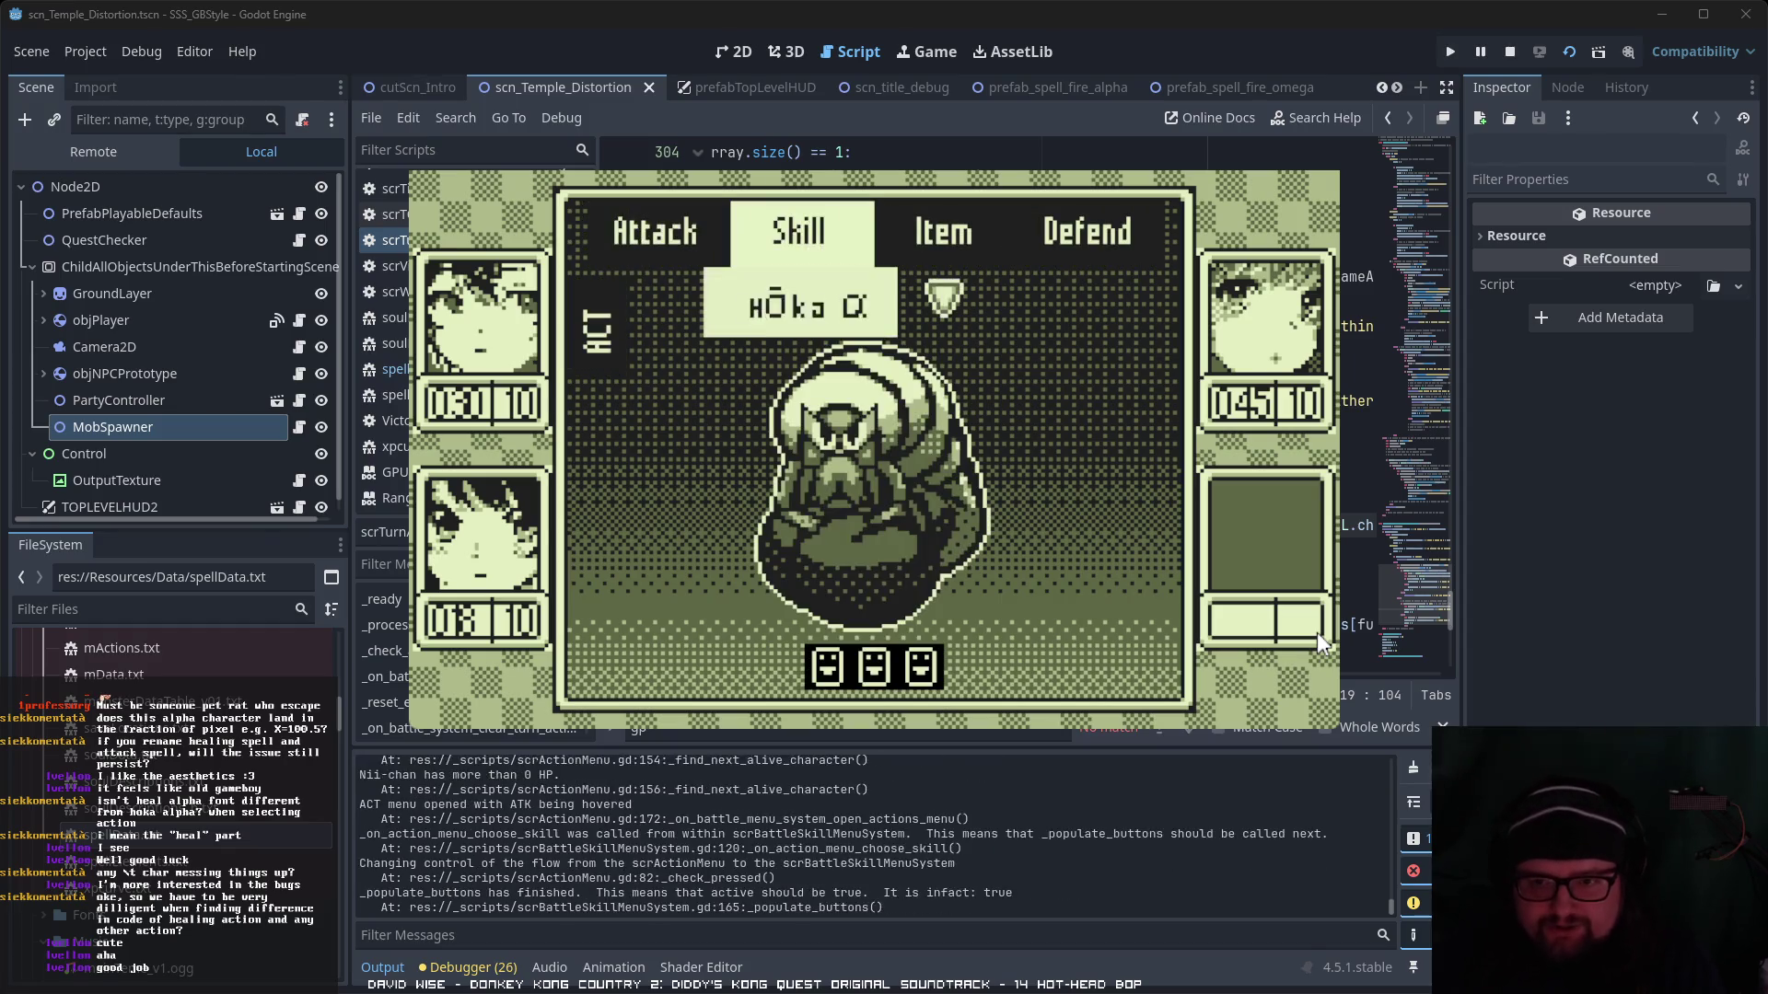
{"action": "key", "text": "Right"}
{"action": "key", "text": "Return"}
{"action": "key", "text": "Right"}
{"action": "key", "text": "Return"}
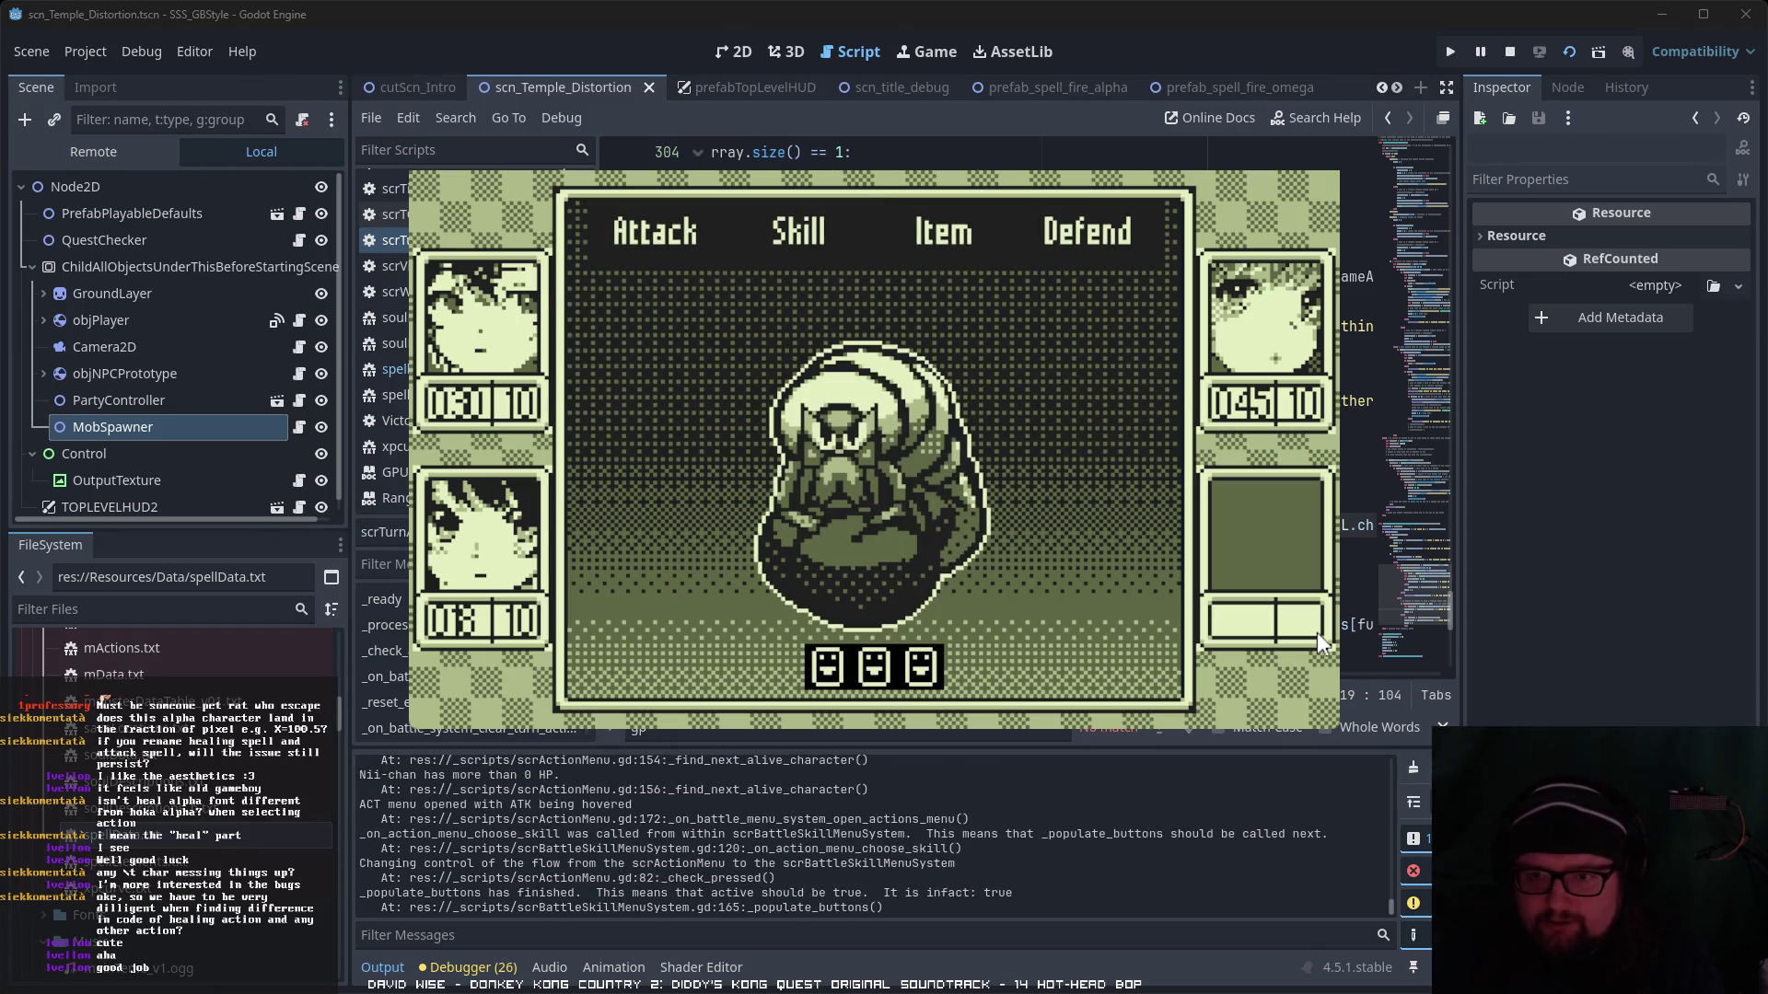
{"action": "key", "text": "Return"}
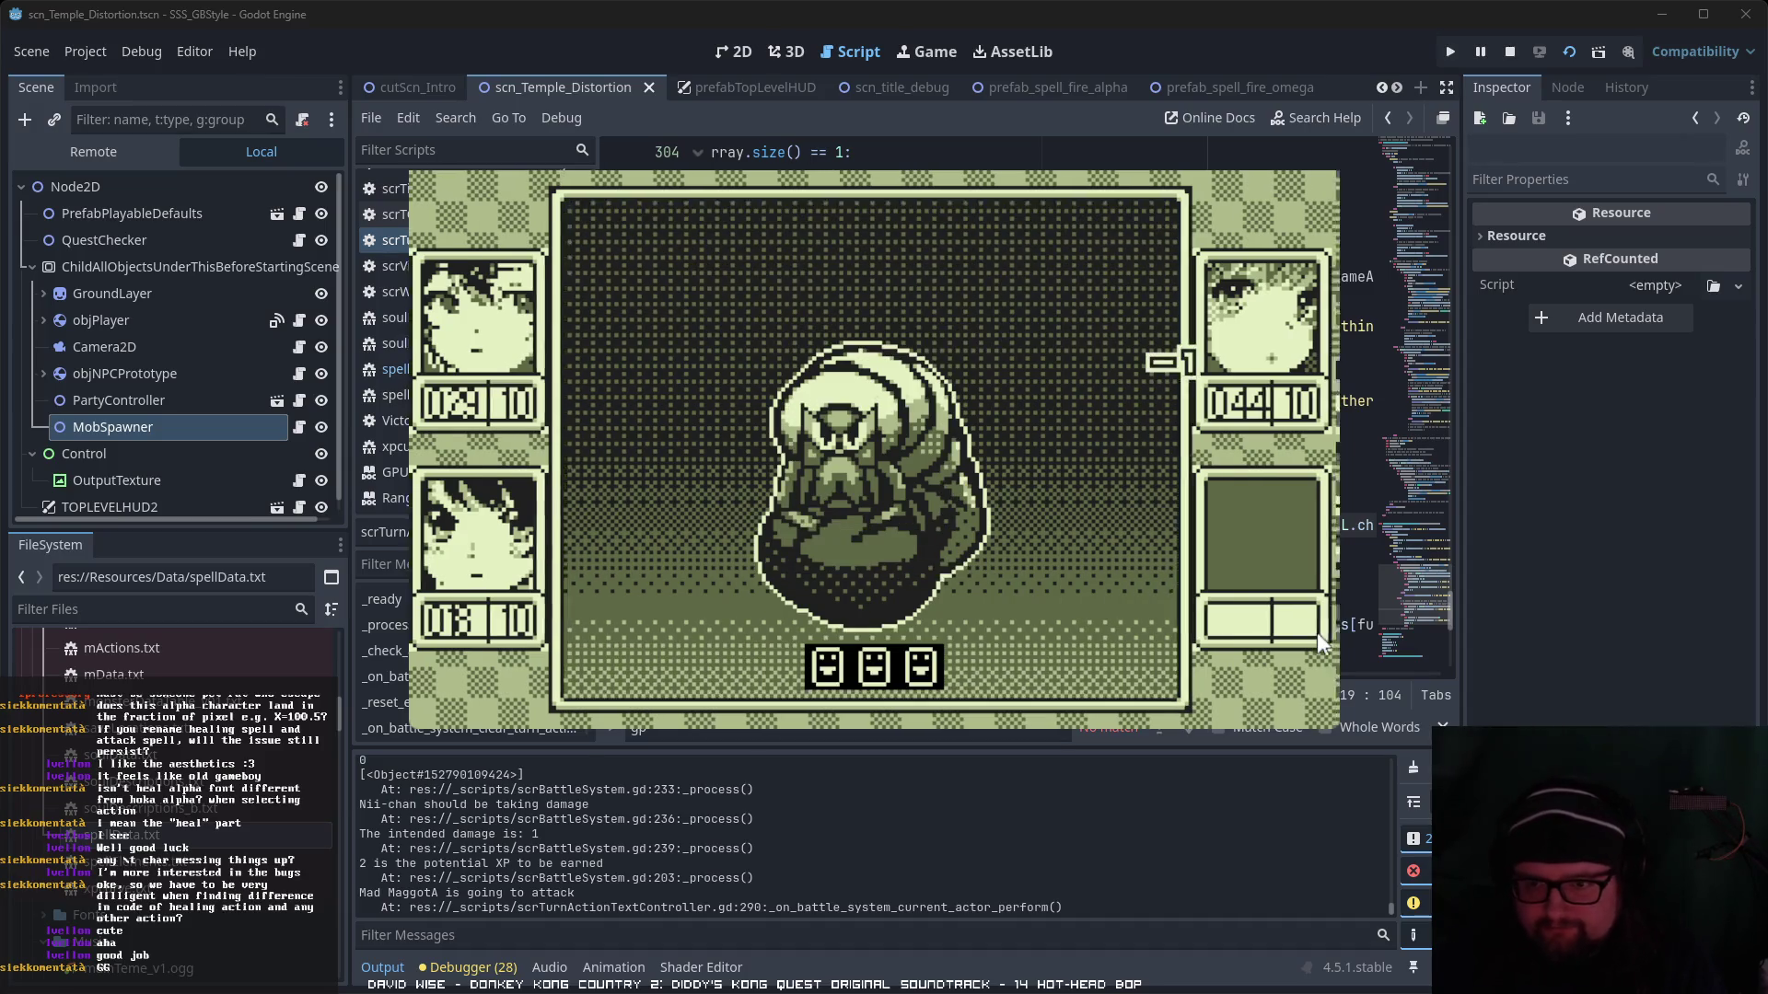
- Cast Inazu, have Hikari defend for the turn, then stop the game
{"action": "key", "text": "Return"}
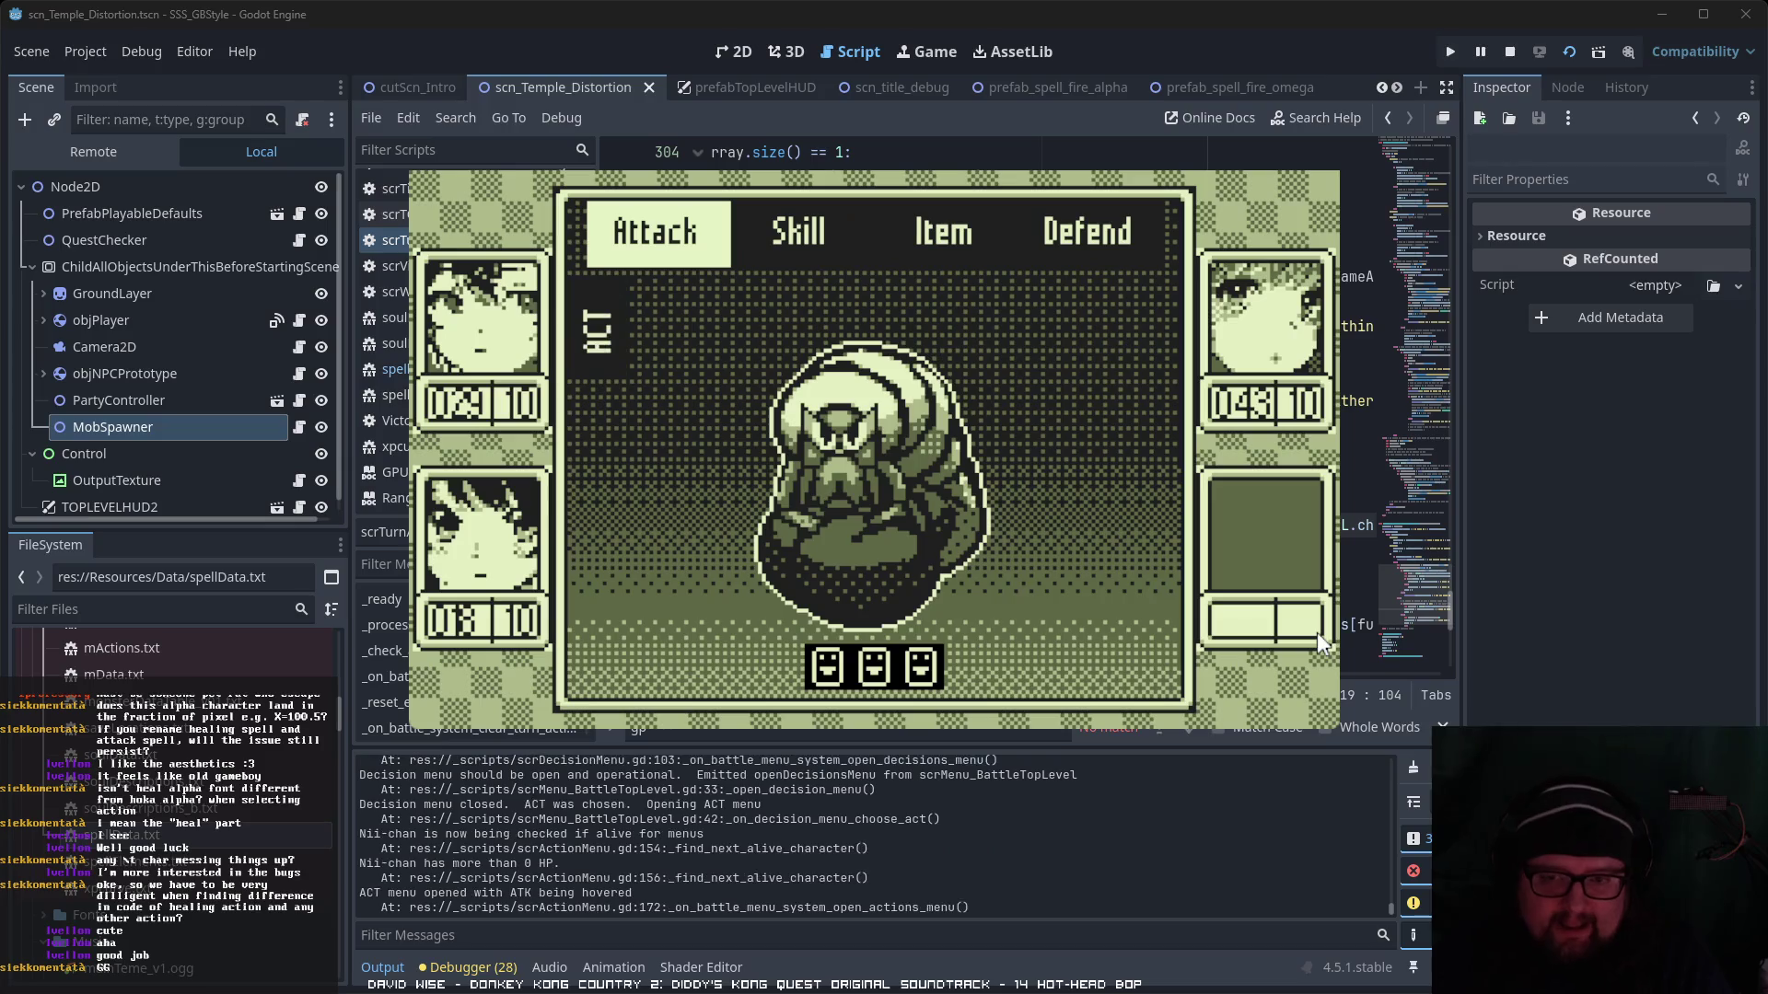
{"action": "key", "text": "Right"}
{"action": "key", "text": "Return"}
{"action": "key", "text": "Right"}
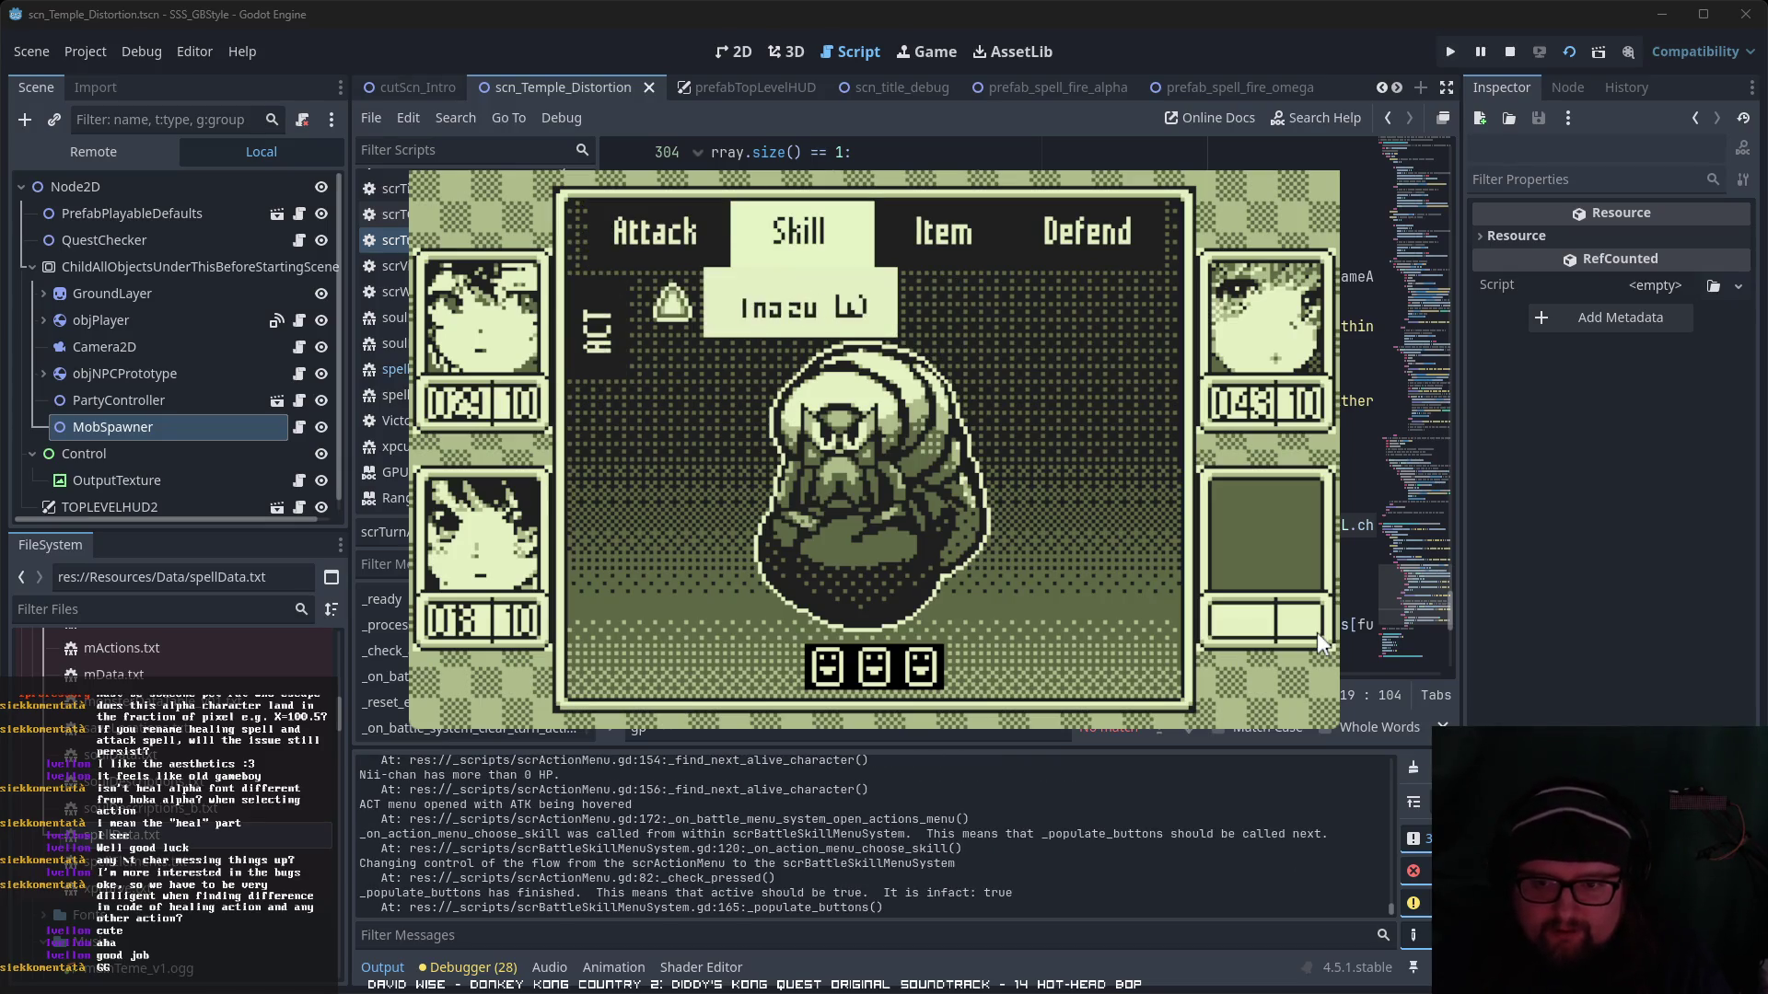
{"action": "key", "text": "Return"}
{"action": "key", "text": "Right"}
{"action": "key", "text": "Right"}
{"action": "key", "text": "Return"}
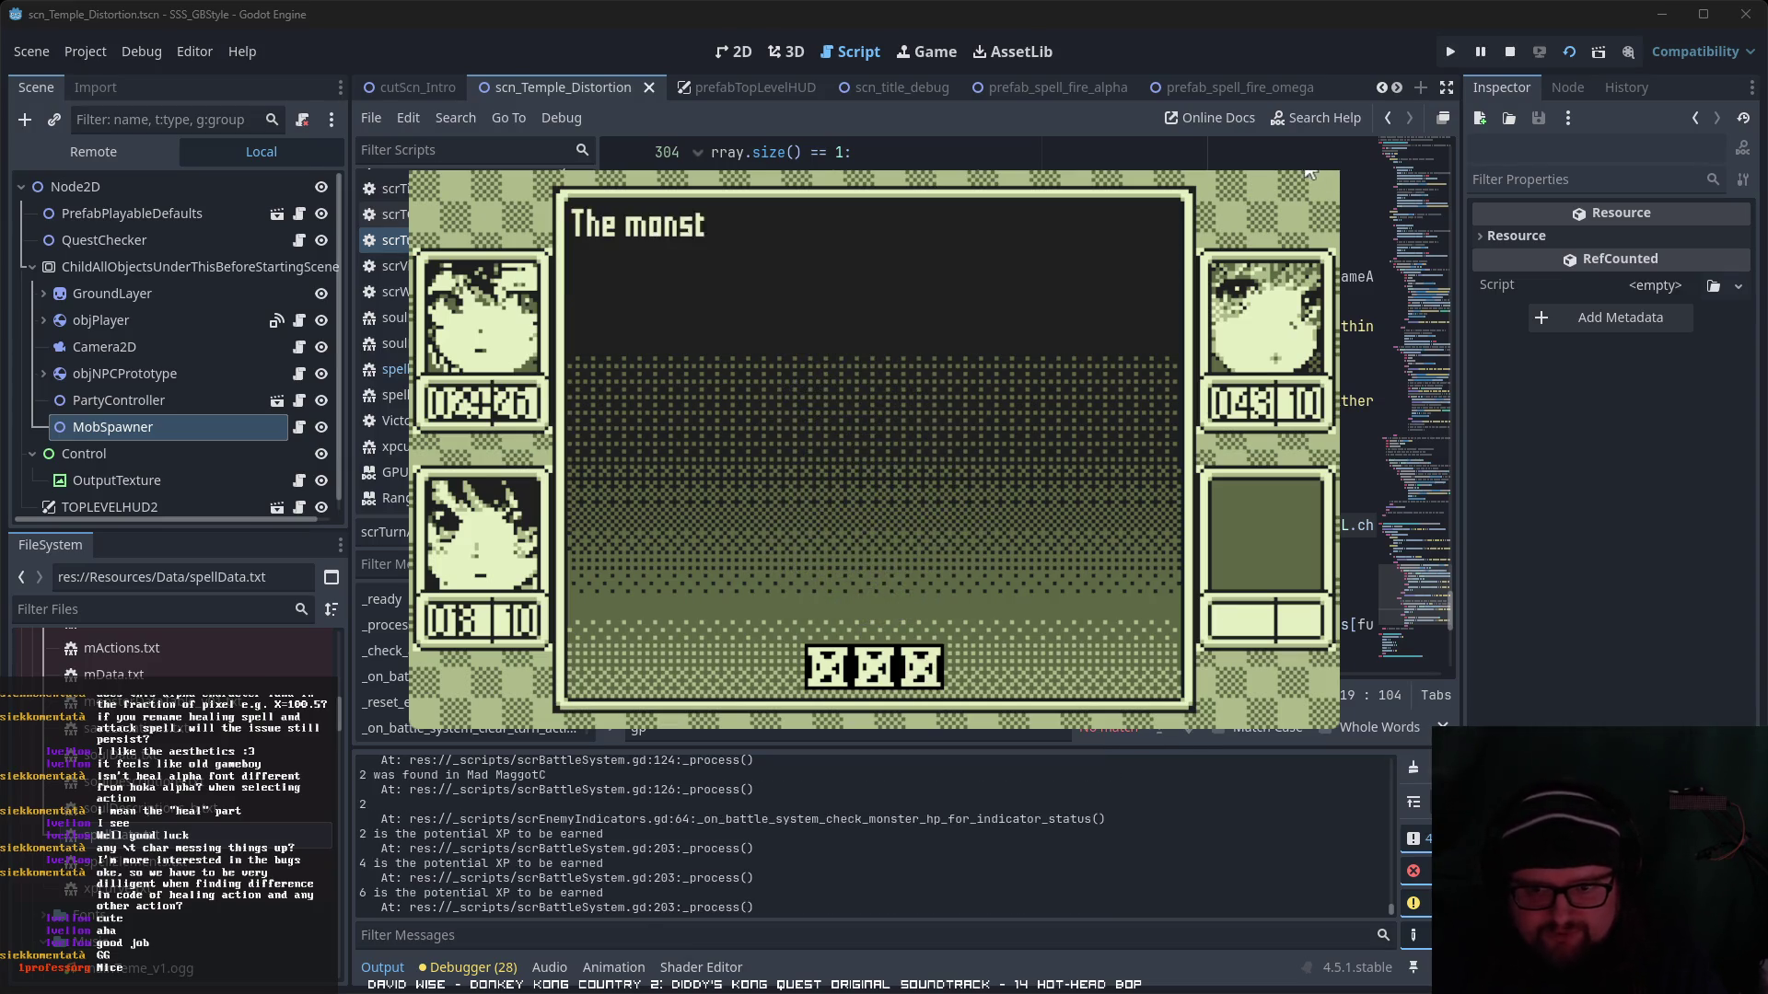
{"action": "key", "text": "F8"}
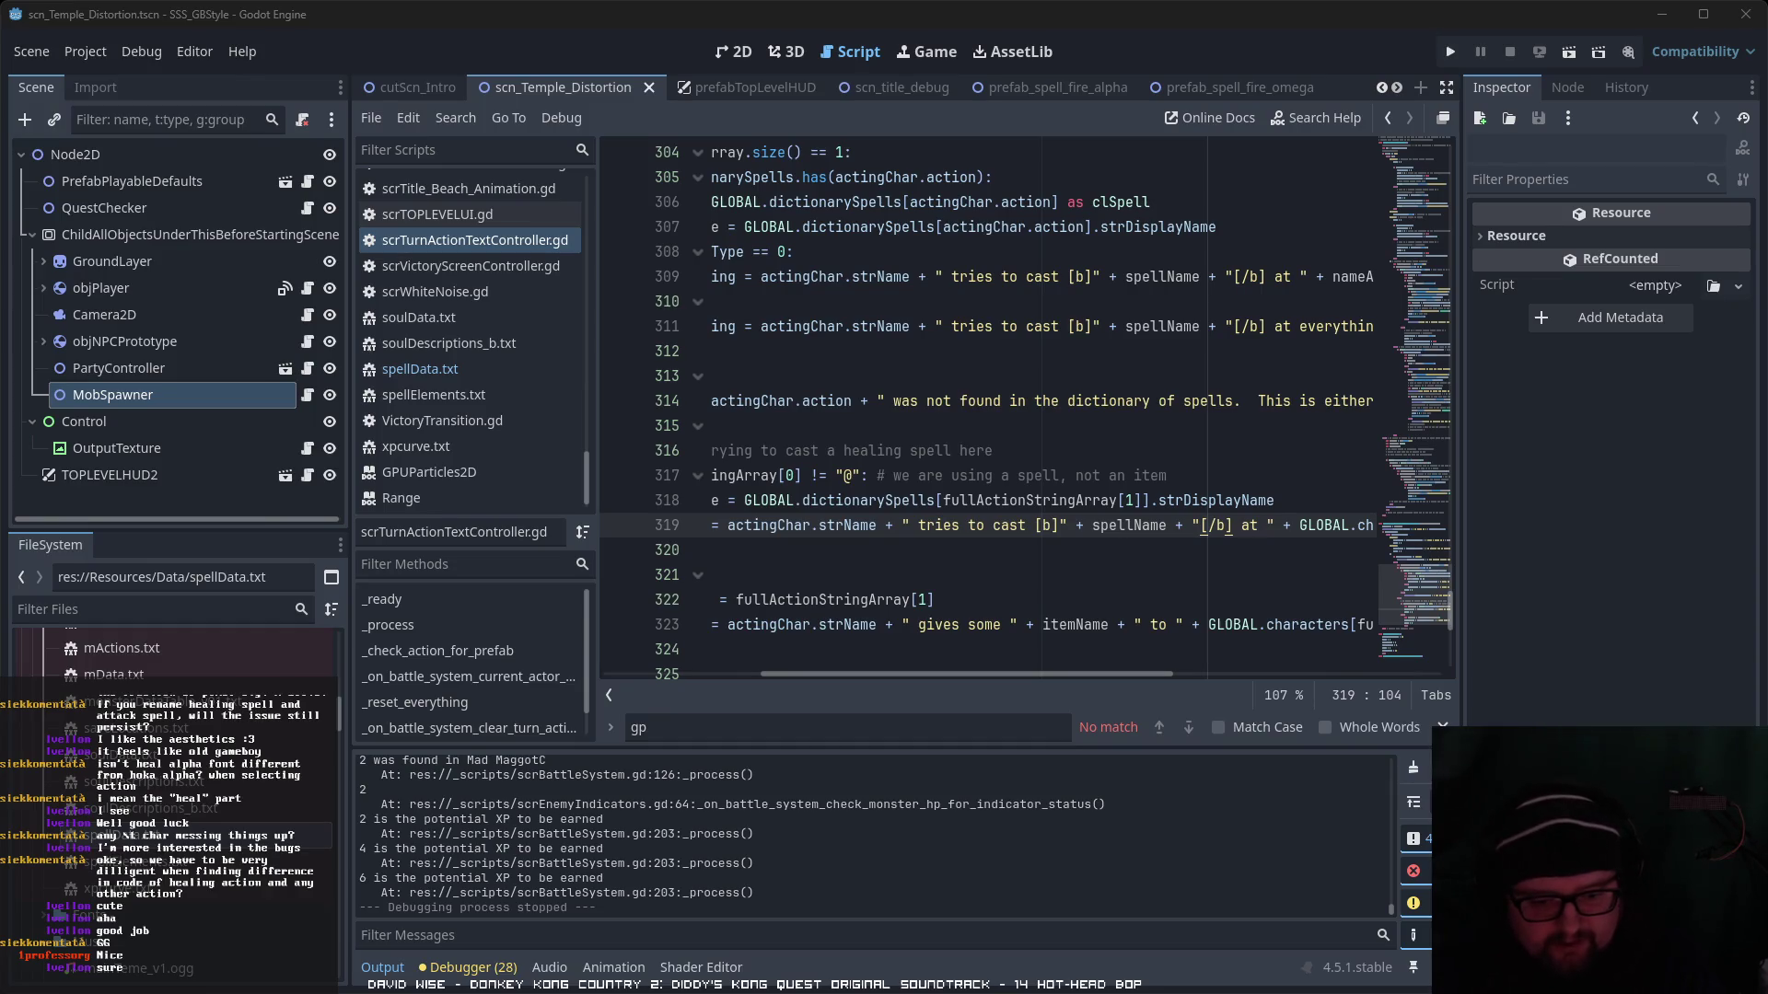
{"action": "left_click", "coordinate": [1577, 55]}
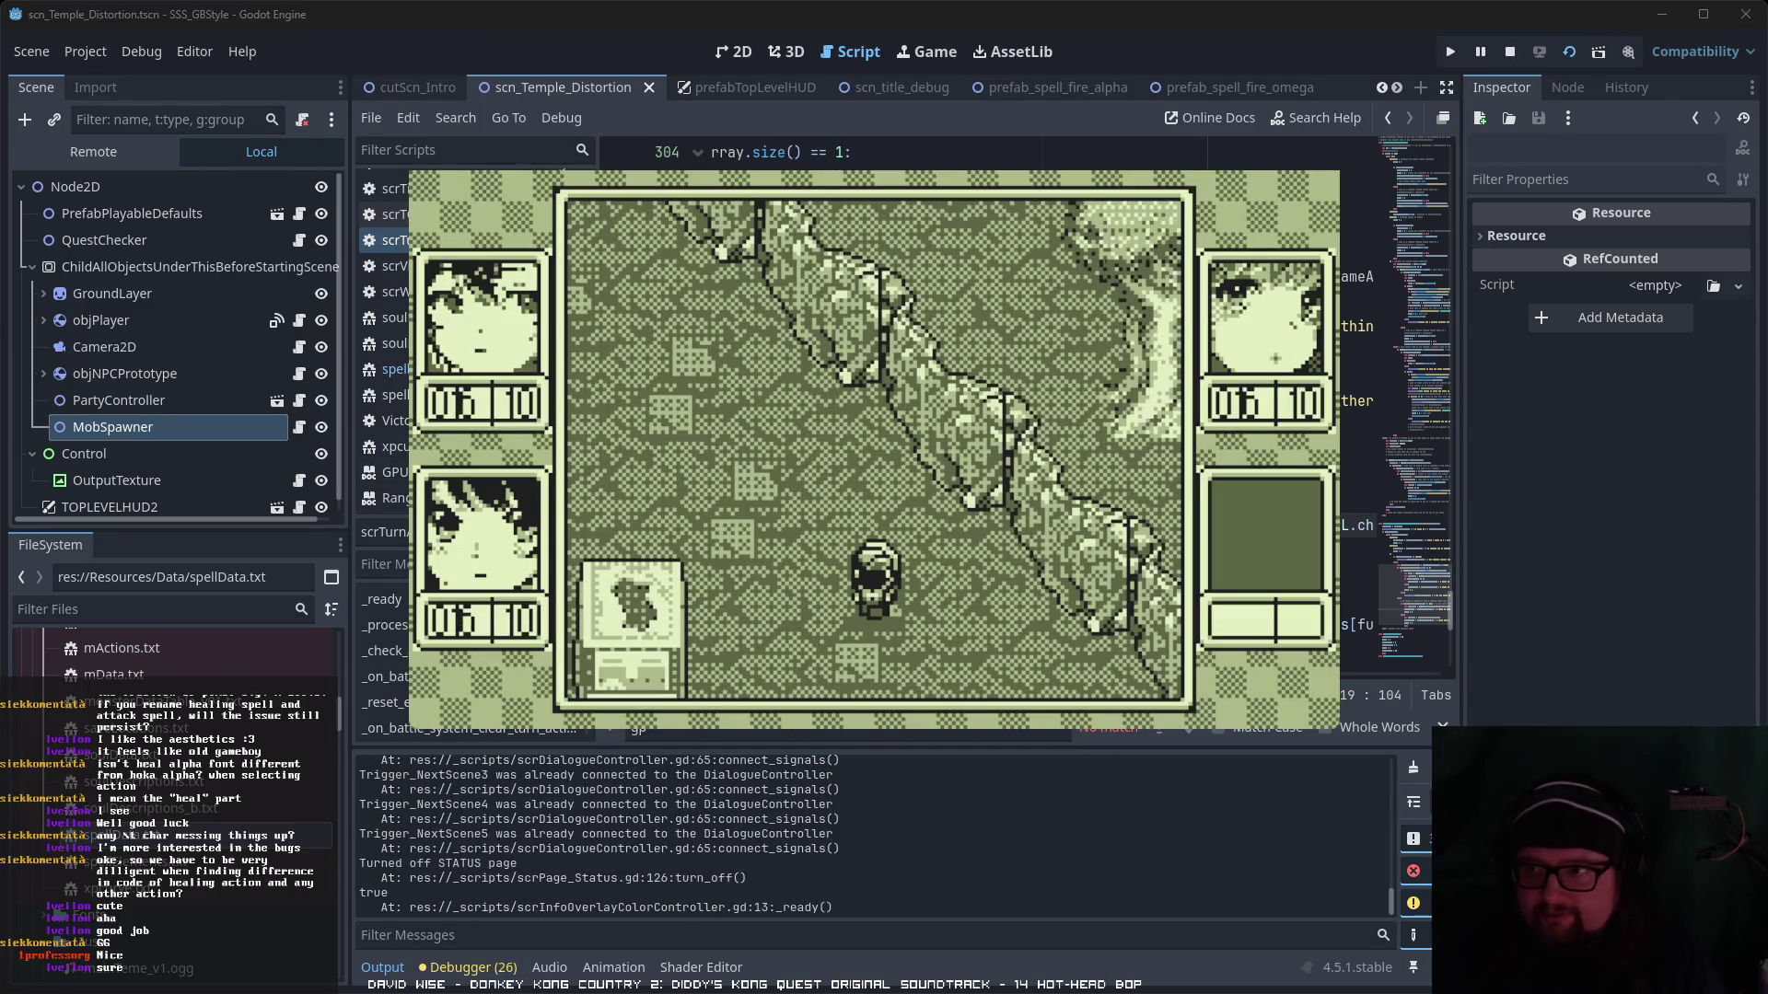
- Pause the running temple scene and open scn_title_debug.tscn from the Cutscenes folder
{"action": "key", "text": "F7"}
{"action": "scroll", "coordinate": [175, 736], "scroll_direction": "up", "scroll_amount": 10}
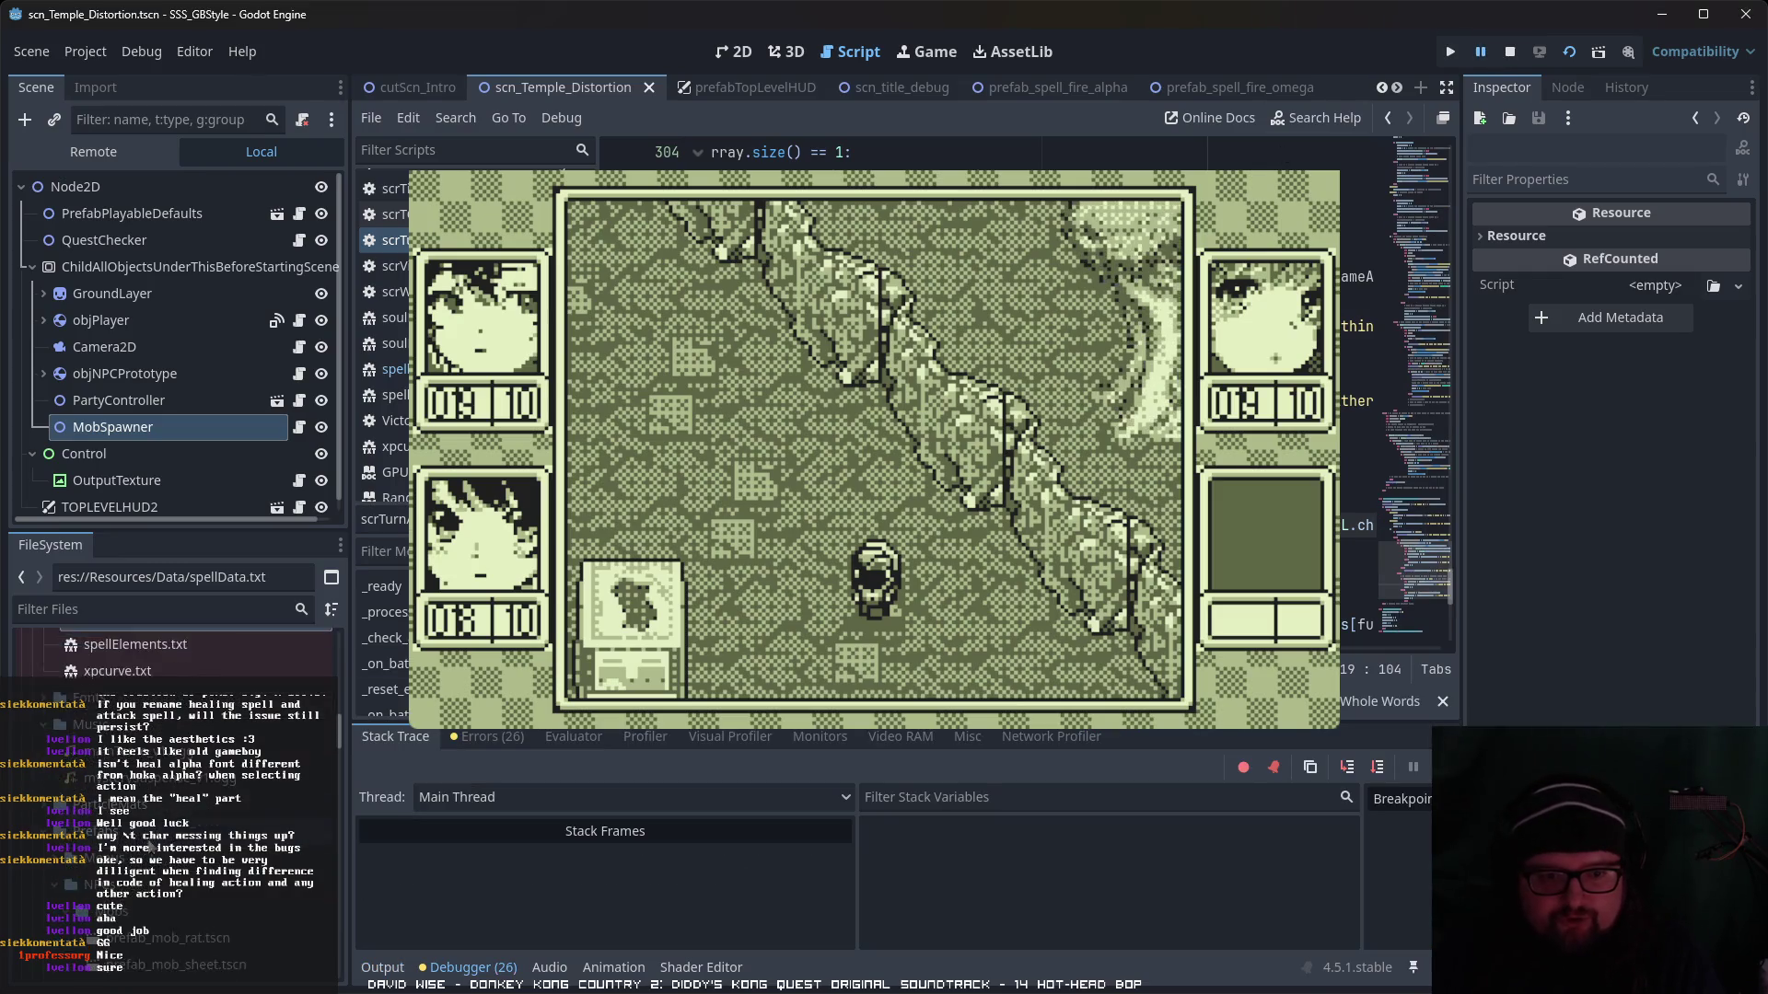
{"action": "scroll", "coordinate": [175, 737], "scroll_direction": "down", "scroll_amount": 2}
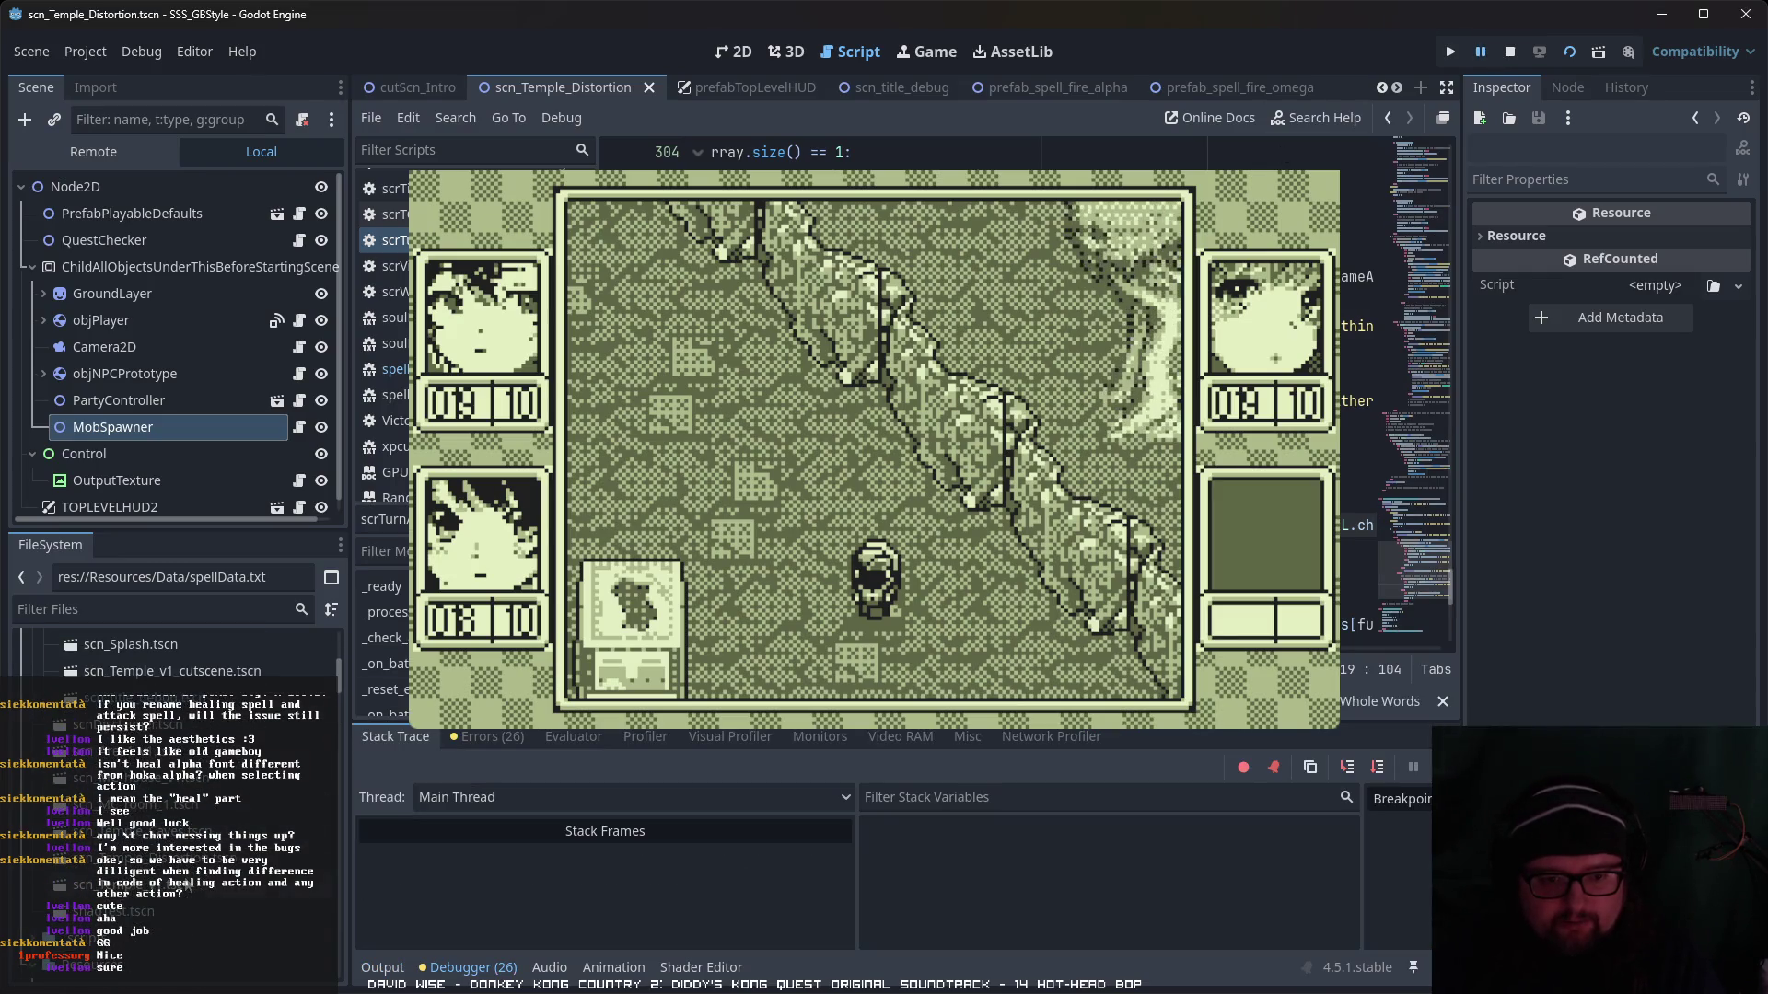
{"action": "scroll", "coordinate": [175, 736], "scroll_direction": "down", "scroll_amount": 2}
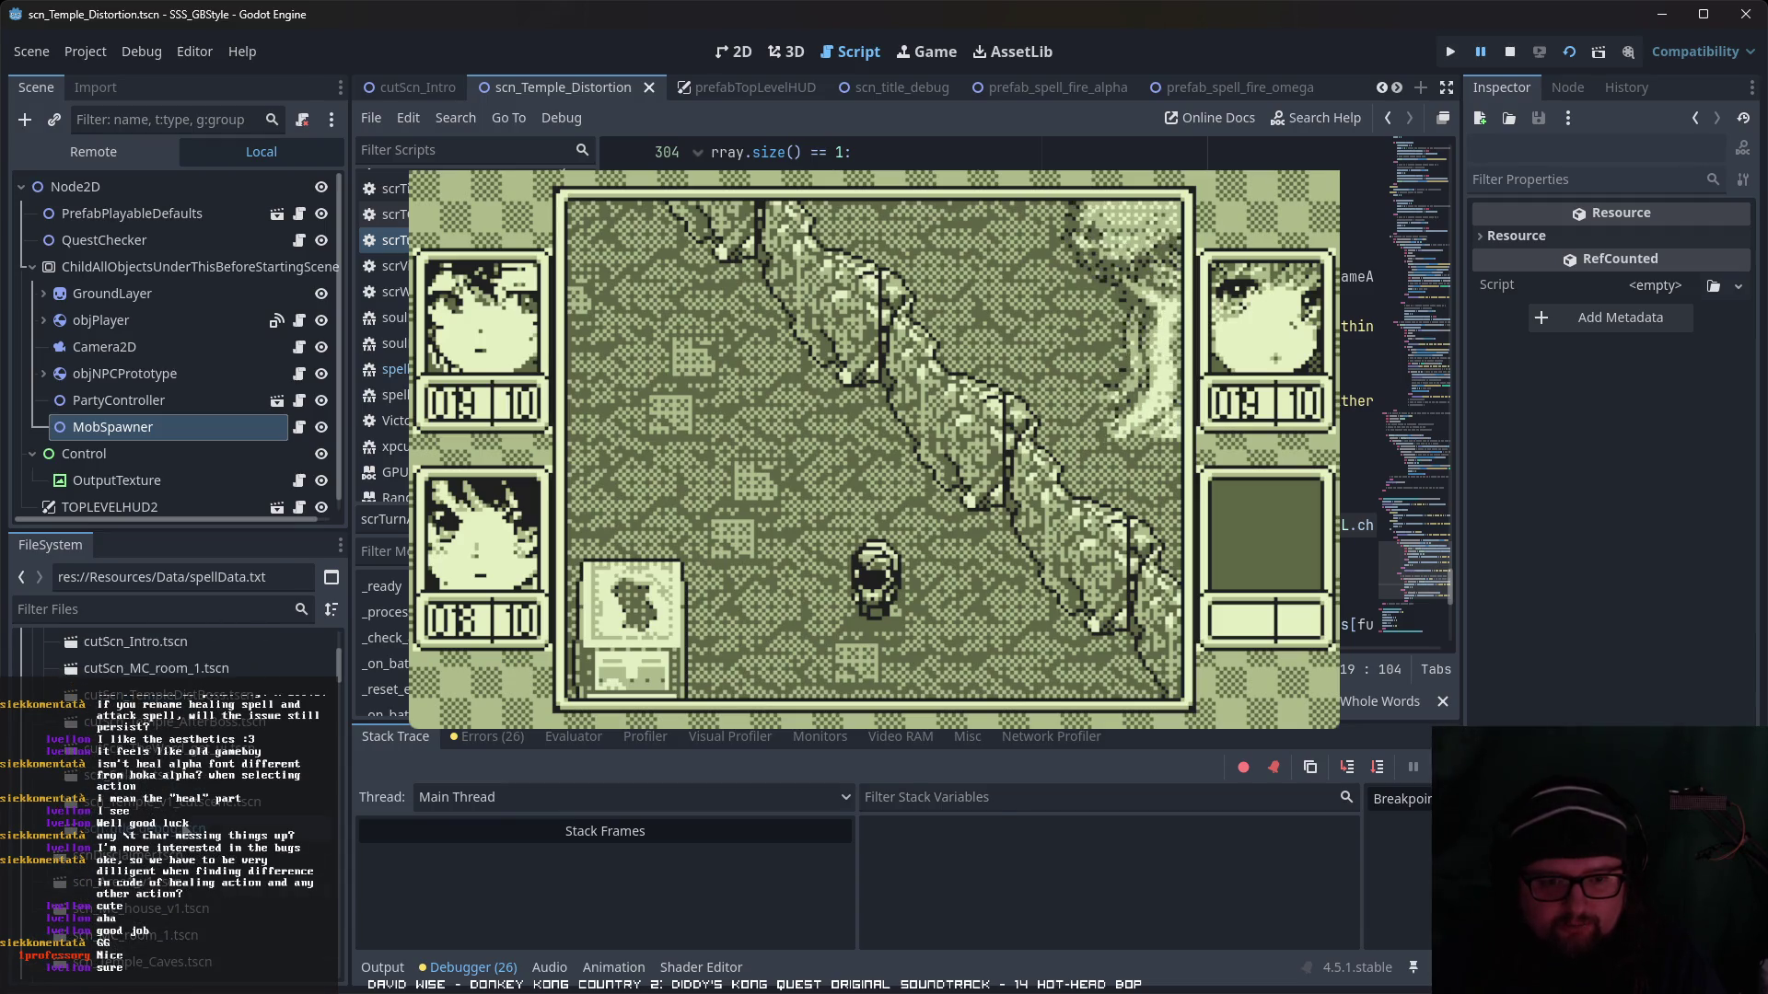
{"action": "double_click", "coordinate": [175, 827]}
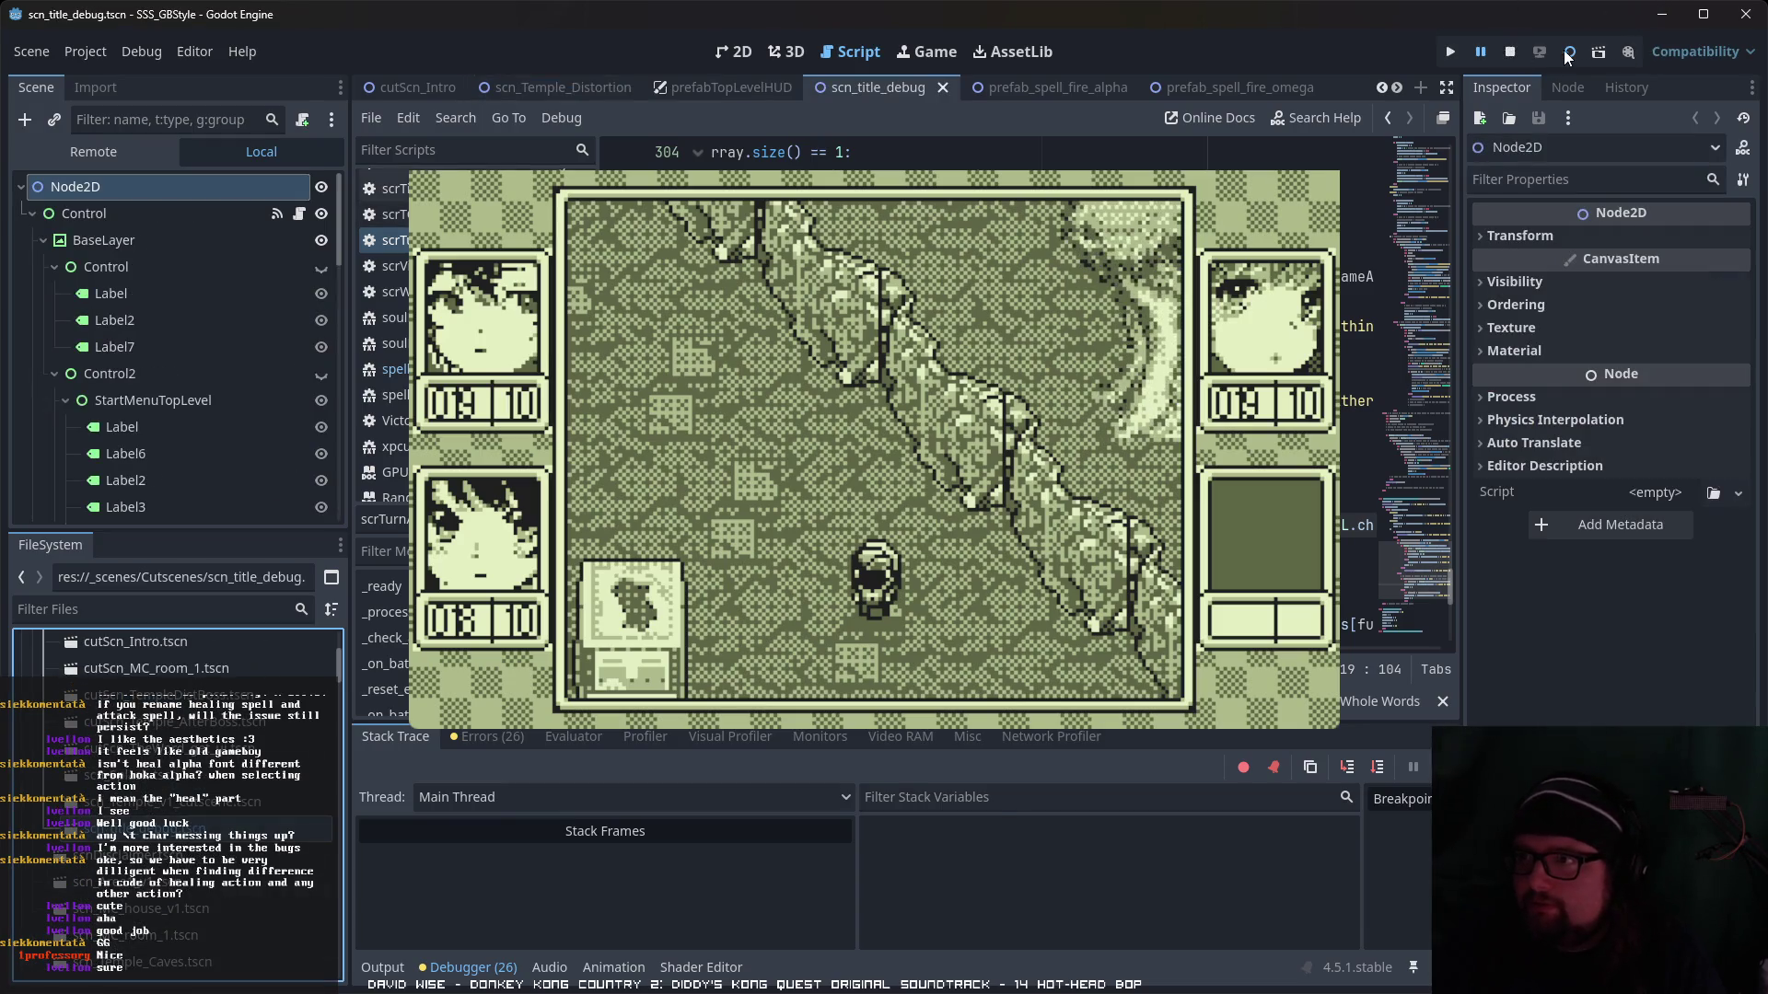
- Stop the game, run scn_title_debug, and get past Press Start to the title menu
{"action": "left_click", "coordinate": [1509, 52]}
{"action": "left_click", "coordinate": [1565, 54]}
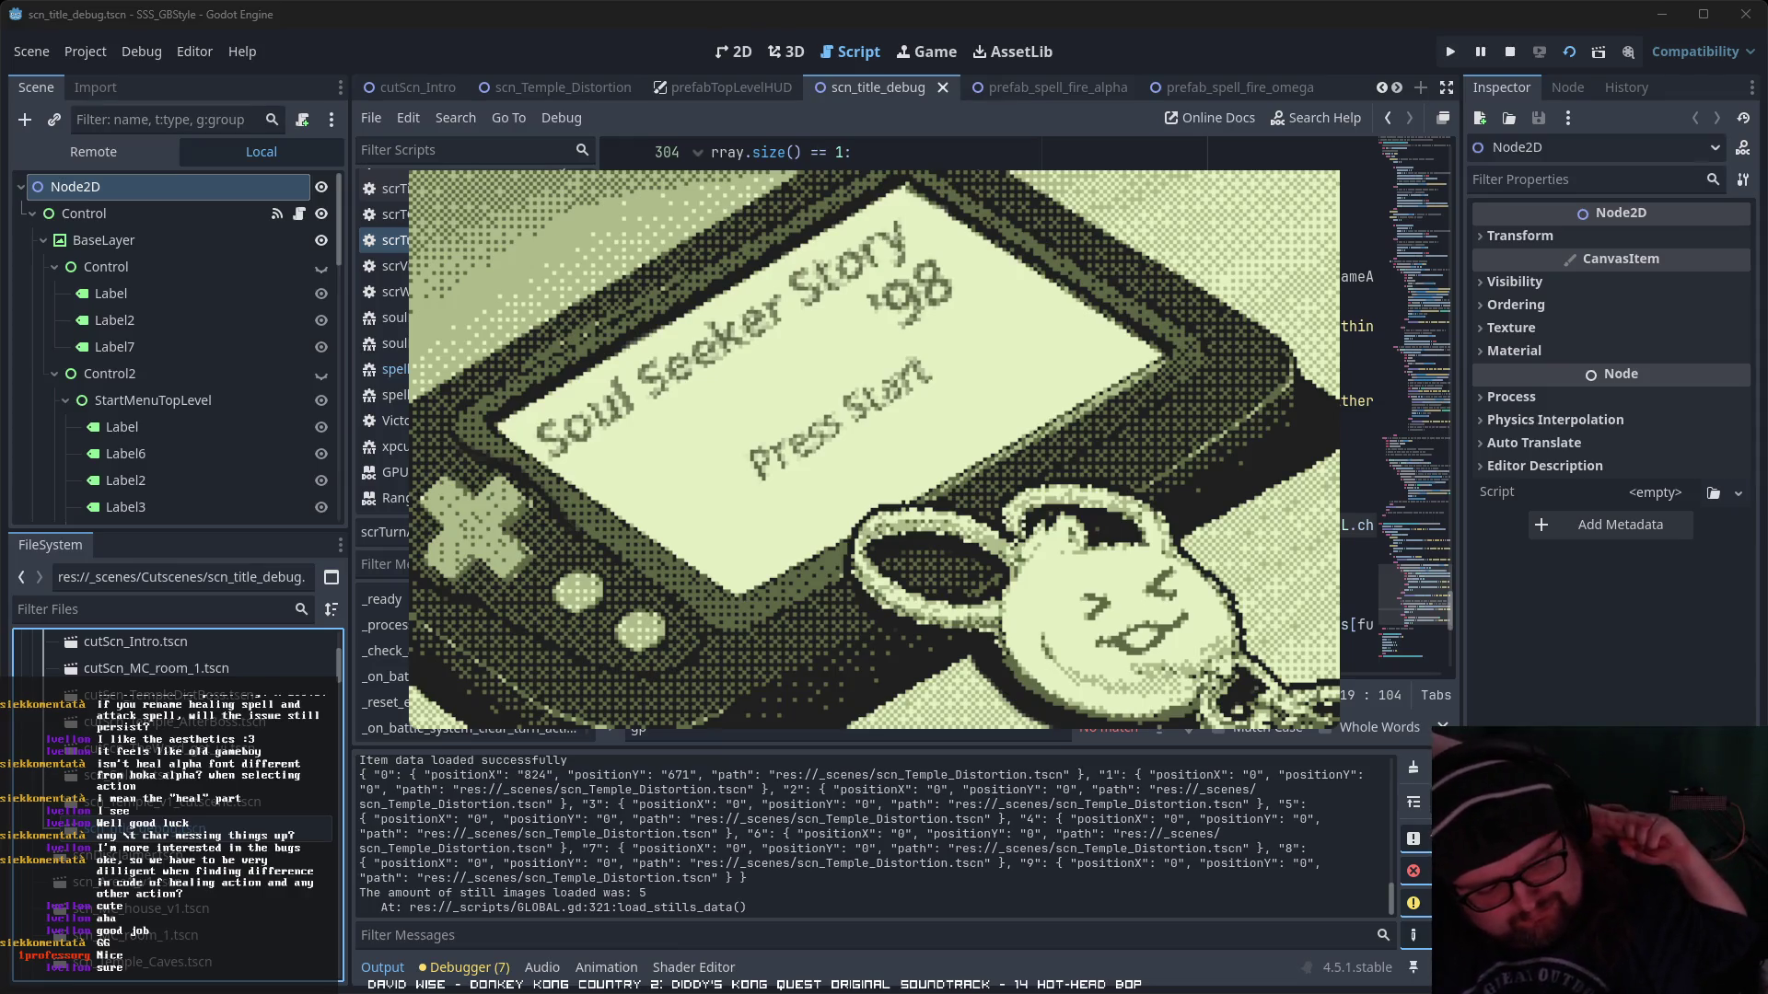
{"action": "key", "text": "Return"}
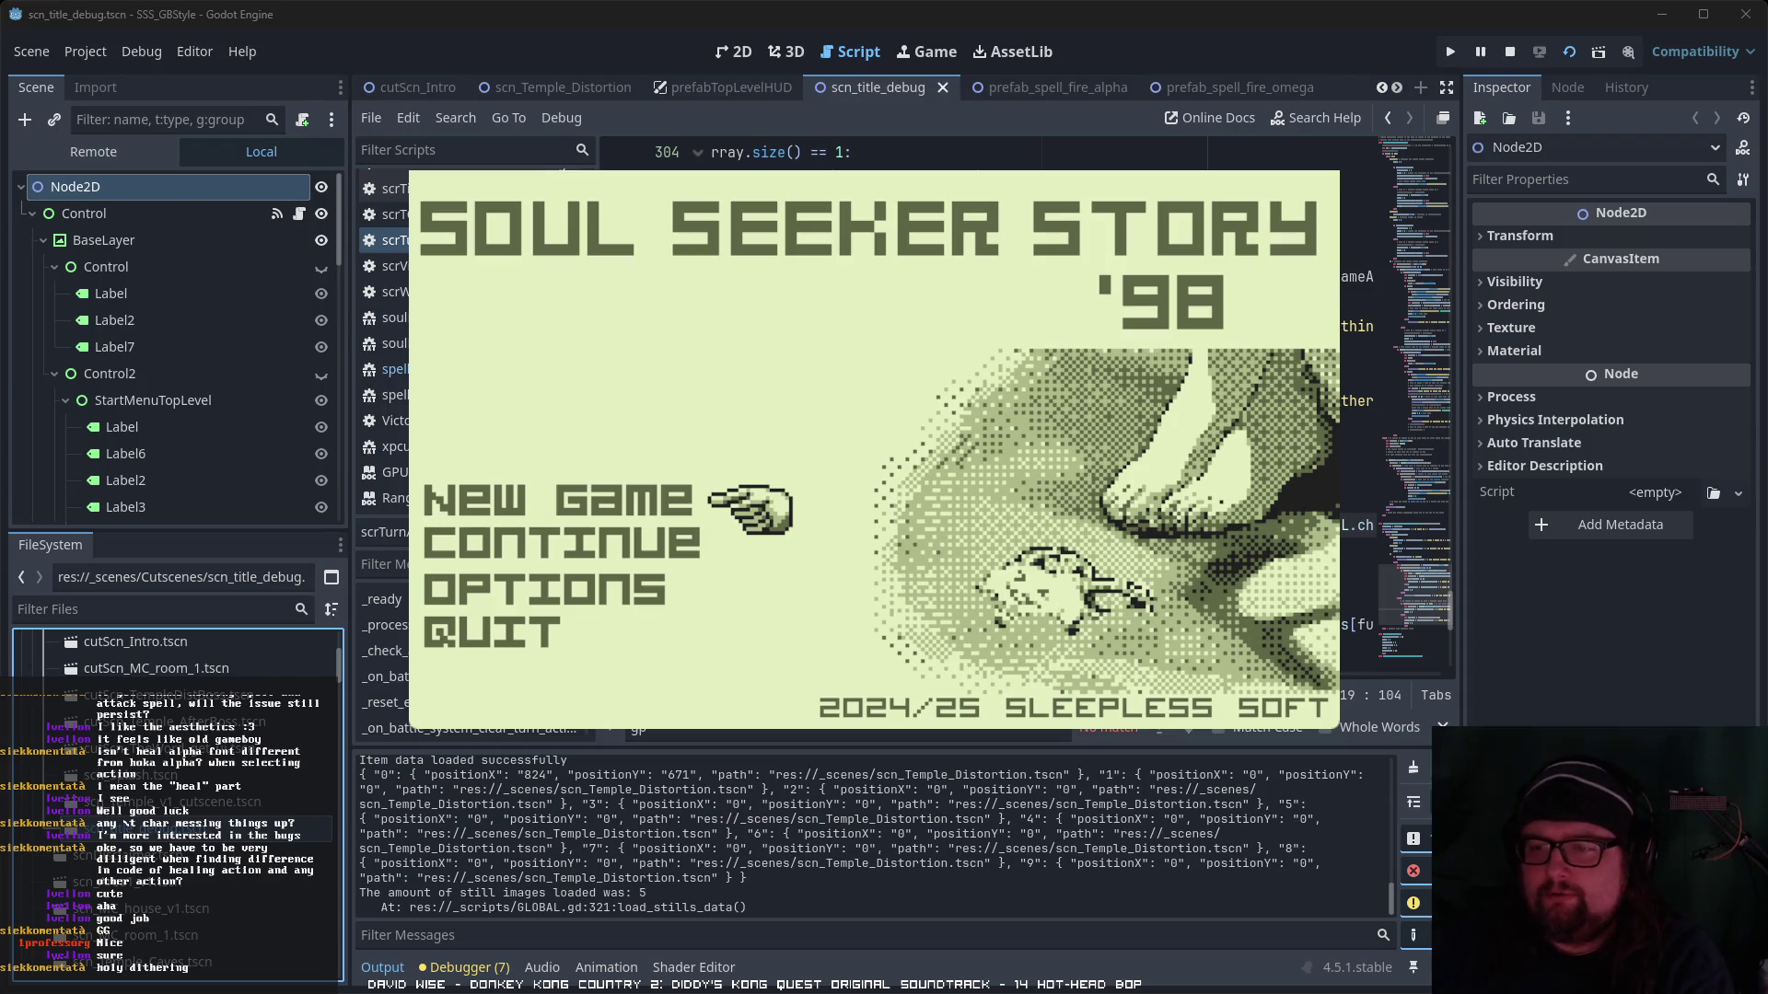
{"action": "key", "text": "Down"}
{"action": "key", "text": "Down"}
- Start a new game and advance through the intro narration and beach scene with Yui
{"action": "key", "text": "Up"}
{"action": "key", "text": "Up"}
{"action": "key", "text": "Return"}
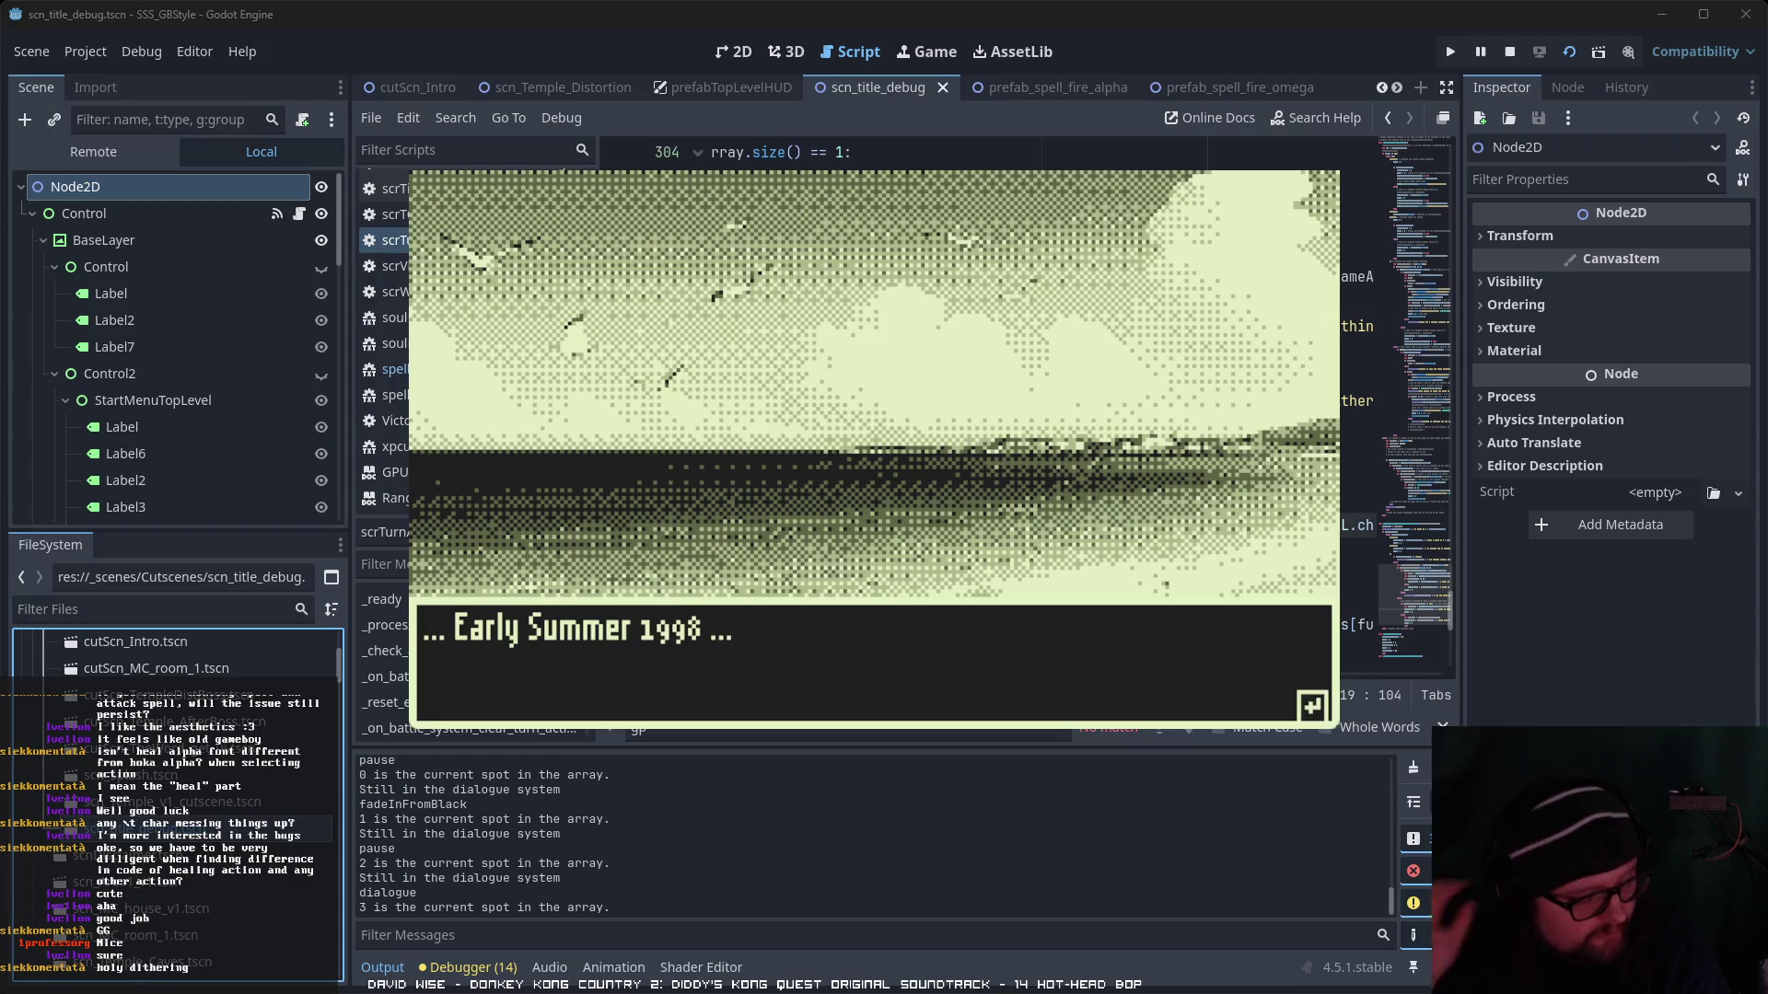
{"action": "key", "text": "Return"}
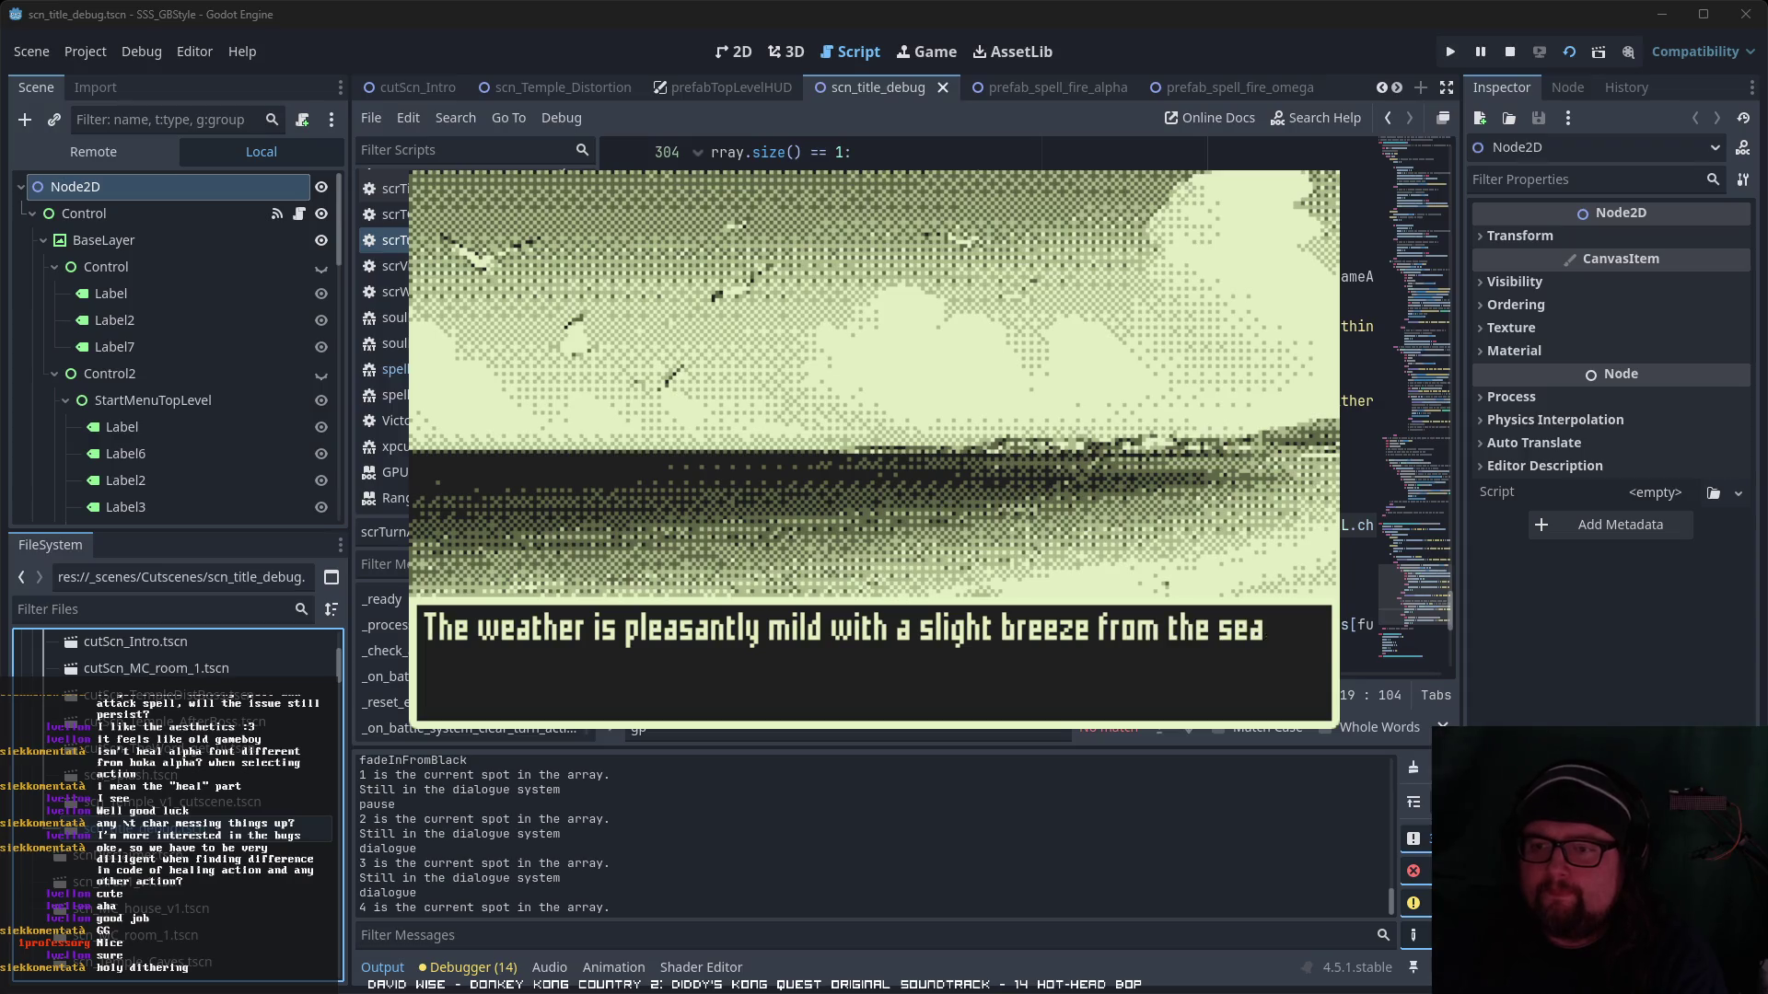
{"action": "key", "text": "Return"}
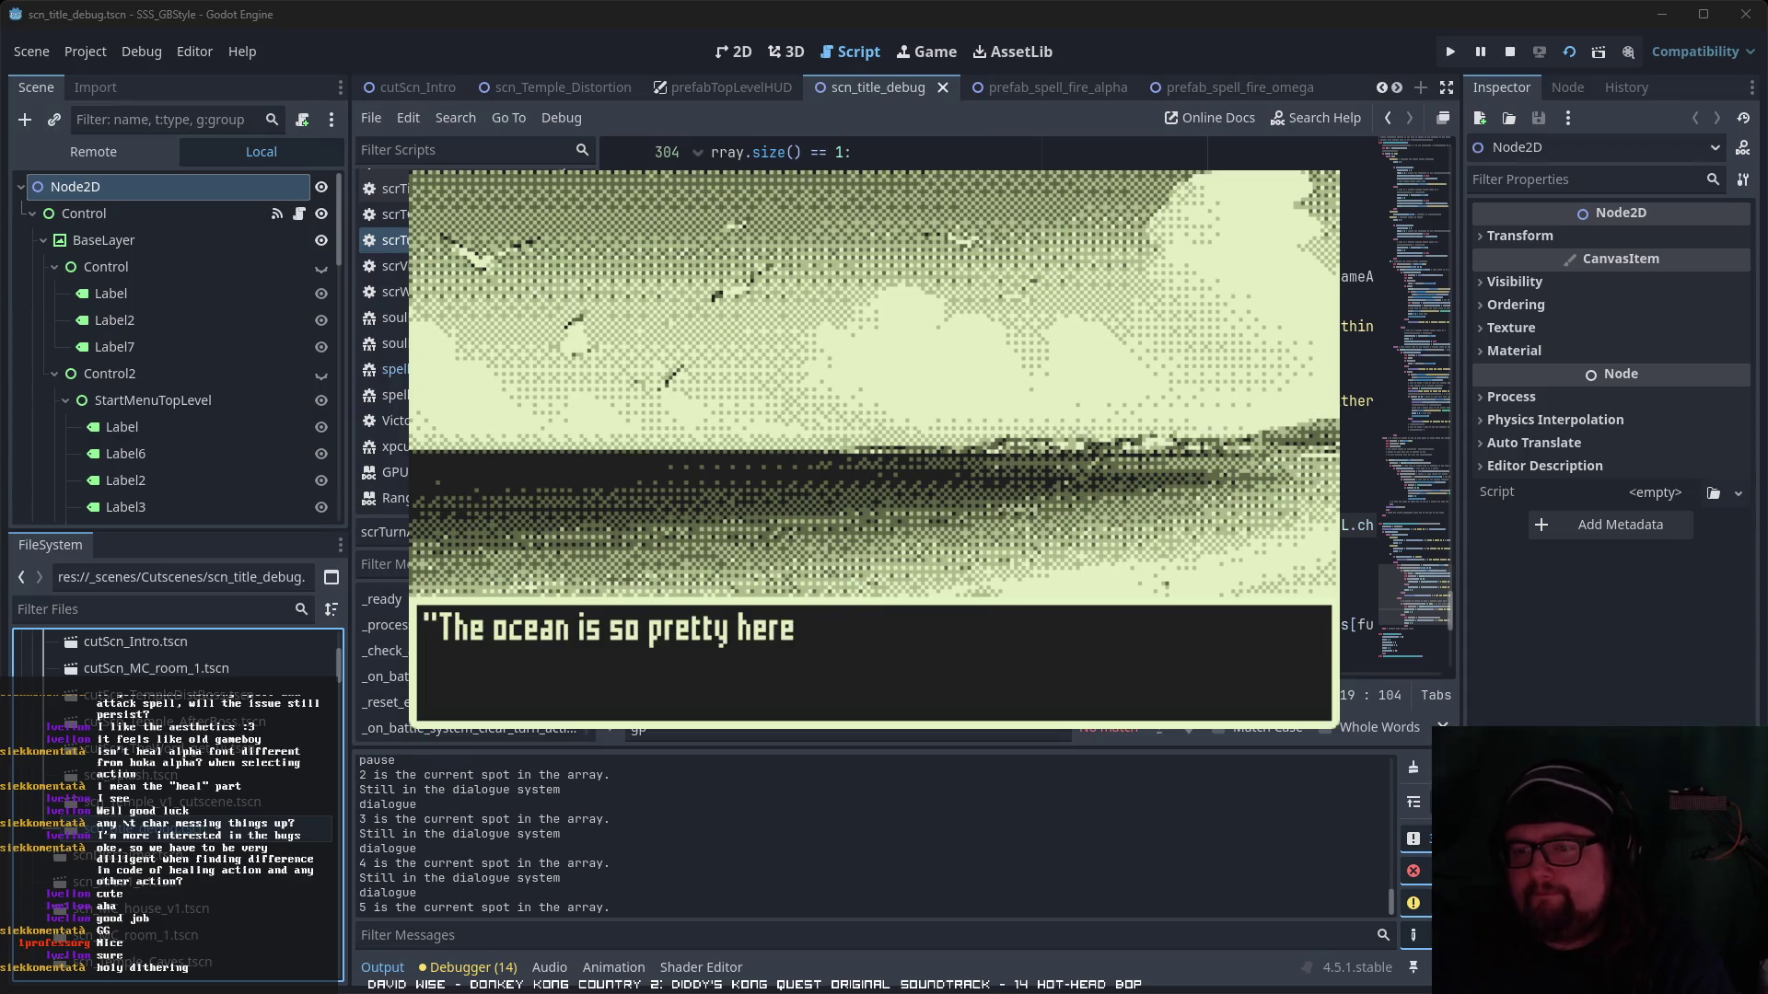
{"action": "key", "text": "Return"}
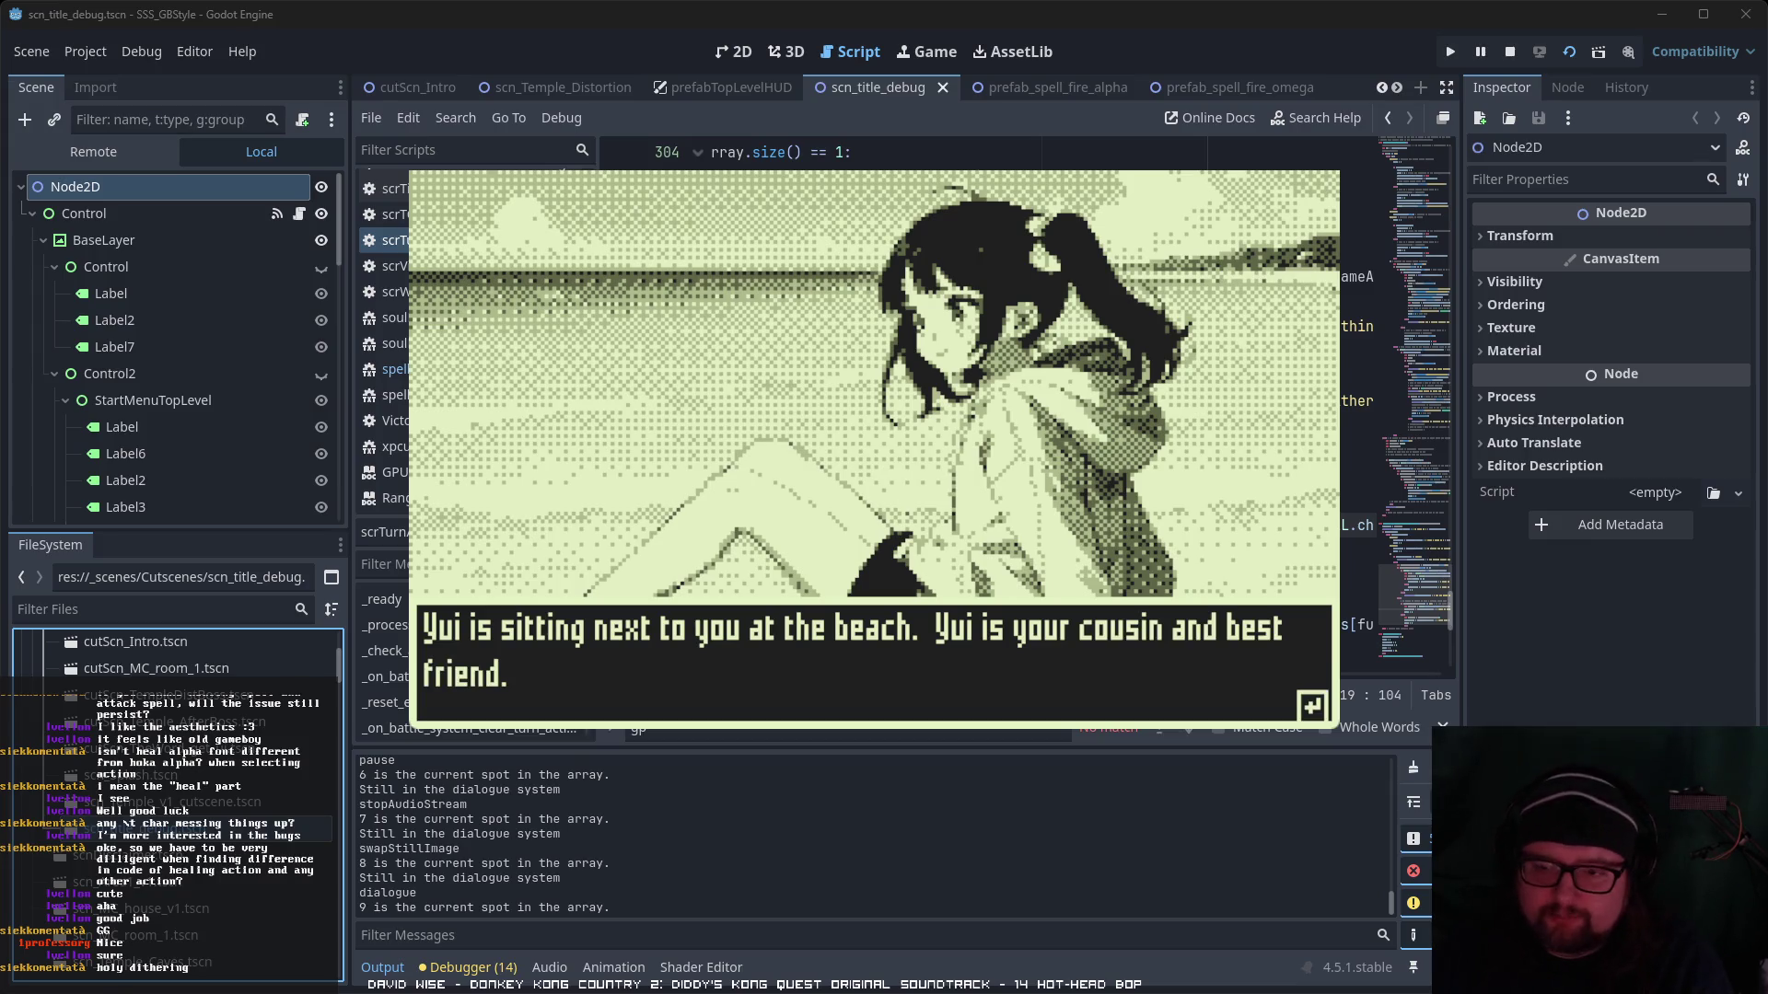
{"action": "key", "text": "Return"}
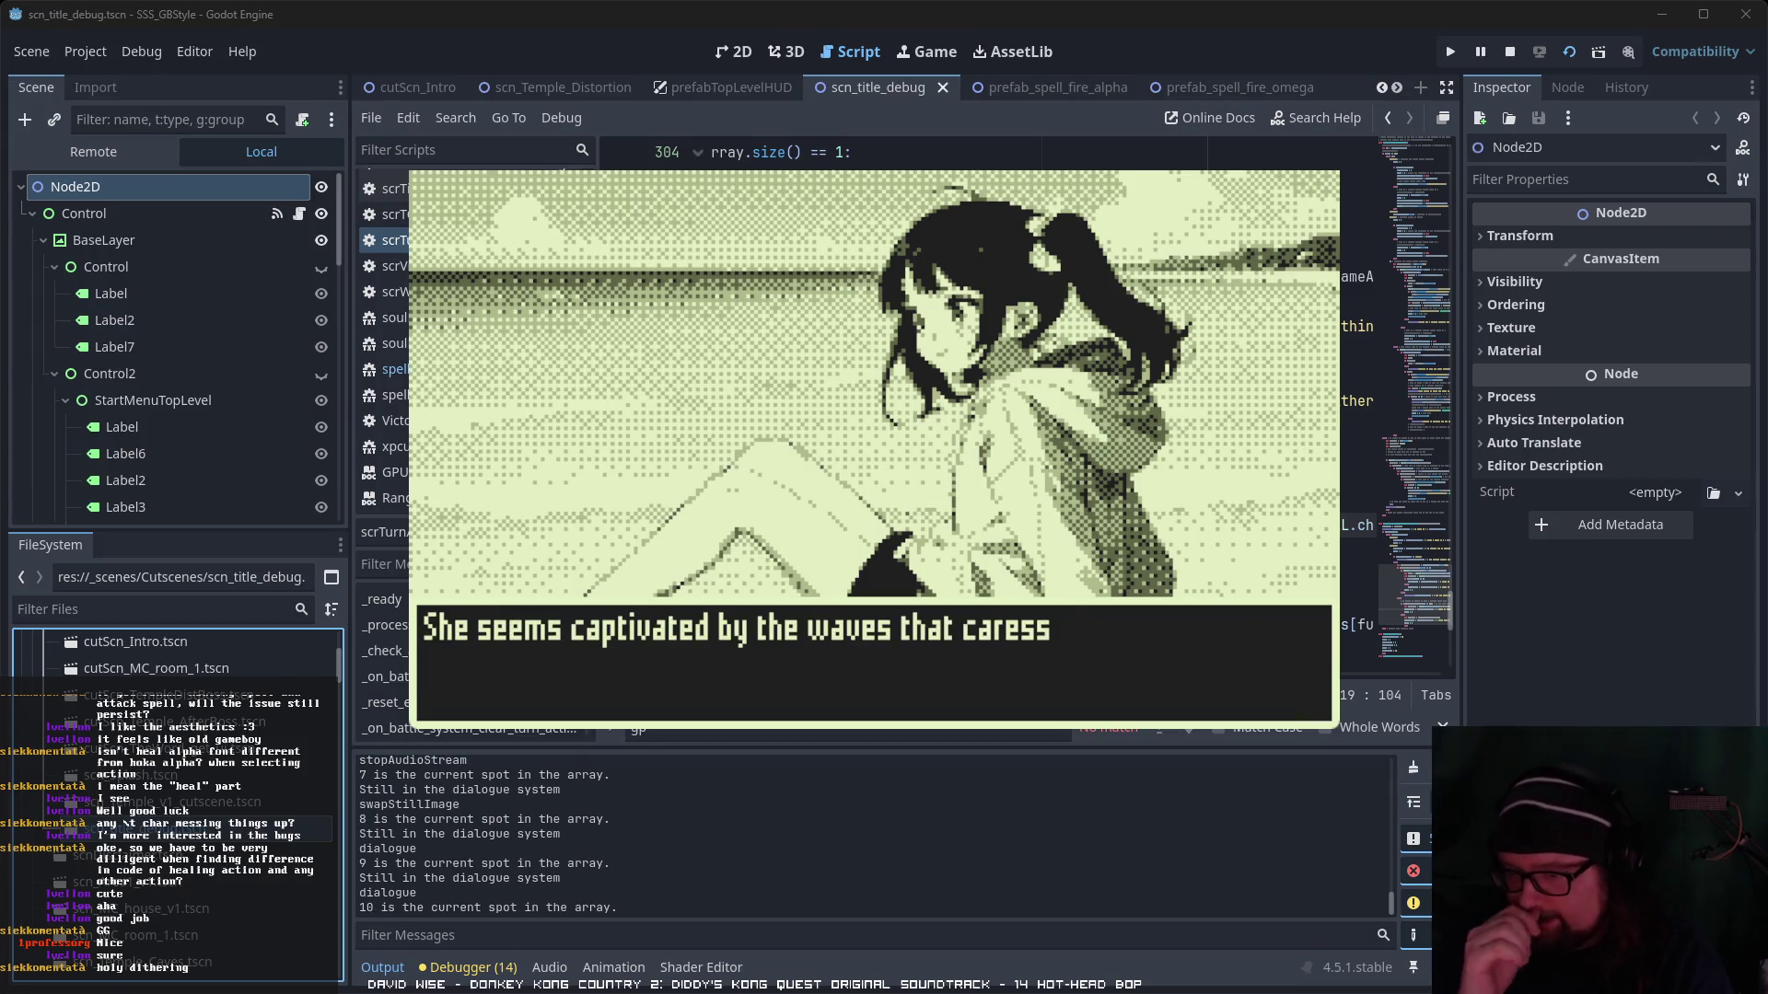
{"action": "key", "text": "Return"}
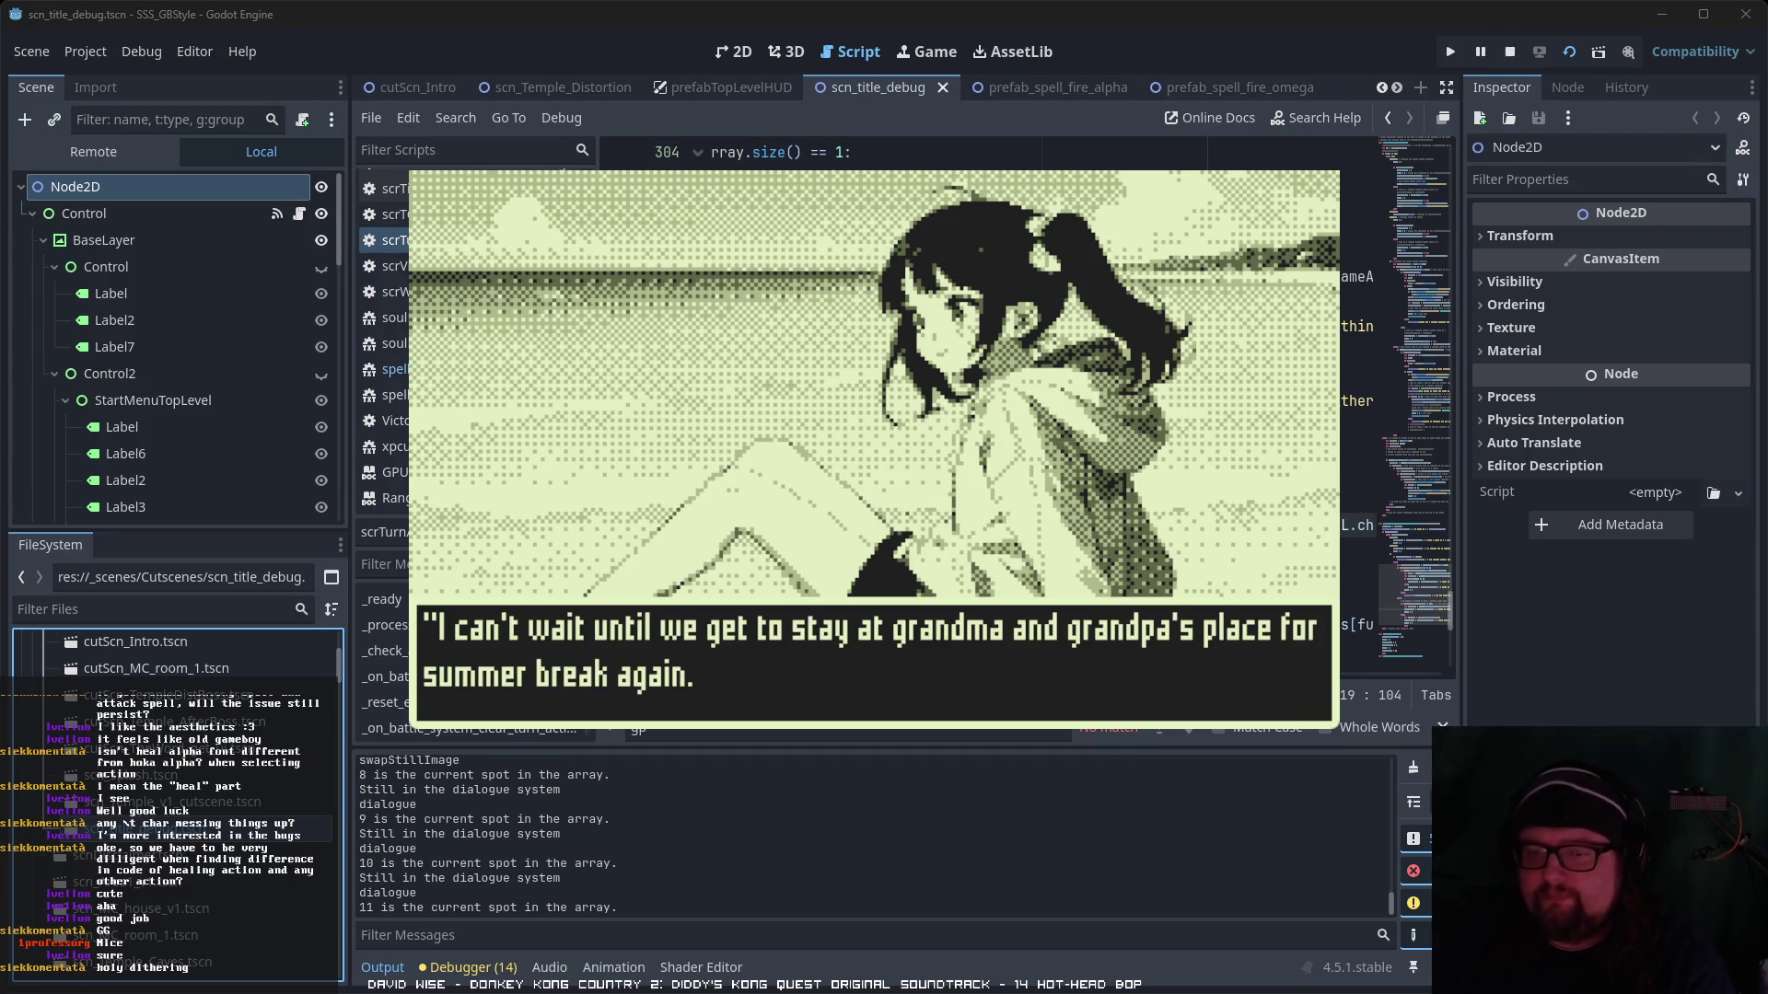
{"action": "key", "text": "Return"}
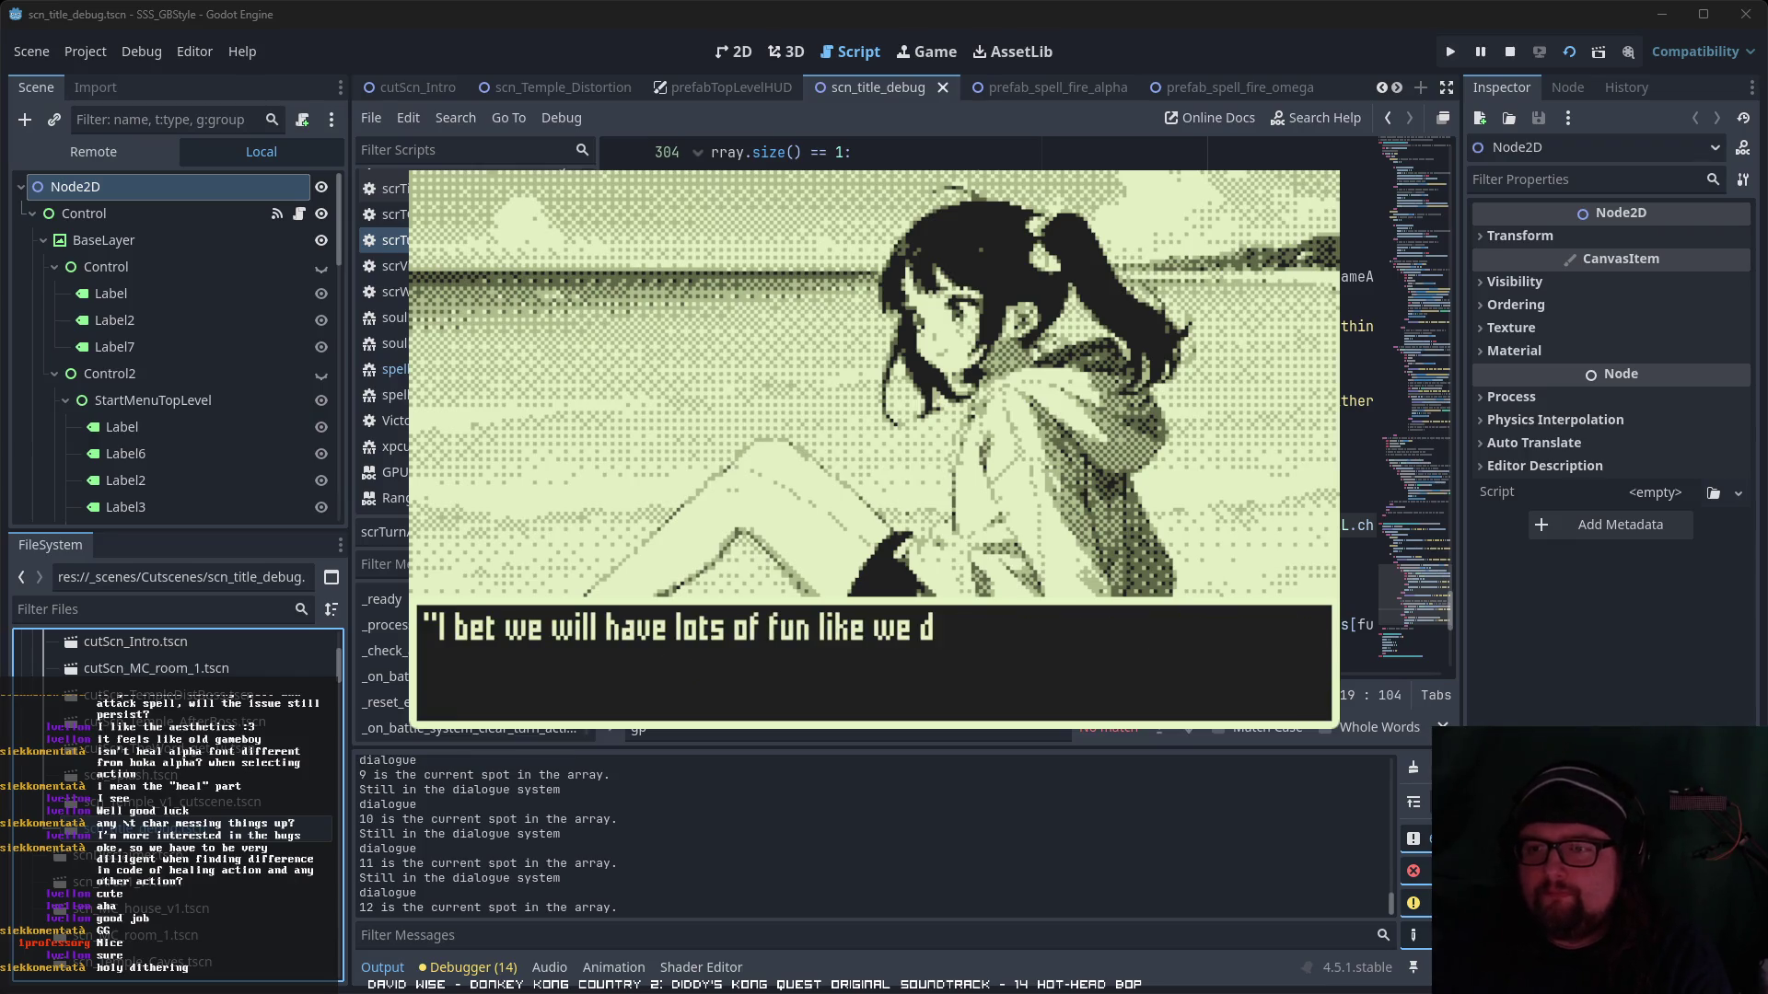
{"action": "key", "text": "Return"}
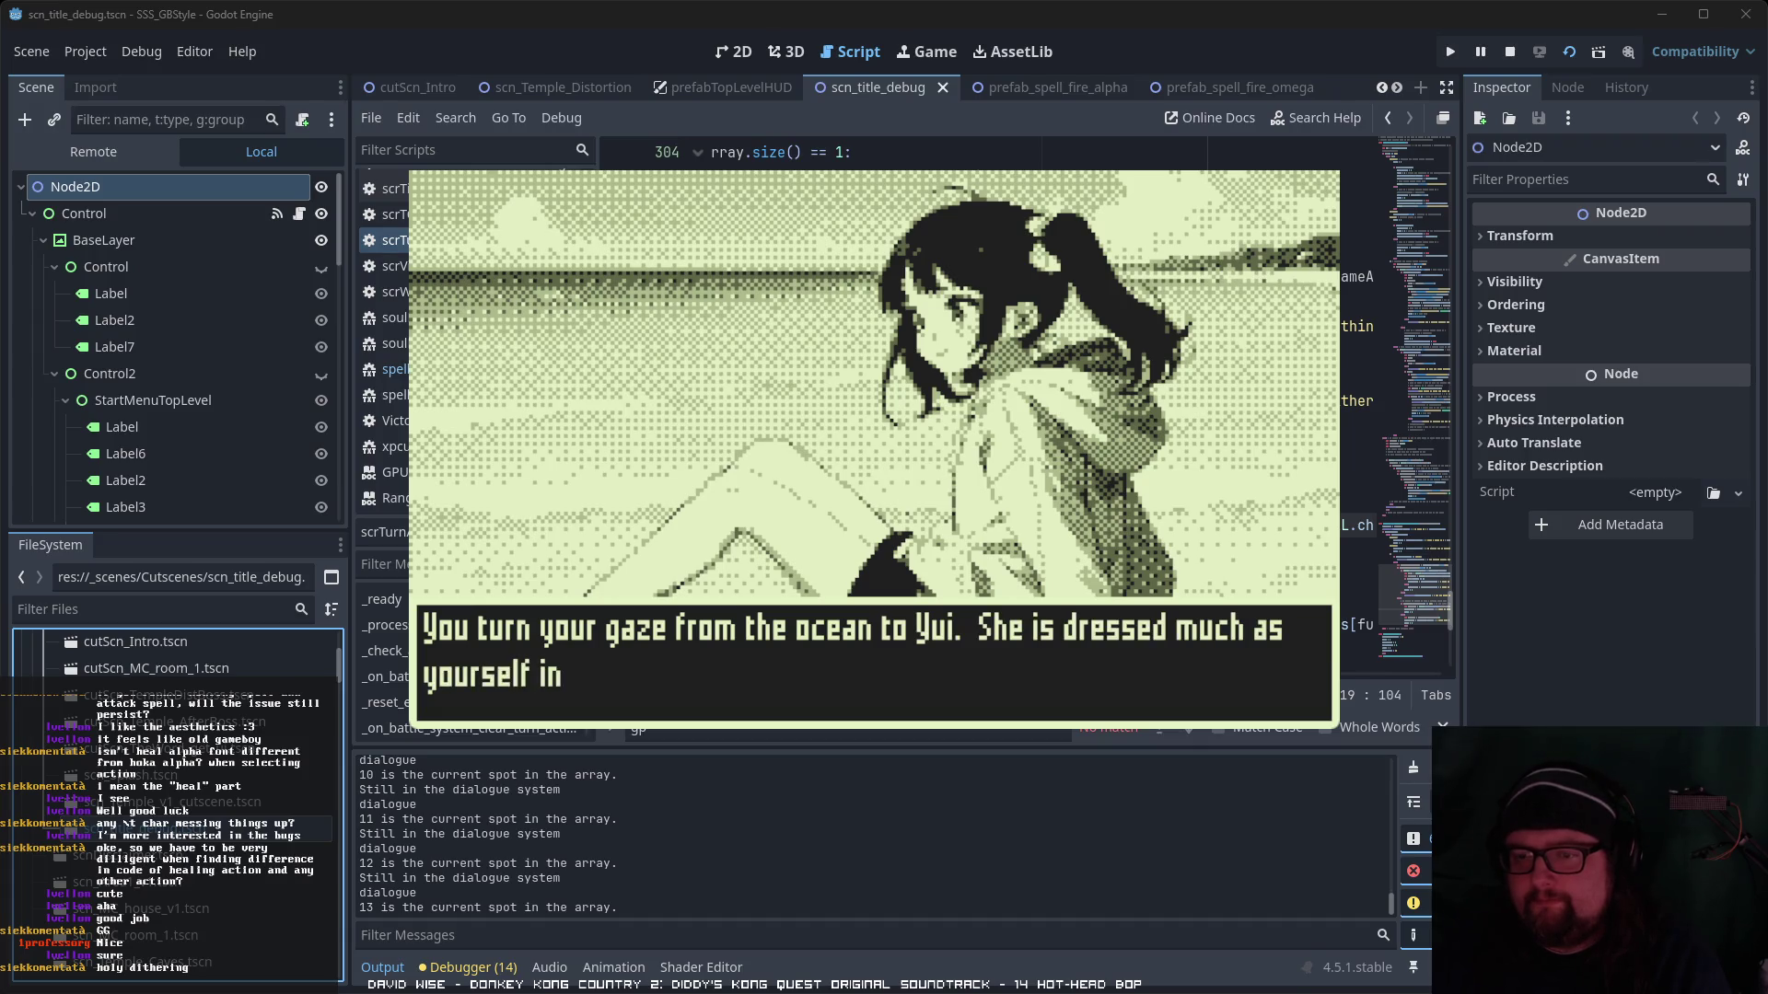
{"action": "key", "text": "Return"}
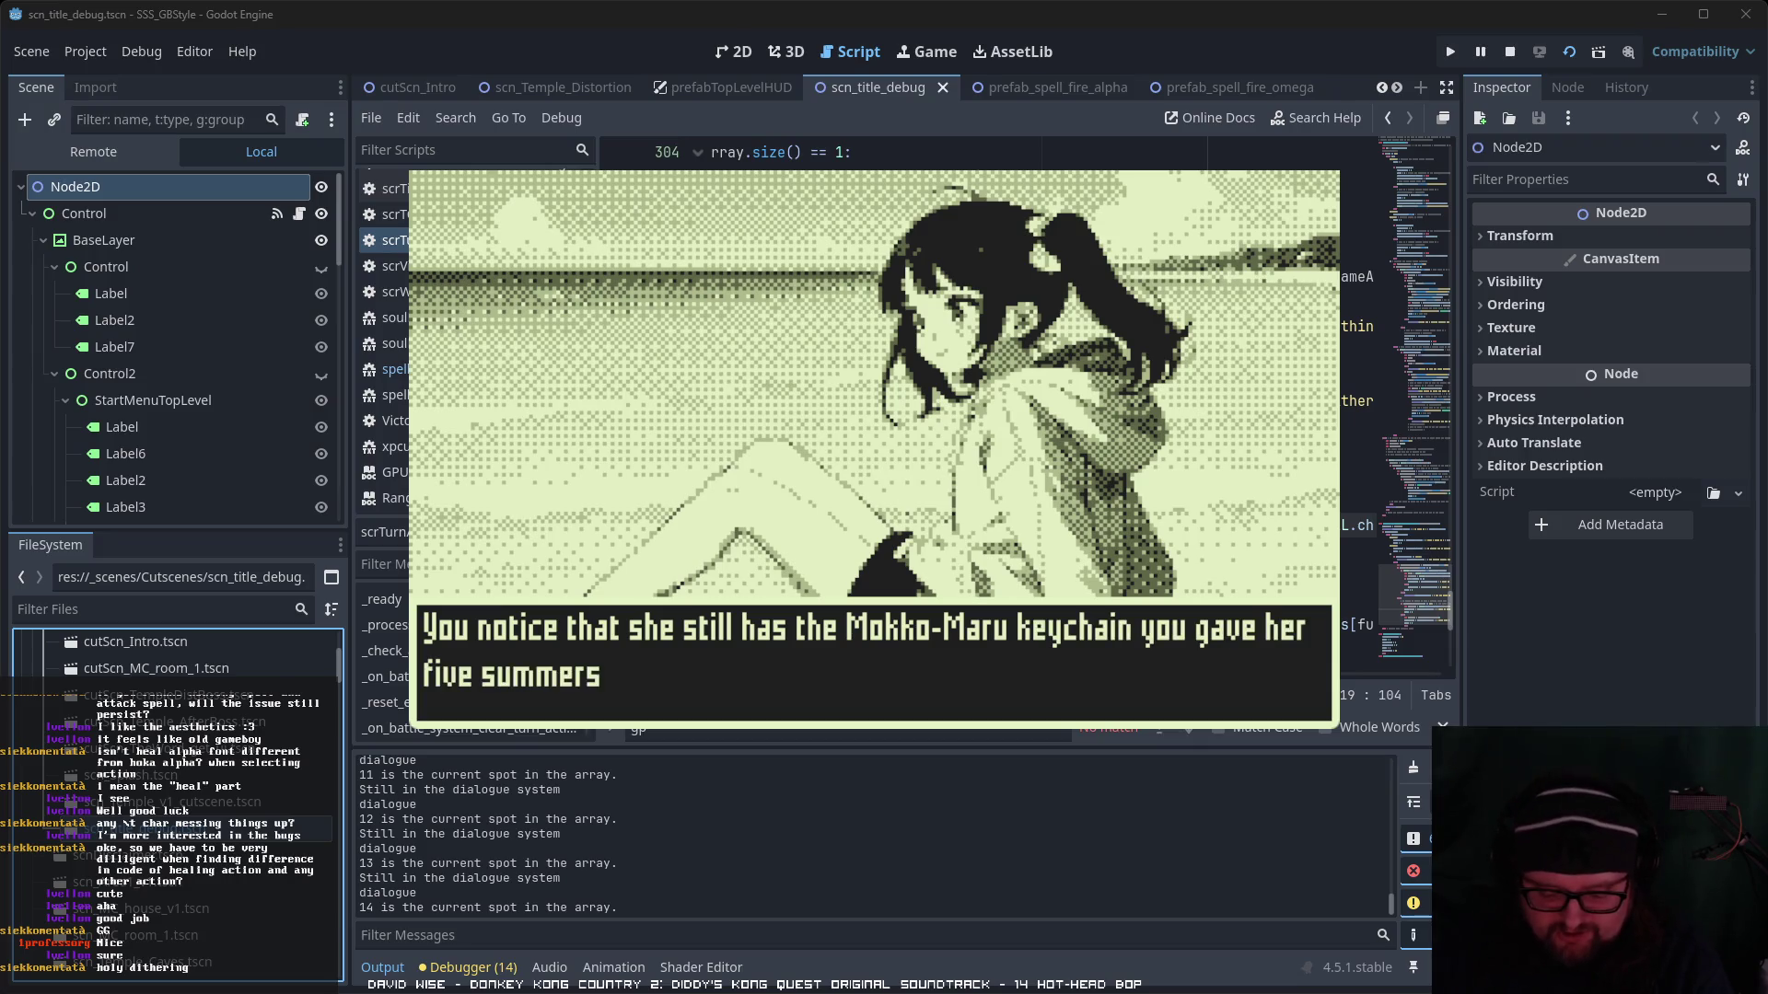
{"action": "key", "text": "Return"}
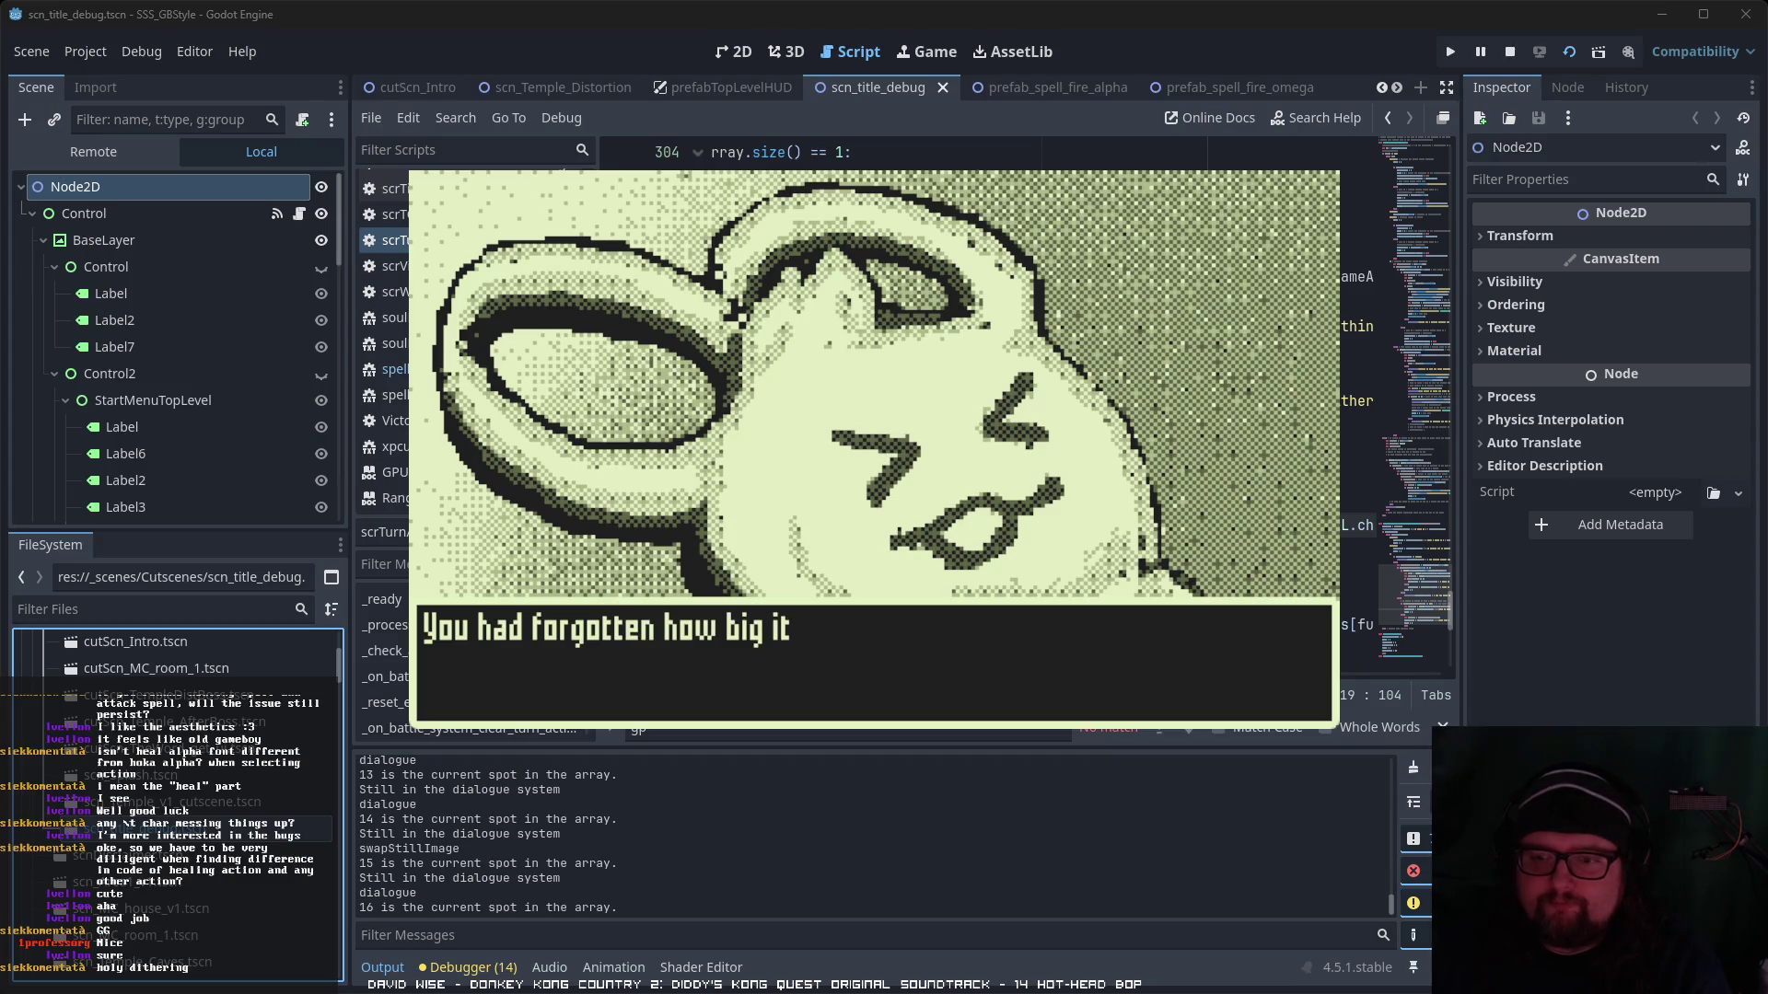
- Advance past the Mokki-Maru keychain and grandpa pickup lines
{"action": "key", "text": "Return"}
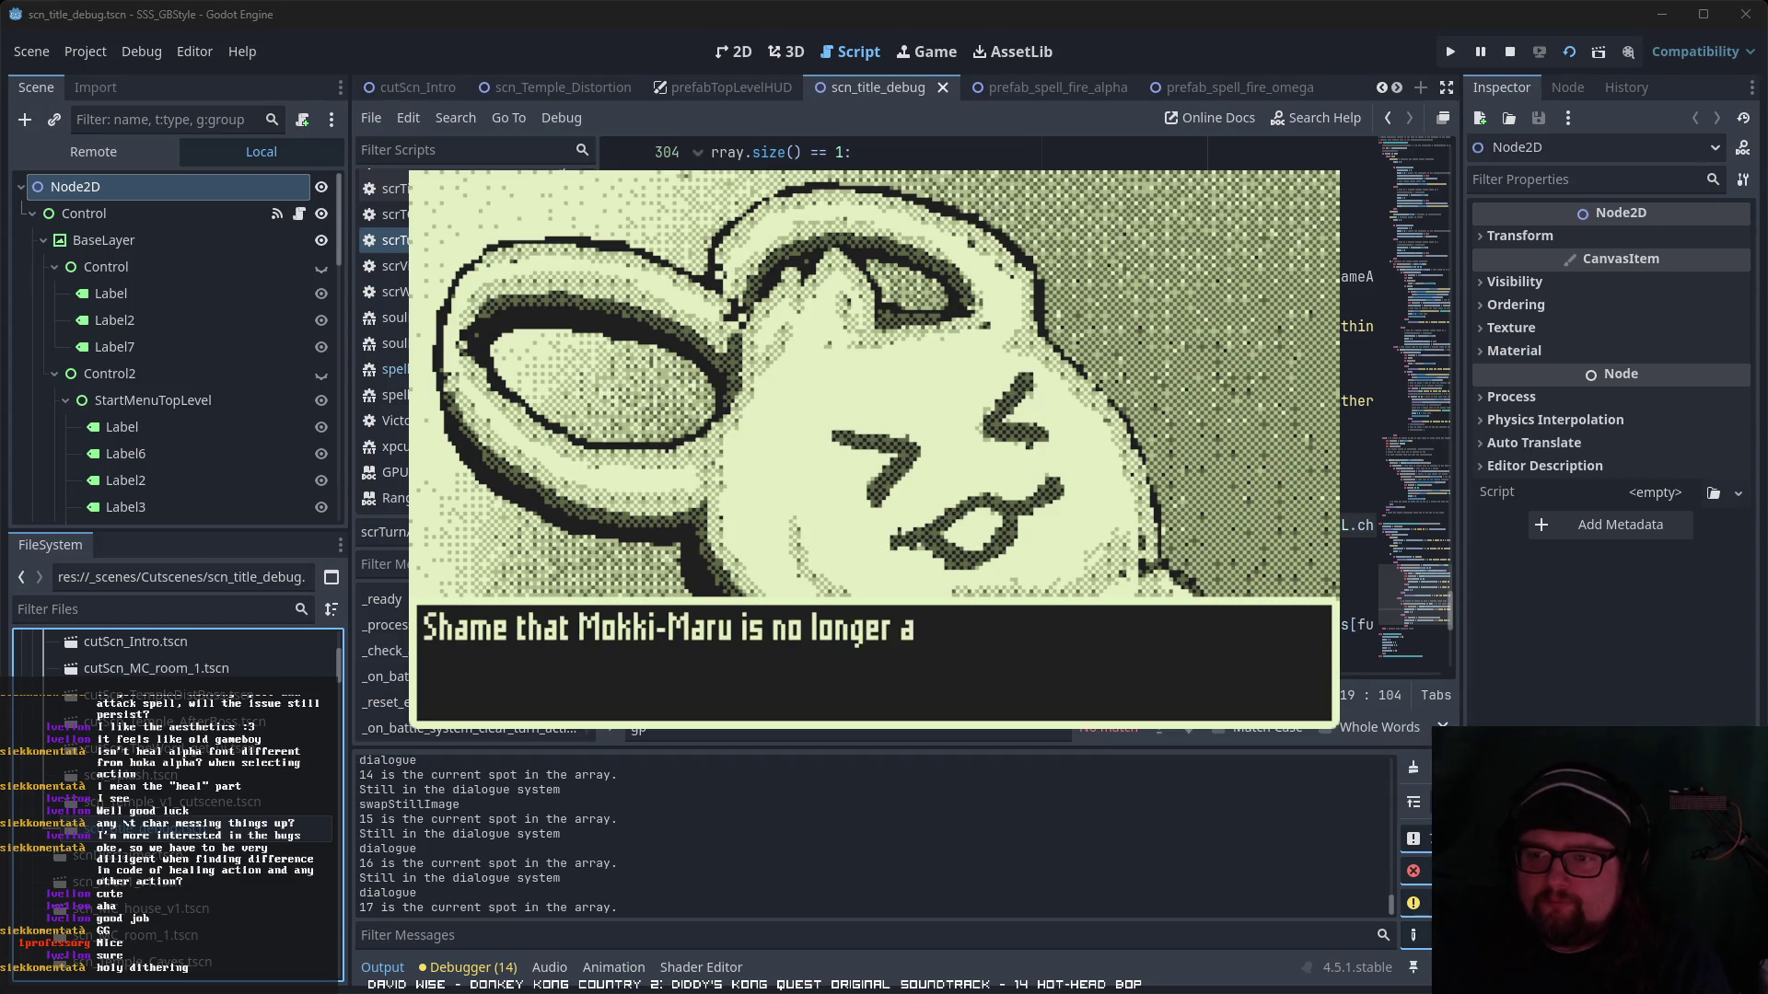
{"action": "key", "text": "Return"}
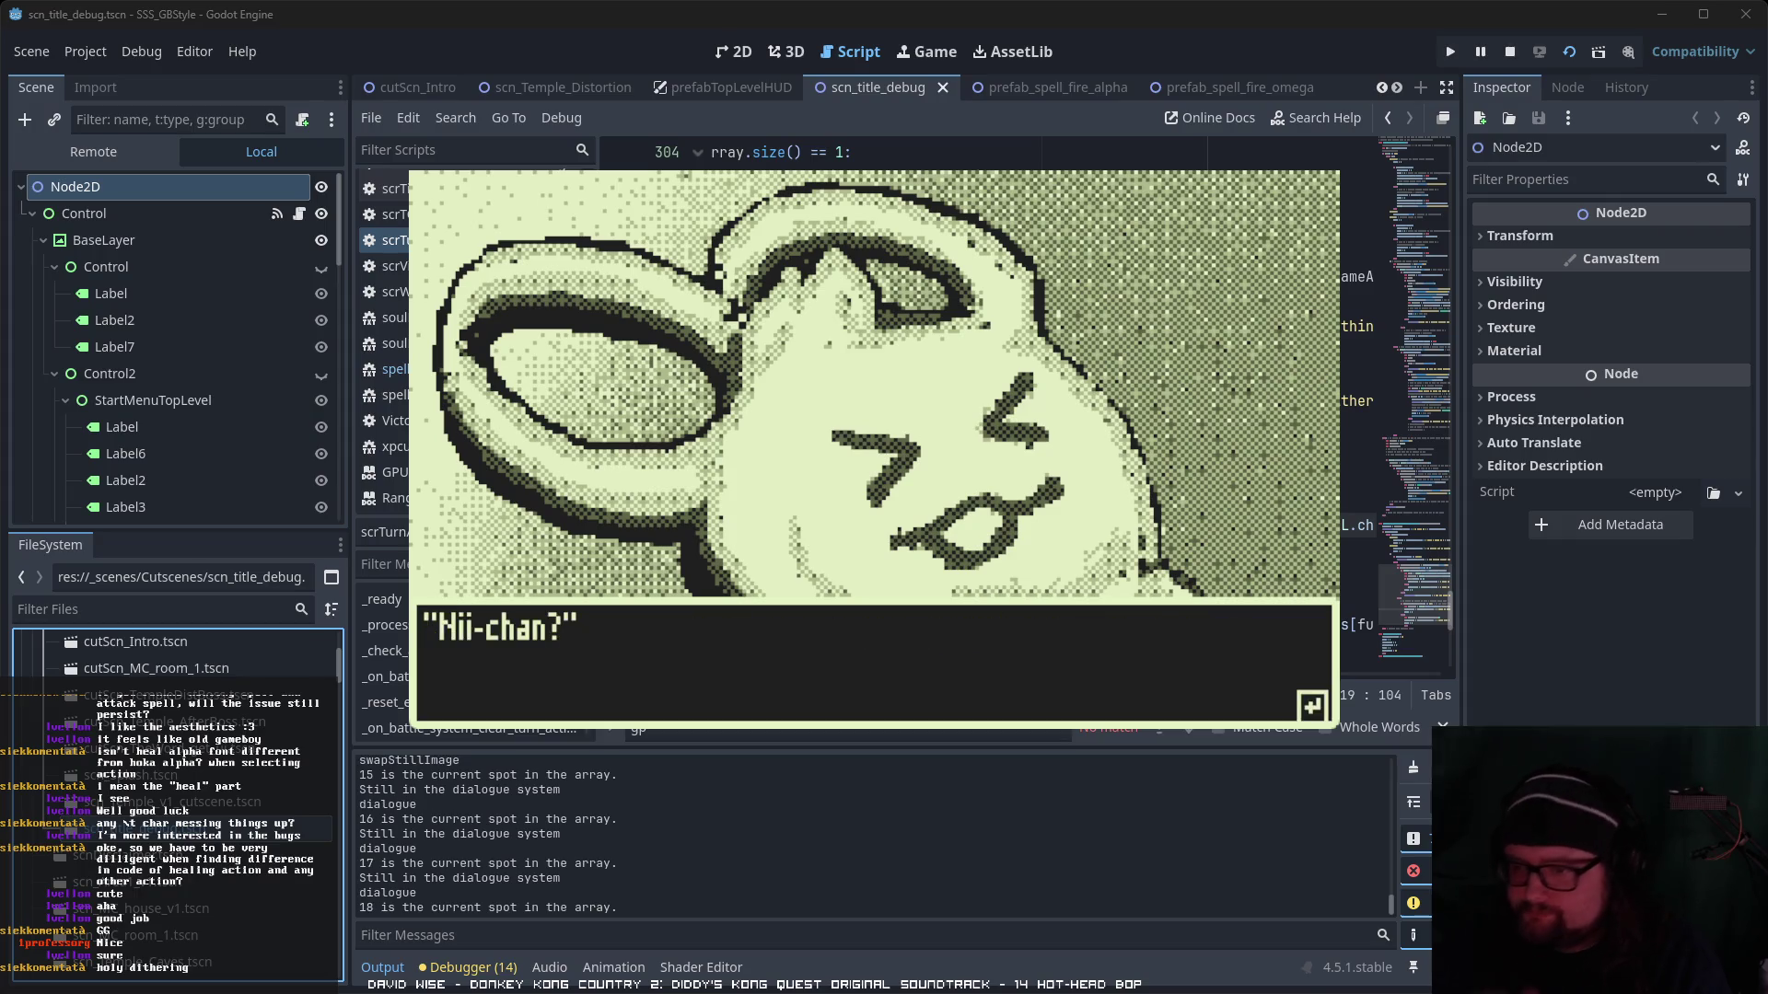
{"action": "key", "text": "Return"}
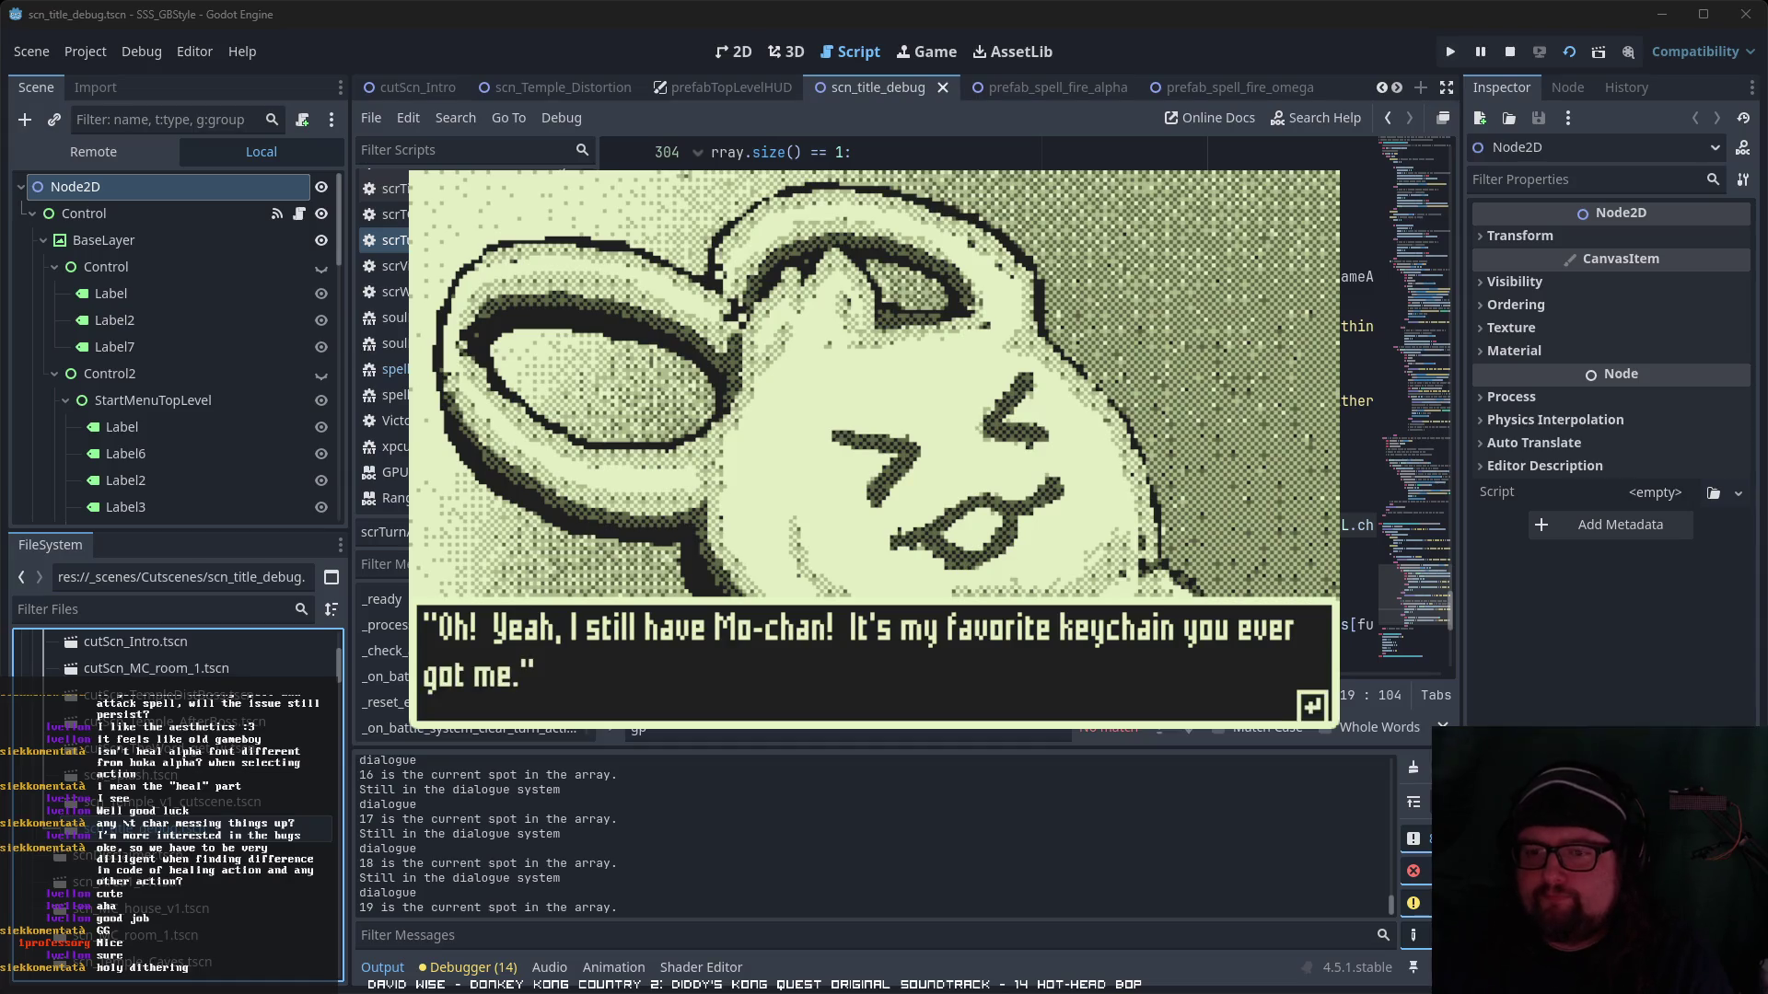
{"action": "key", "text": "Return"}
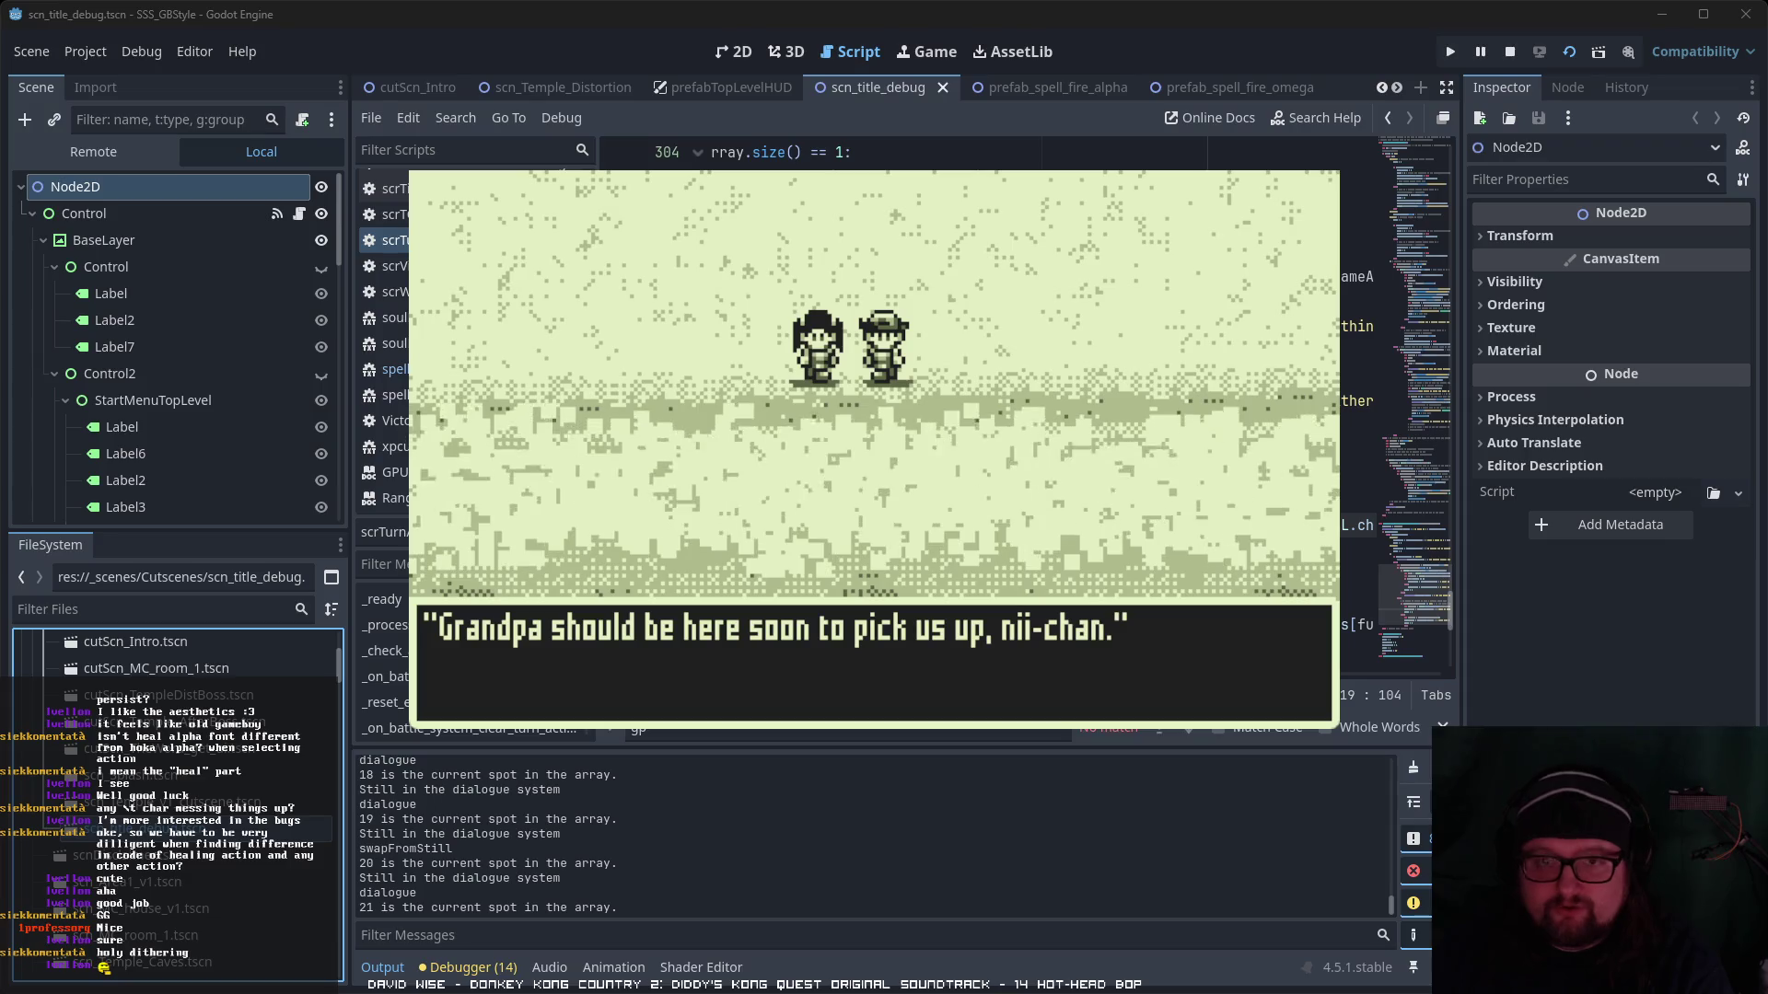
{"action": "key", "text": "Return"}
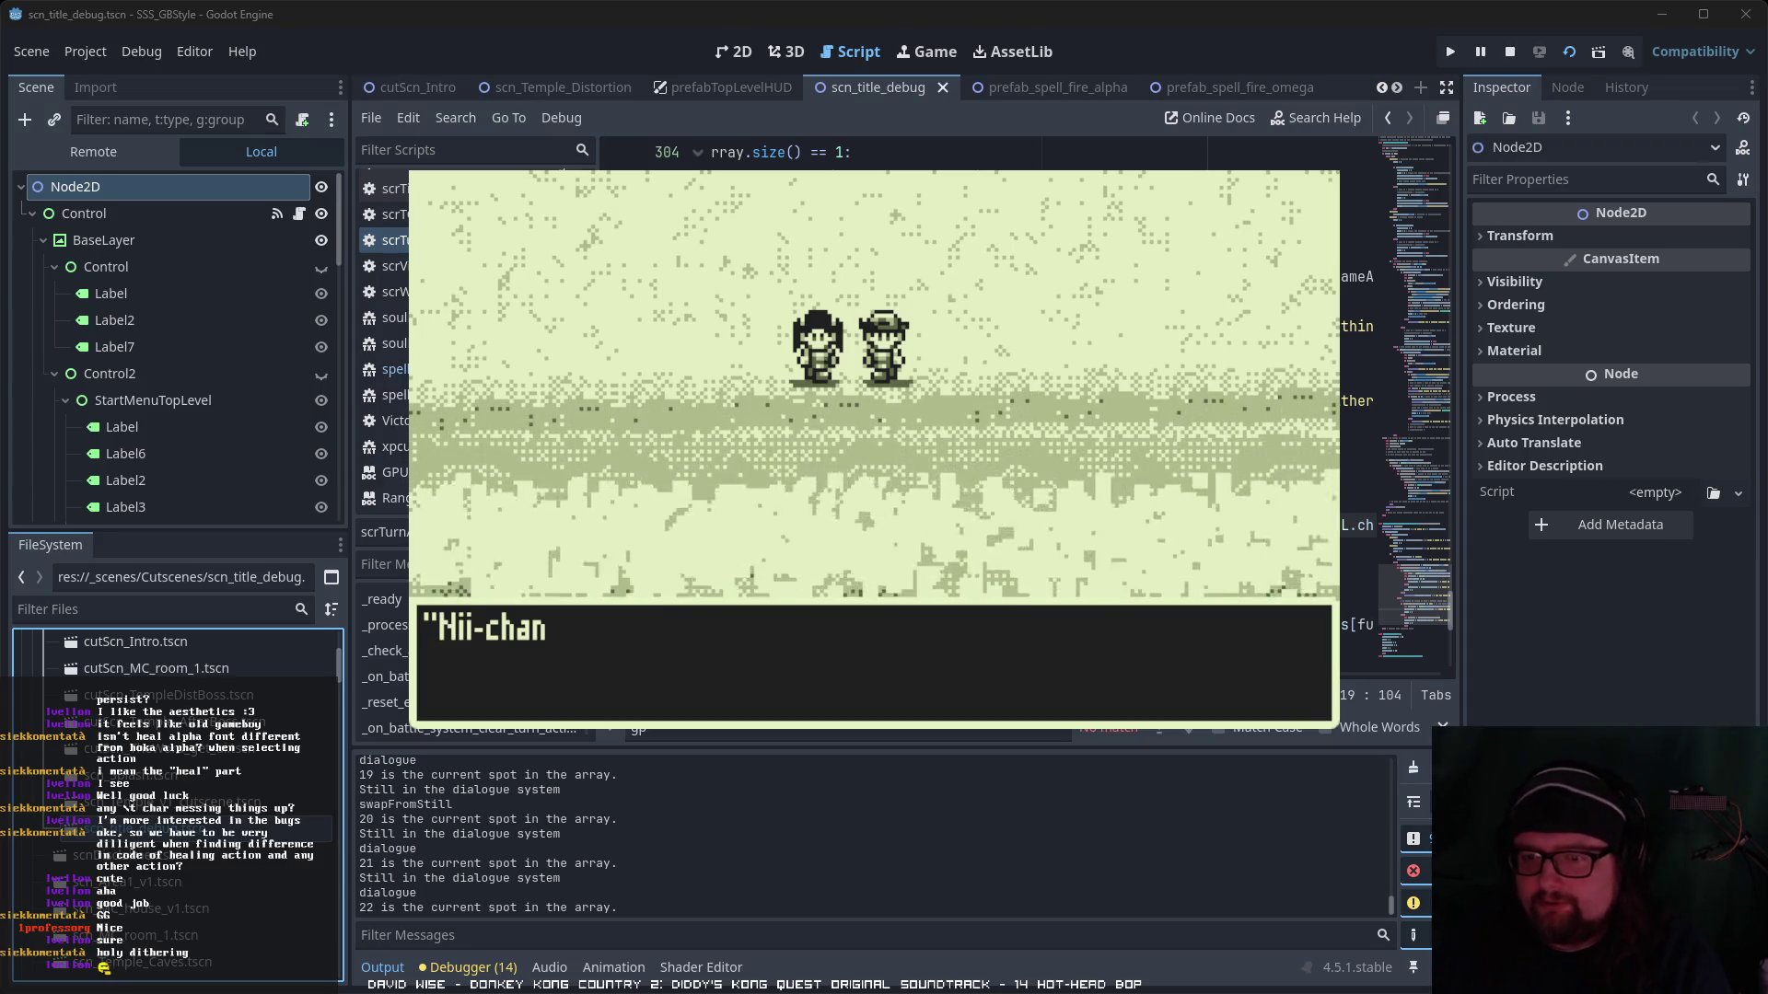
- Step through the 'Time...' and 'People... Places... Memories...' dream lines until the stranger speaks
{"action": "key", "text": "Return"}
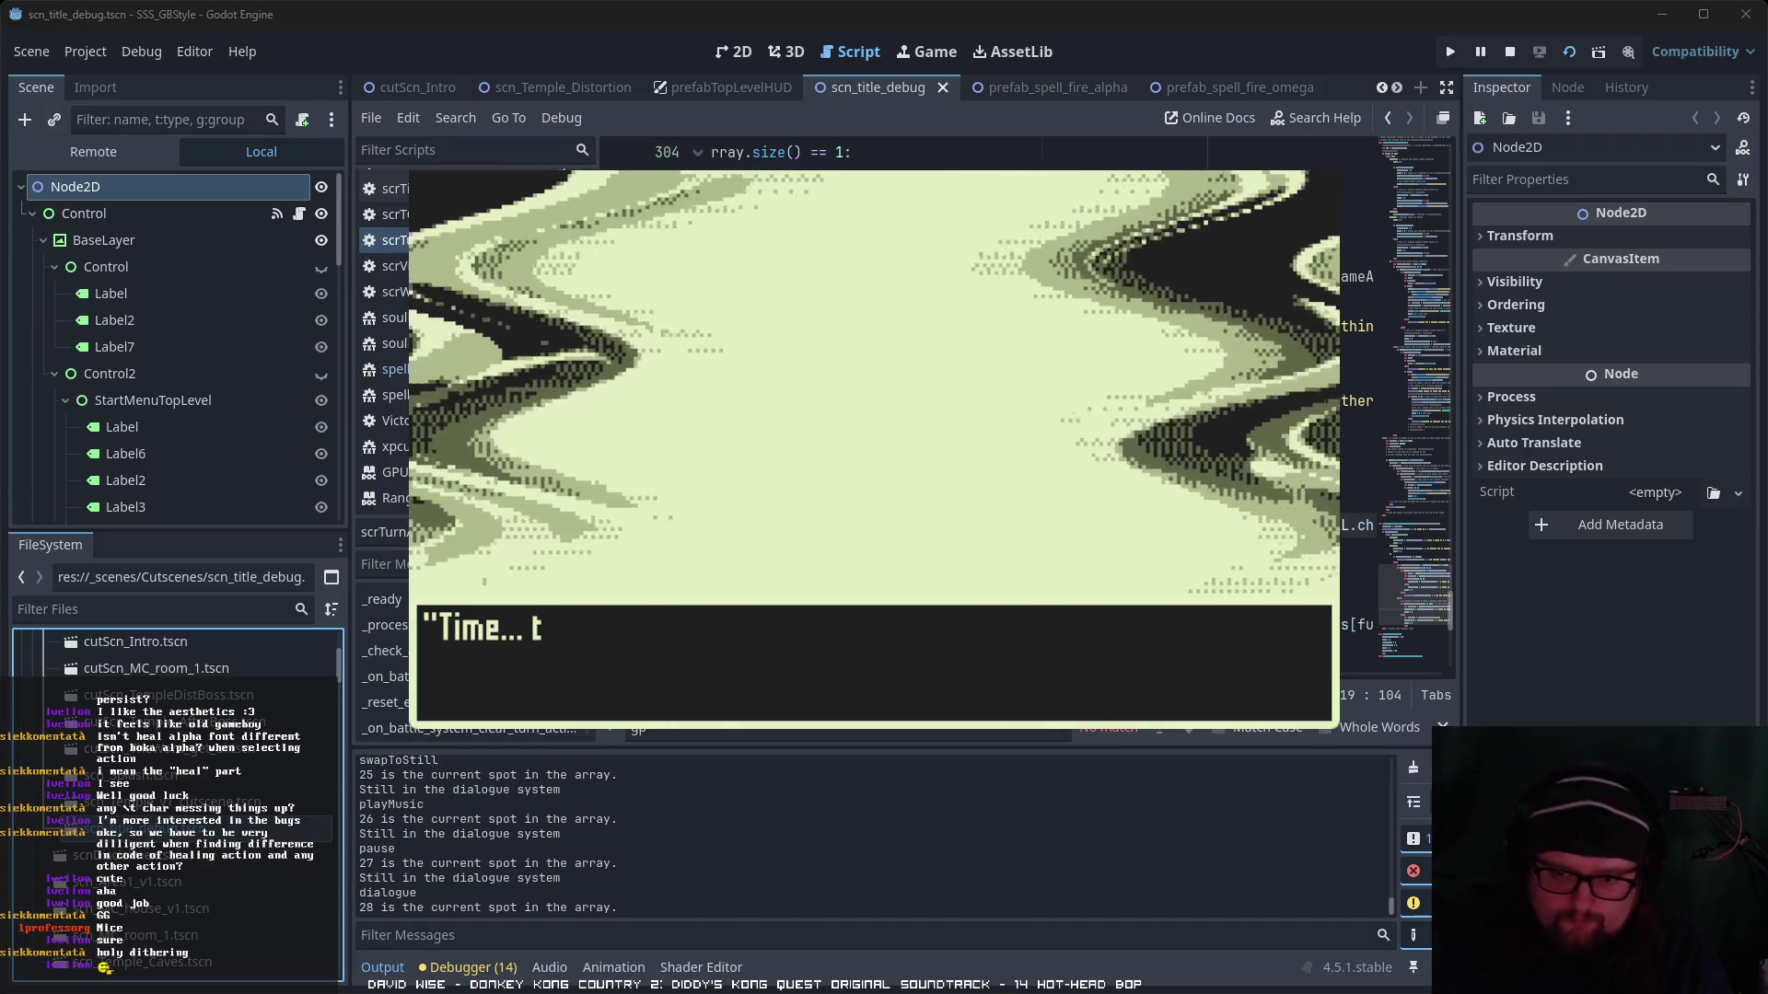
{"action": "key", "text": "Return"}
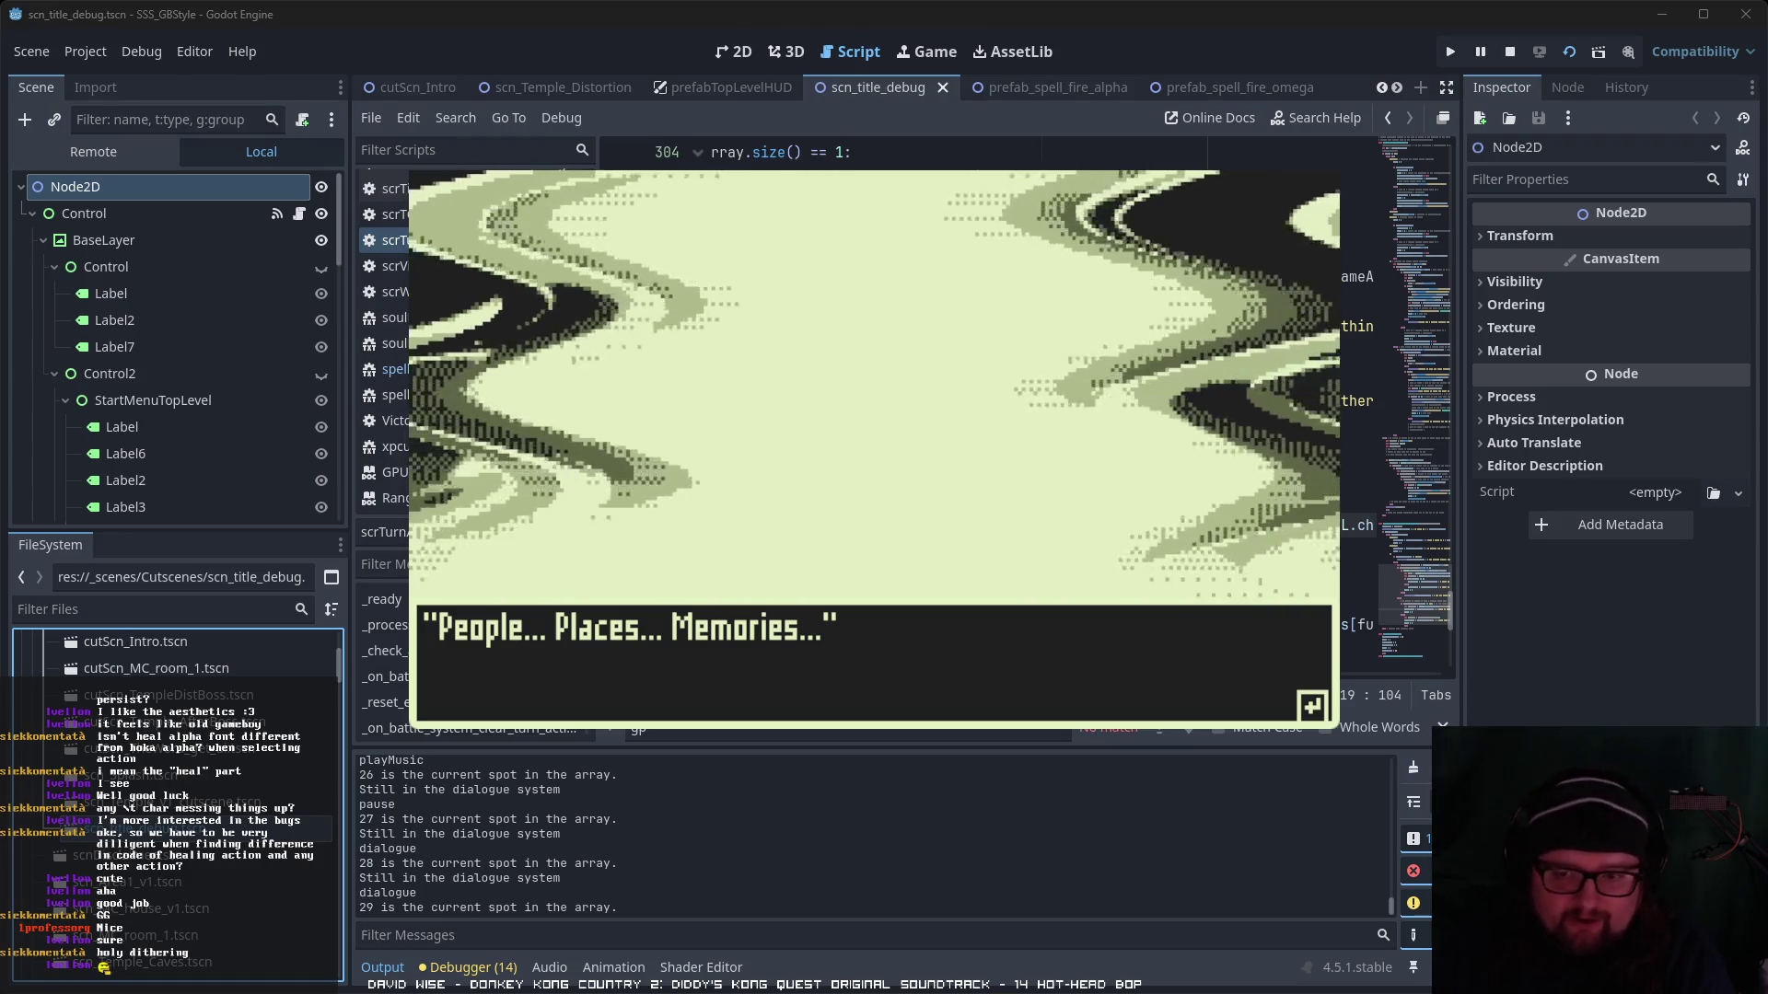
{"action": "key", "text": "Return"}
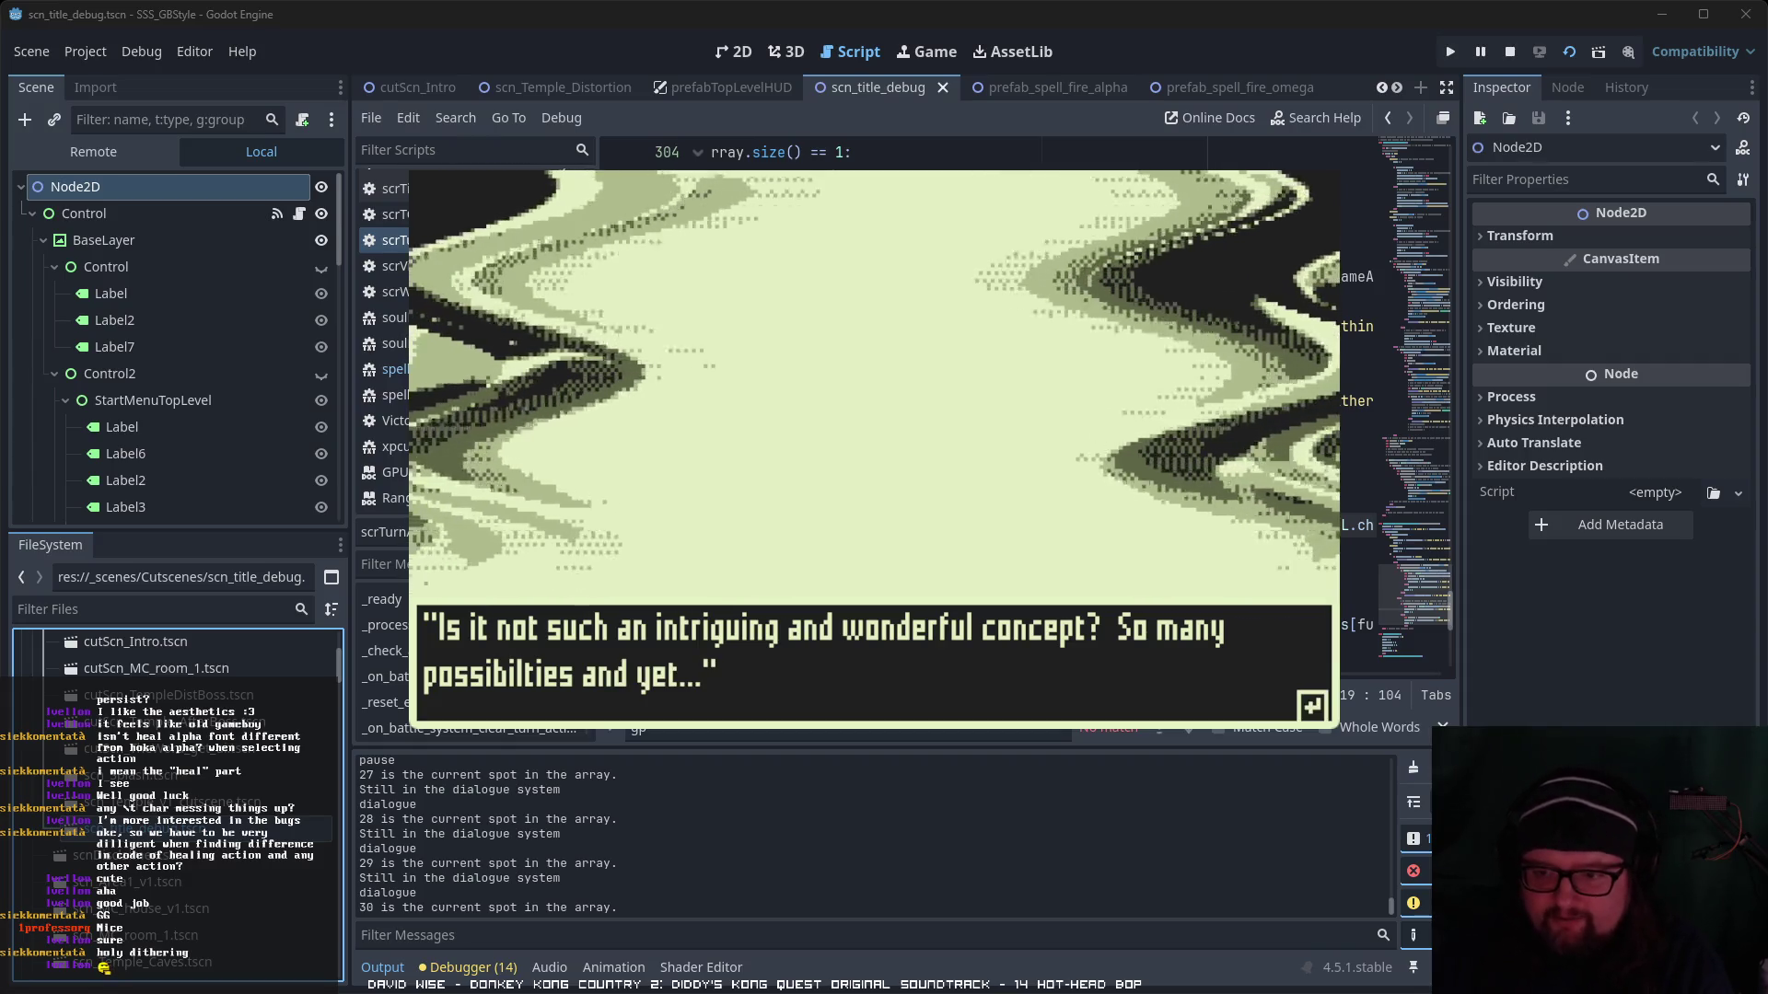
{"action": "key", "text": "Return"}
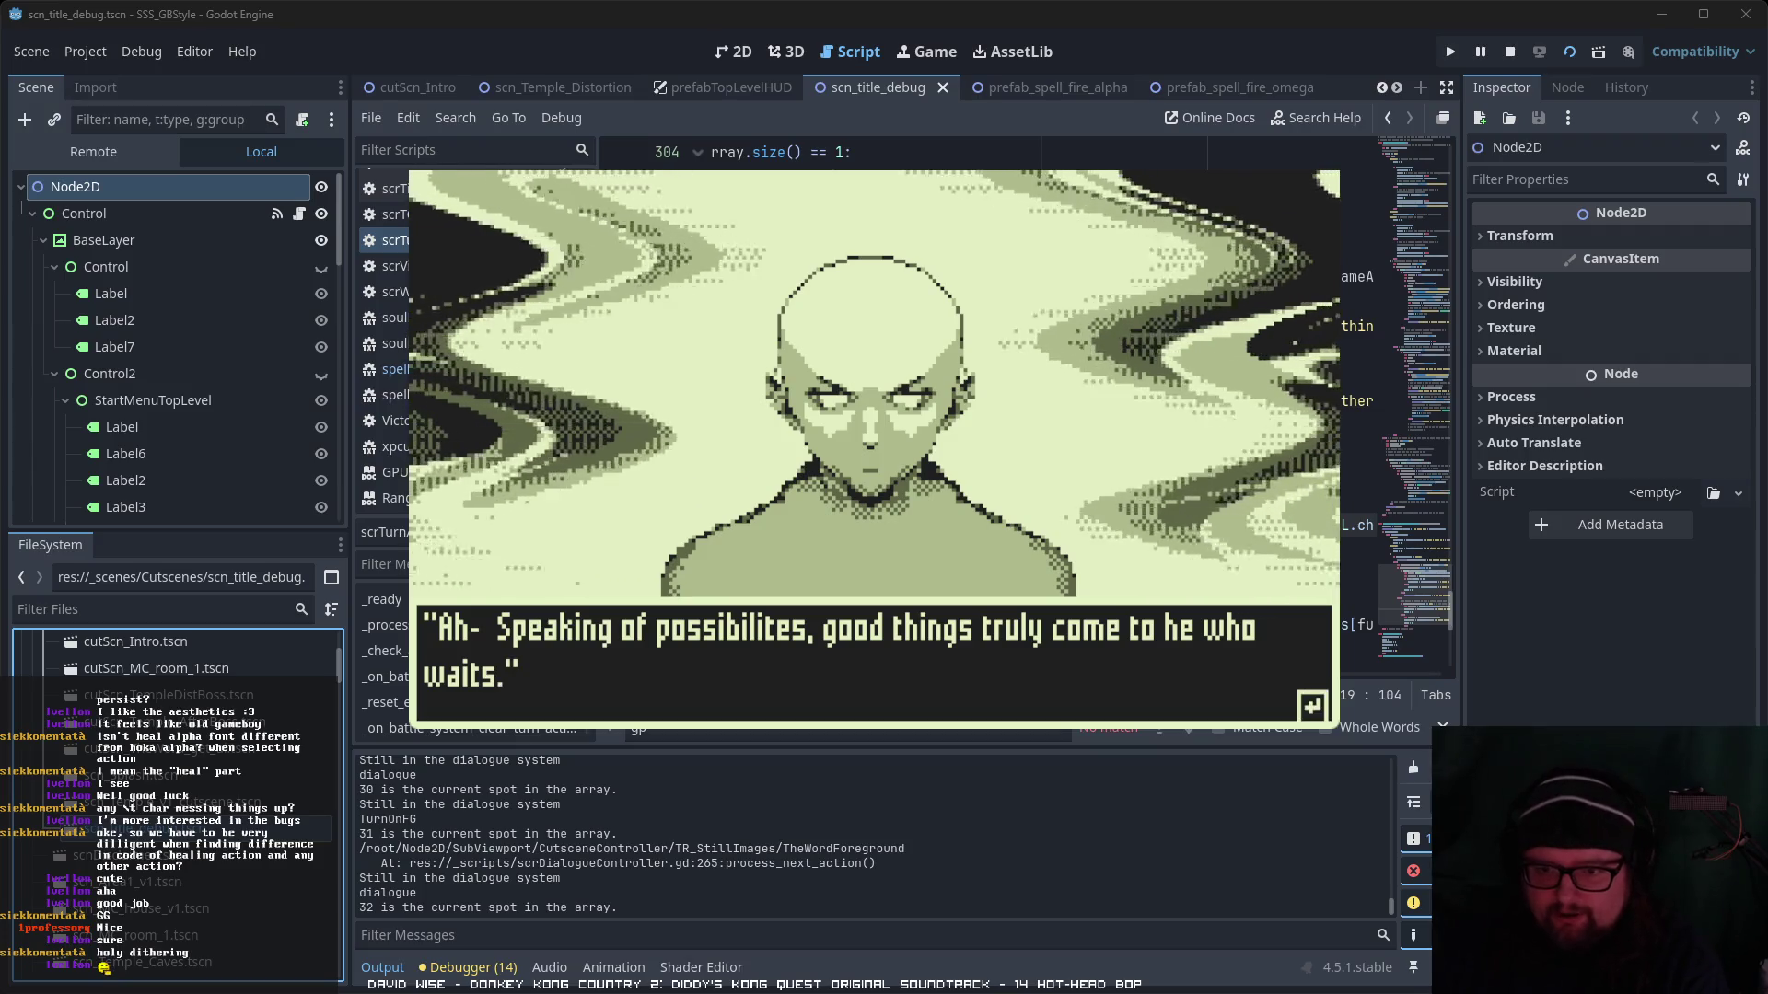
- Advance the bald stranger's exchange with the hero until 'Nii-chan. Nii-chan! NII-CHAN!!!' appears
{"action": "key", "text": "Return"}
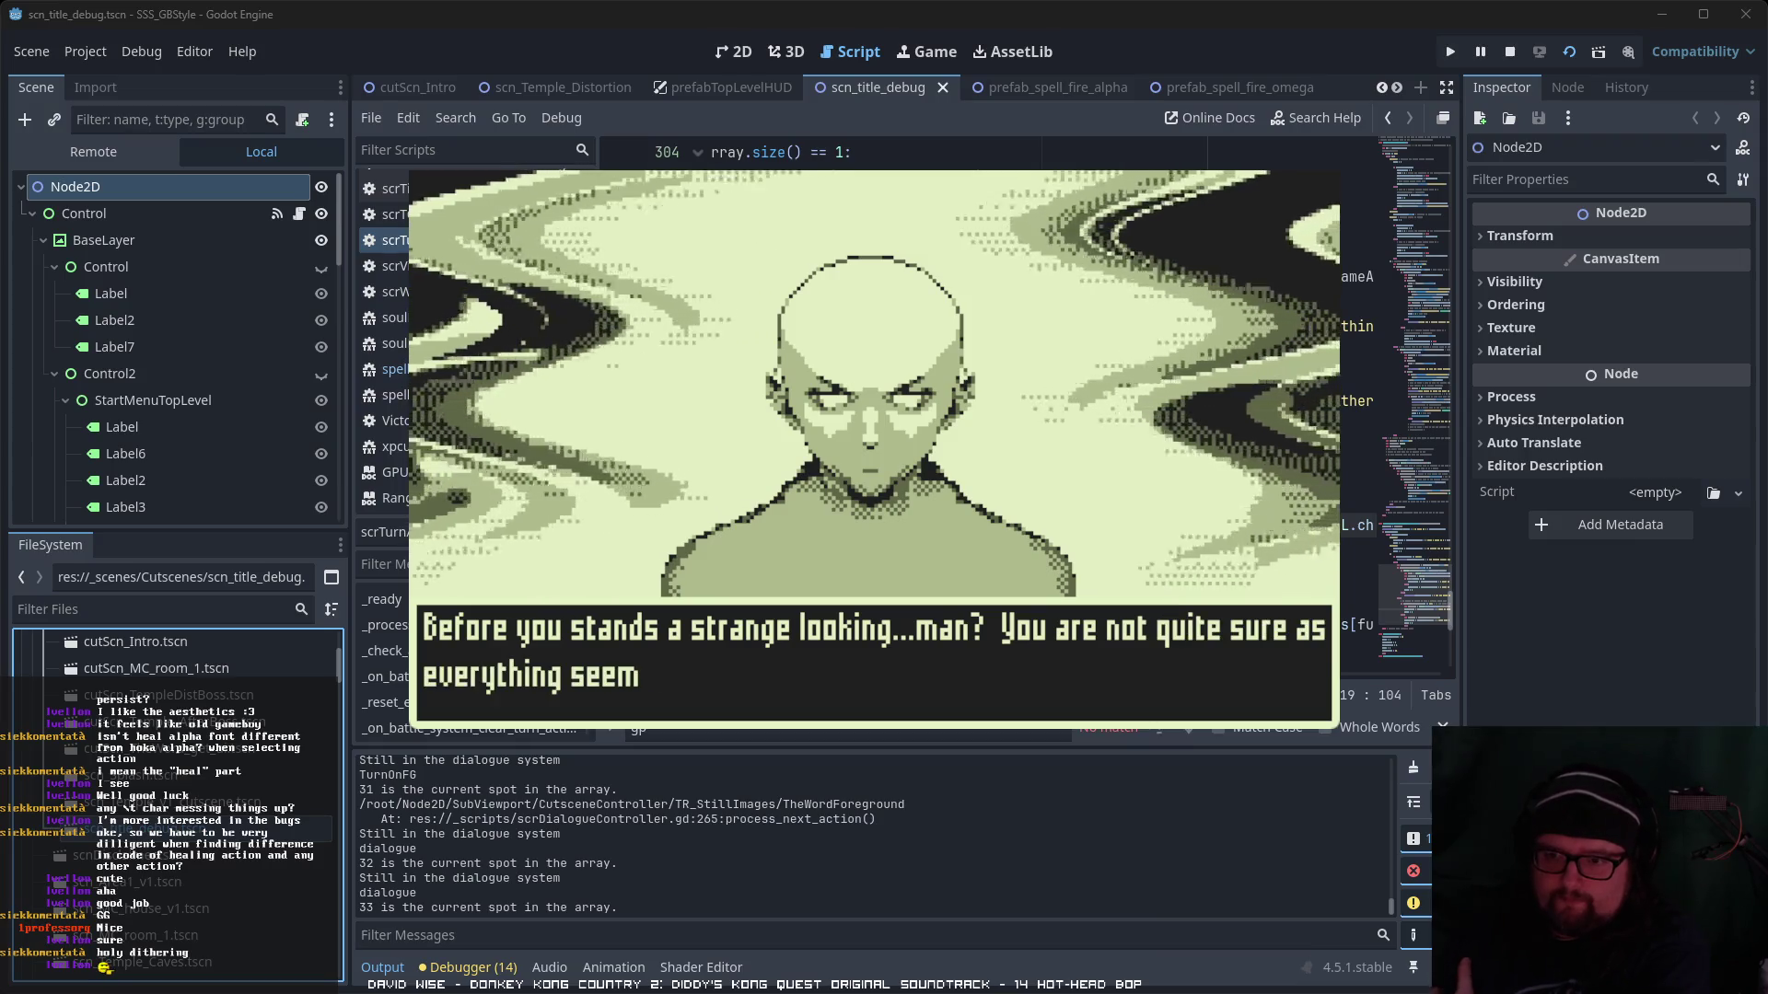
{"action": "key", "text": "Return"}
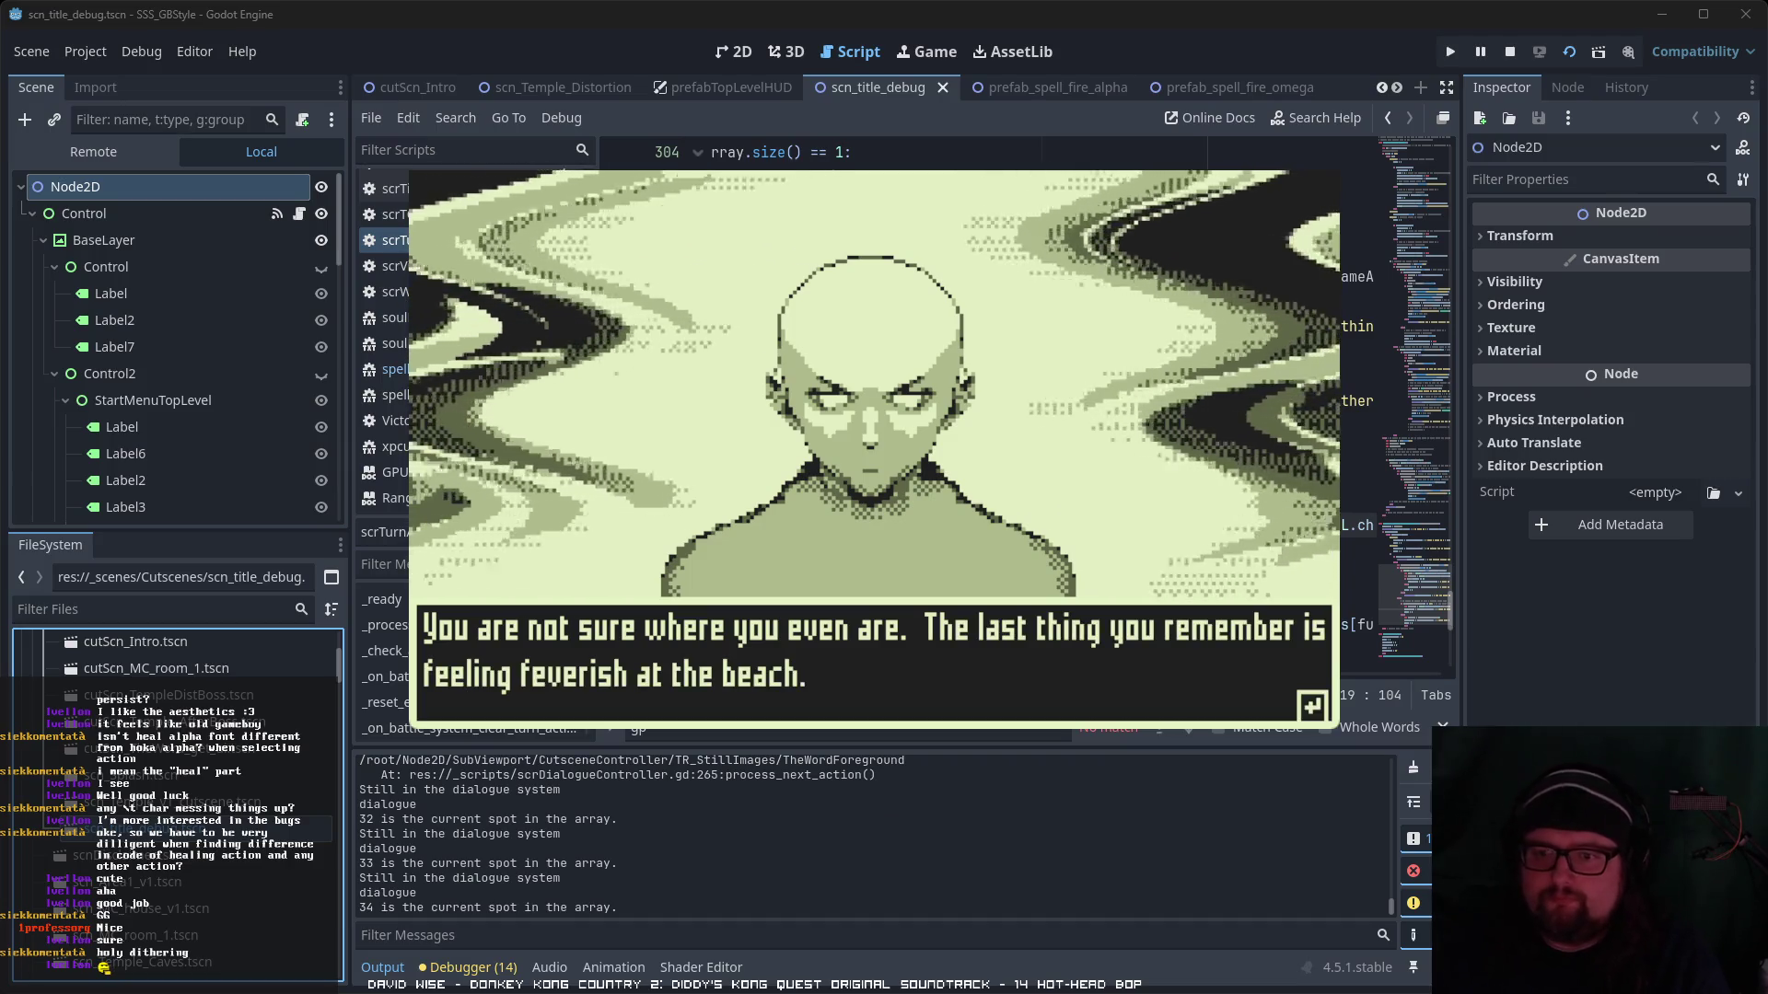
{"action": "key", "text": "Return"}
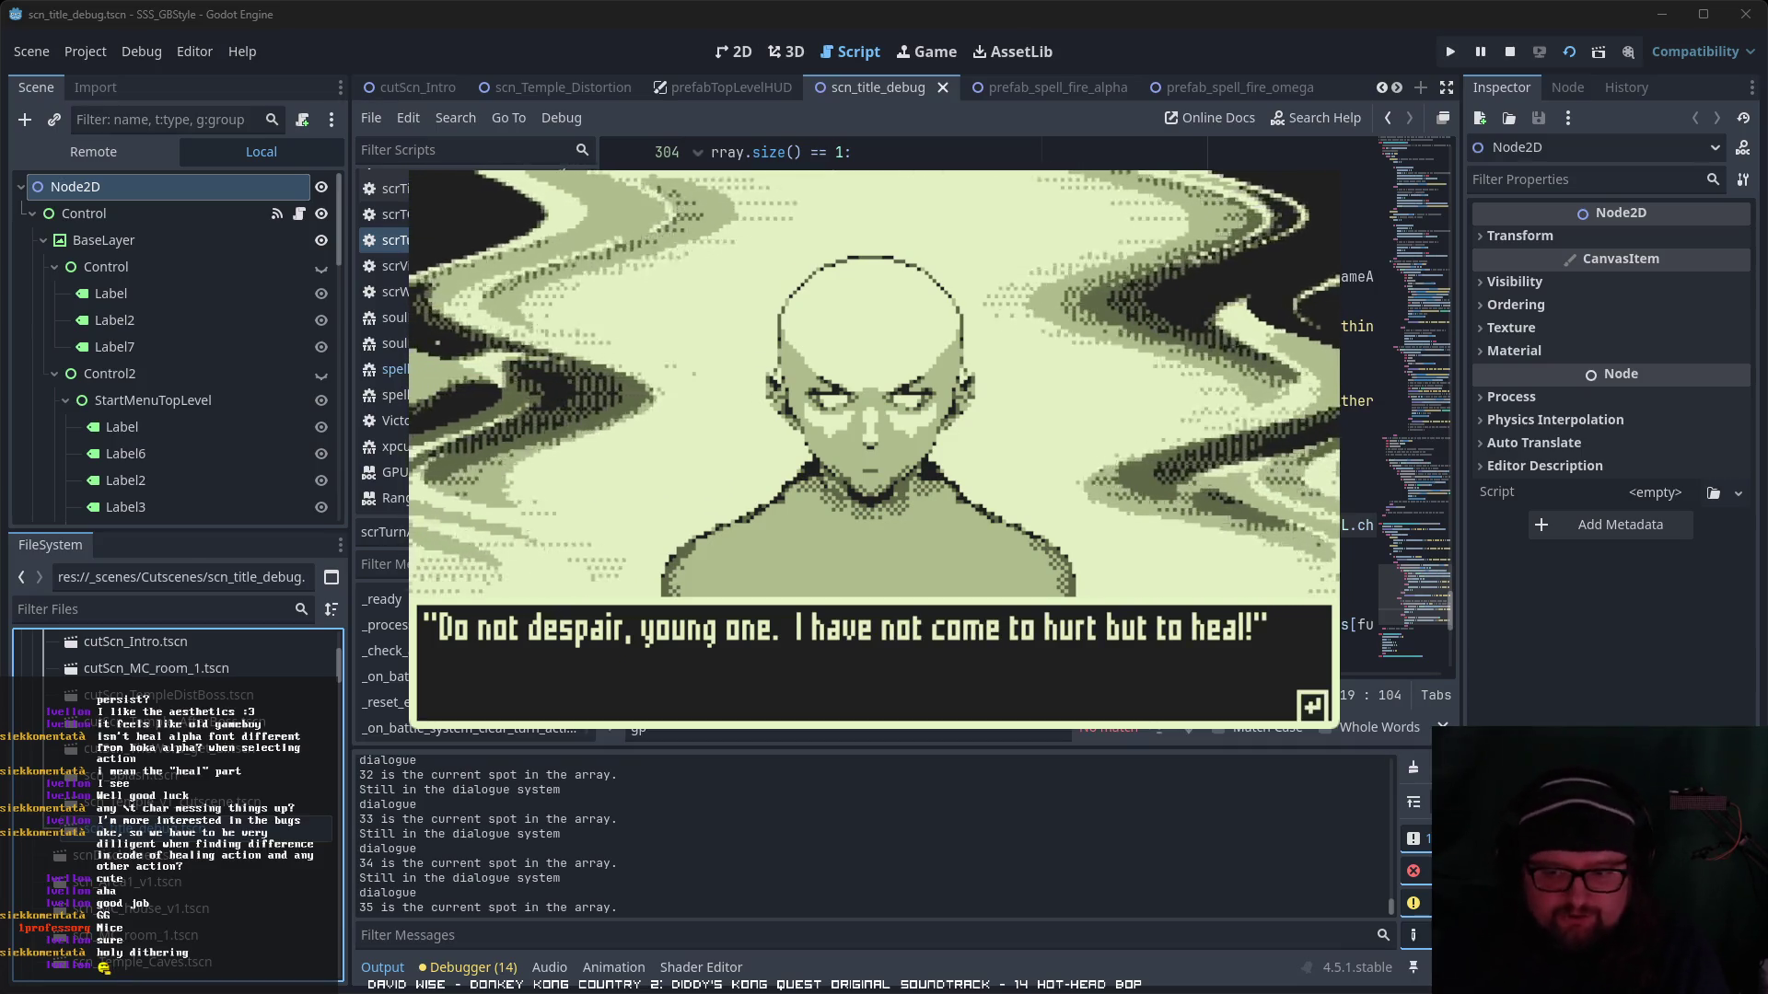
{"action": "key", "text": "Return"}
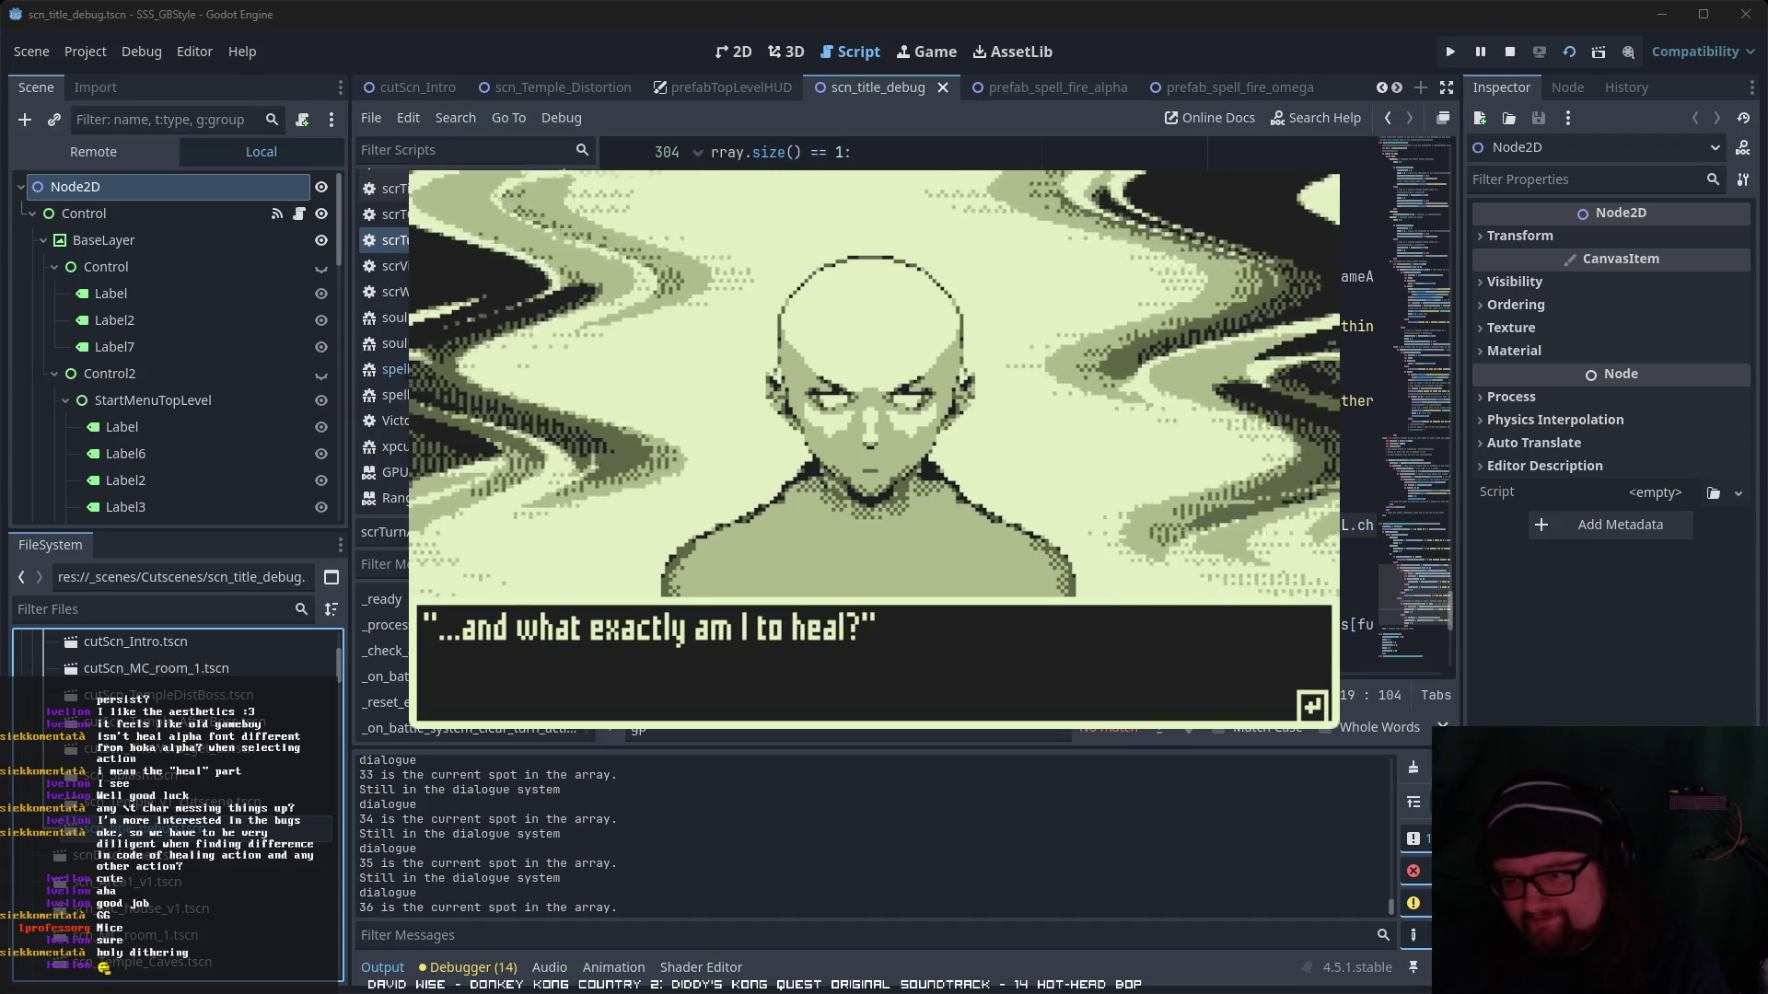
{"action": "key", "text": "Return"}
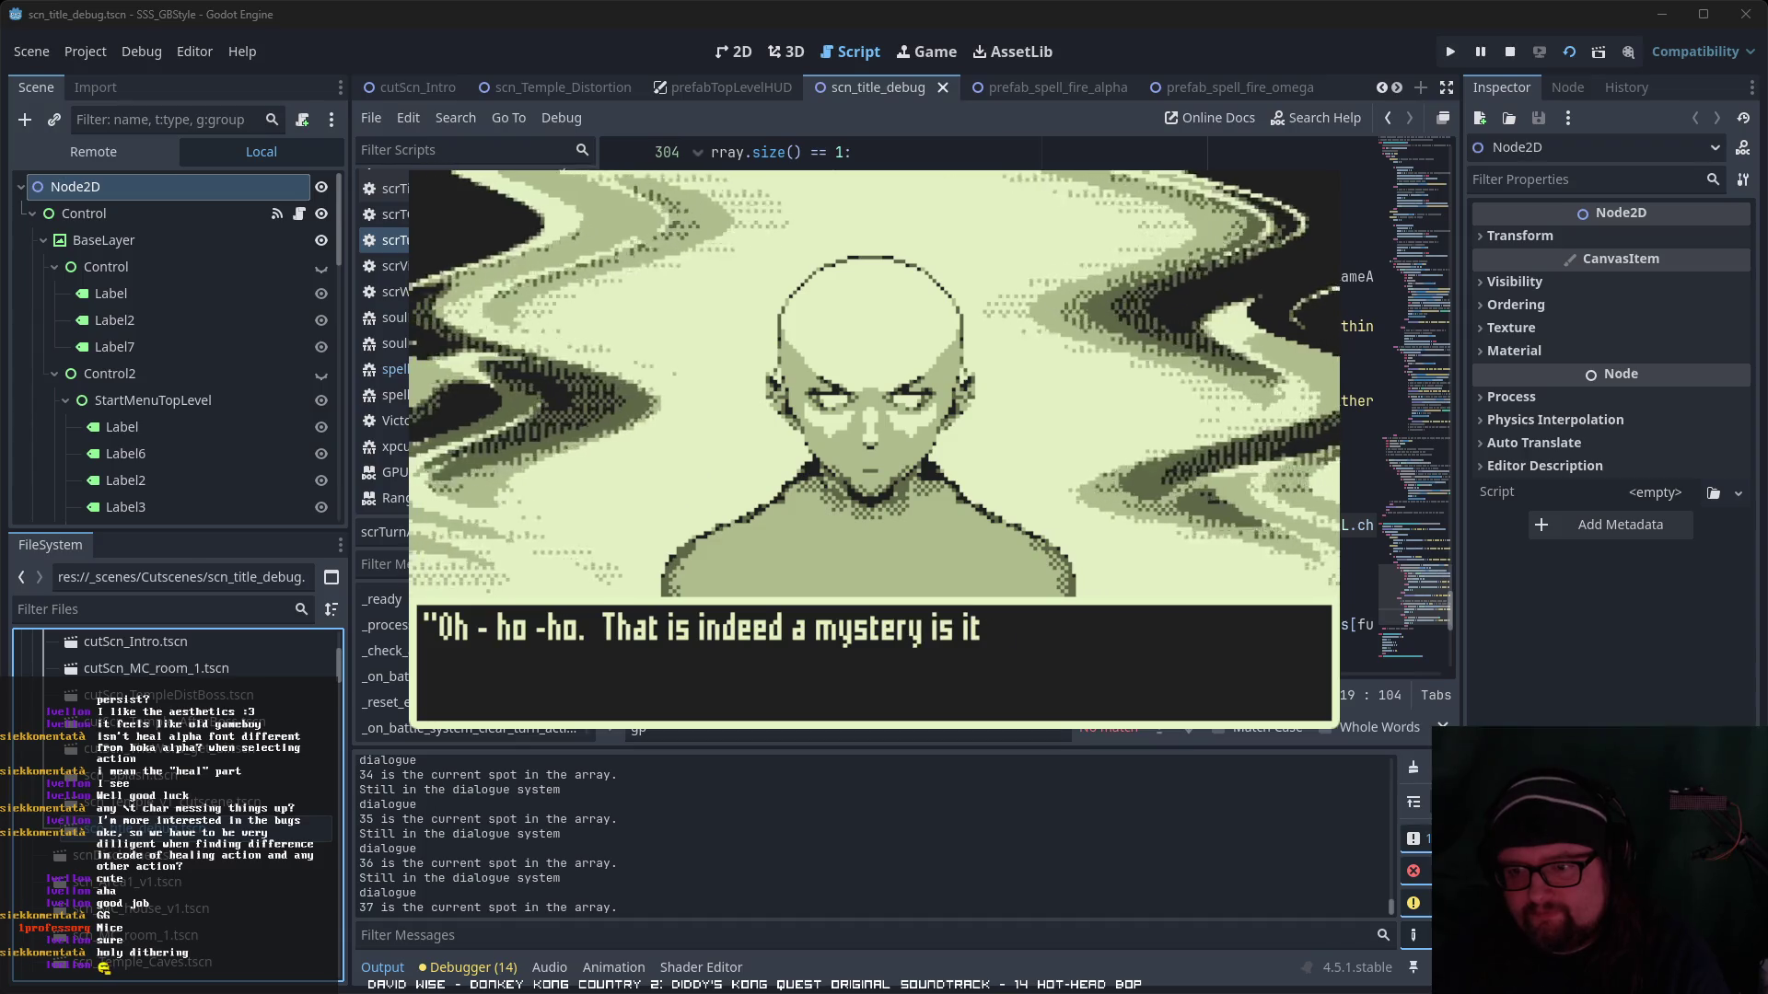
{"action": "key", "text": "Return"}
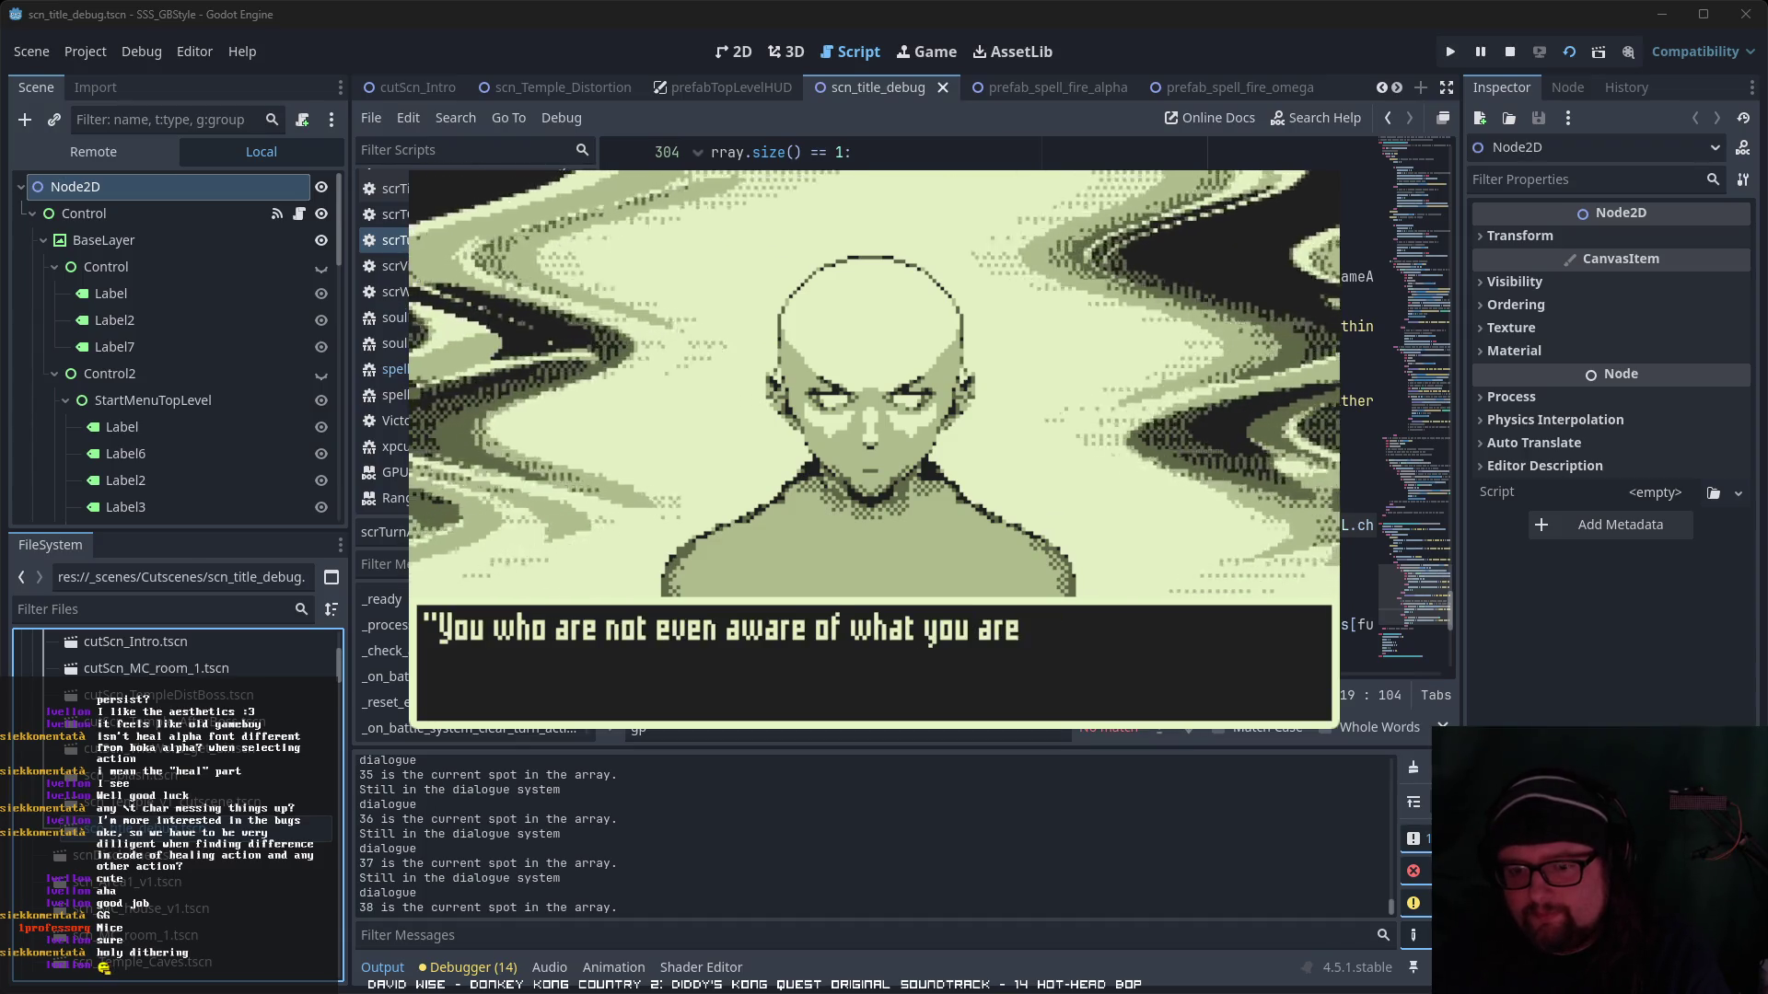
{"action": "key", "text": "Return"}
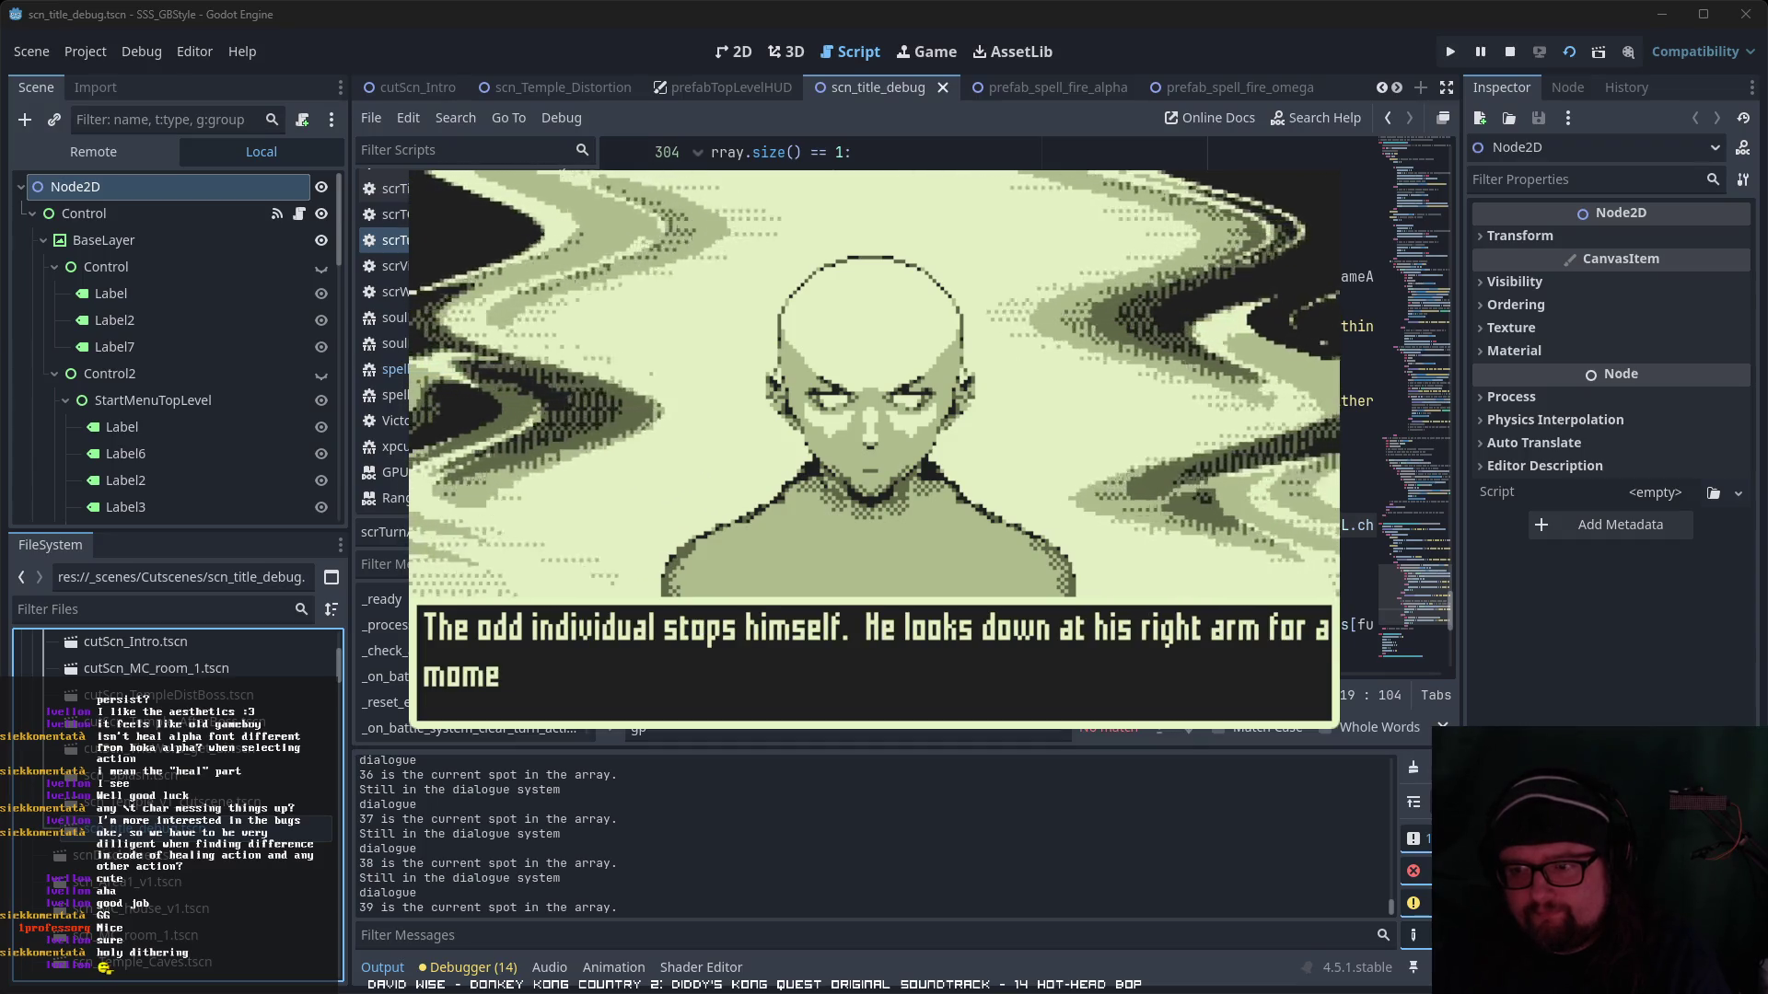
{"action": "key", "text": "Return"}
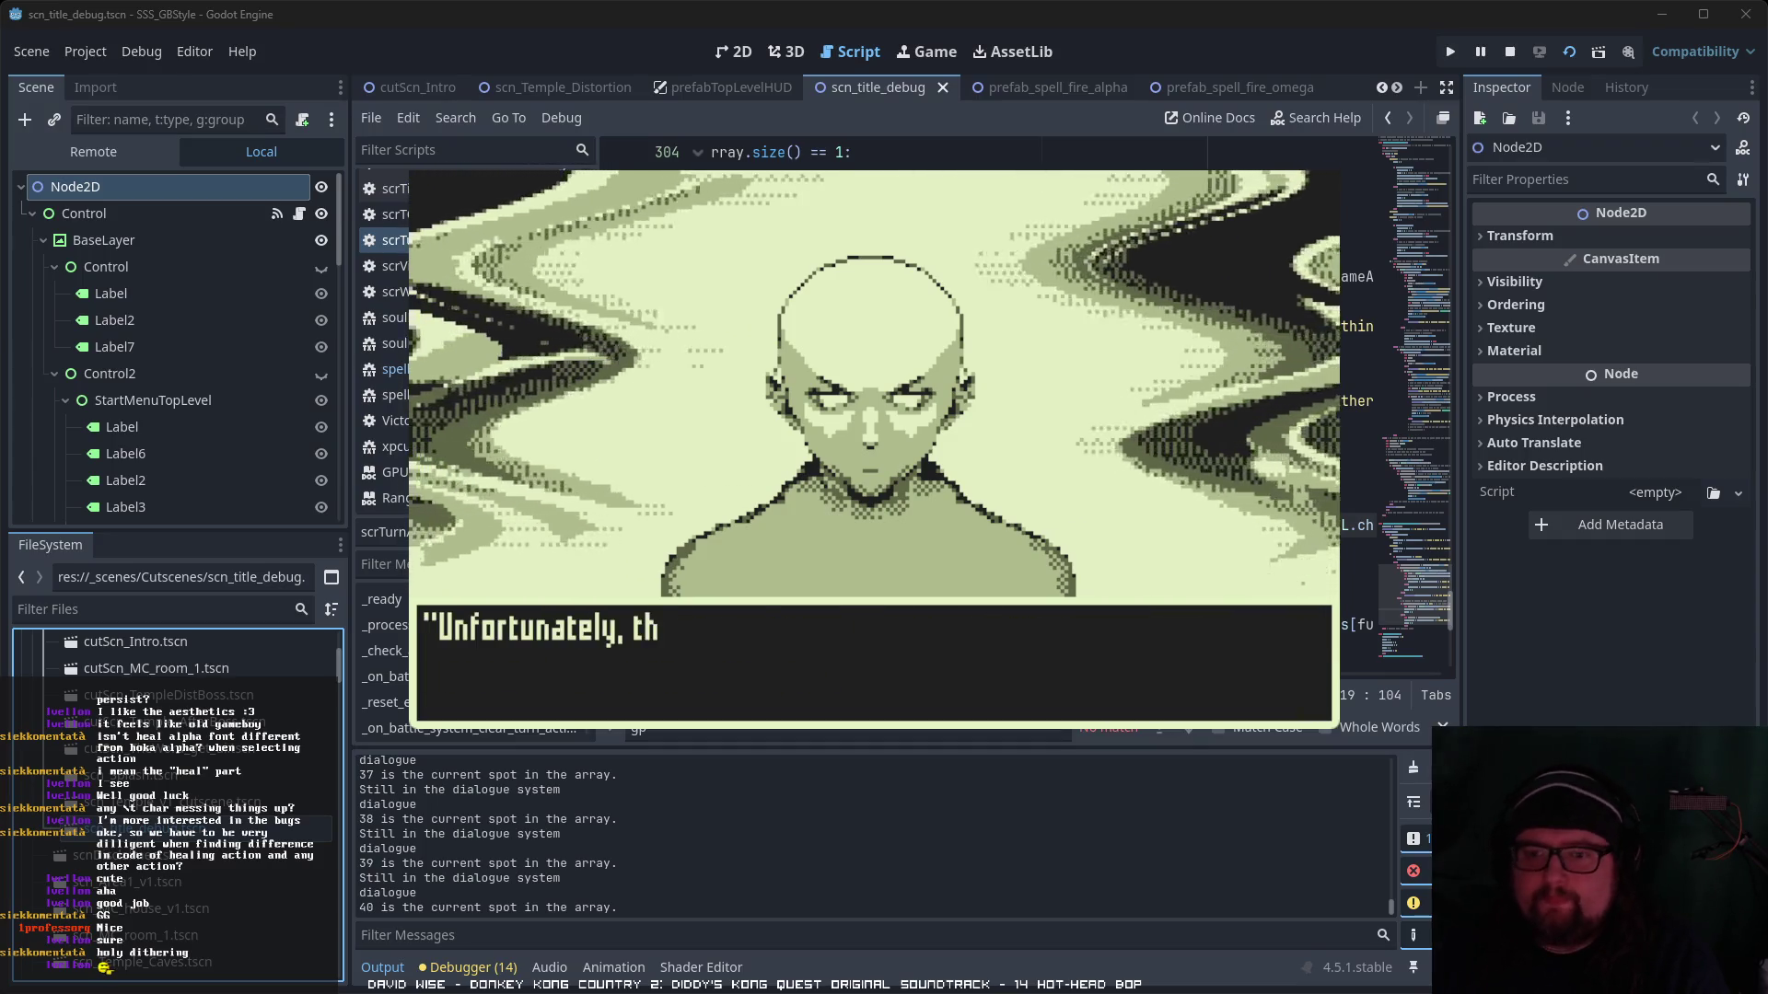
{"action": "key", "text": "Return"}
{"action": "key", "text": "Return"}
{"action": "key", "text": "Return"}
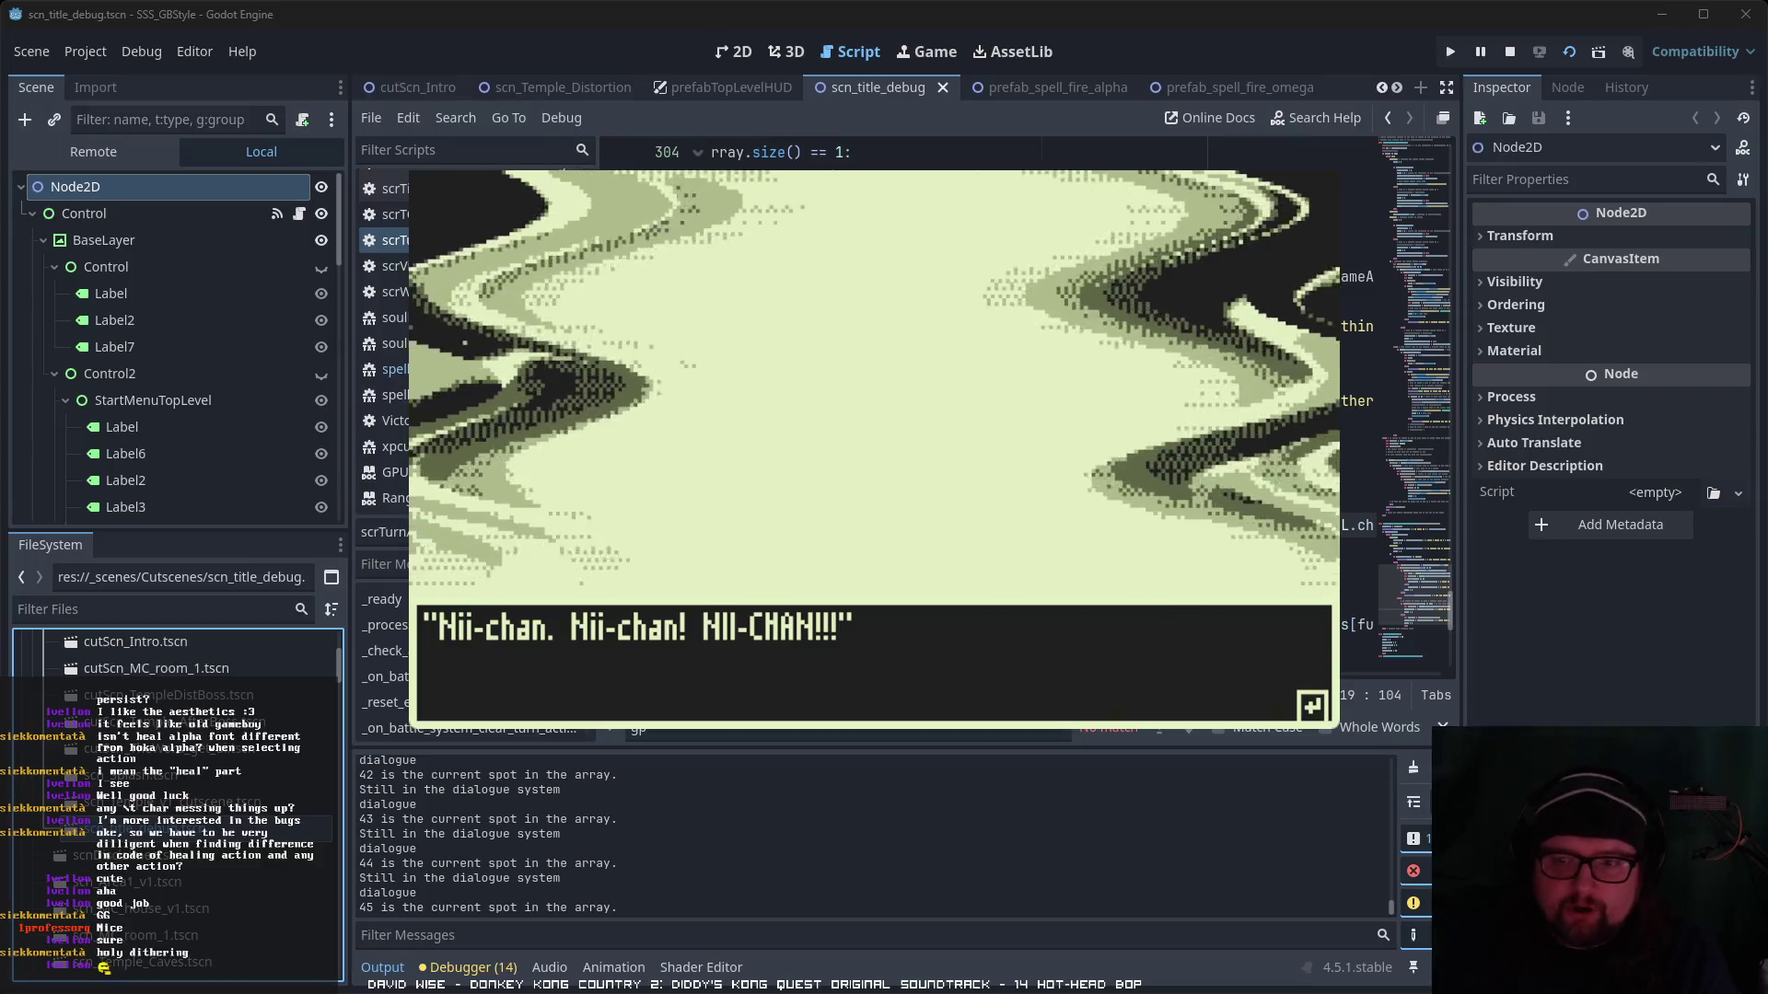
- Dismiss the NII-CHAN line and advance through Yui's portrait lines to the grandpa narration
{"action": "key", "text": "Return"}
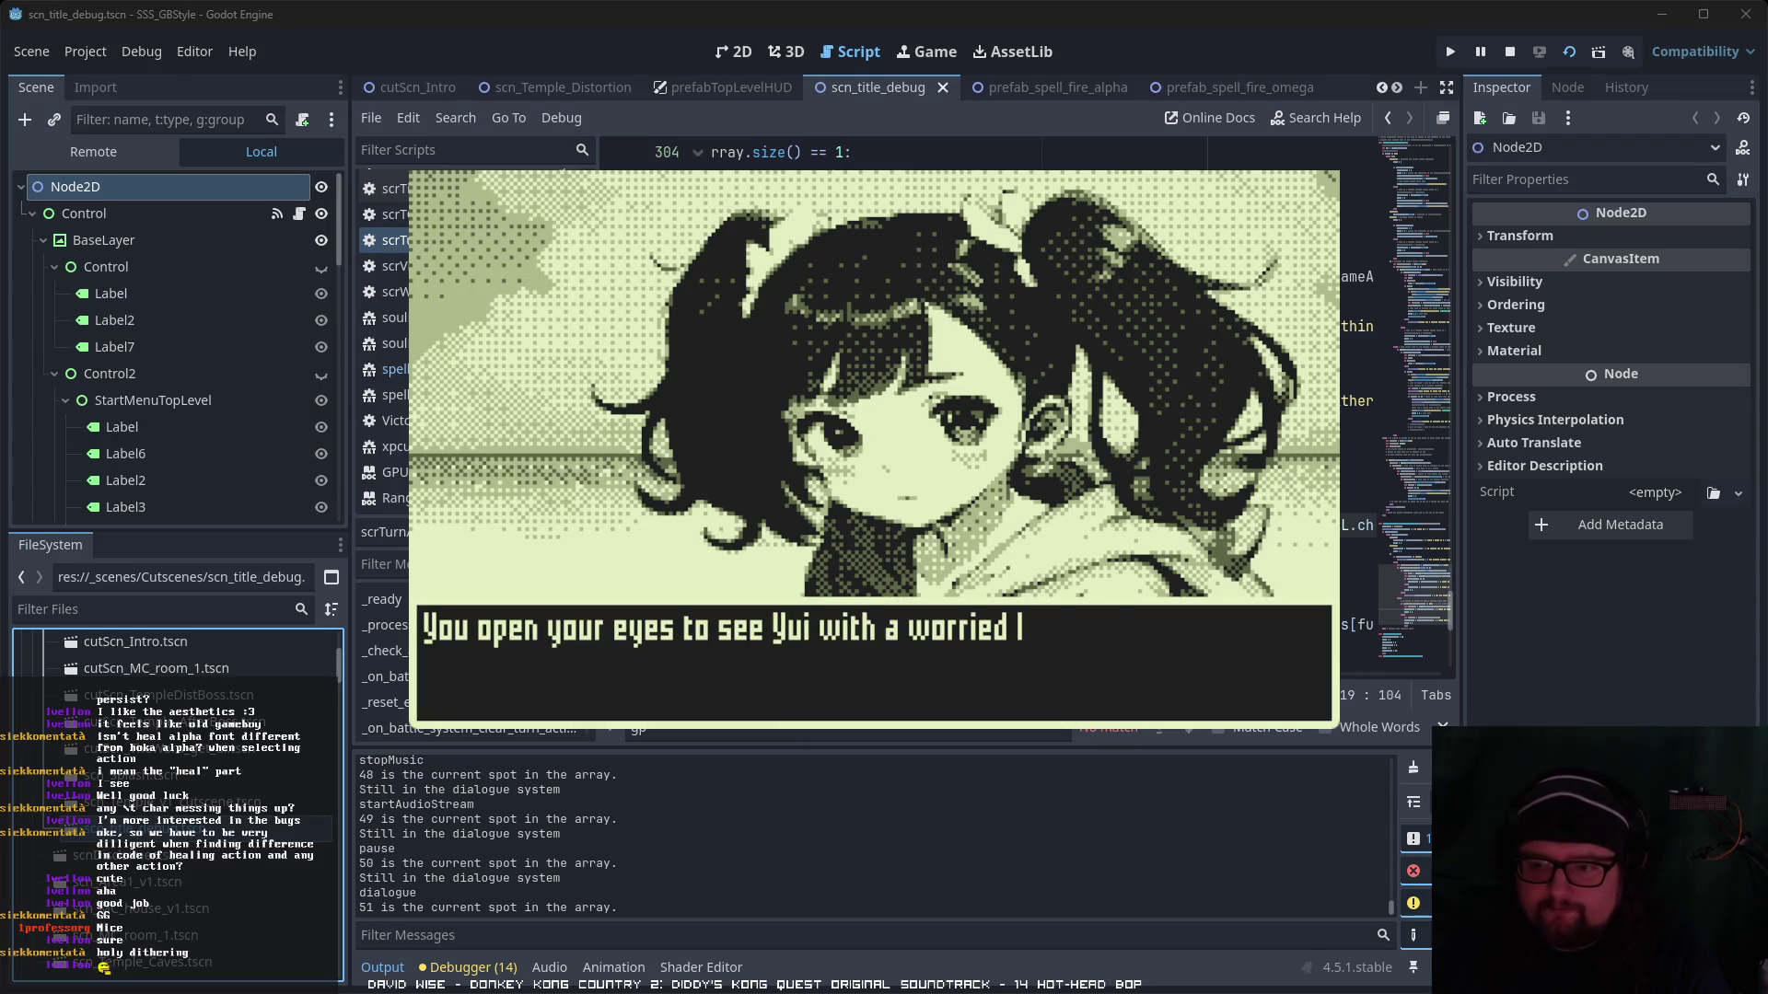
{"action": "key", "text": "Return"}
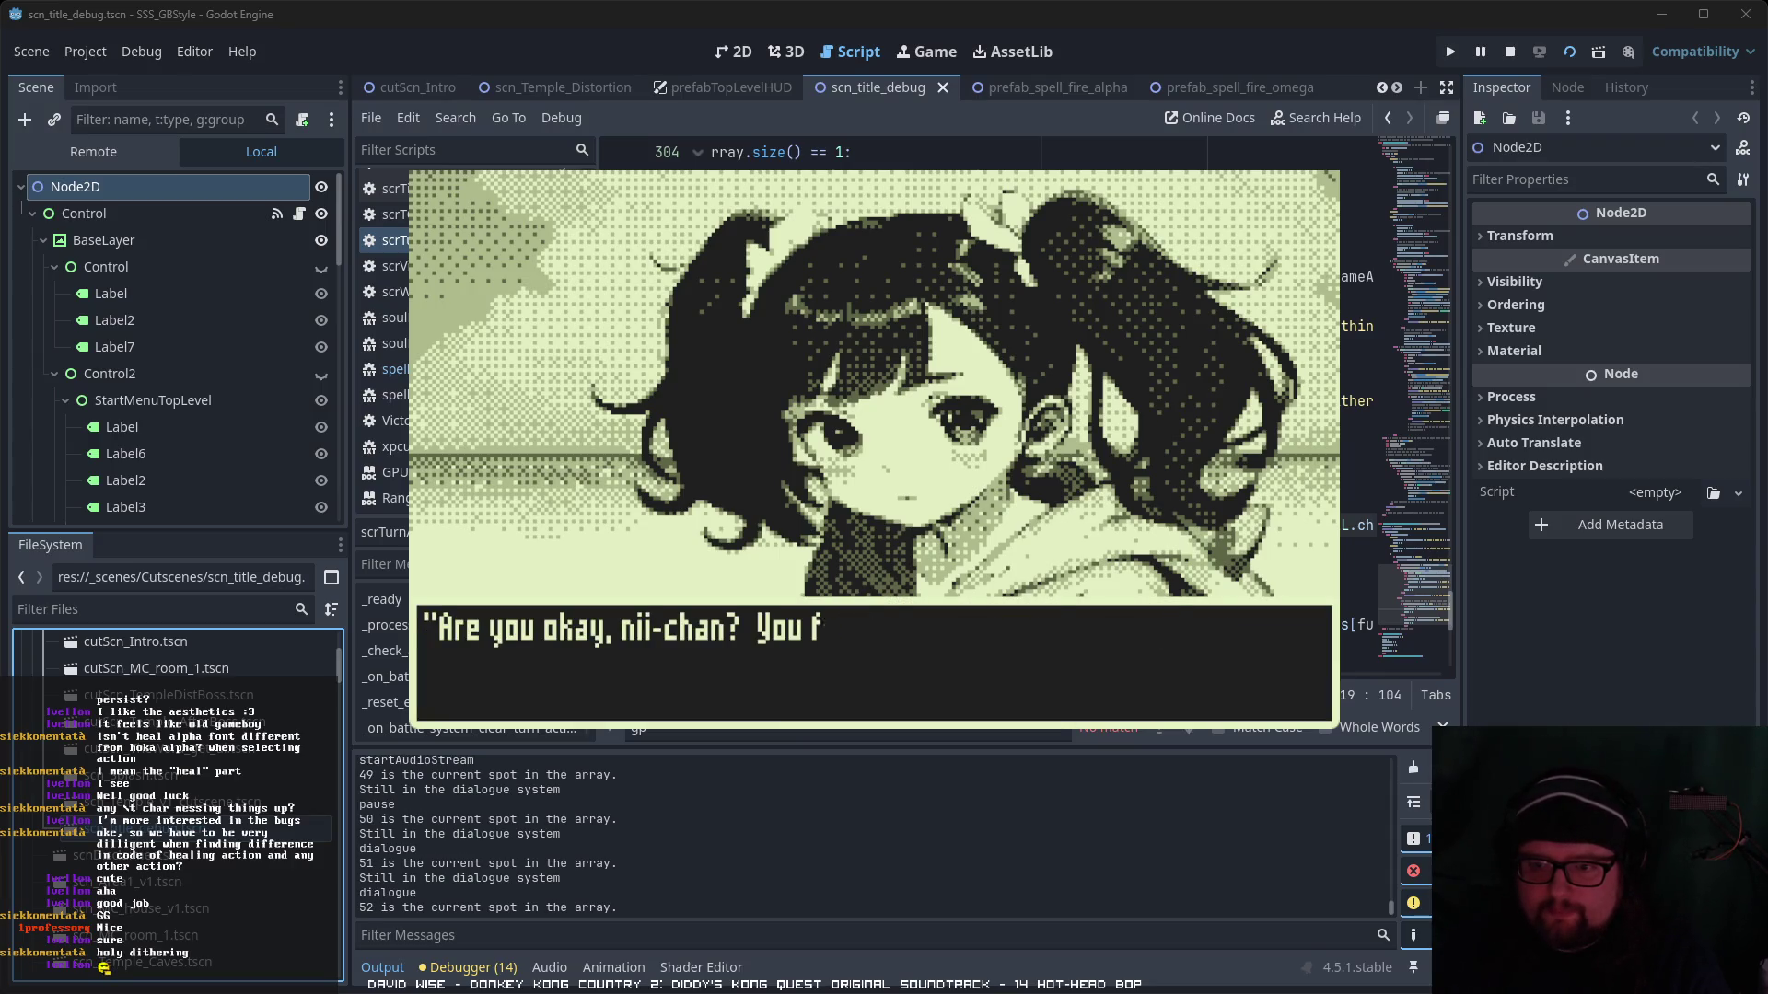
{"action": "key", "text": "Return"}
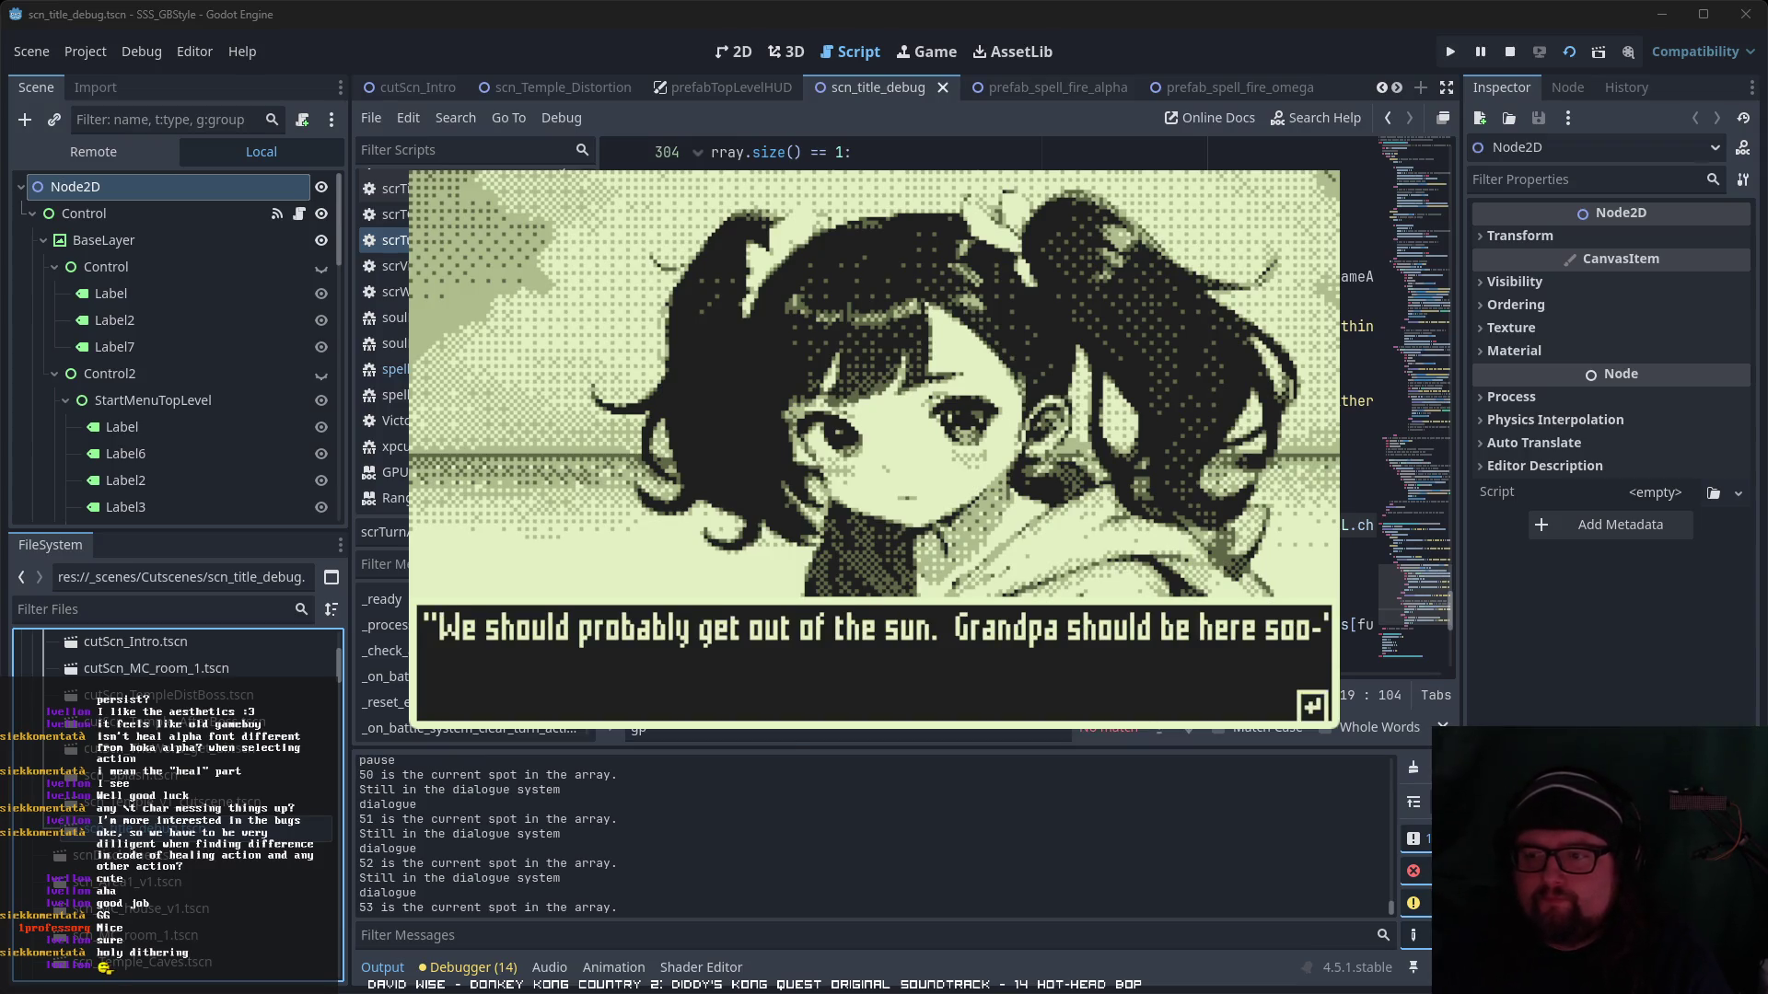
{"action": "key", "text": "Return"}
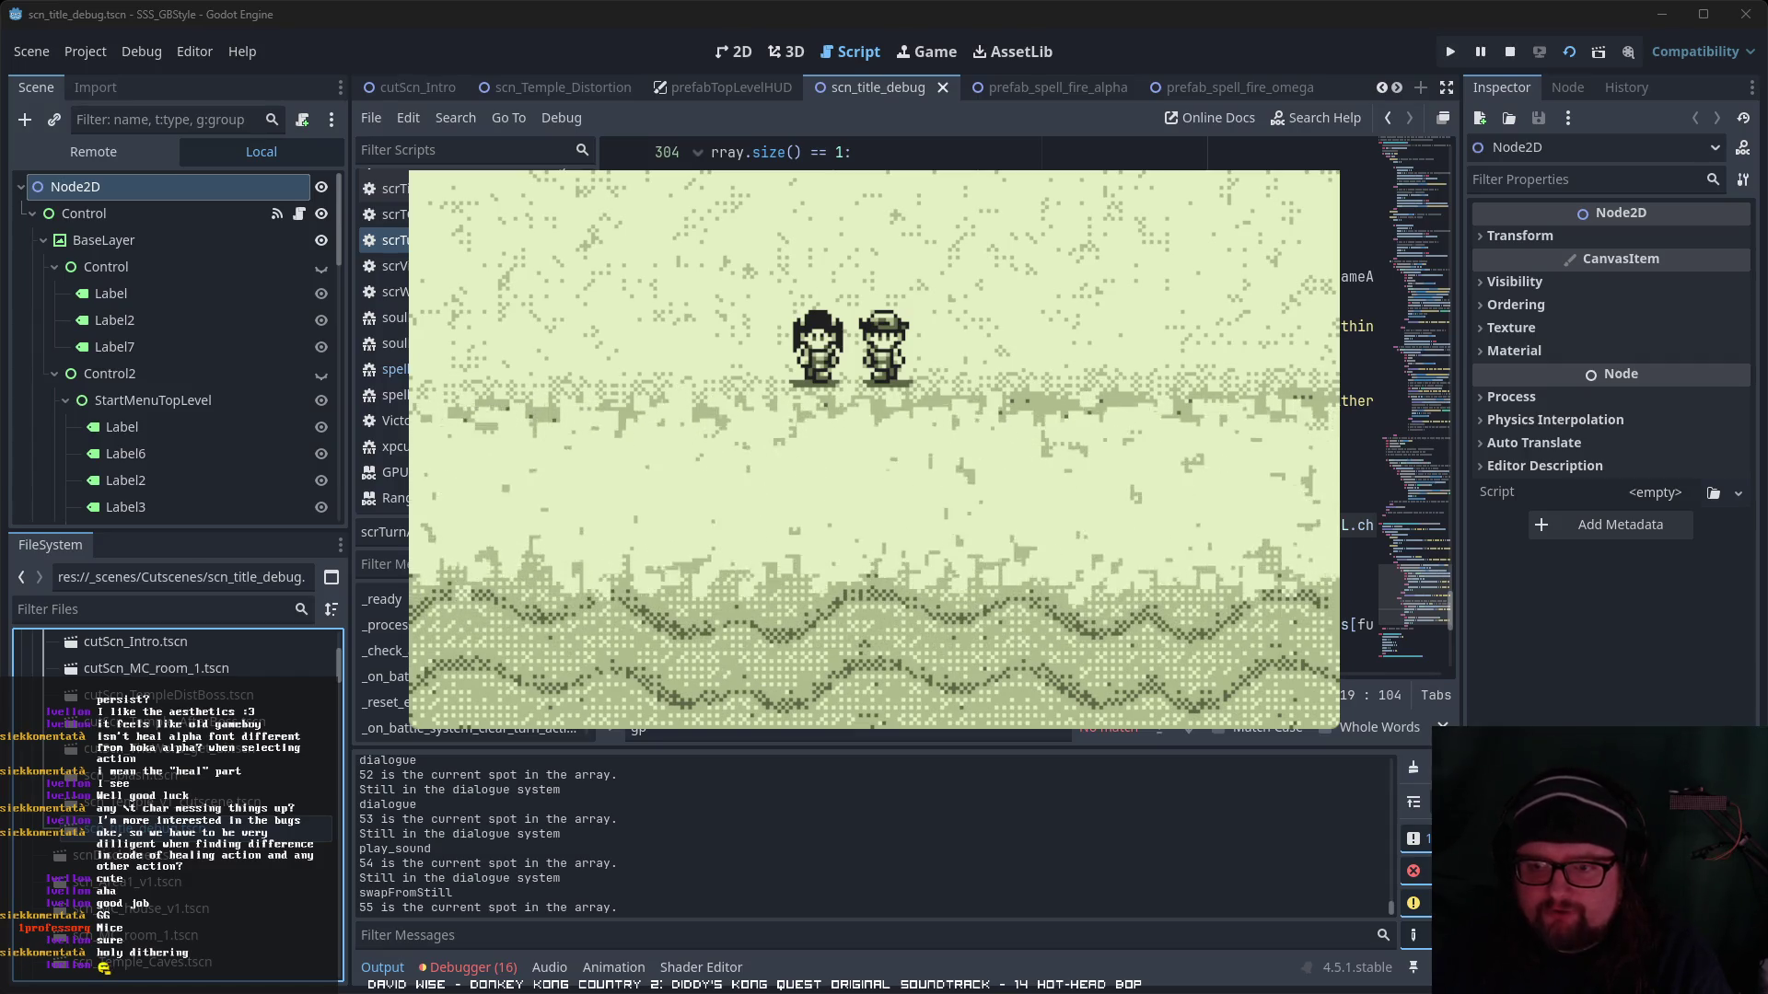
{"action": "key", "text": "Return"}
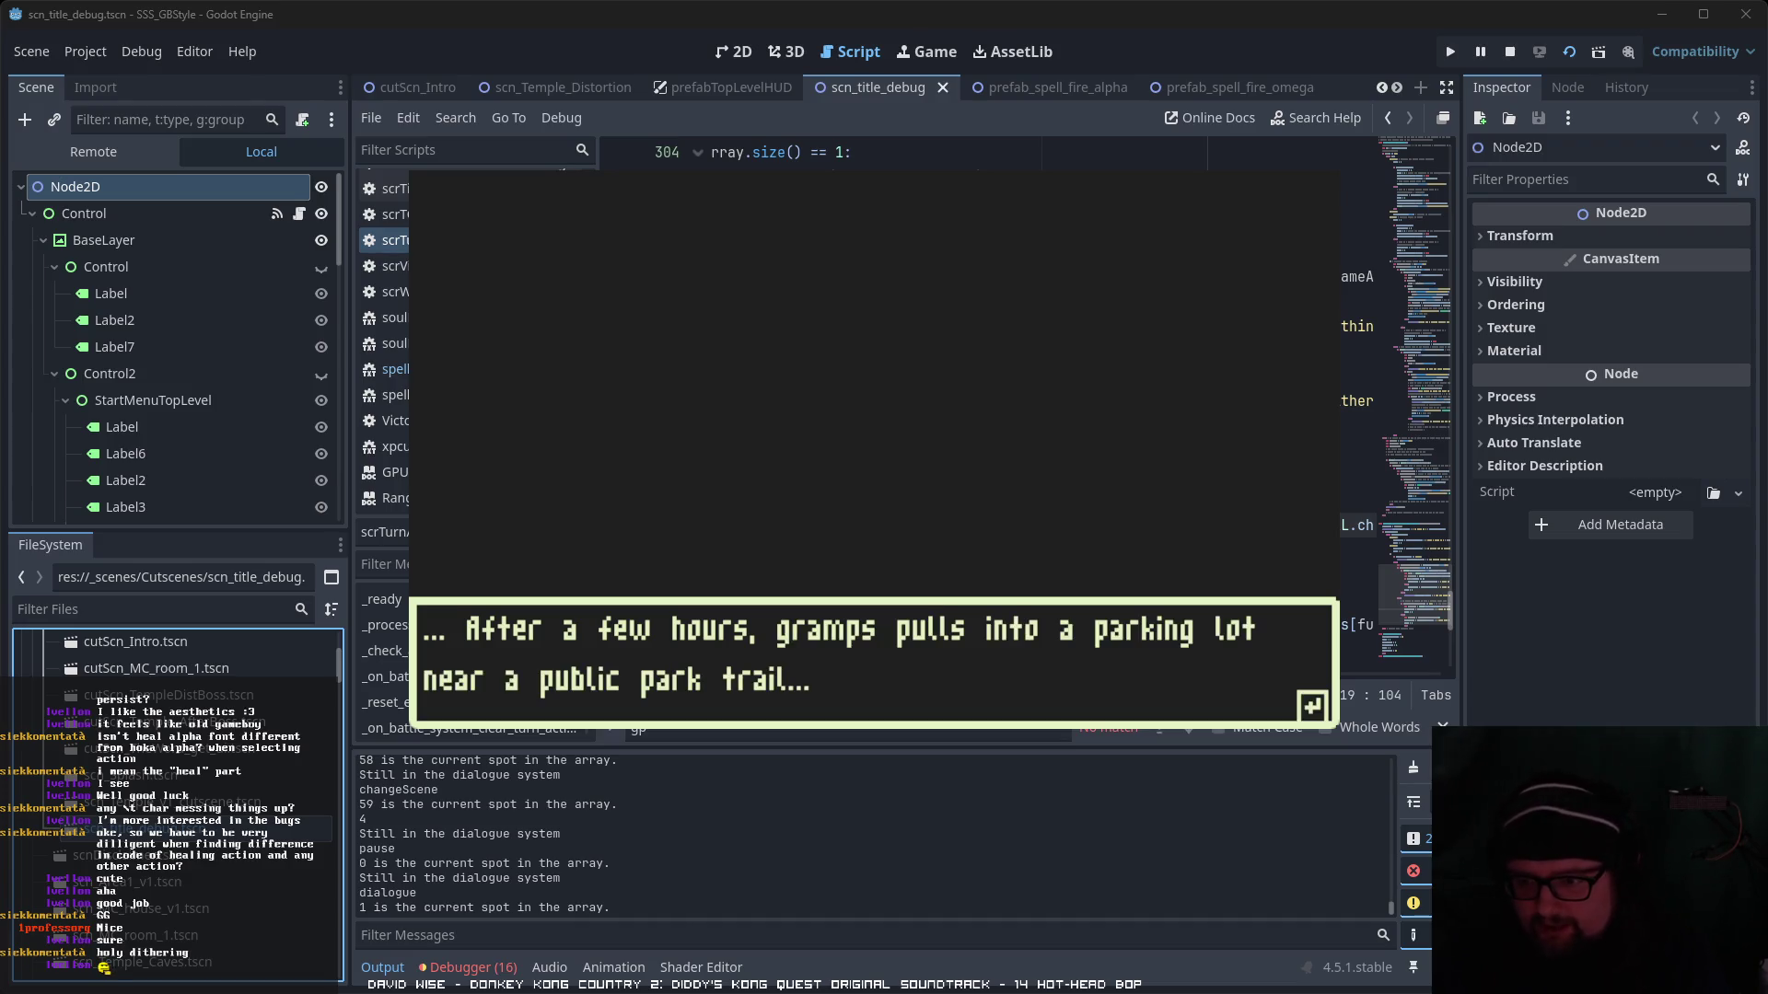
- Advance the parking-lot narration and Gramps and Yui's exchange, then walk right toward the bench
{"action": "key", "text": "Return"}
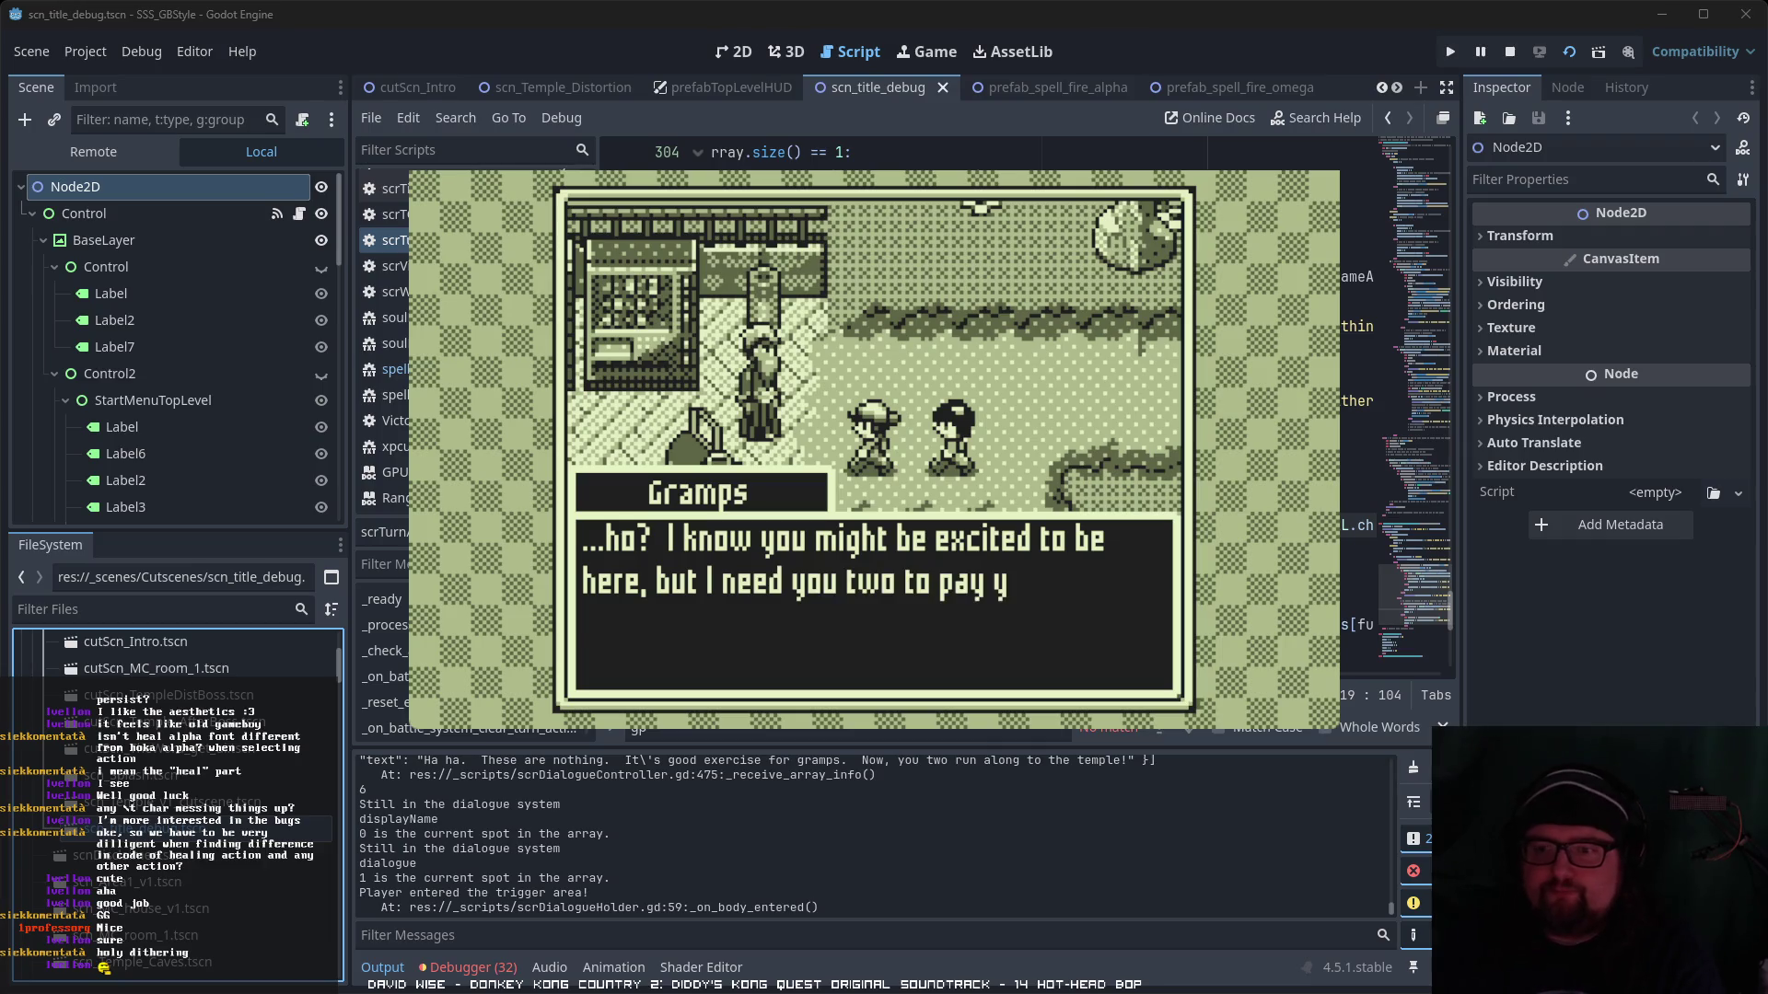
{"action": "key", "text": "Return"}
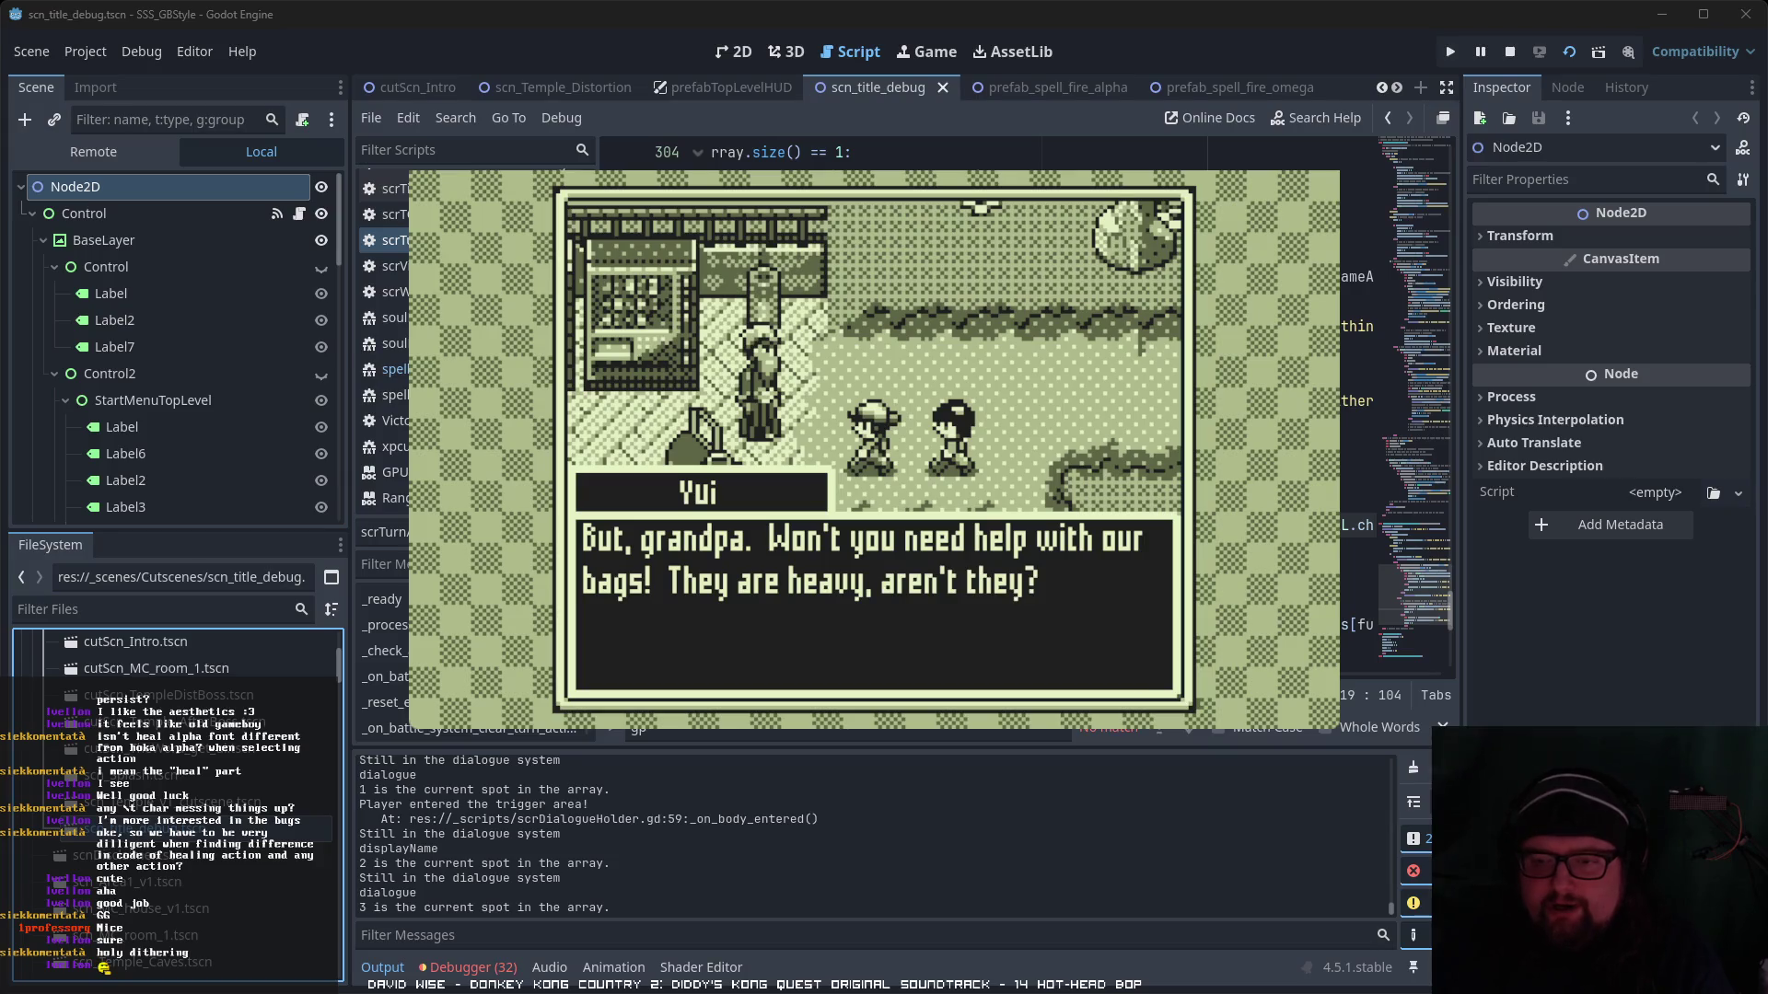
{"action": "key", "text": "Return"}
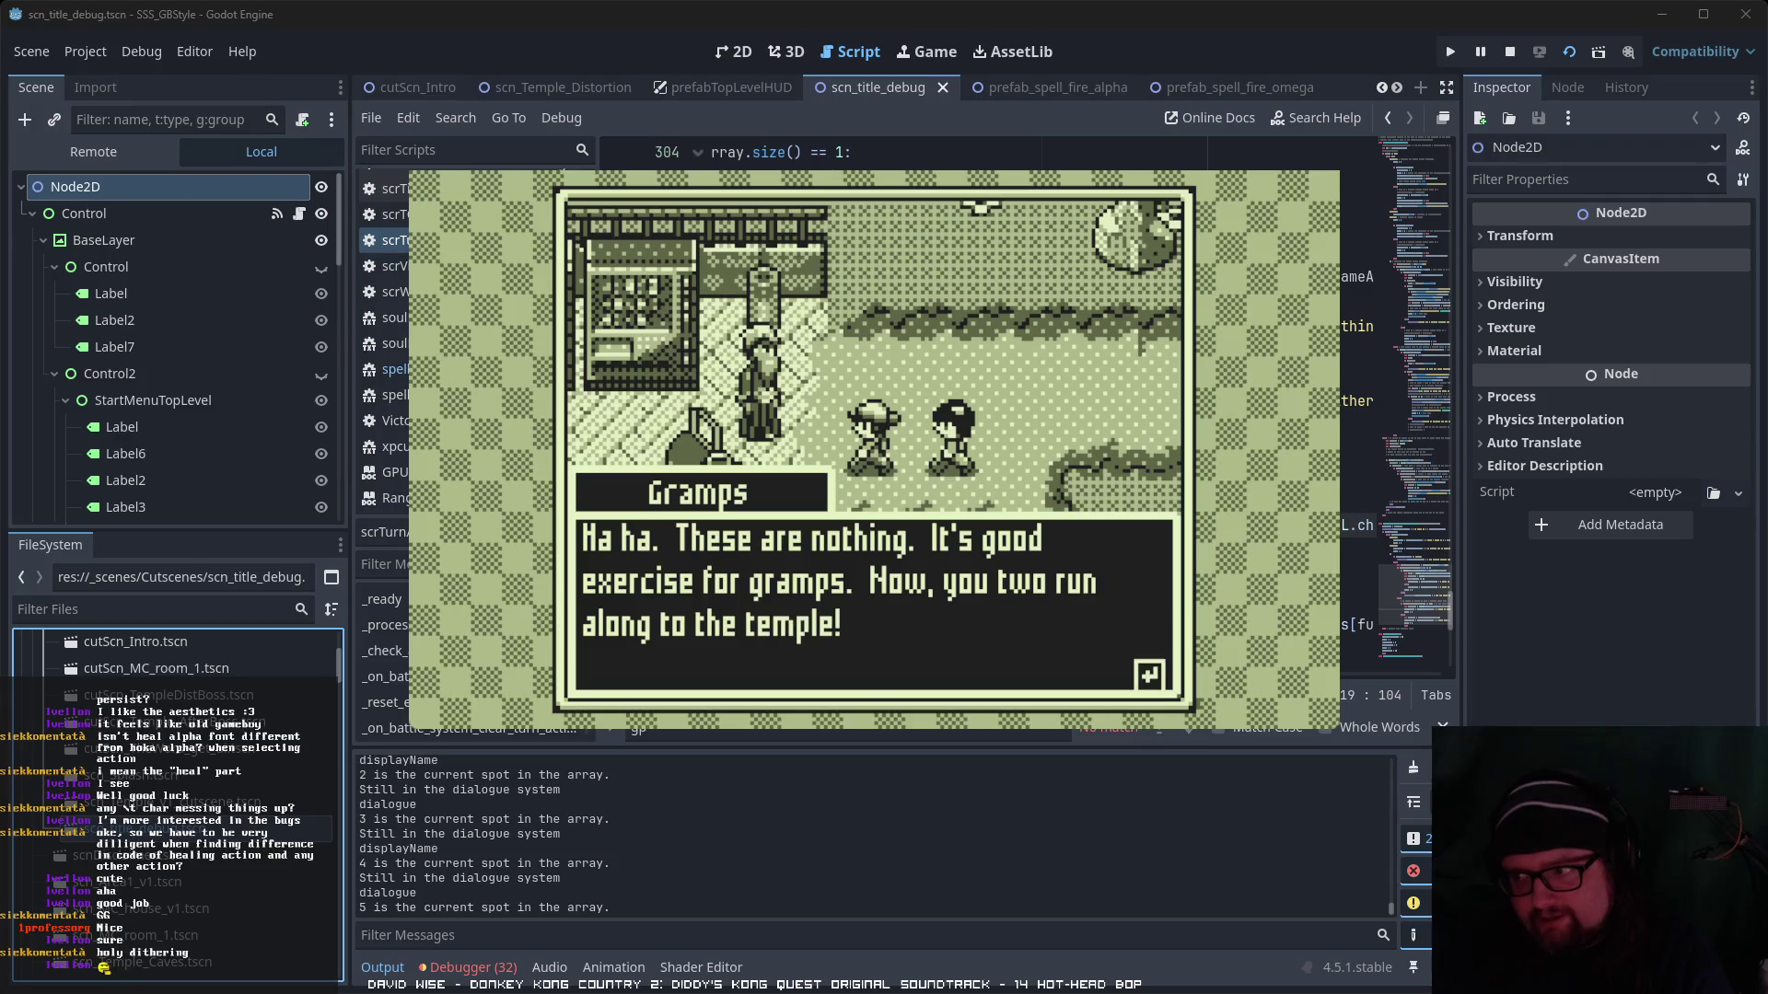
{"action": "key", "text": "Return"}
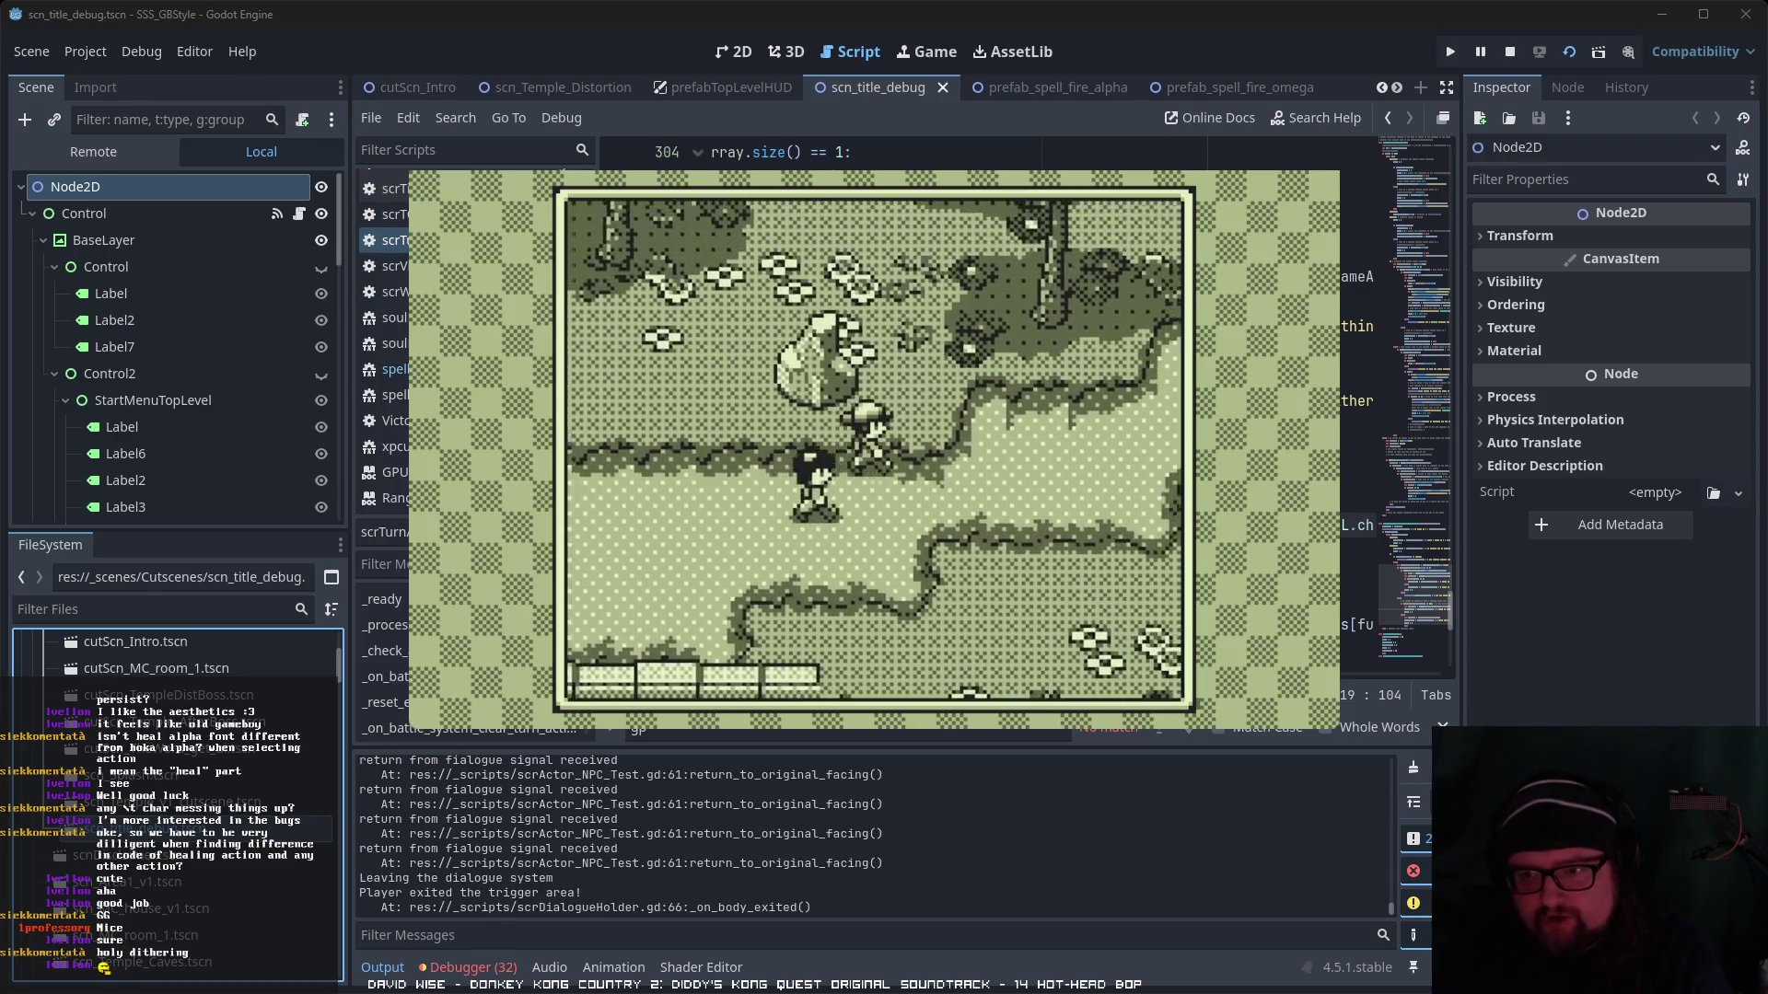
{"action": "key", "text": "Right"}
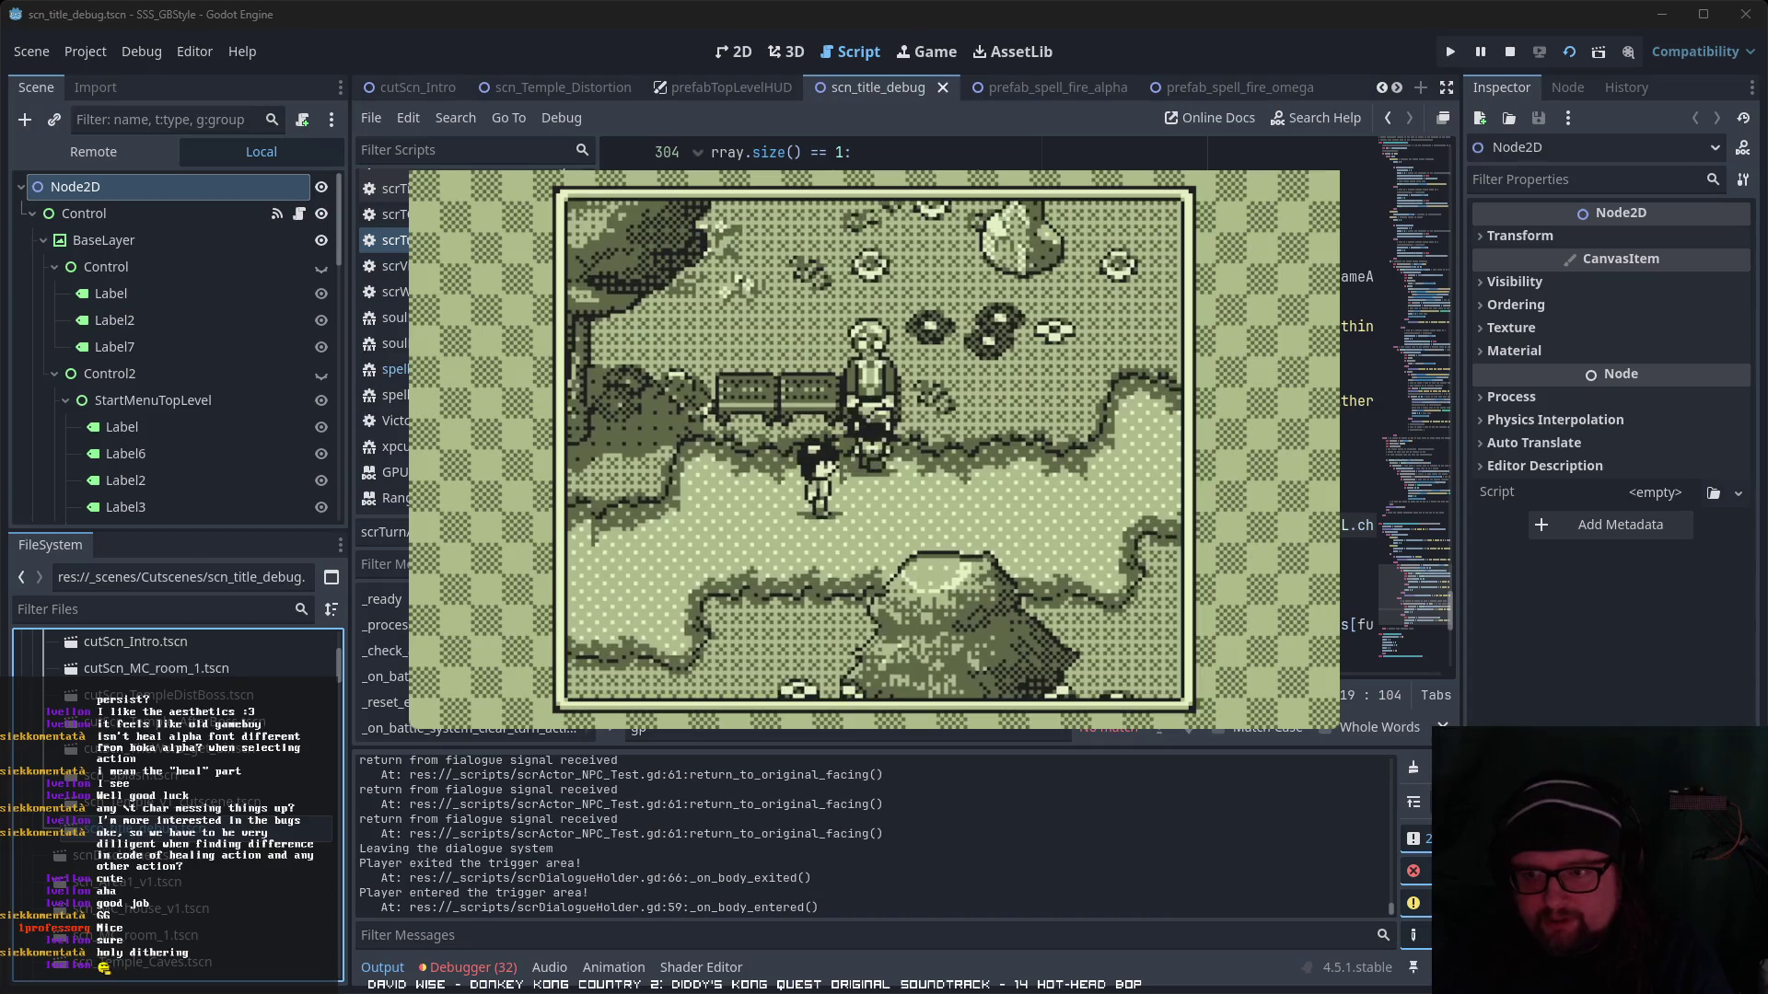
- Talk to the NPC near the bench, advance her lines, and walk away
{"action": "key", "text": "Return"}
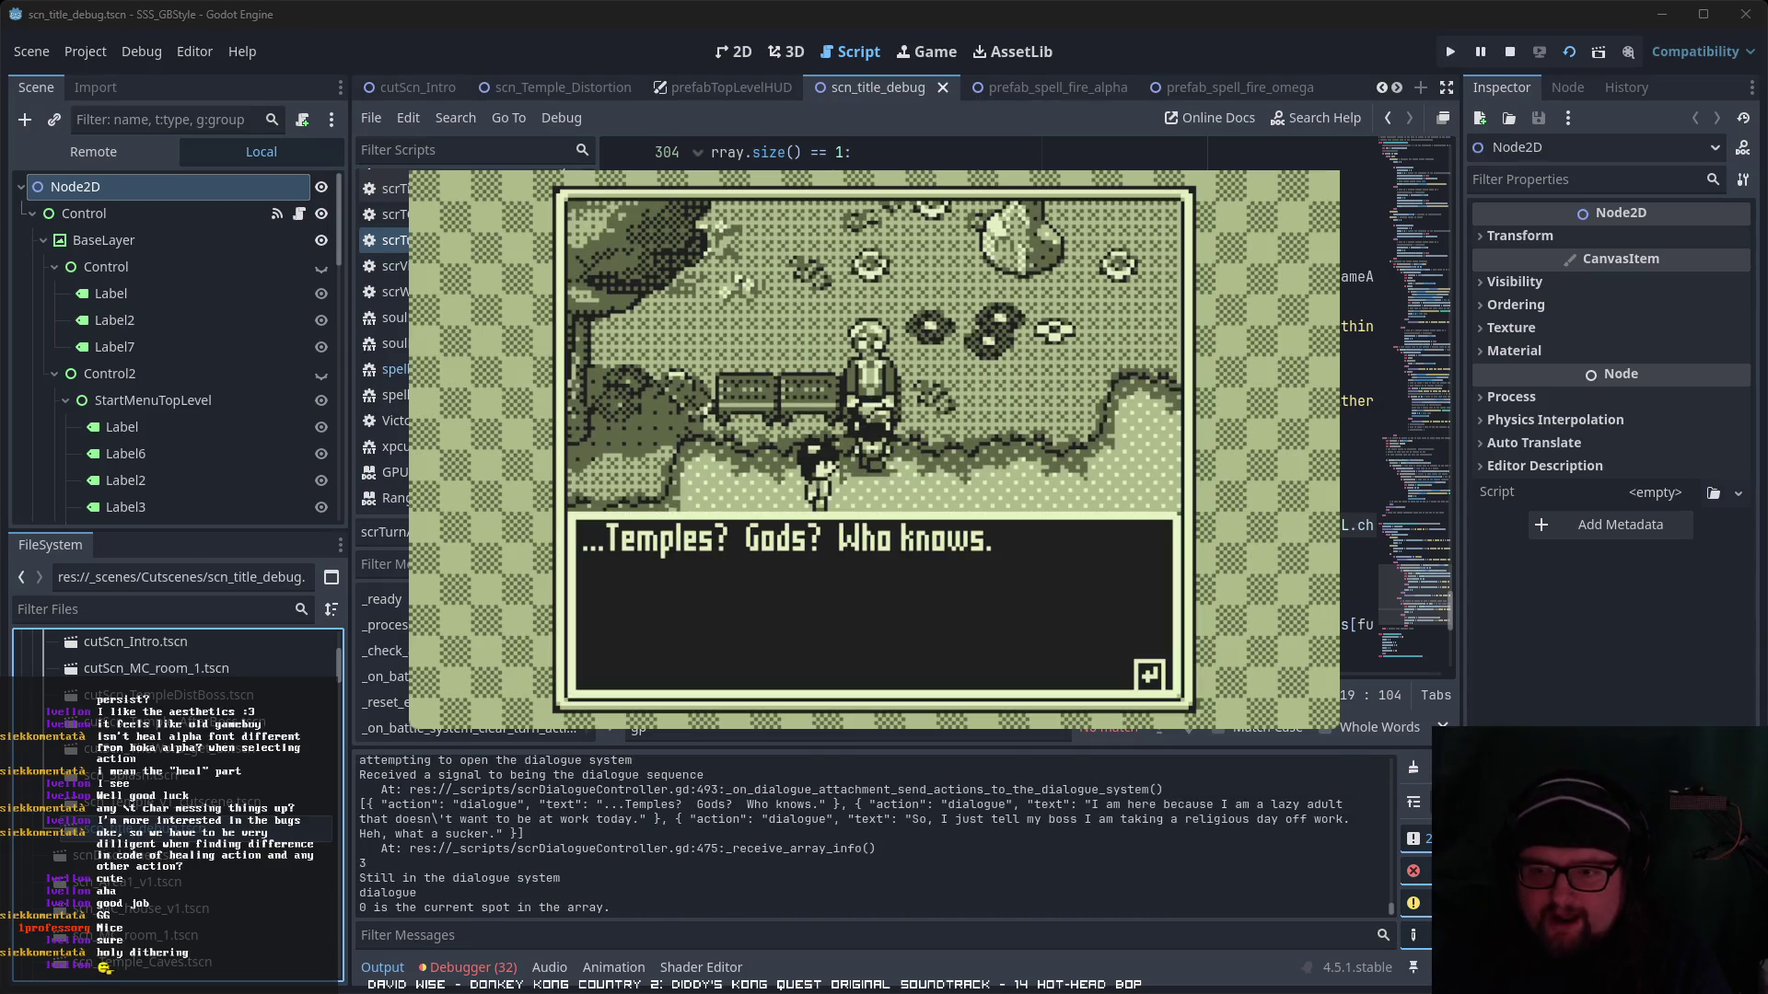
{"action": "key", "text": "Return"}
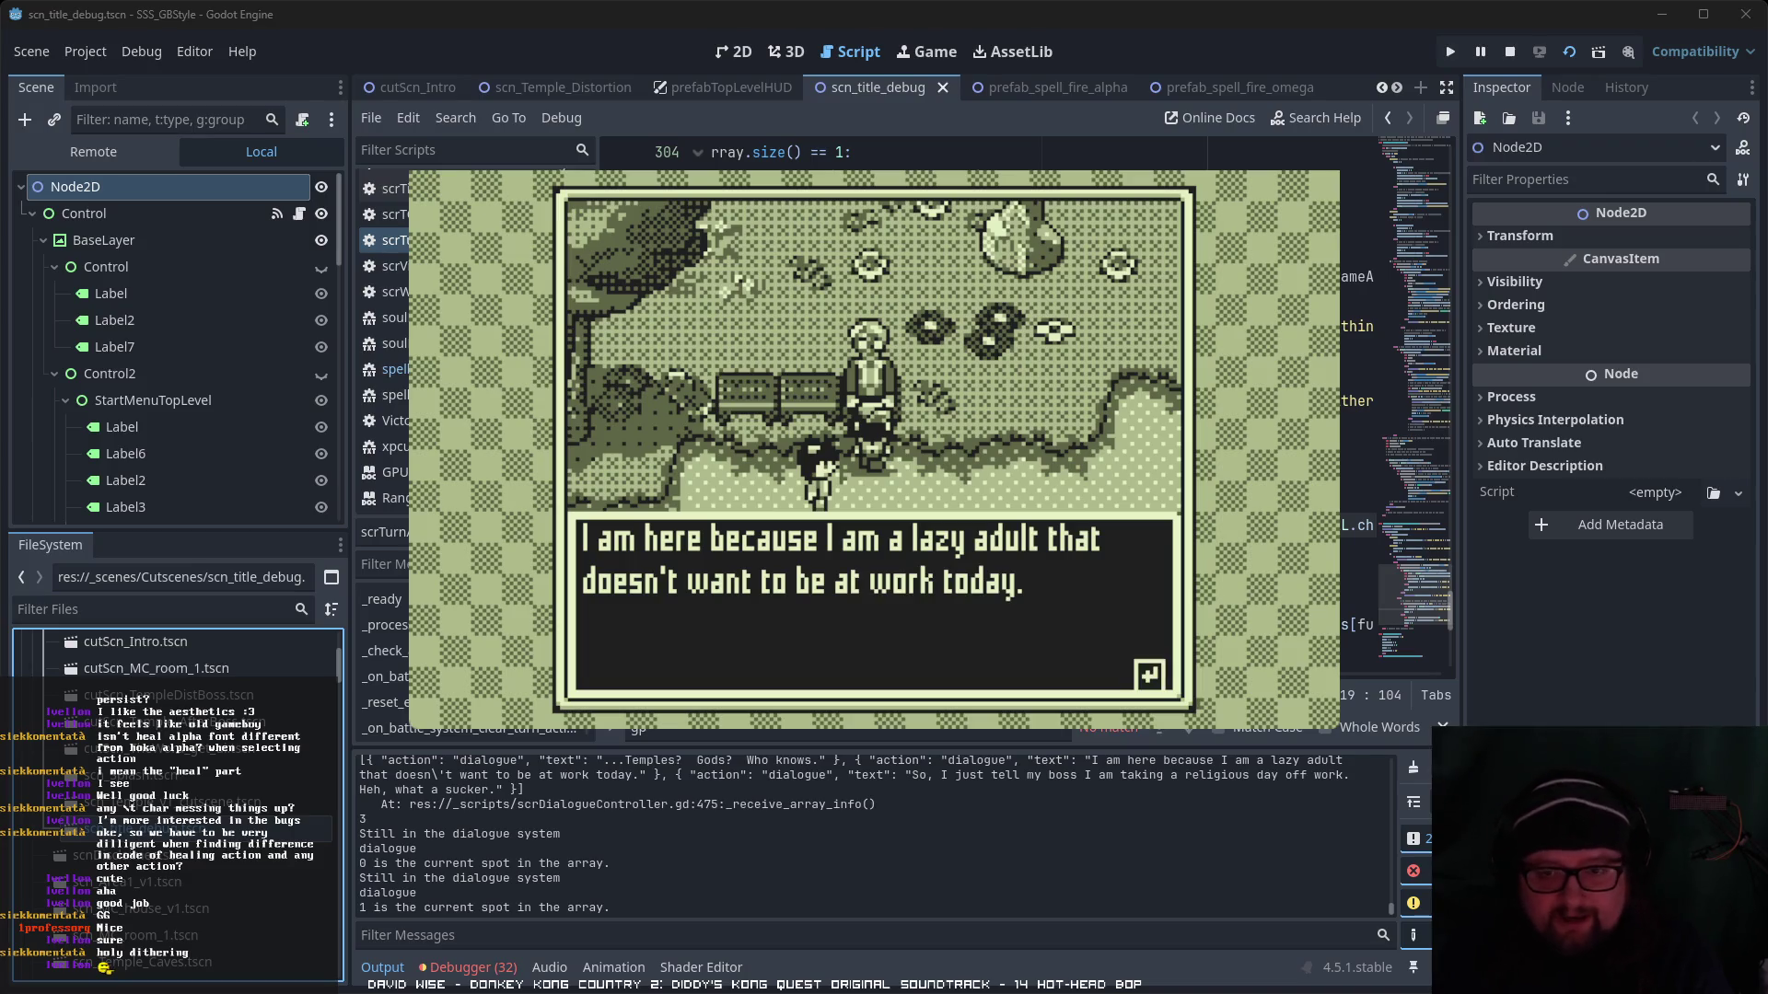
{"action": "key", "text": "Return"}
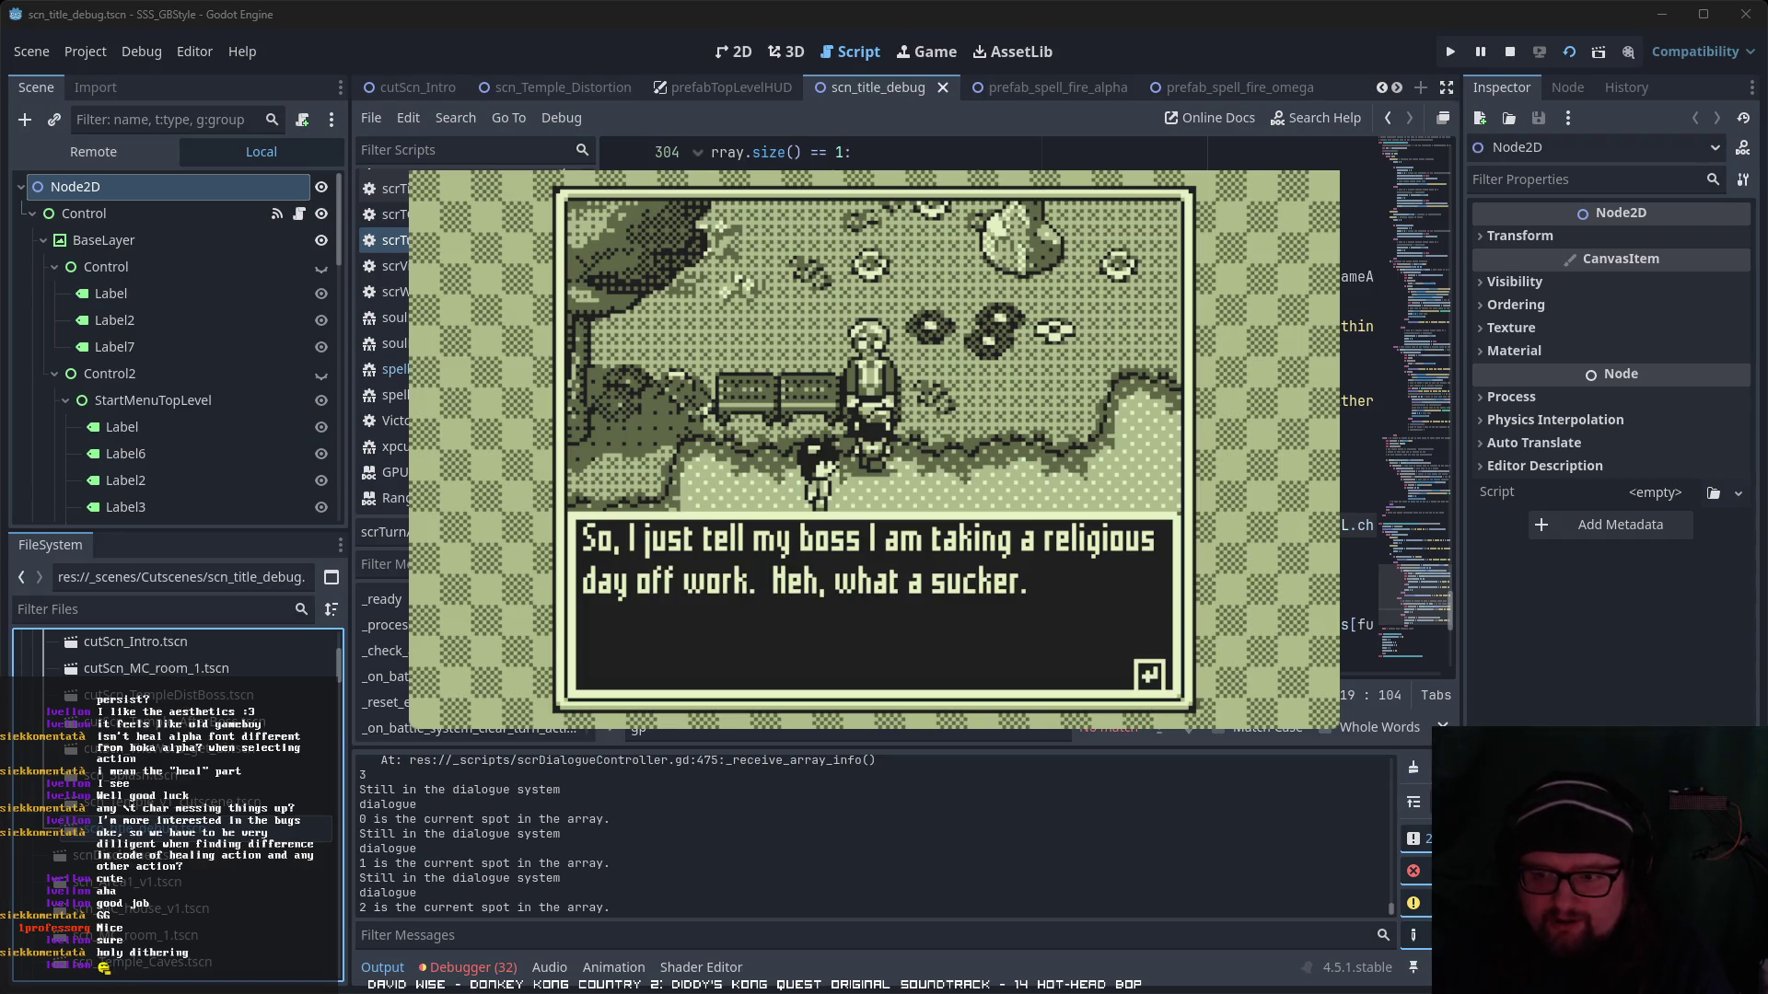
{"action": "key", "text": "Return"}
{"action": "key", "text": "Right"}
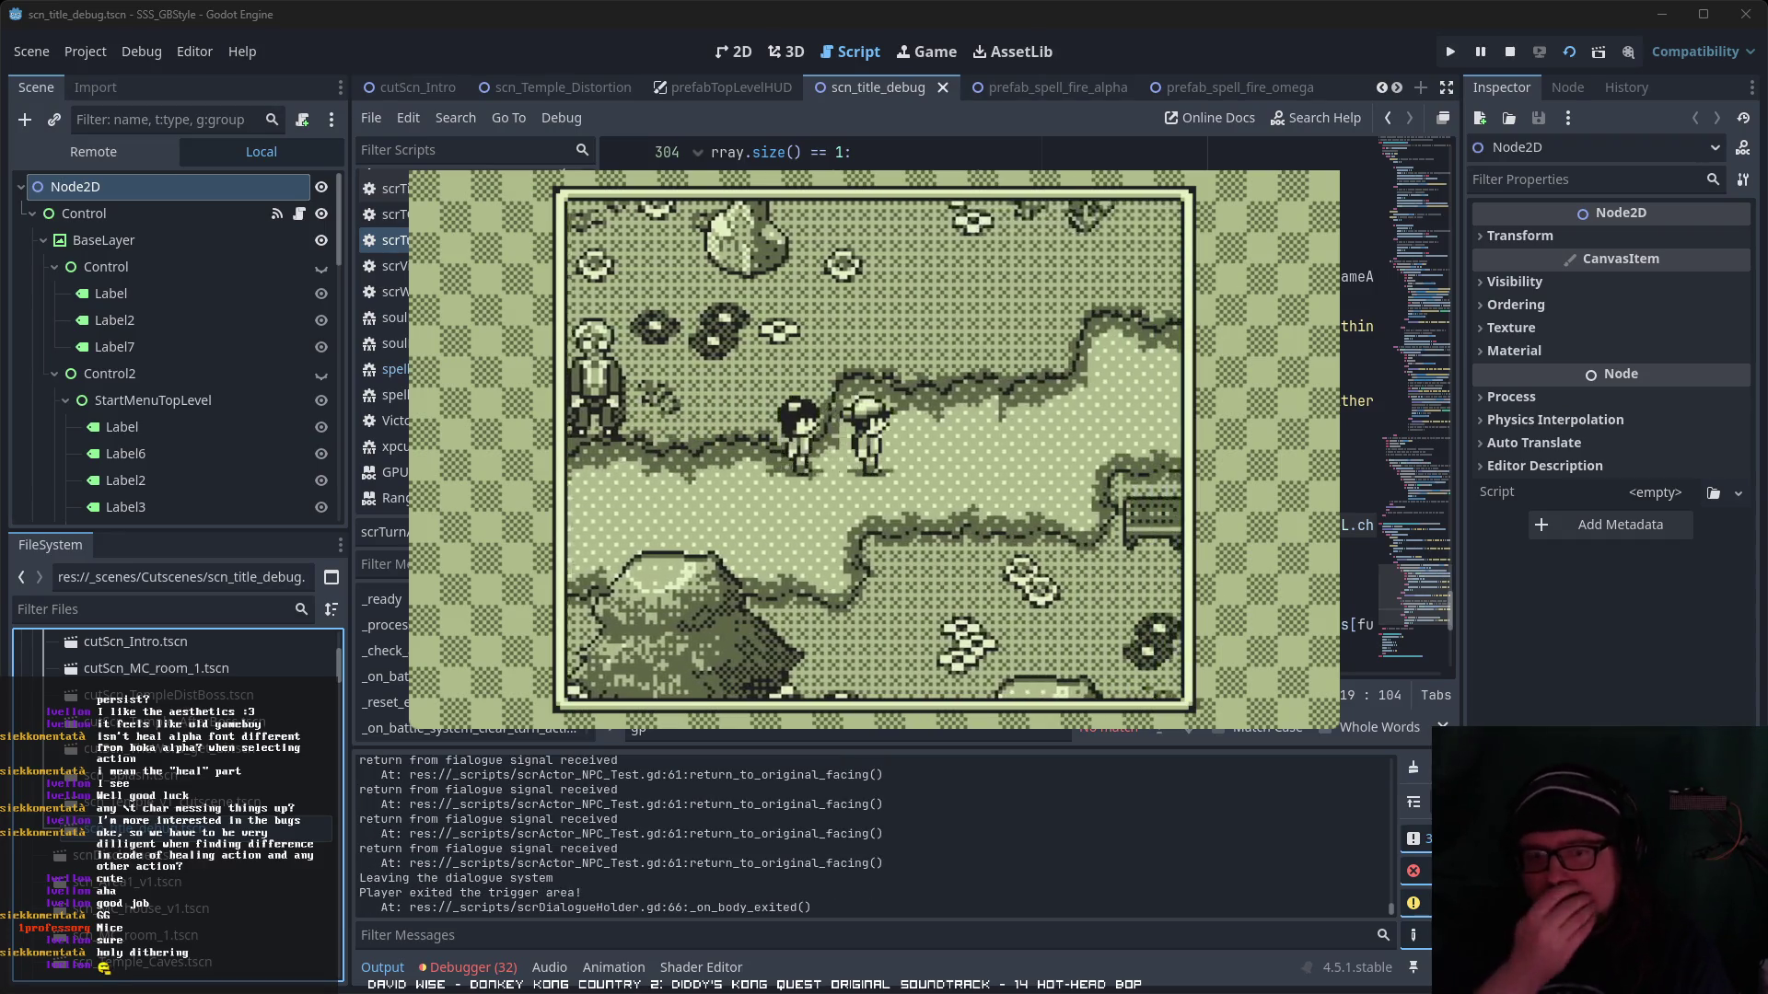
- Walk up and right along the trail to the bench NPC and start talking
{"action": "key", "text": "Up"}
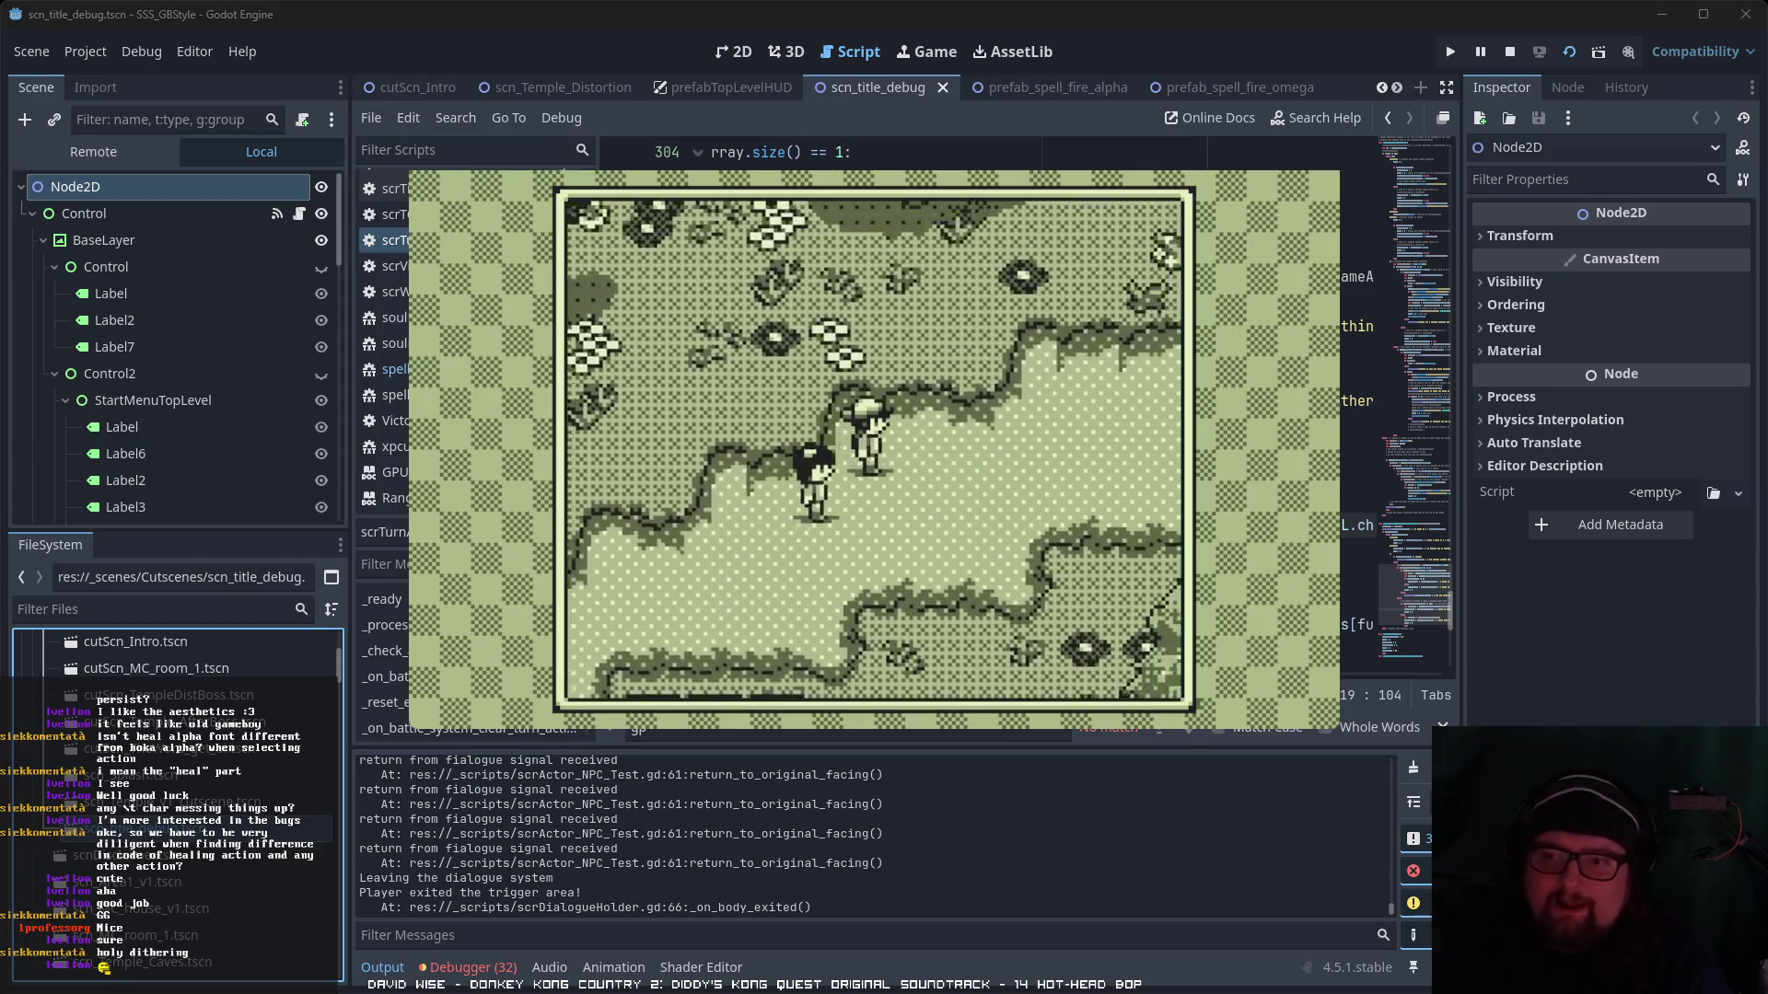
{"action": "key", "text": "Right"}
{"action": "key", "text": "Up"}
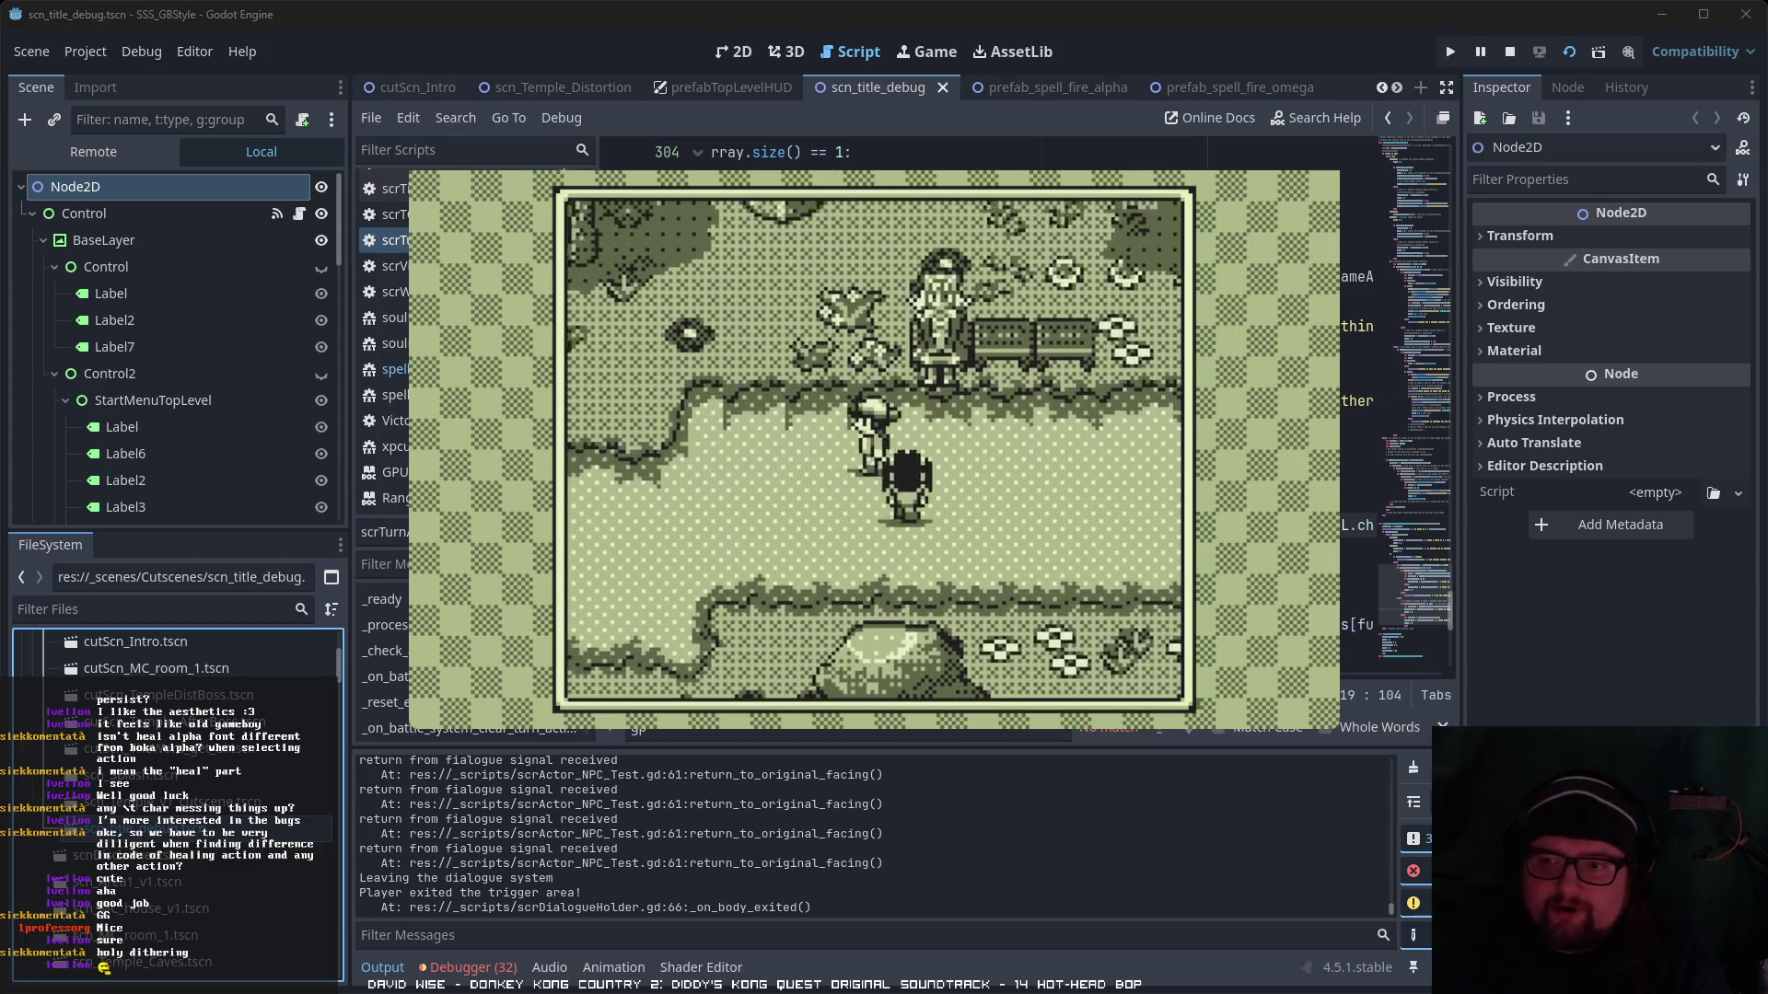
{"action": "key", "text": "Right"}
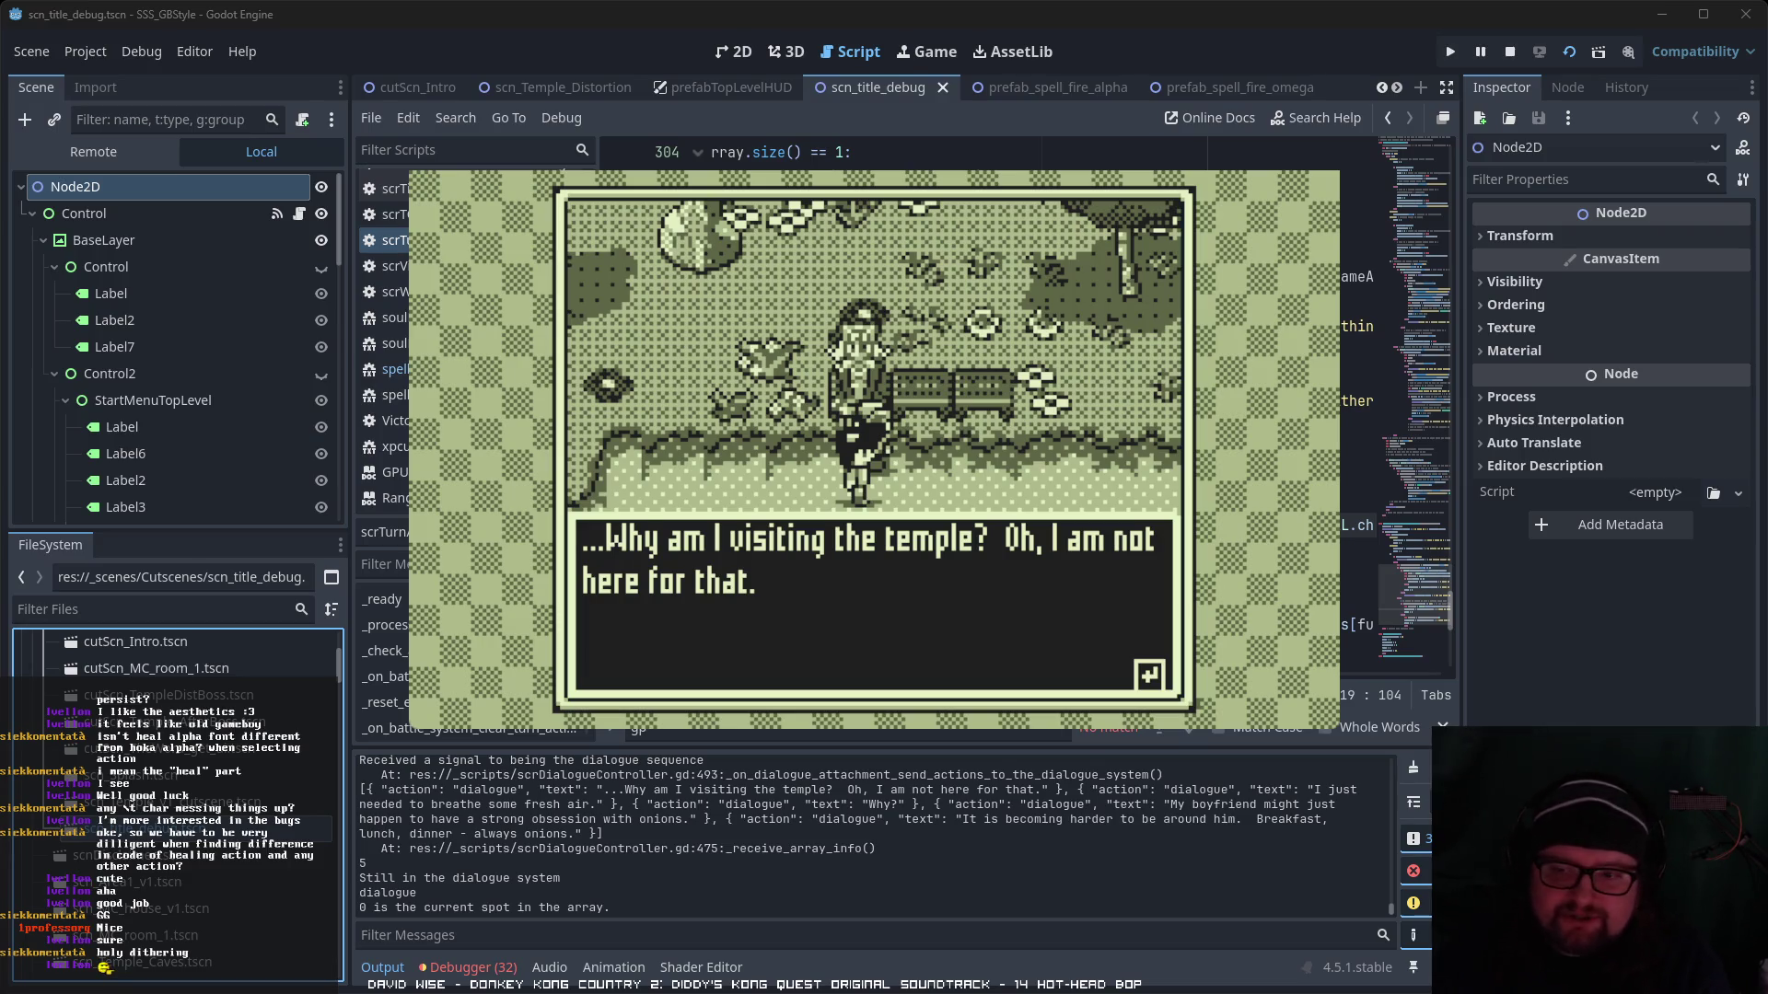
- Read through her fresh air, 'Why?' and boyfriend's onion obsession lines, then walk away
{"action": "key", "text": "Return"}
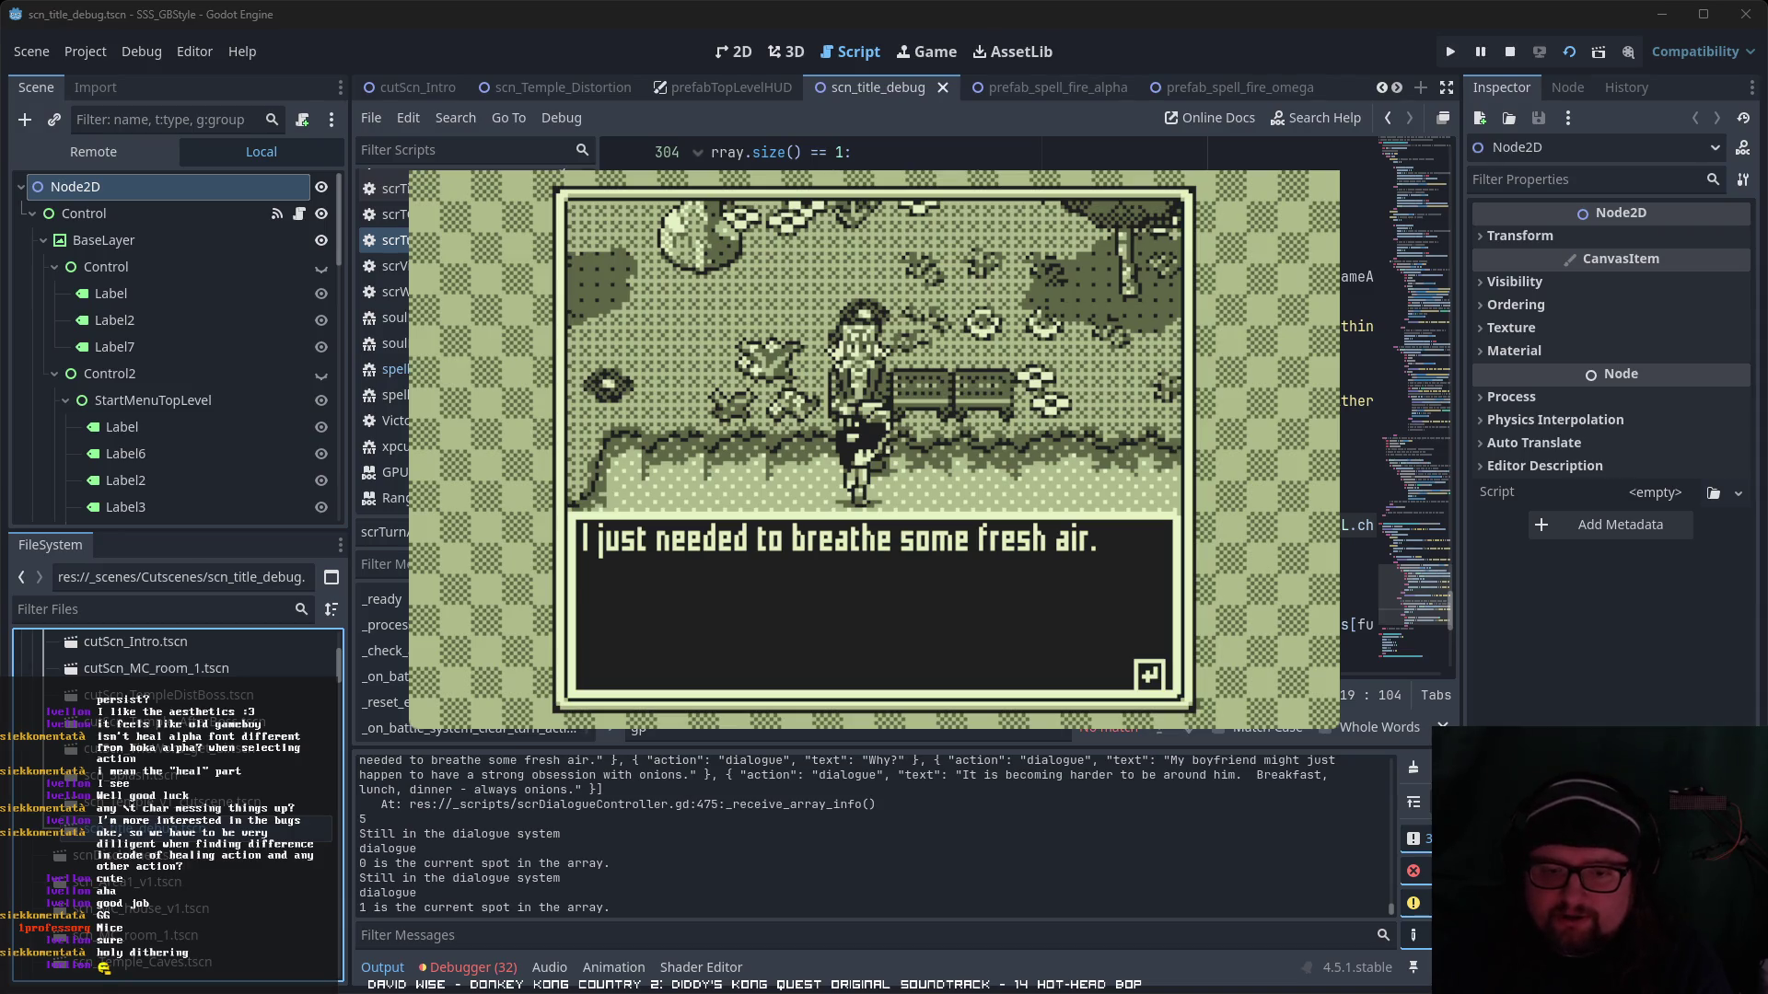
{"action": "key", "text": "Return"}
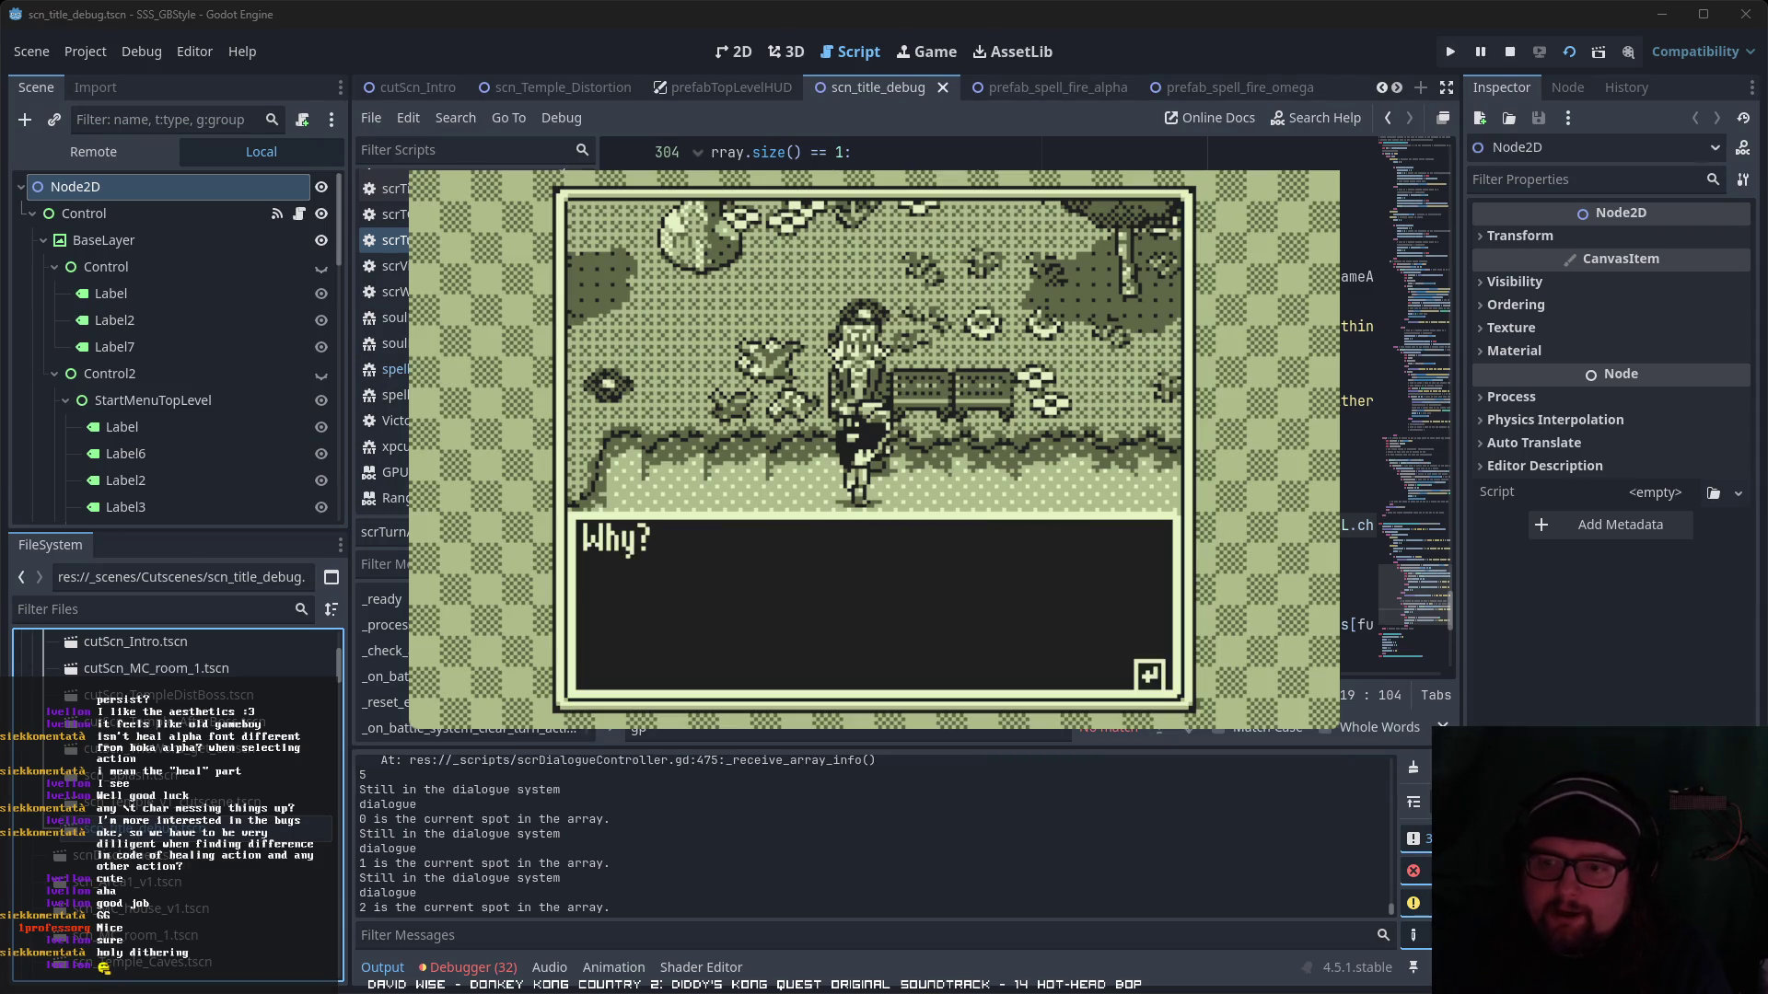
{"action": "key", "text": "Return"}
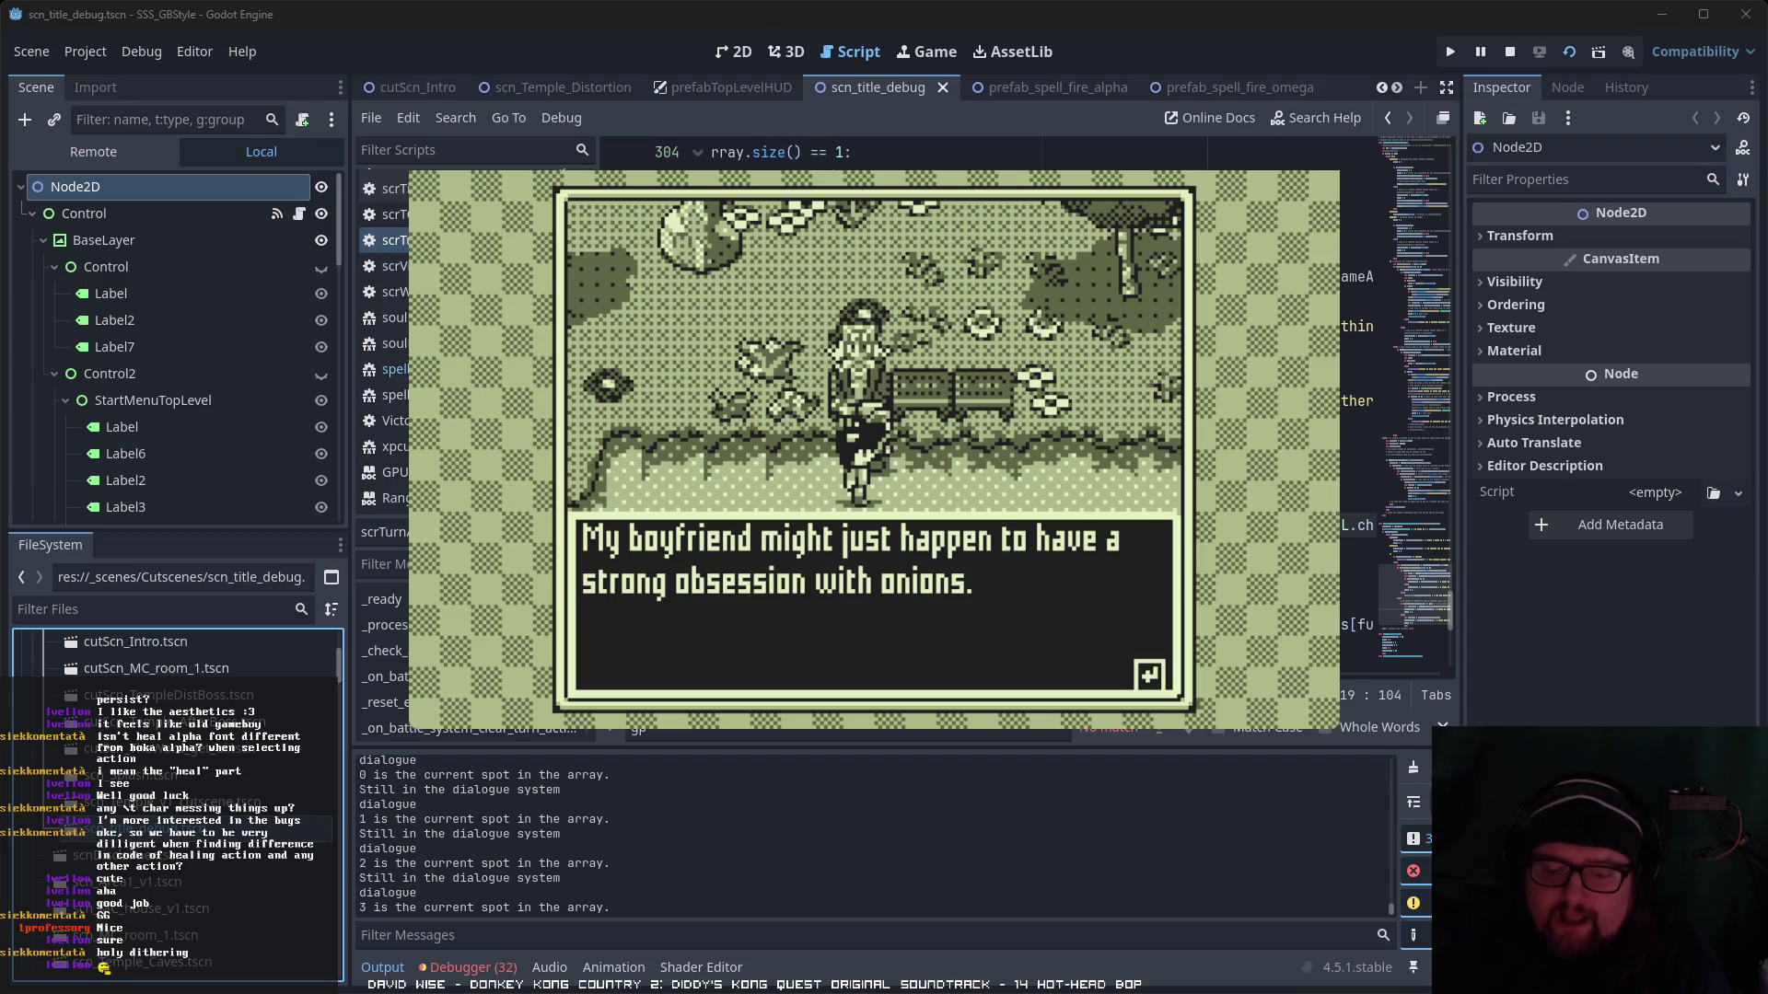
{"action": "key", "text": "Return"}
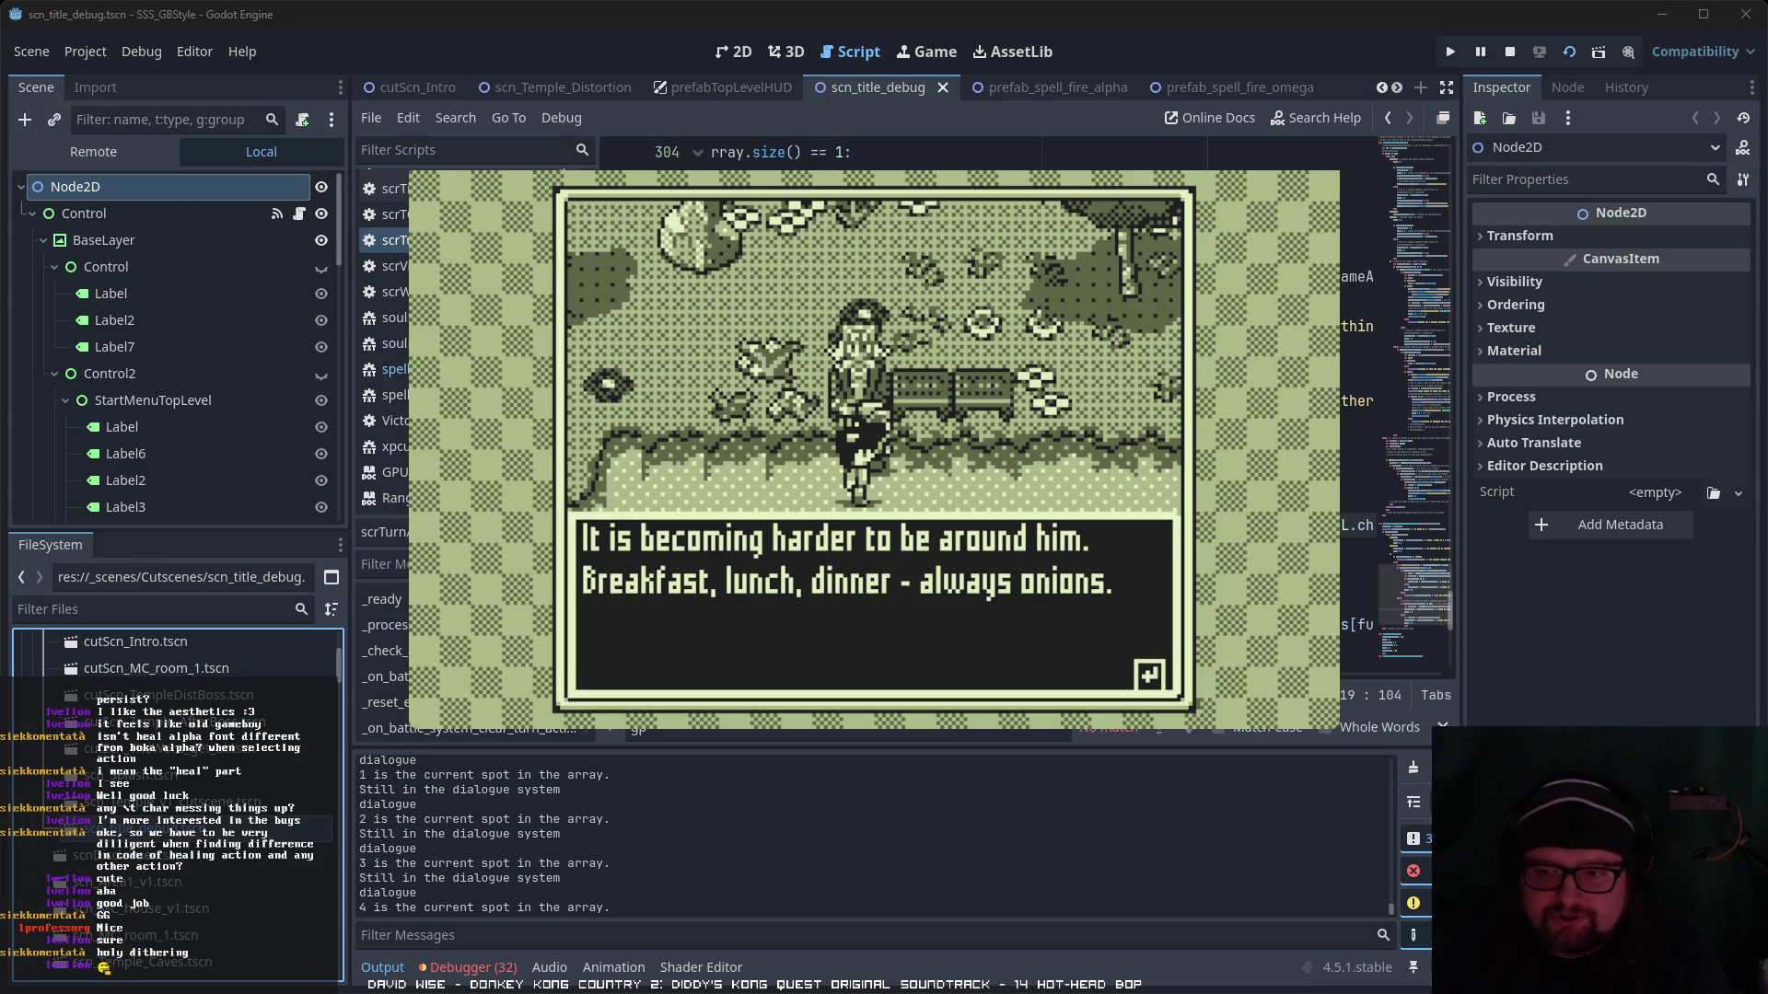
{"action": "key", "text": "Return"}
{"action": "key", "text": "Right"}
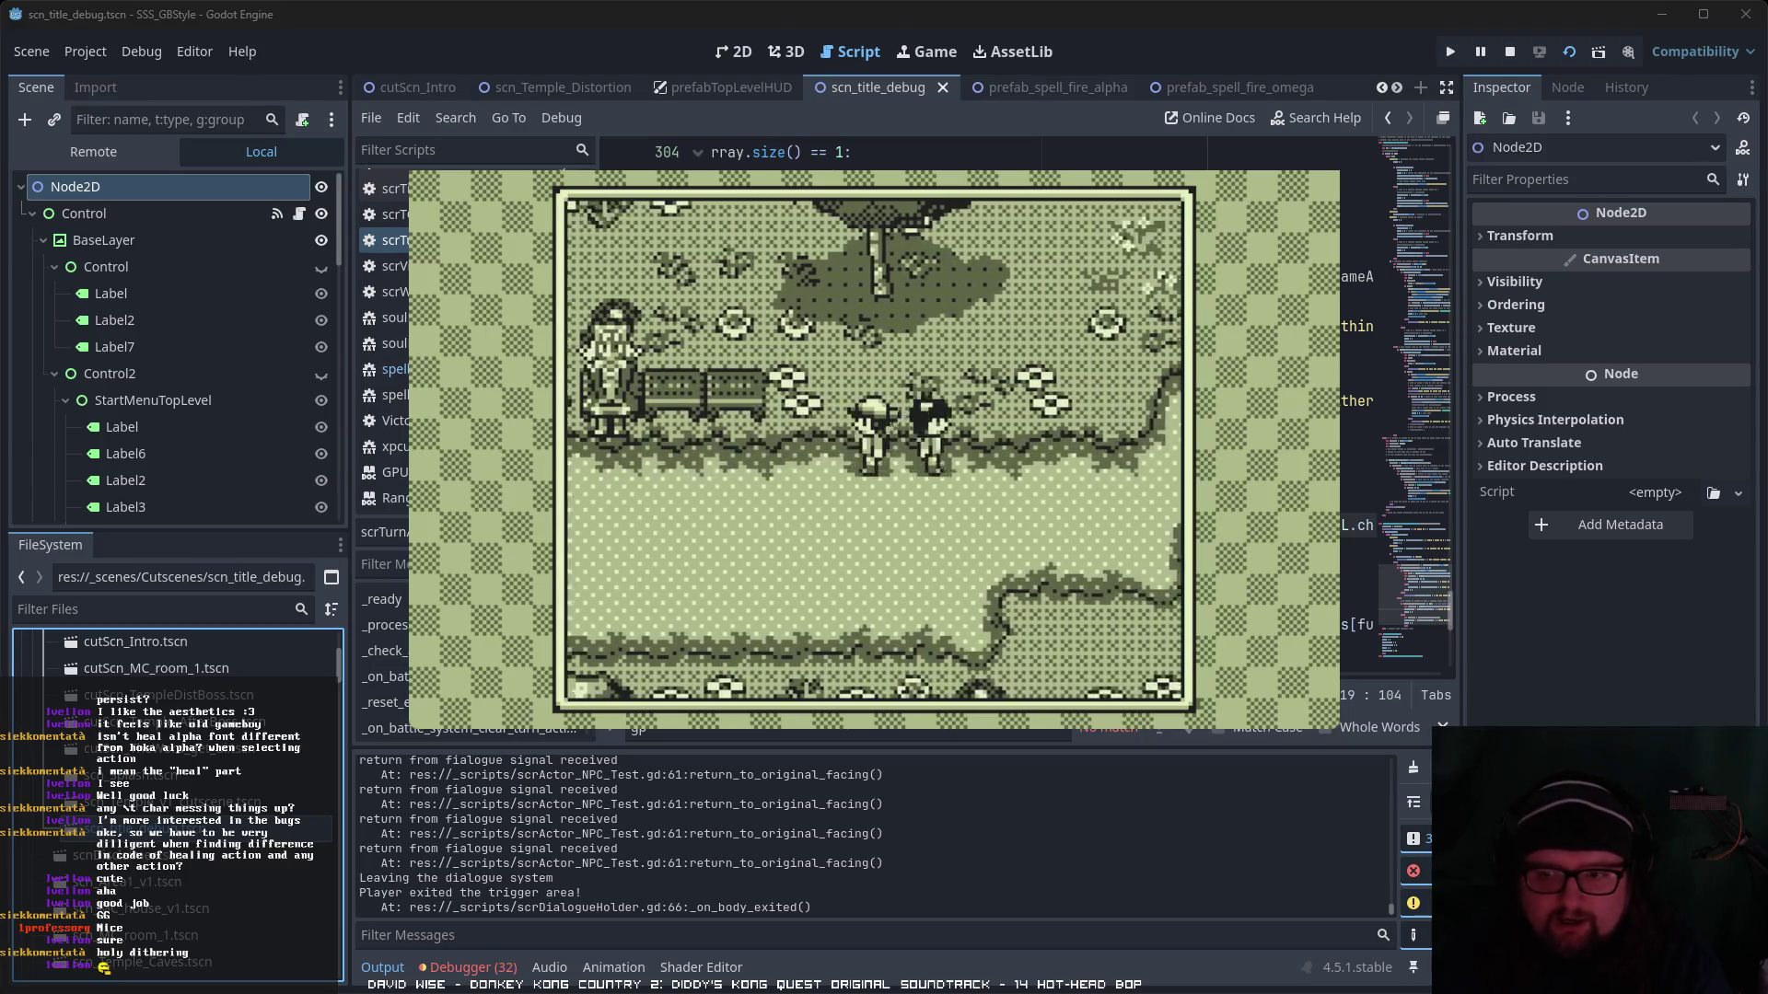
- Walk past the large rock up into the trees and talk to the NPC there
{"action": "key", "text": "Left"}
{"action": "key", "text": "Up"}
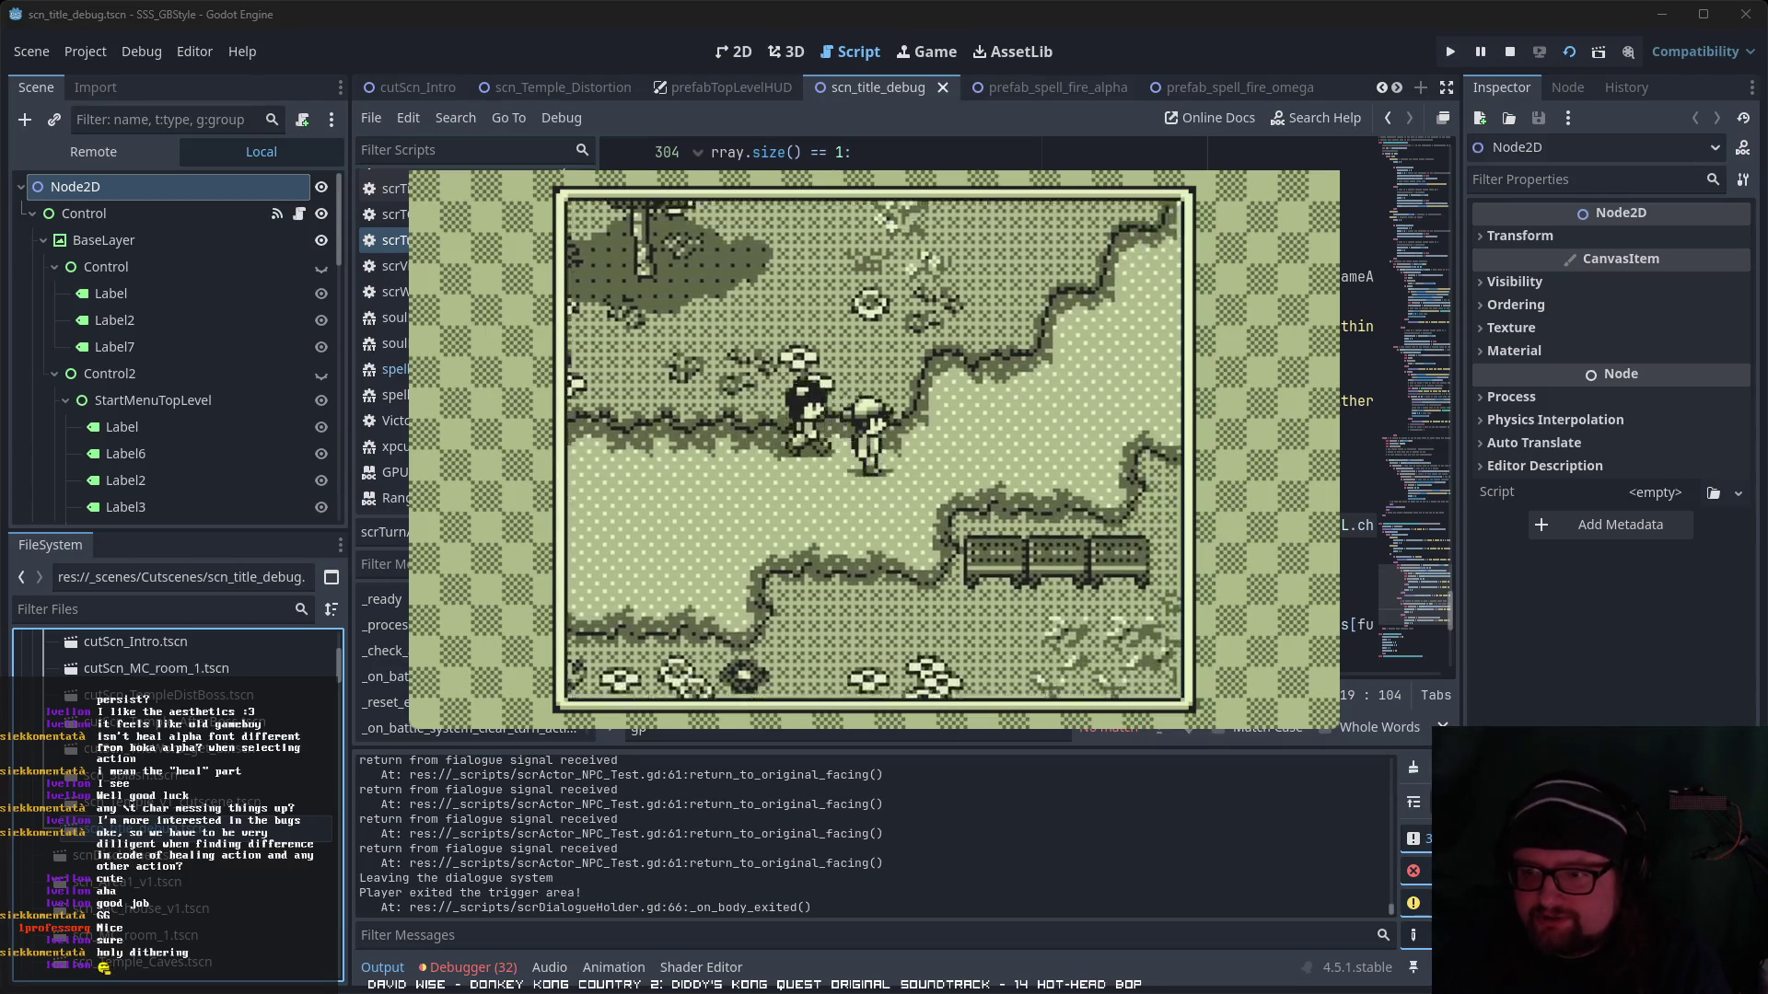
{"action": "key", "text": "Right"}
{"action": "key", "text": "Down"}
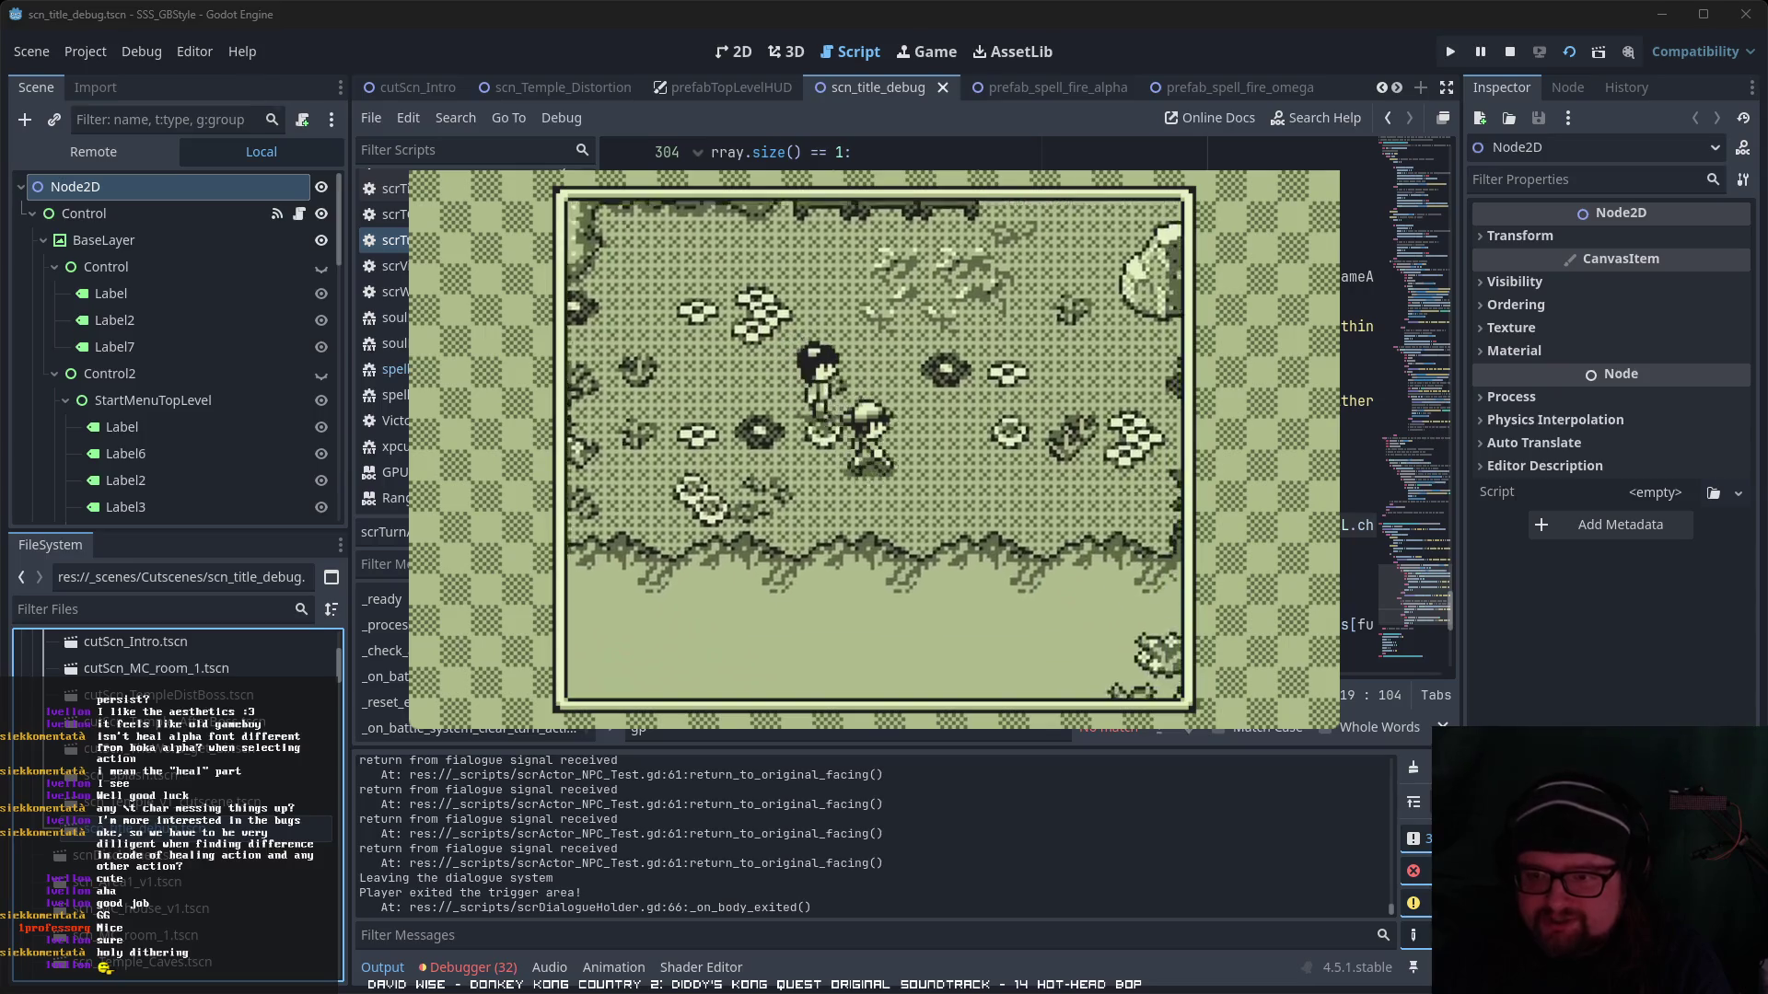
{"action": "key", "text": "Right"}
{"action": "key", "text": "Up"}
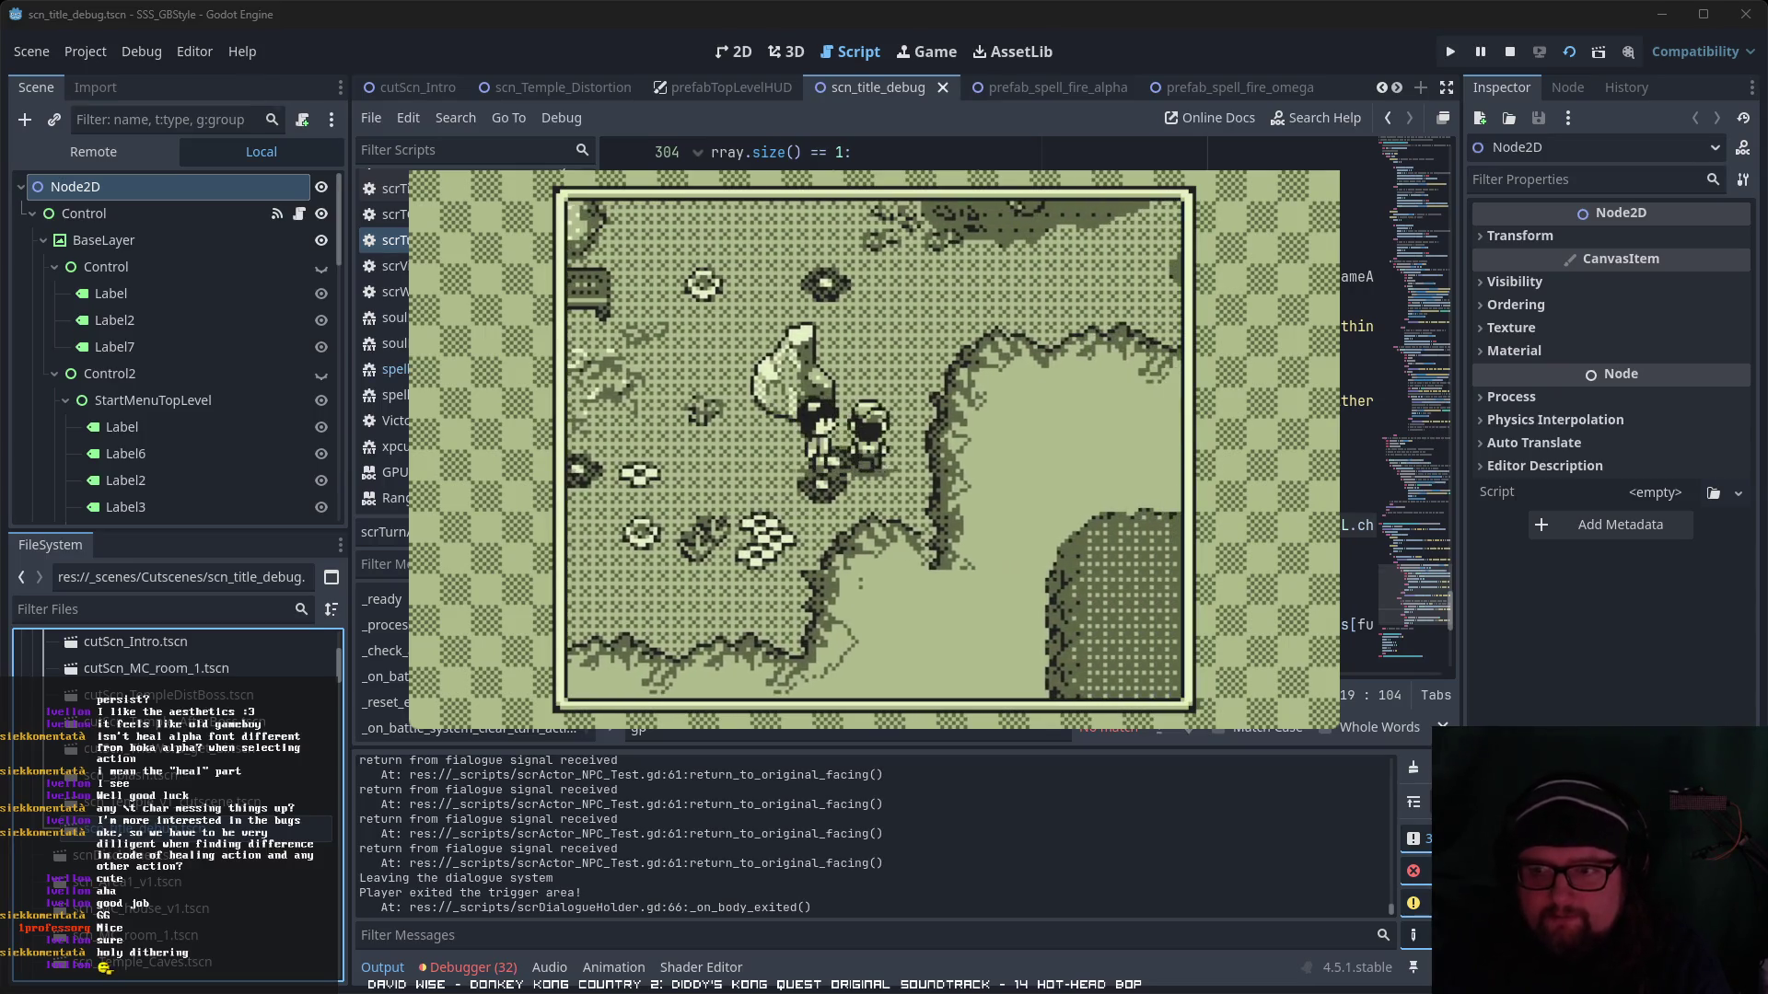
{"action": "key", "text": "Up"}
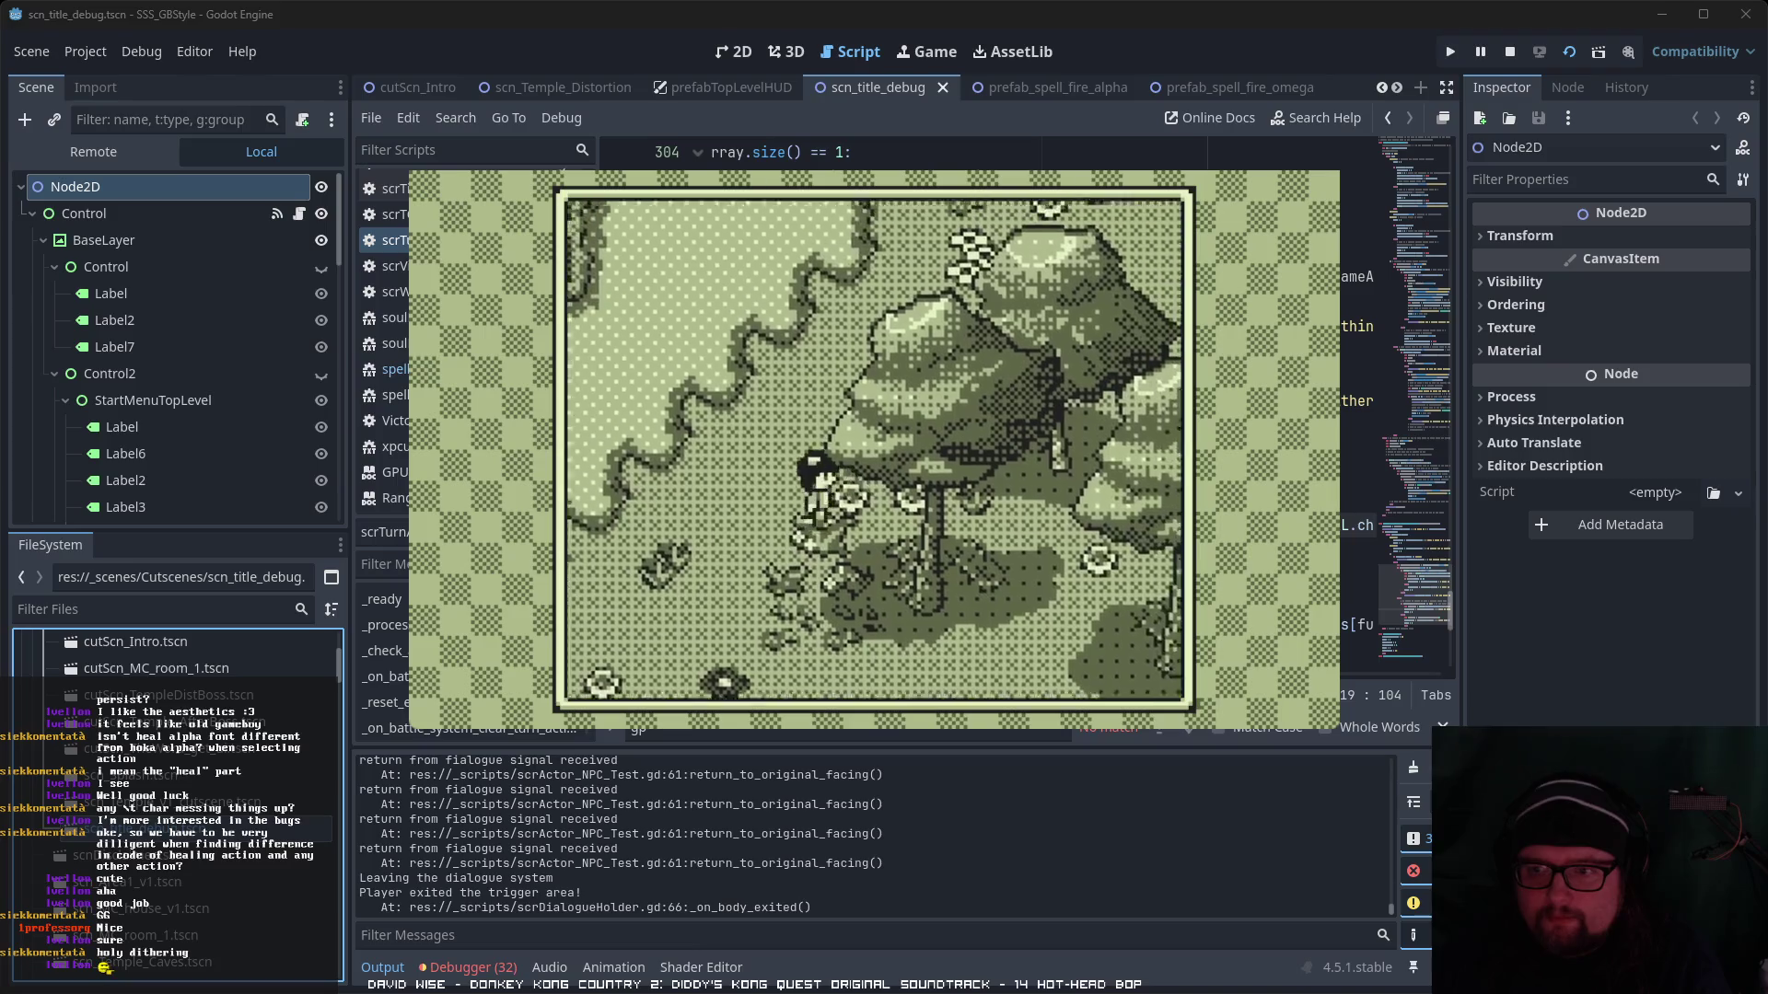
{"action": "key", "text": "Up"}
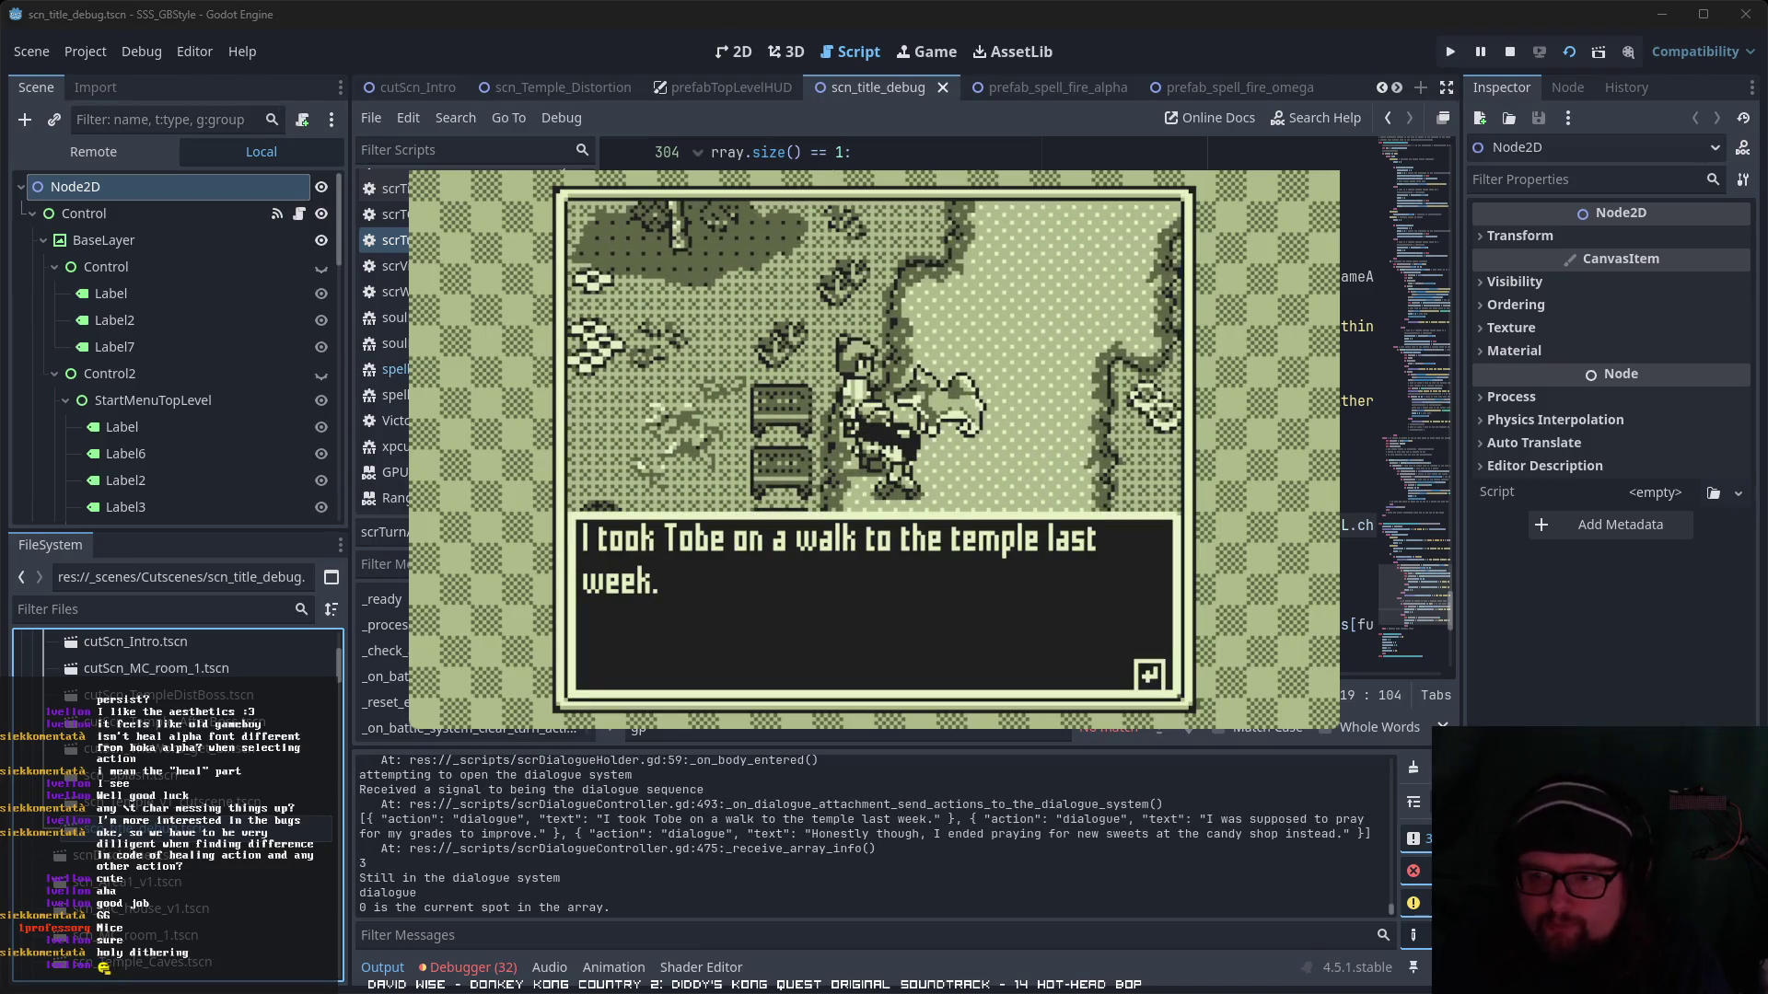
- Advance her praying-for-grades and candy-shop sweets lines to trigger the dog scene
{"action": "key", "text": "Return"}
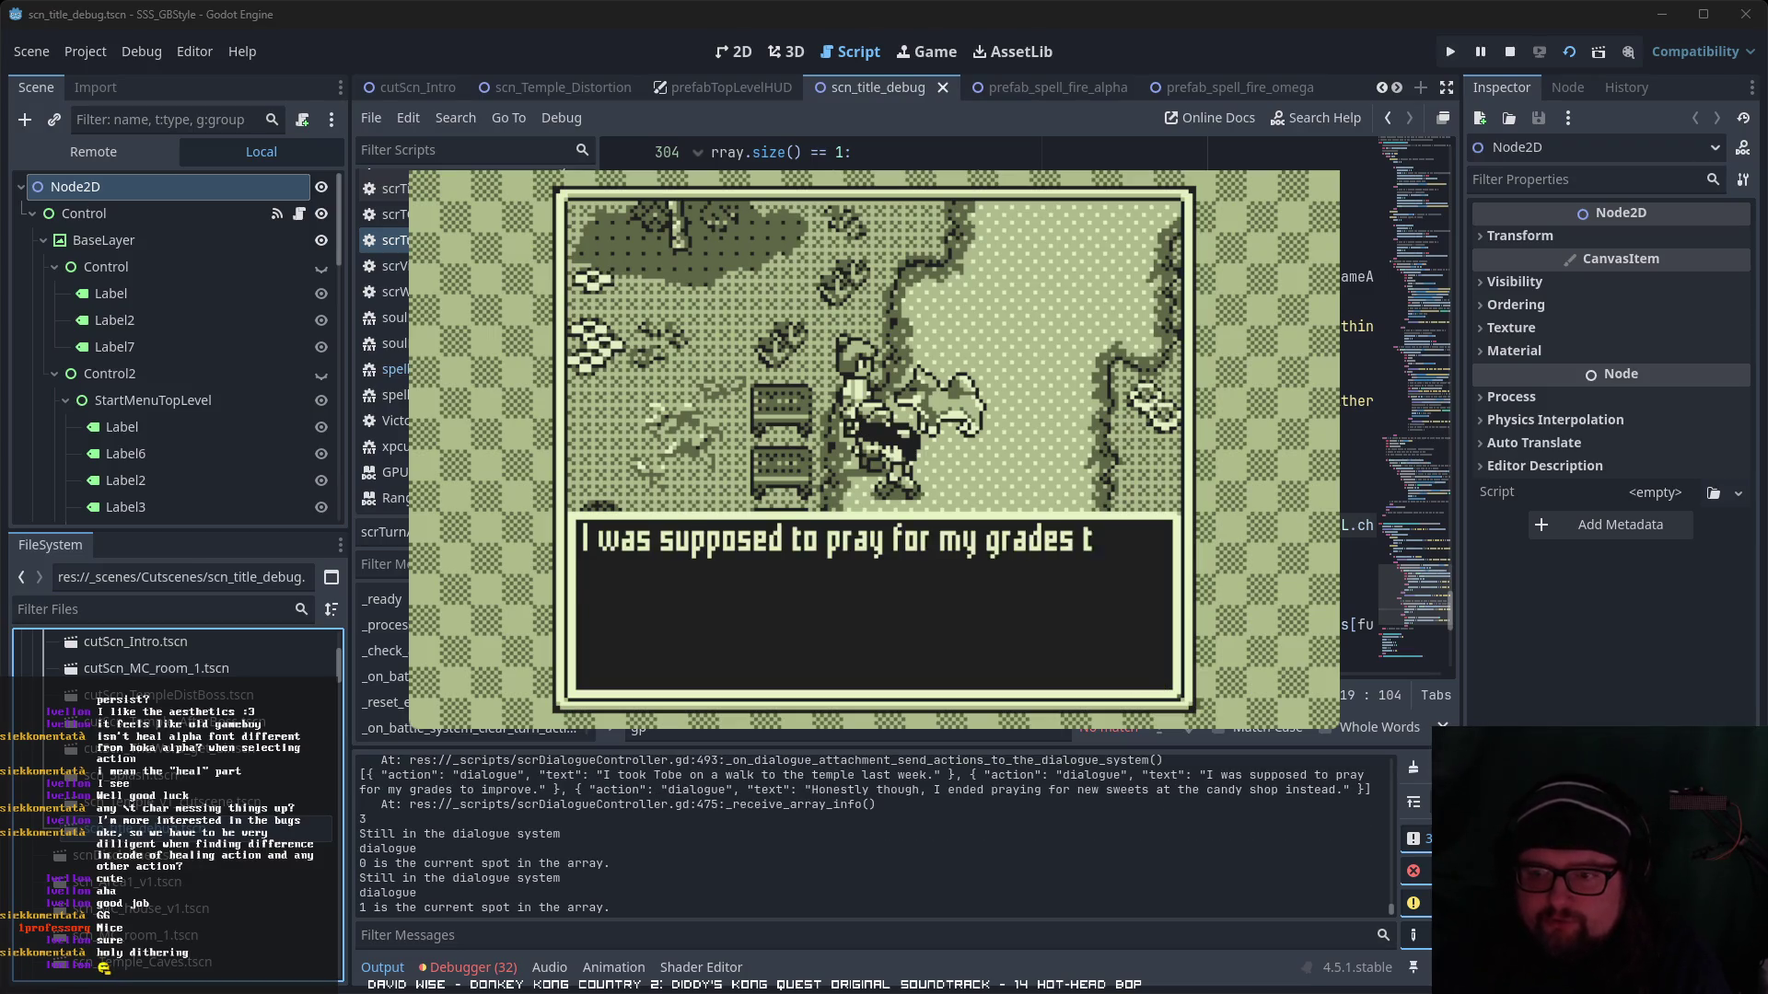
{"action": "key", "text": "Return"}
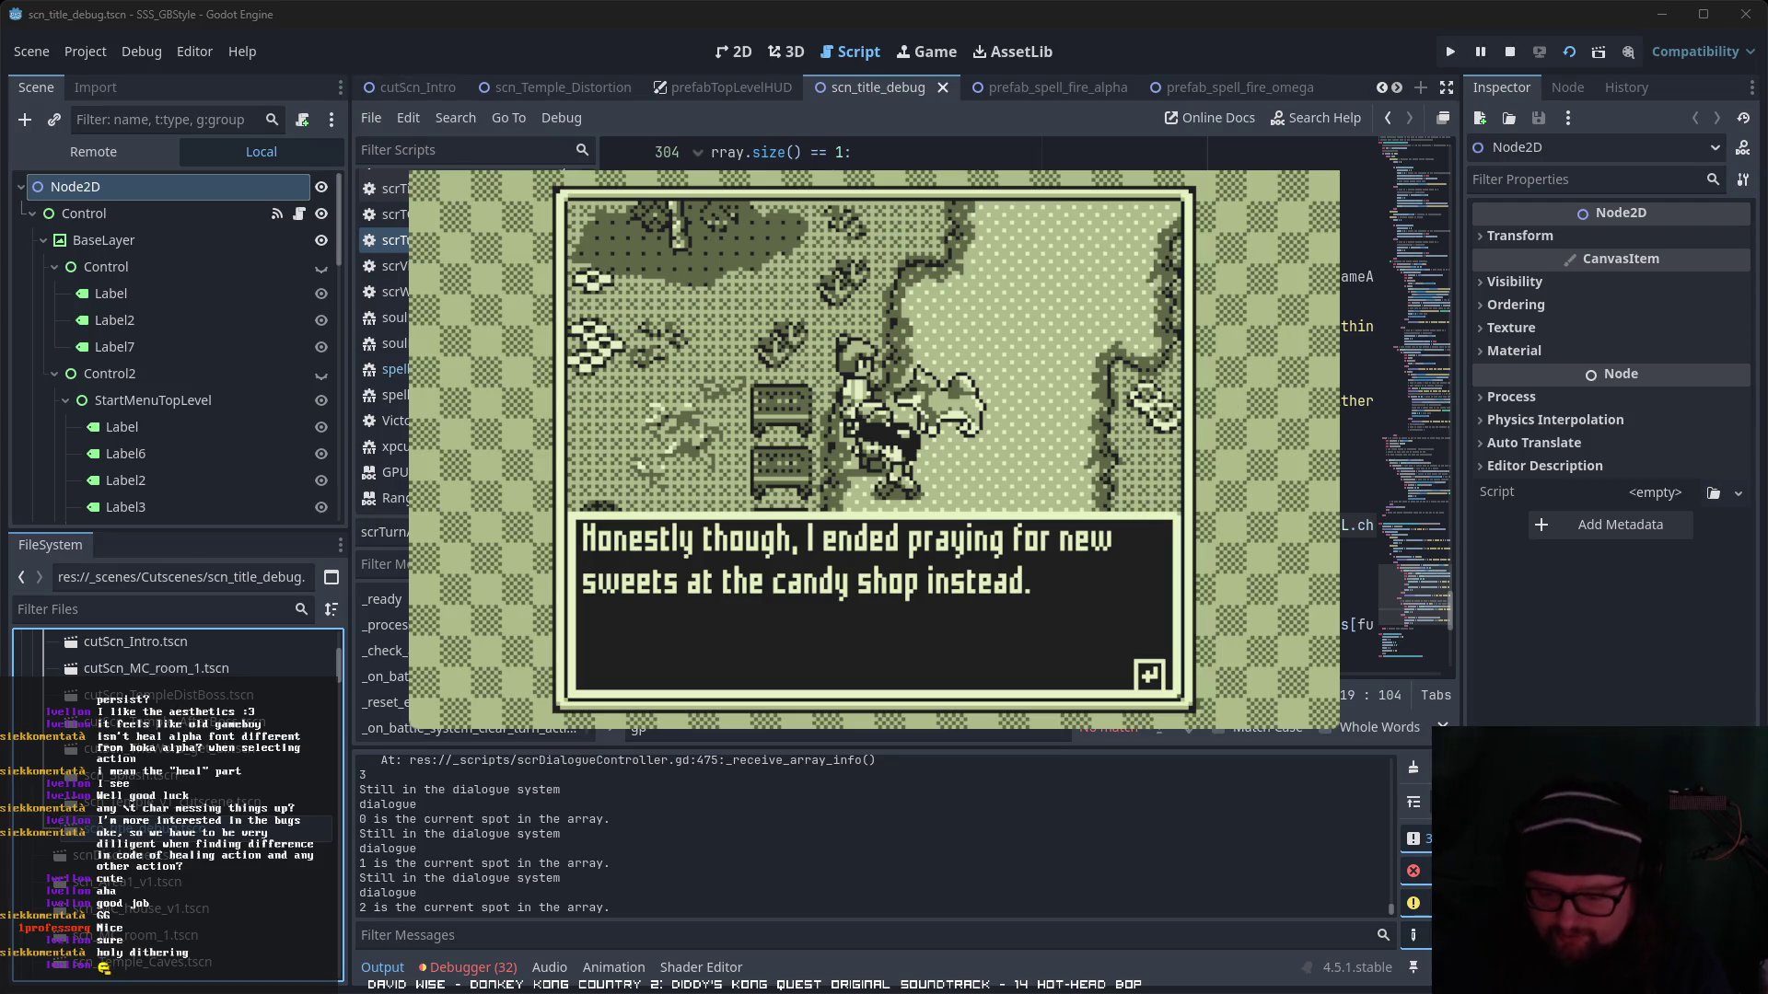
{"action": "key", "text": "Return"}
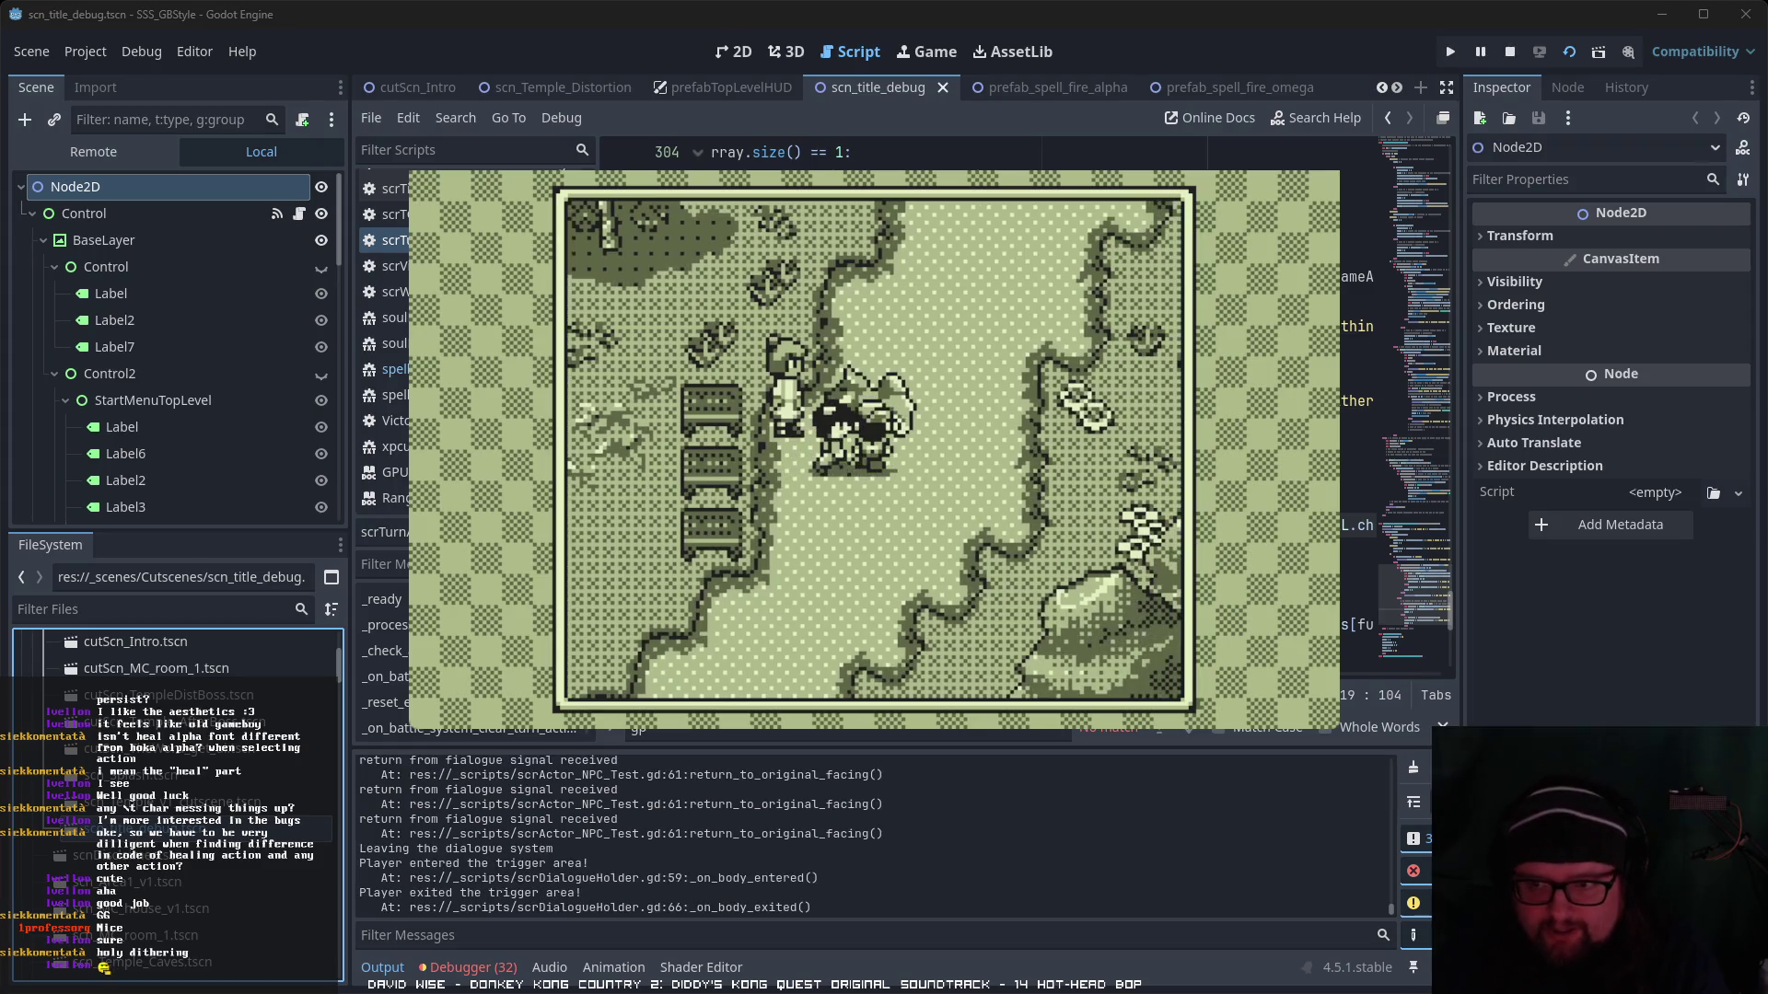
- Advance the dog's dialogue through its final woof line
{"action": "key", "text": "Return"}
{"action": "key", "text": "Return"}
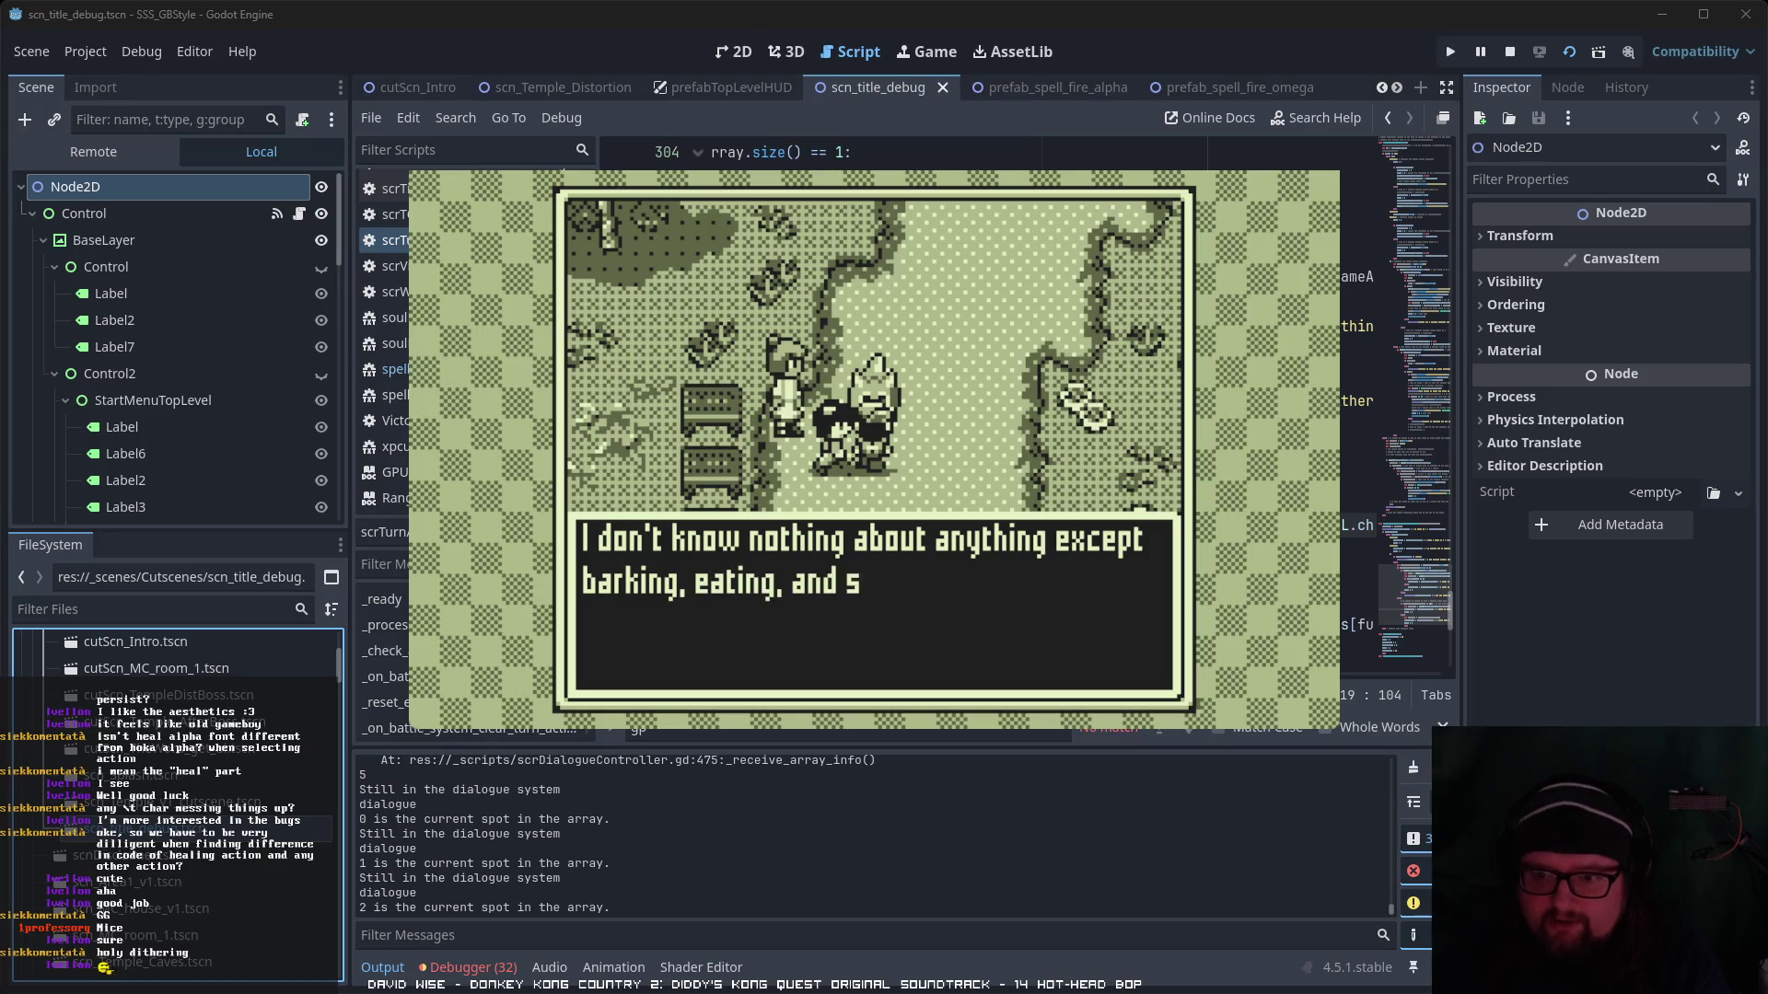
{"action": "key", "text": "Return"}
{"action": "key", "text": "Return"}
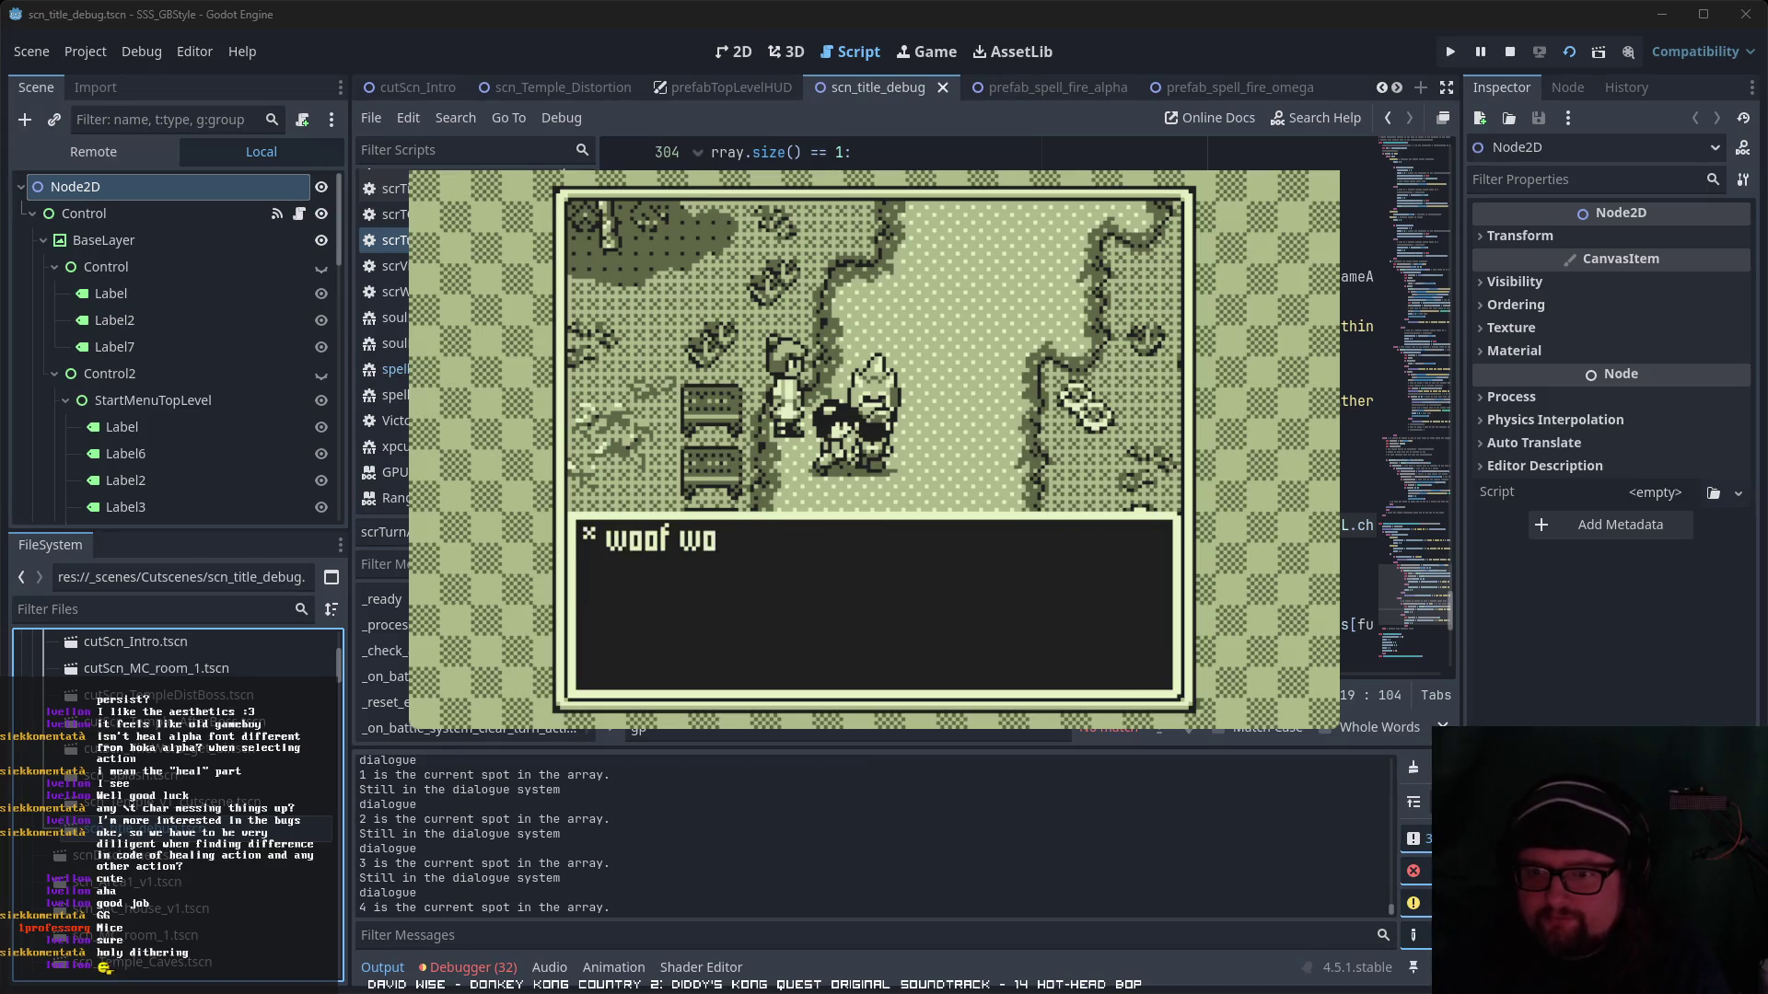
{"action": "key", "text": "Return"}
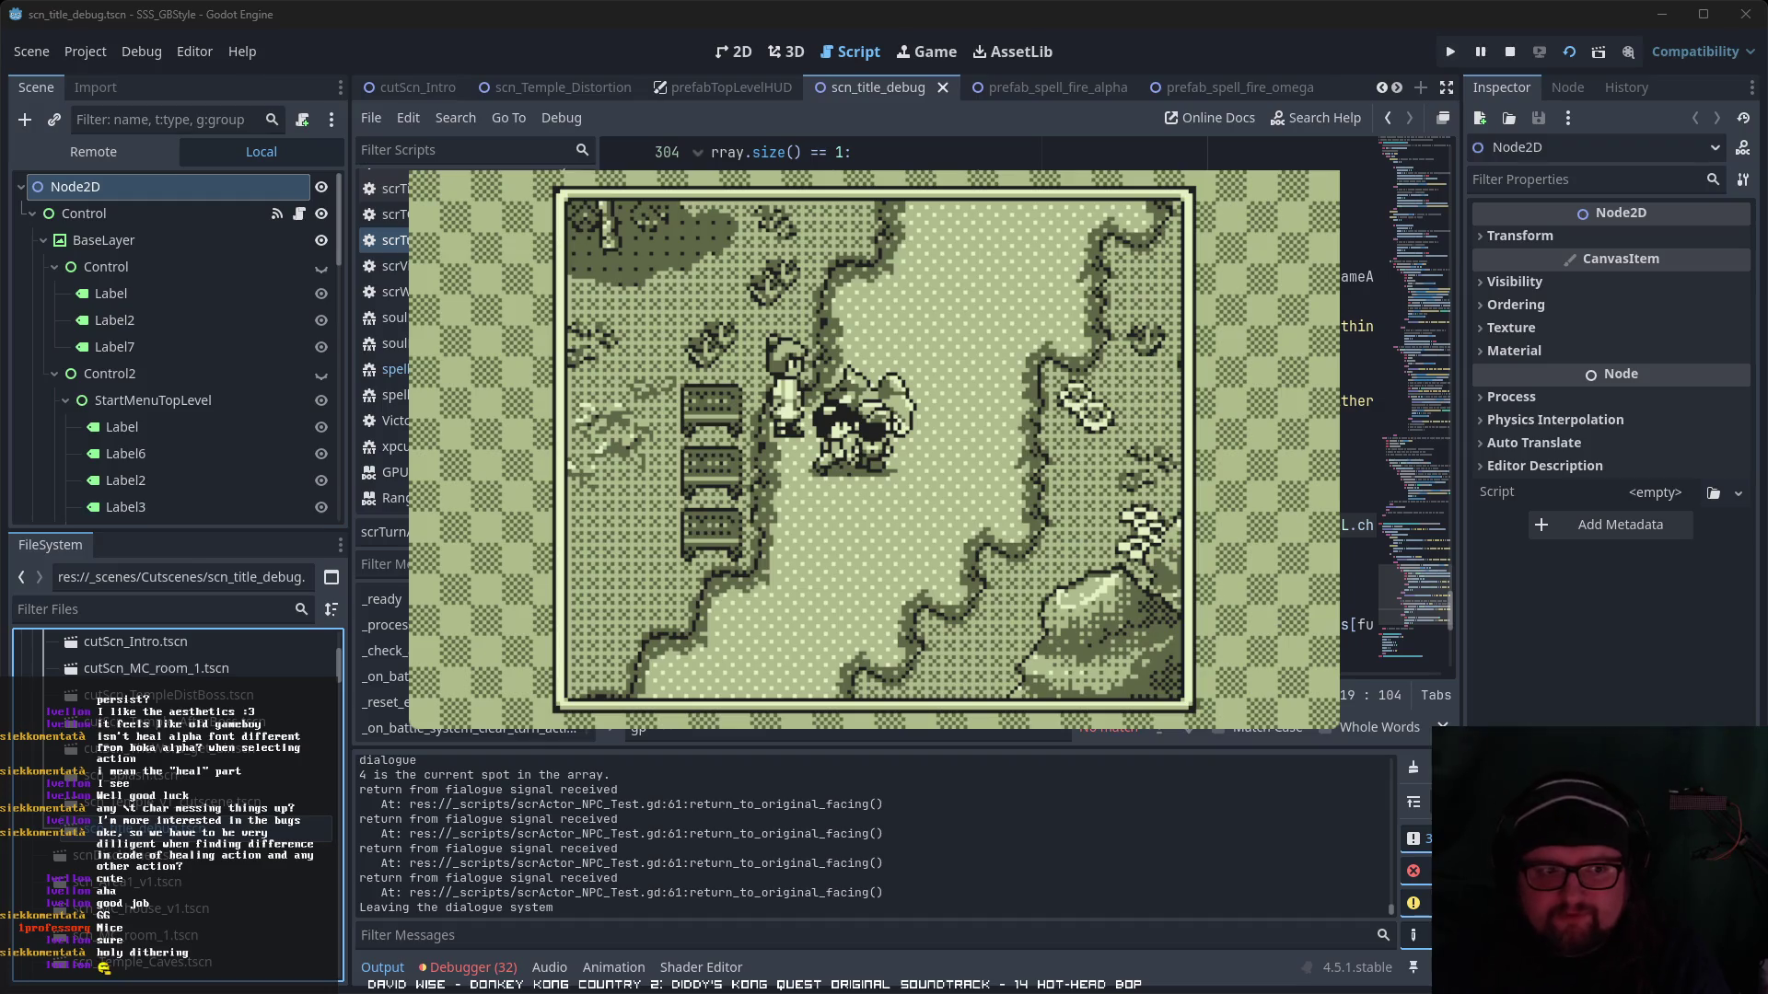
- Walk the player up the trail past the rock toward the guard's car
{"action": "key", "text": "Up"}
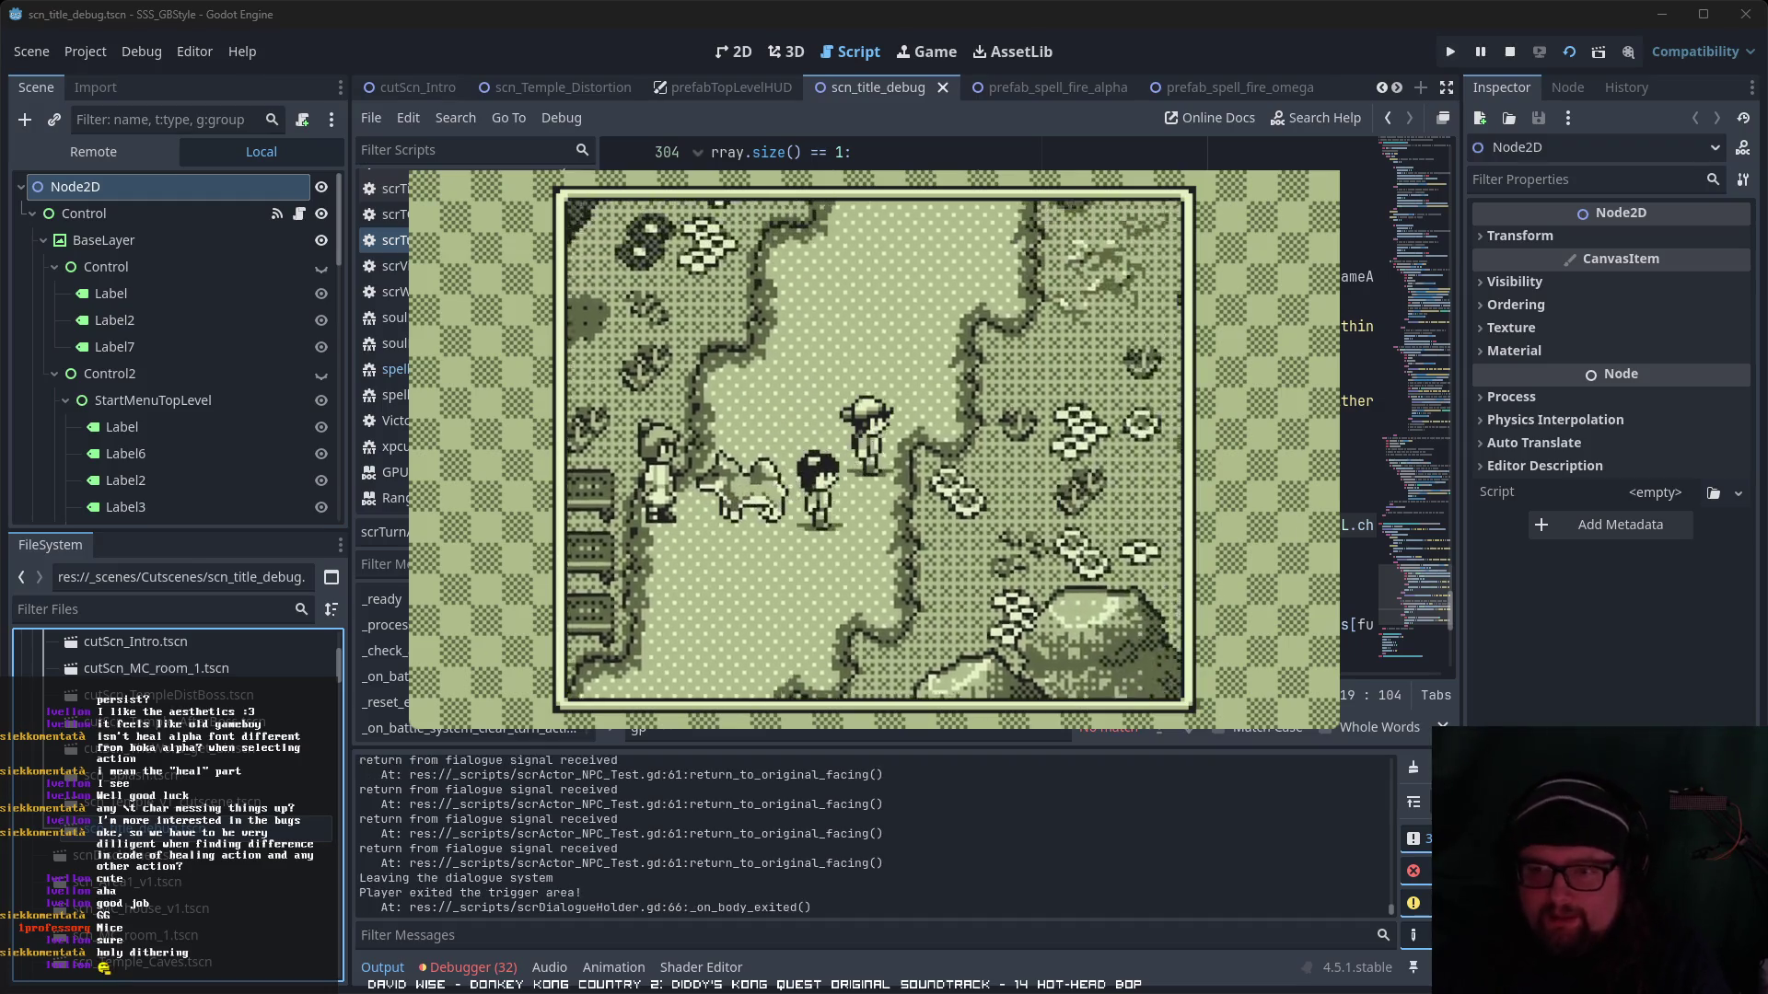
{"action": "key", "text": "Up"}
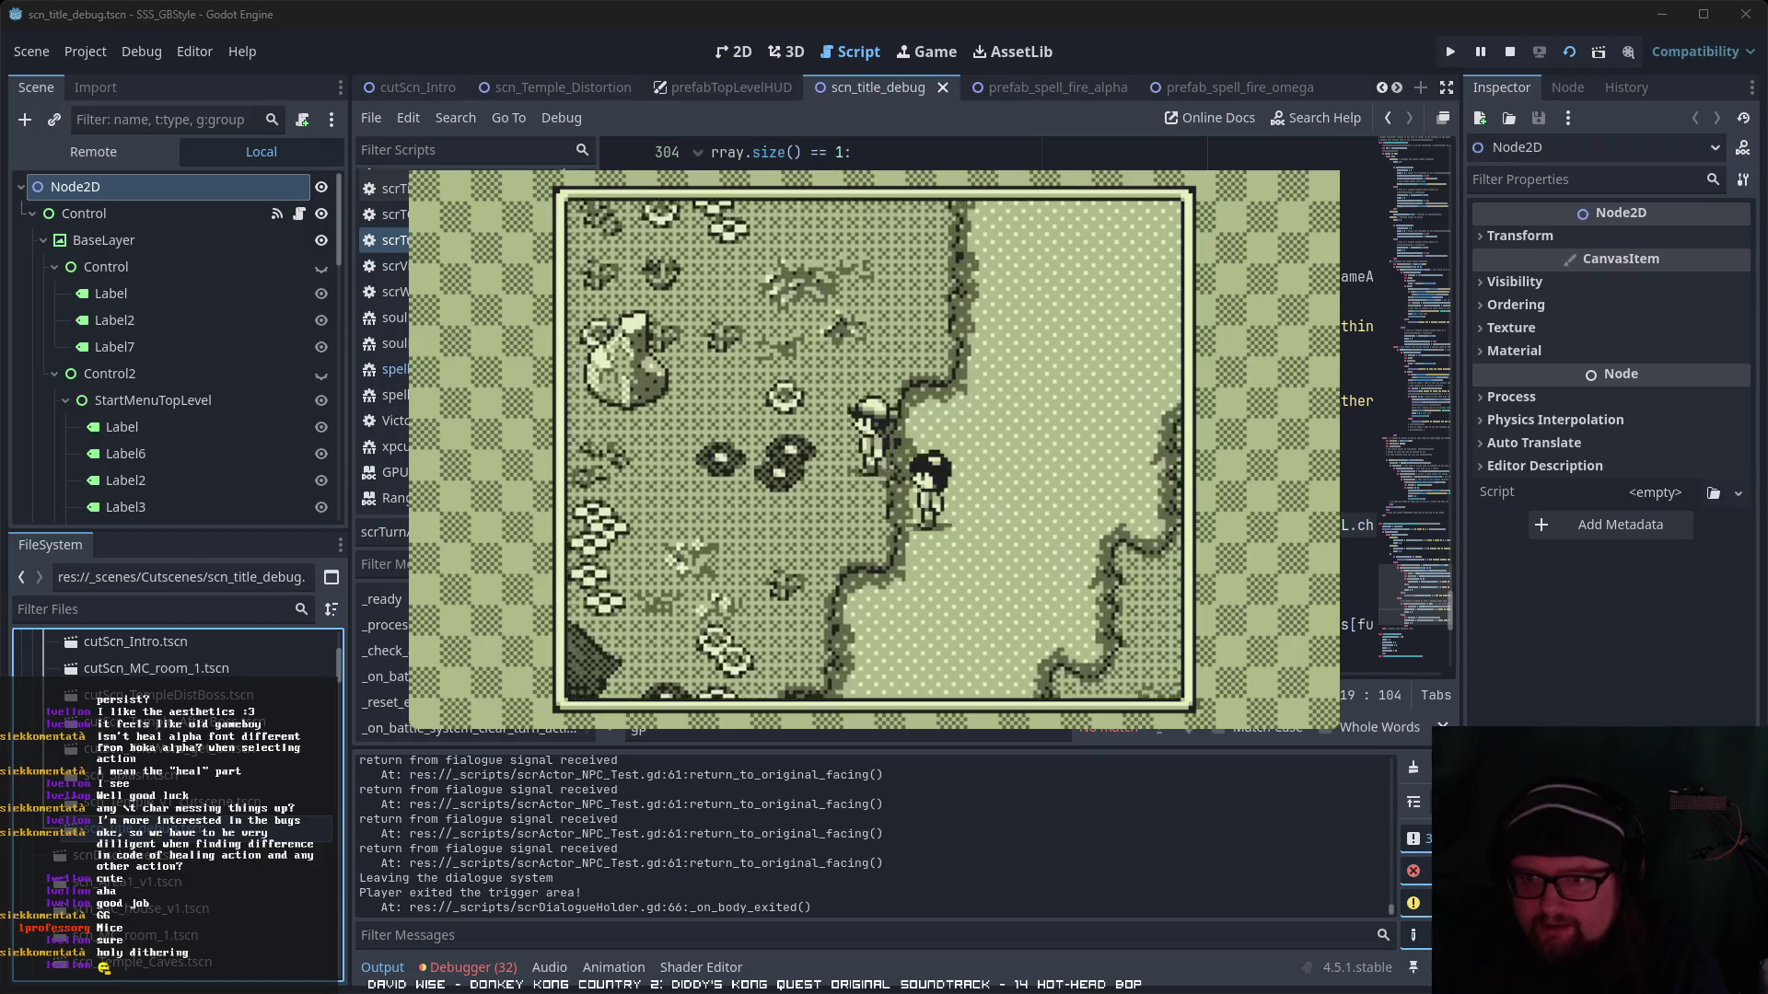
{"action": "key", "text": "Down"}
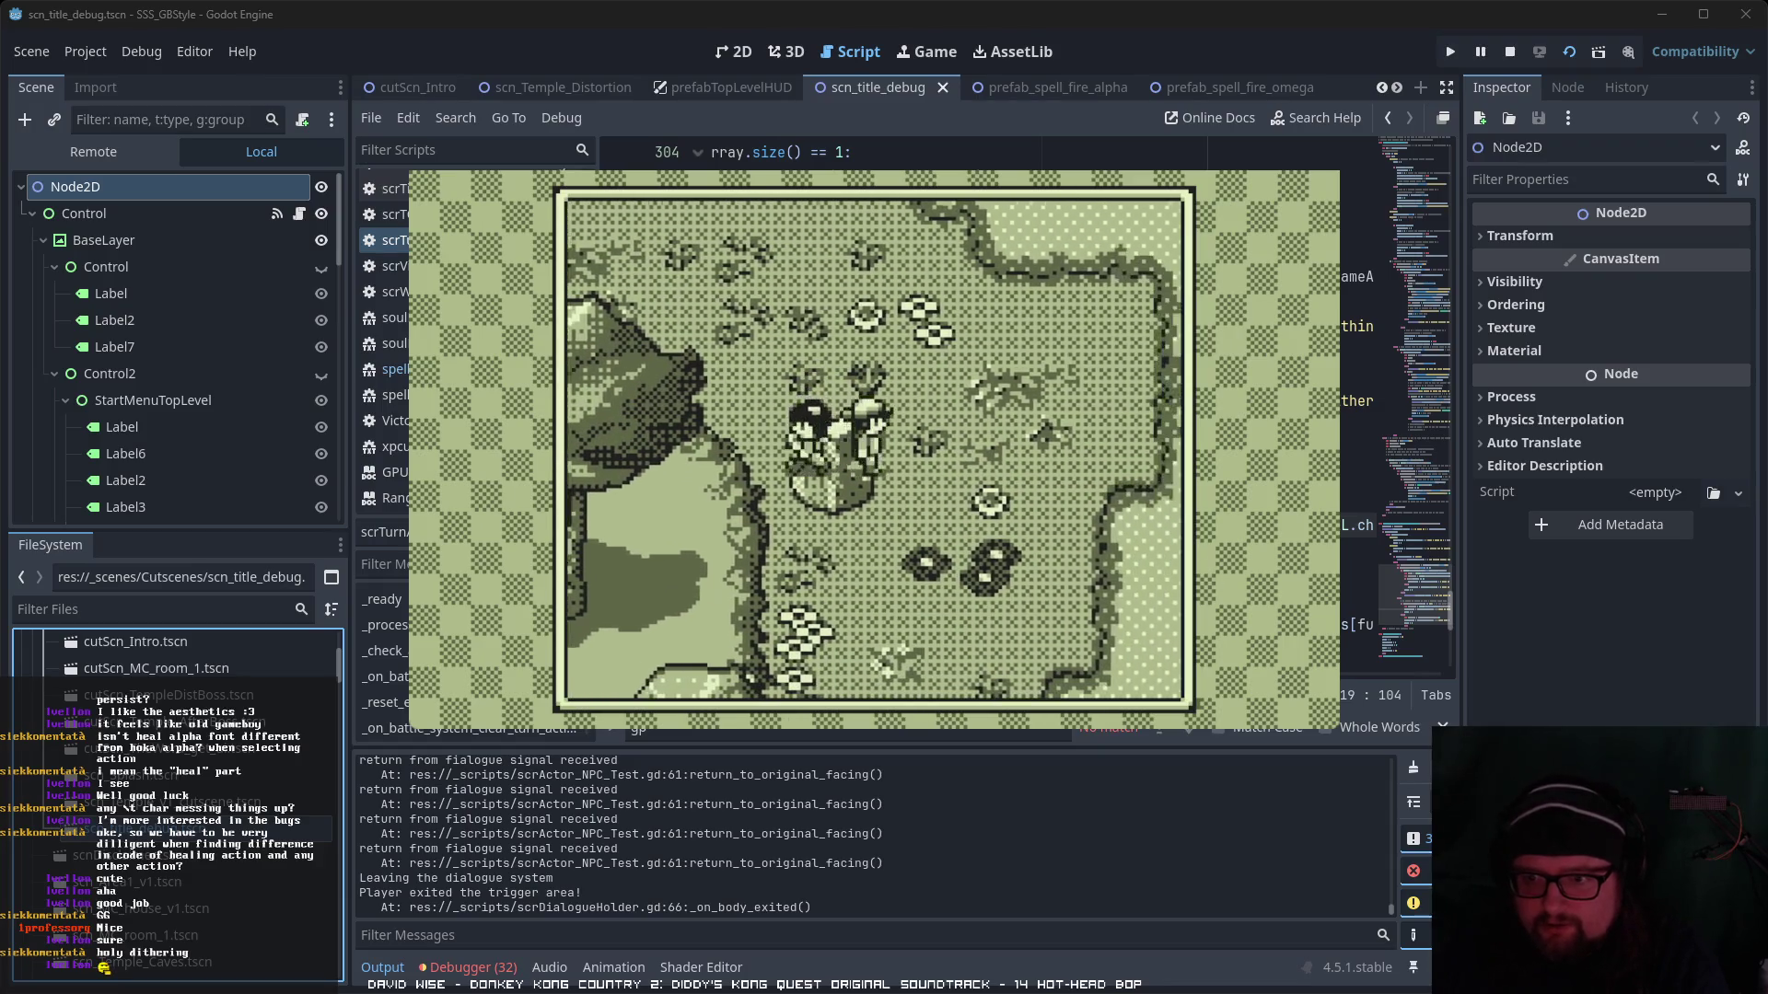
{"action": "key", "text": "Left"}
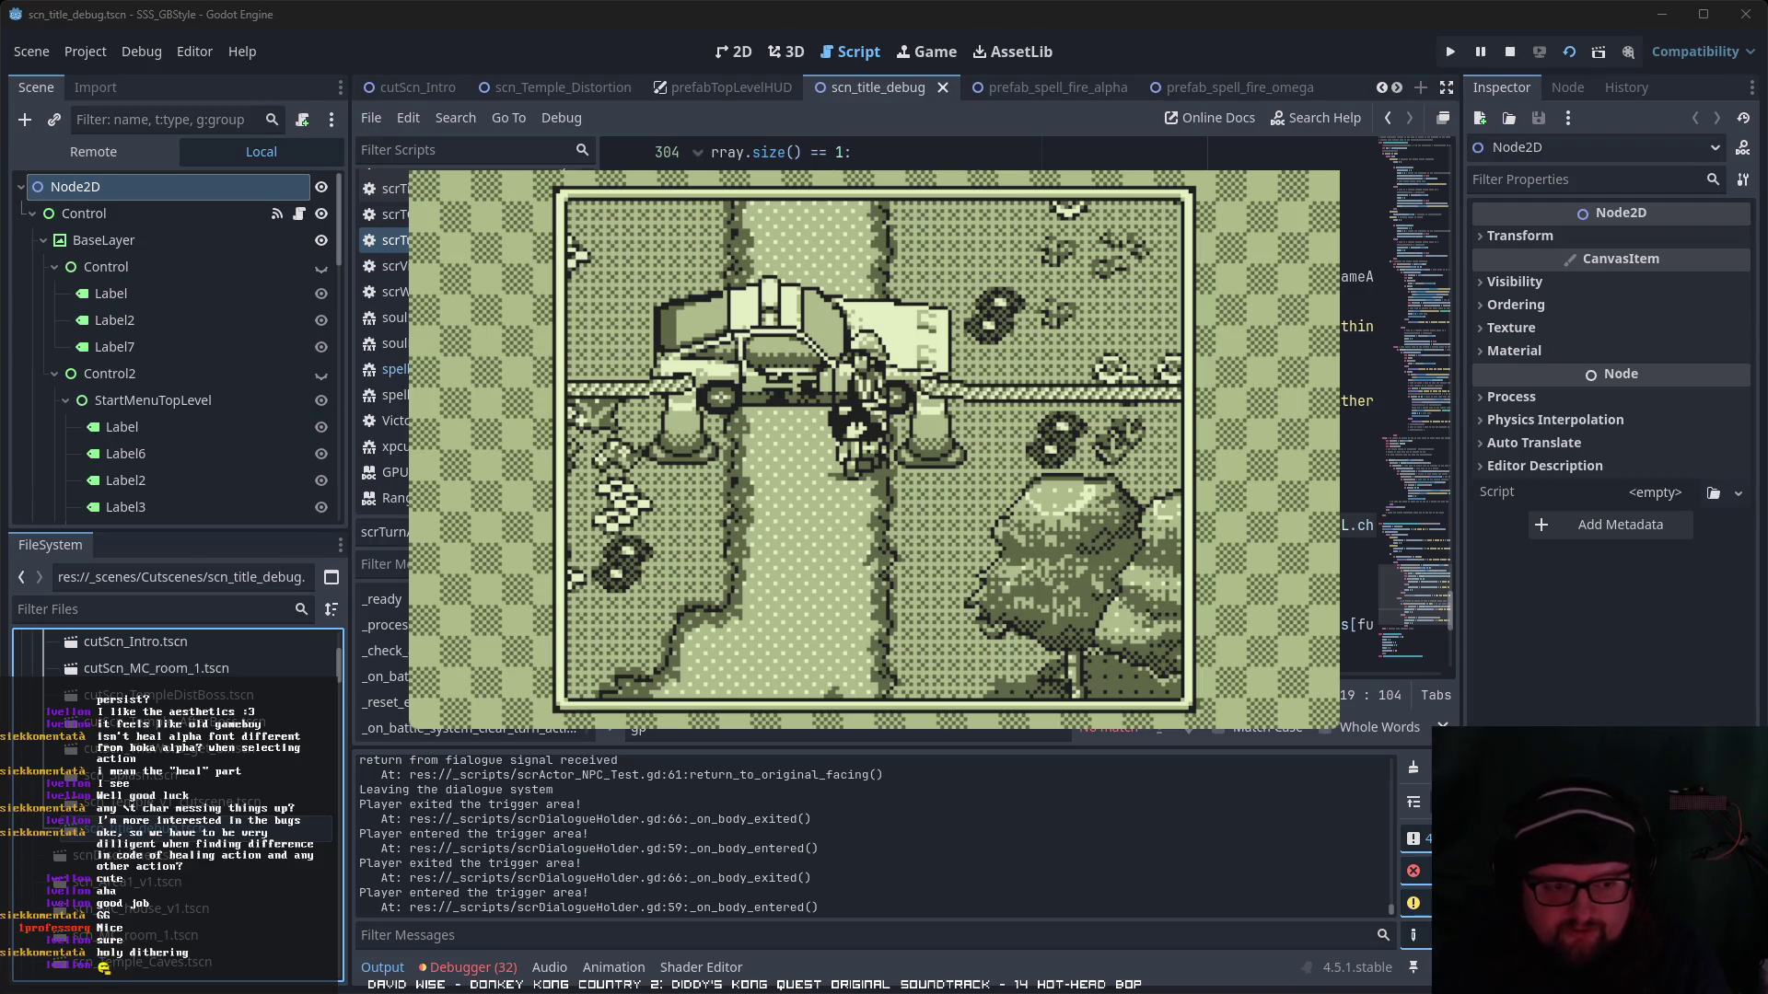
- Talk to the guard by the car through his brawl explanation and scram lines
{"action": "key", "text": "Return"}
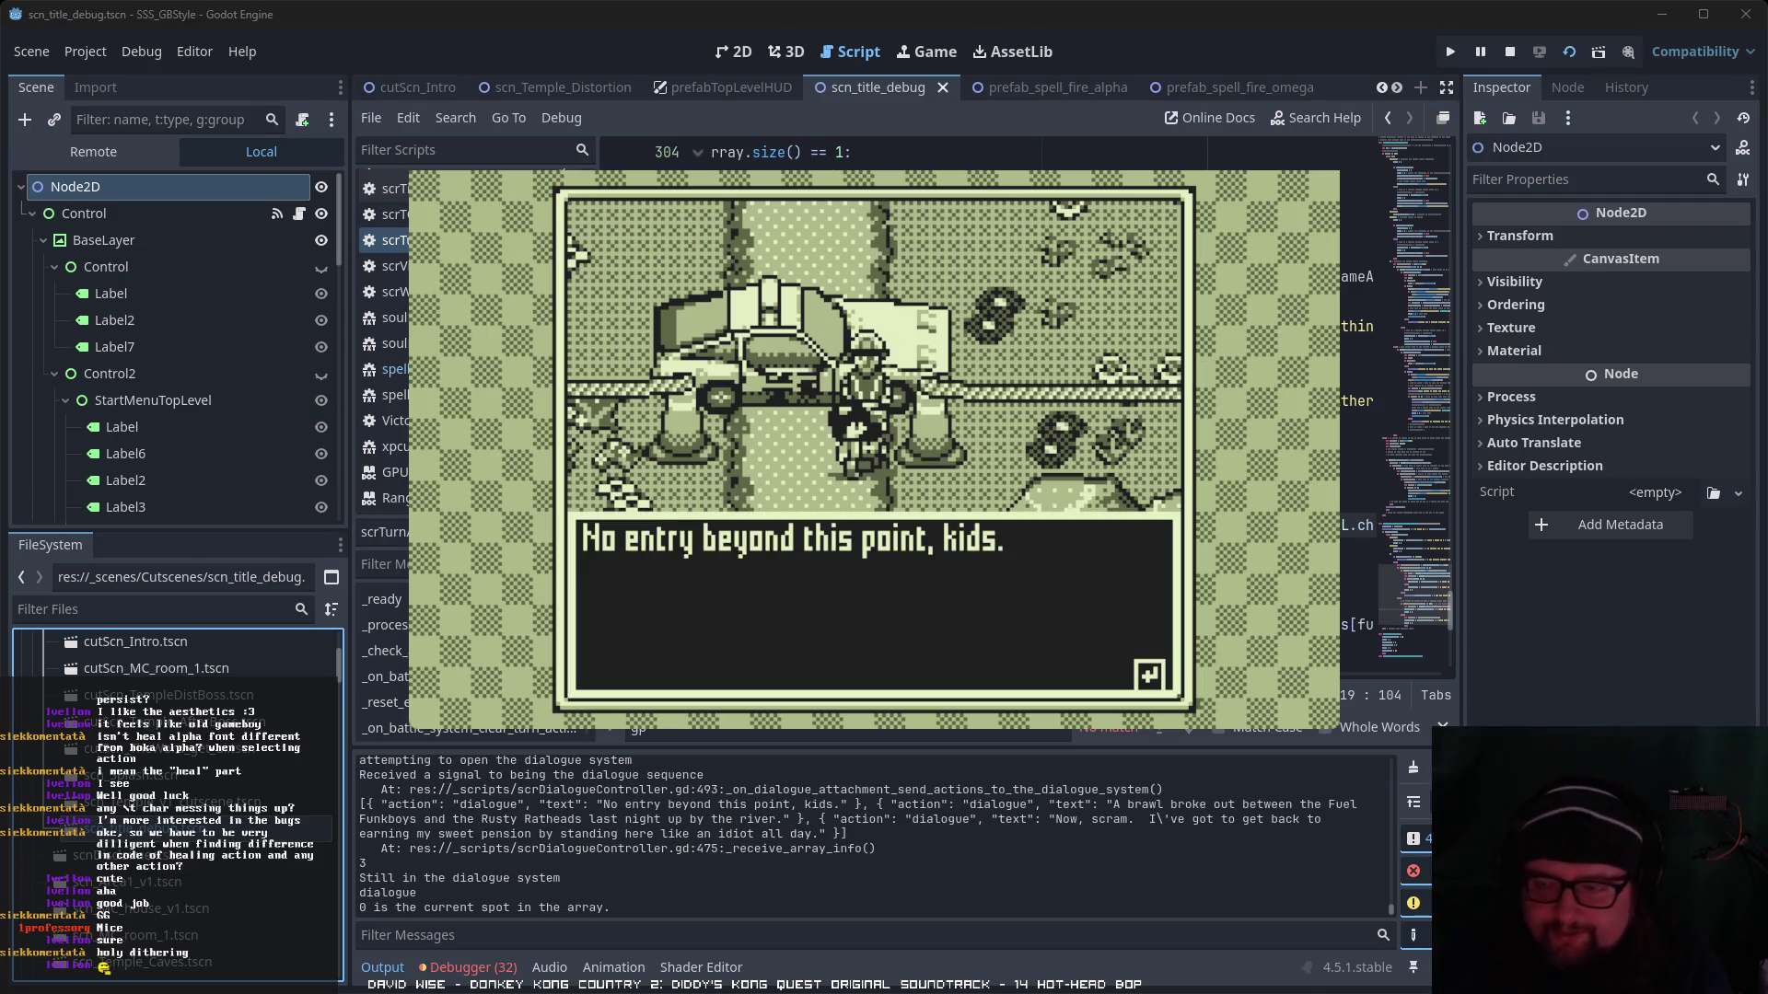
{"action": "key", "text": "Return"}
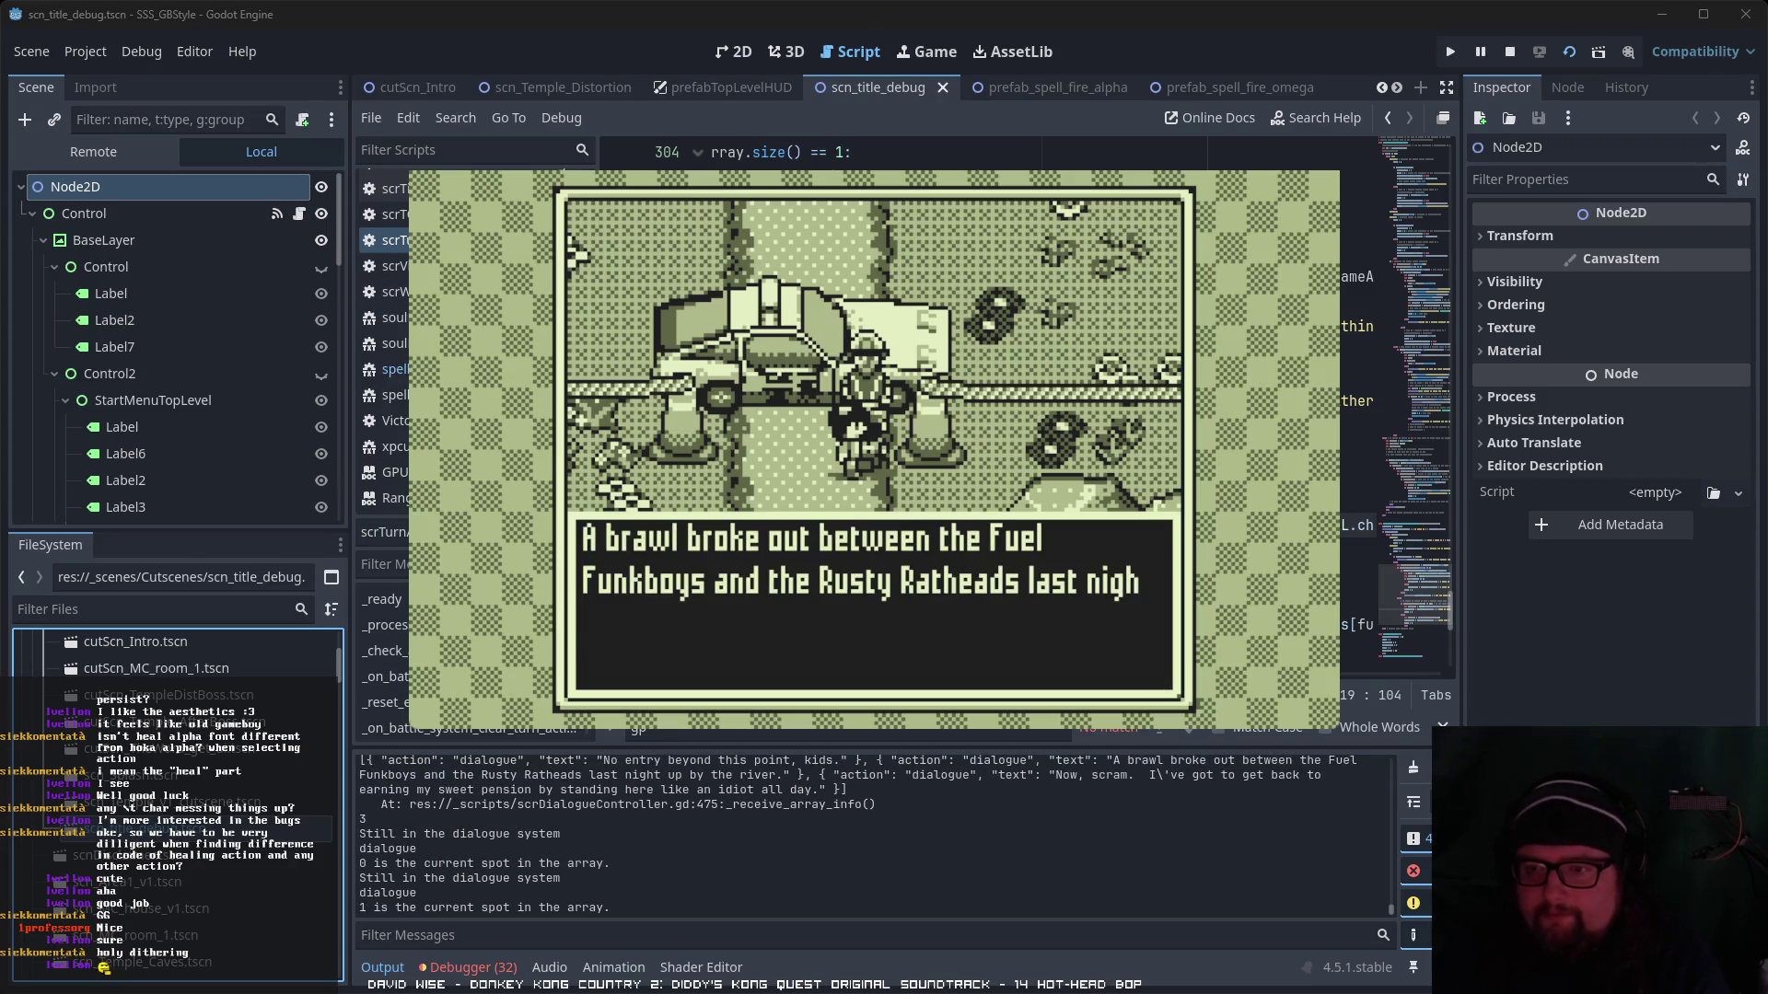
{"action": "key", "text": "Return"}
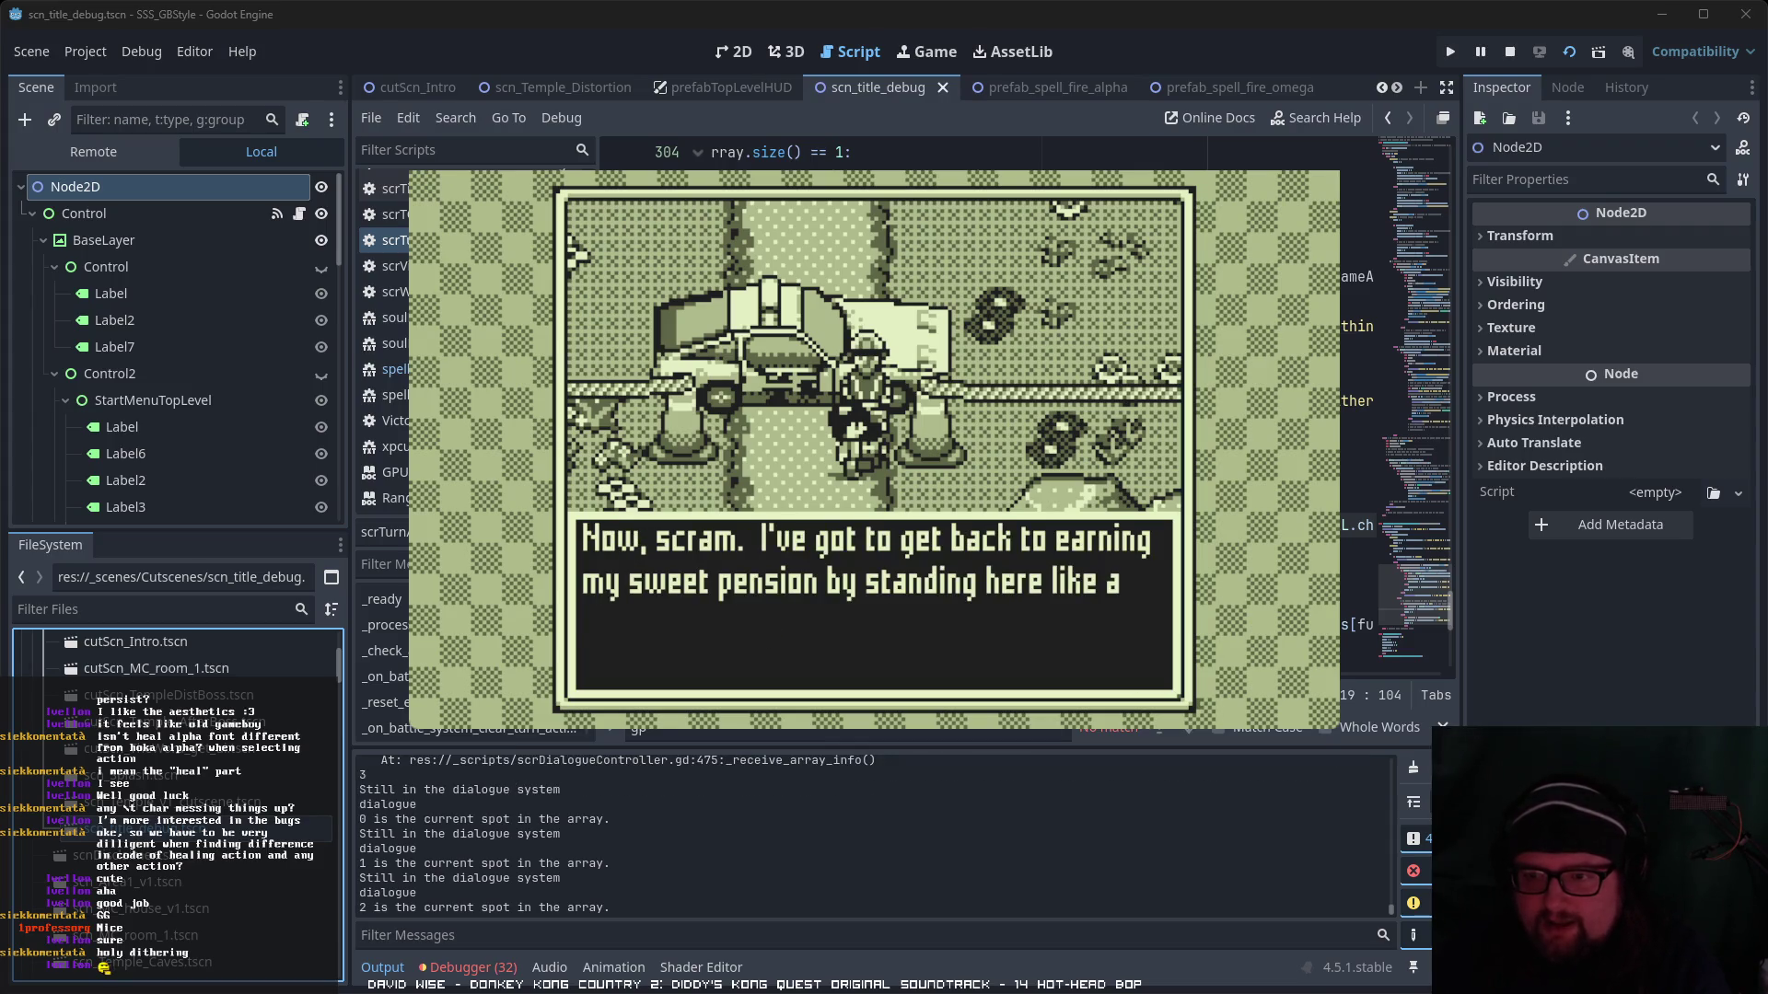
{"action": "key", "text": "Return"}
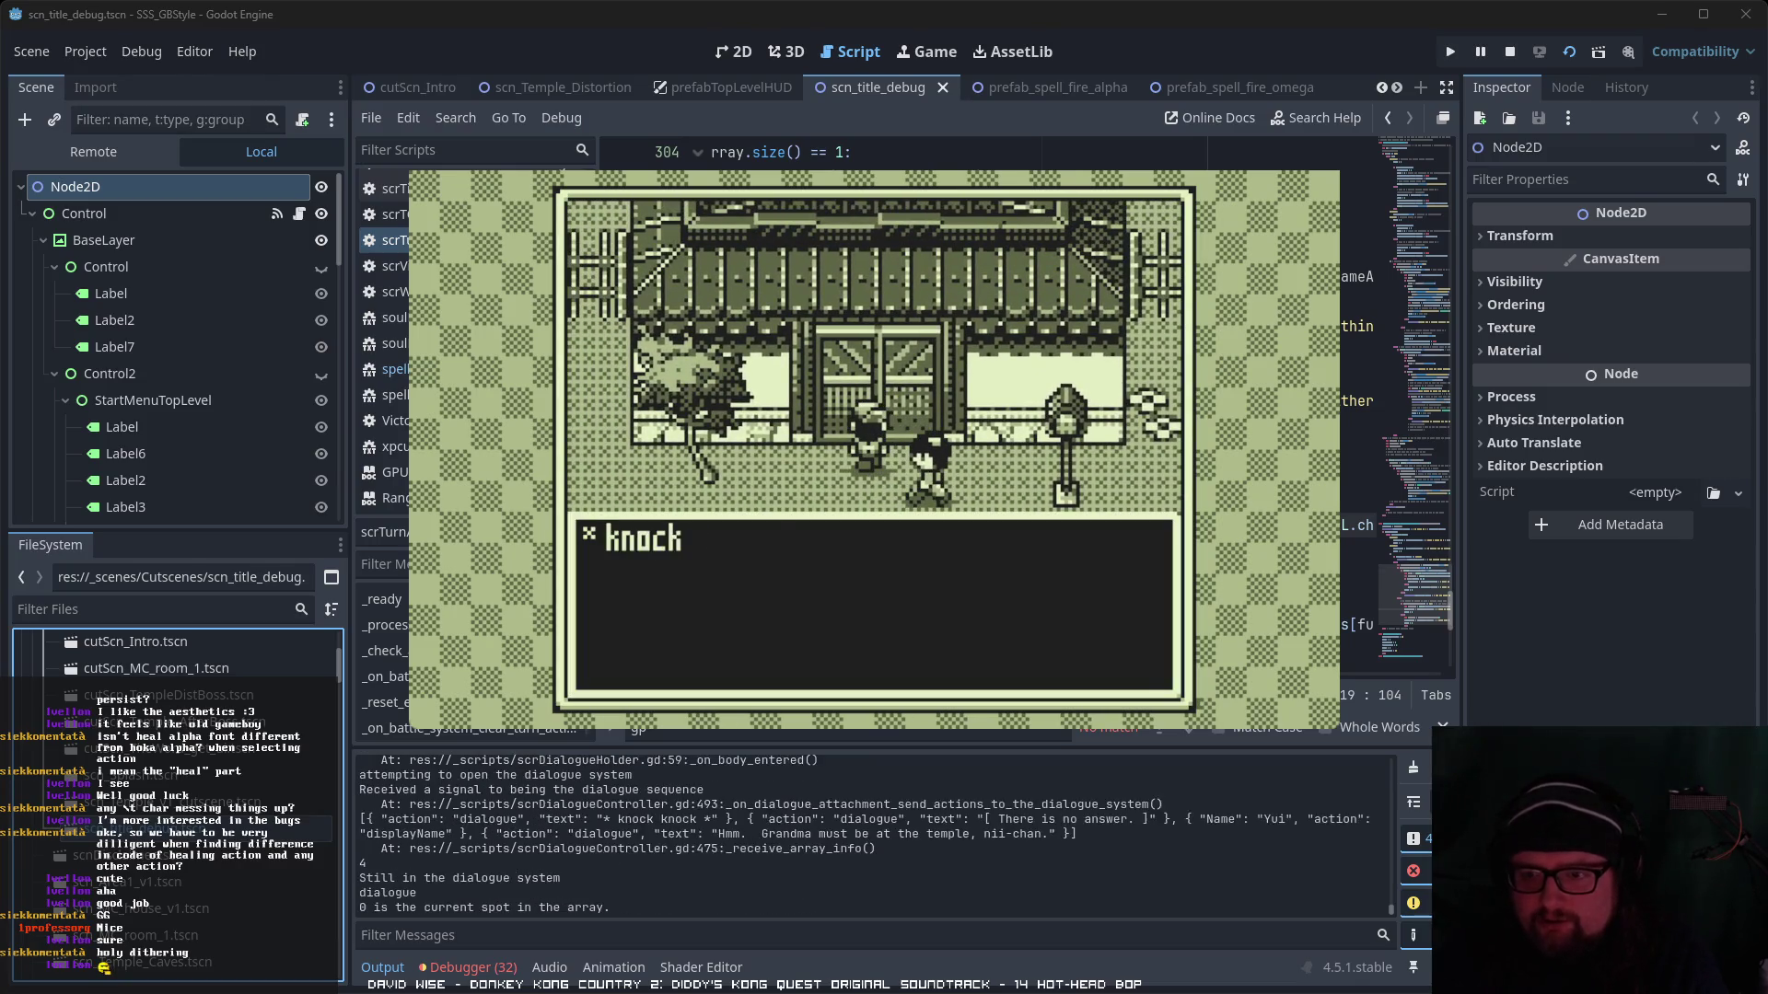
- Advance the knock-knock scene to Yui's 'Hmm.' reply, then walk away from the house
{"action": "key", "text": "z"}
{"action": "key", "text": "z"}
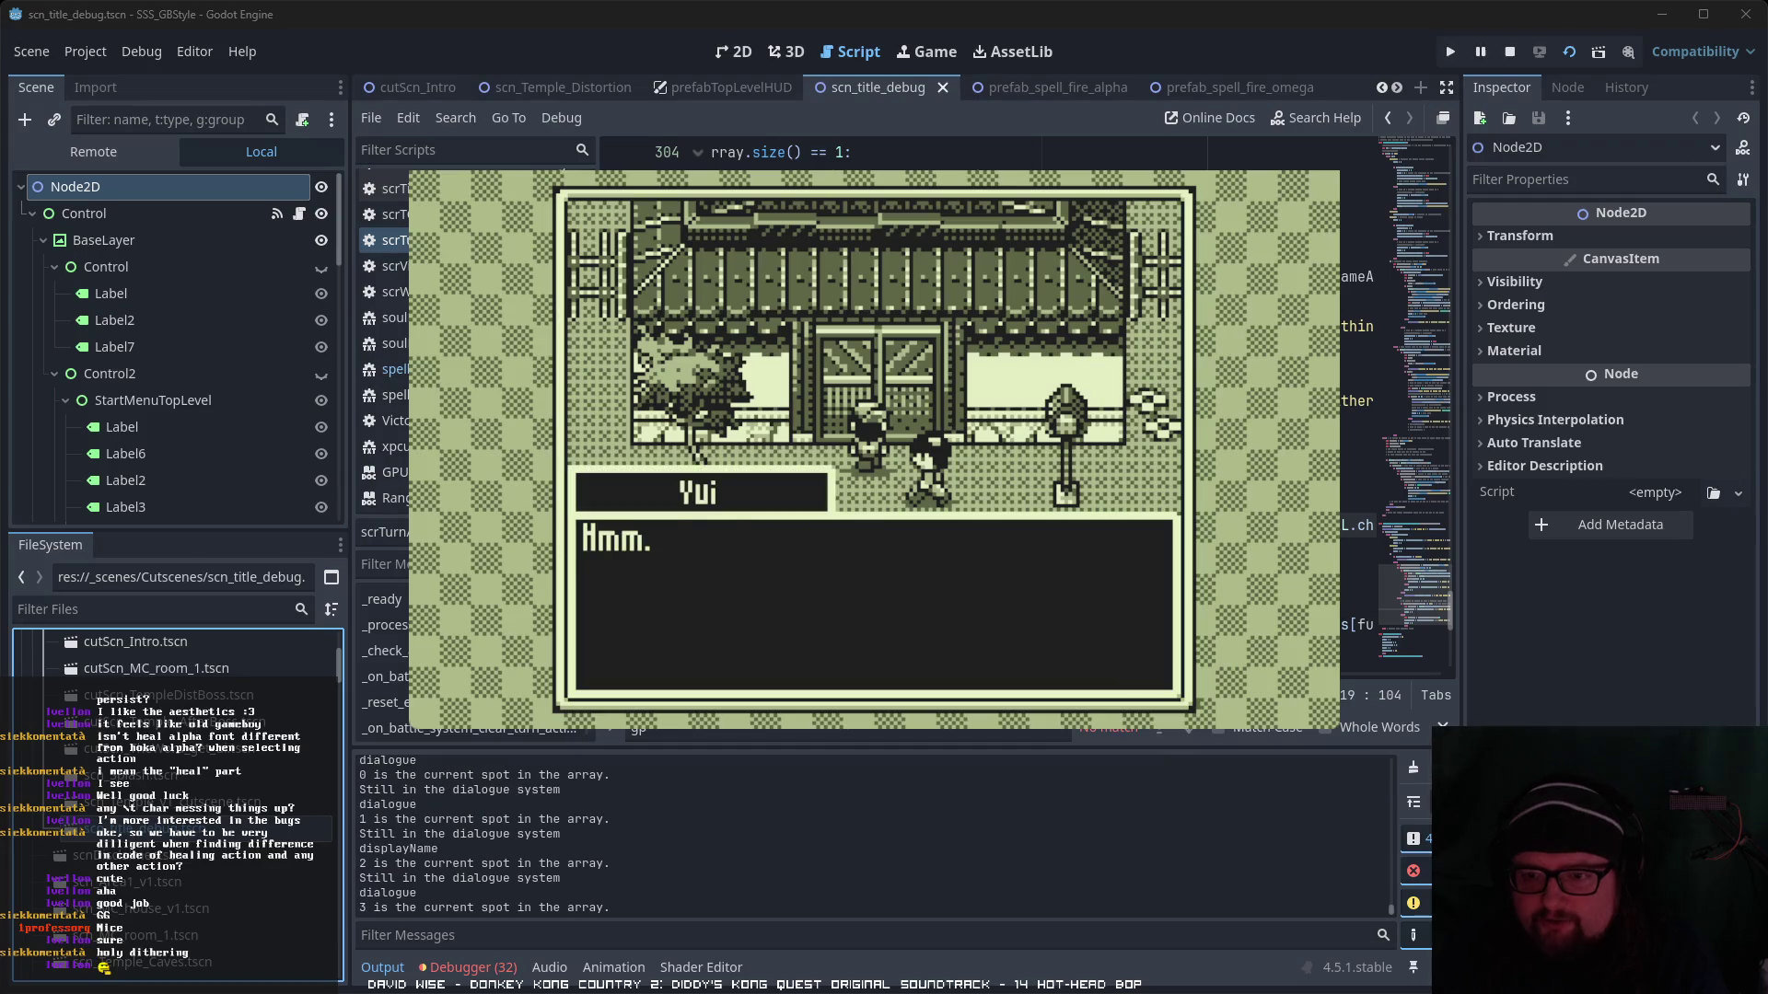
{"action": "key", "text": "z"}
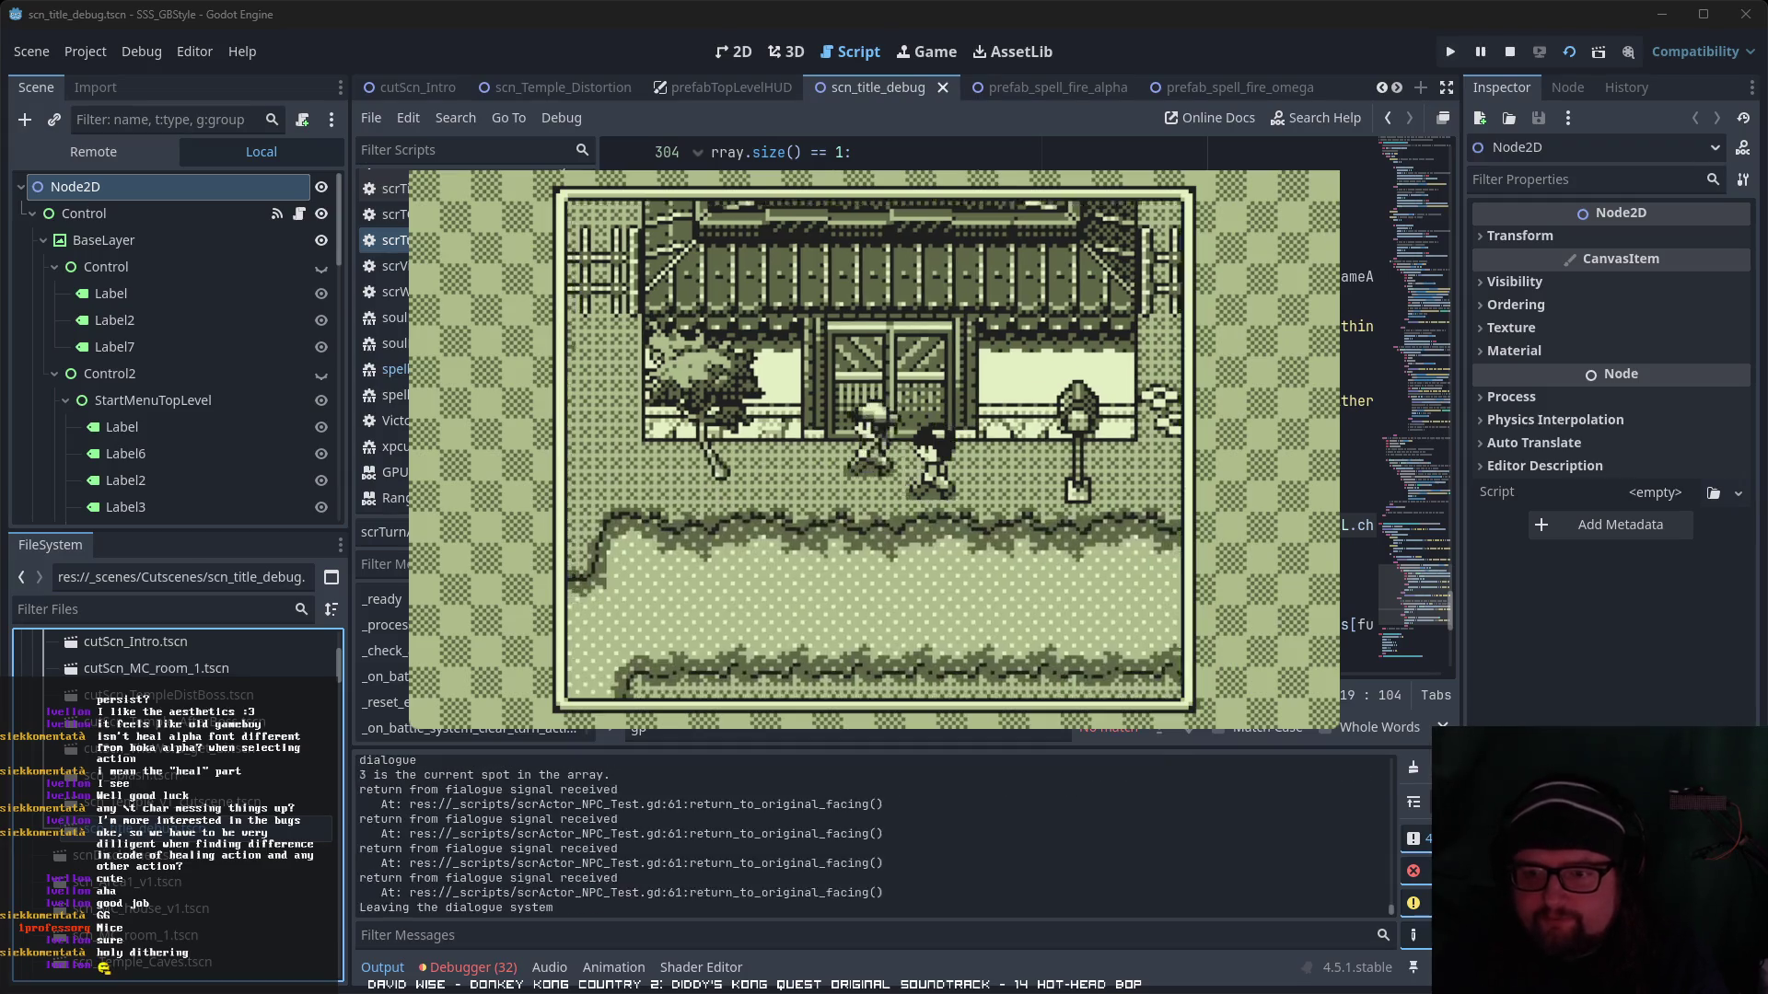
{"action": "key", "text": "Down"}
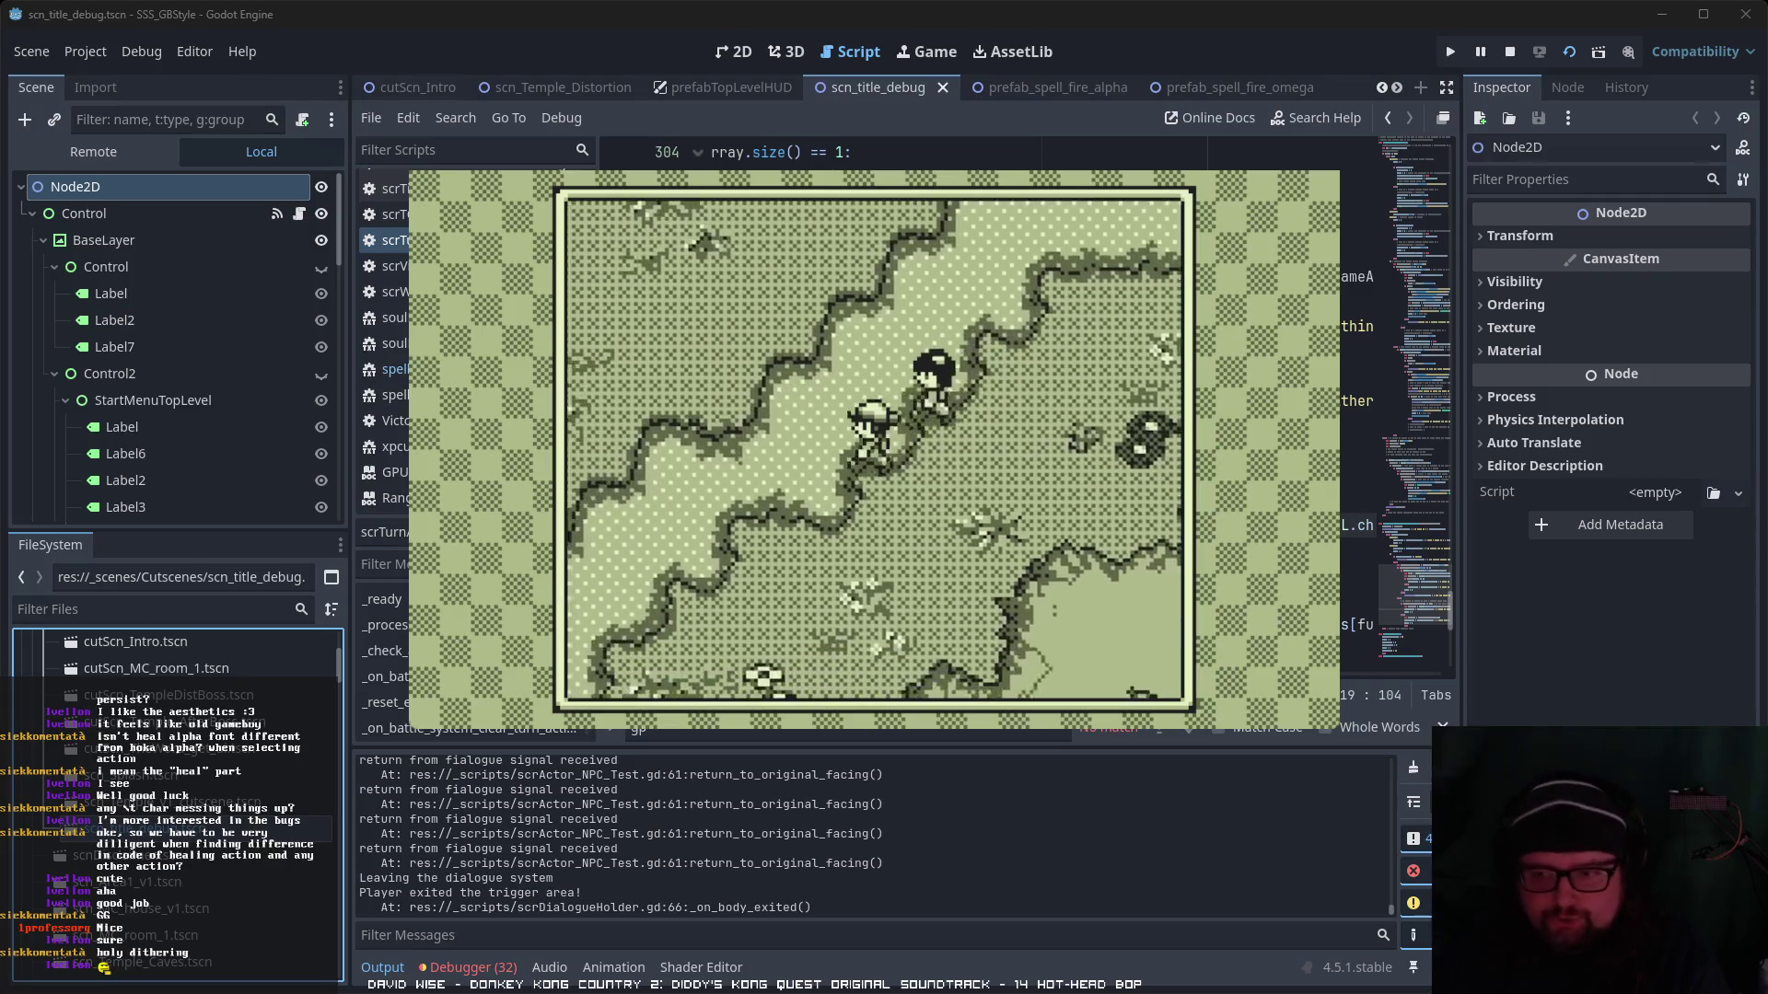
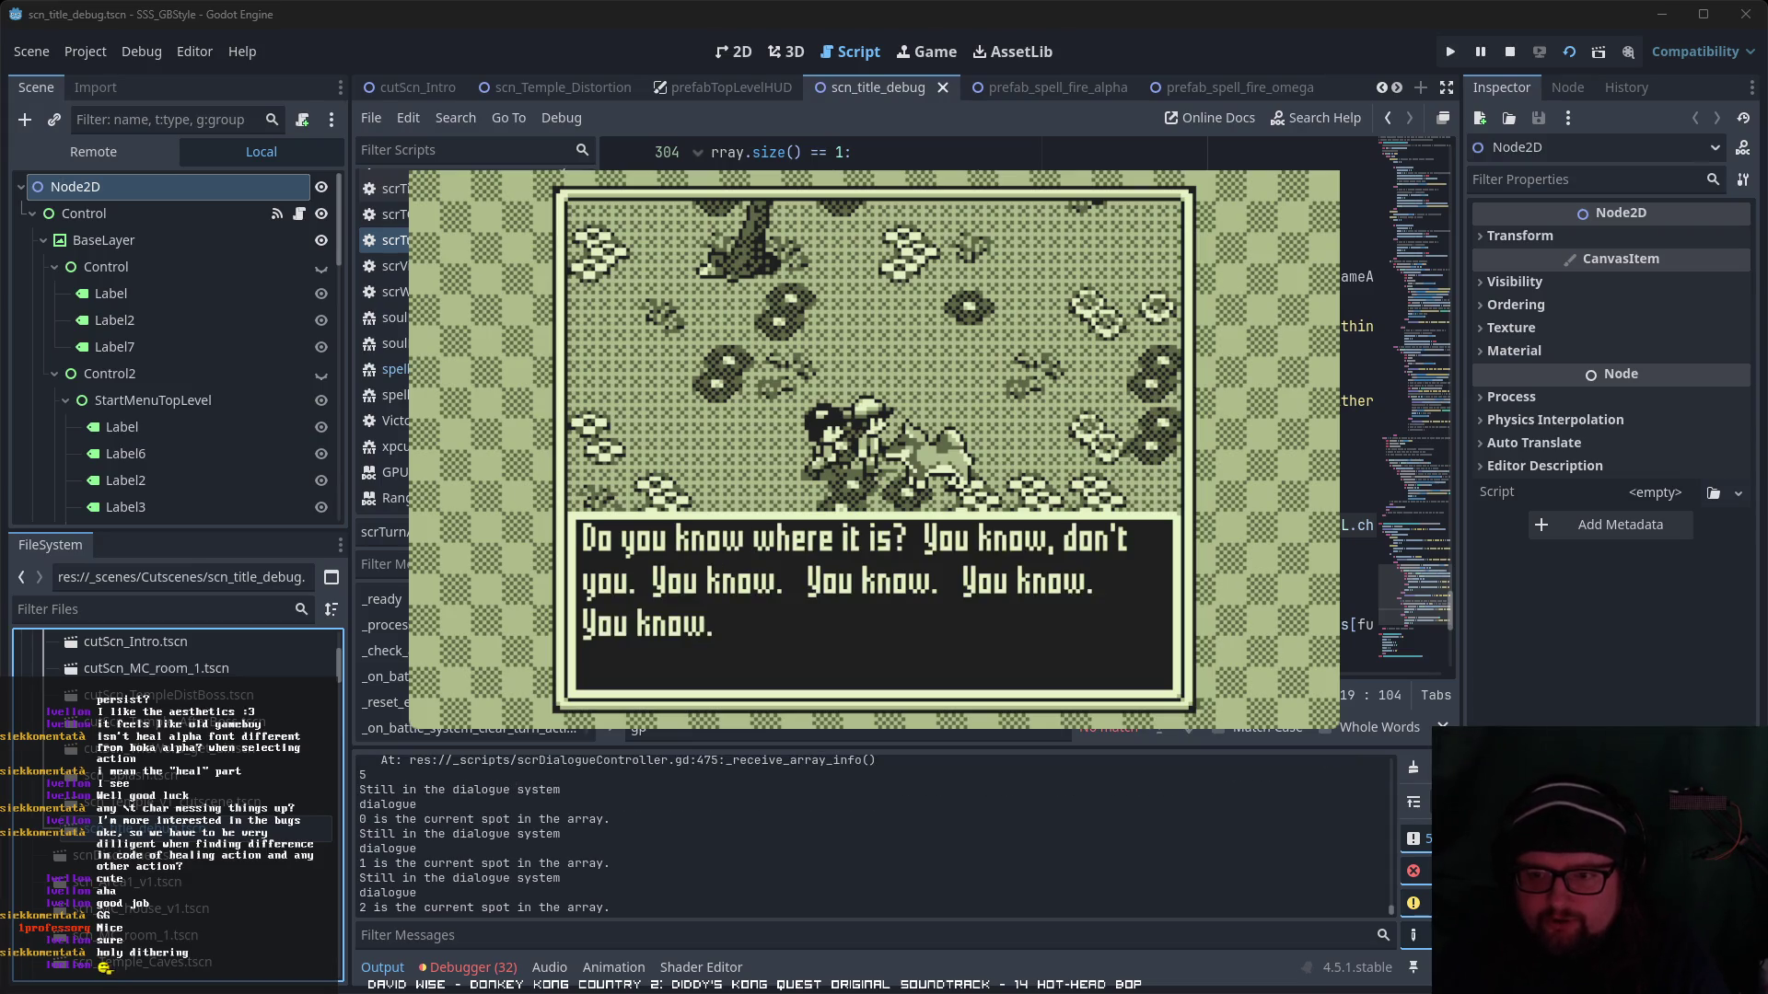
- Finish the dog's dialogue and walk the player up through the field
{"action": "key", "text": "space"}
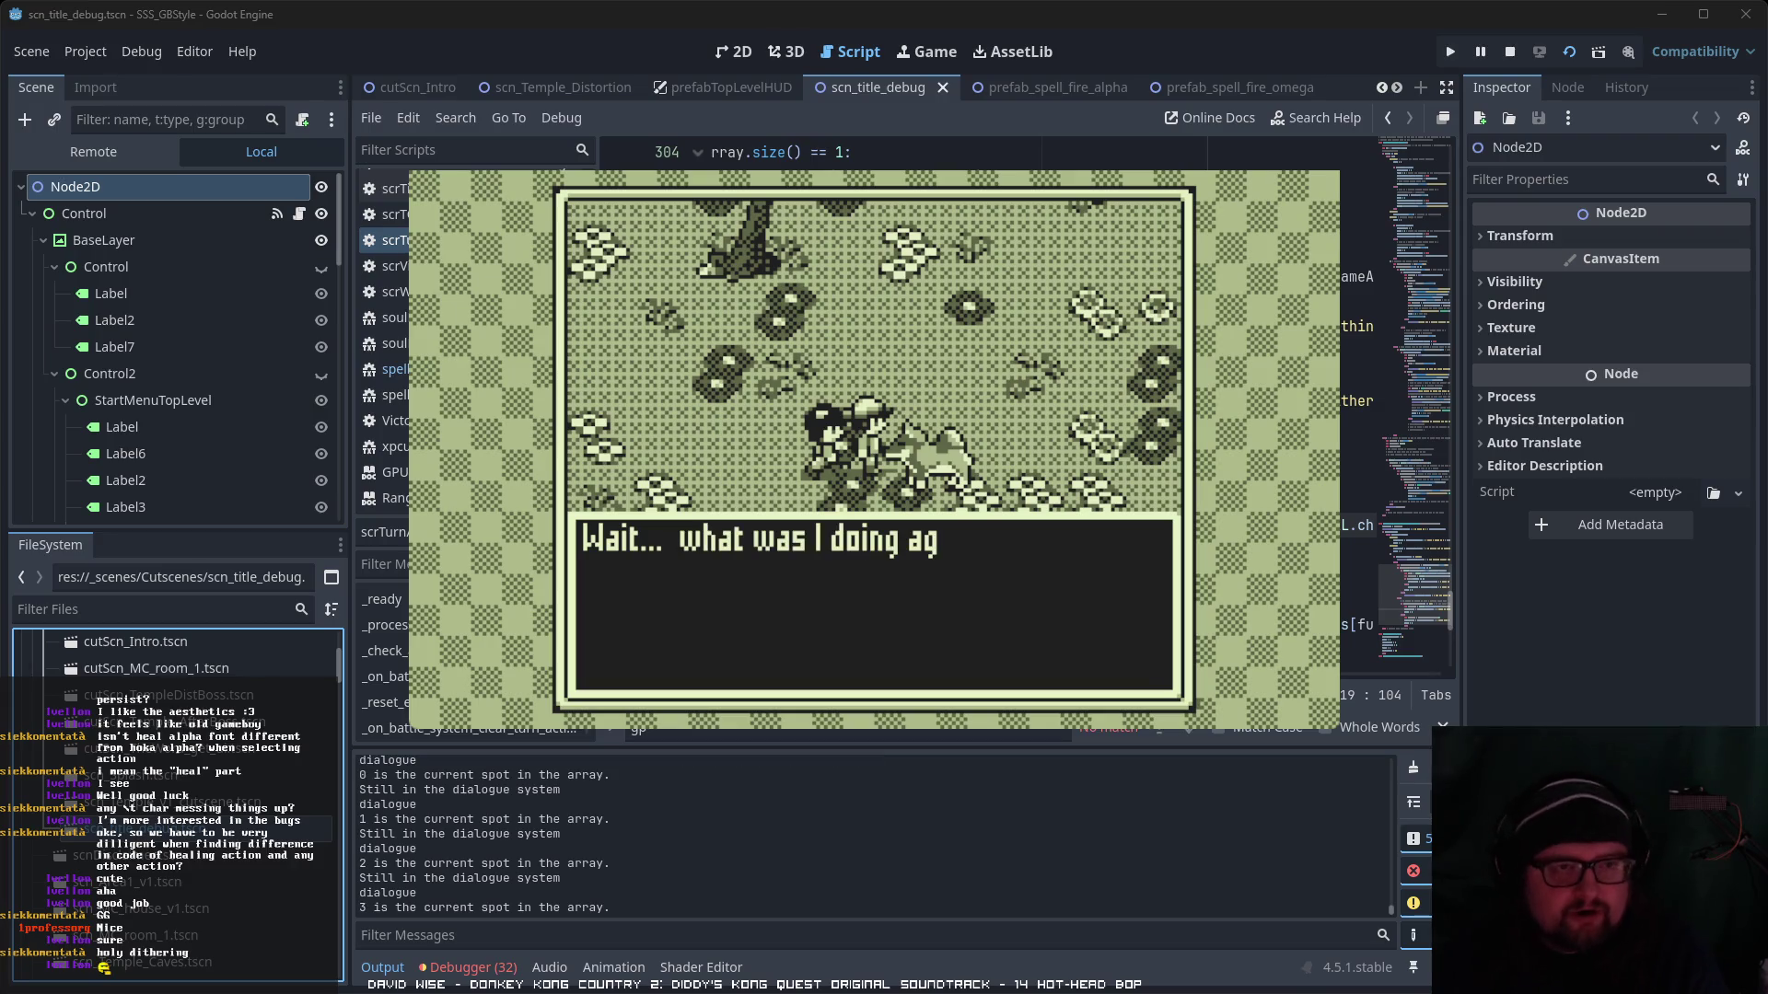
{"action": "key", "text": "space"}
{"action": "key", "text": "space"}
{"action": "key", "text": "Up"}
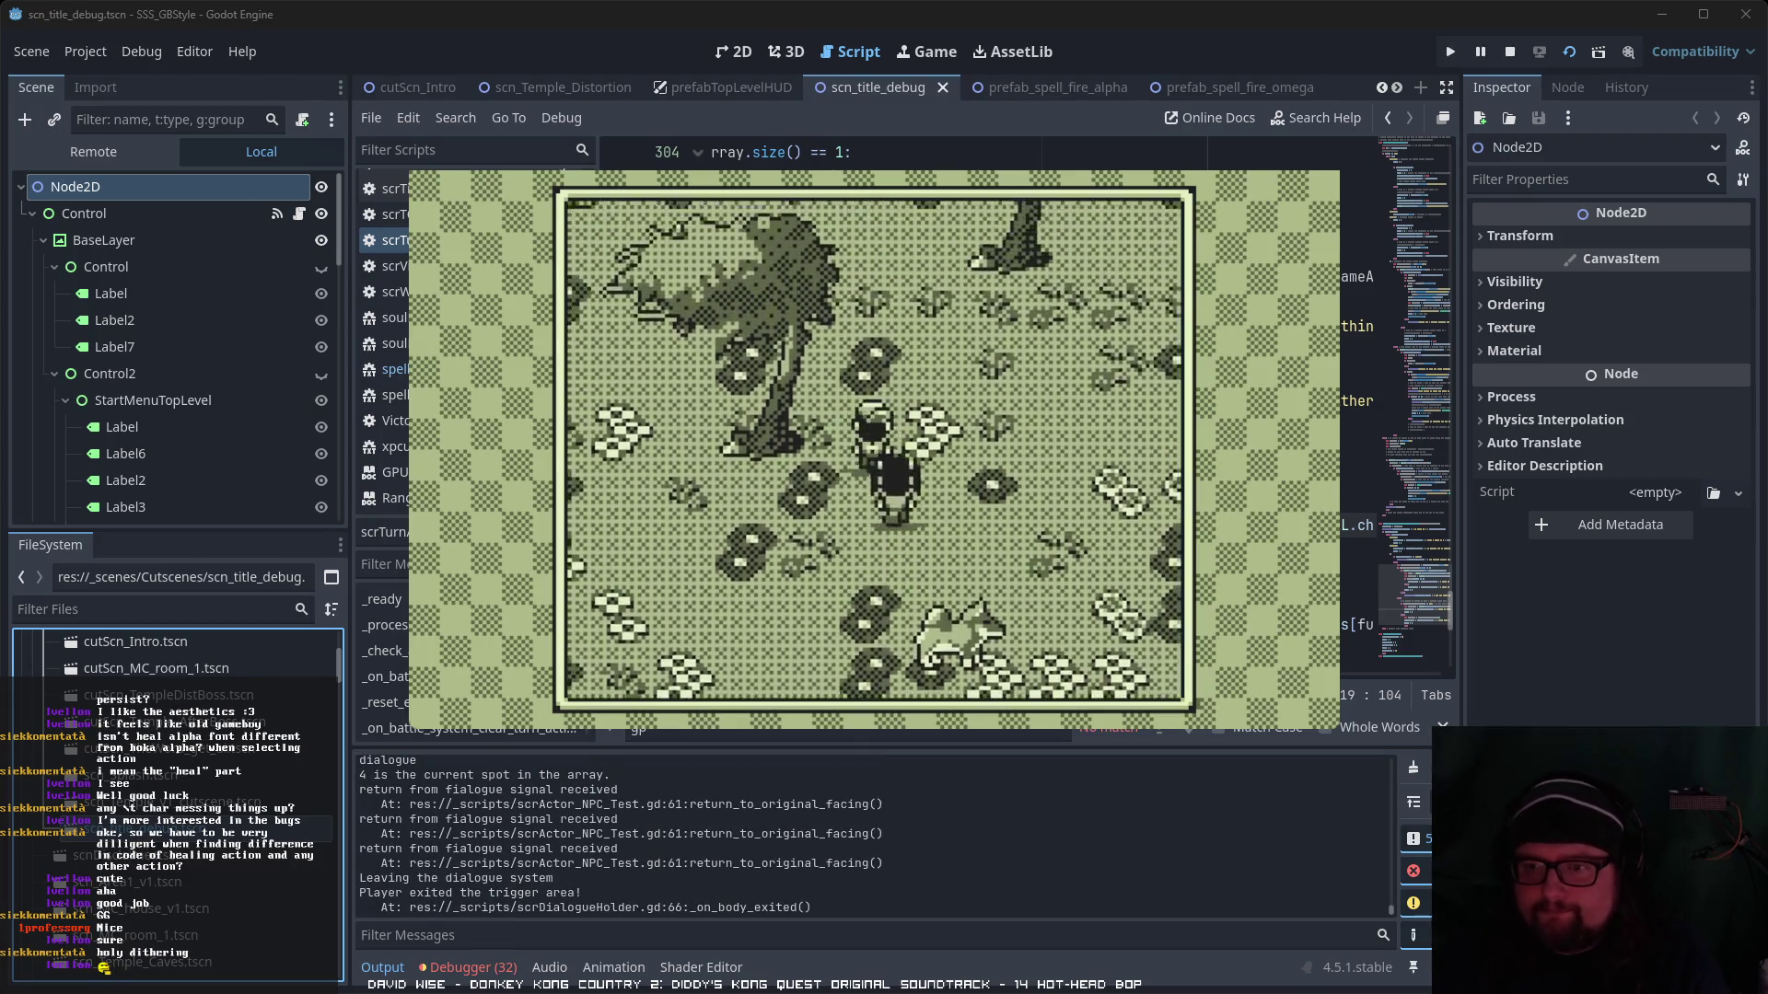
- Talk to the cat, read its lines to the end, then keep walking toward the temple
{"action": "key", "text": "space"}
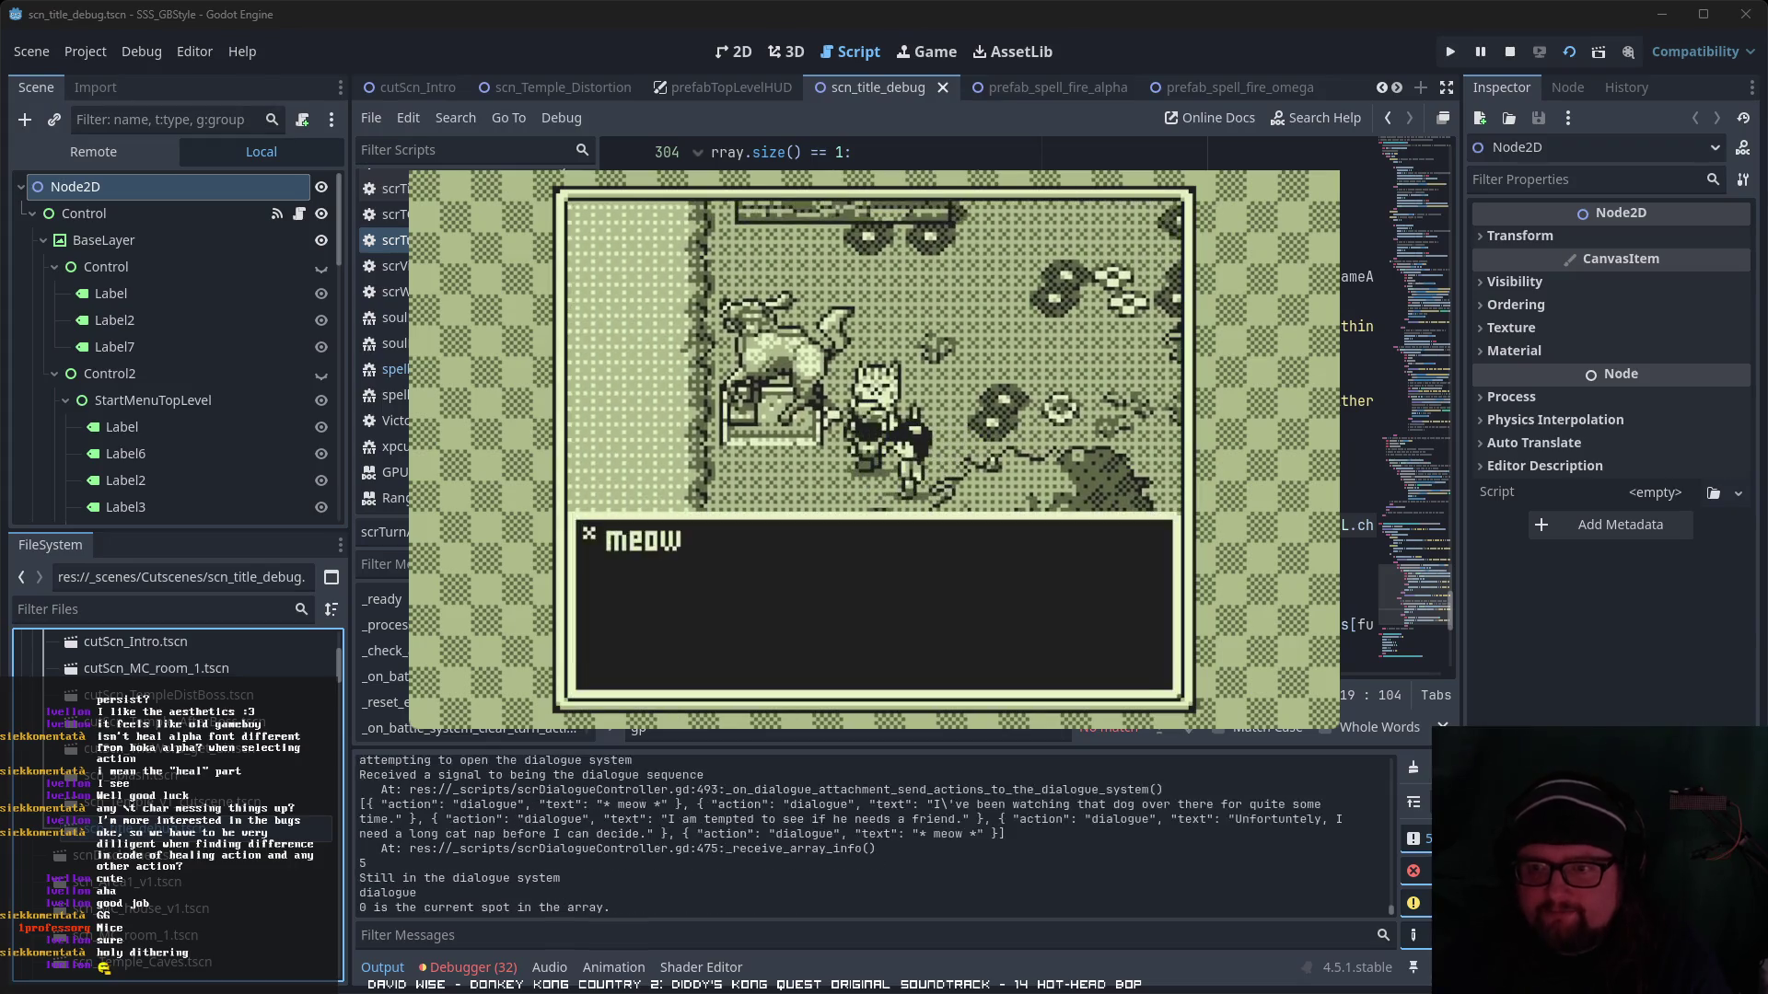
{"action": "key", "text": "space"}
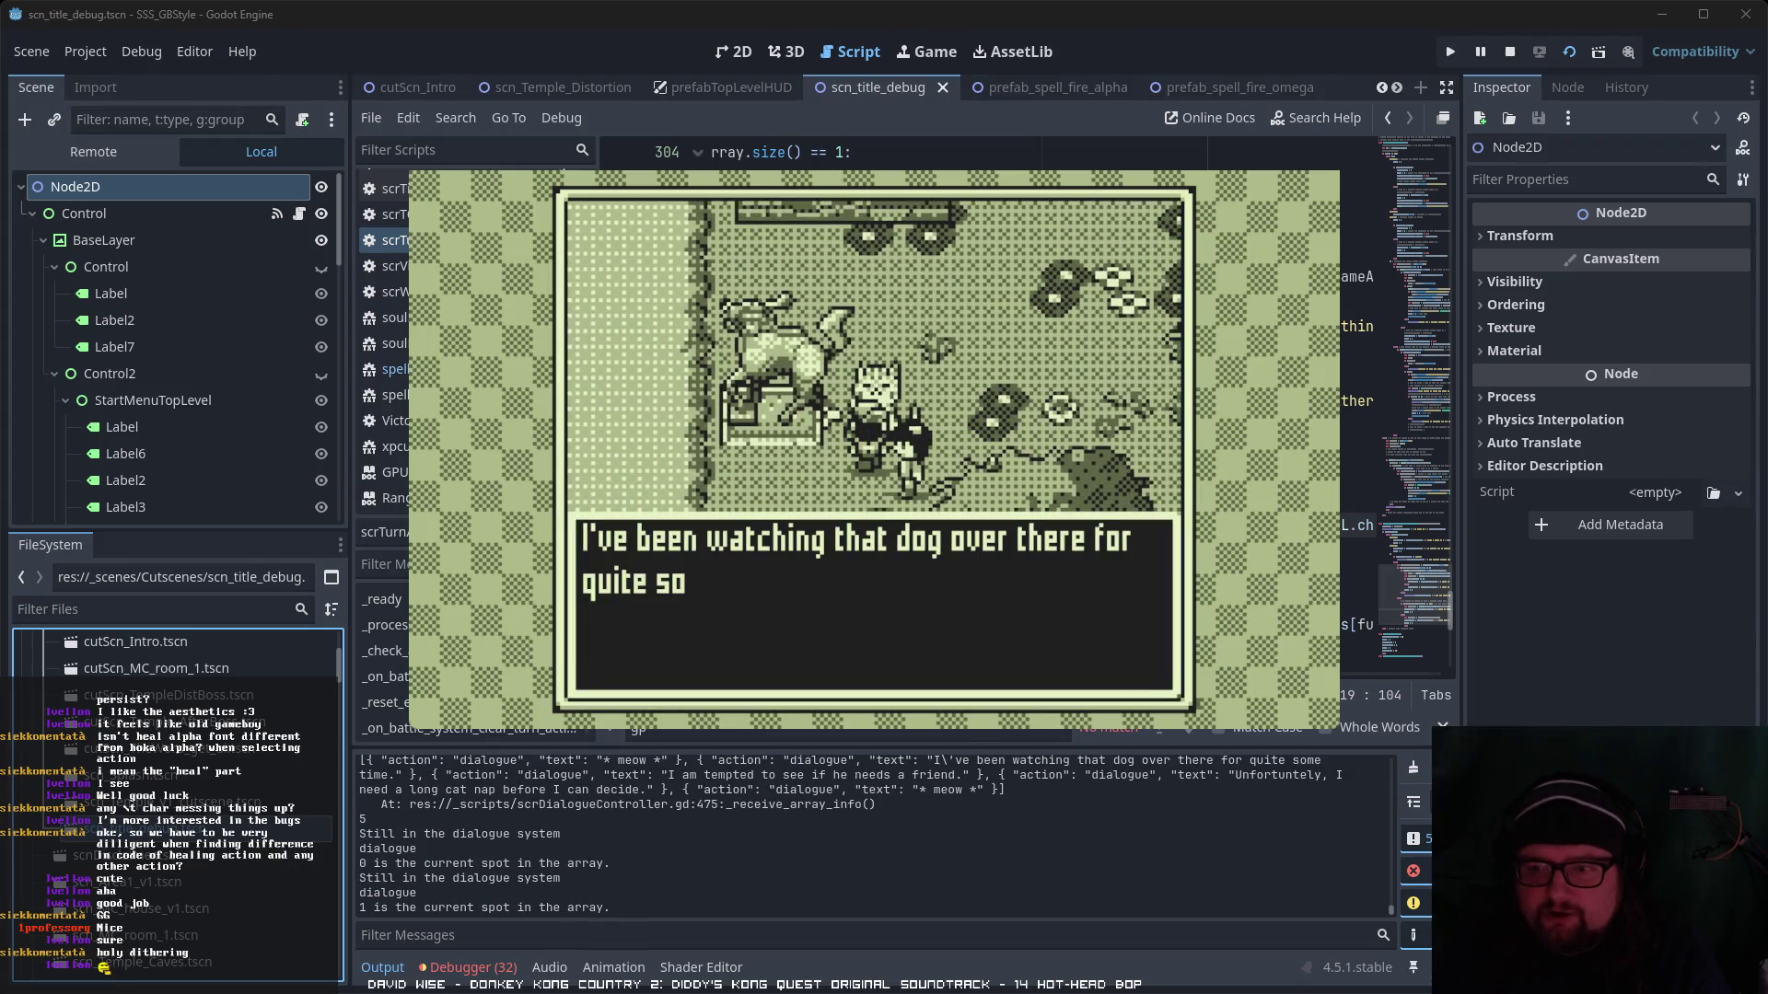
{"action": "key", "text": "space"}
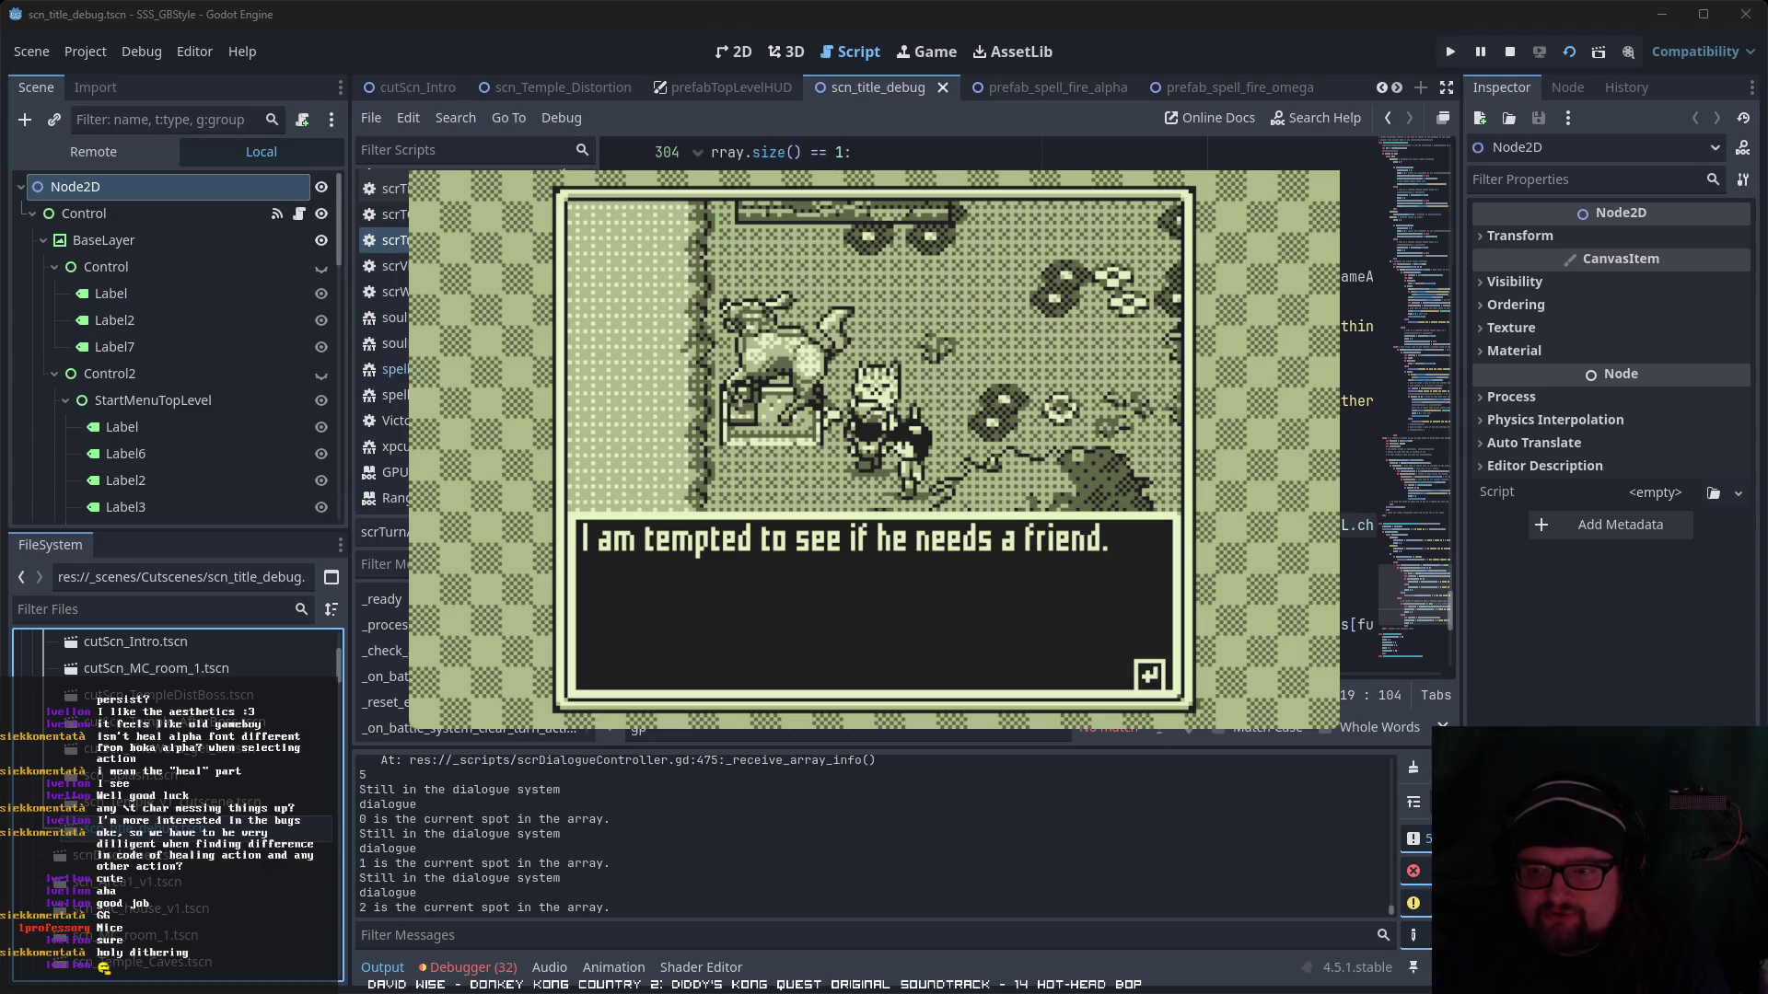
{"action": "key", "text": "space"}
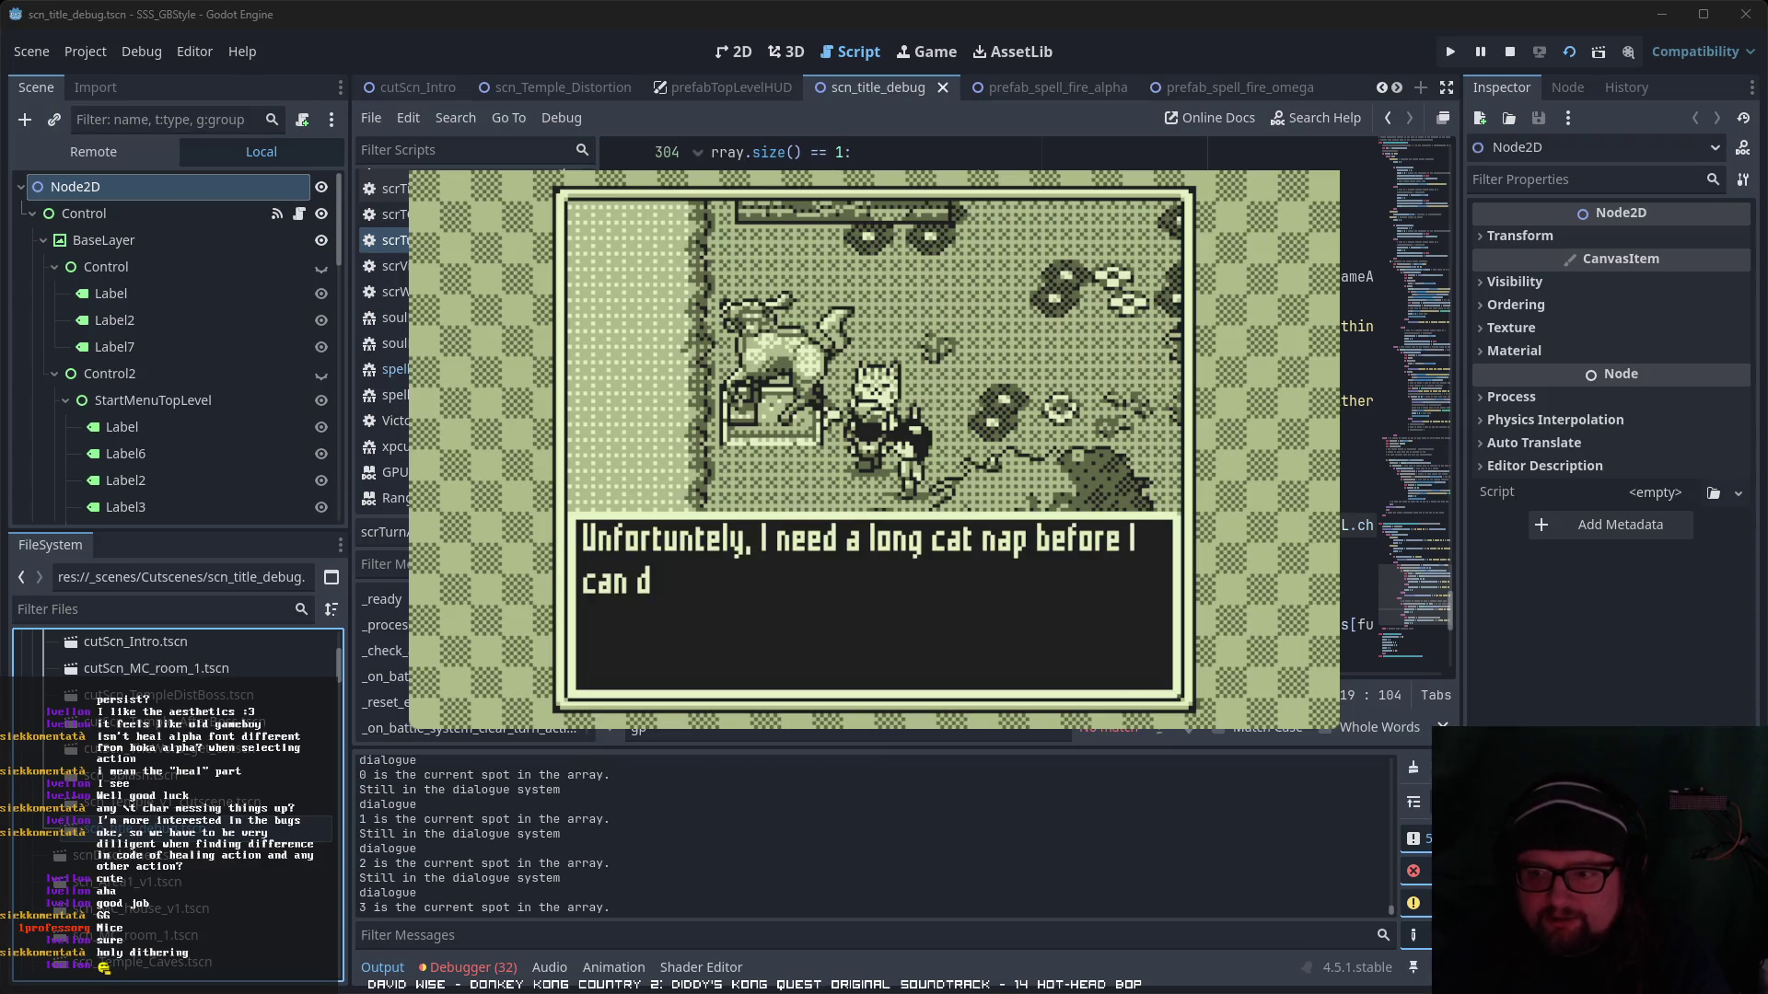
{"action": "key", "text": "space"}
{"action": "key", "text": "space"}
{"action": "key", "text": "Up"}
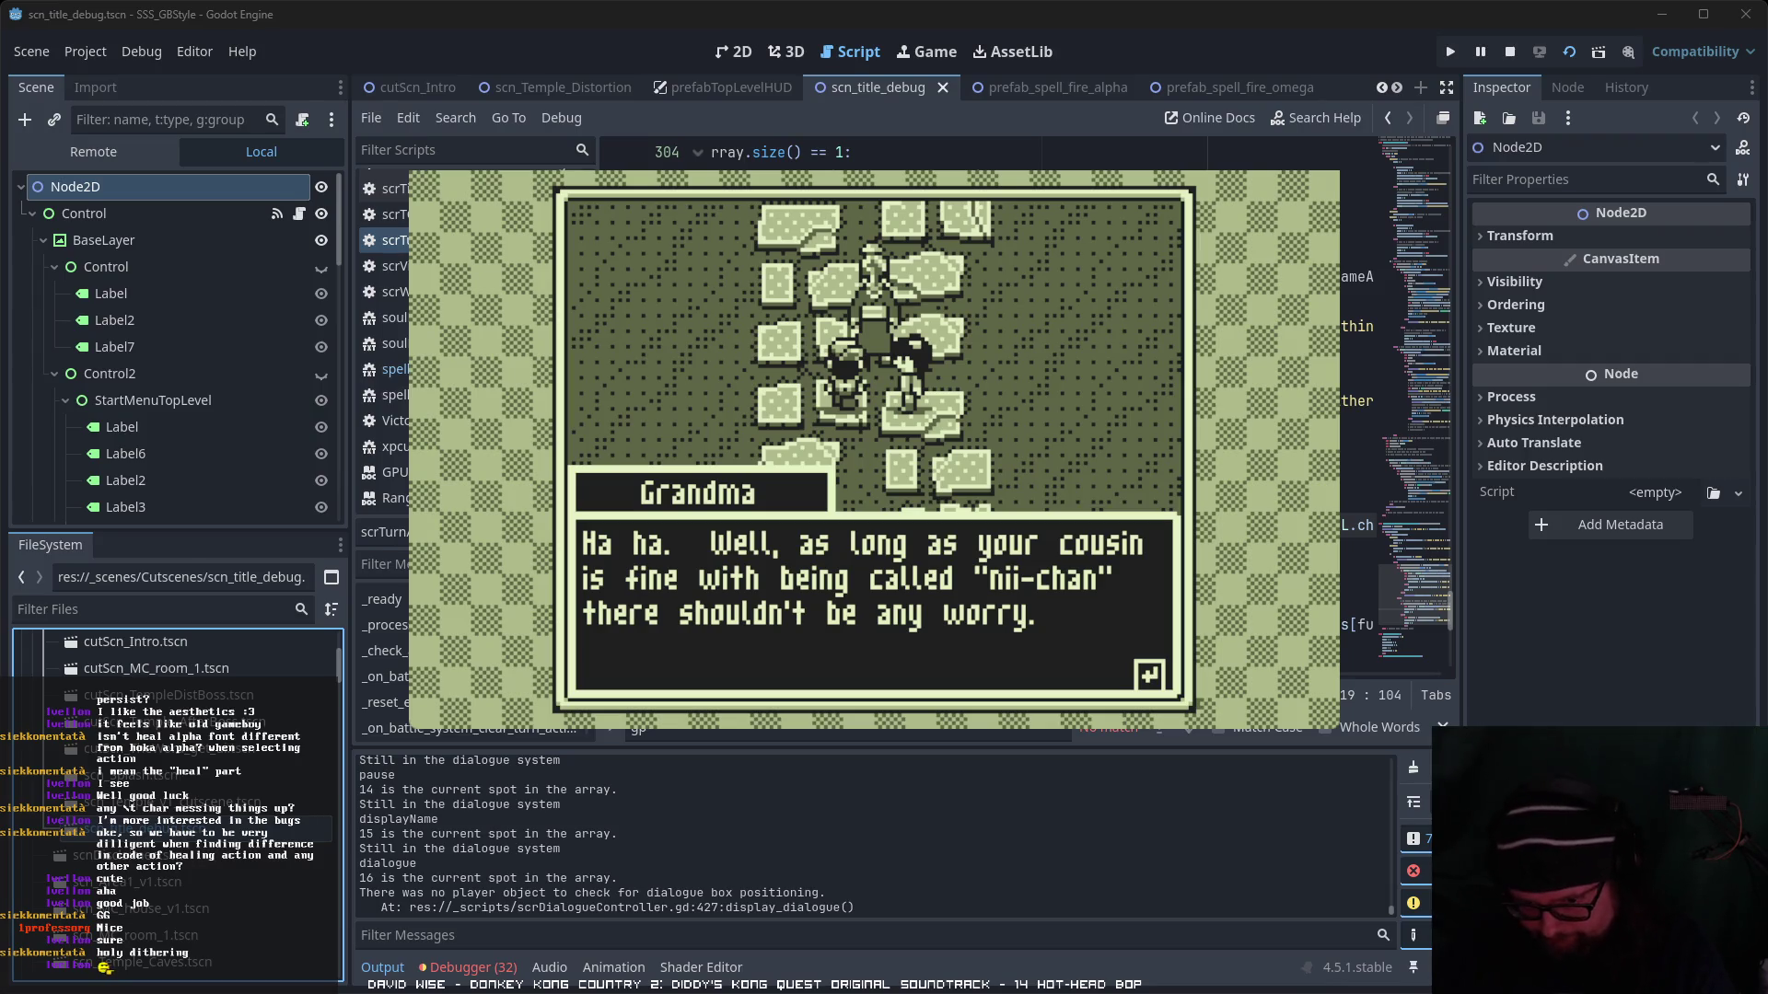
- Advance through Yui's lines and Grandma's sigh until Grandma calls Hikari, who walks in
{"action": "key", "text": "space"}
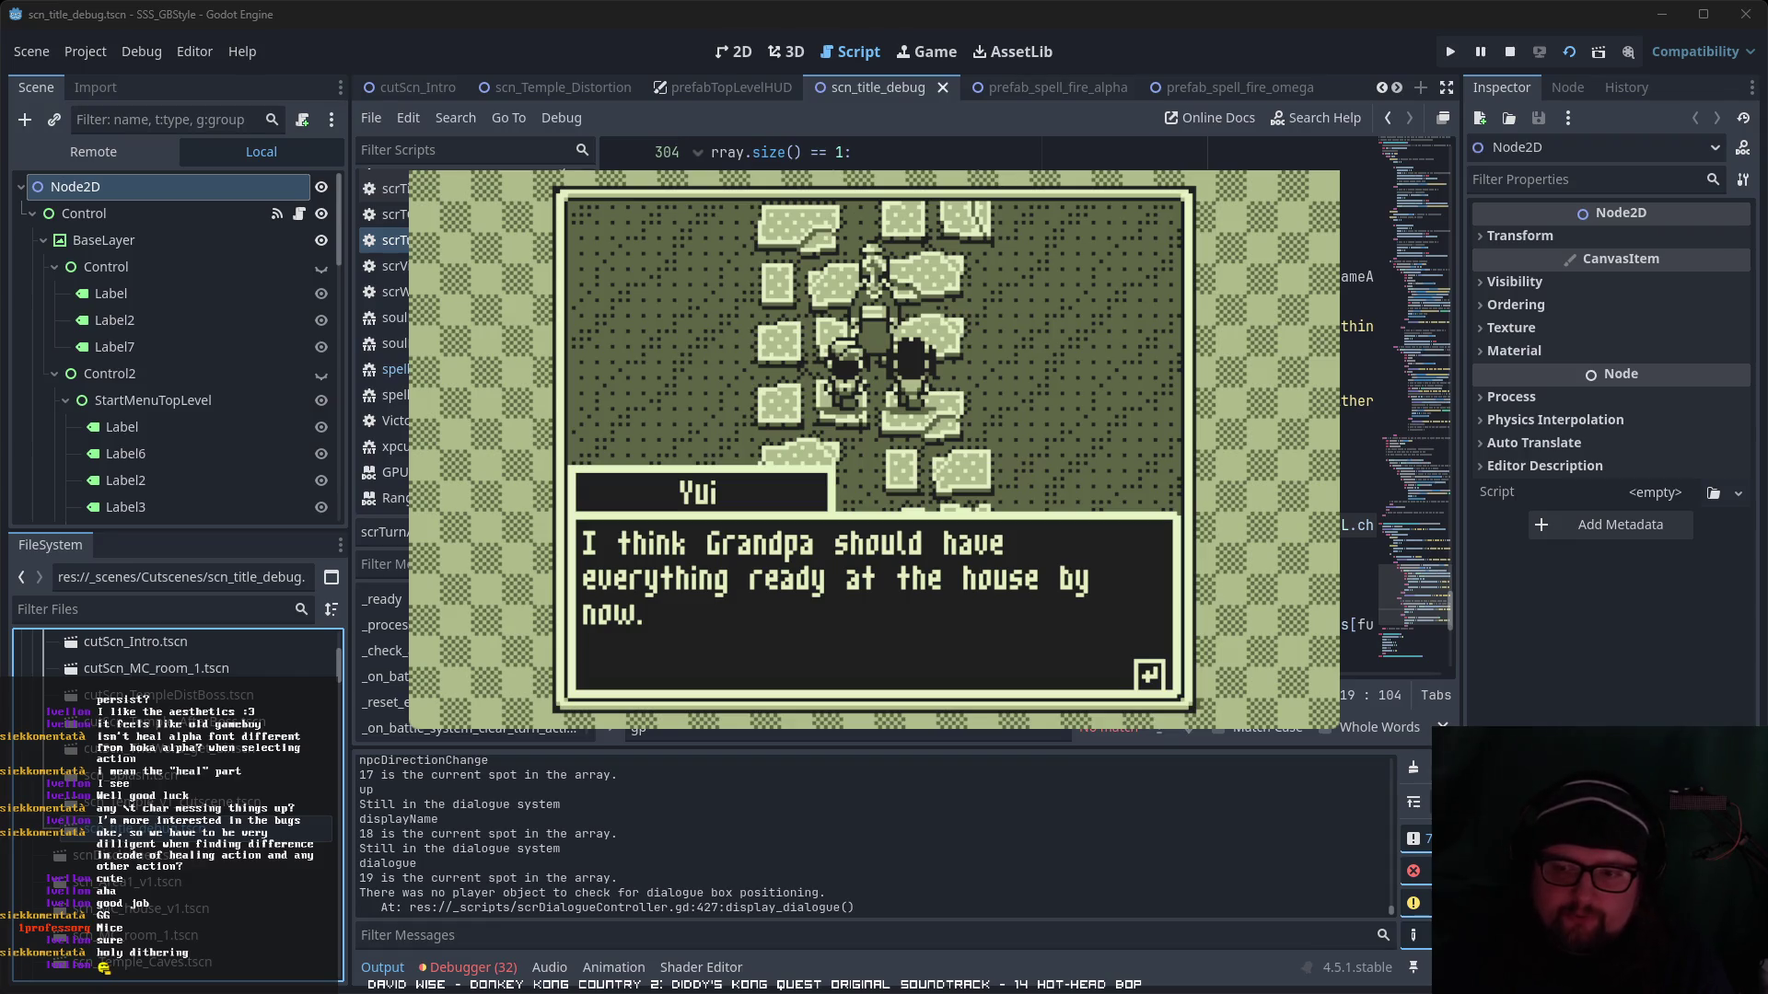
{"action": "key", "text": "space"}
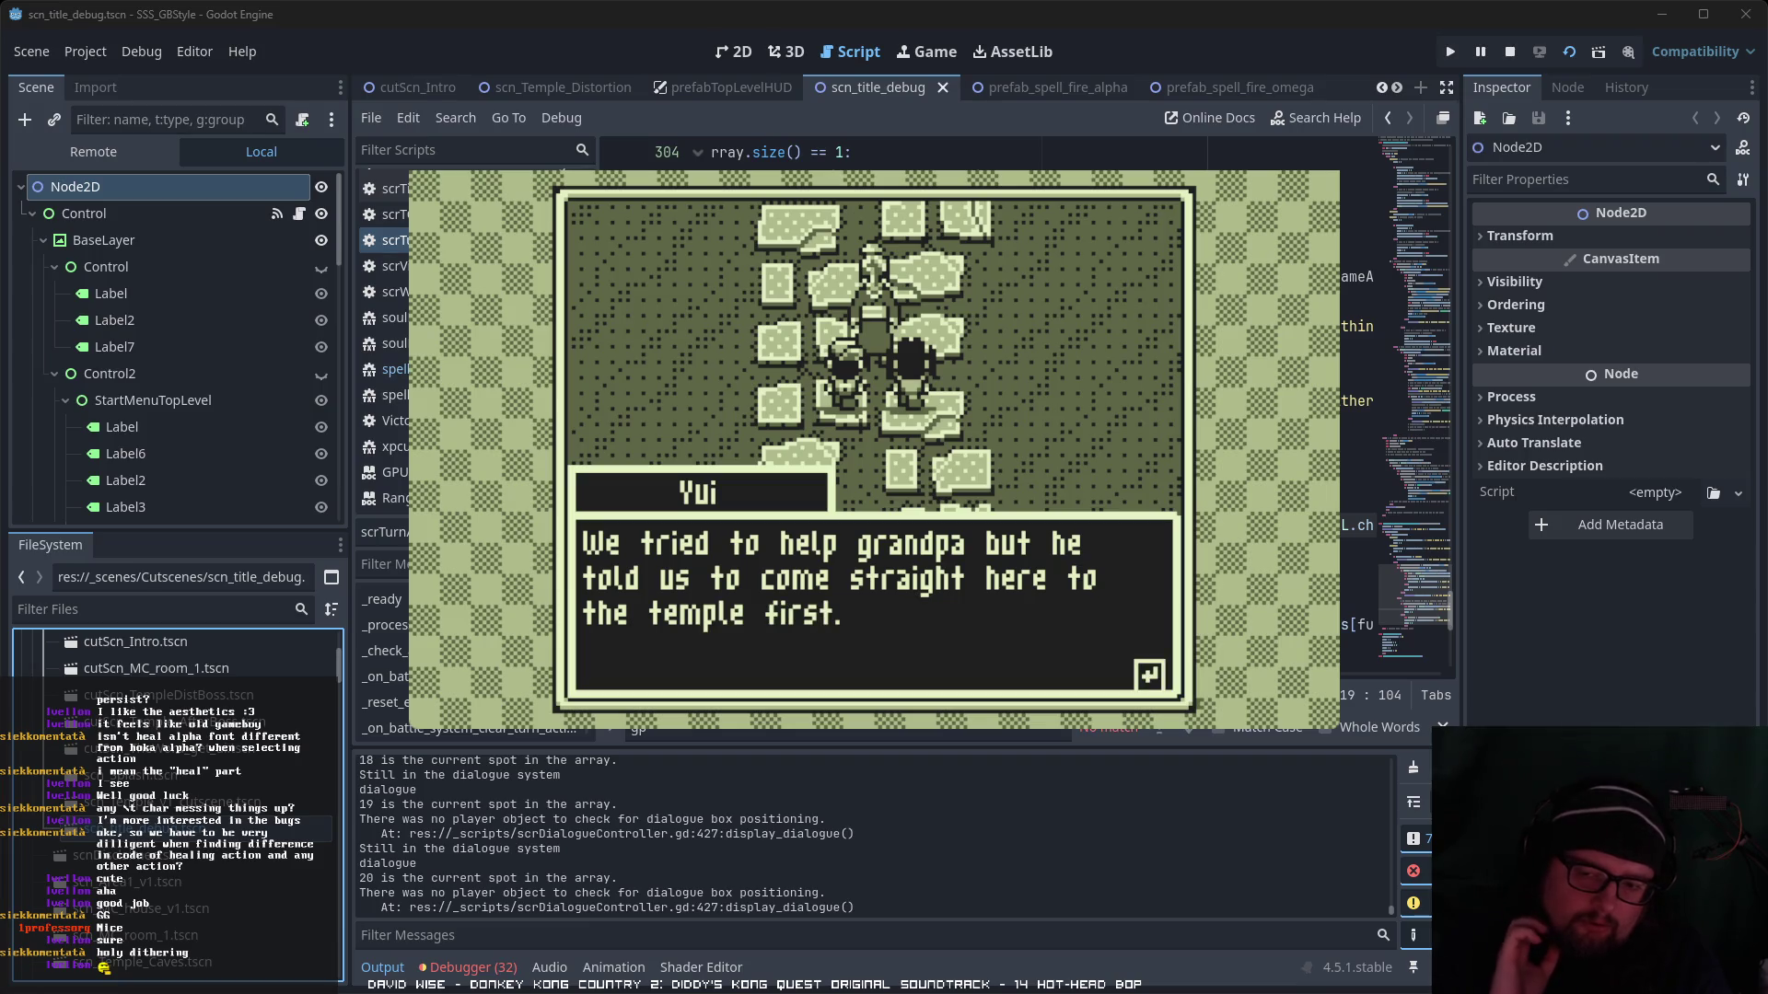
{"action": "key", "text": "space"}
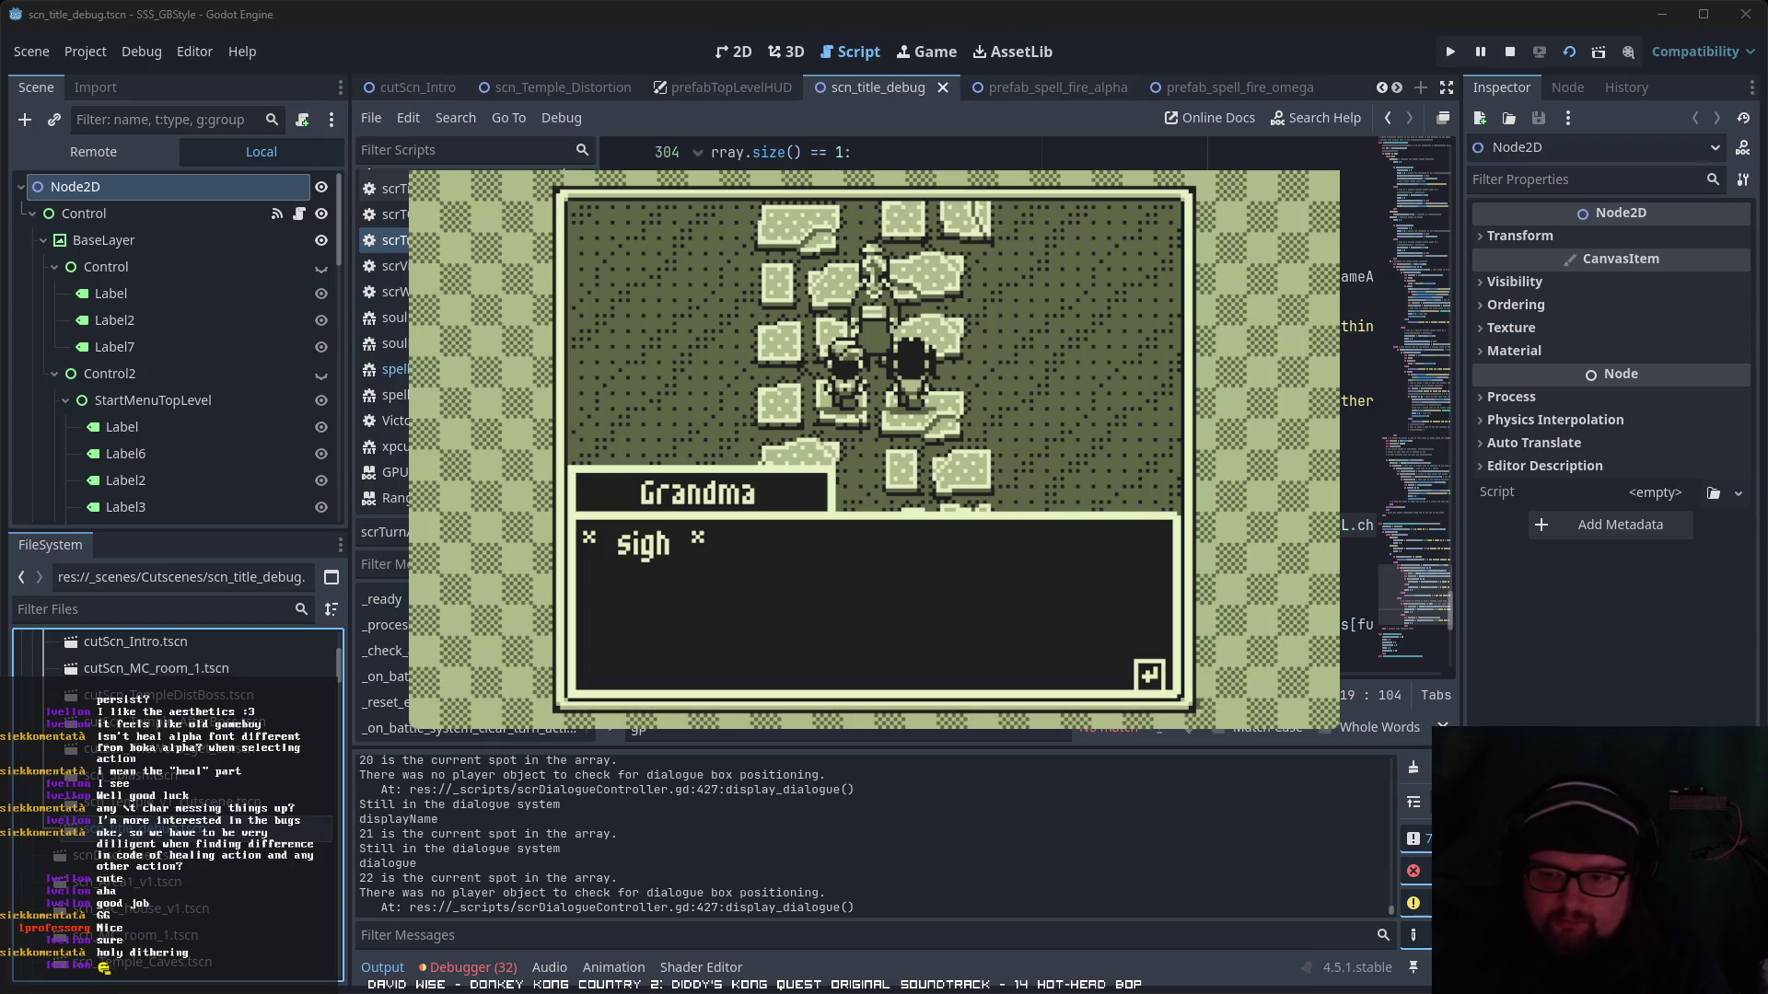
{"action": "key", "text": "space"}
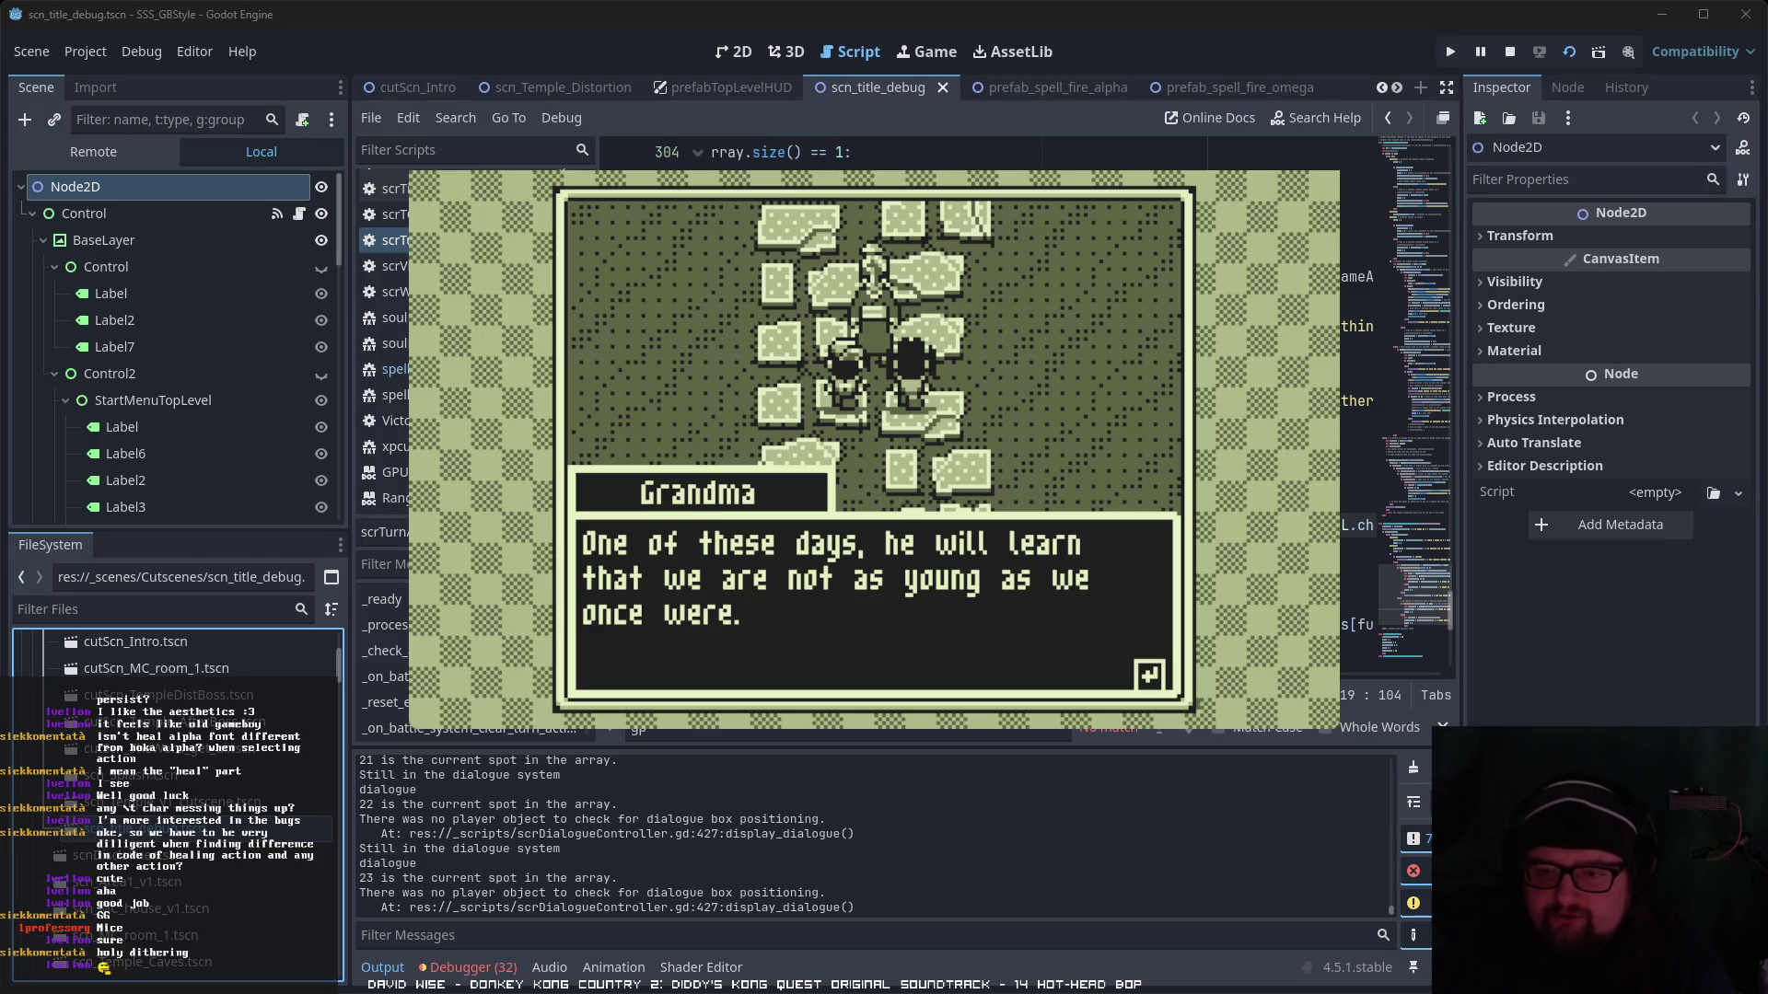
{"action": "key", "text": "space"}
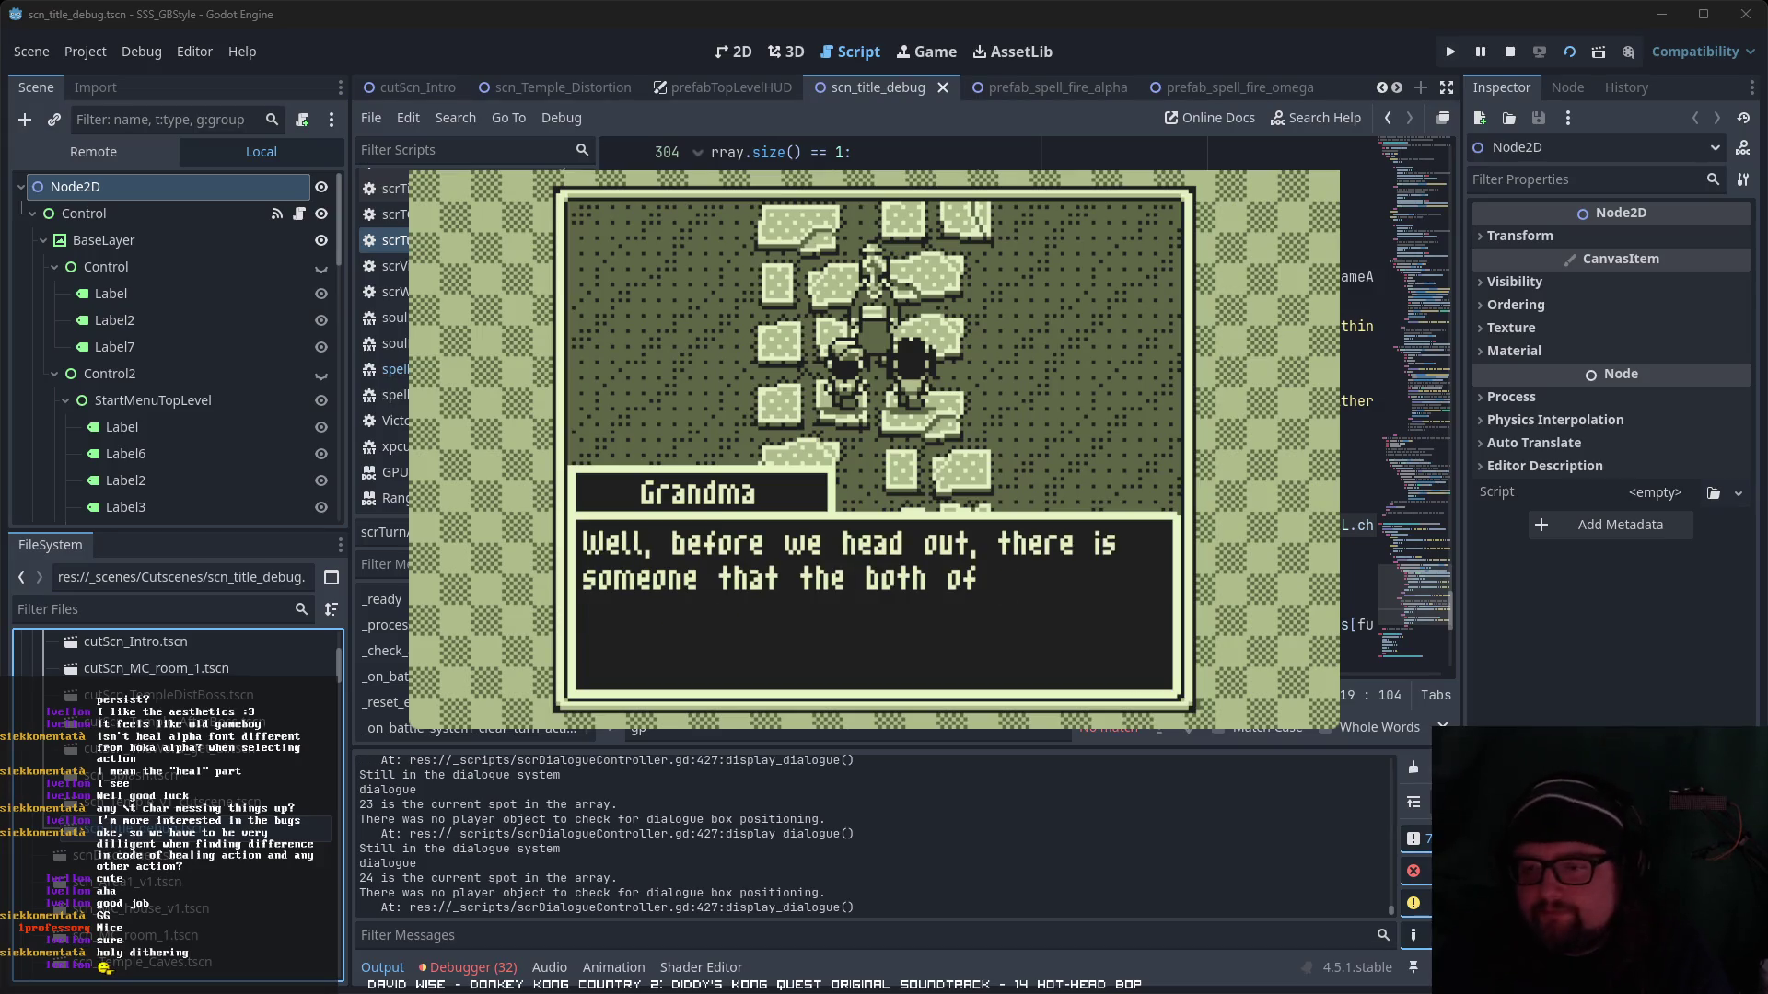
{"action": "key", "text": "space"}
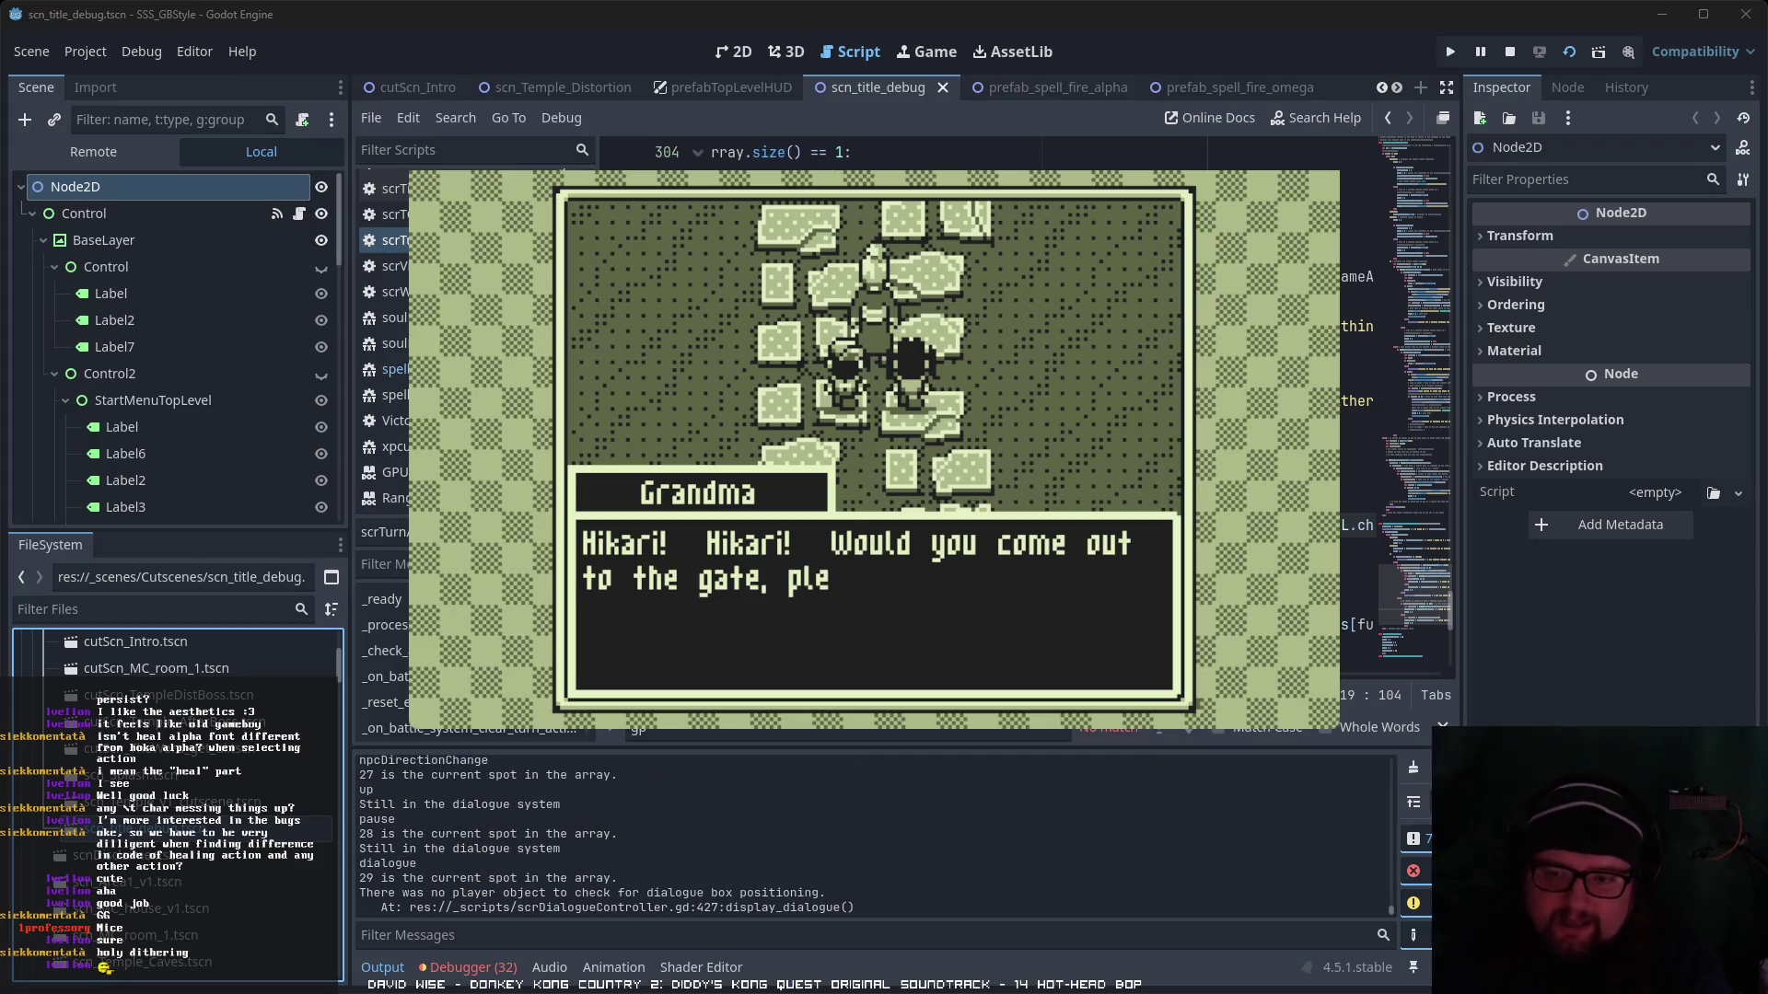
{"action": "key", "text": "space"}
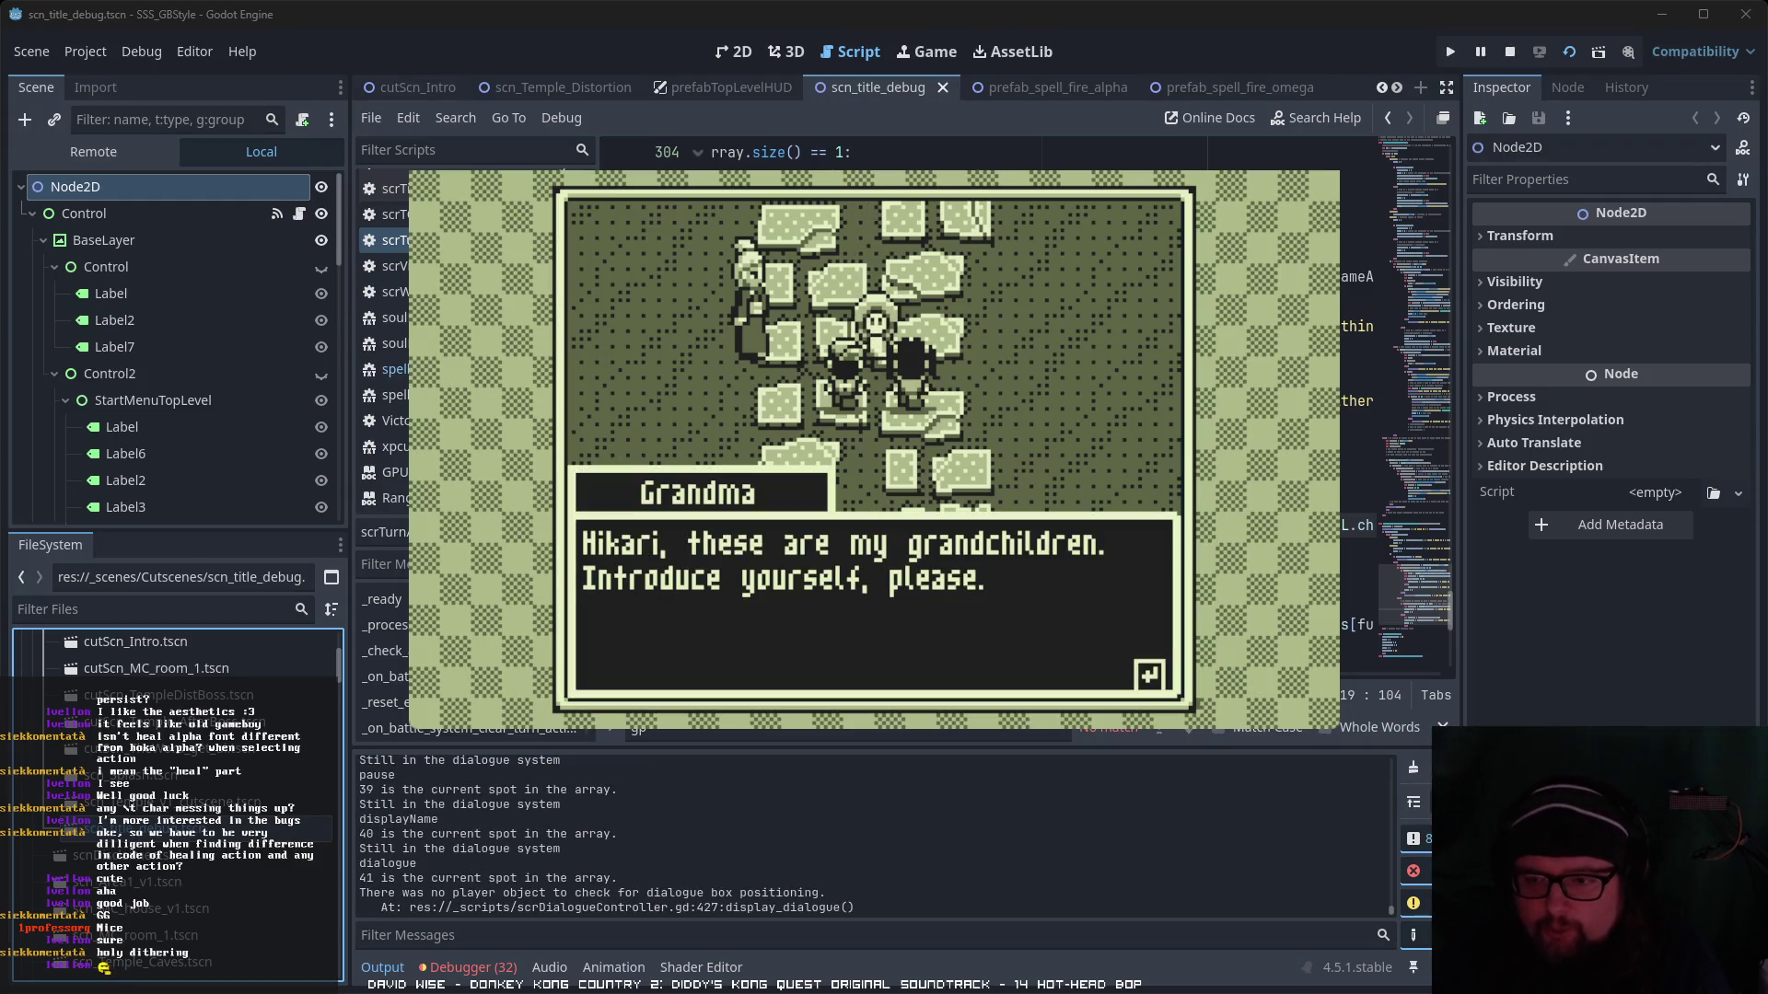
- Advance through Hikari's self-introduction, Yui's introduction and Hikari's response
{"action": "key", "text": "Return"}
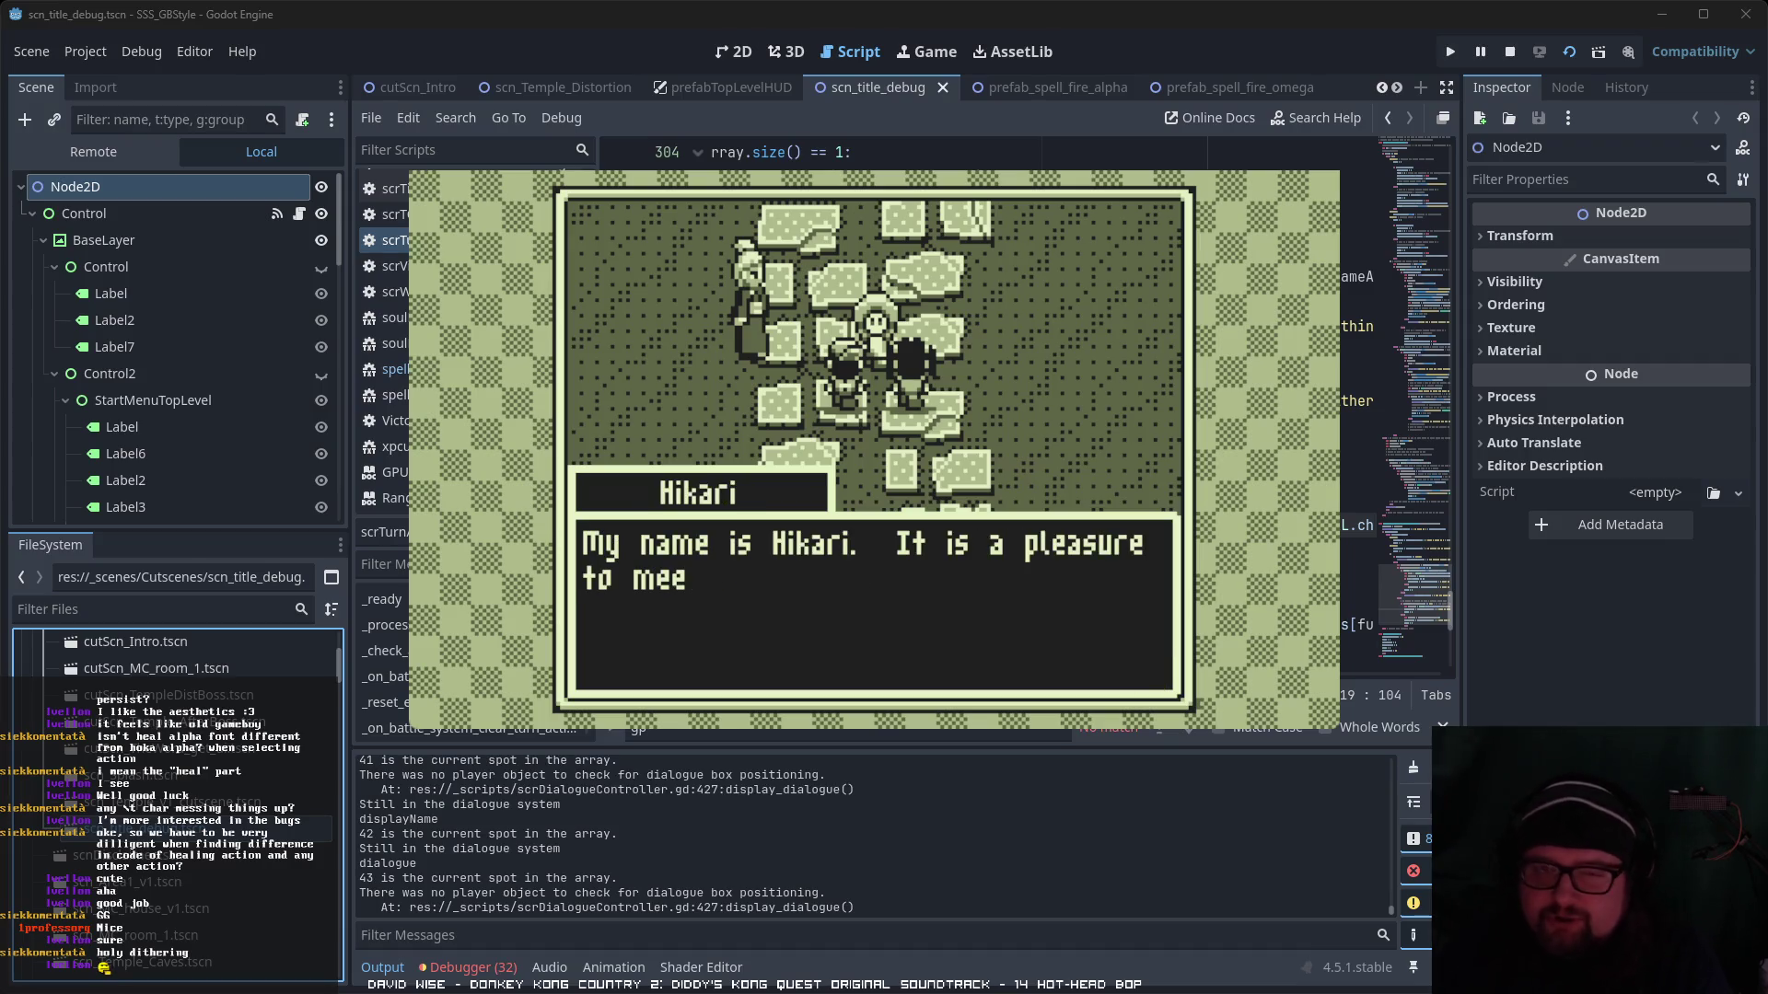
{"action": "key", "text": "Return"}
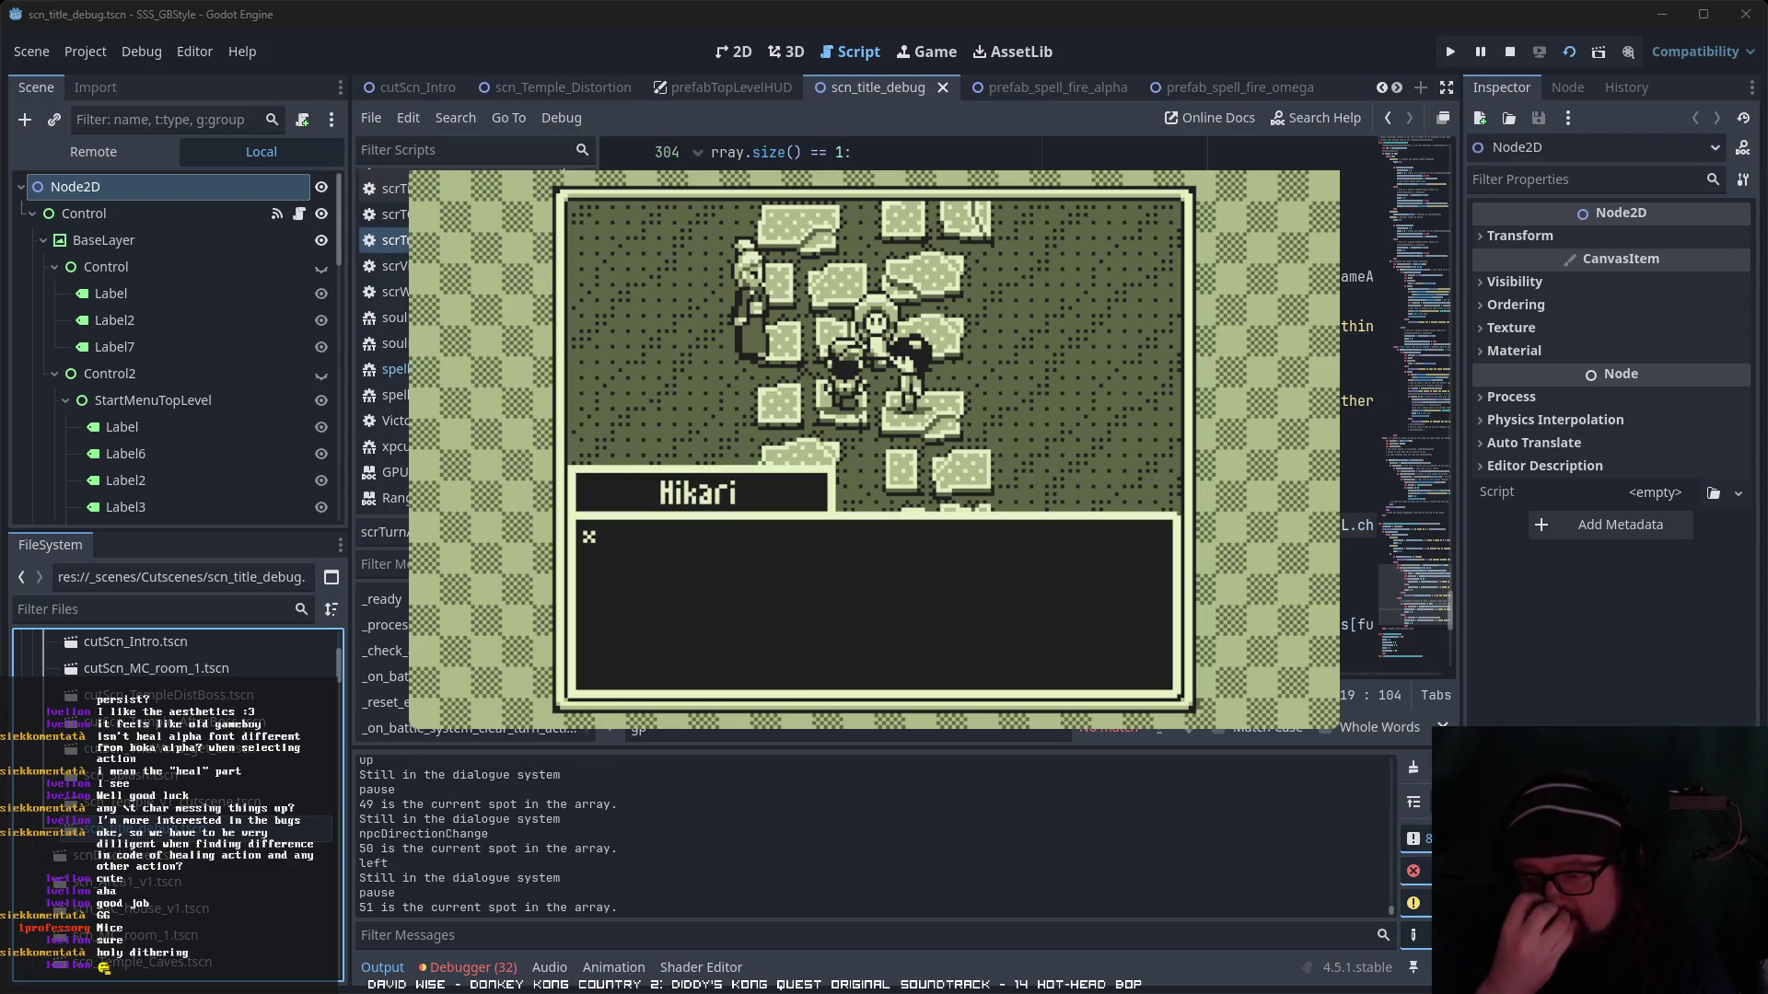
{"action": "key", "text": "Return"}
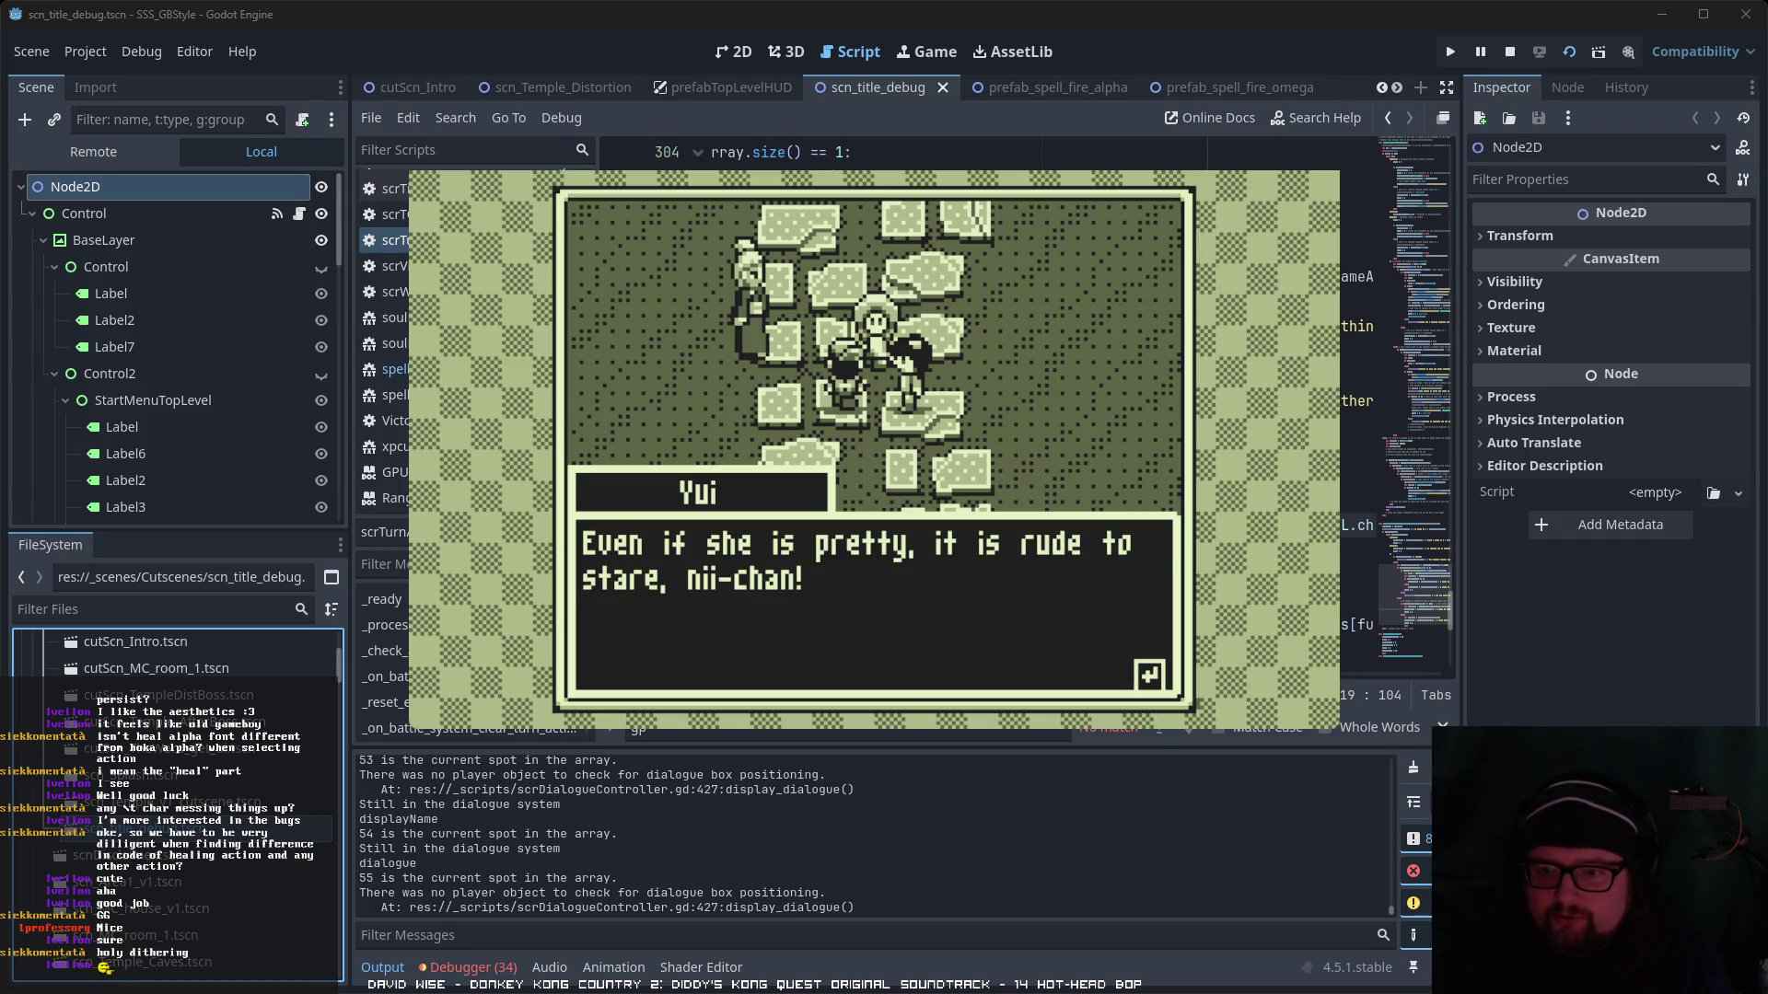
{"action": "key", "text": "Return"}
{"action": "key", "text": "Return"}
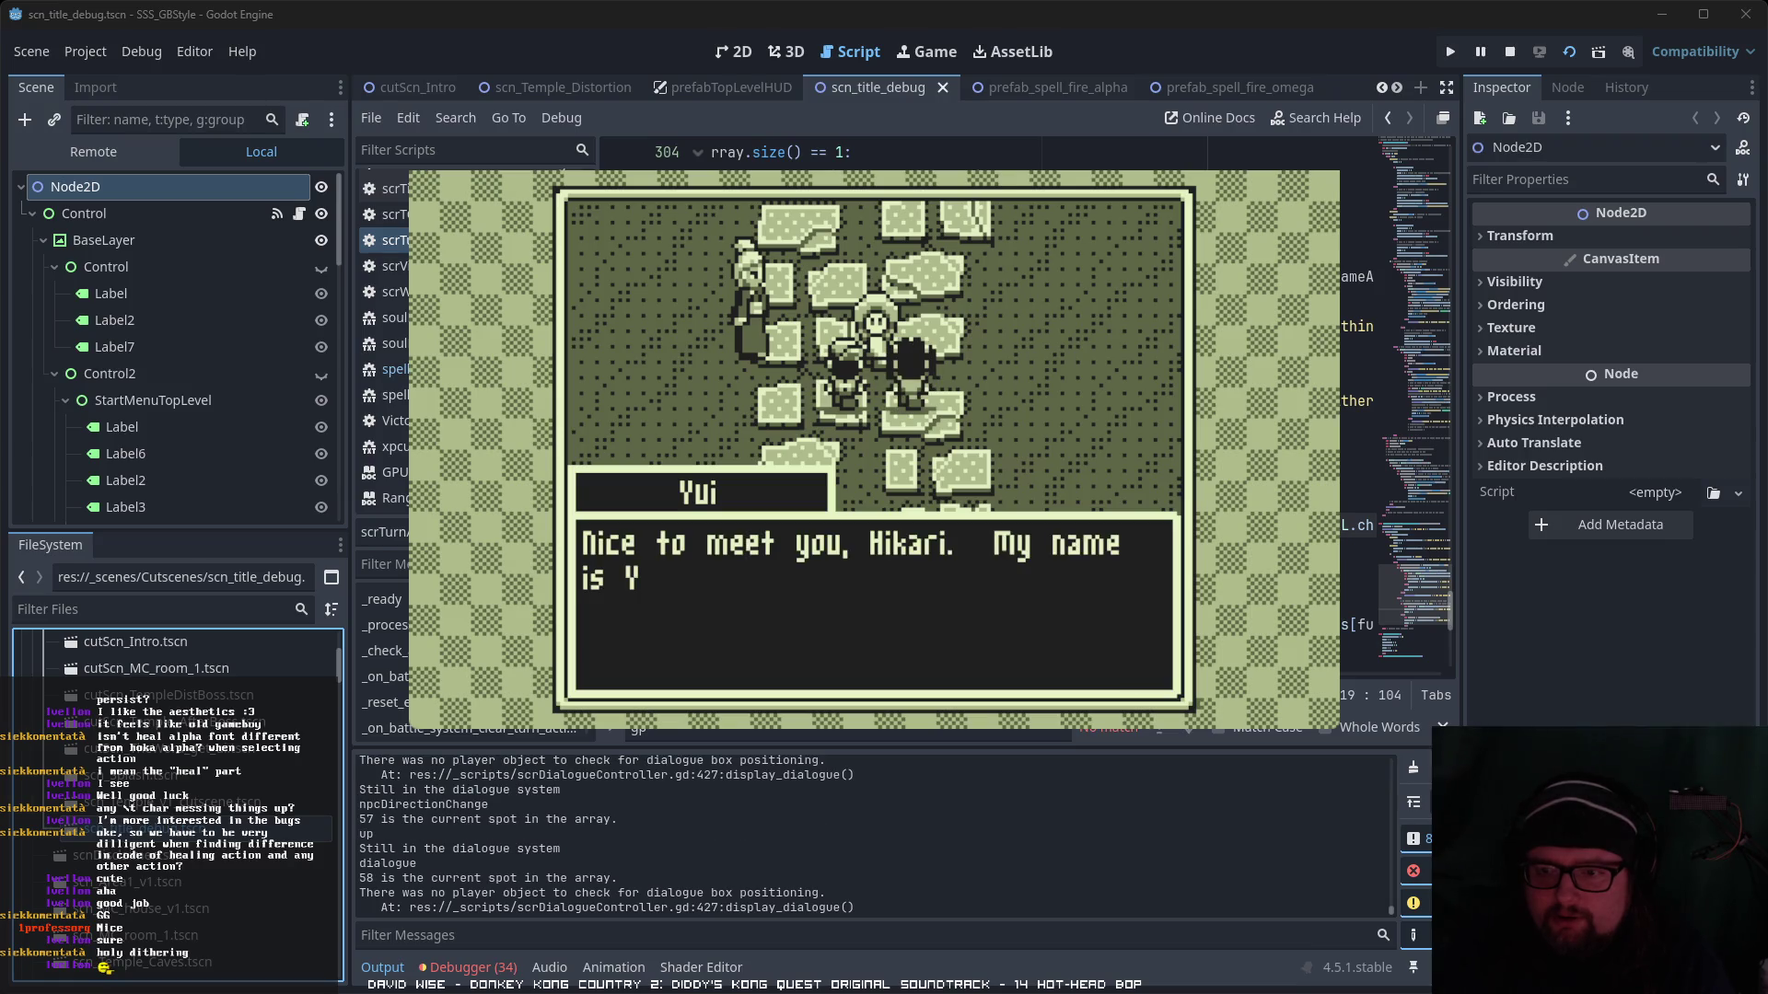
{"action": "key", "text": "Return"}
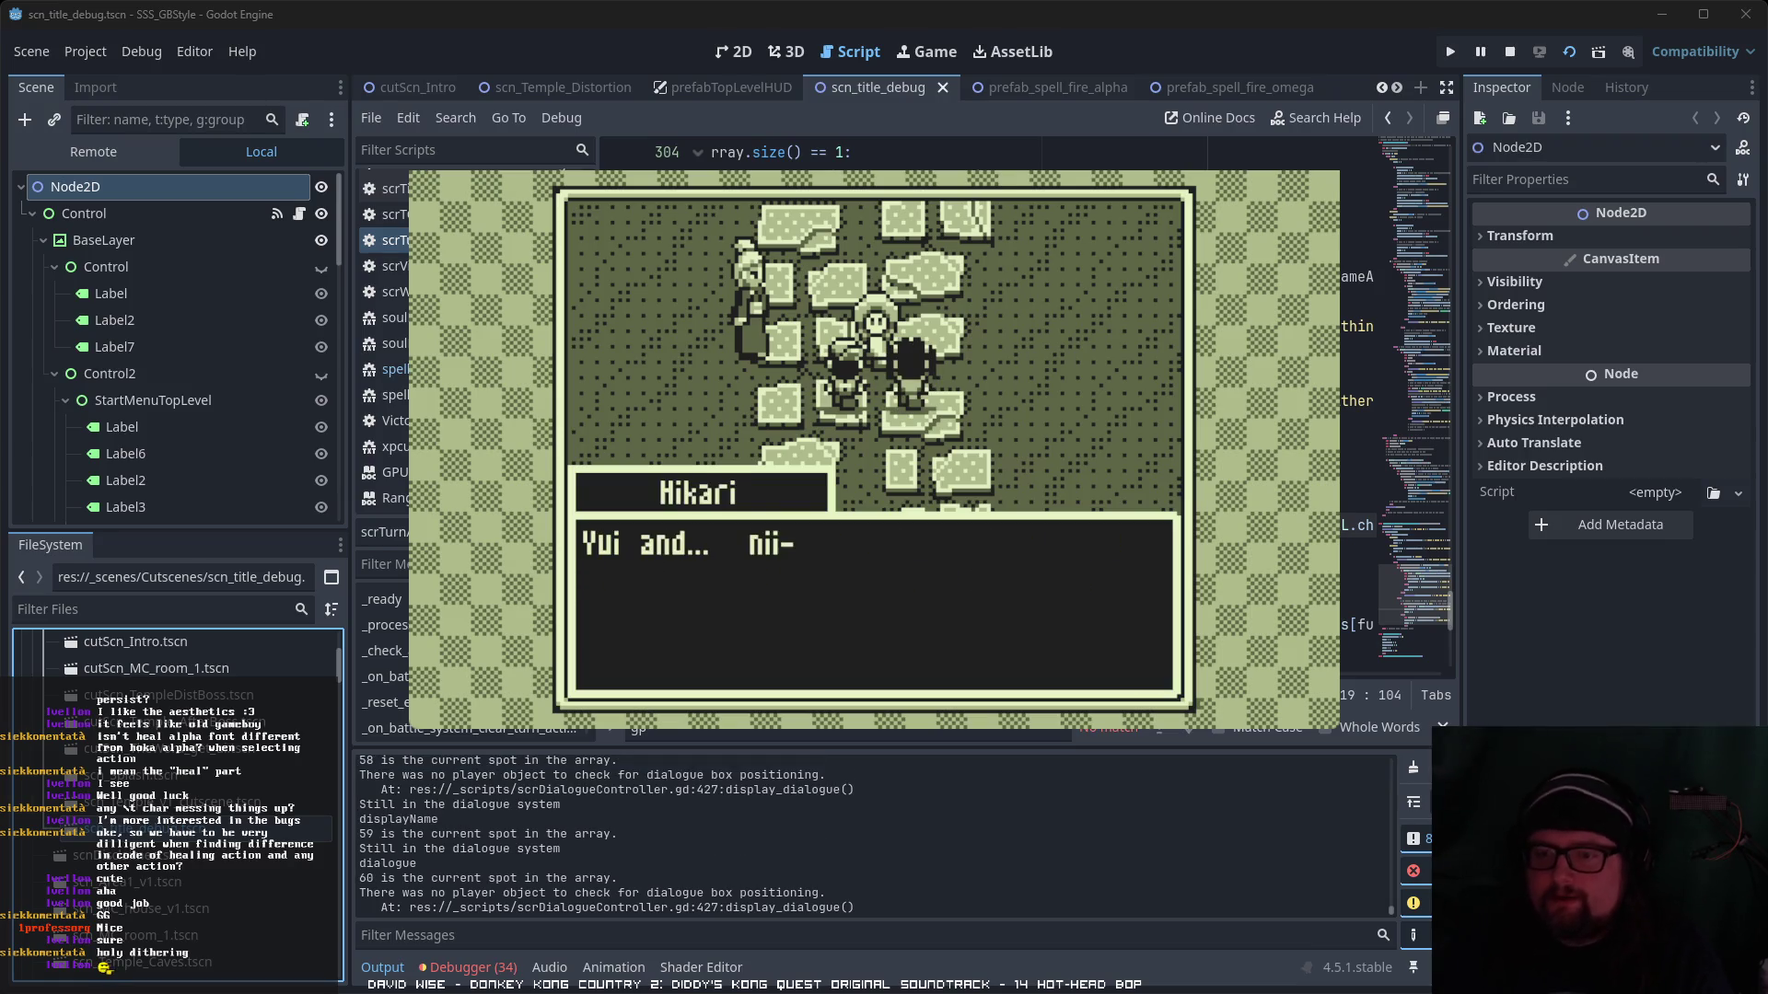
- Continue through Grandma's lines, Yui's protest and pizza cheer until the scene fades out
{"action": "key", "text": "Return"}
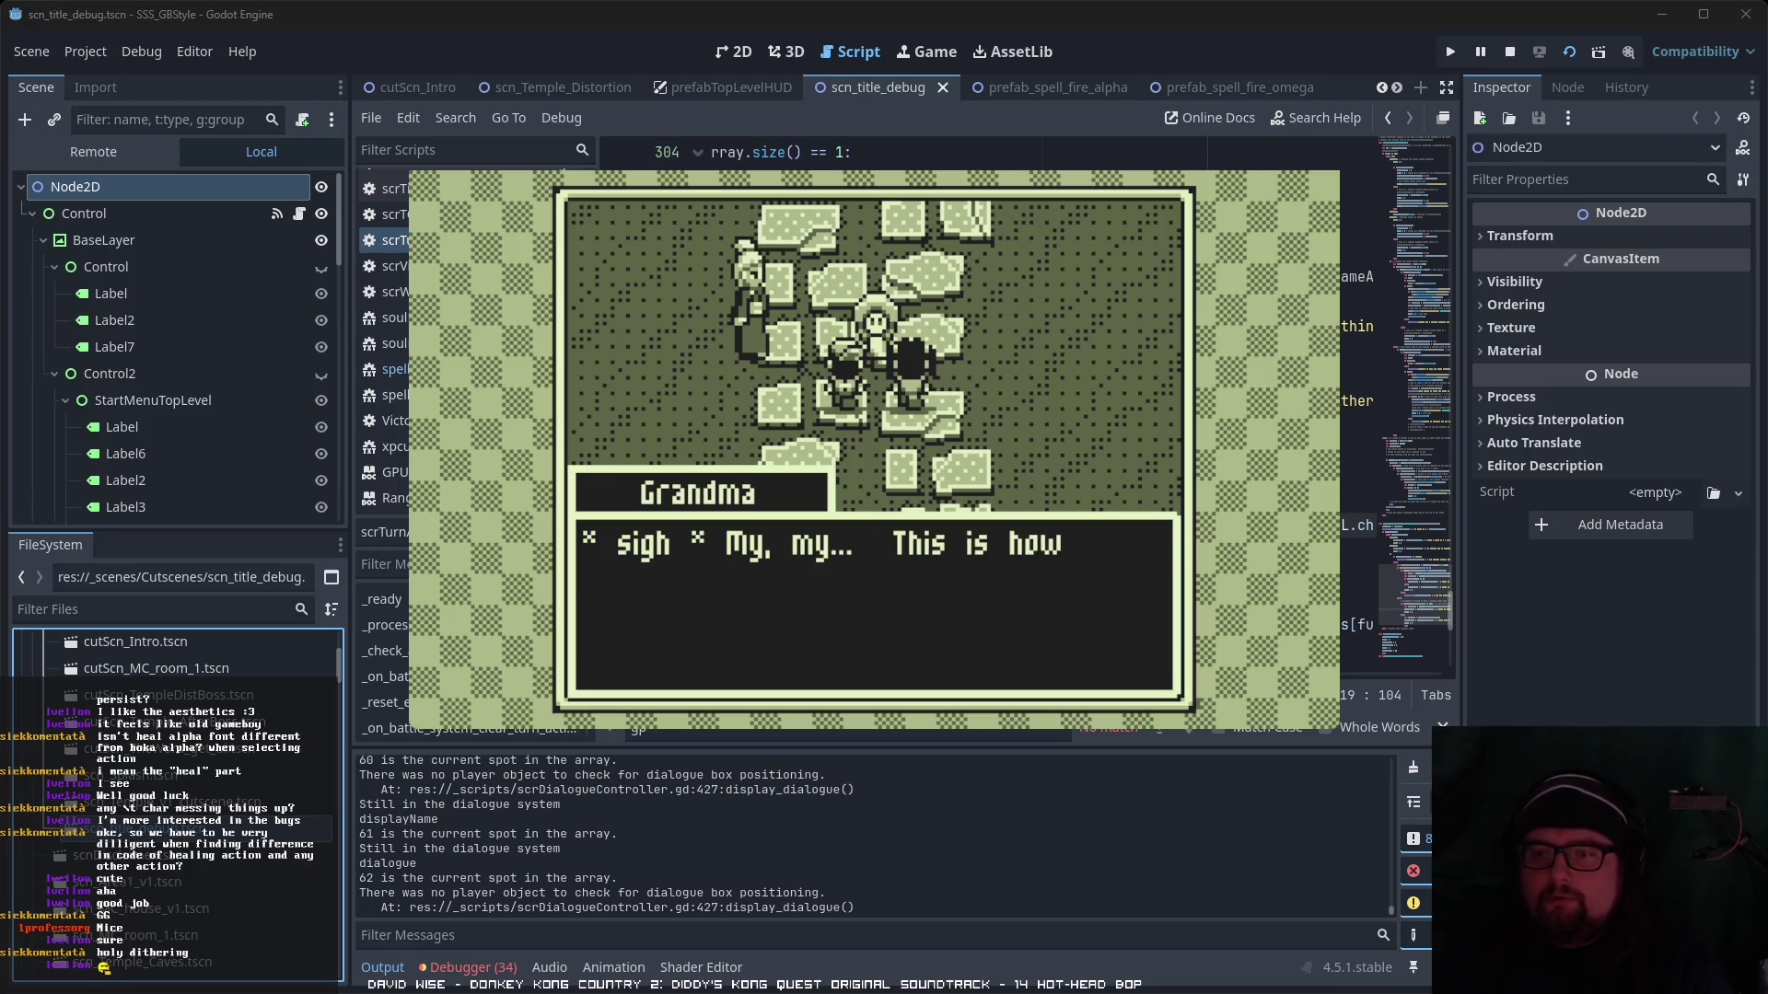
{"action": "key", "text": "Return"}
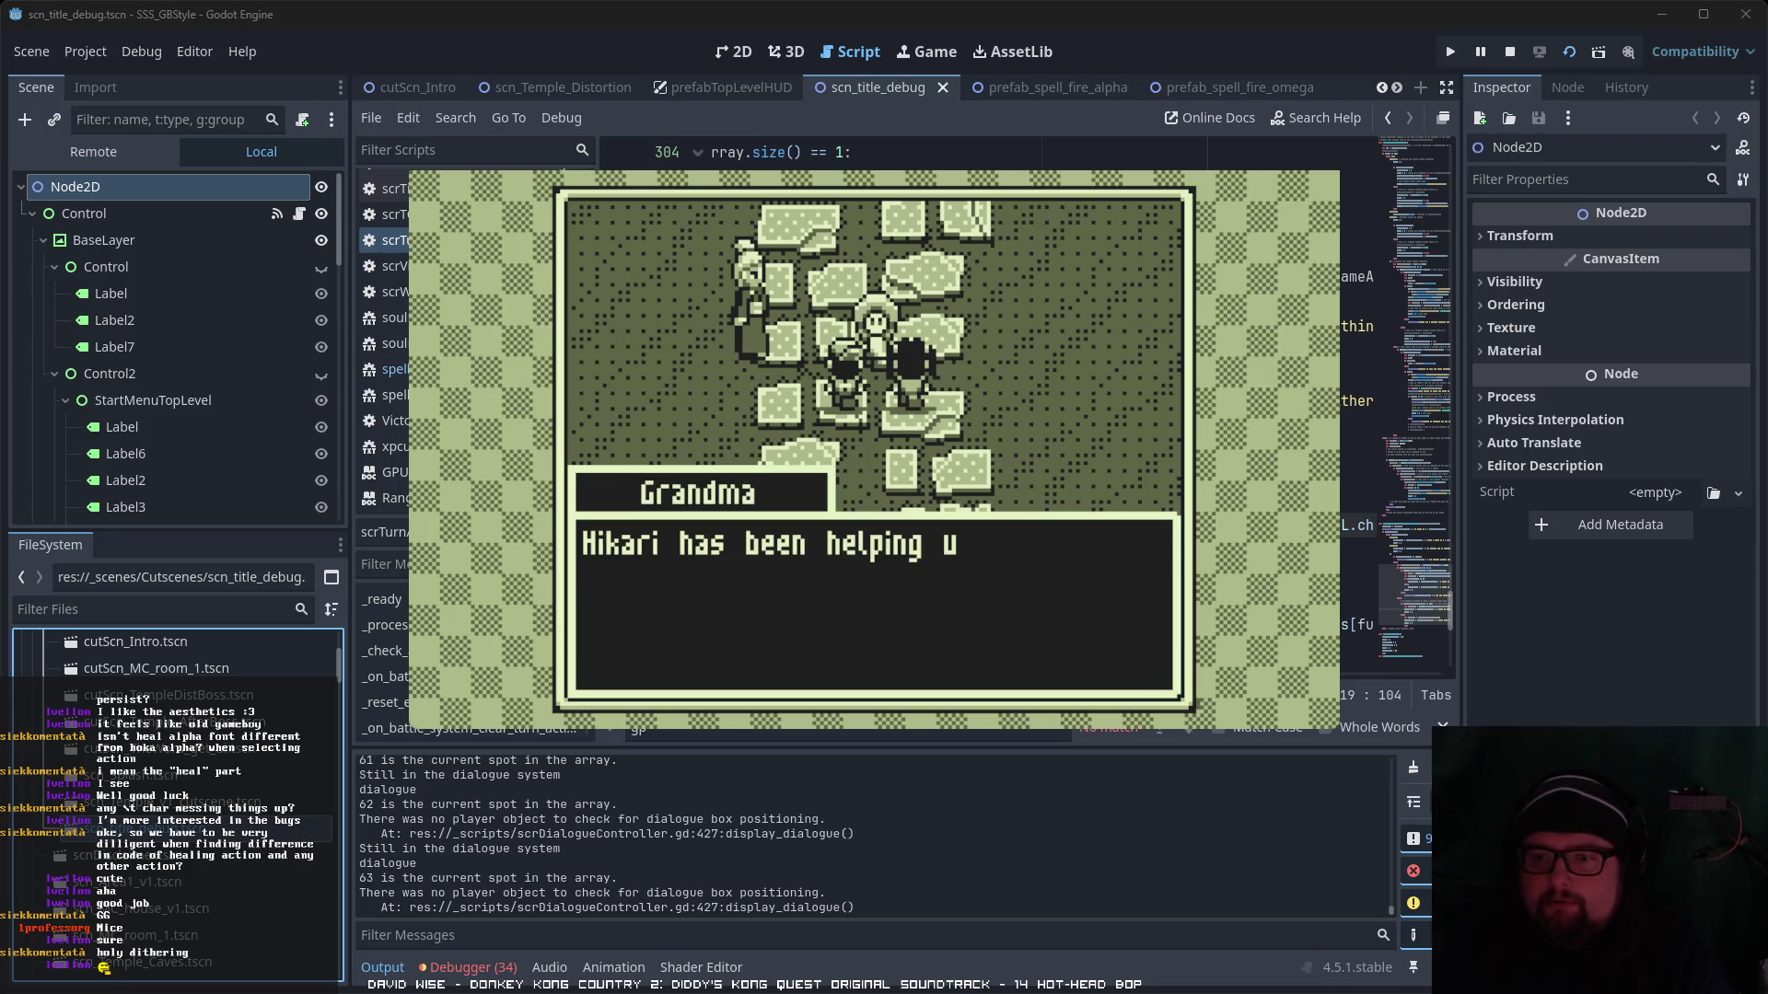
{"action": "key", "text": "Return"}
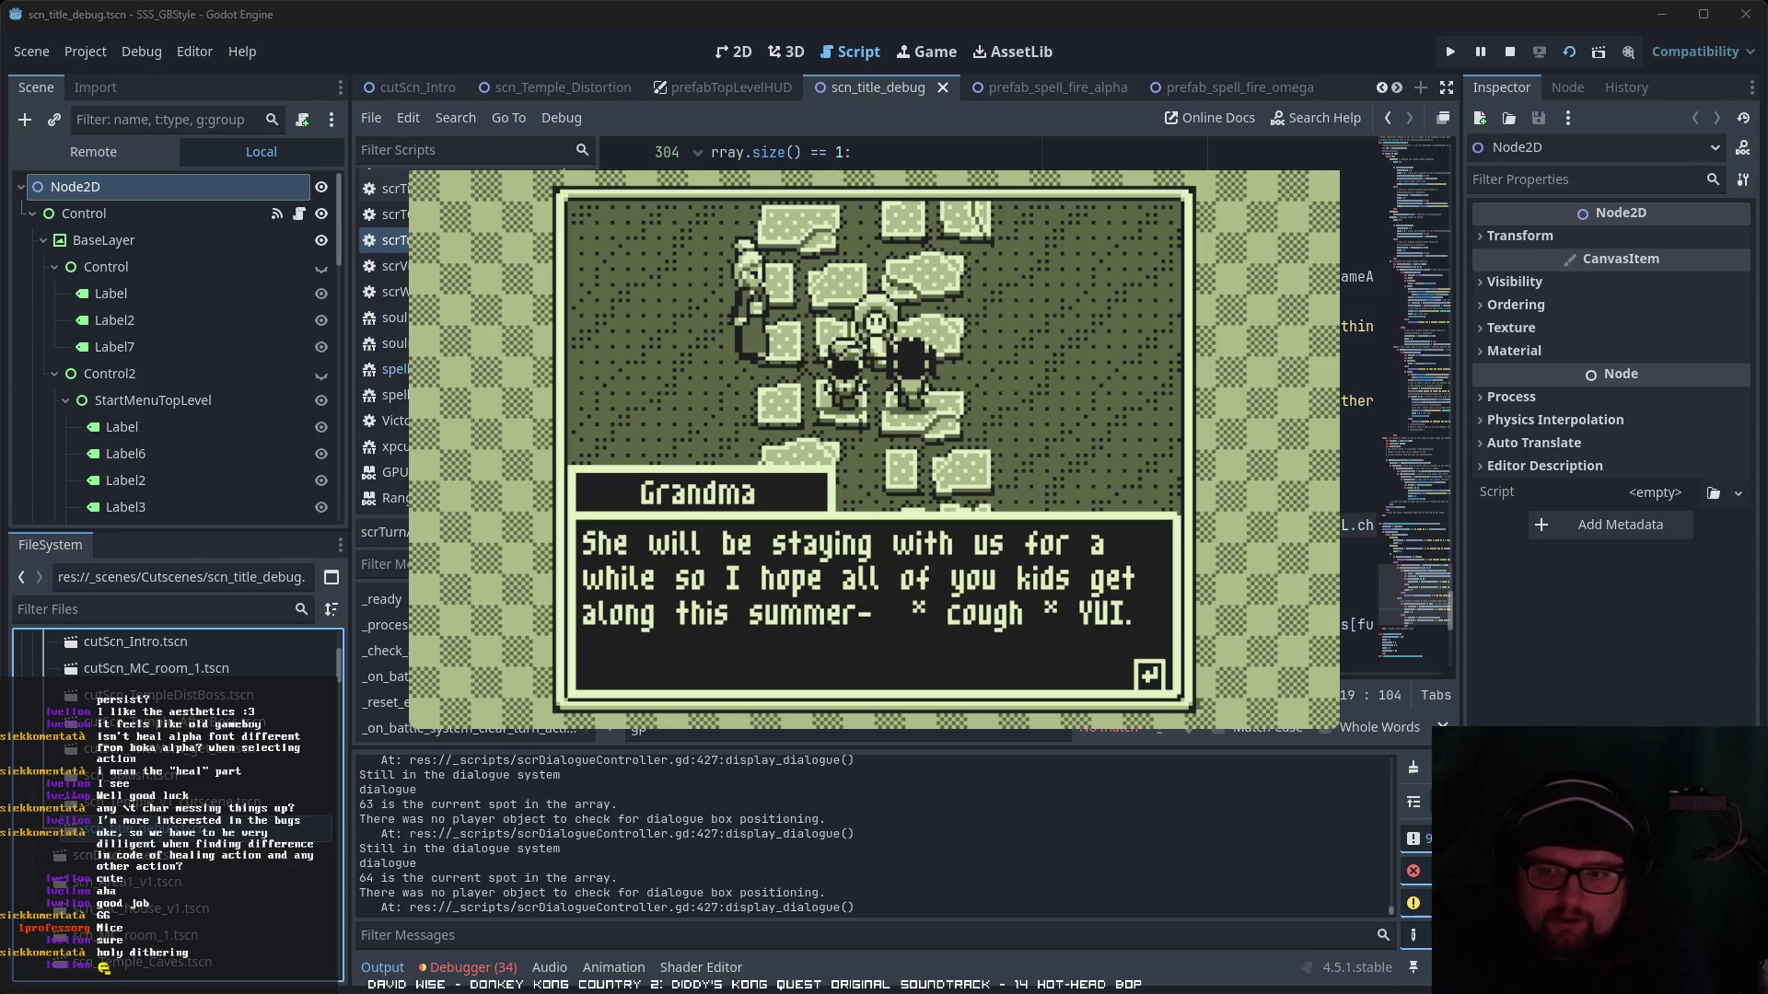
{"action": "key", "text": "Return"}
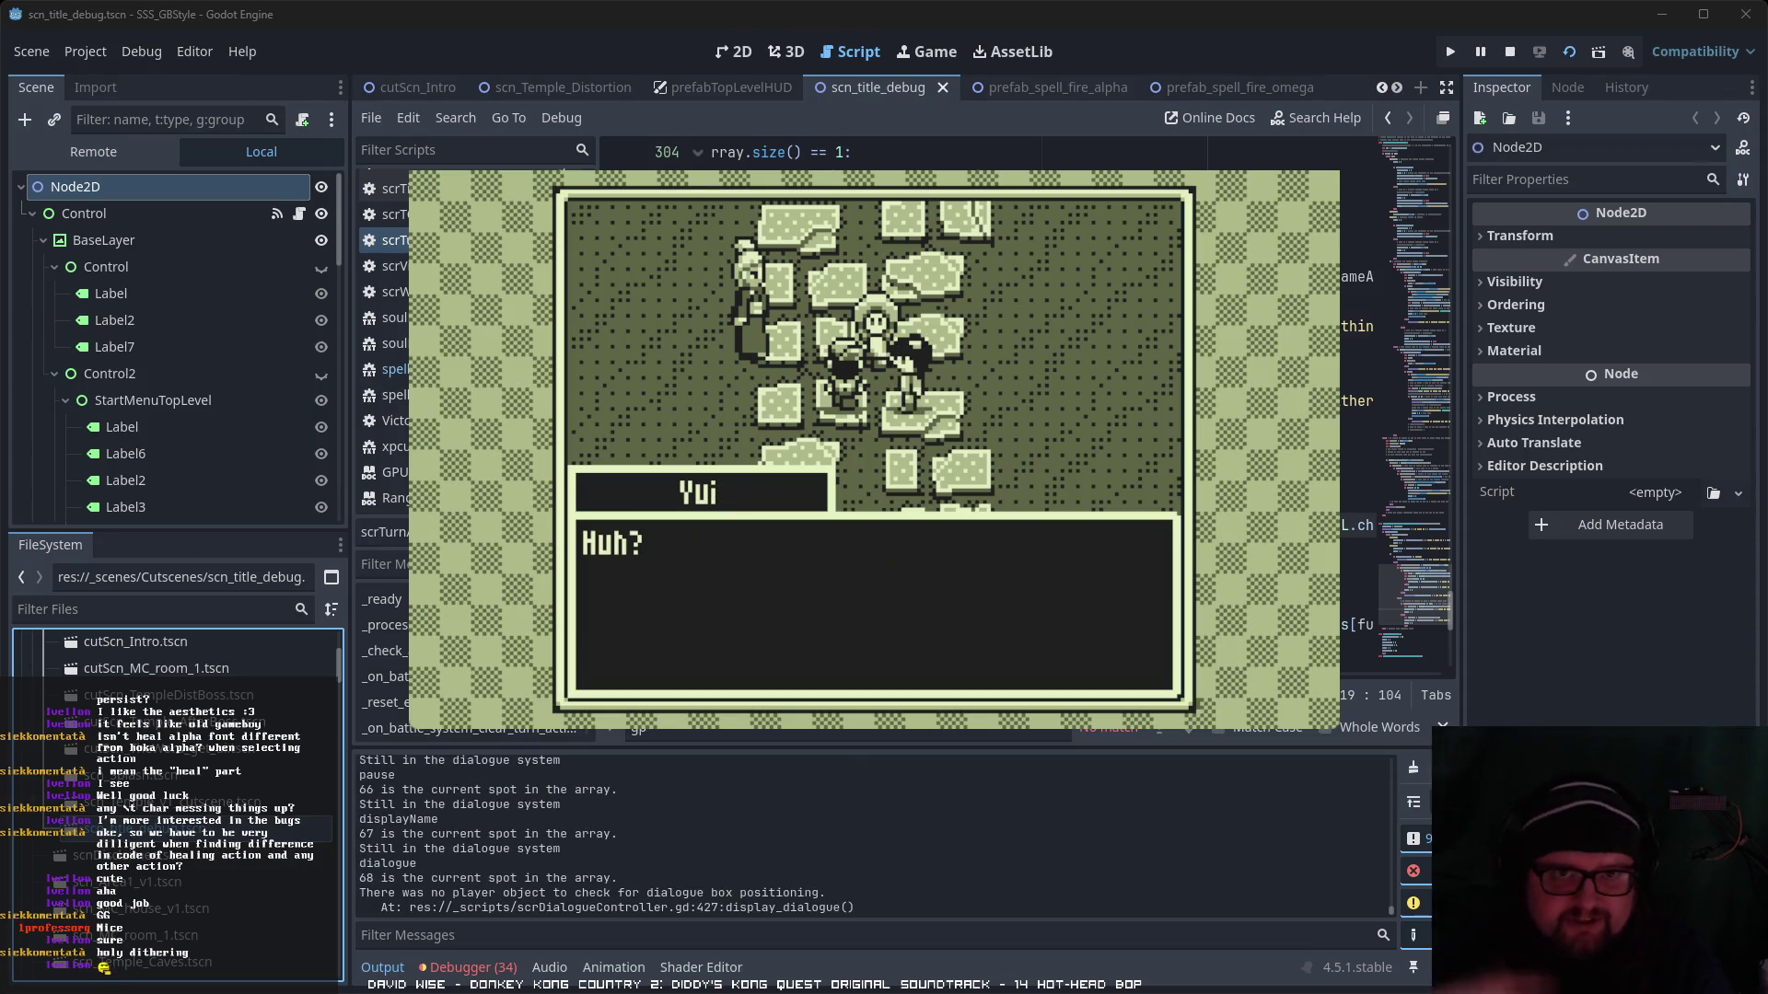
{"action": "key", "text": "Return"}
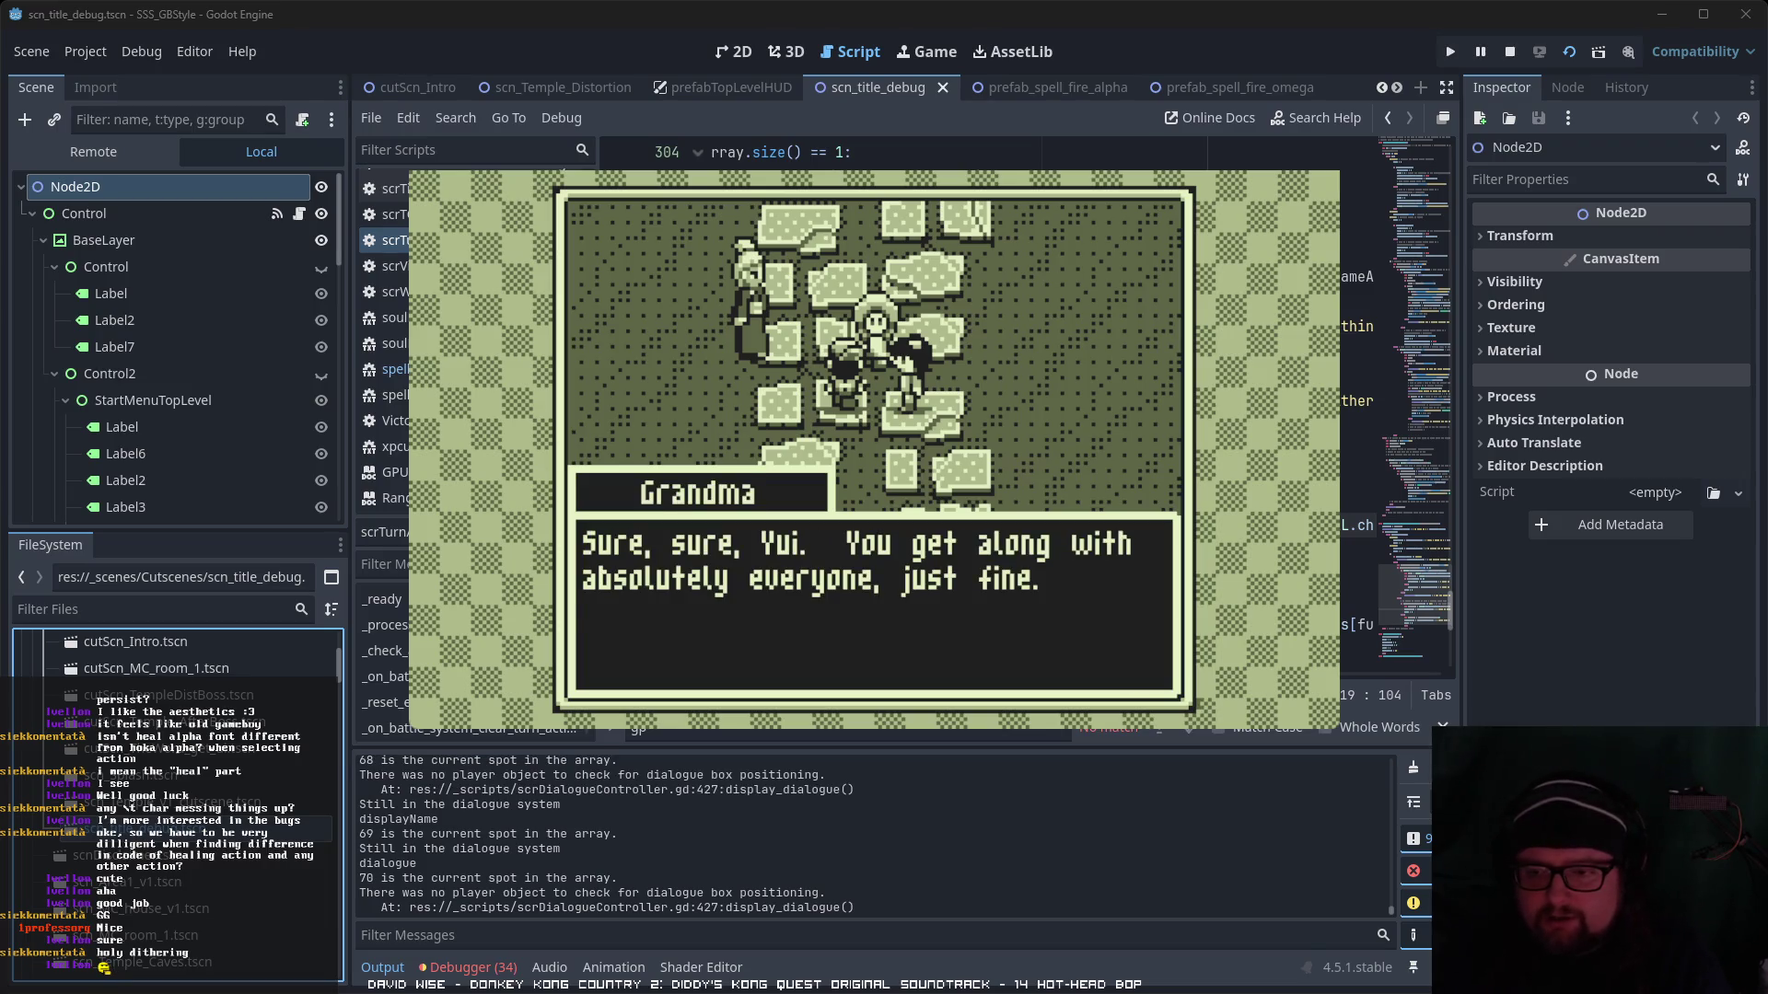
{"action": "key", "text": "Return"}
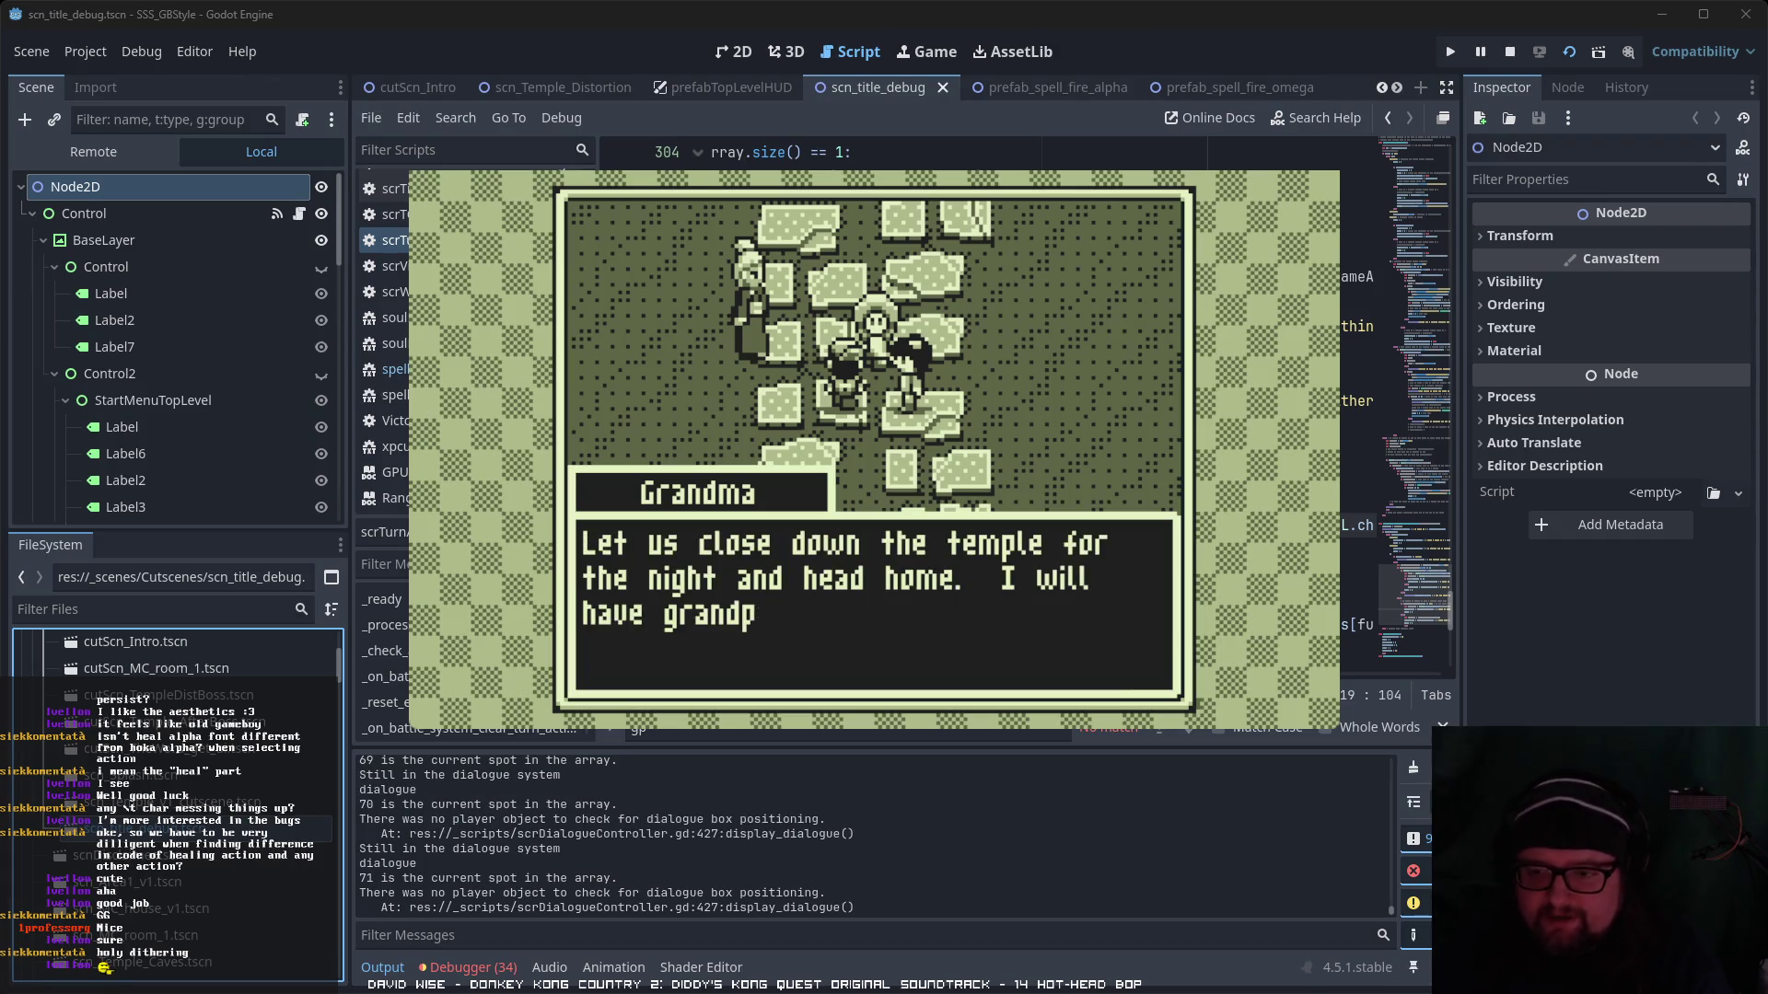
{"action": "key", "text": "Return"}
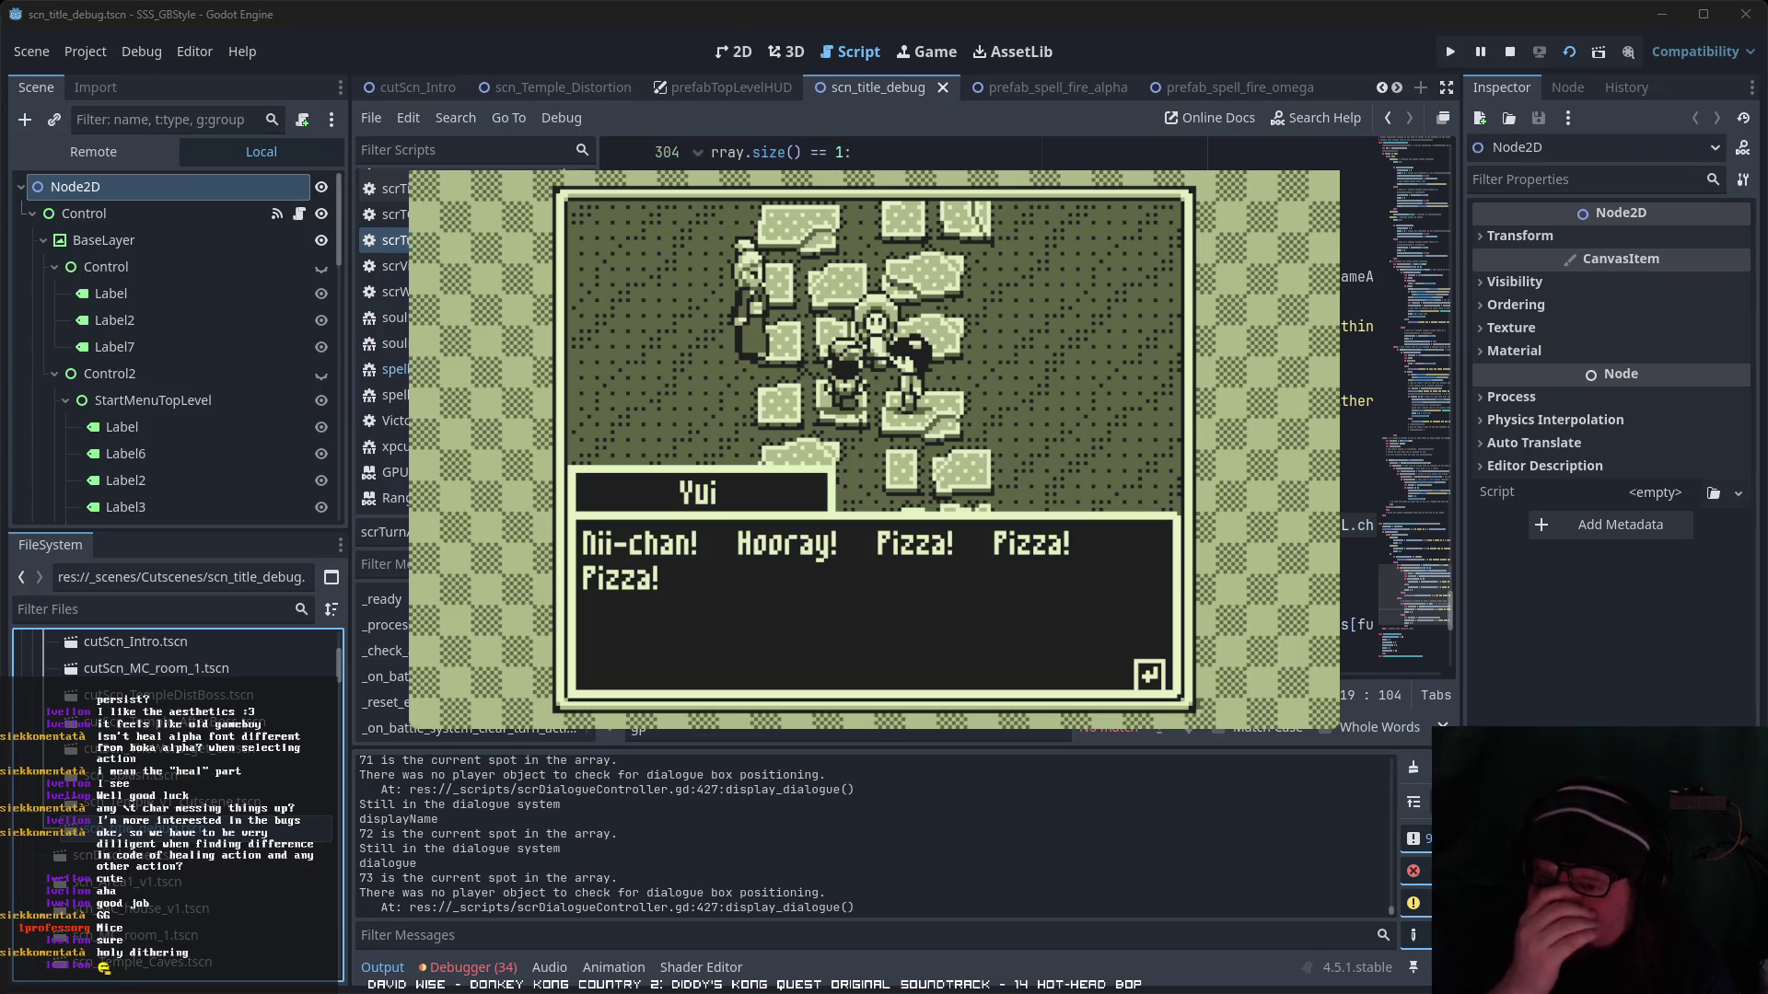
{"action": "key", "text": "Return"}
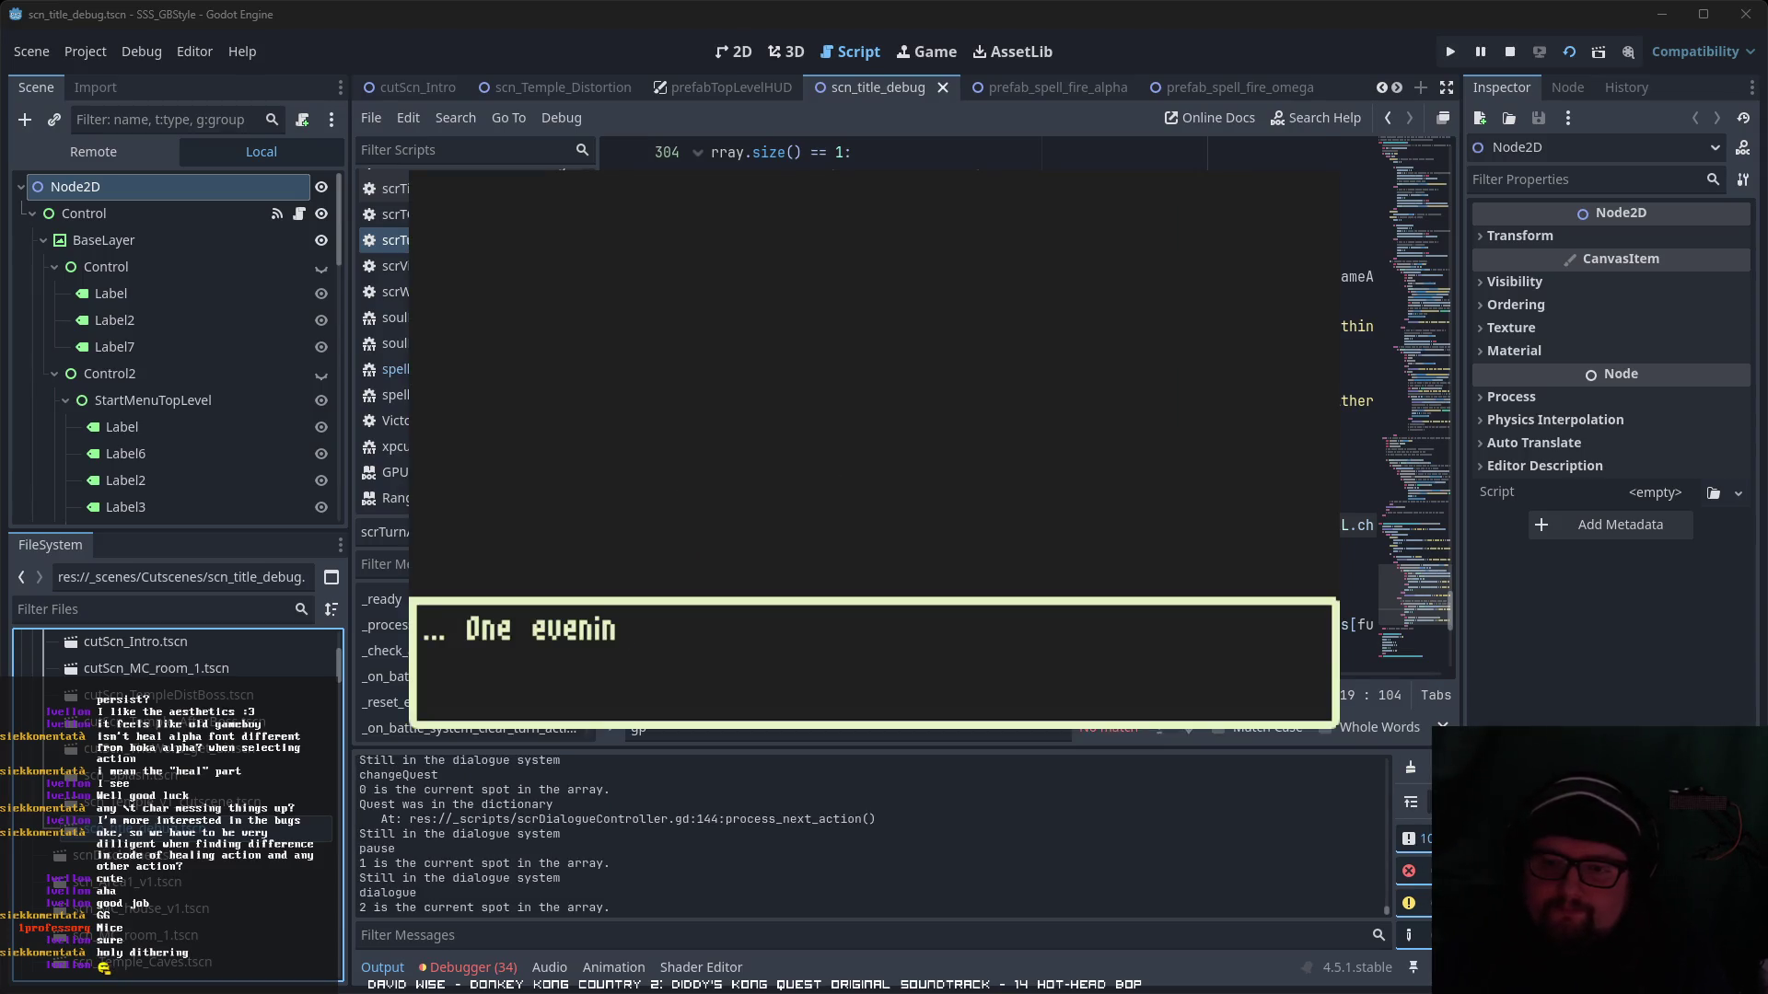
- Advance past the 'One evening' caption and Yui's call through the door until she walks in
{"action": "key", "text": "Return"}
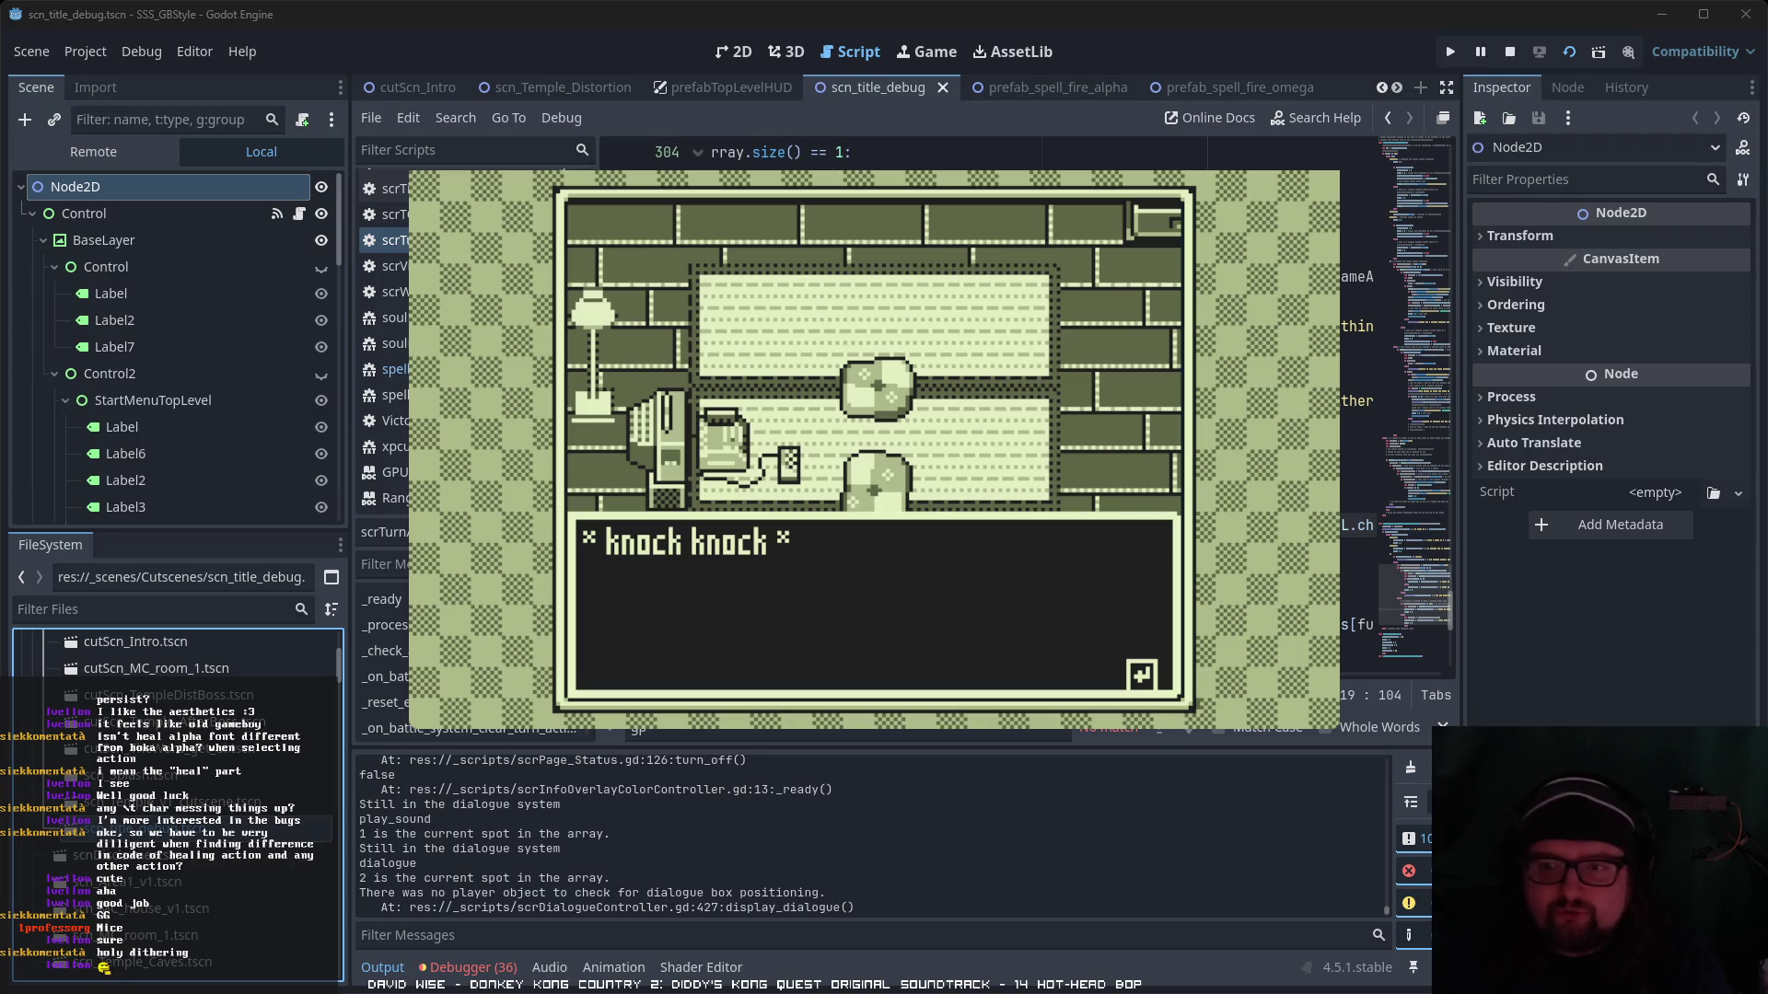
{"action": "key", "text": "Return"}
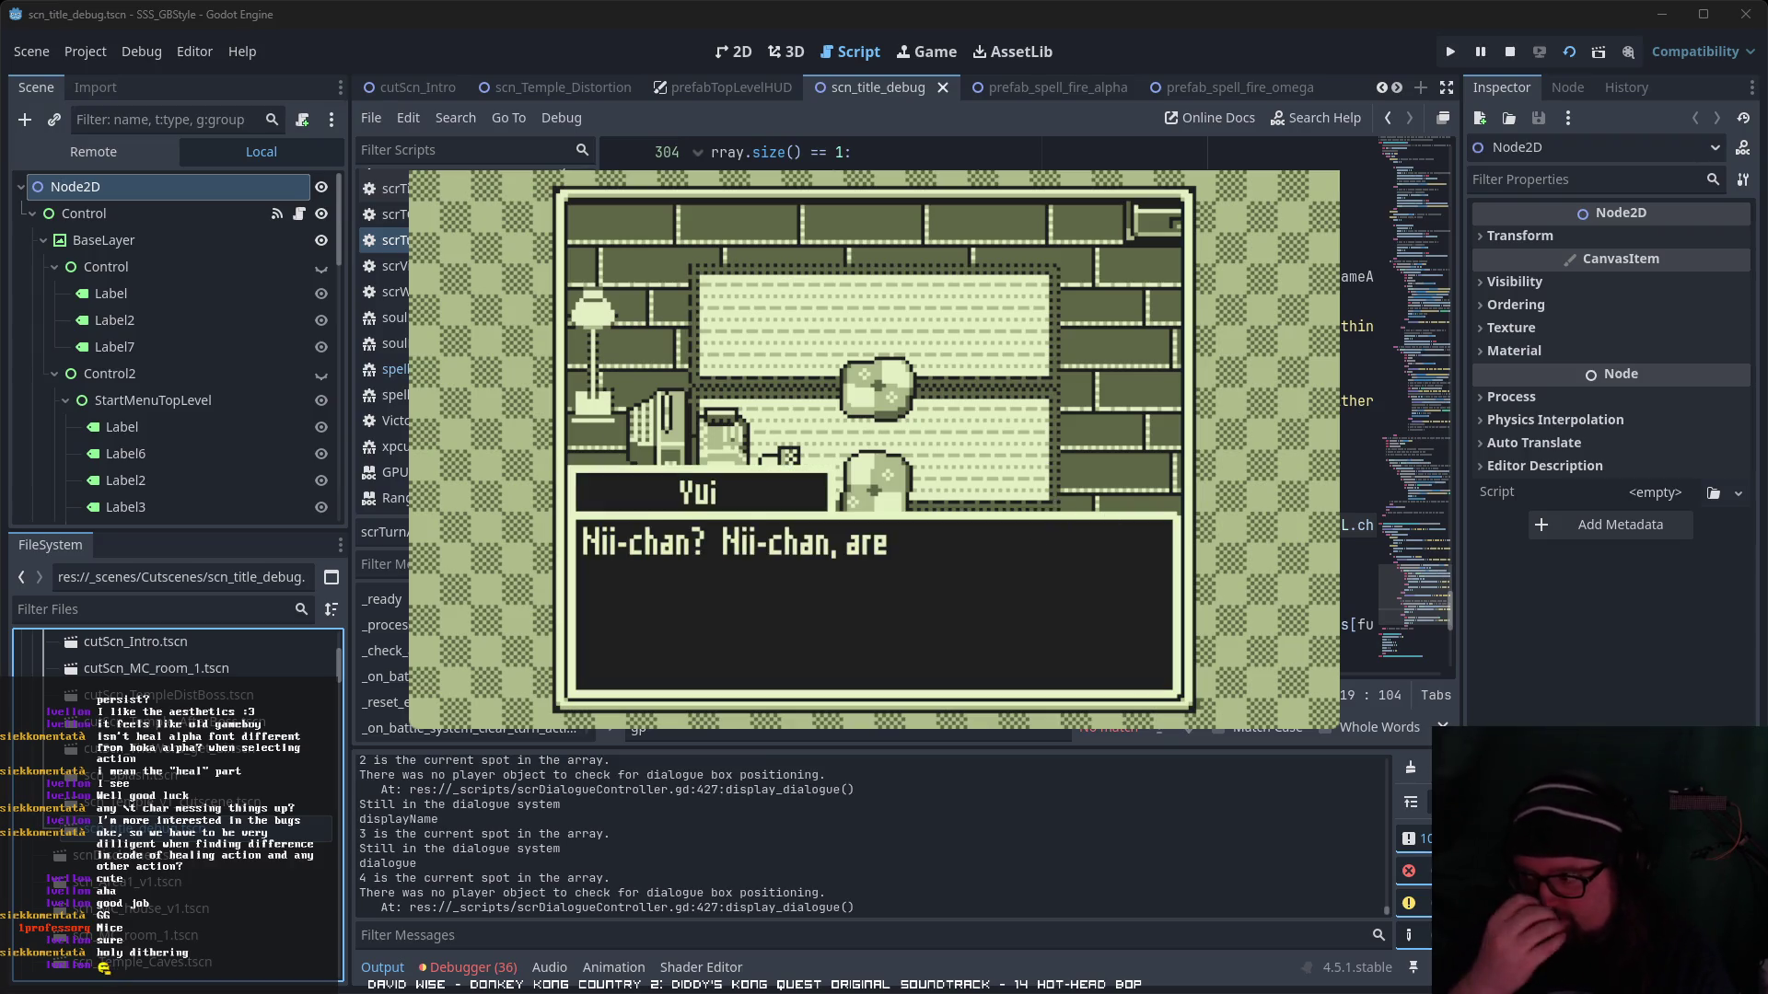
{"action": "key", "text": "Return"}
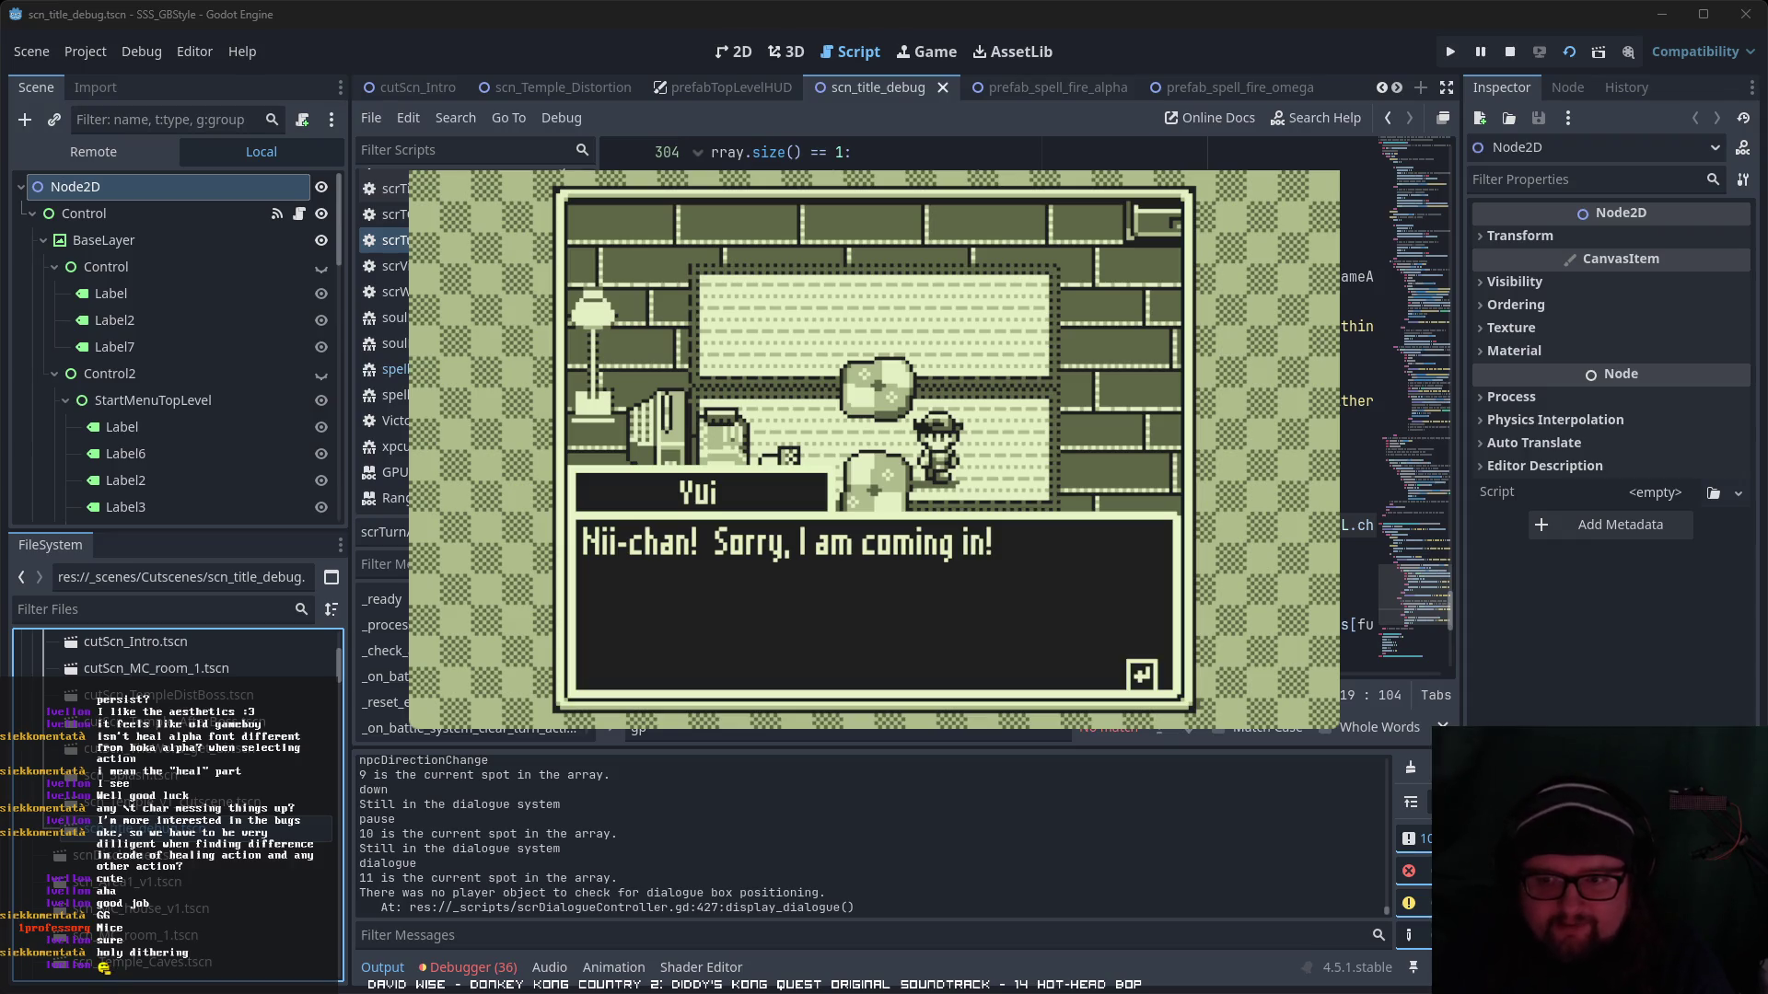
{"action": "key", "text": "Return"}
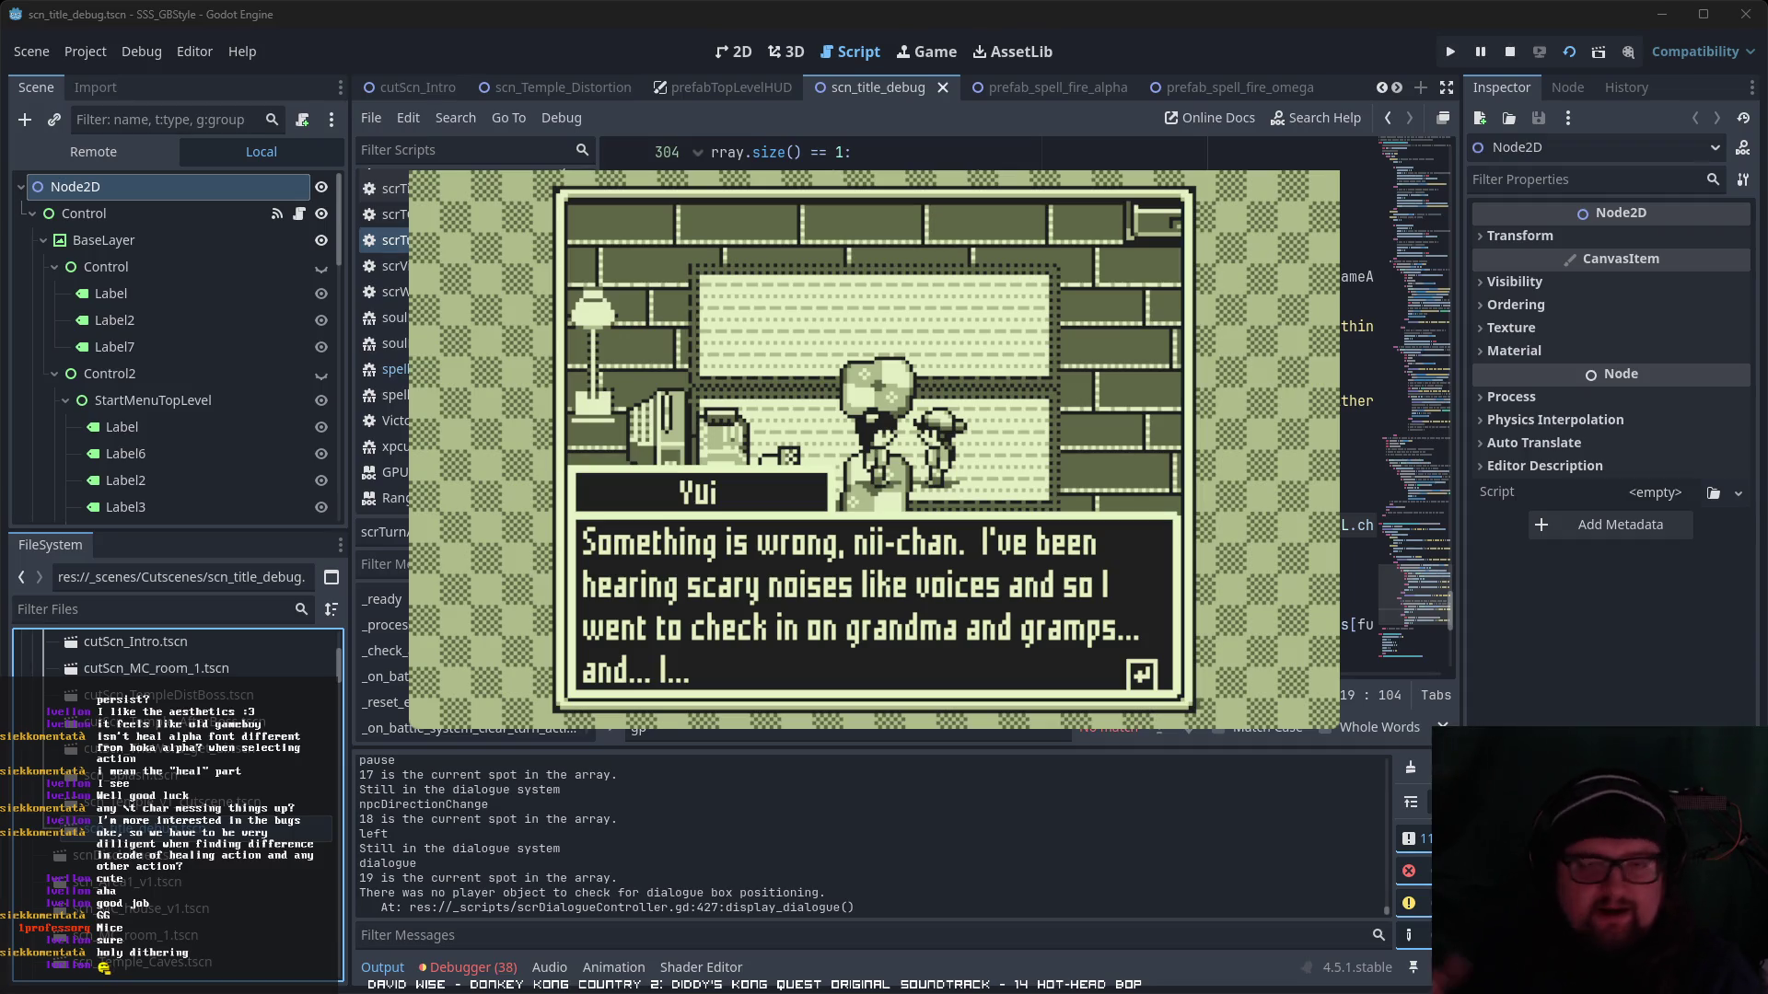
- Advance through the knocking, the loud-noises line and Yui's reply about weird voices
{"action": "key", "text": "Return"}
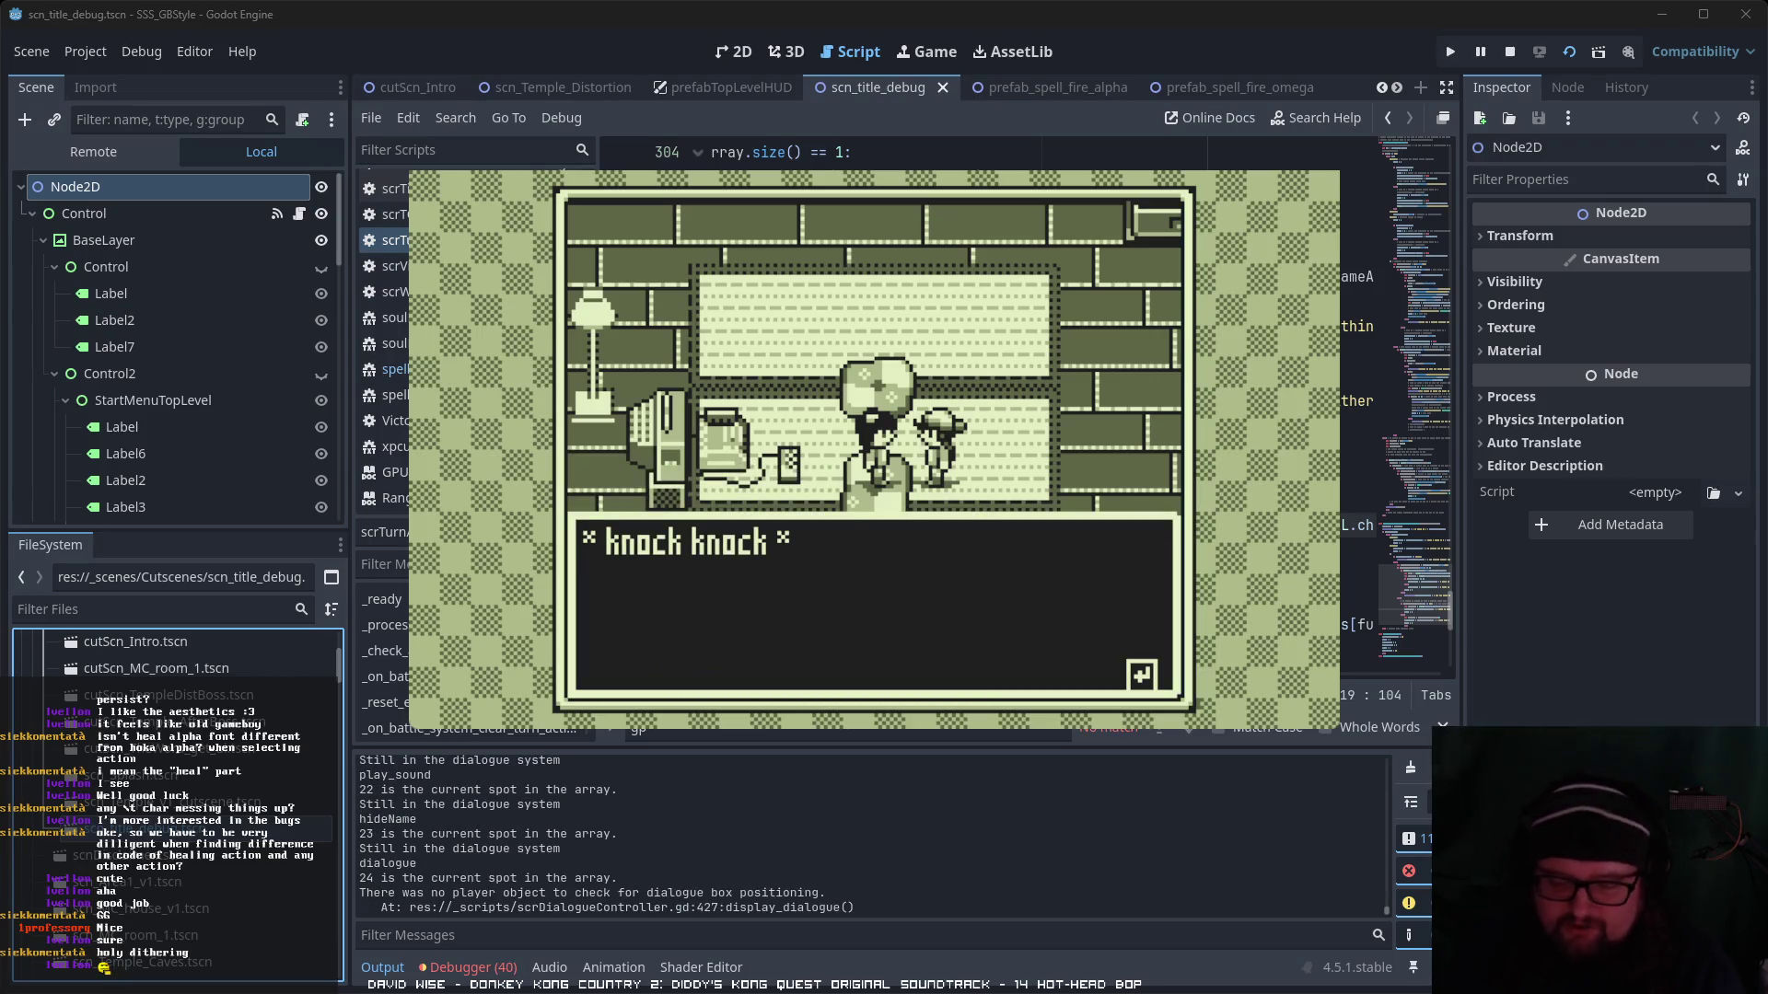
{"action": "key", "text": "Return"}
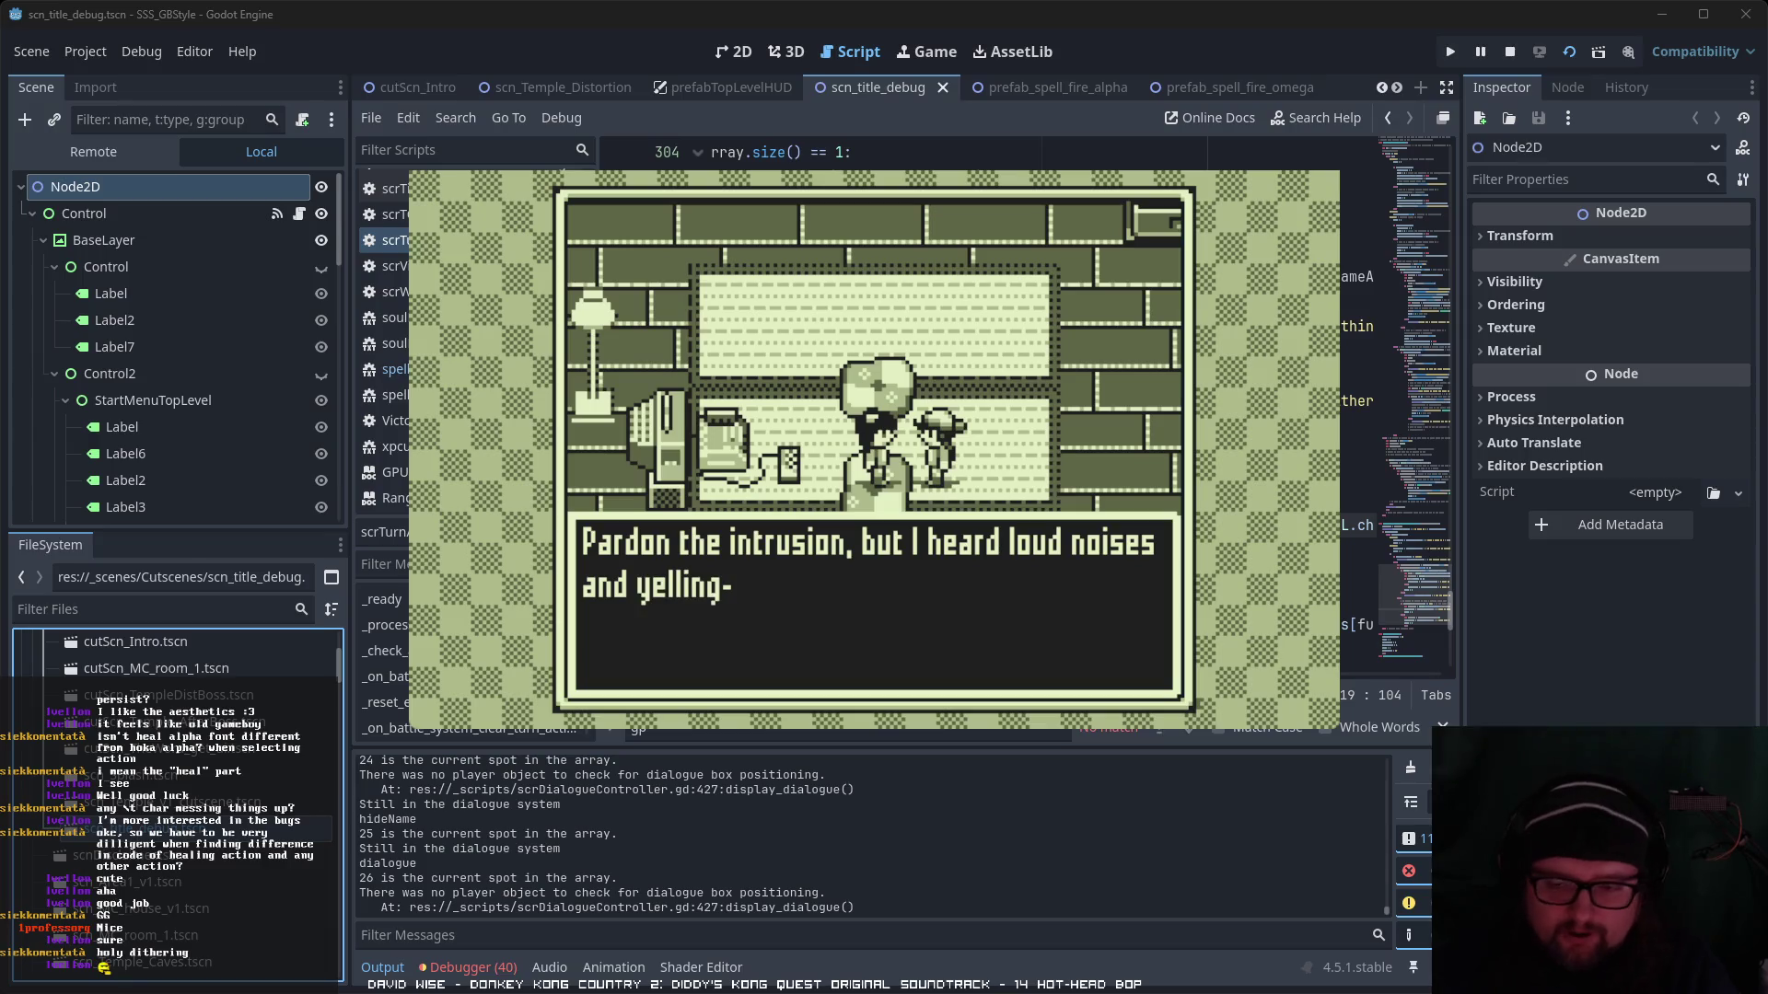
{"action": "key", "text": "Return"}
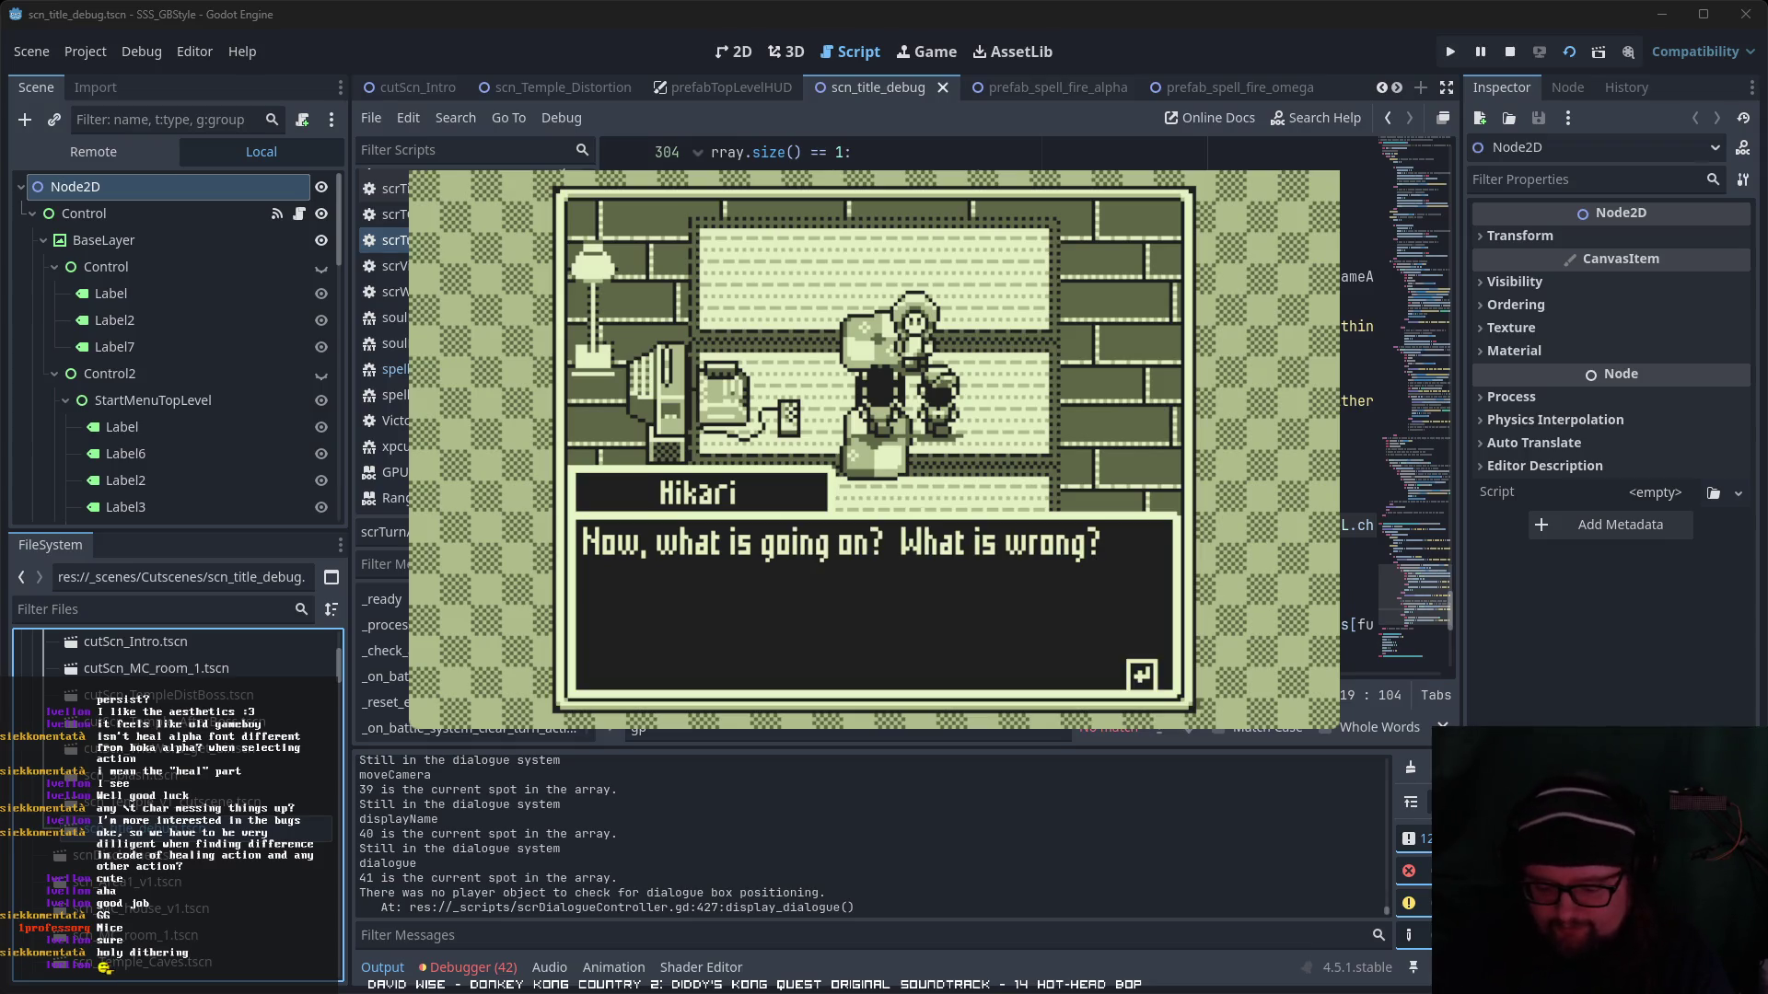
{"action": "key", "text": "Return"}
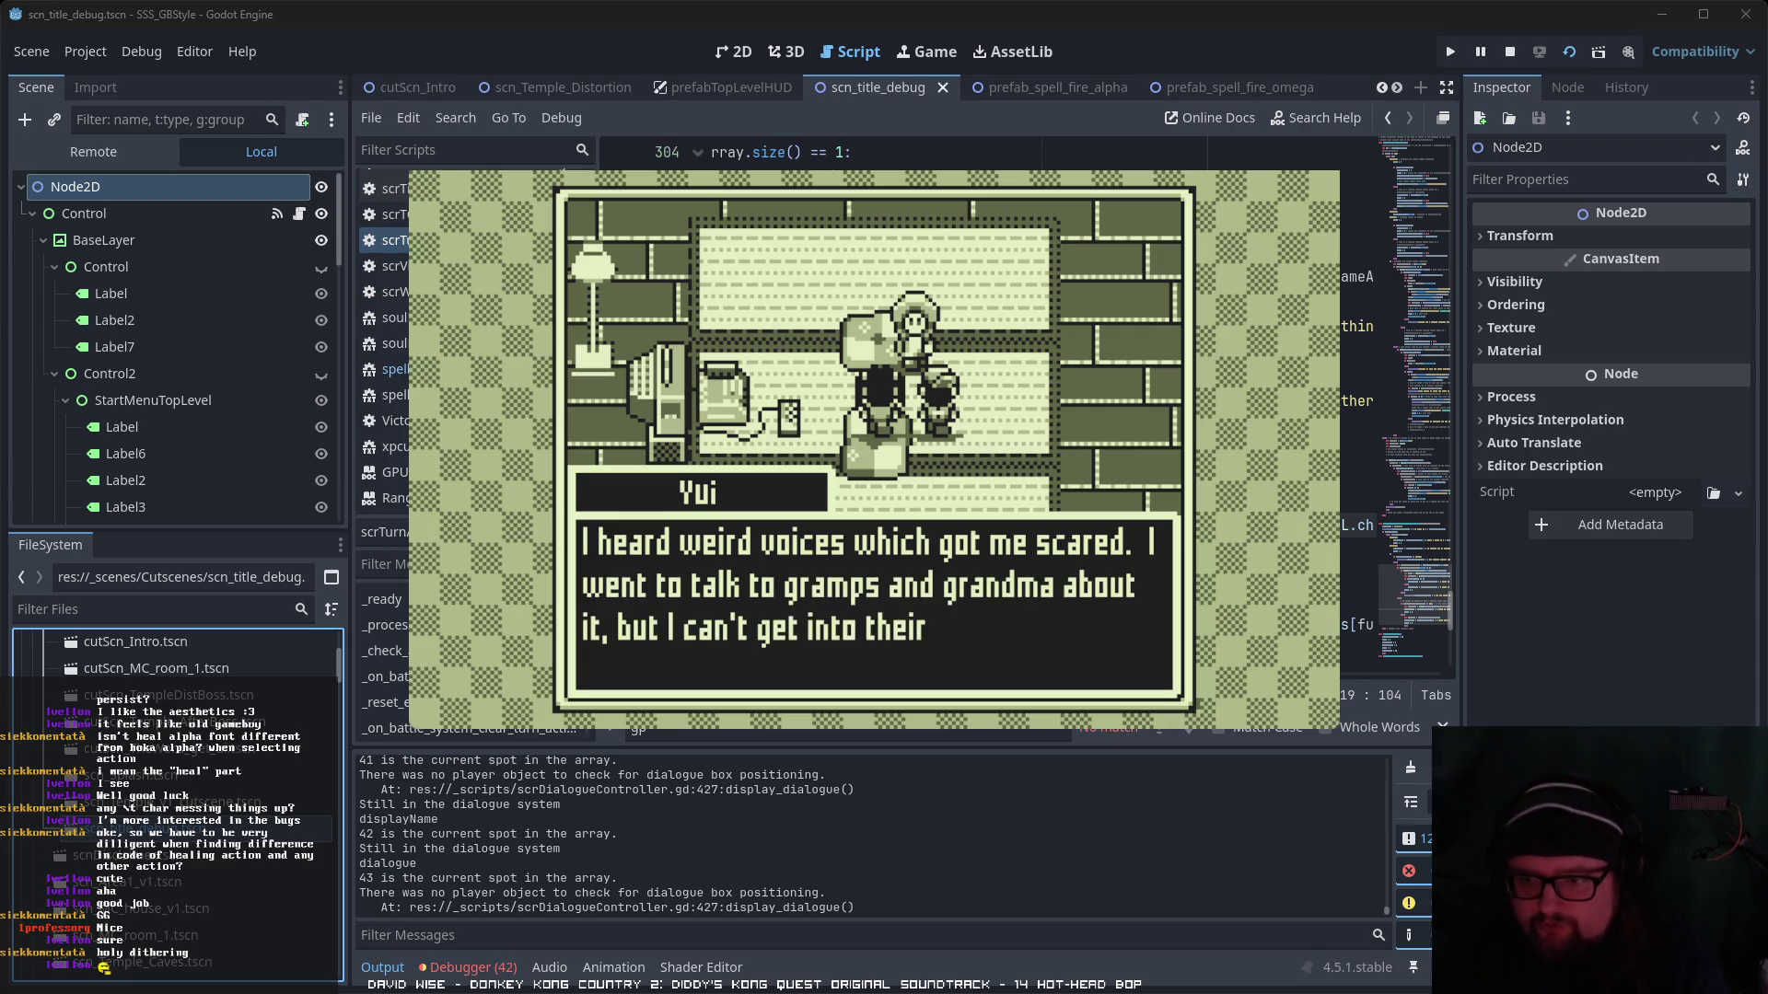
{"action": "key", "text": "Return"}
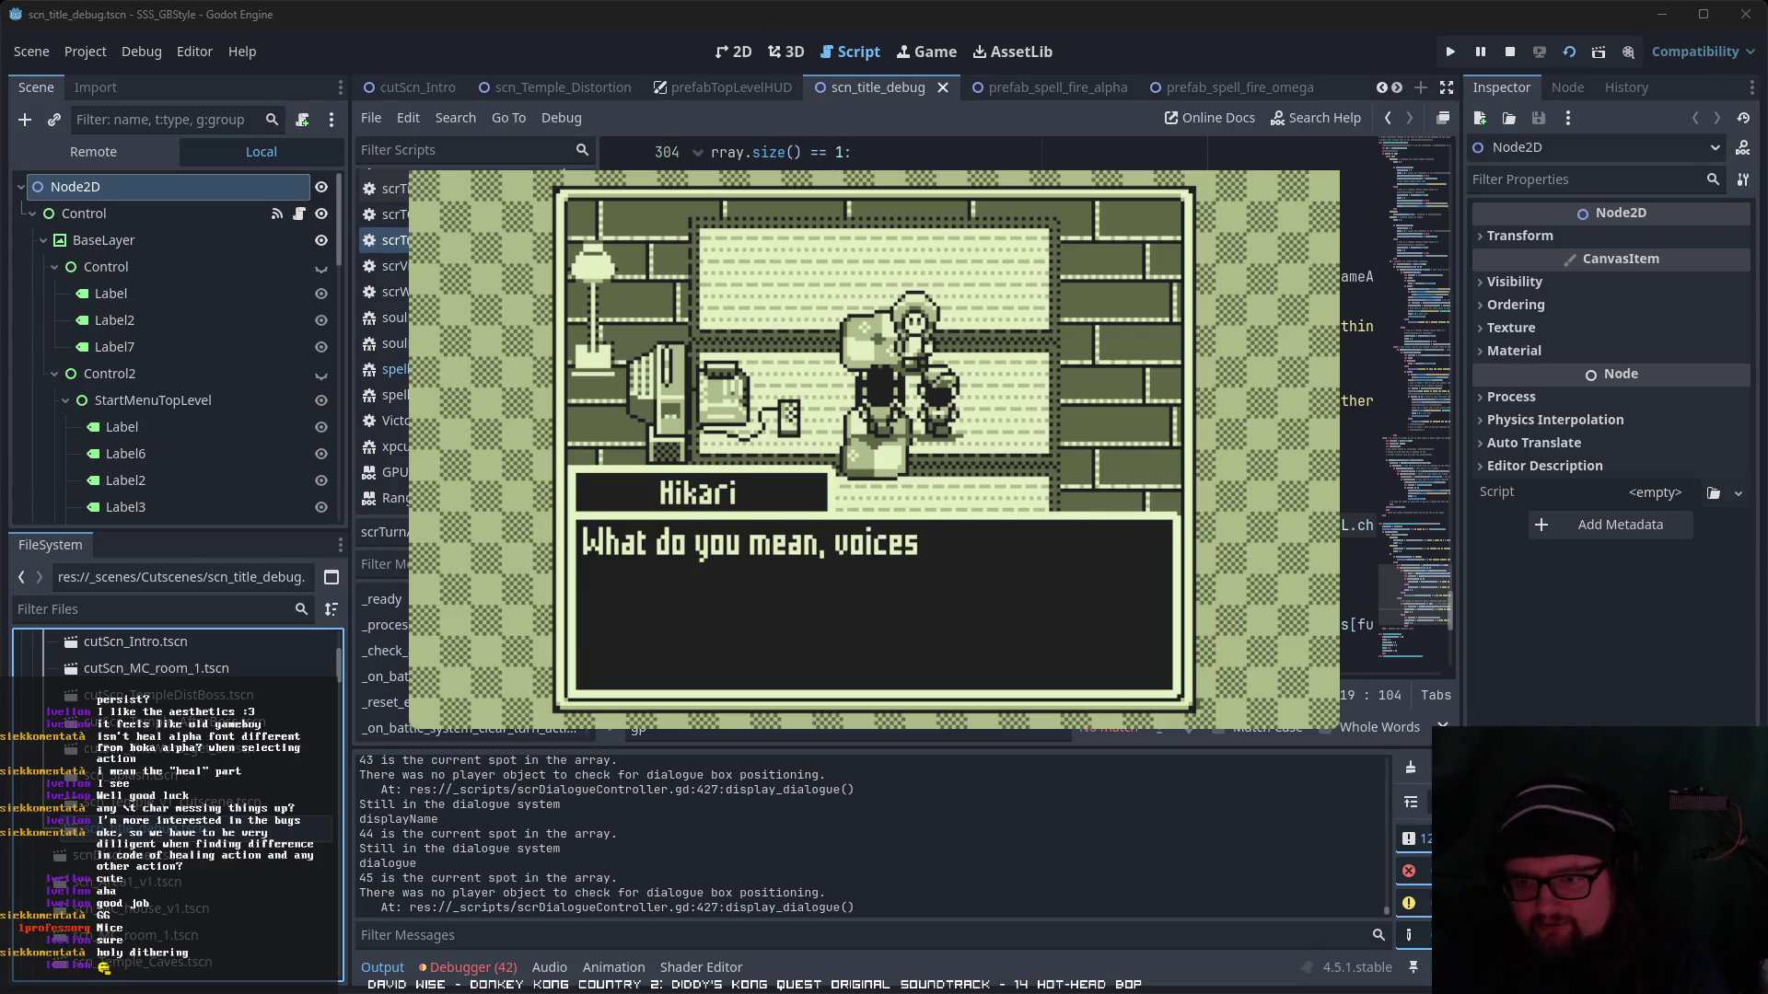
- Continue through Hikari's bad-dream line, the twisting walls and wavy door, to checking on the grandparents
{"action": "key", "text": "Return"}
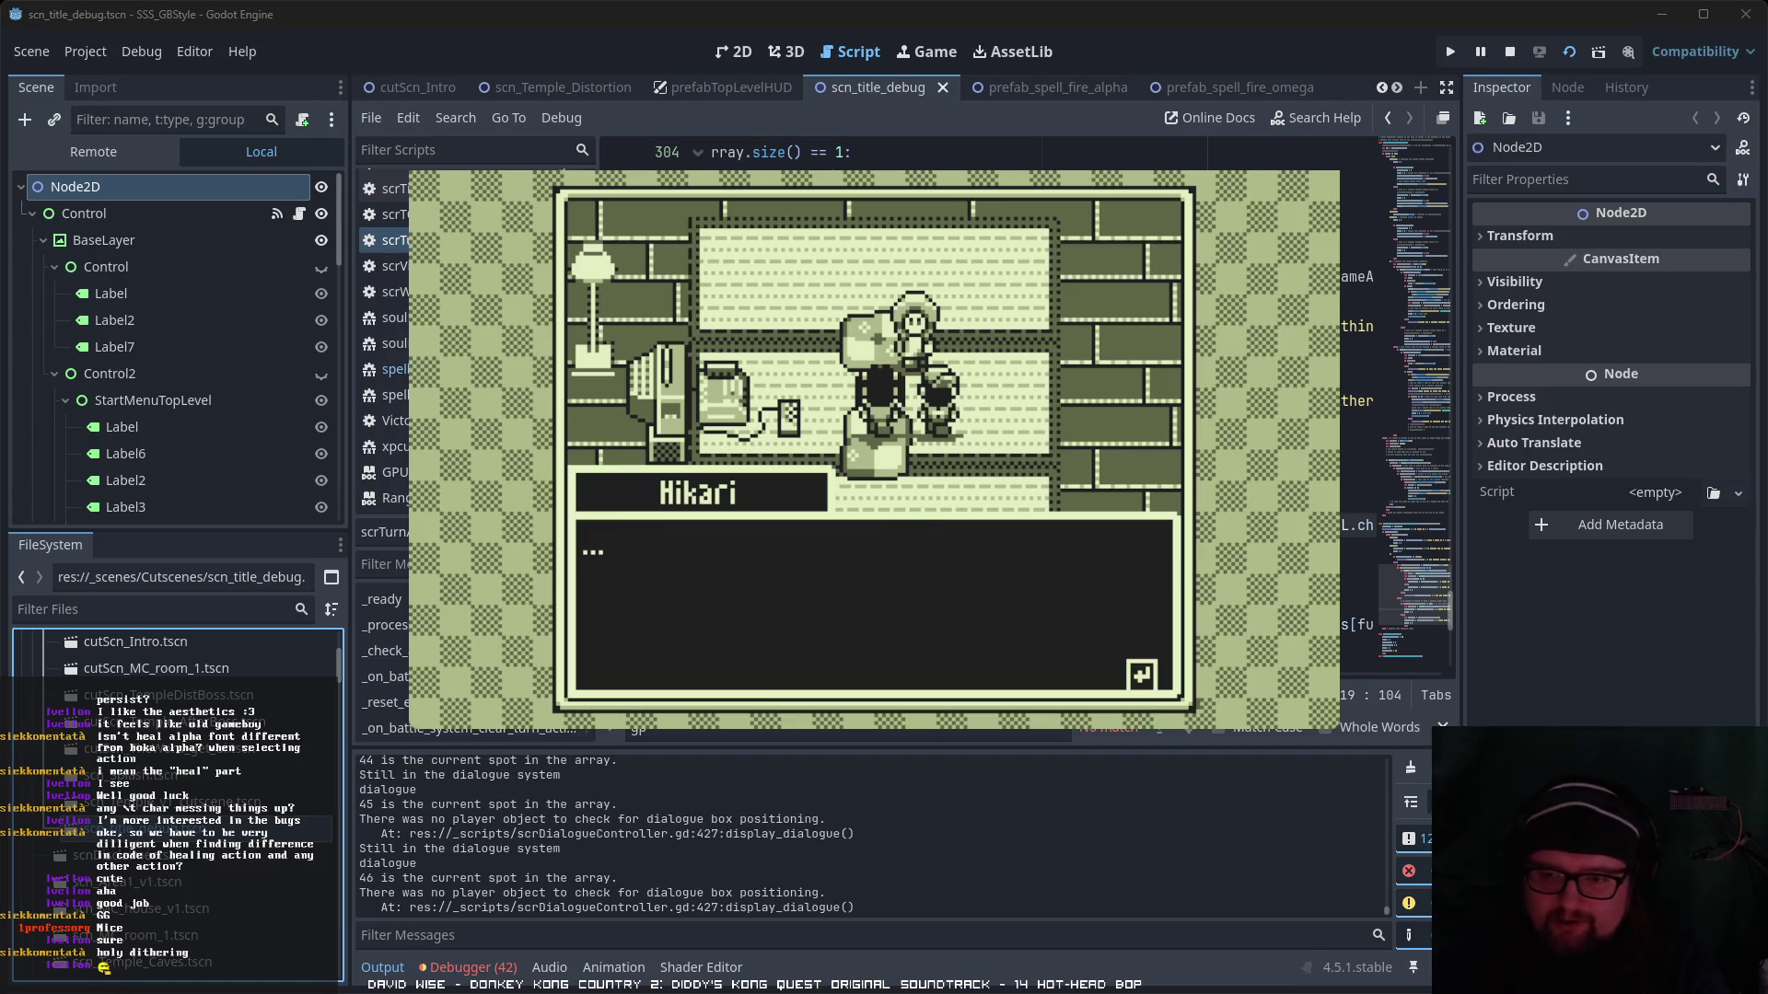
{"action": "key", "text": "Return"}
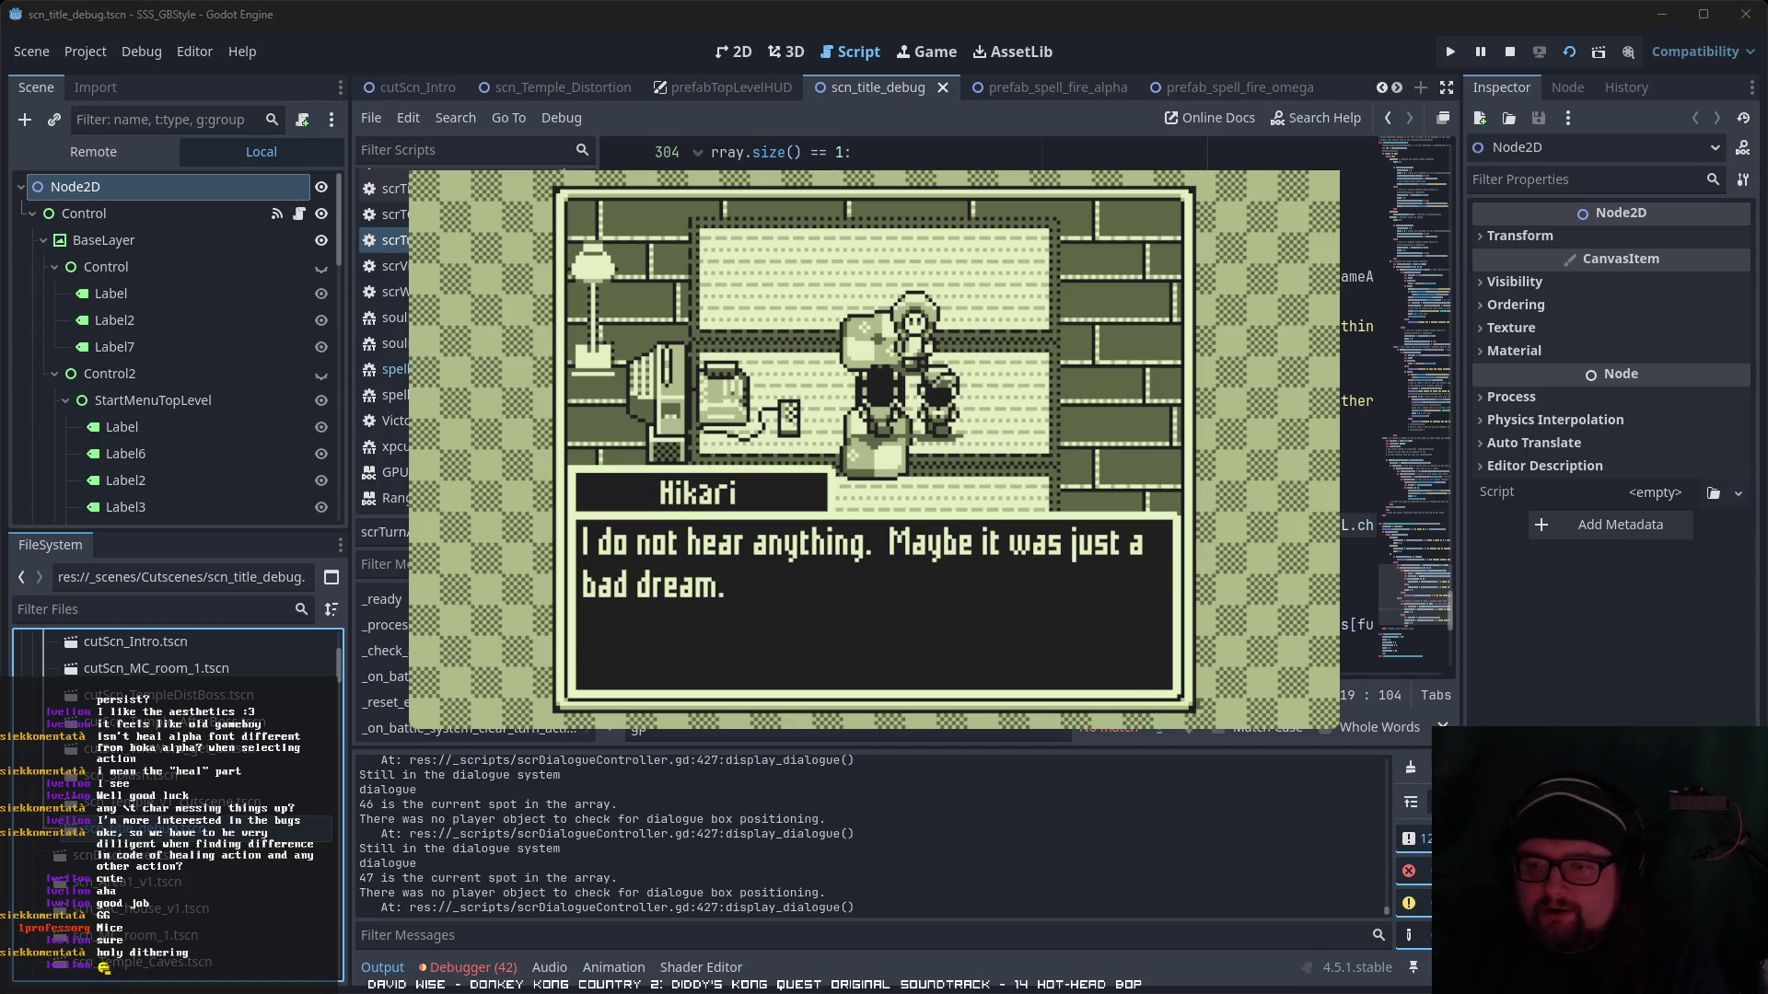
{"action": "key", "text": "Return"}
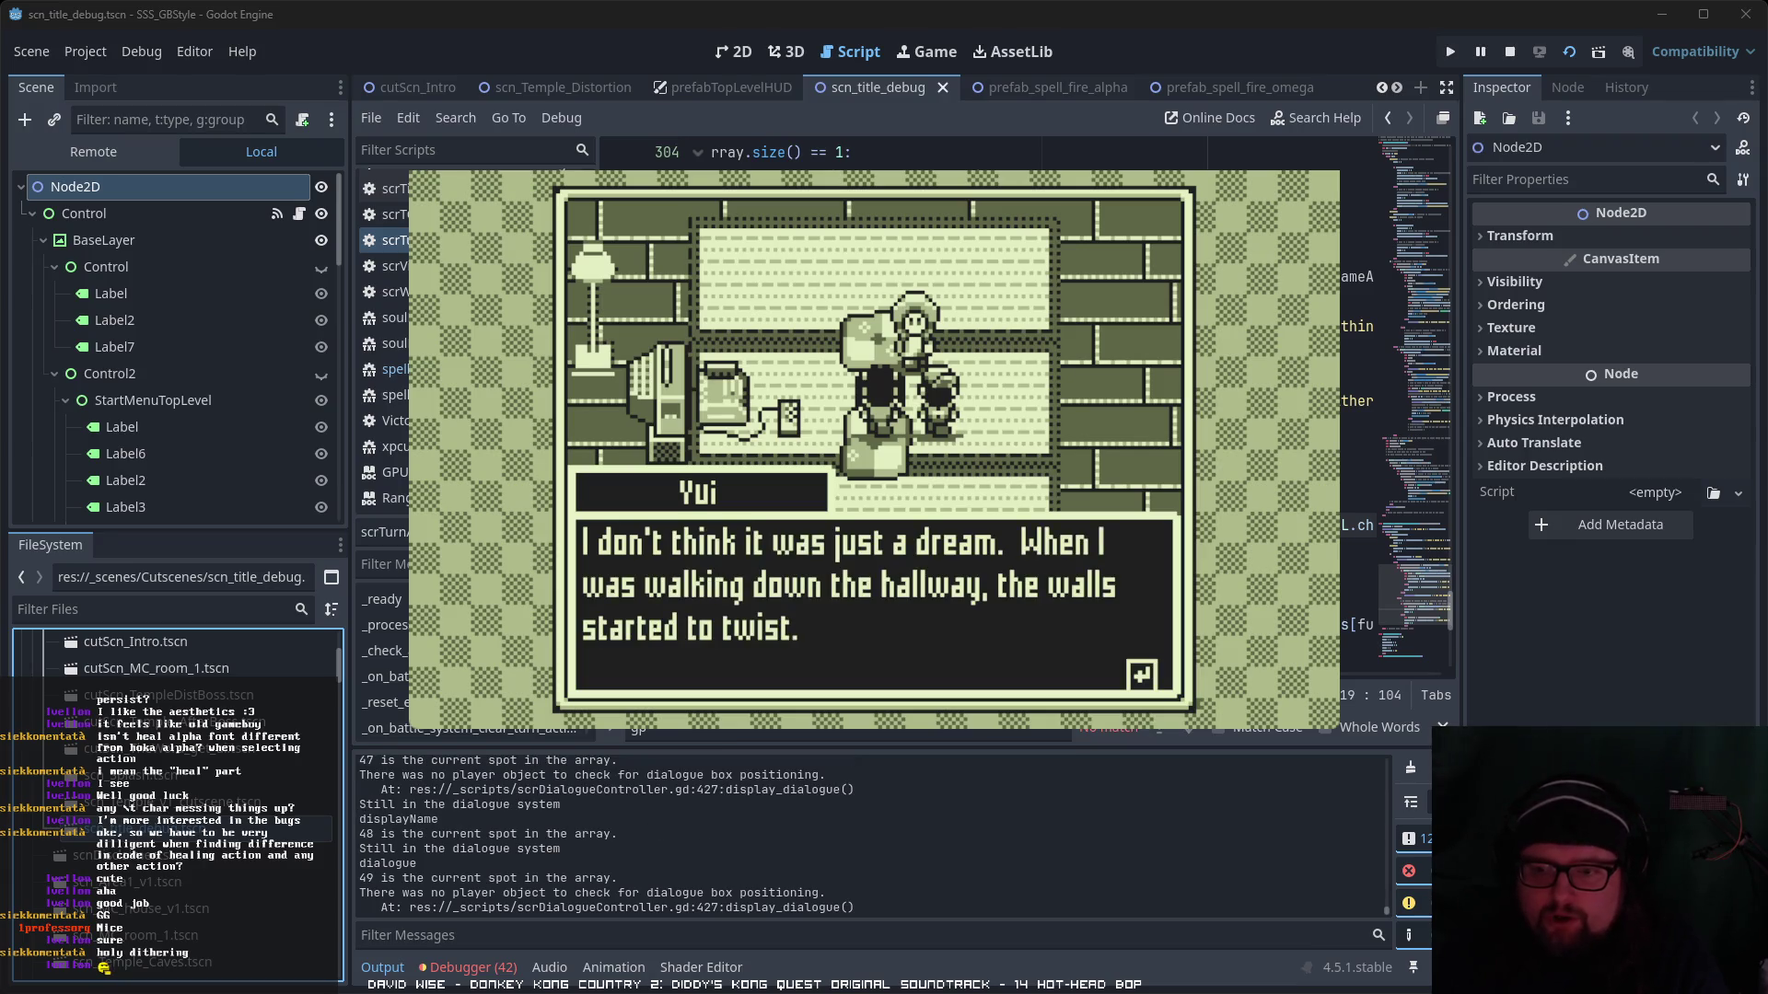
{"action": "key", "text": "Return"}
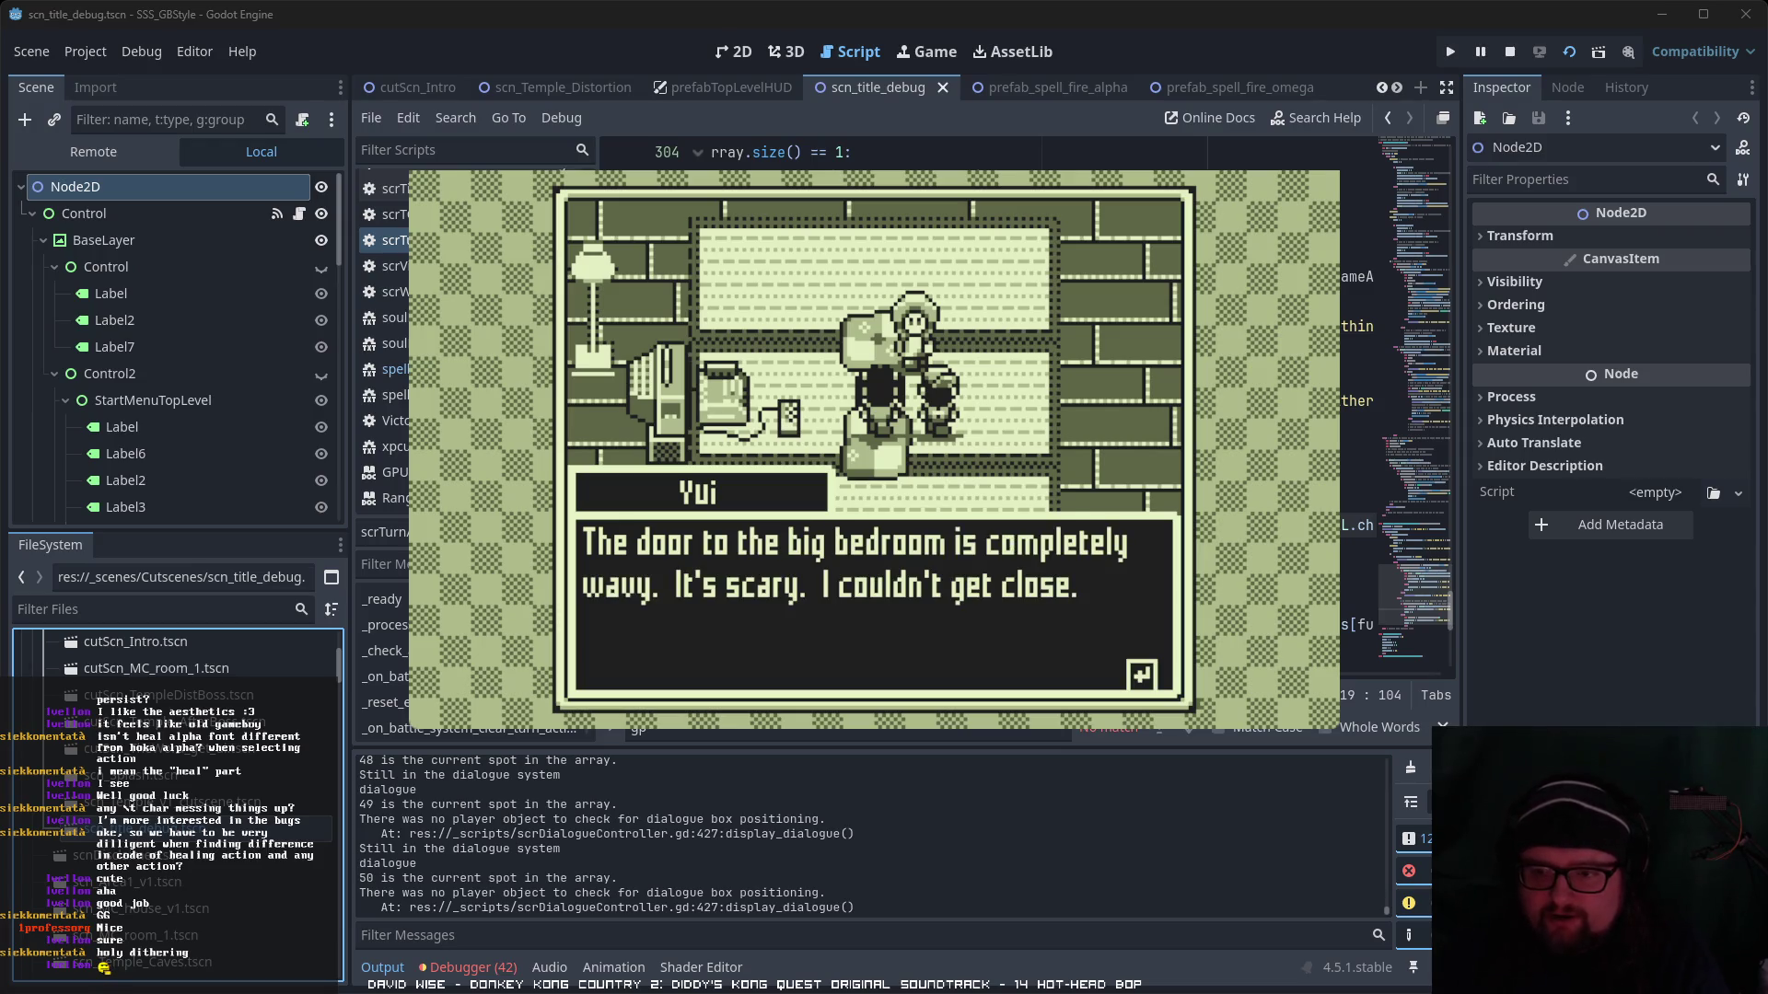
{"action": "key", "text": "Return"}
{"action": "key", "text": "Return"}
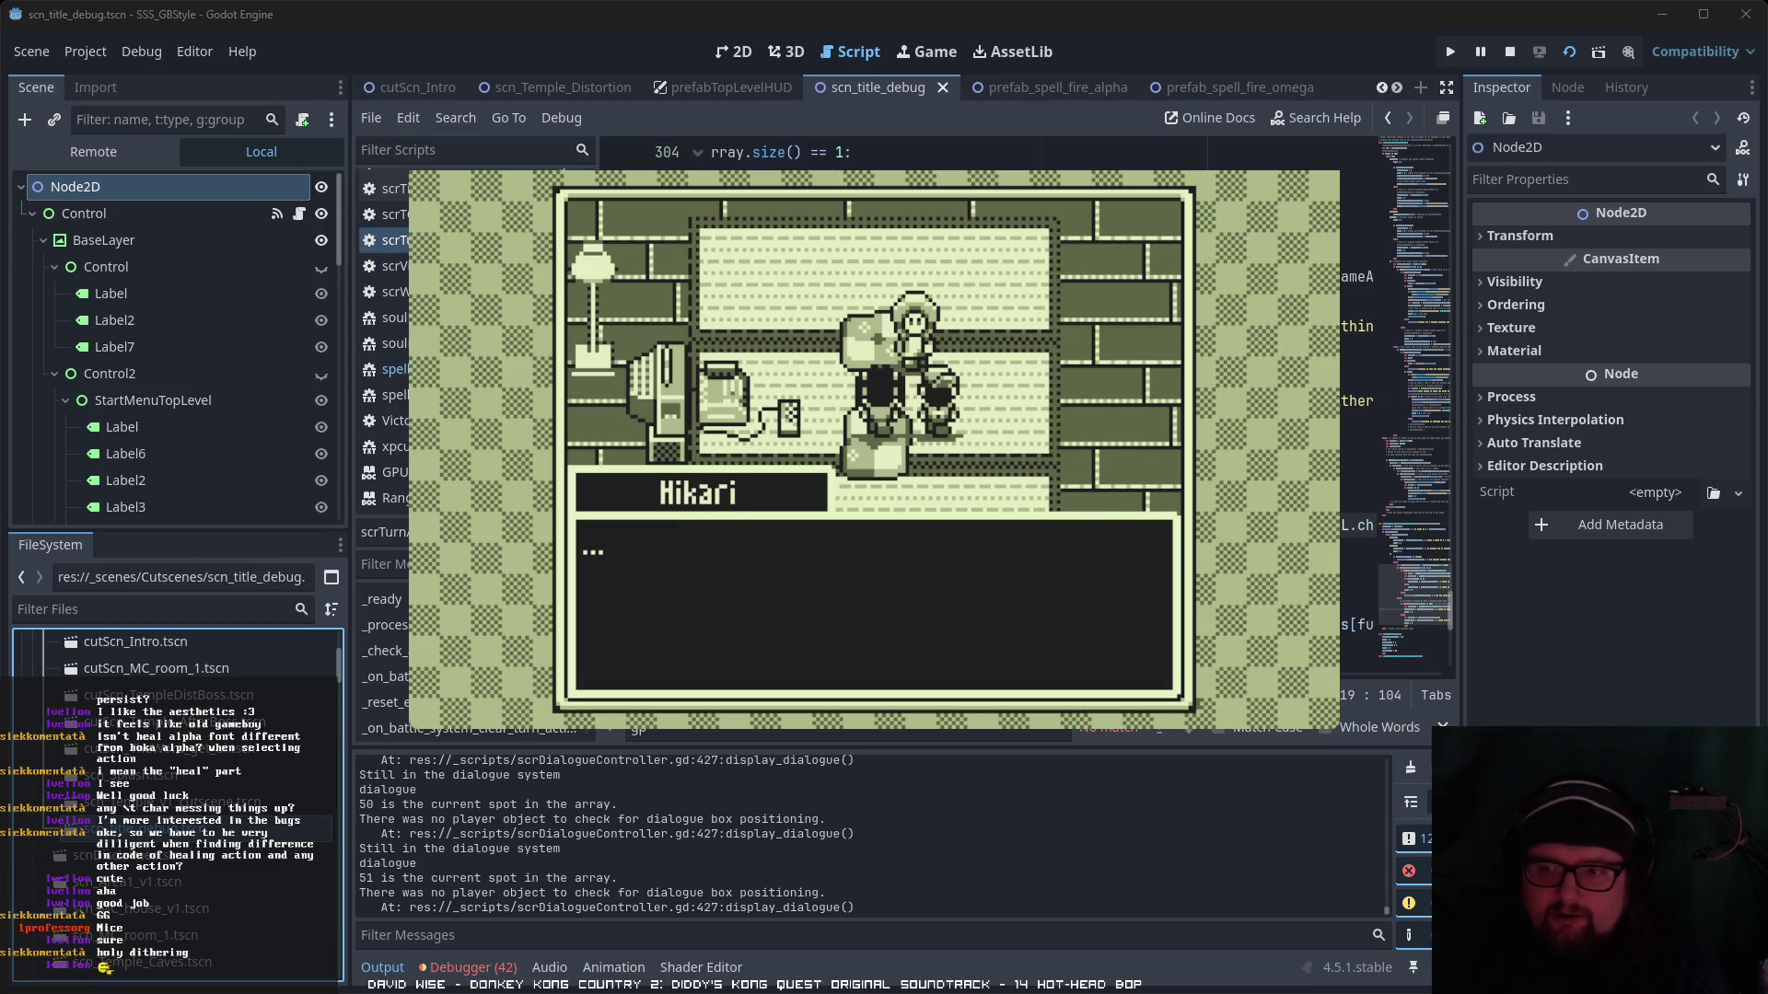
{"action": "key", "text": "Return"}
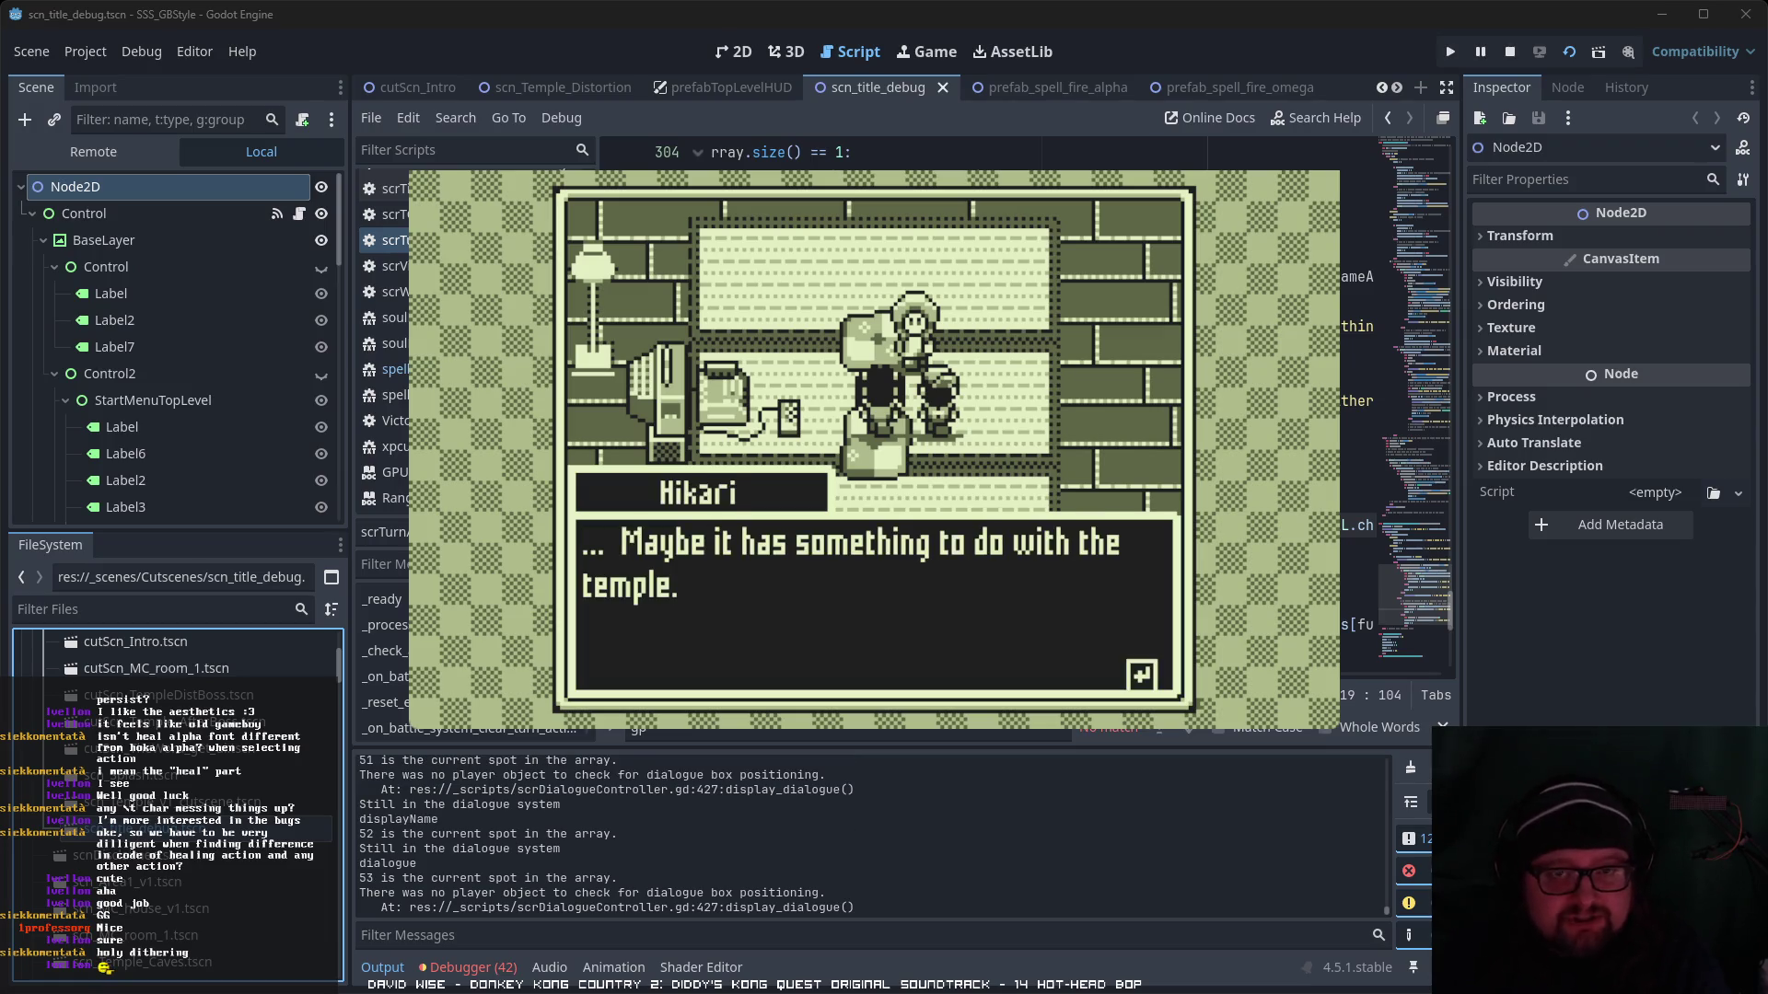
{"action": "key", "text": "Return"}
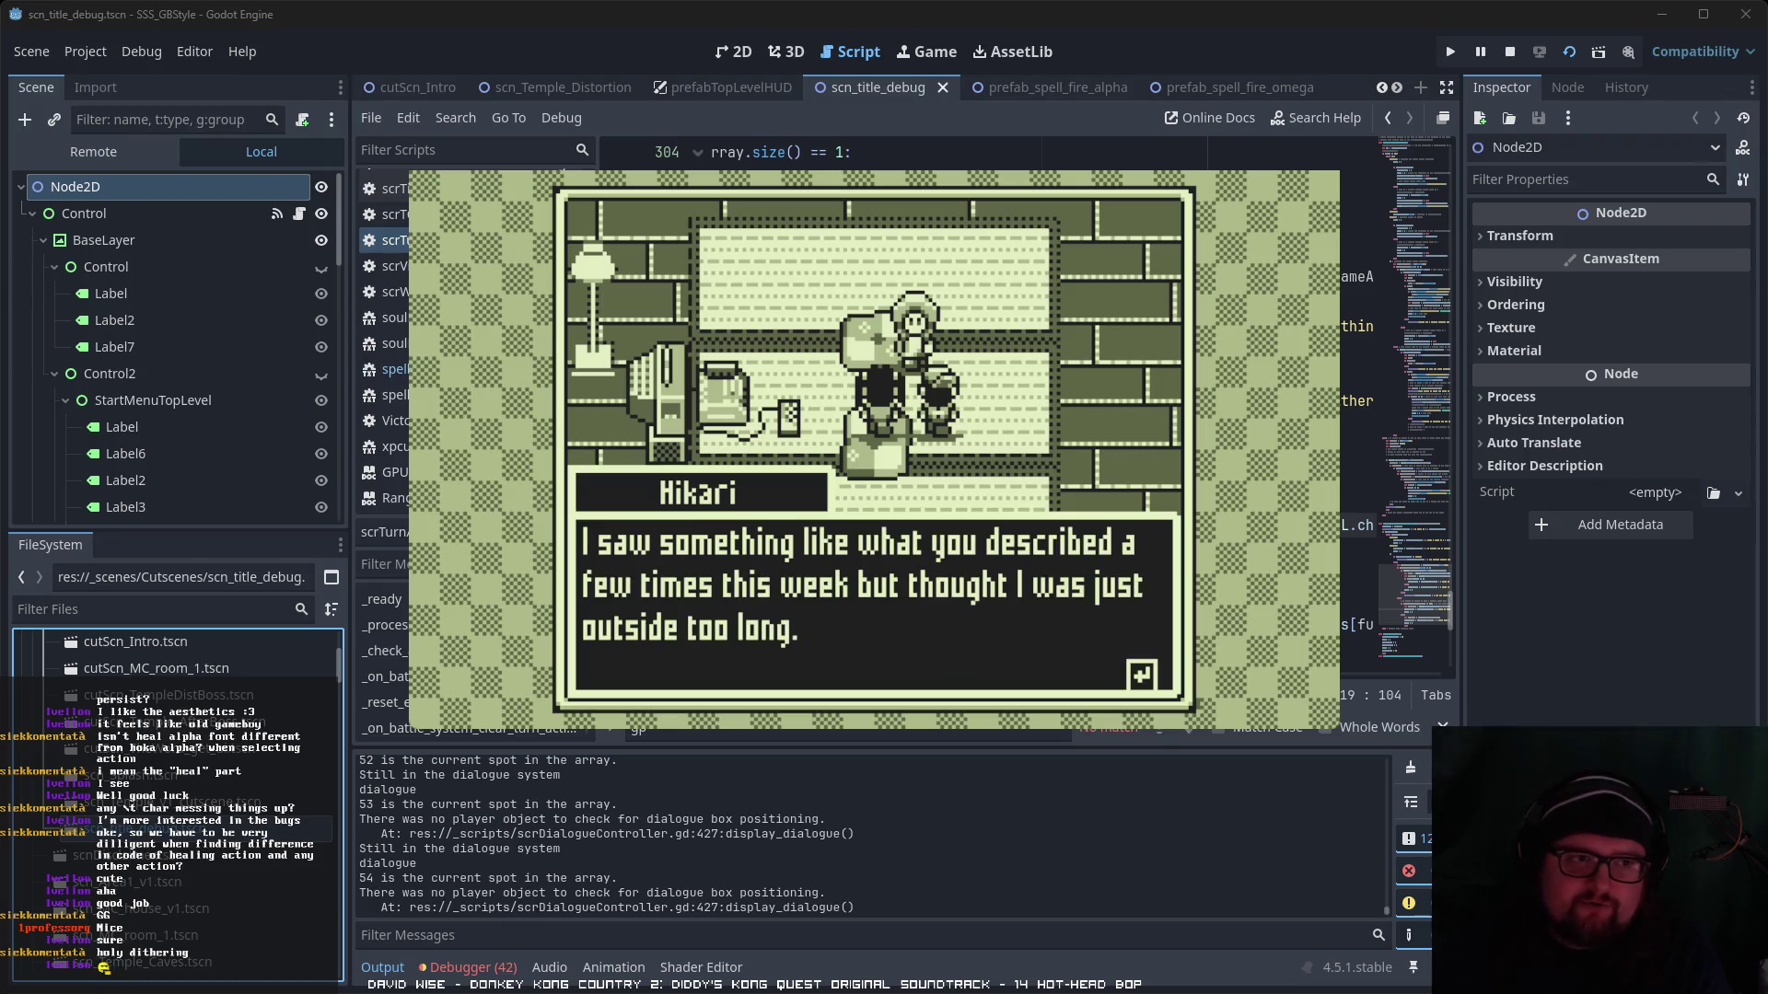
{"action": "key", "text": "Return"}
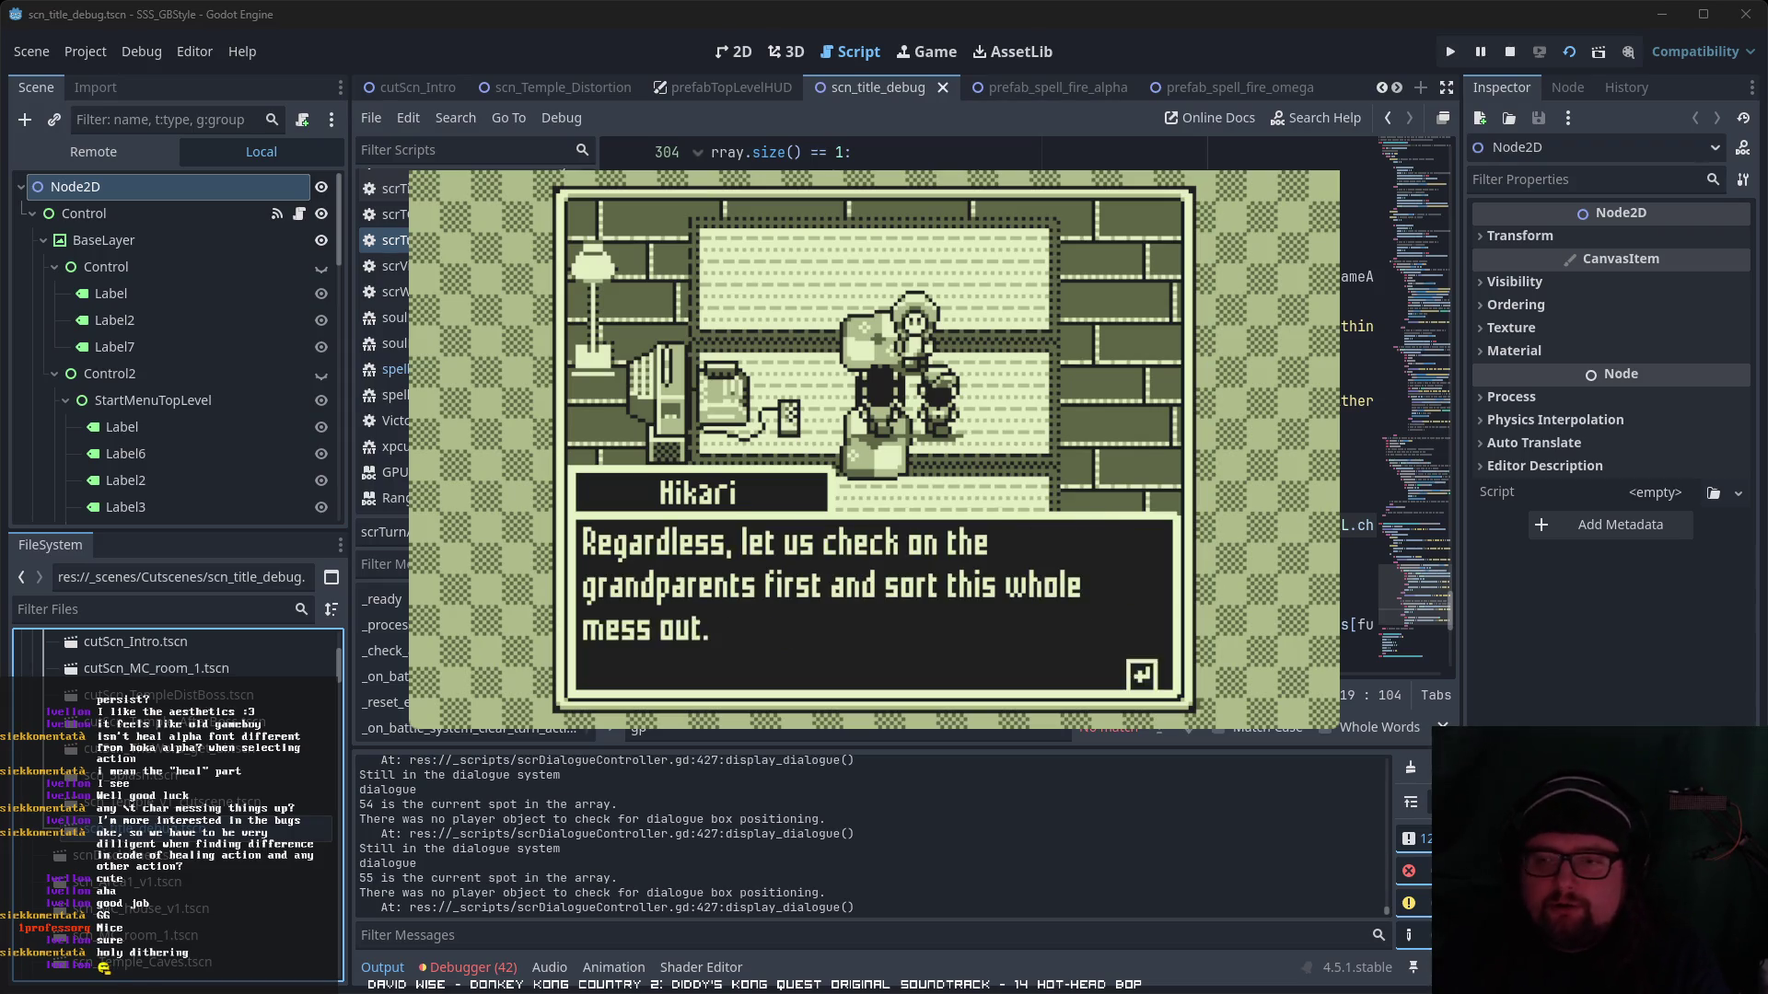
{"action": "key", "text": "Return"}
{"action": "key", "text": "Return"}
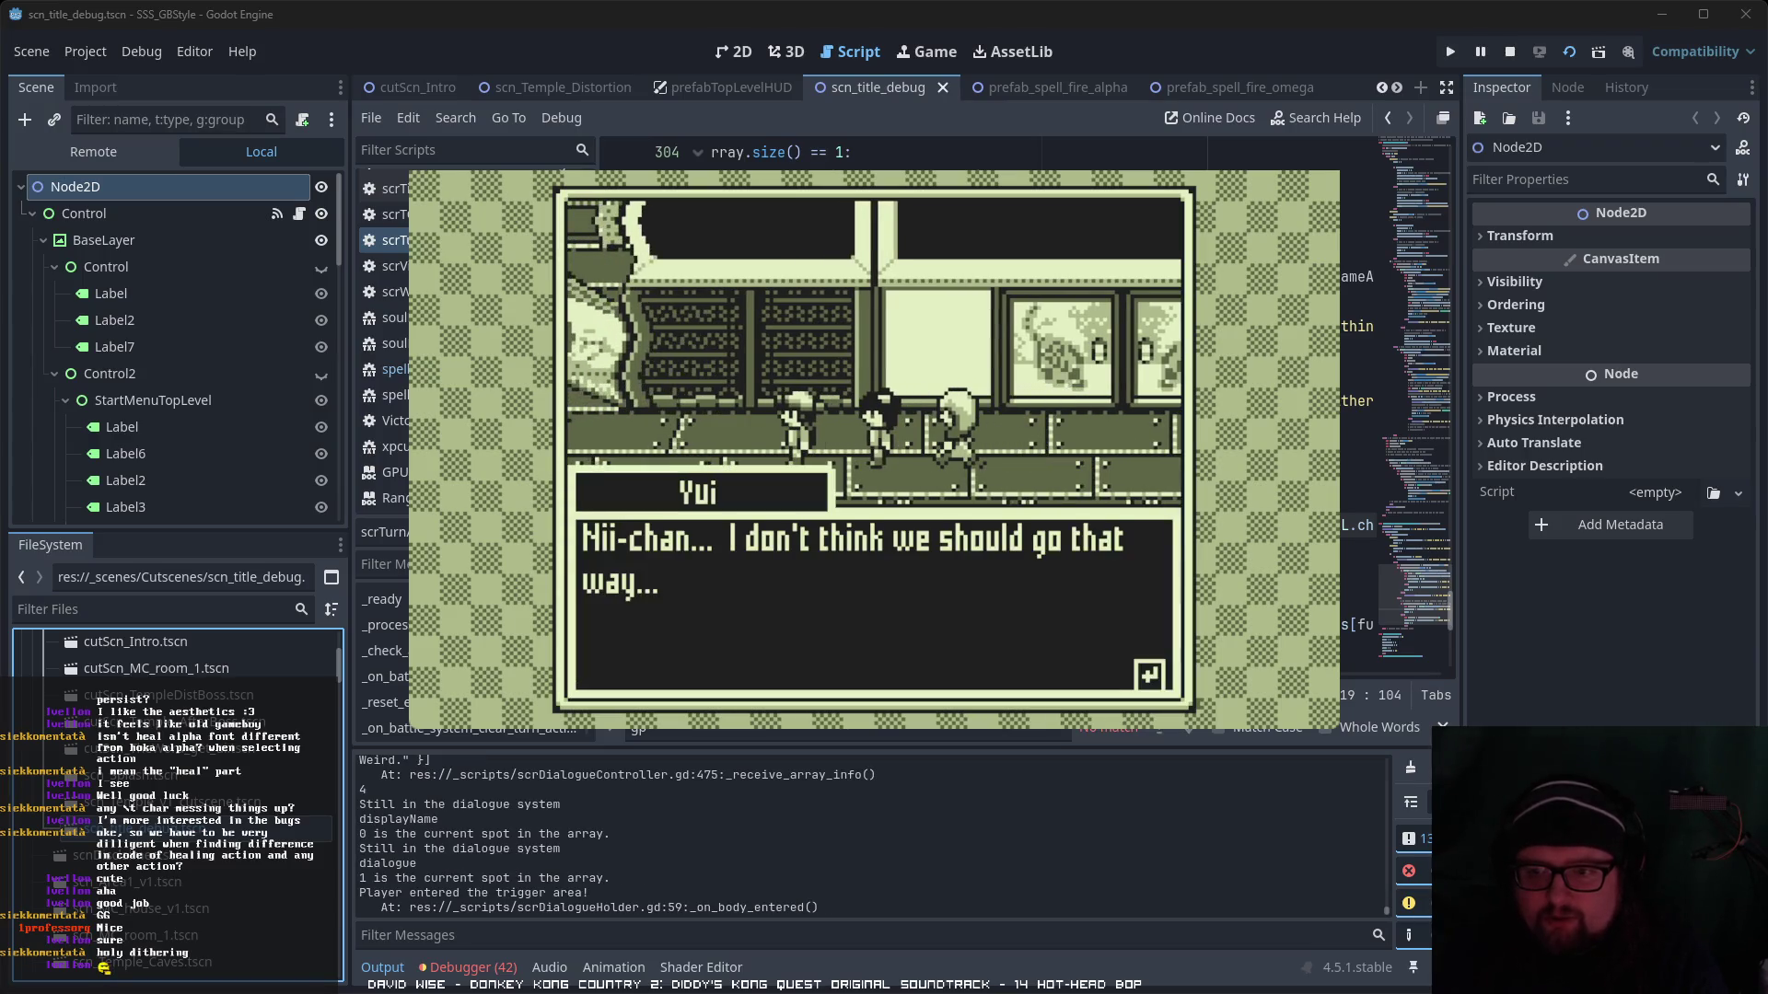
- Close the temple conversation and walk the player right along the hallway to the next trigger
{"action": "key", "text": "Return"}
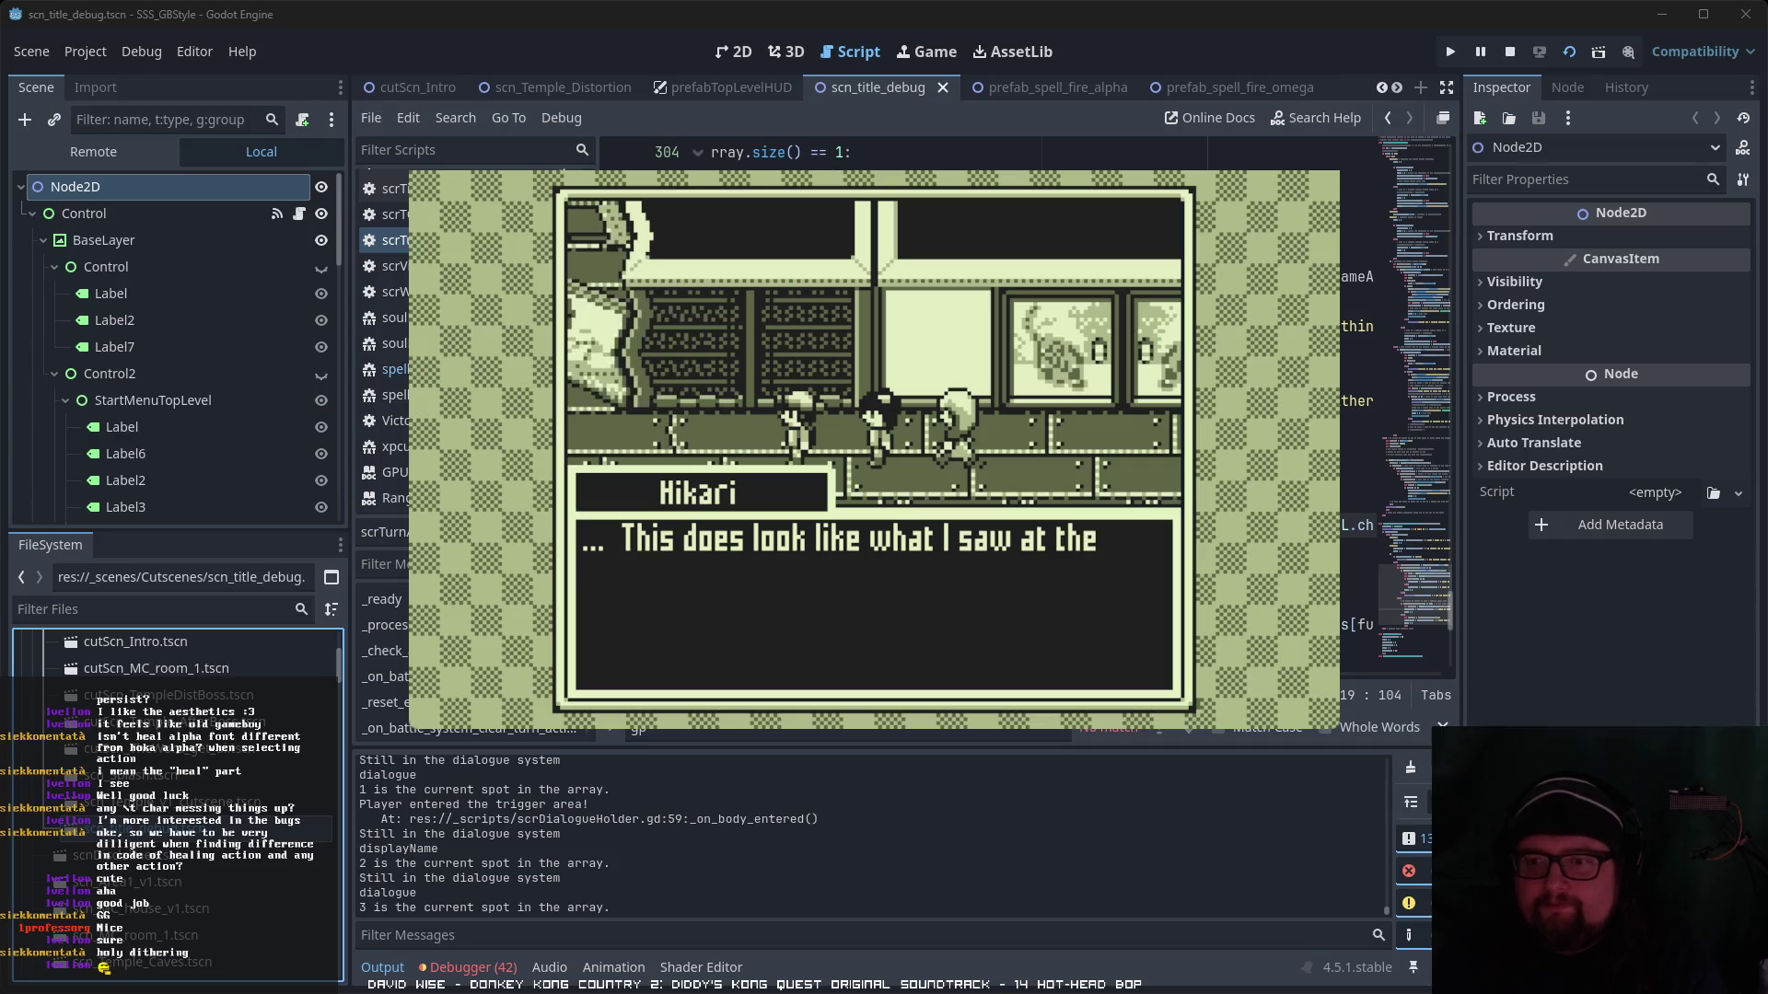
{"action": "key", "text": "Return"}
{"action": "key", "text": "Right"}
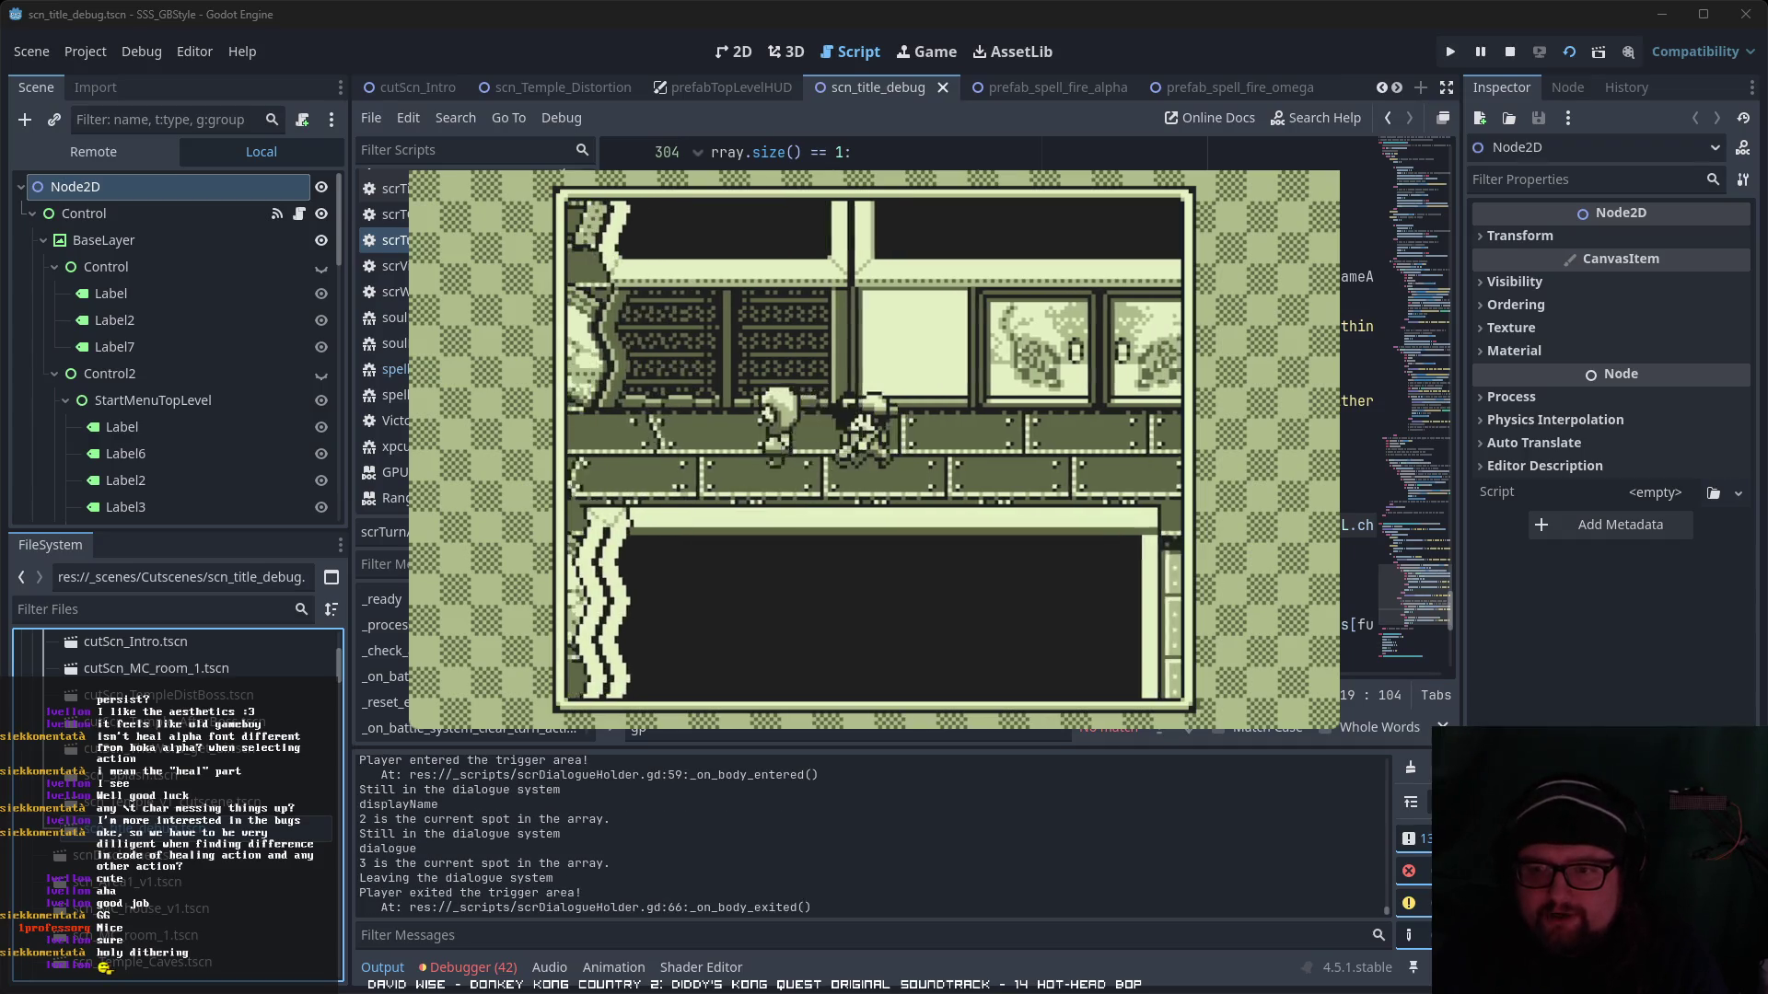
{"action": "key", "text": "Right"}
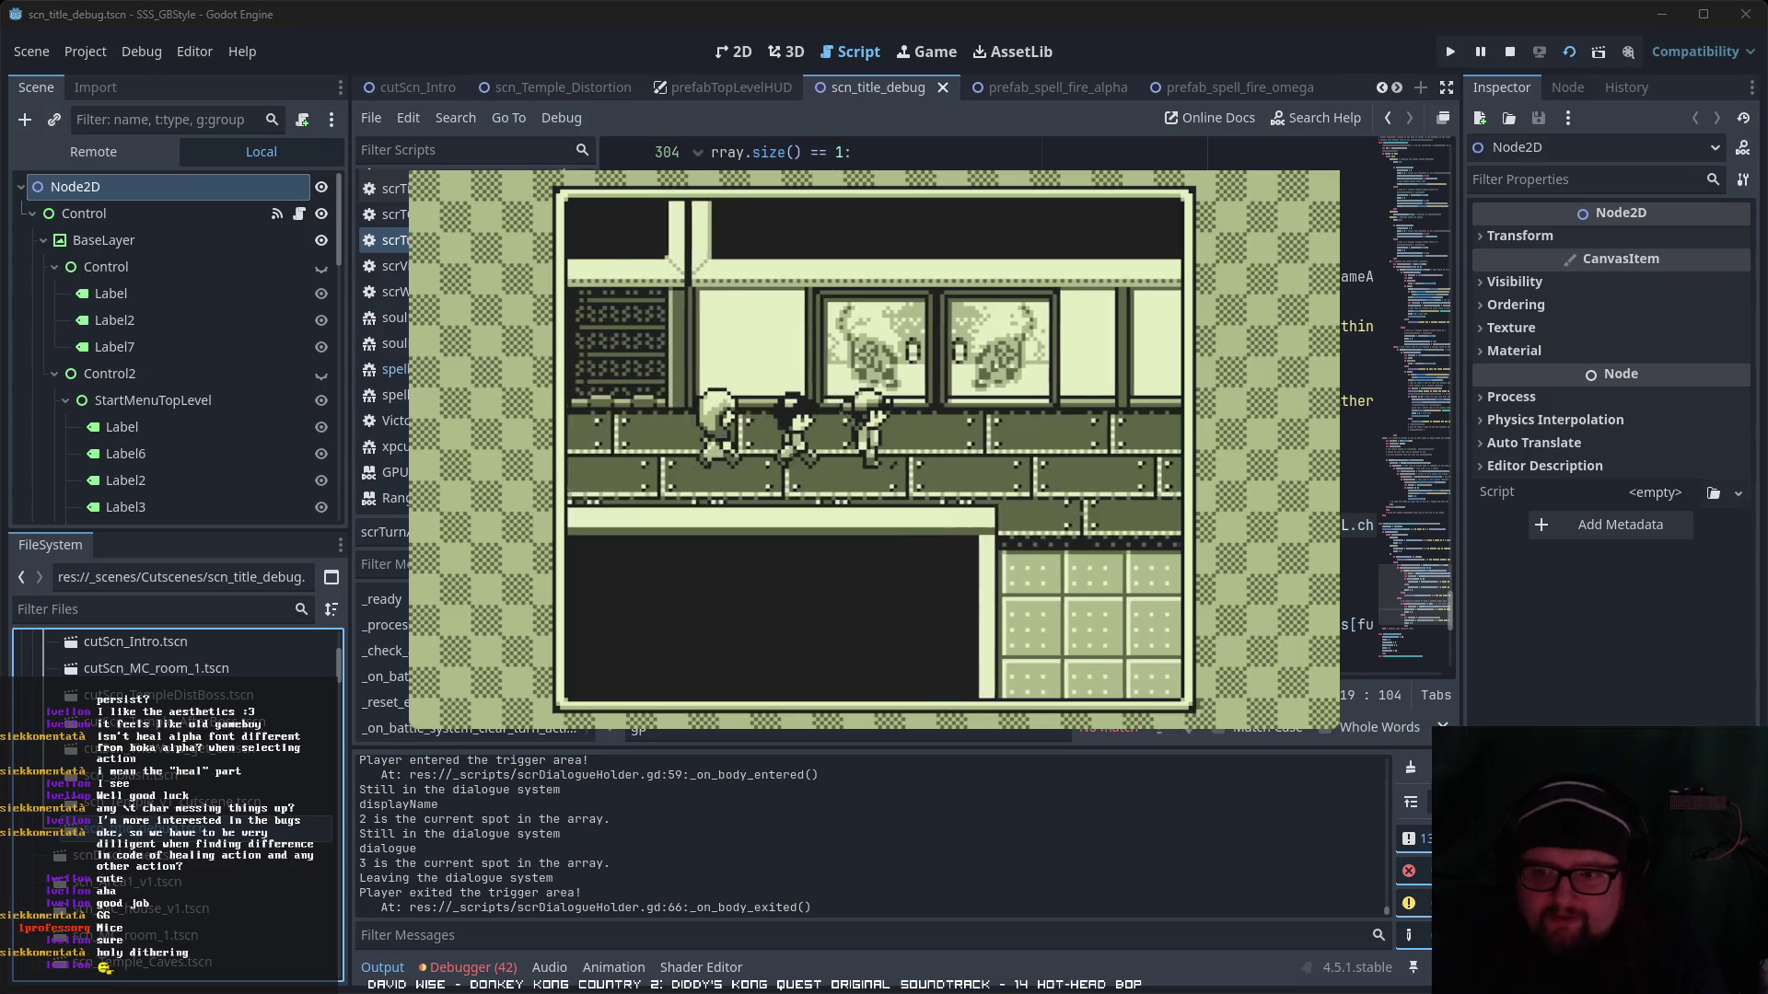
{"action": "key", "text": "Right"}
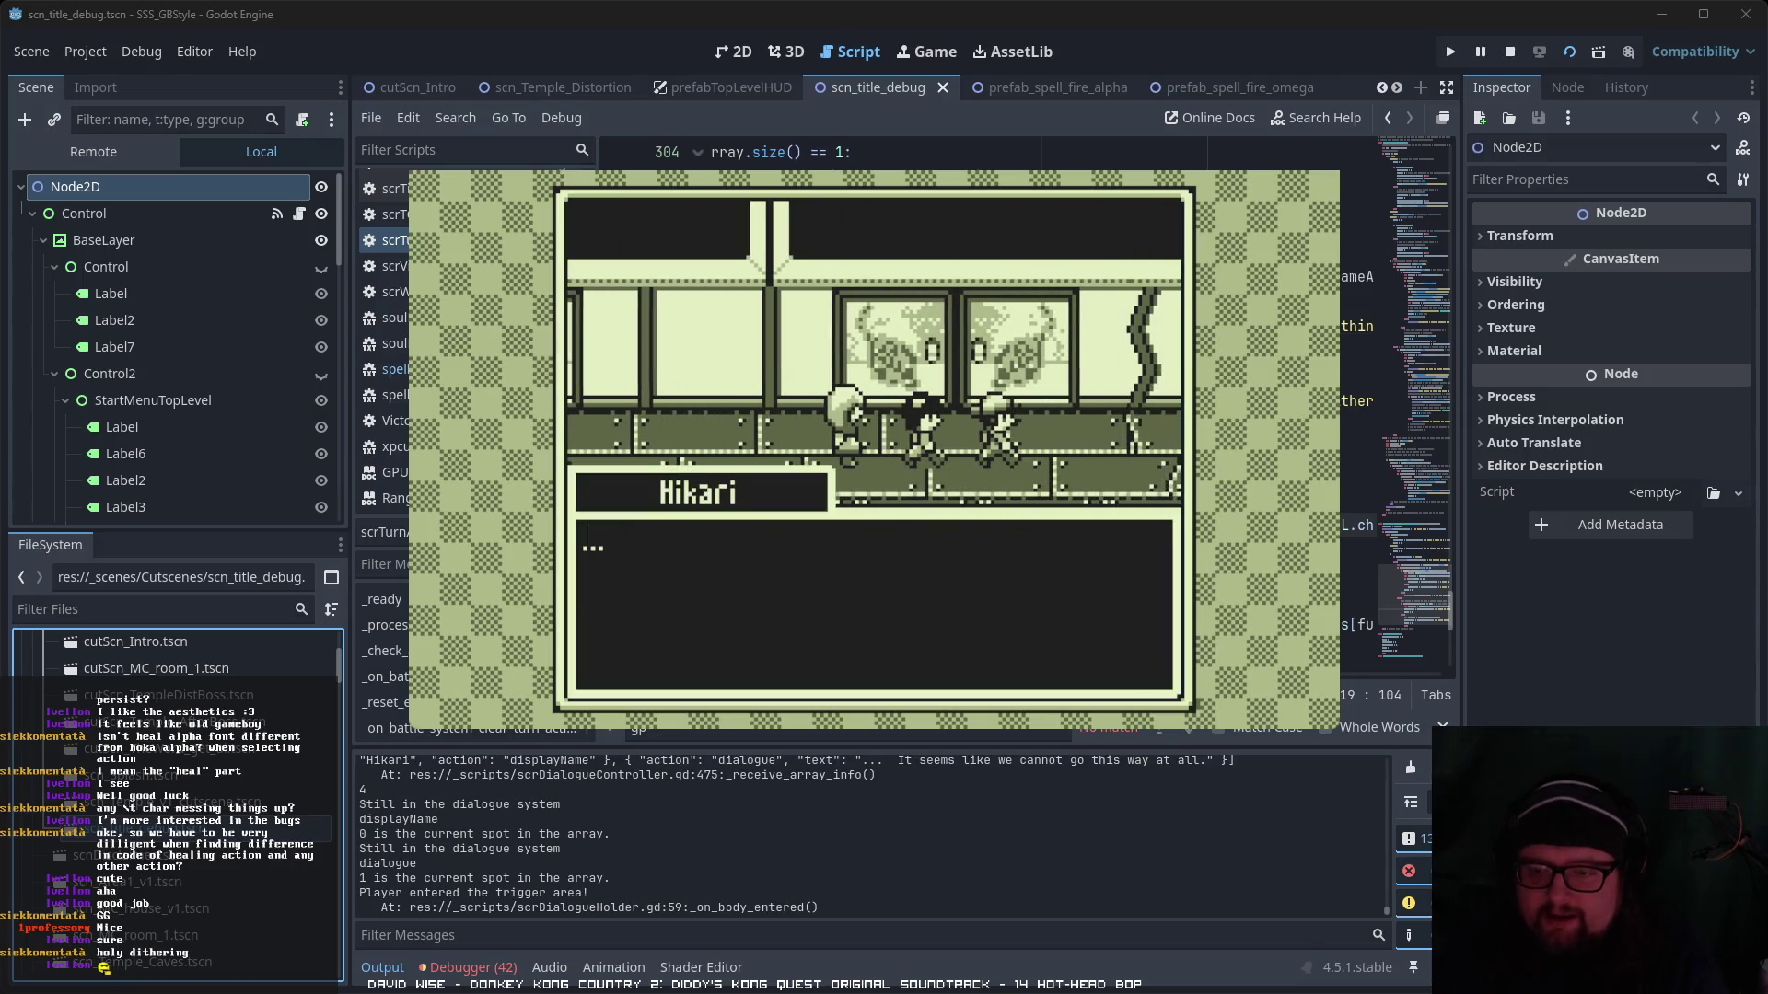
- Finish Hikari's line, walk the party down-left into the tiled corridor and up into its trigger
{"action": "key", "text": "Return"}
{"action": "key", "text": "Up"}
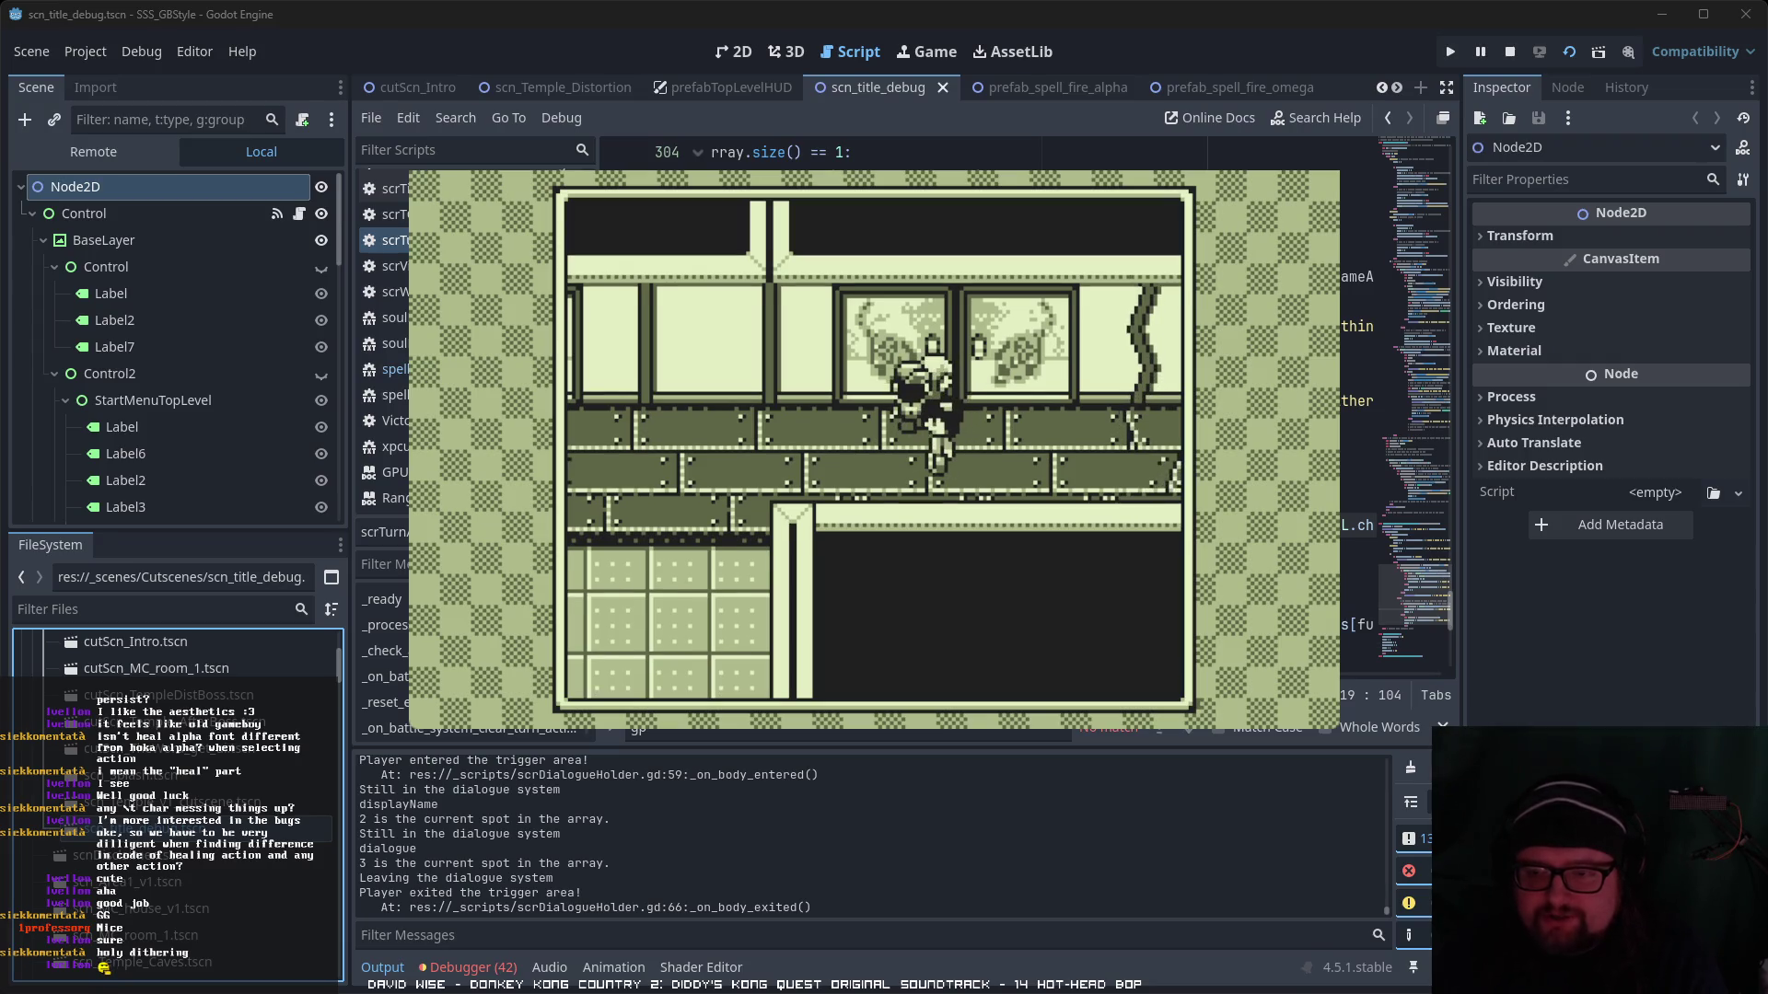
{"action": "key", "text": "Down"}
{"action": "key", "text": "Left"}
{"action": "key", "text": "Down"}
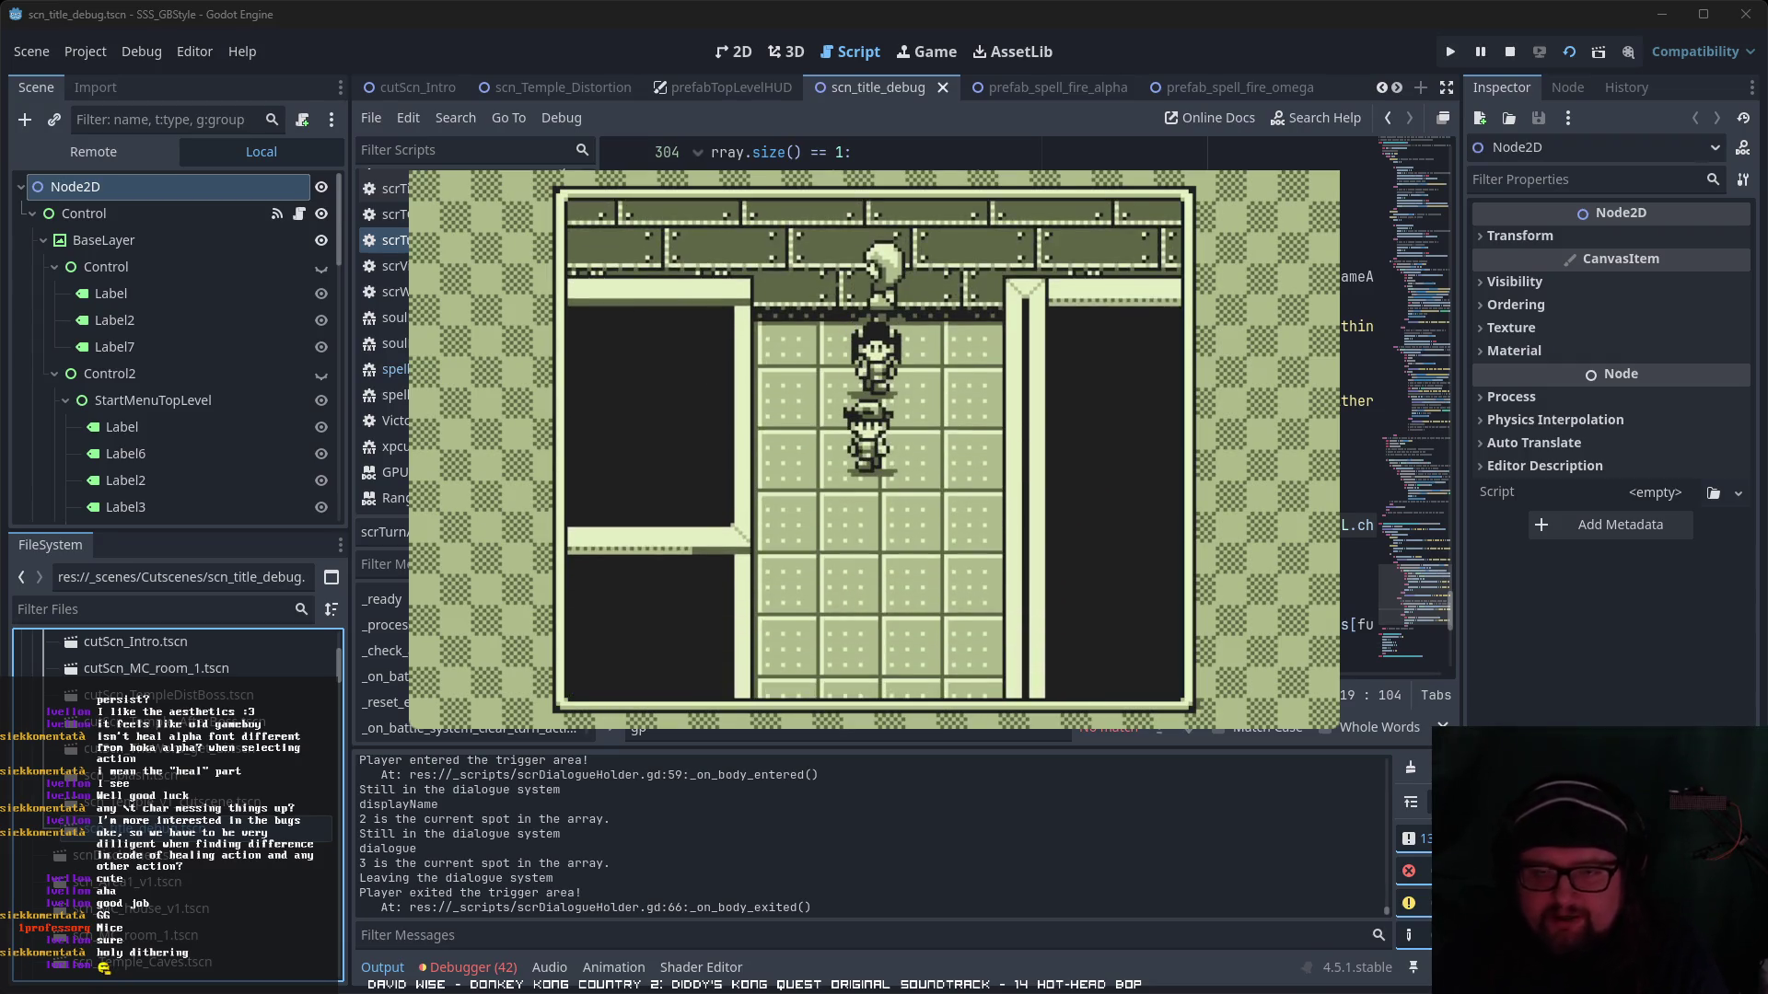
{"action": "key", "text": "Down"}
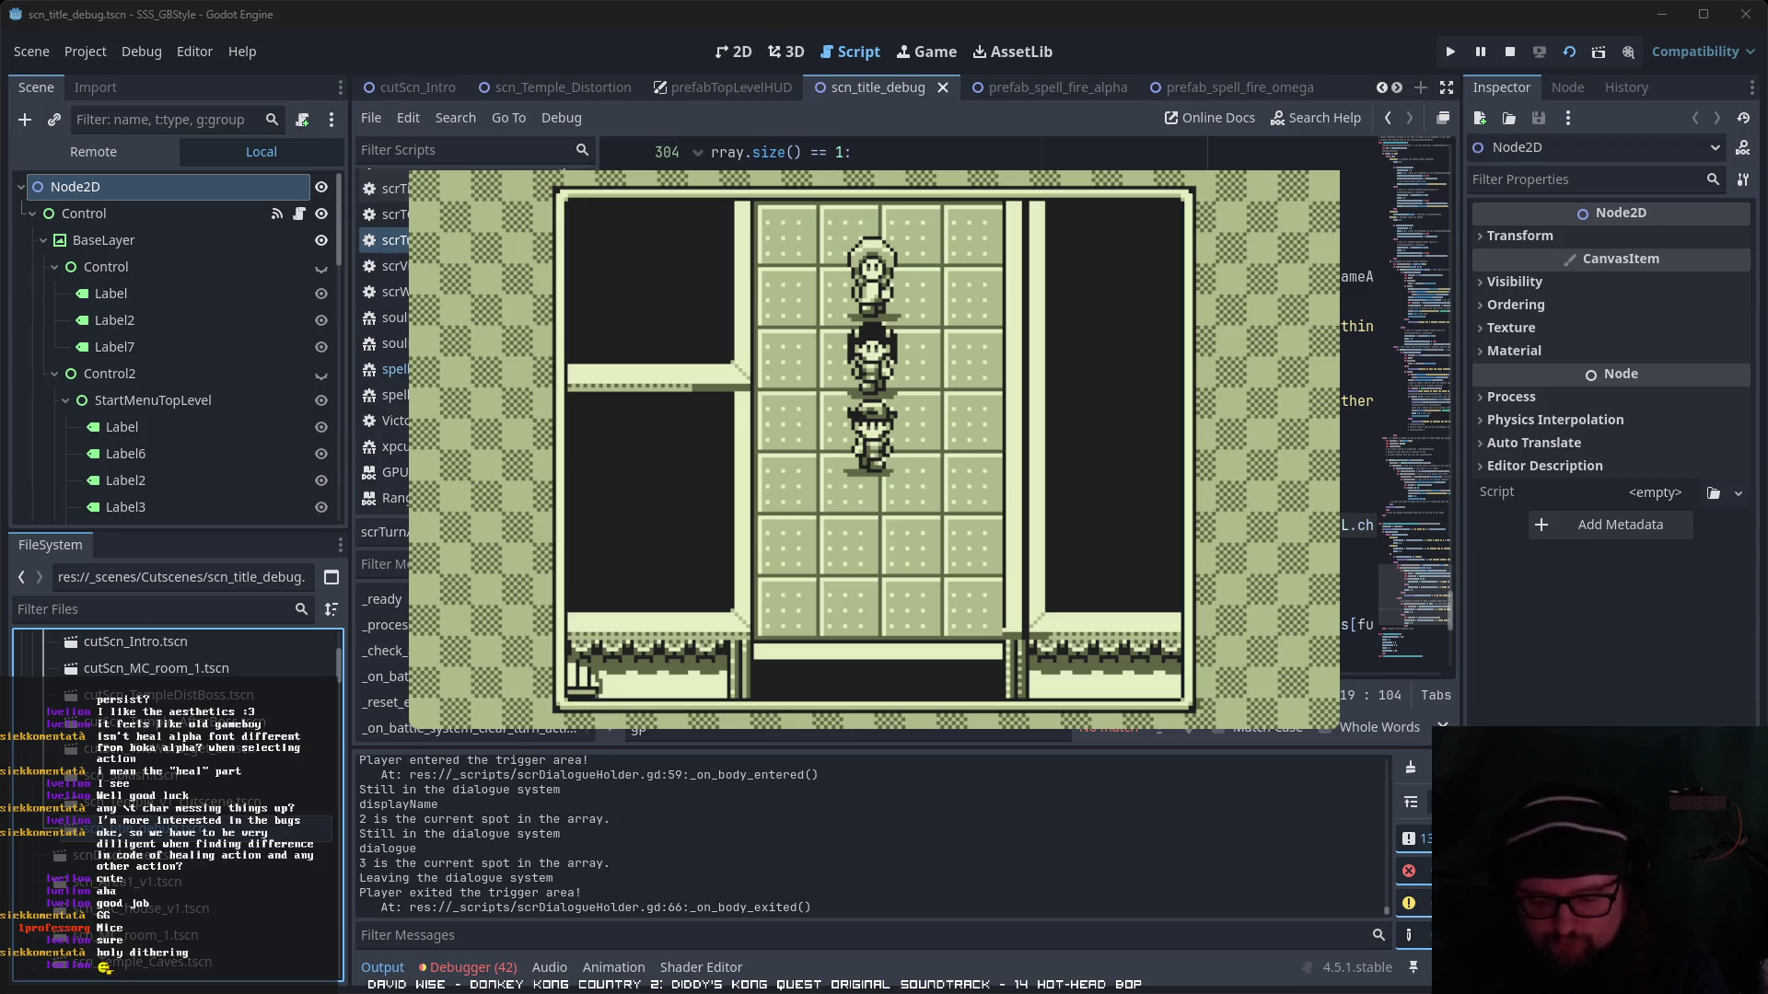
{"action": "key", "text": "Up"}
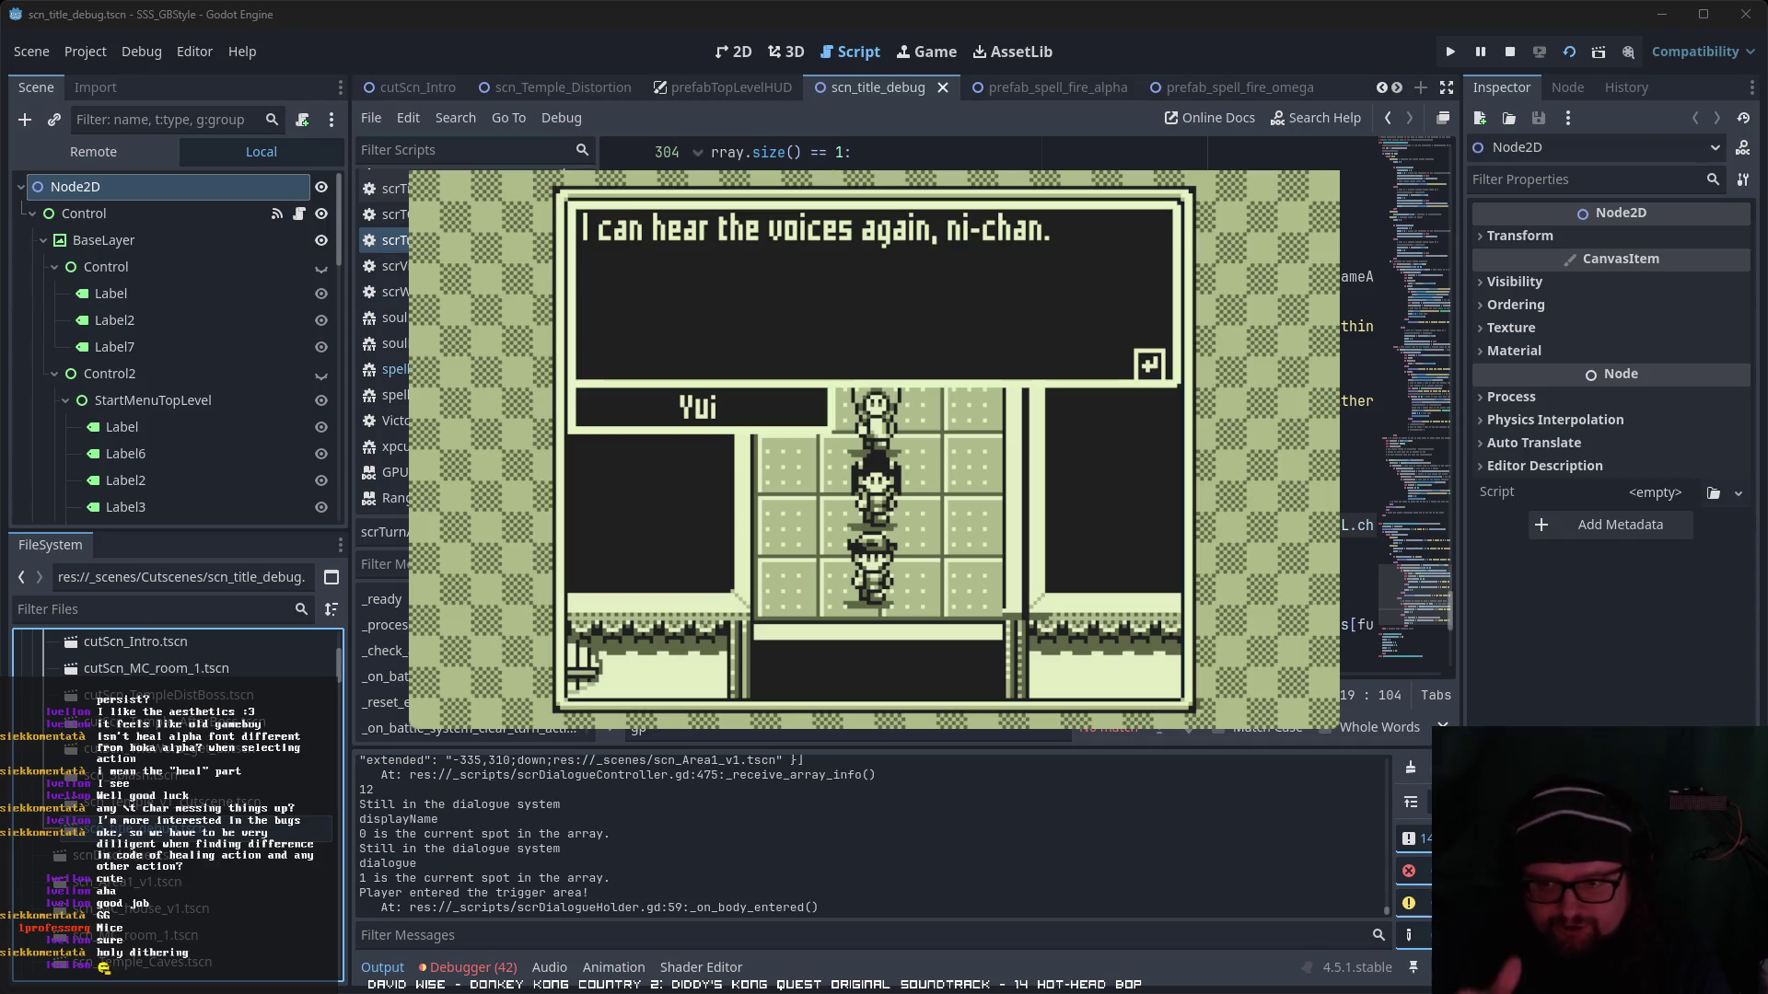
- Advance Yui's scared line and Hikari's temple idea until the scene fades to the outdoor path
{"action": "key", "text": "Return"}
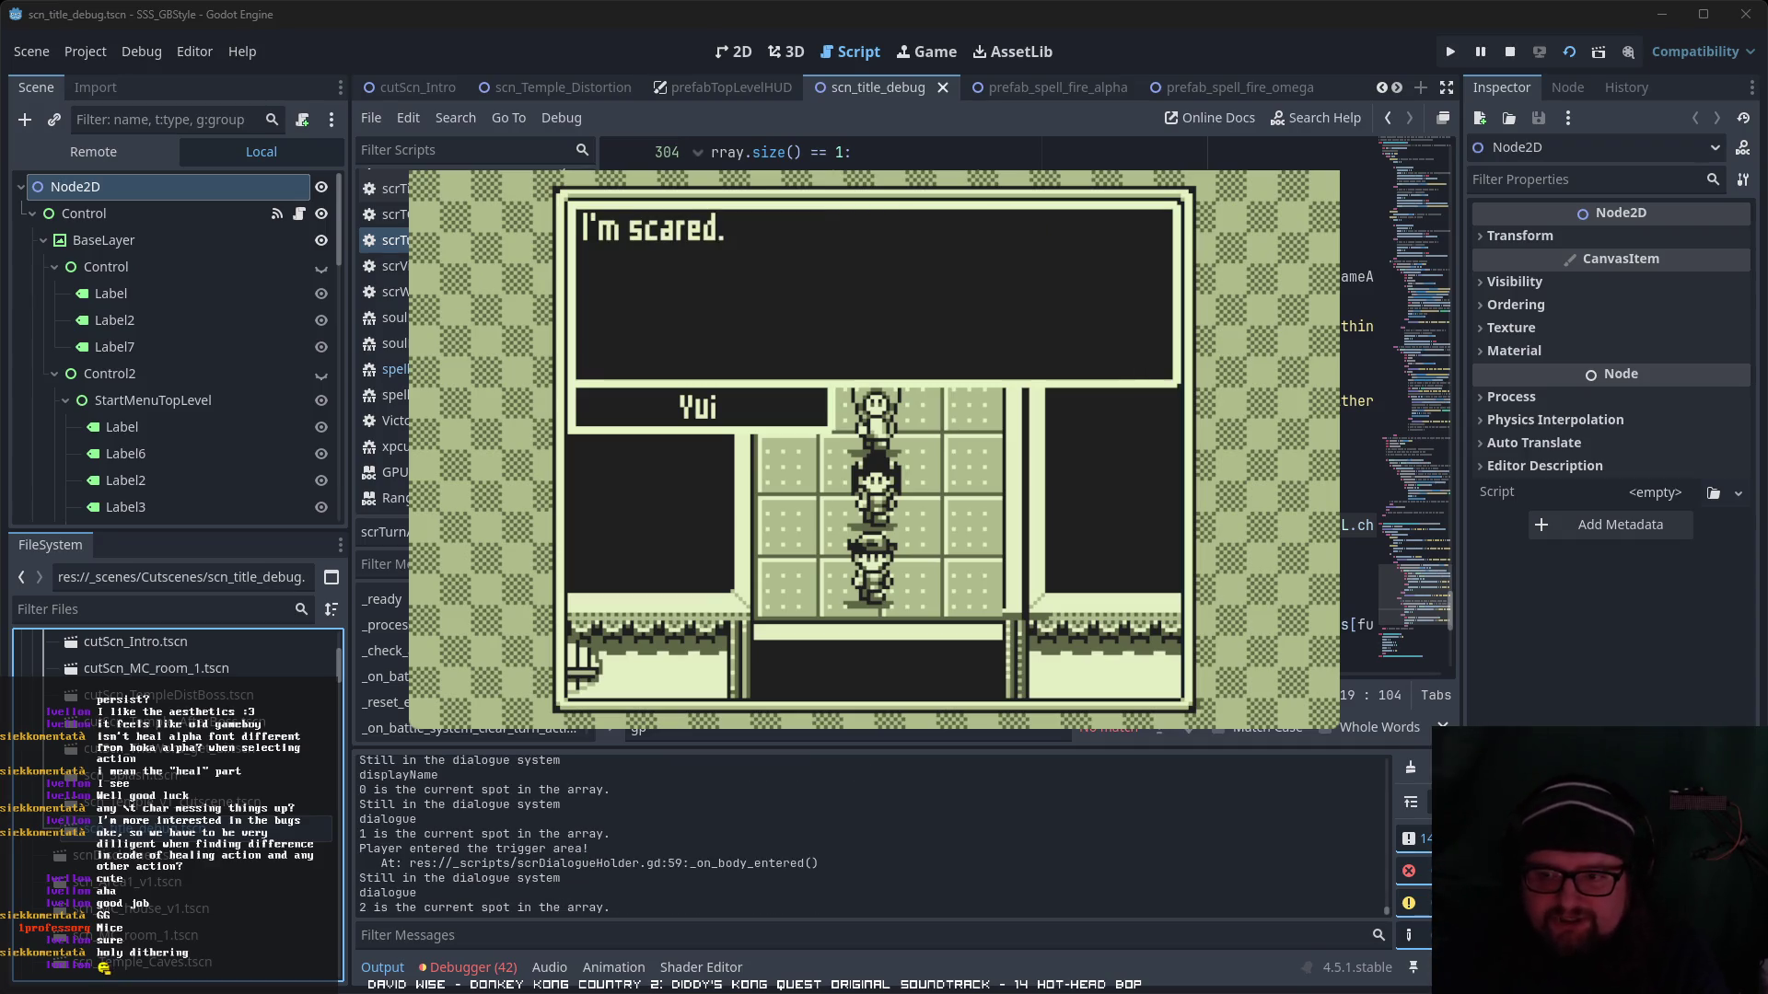
{"action": "key", "text": "Return"}
{"action": "key", "text": "Return"}
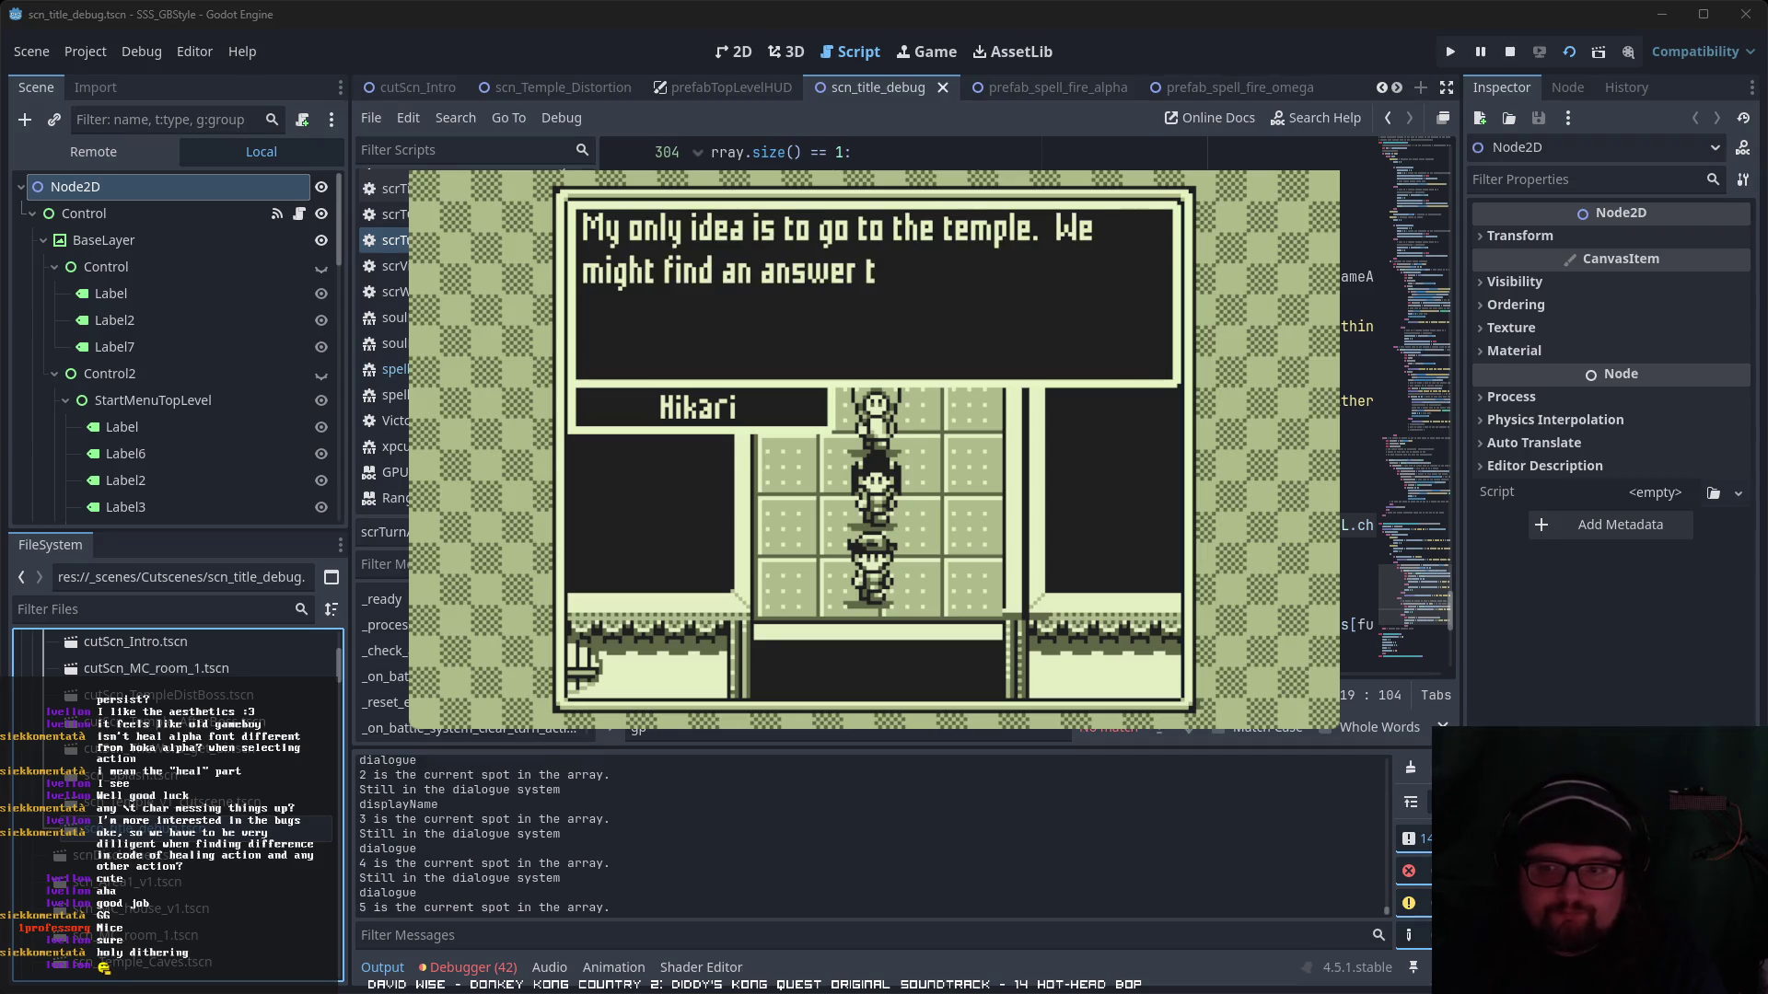
{"action": "key", "text": "Return"}
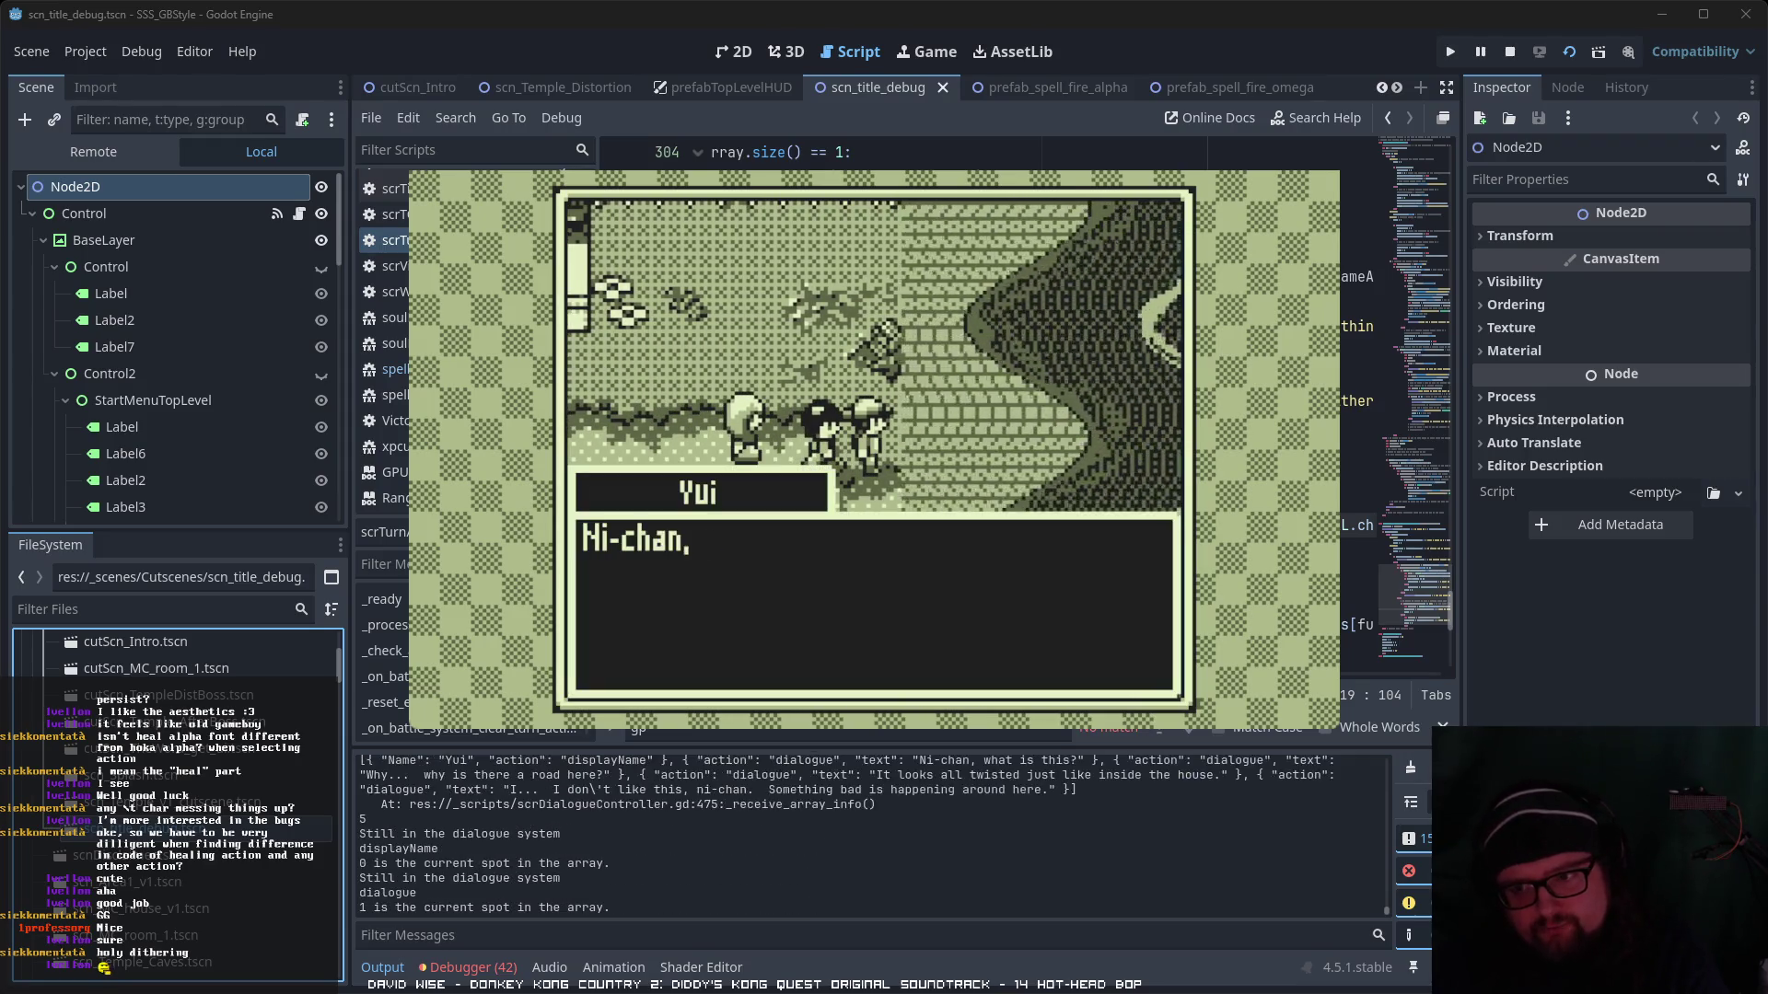
- Advance Yui's lines about the strange road until The Word explains pressing H for help
{"action": "key", "text": "Return"}
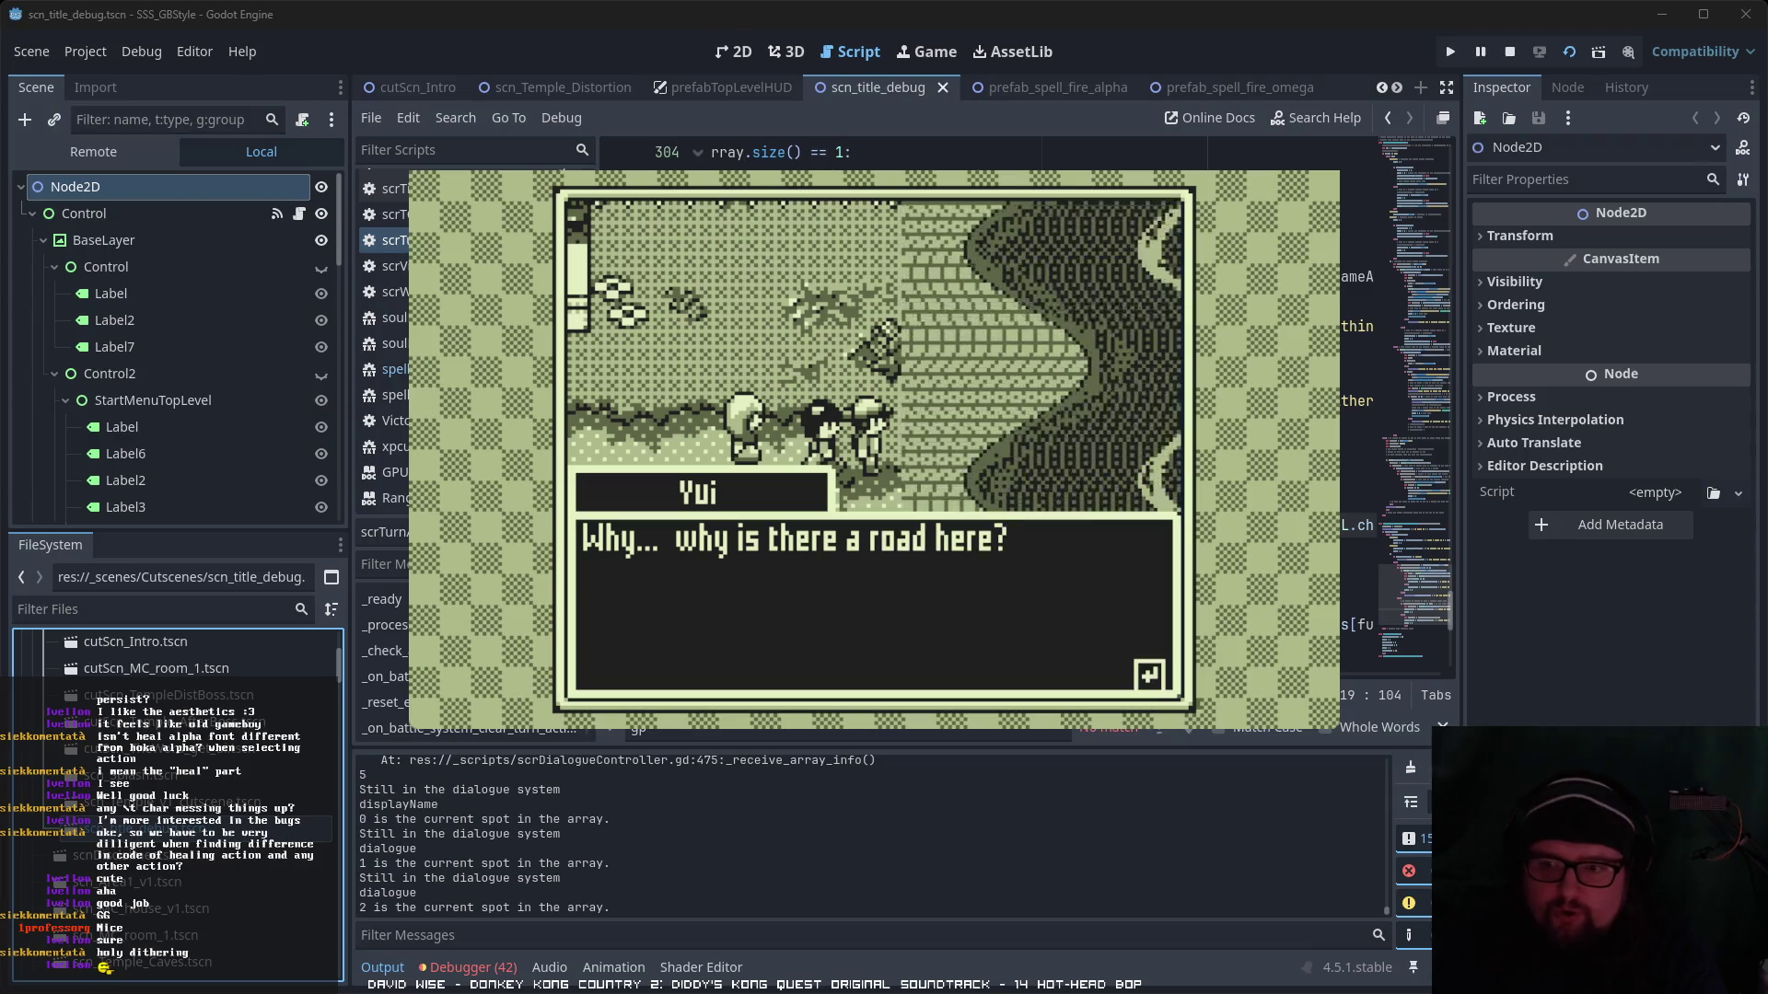
{"action": "key", "text": "Return"}
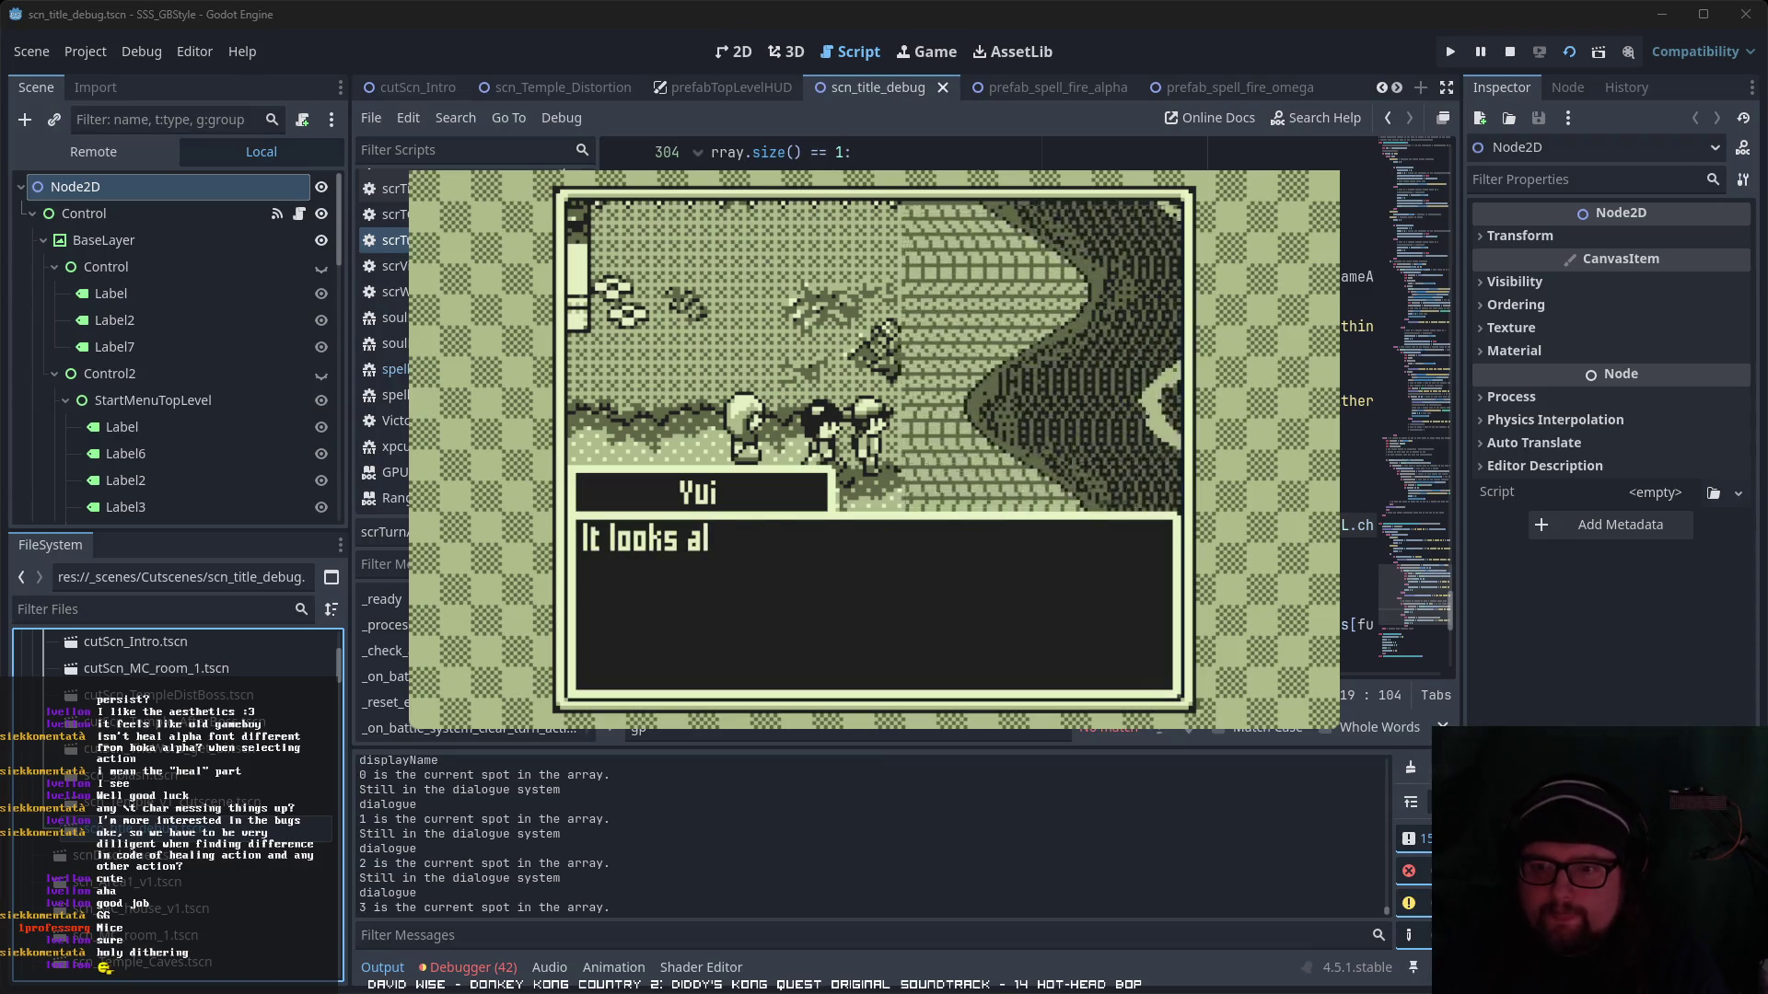
{"action": "key", "text": "Return"}
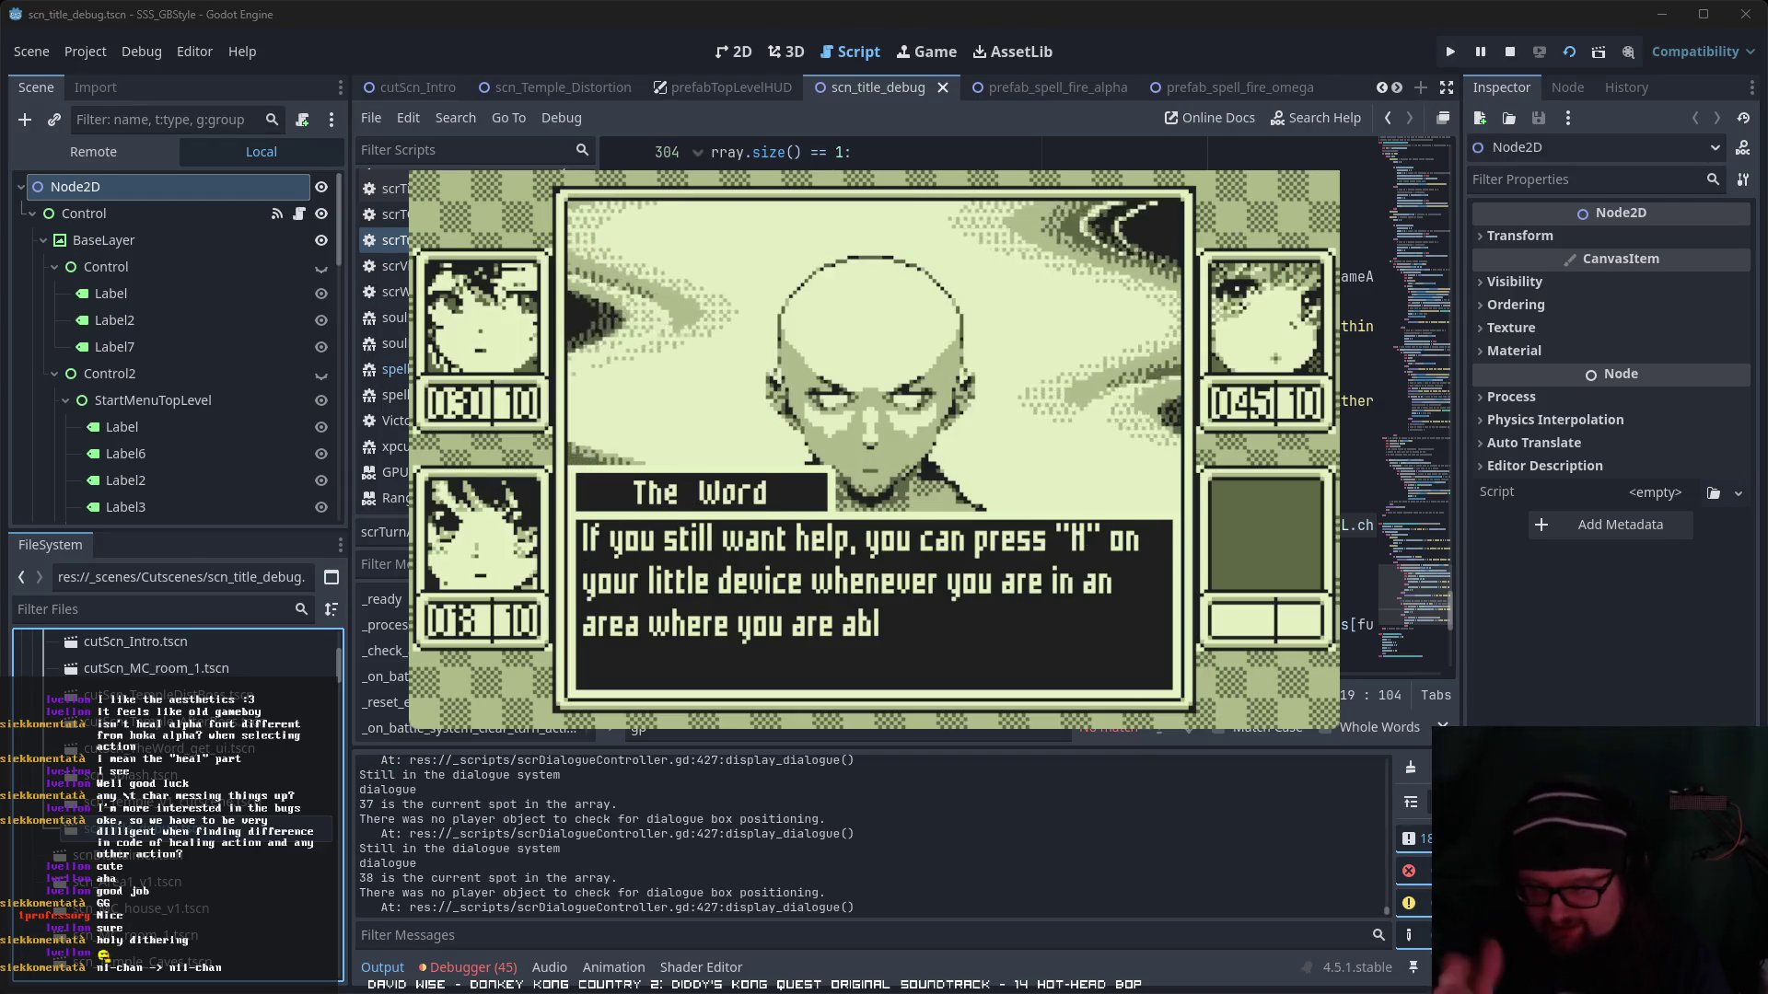
- Advance The Word's remaining lines through the farewell back to the rocky overworld map
{"action": "key", "text": "Return"}
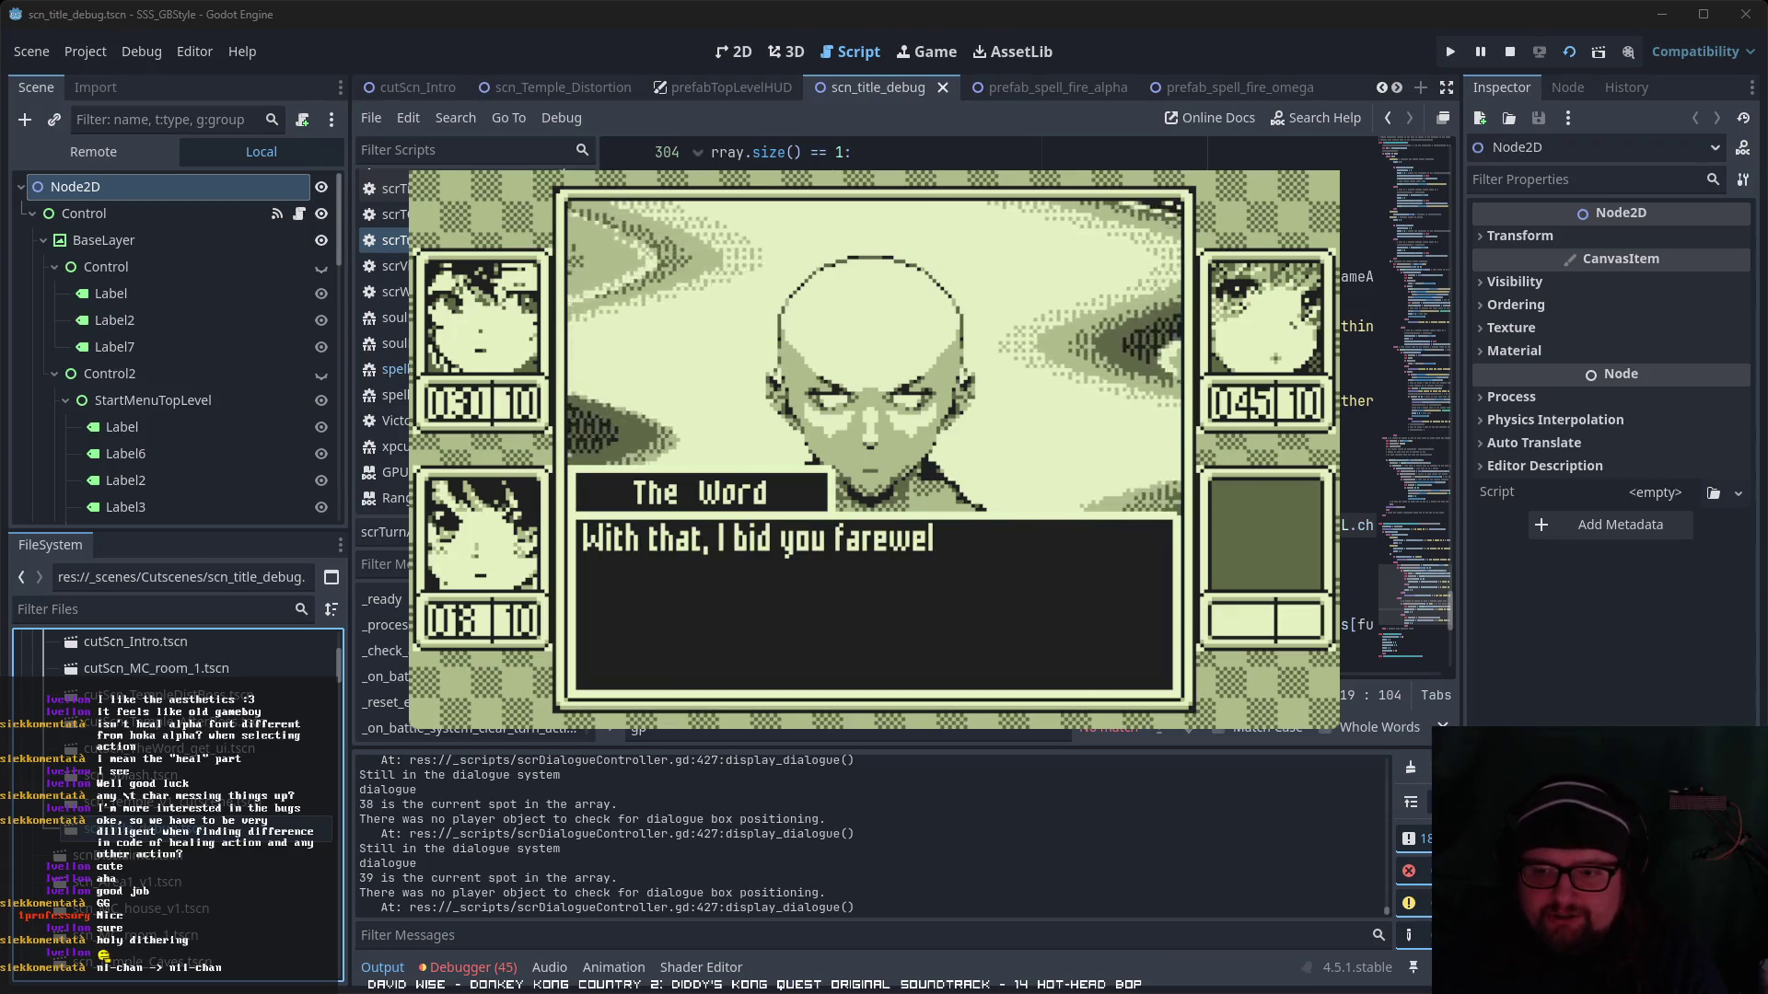
{"action": "key", "text": "Return"}
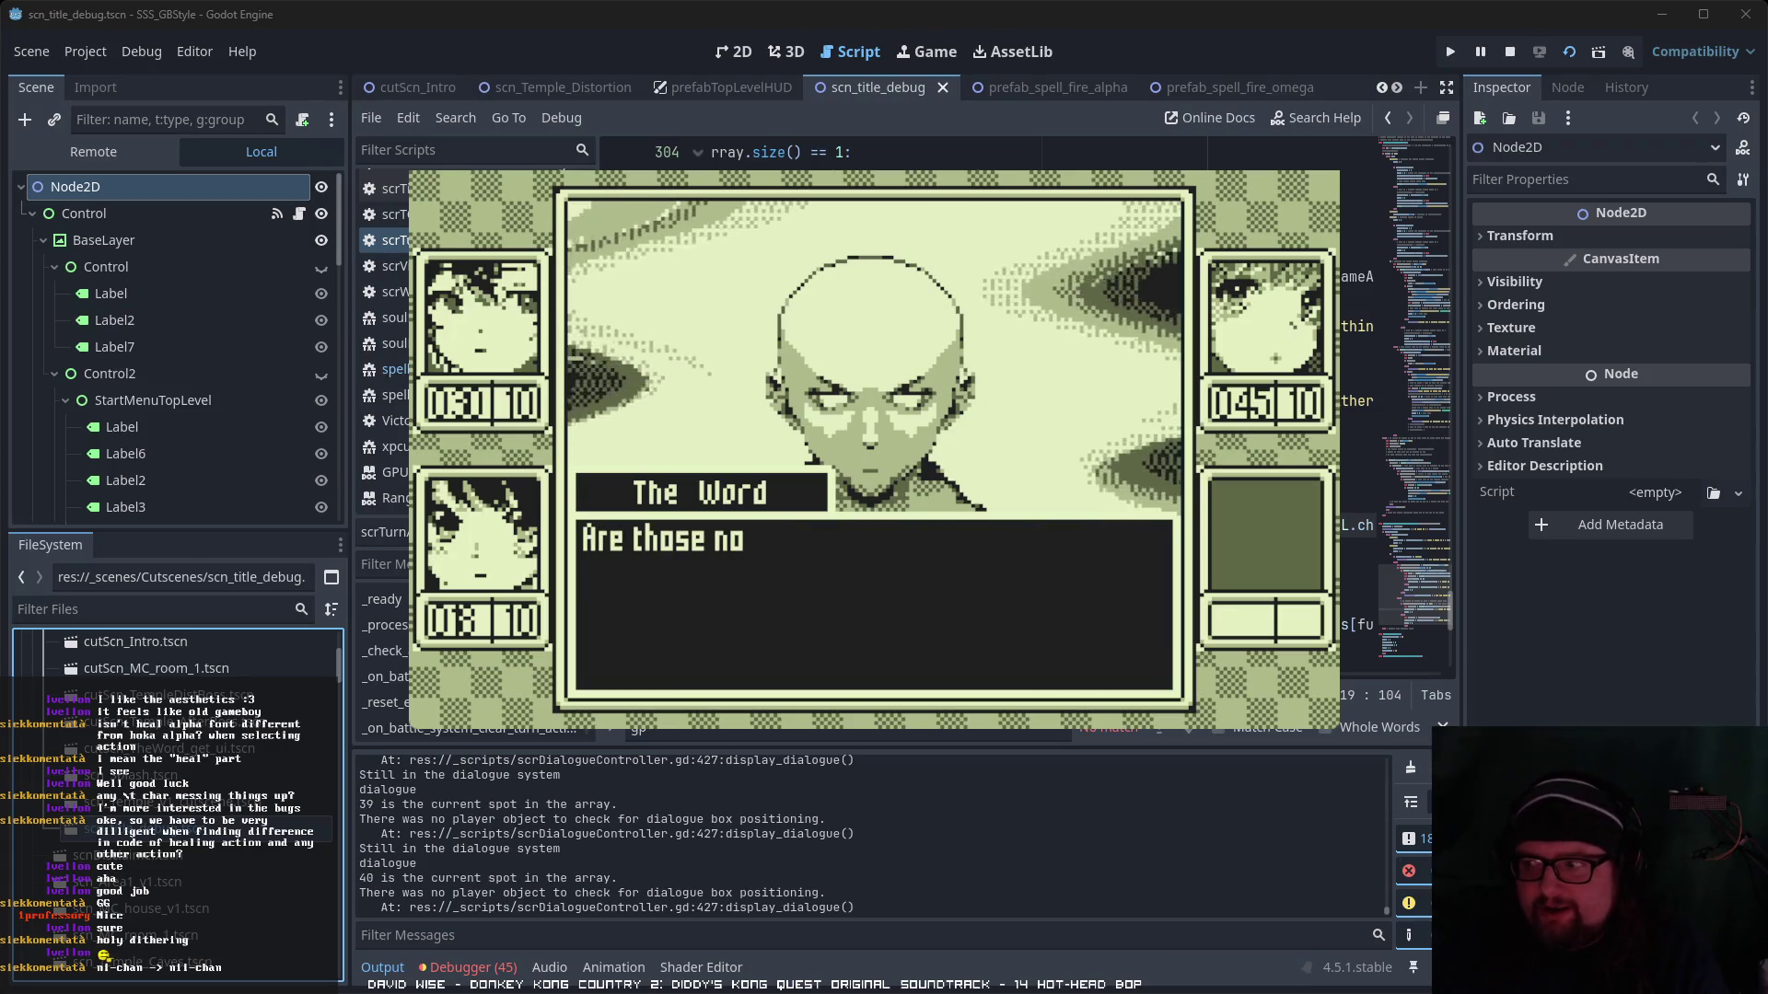
{"action": "key", "text": "Return"}
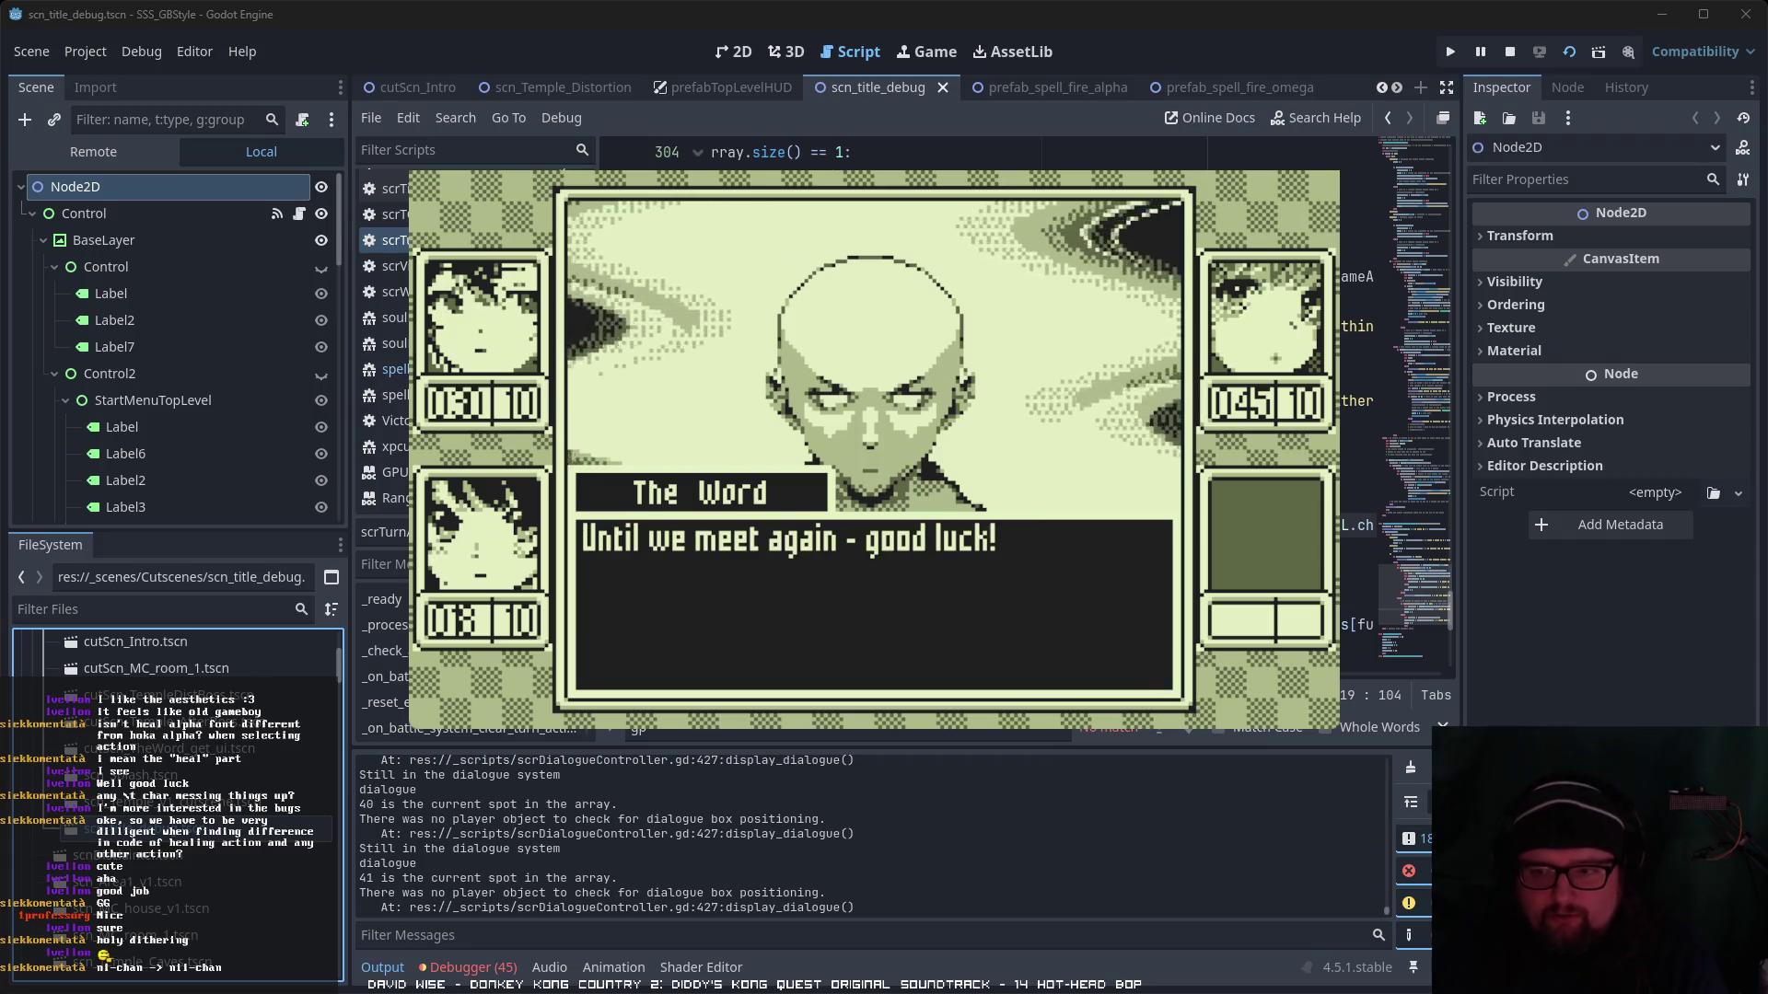
{"action": "key", "text": "Return"}
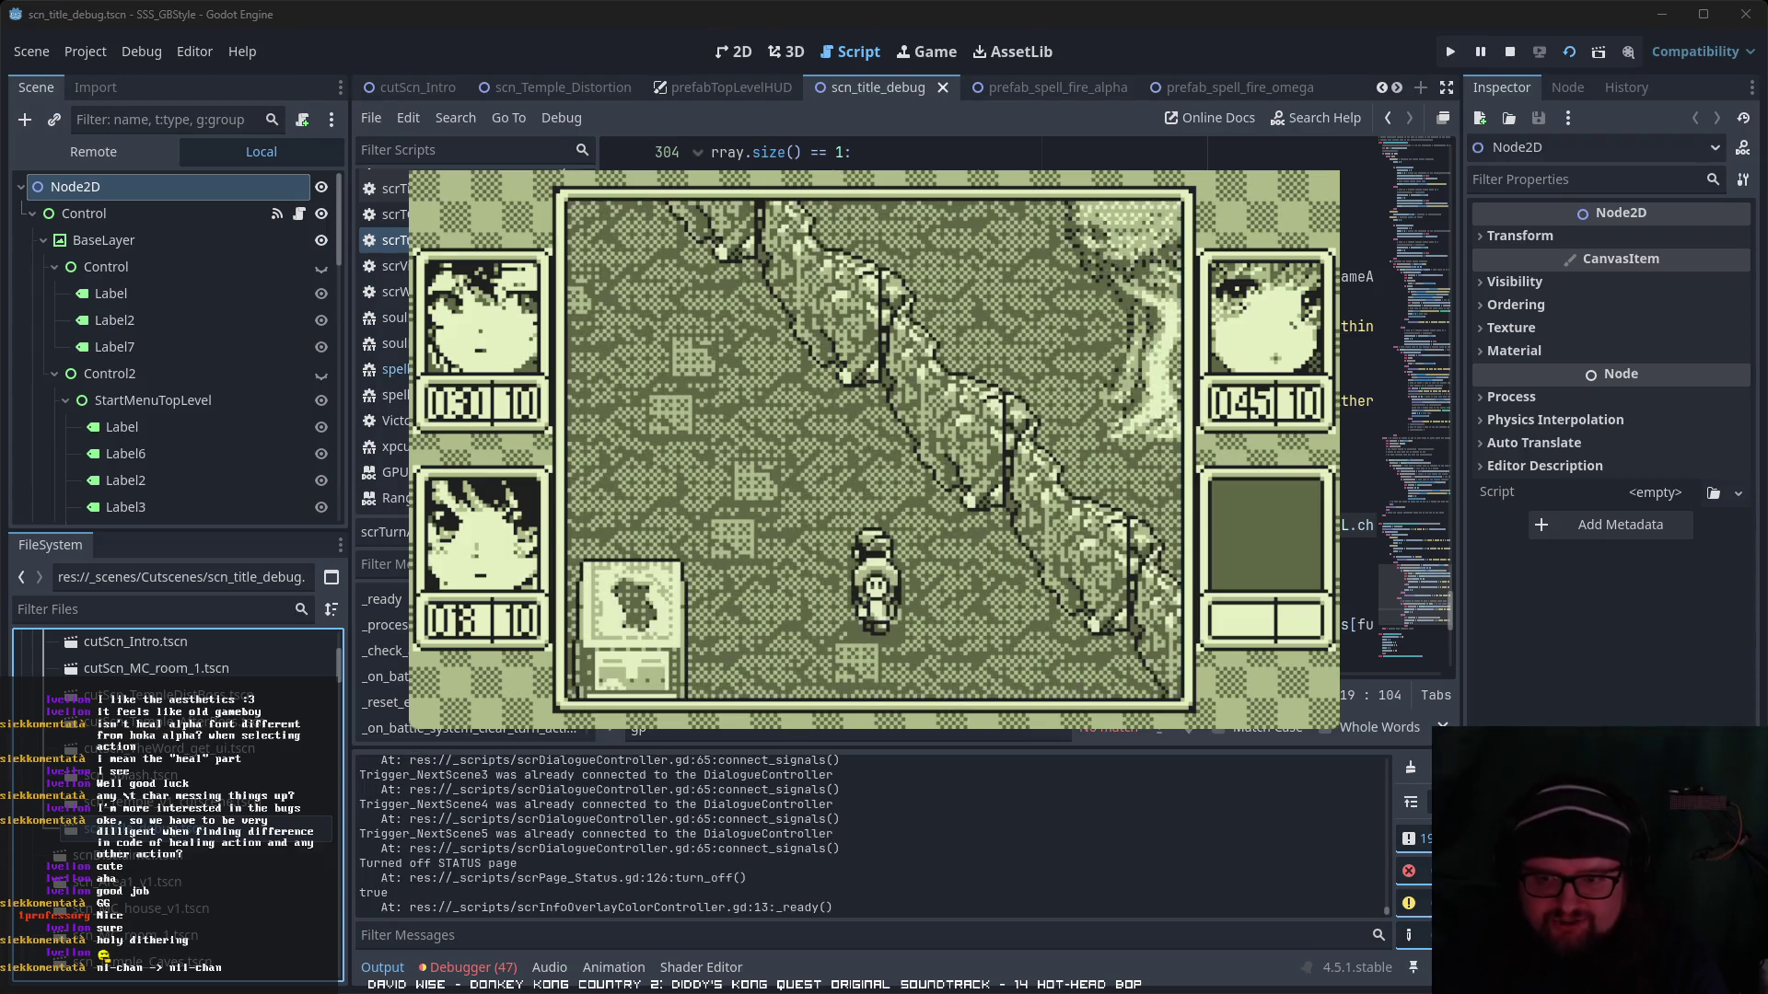
- From the pause menu's Status page, equip the Salamander soul on Nii-chan
{"action": "key", "text": "Escape"}
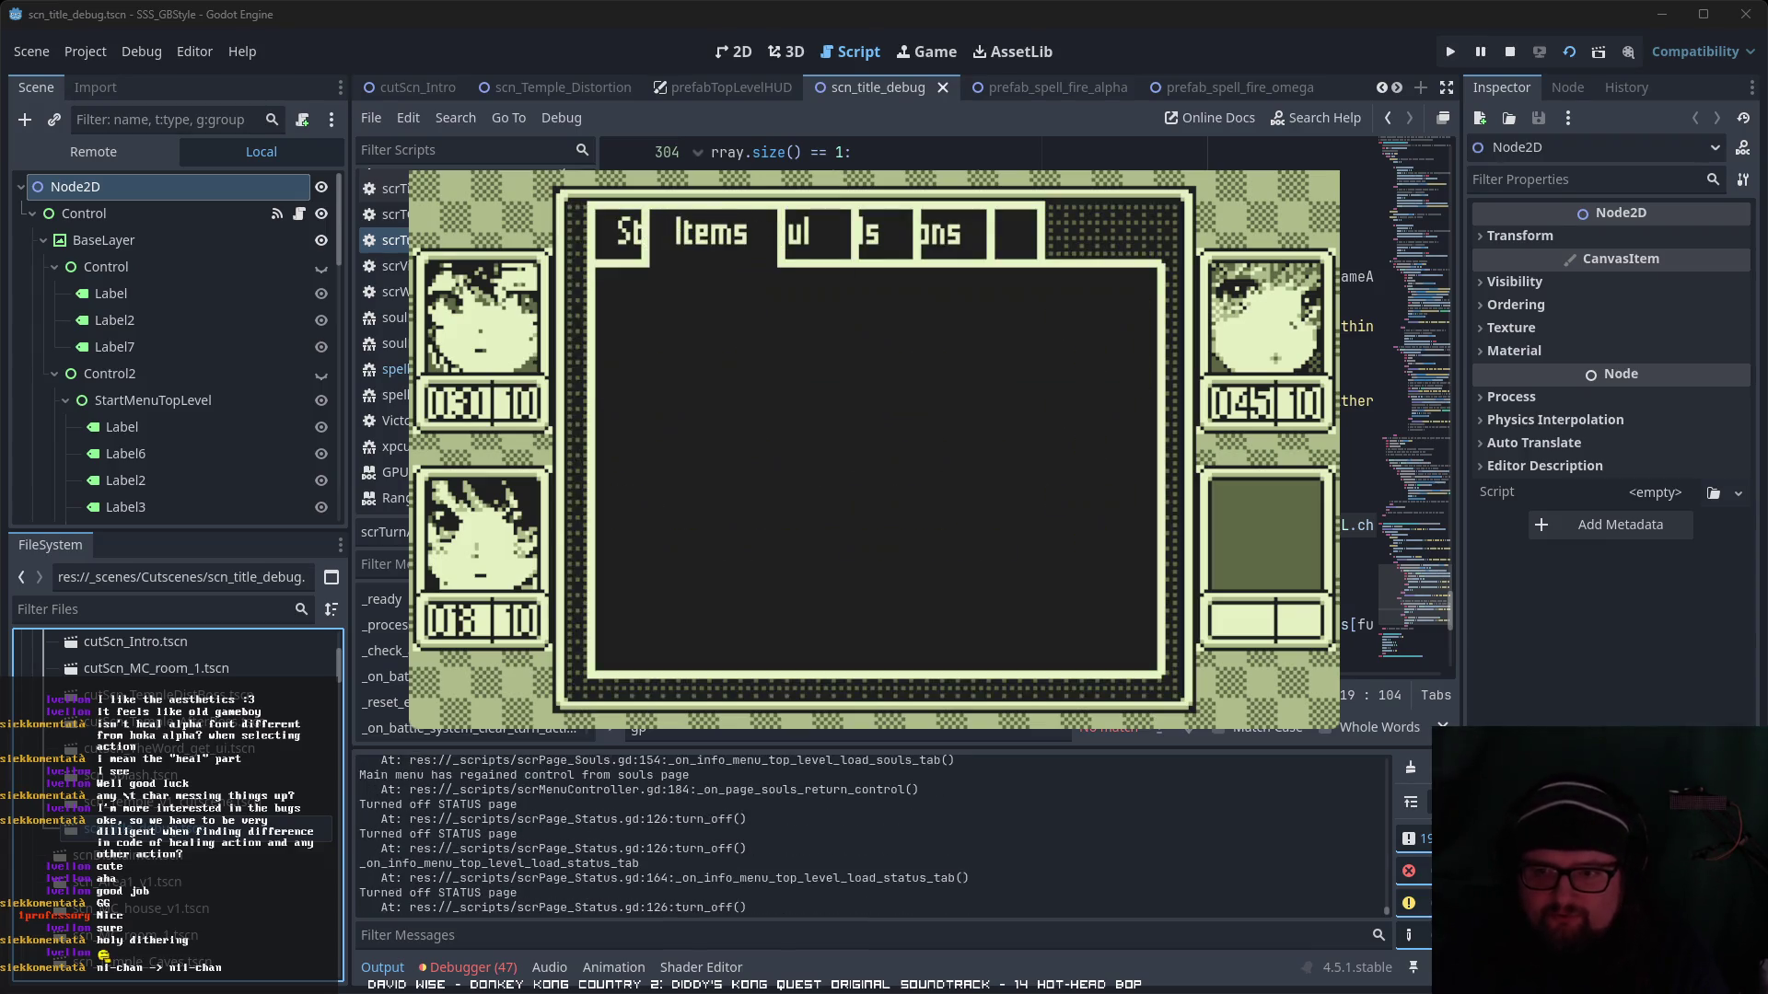
{"action": "key", "text": "Left"}
{"action": "key", "text": "Return"}
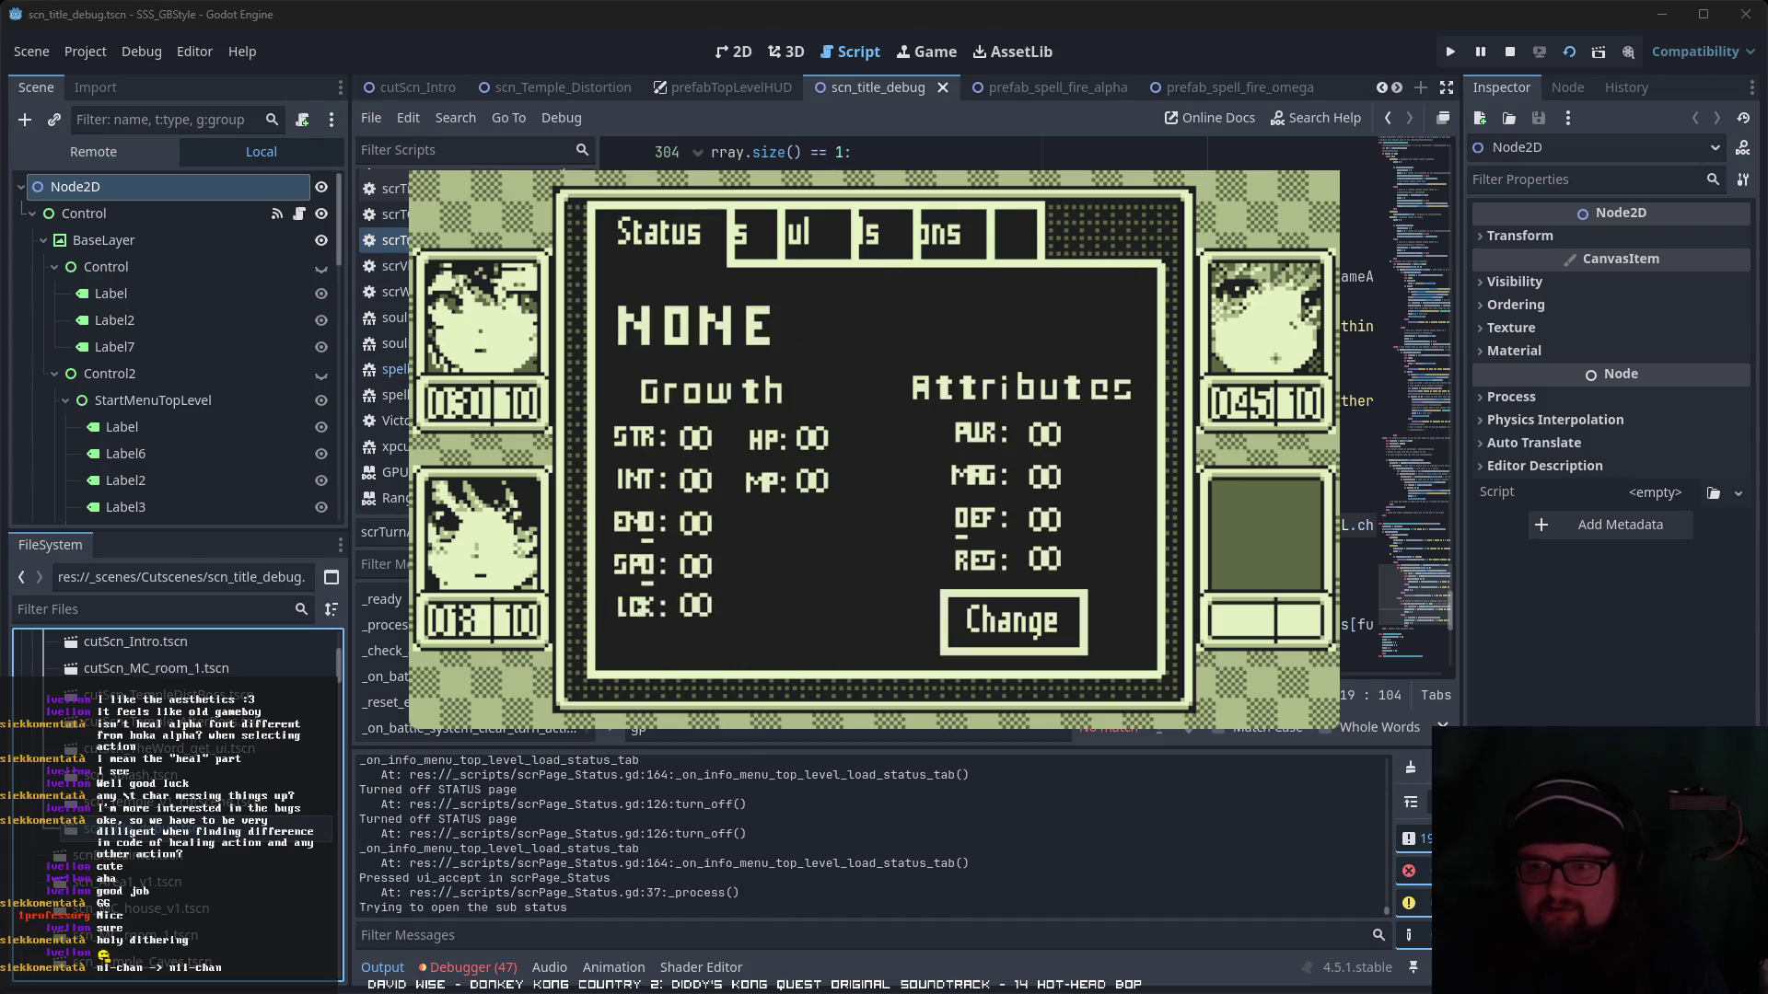
{"action": "key", "text": "Down"}
{"action": "key", "text": "Down"}
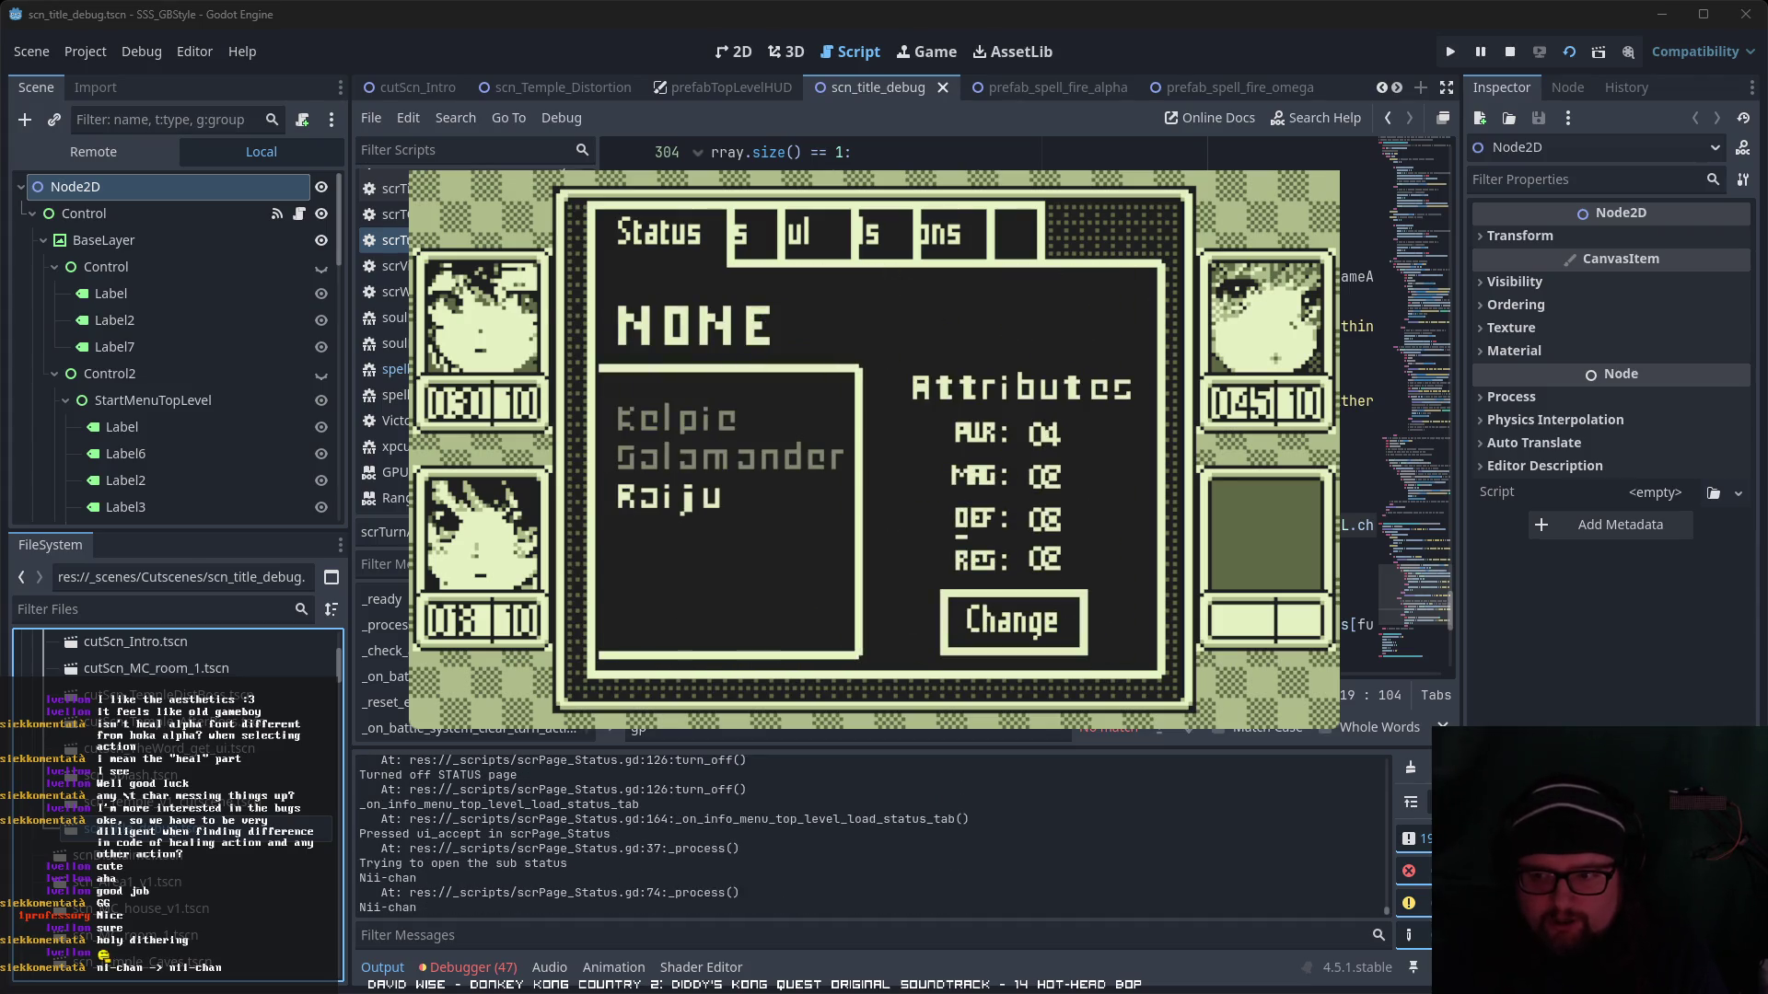
{"action": "key", "text": "Up"}
{"action": "key", "text": "Up"}
{"action": "key", "text": "Down"}
{"action": "key", "text": "Return"}
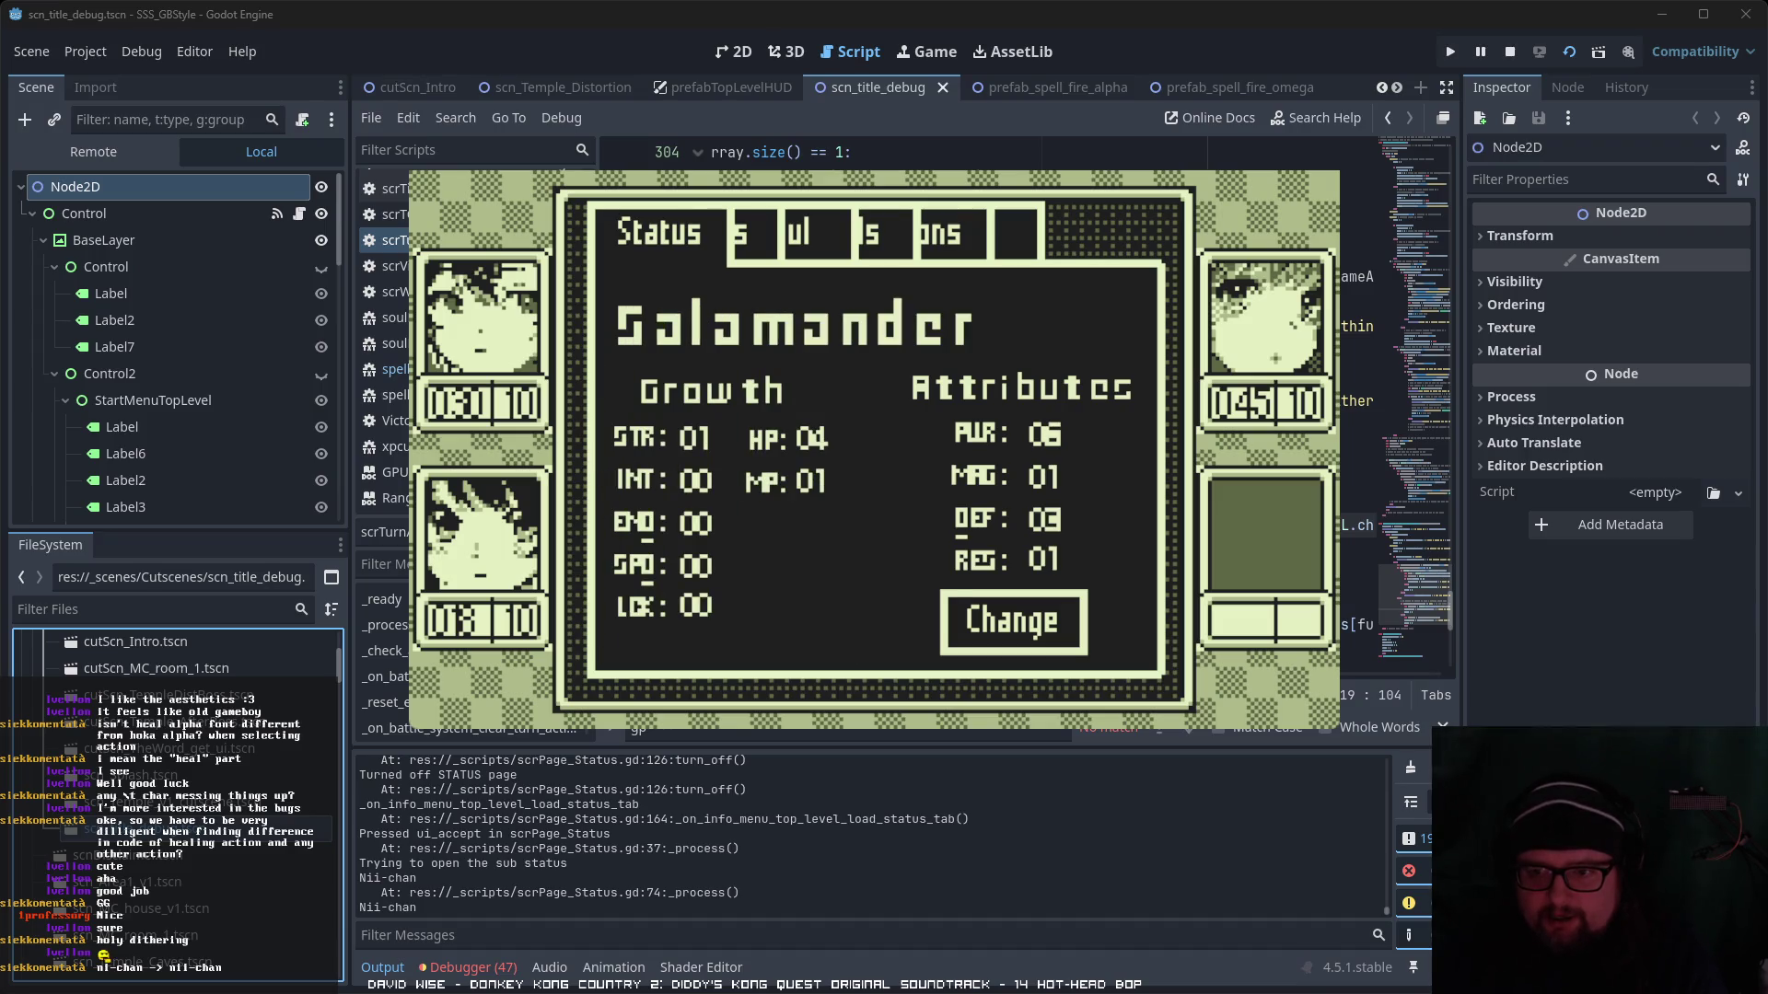
{"action": "key", "text": "Return"}
{"action": "key", "text": "Escape"}
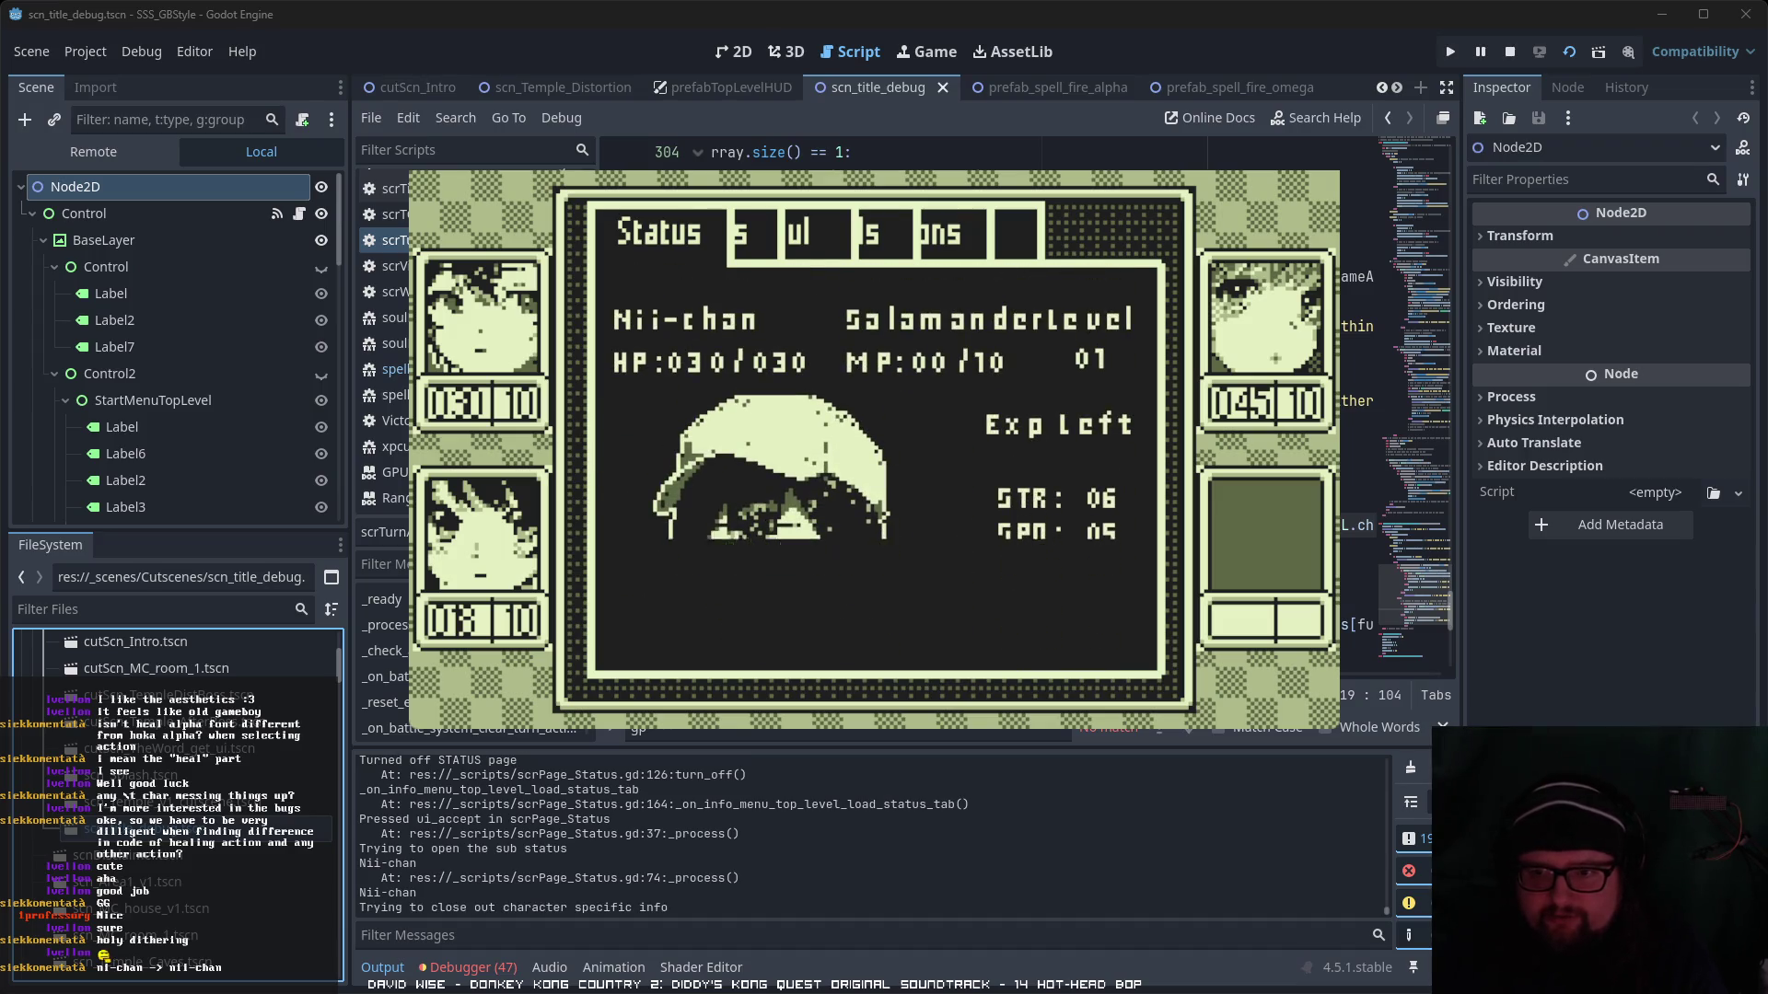
- Give Hikari the Kelpie soul
{"action": "key", "text": "Down"}
{"action": "key", "text": "Return"}
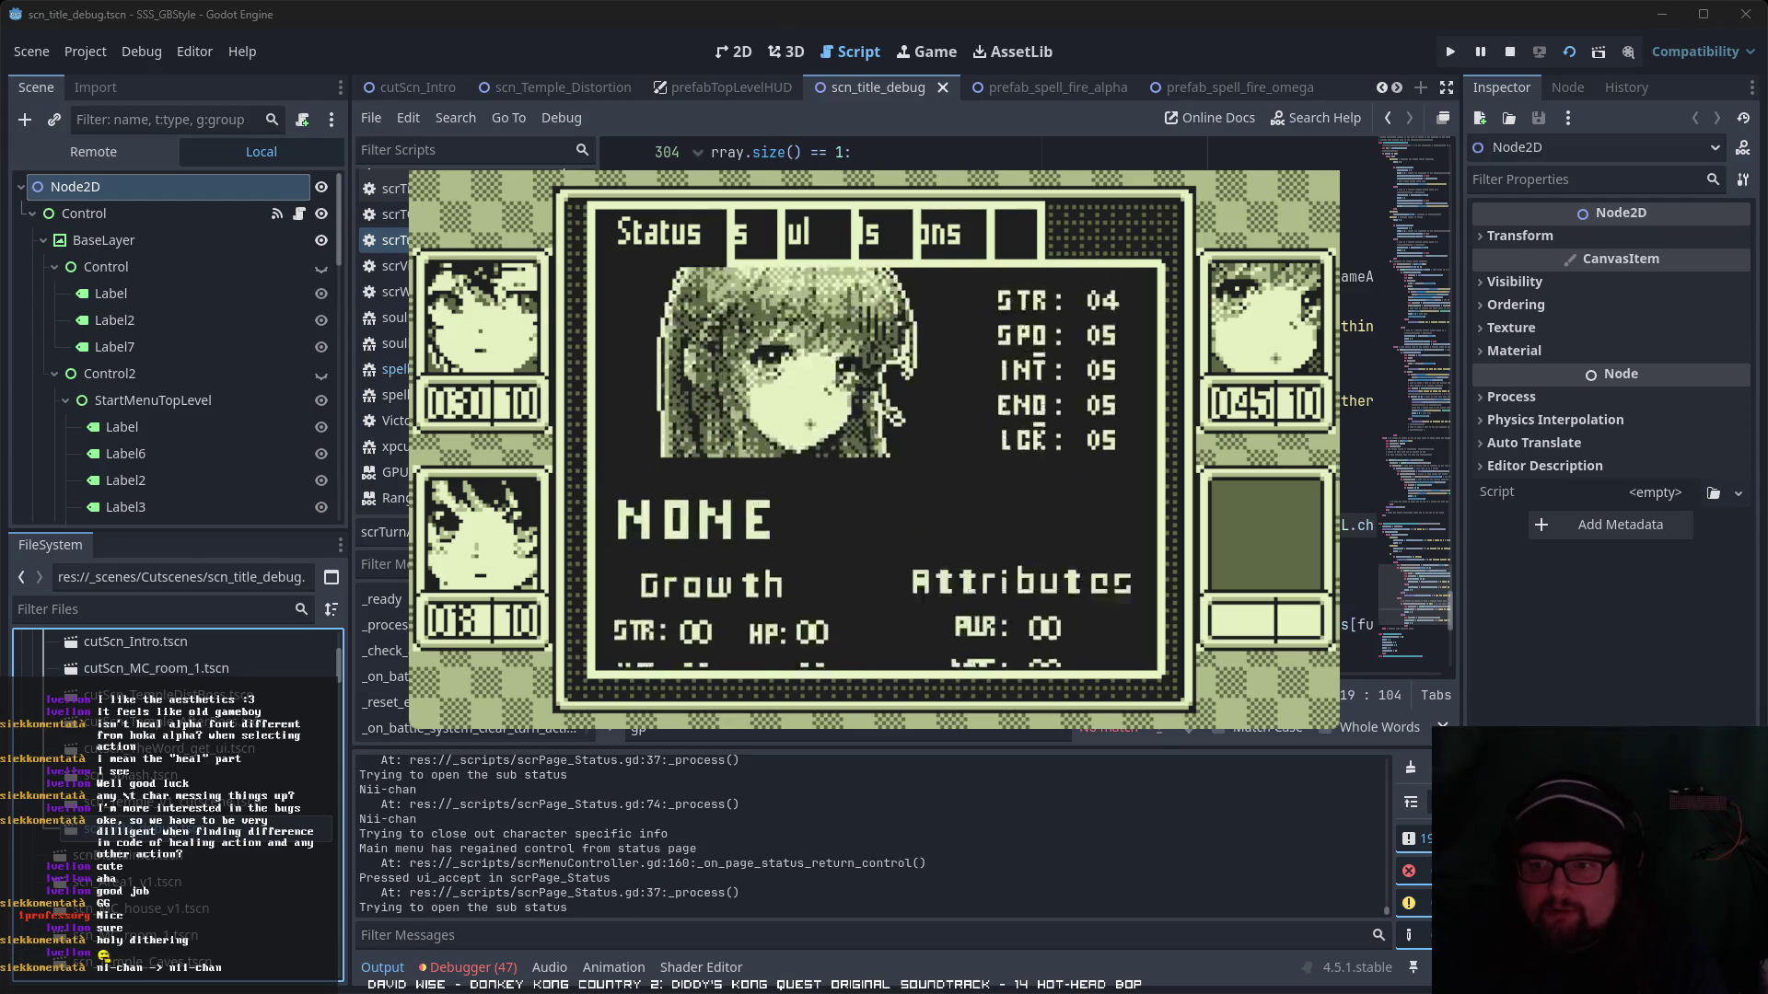
{"action": "key", "text": "Return"}
{"action": "key", "text": "Escape"}
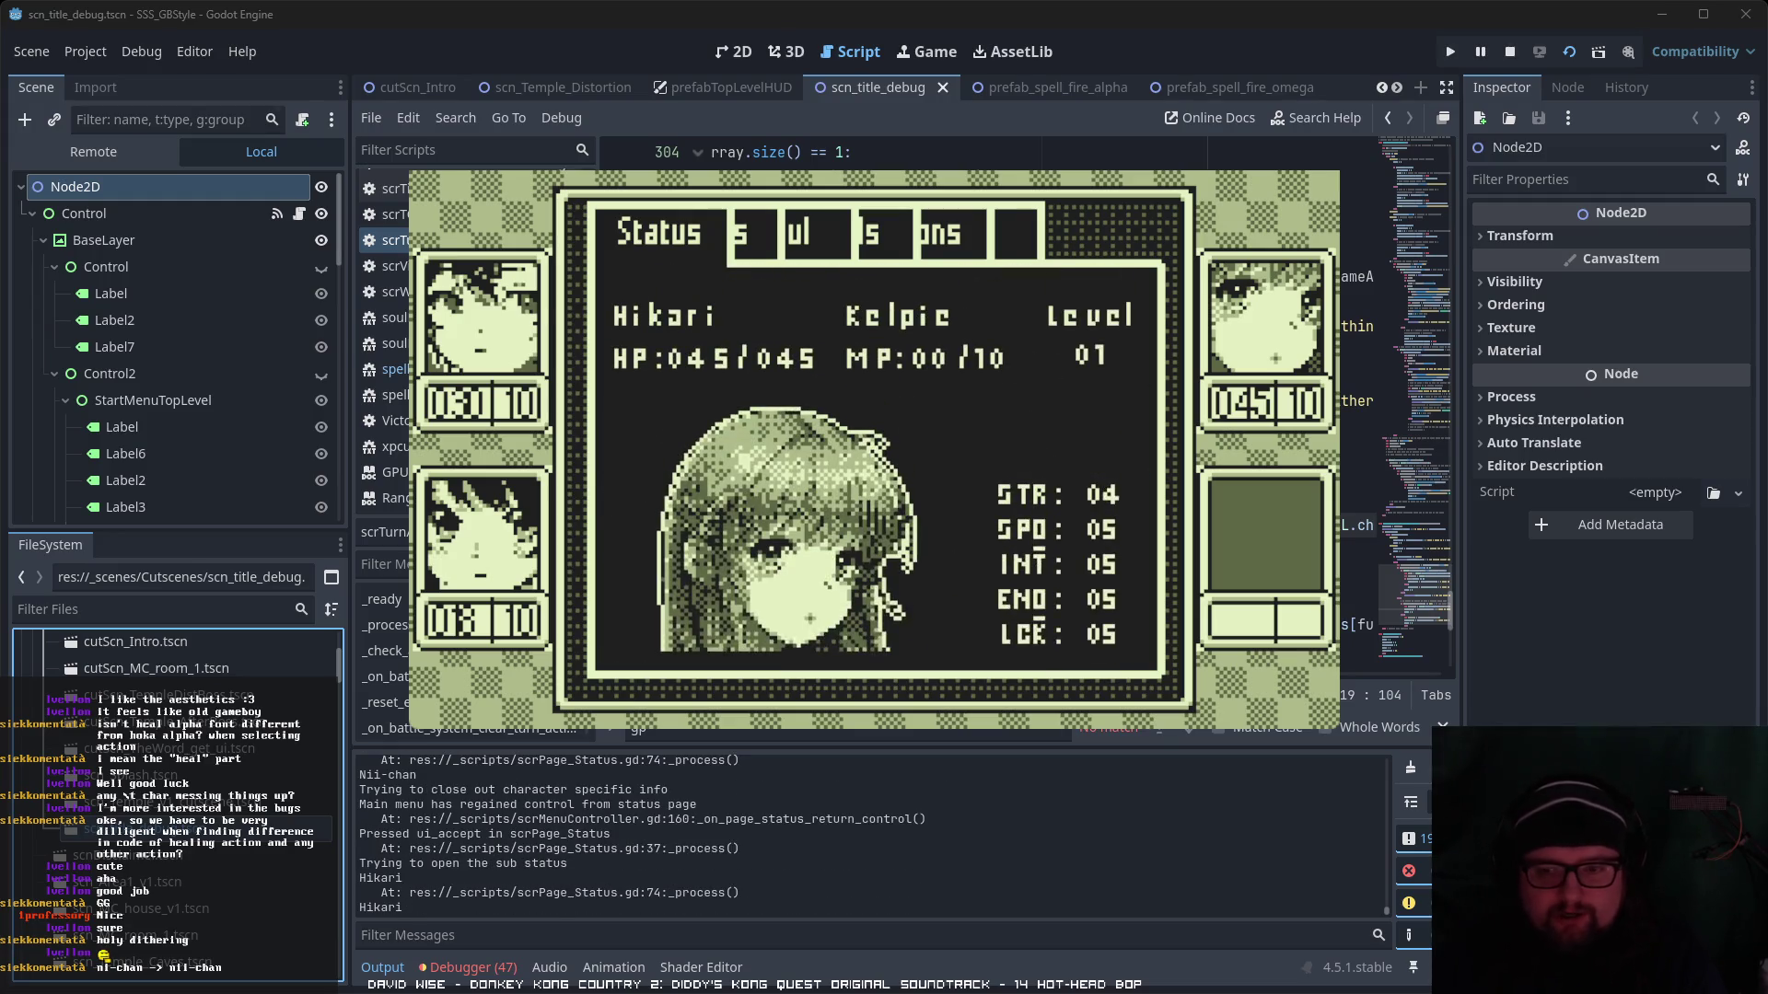
{"action": "key", "text": "Escape"}
- Give Yui the Raiju soul and close her info page
{"action": "key", "text": "Down"}
{"action": "key", "text": "Return"}
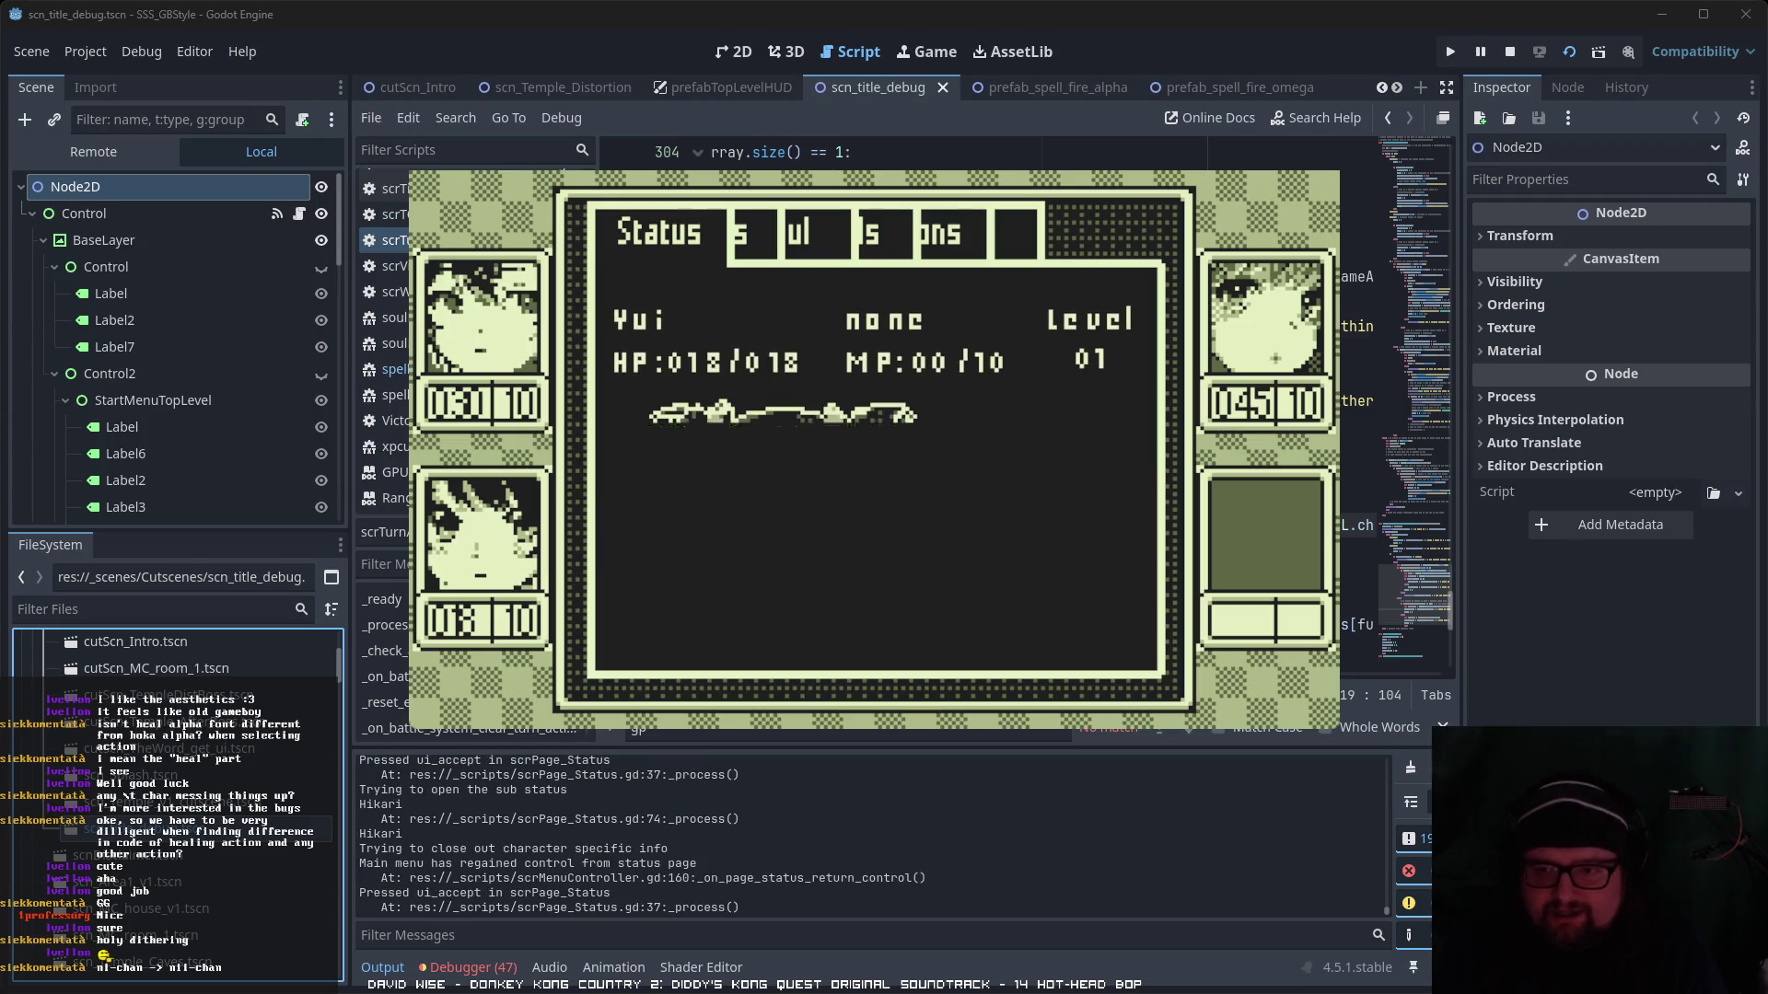
{"action": "key", "text": "Return"}
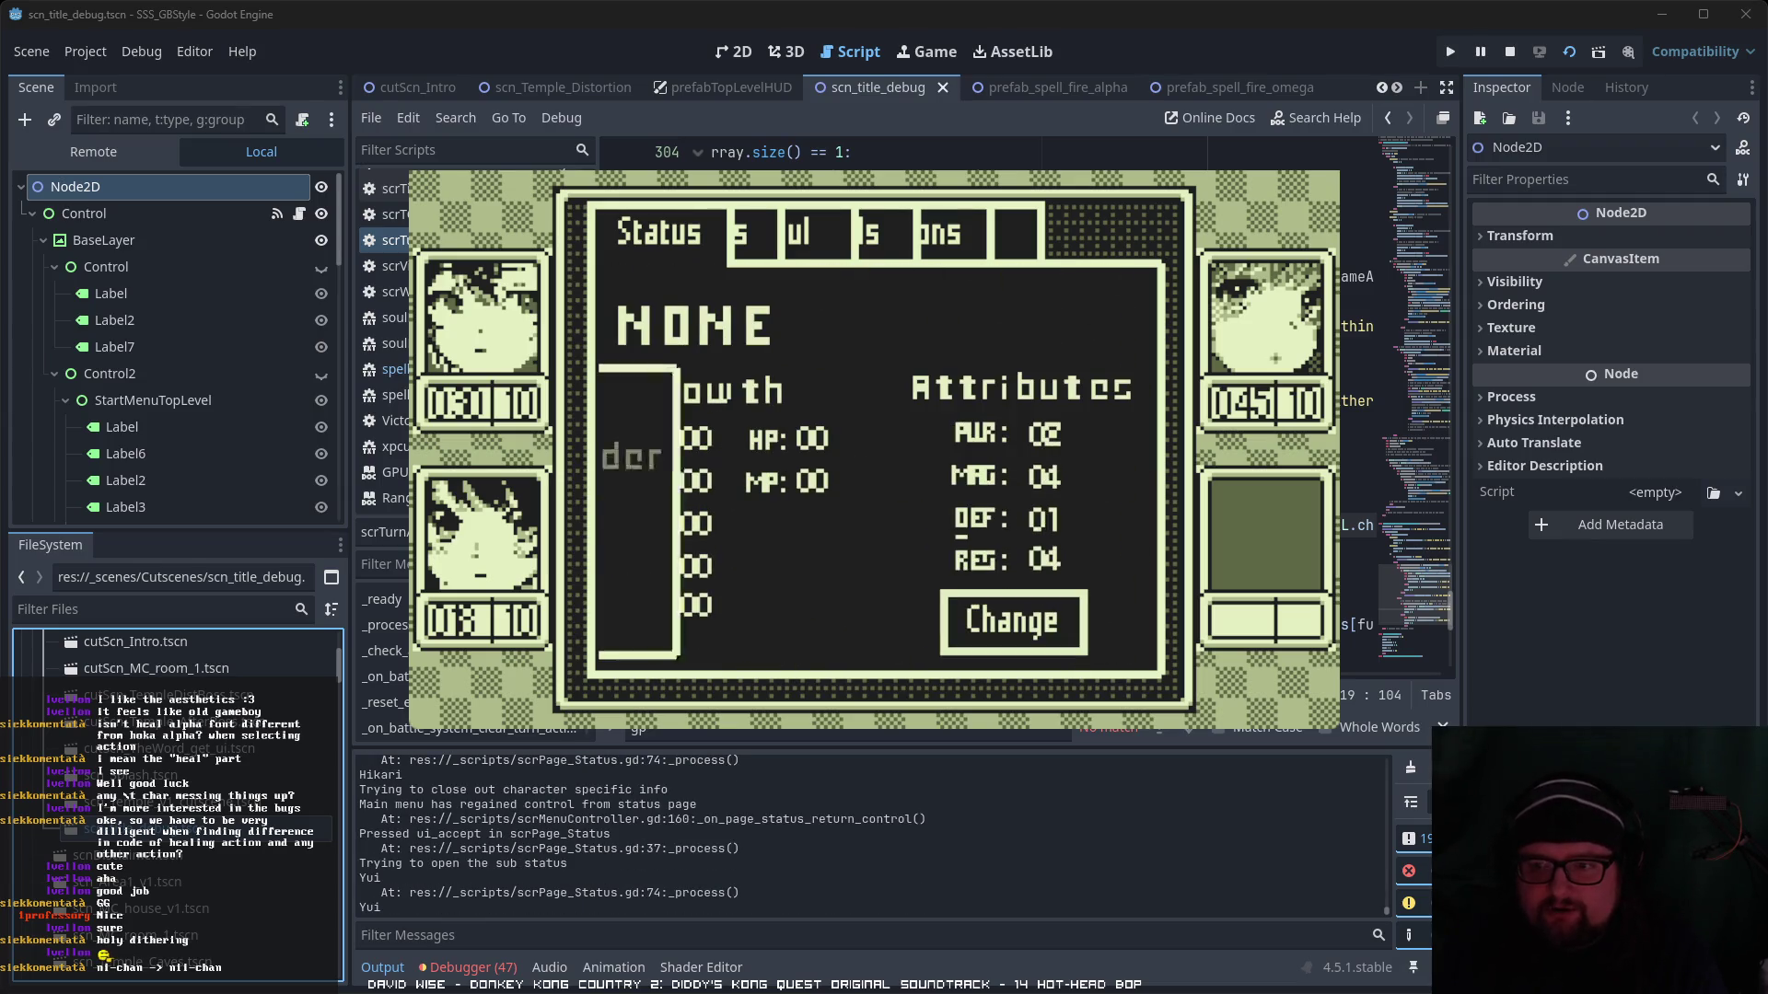
{"action": "key", "text": "Up"}
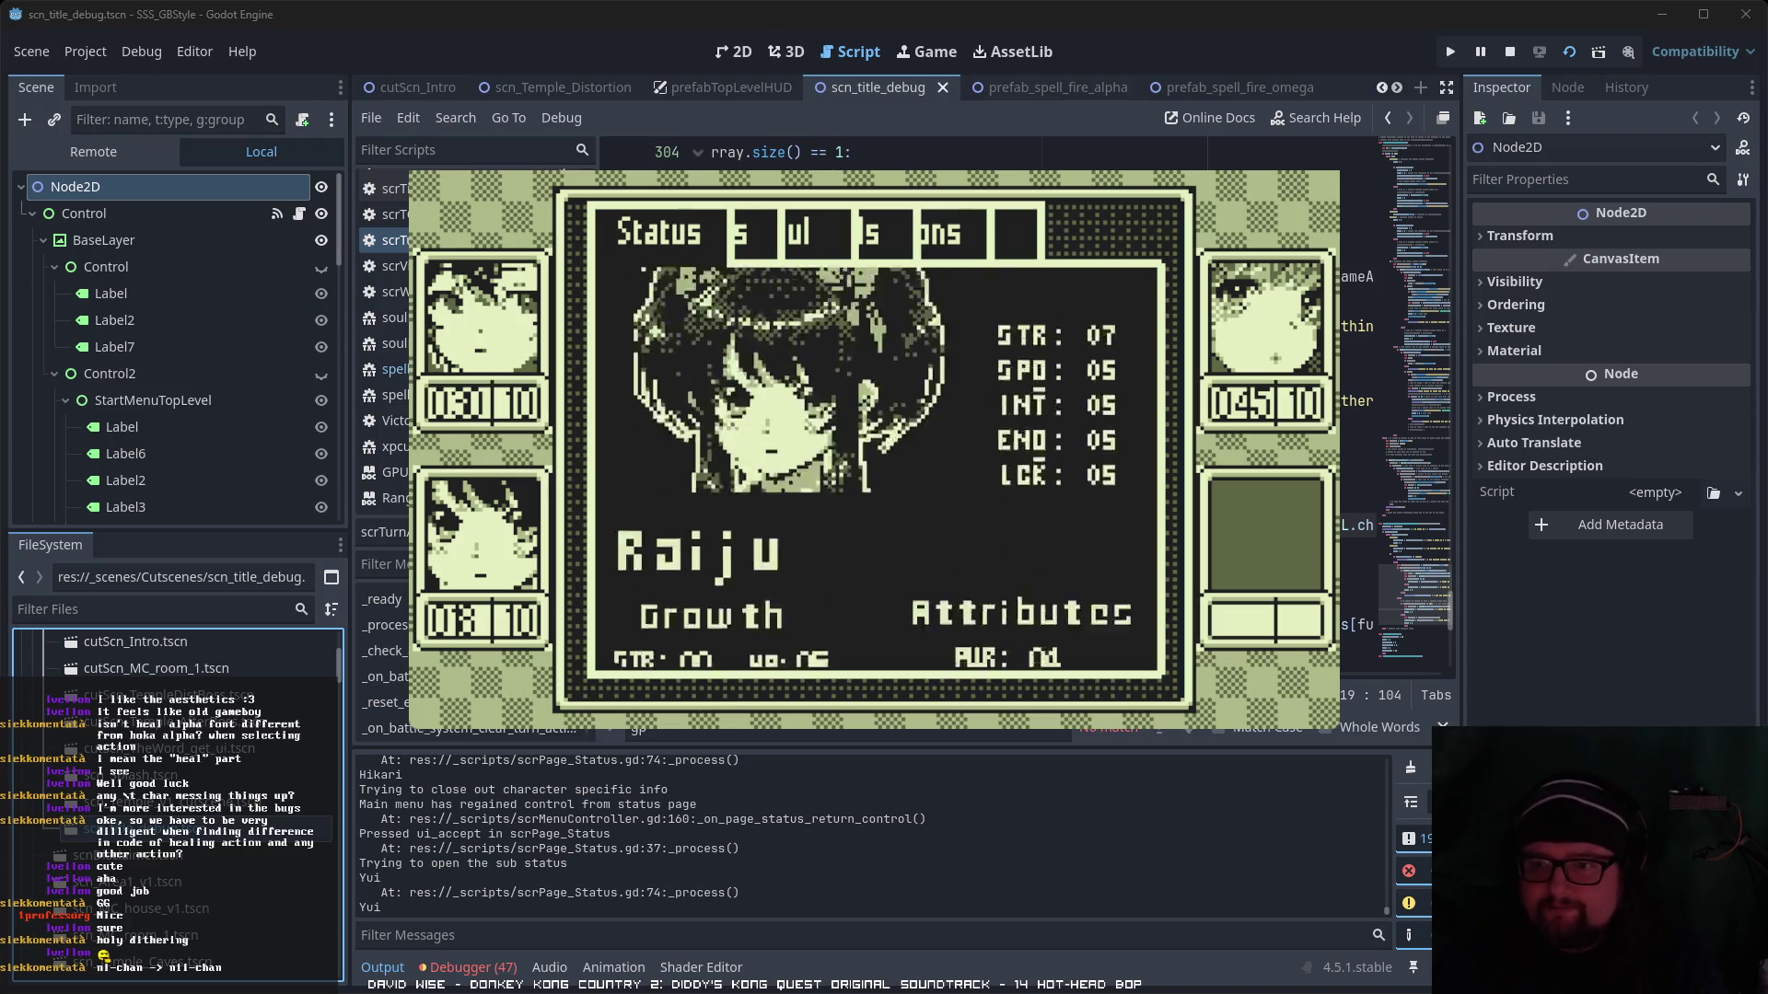
{"action": "key", "text": "Escape"}
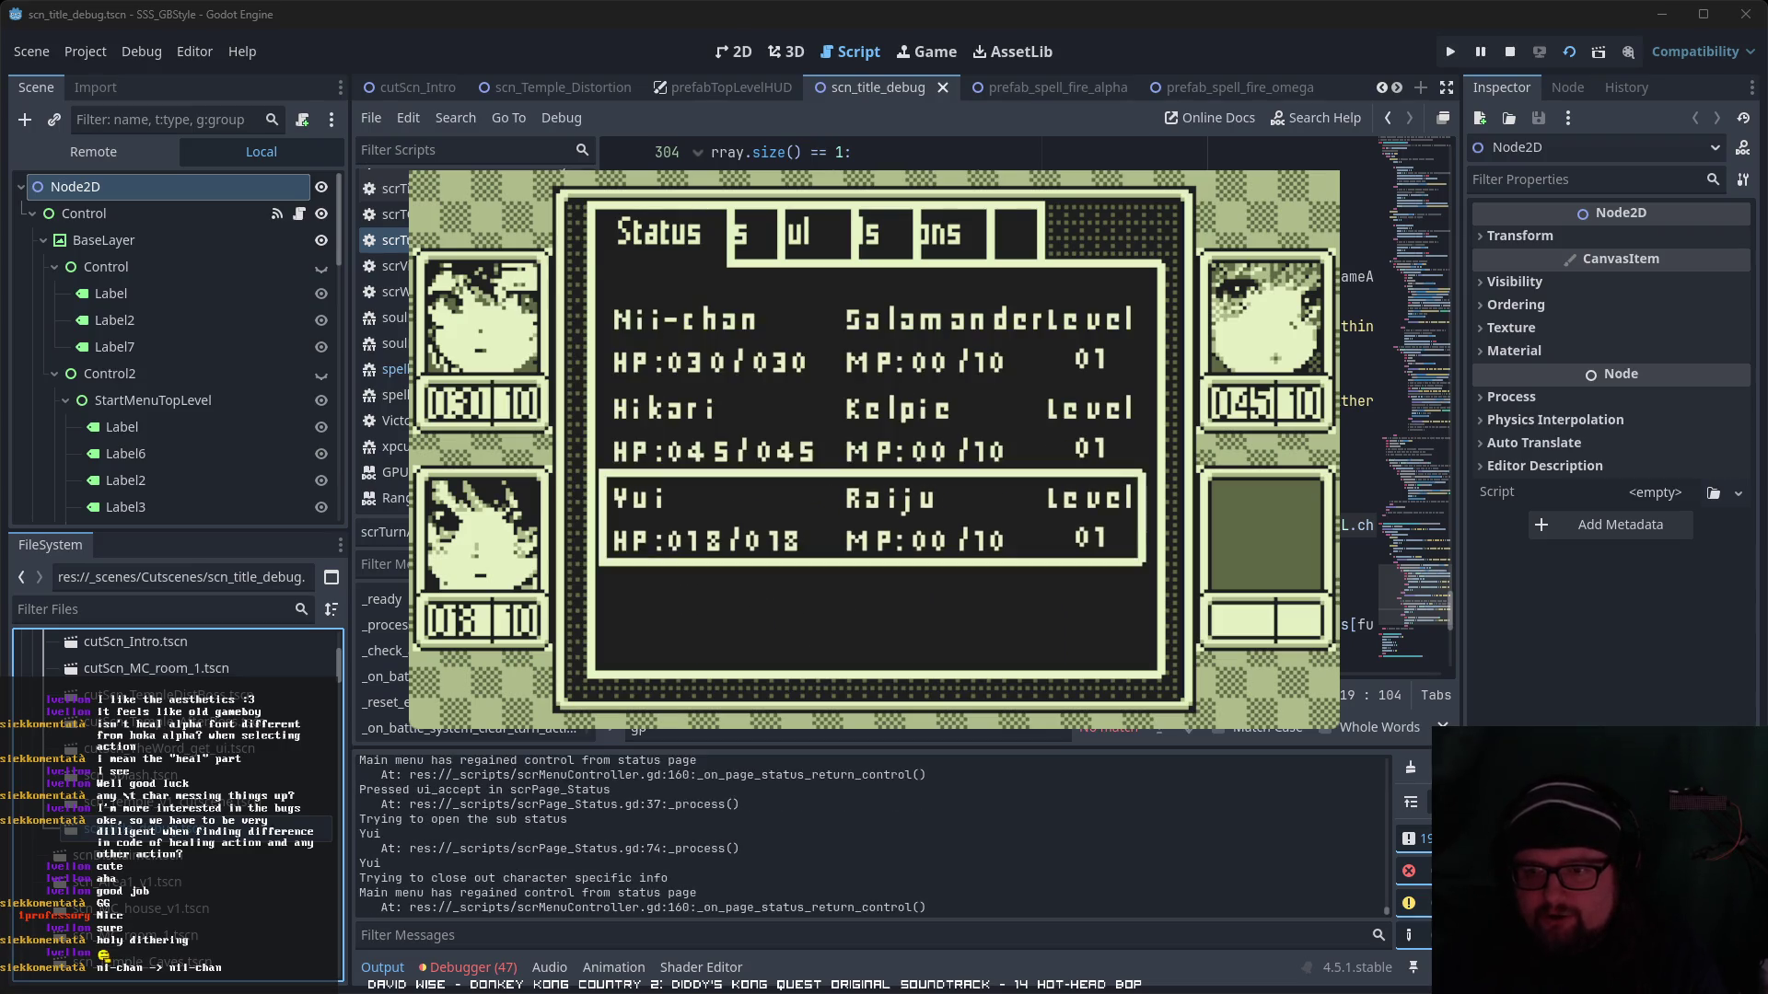
- Go to the Soul tab and read Kelpie's description and learnable spells
{"action": "key", "text": "Escape"}
{"action": "key", "text": "Right"}
{"action": "key", "text": "Right"}
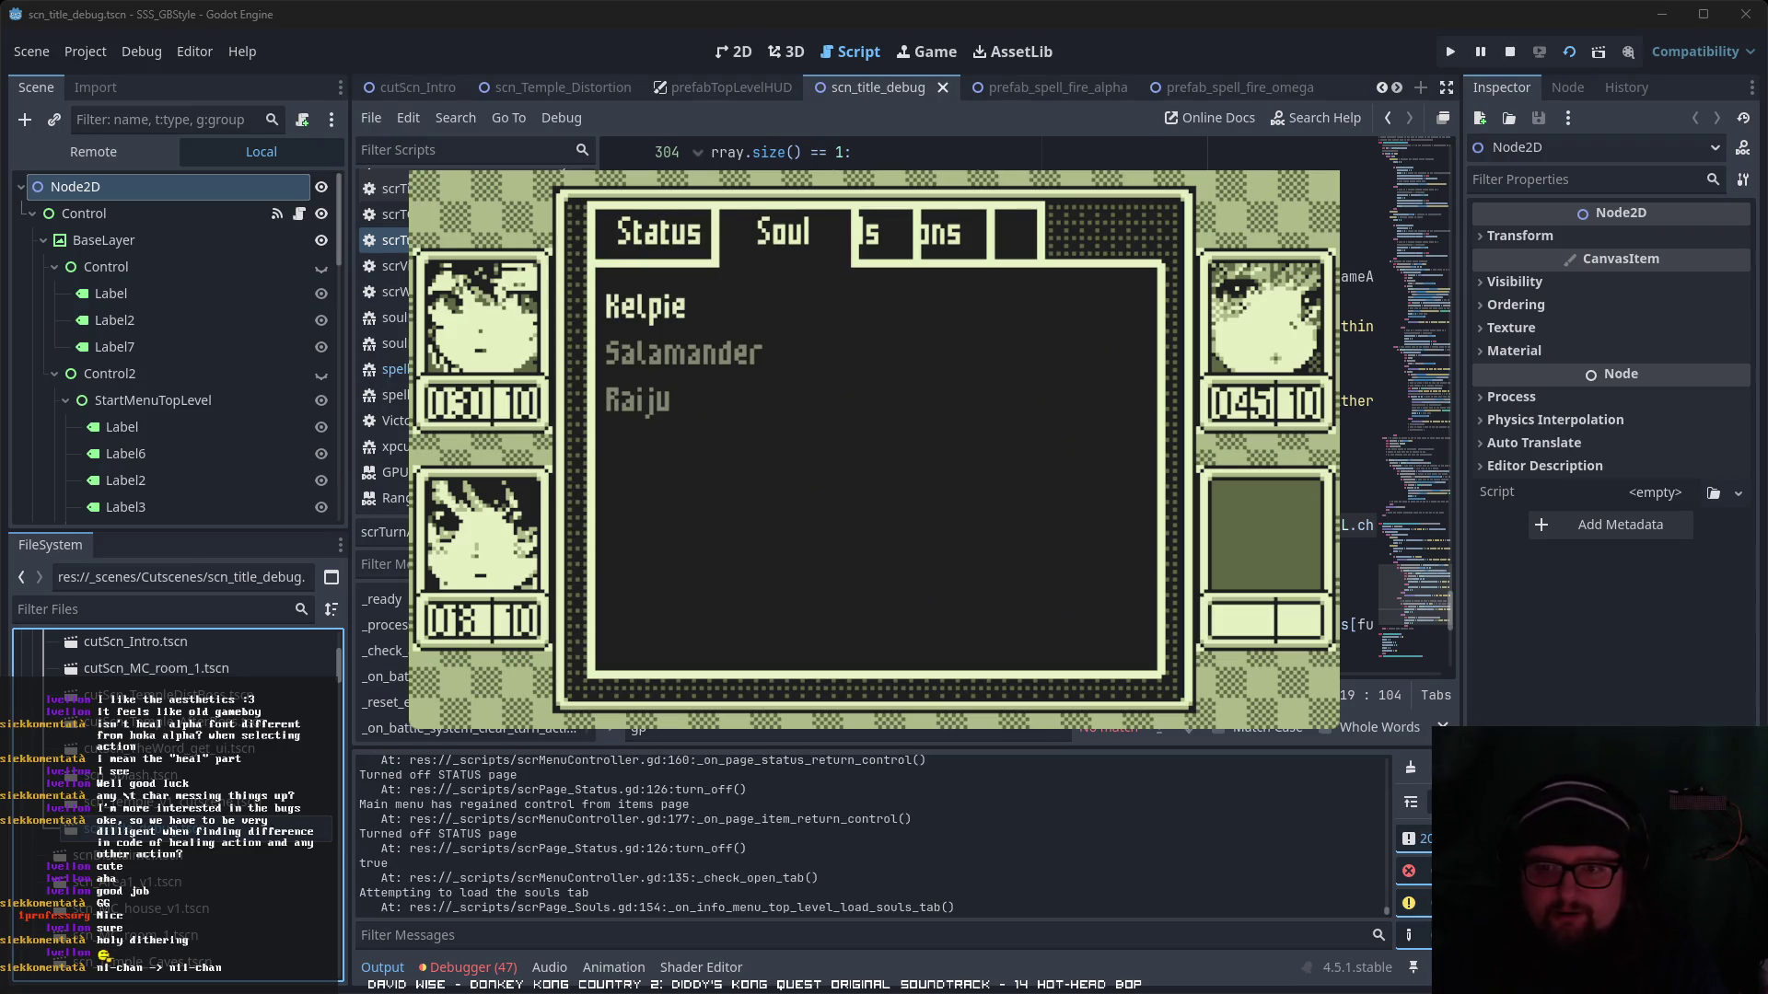
{"action": "key", "text": "Return"}
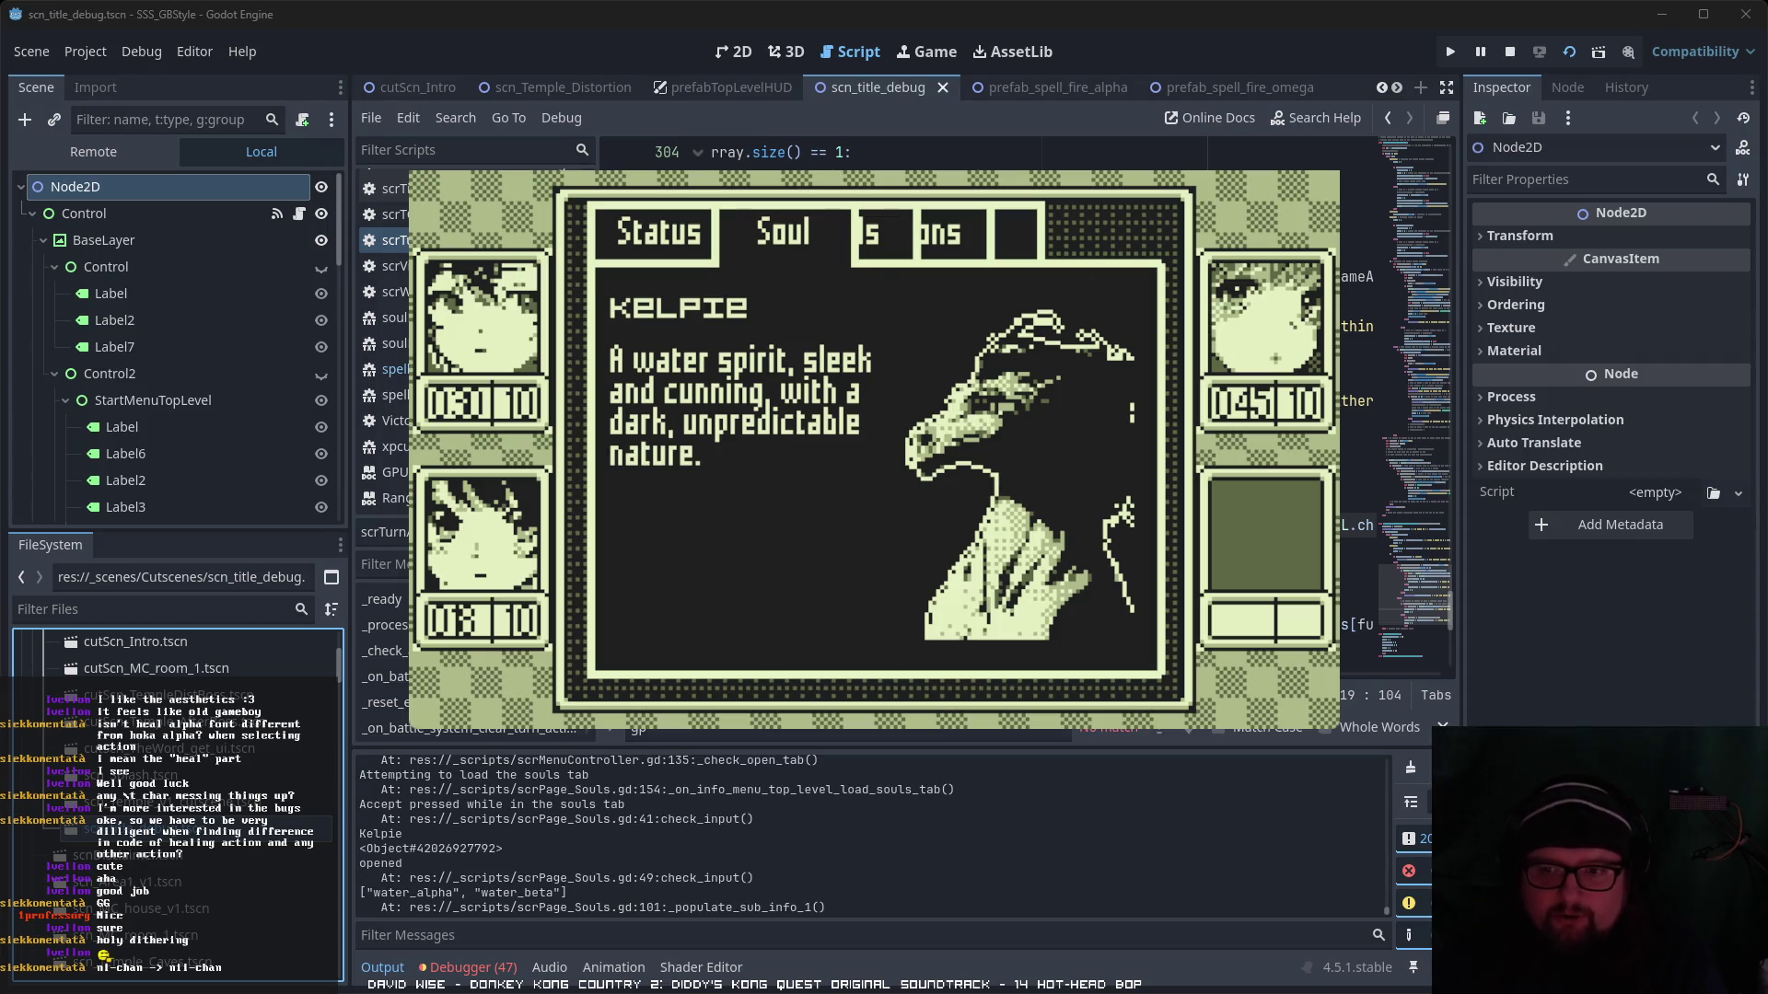
{"action": "key", "text": "Return"}
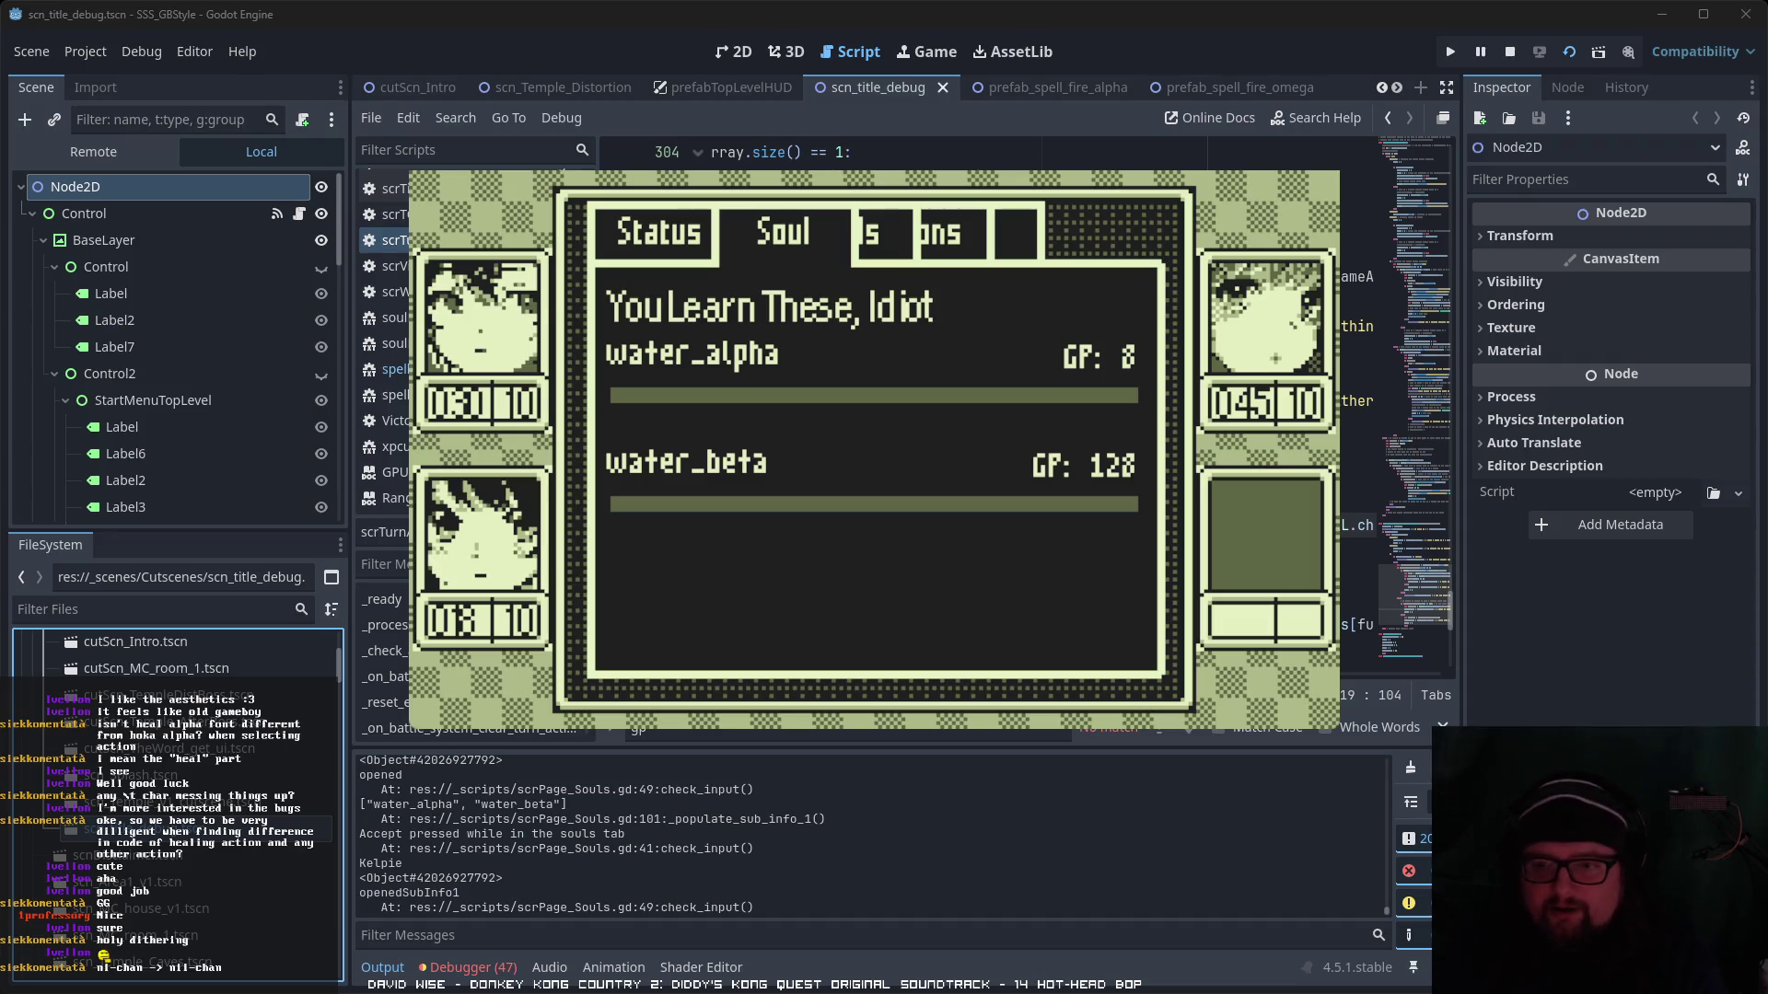
{"action": "key", "text": "Escape"}
{"action": "key", "text": "Escape"}
- Read Salamander's description and the spells it teaches
{"action": "key", "text": "Down"}
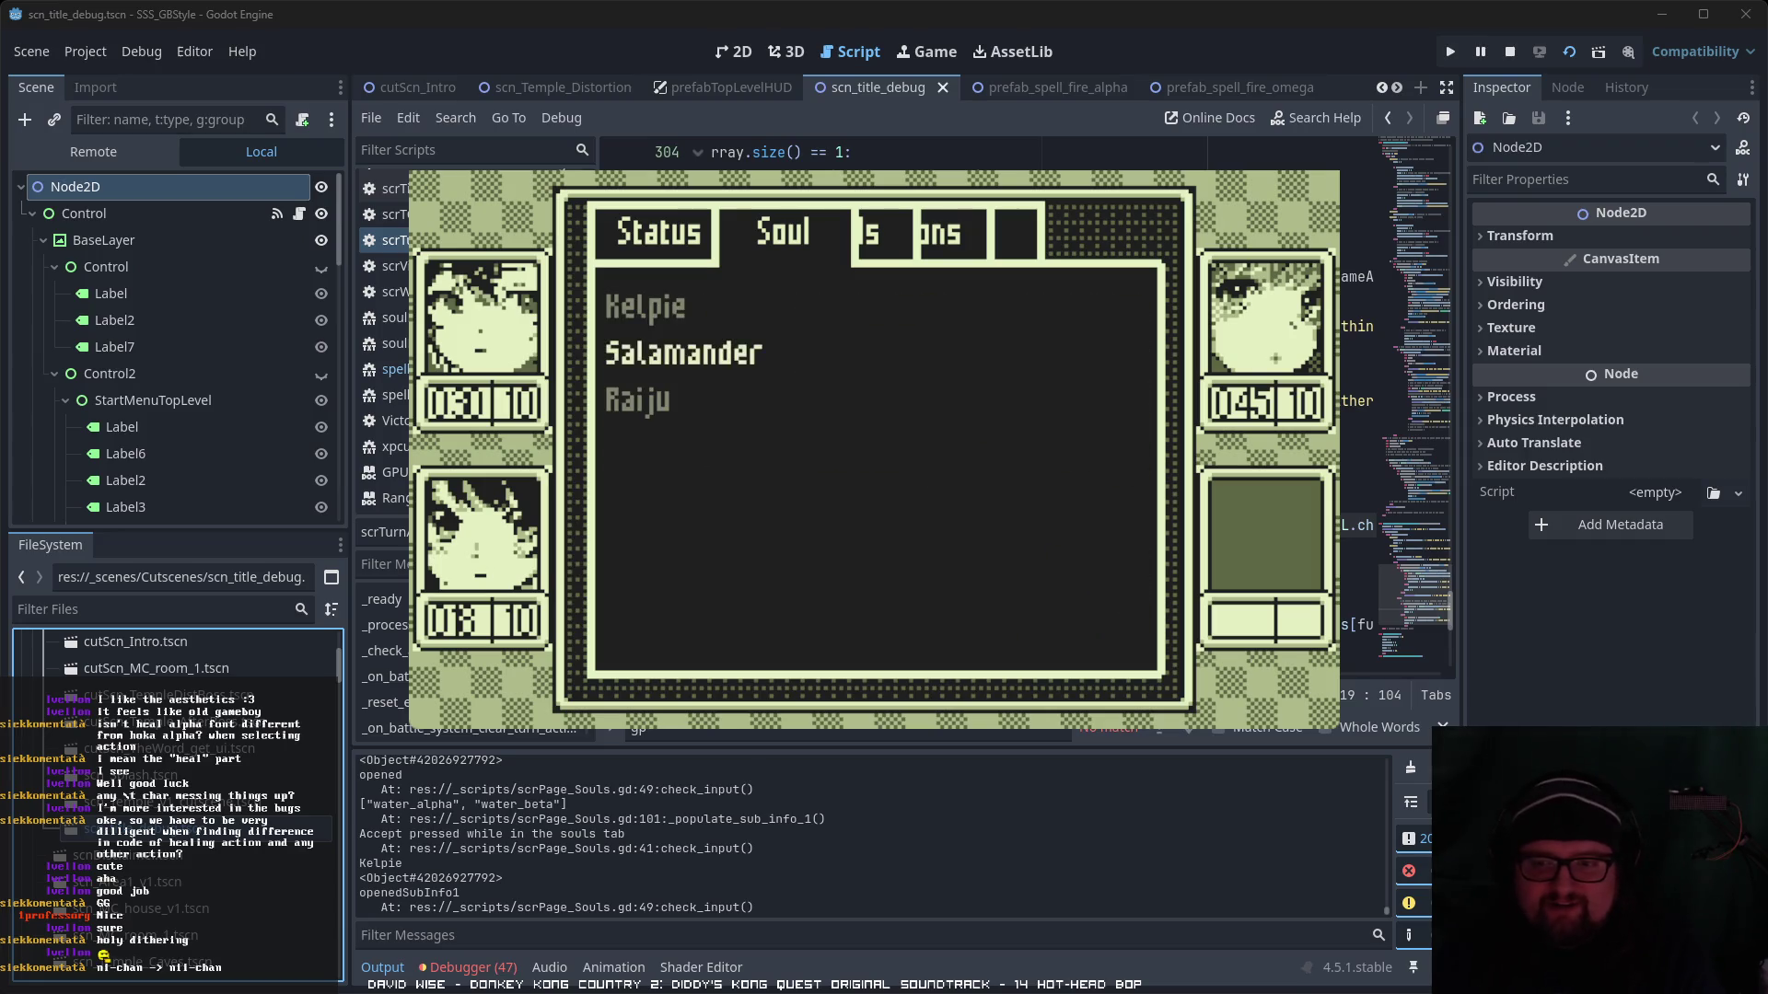
{"action": "key", "text": "Return"}
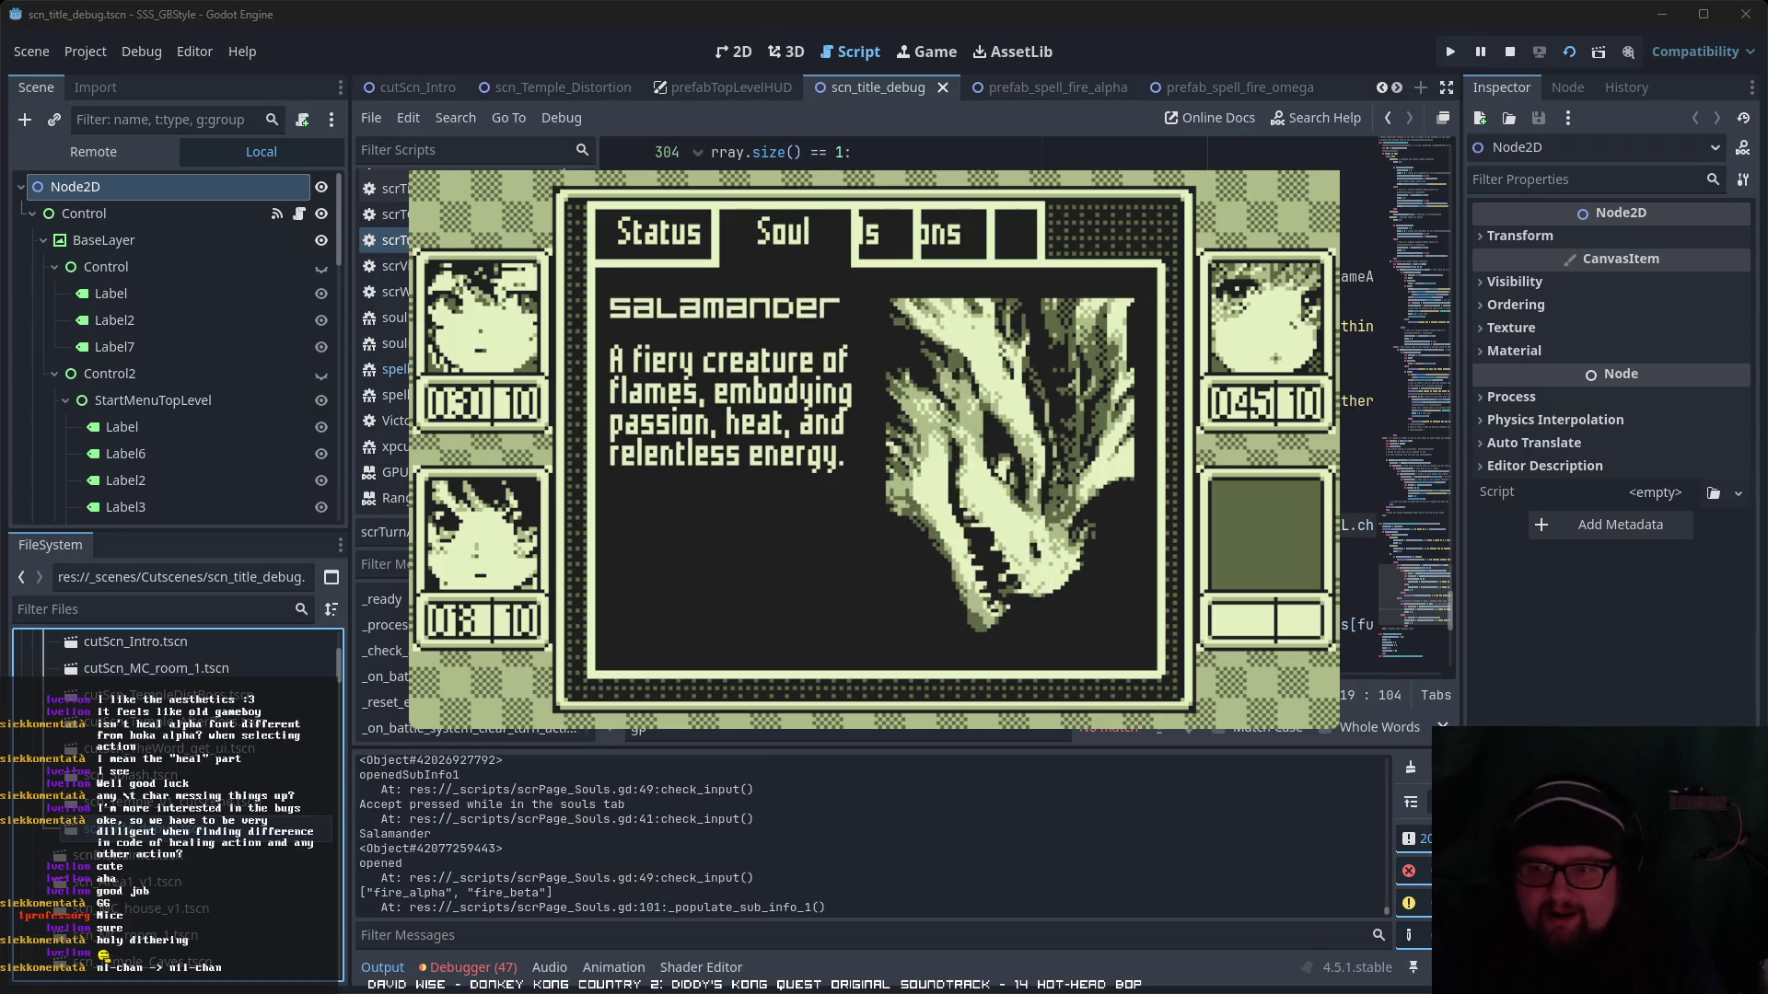
{"action": "key", "text": "Return"}
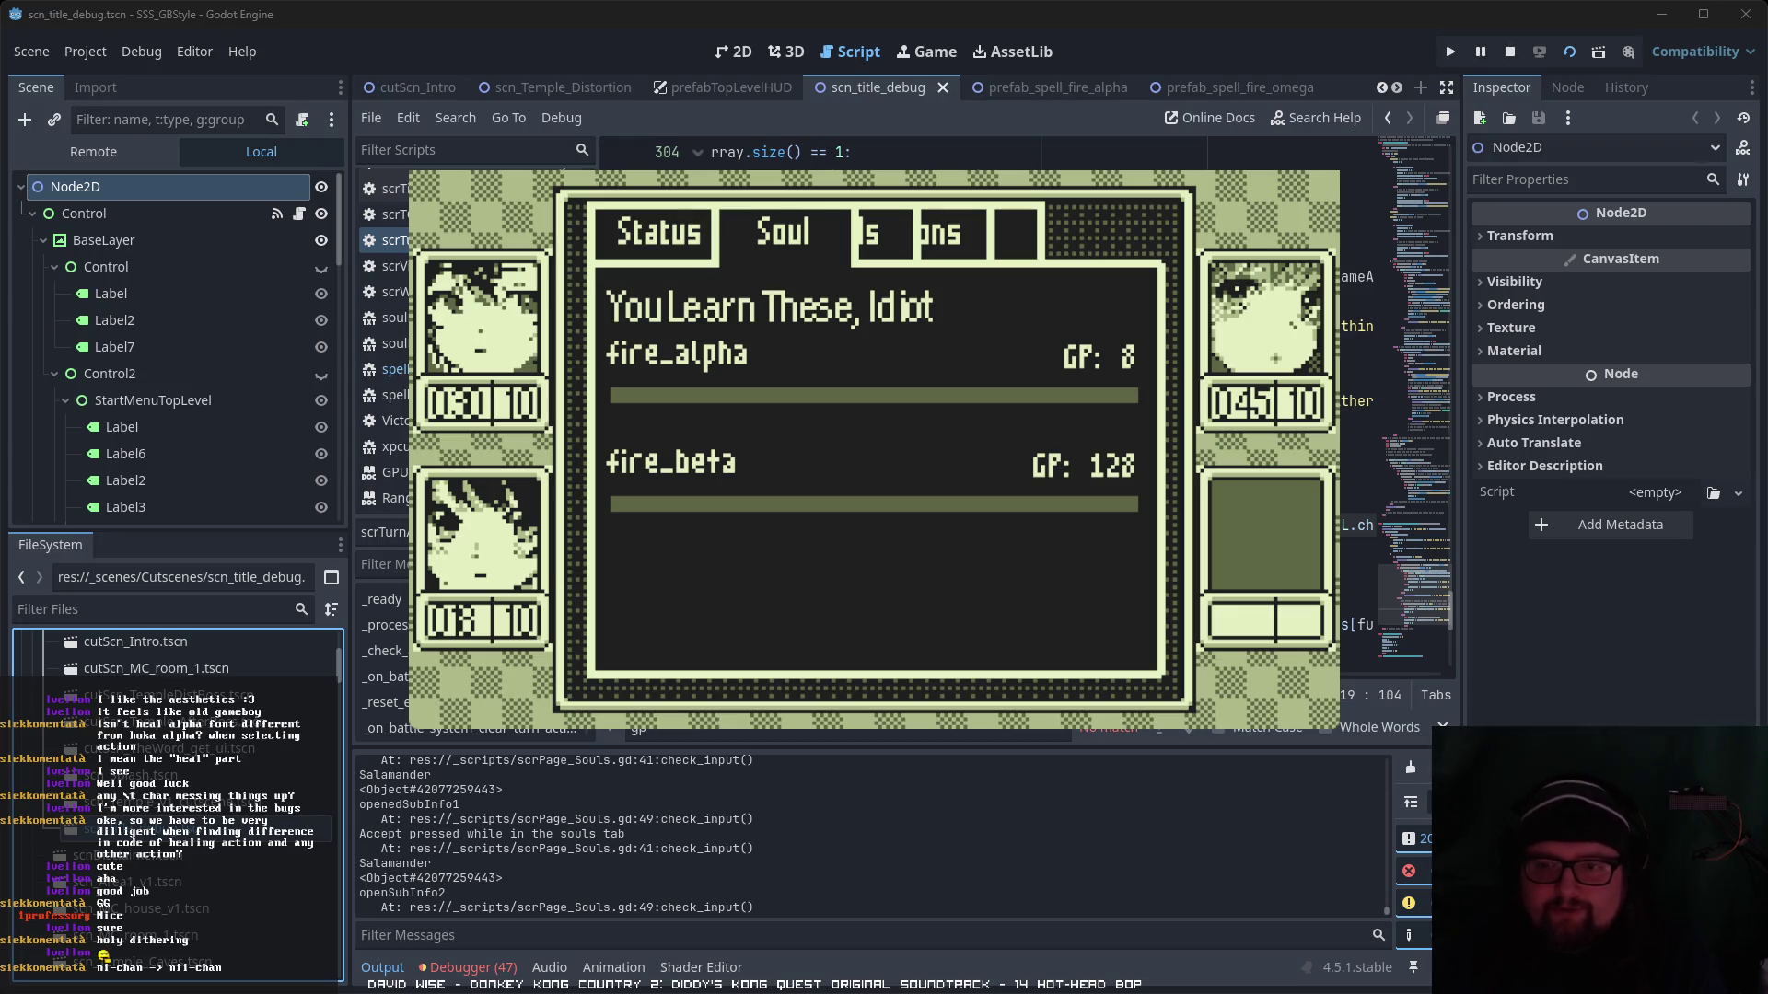
{"action": "key", "text": "Escape"}
{"action": "key", "text": "Escape"}
- Read Raiju's spell list, close the menu, and walk the party up-left
{"action": "key", "text": "Down"}
{"action": "key", "text": "Return"}
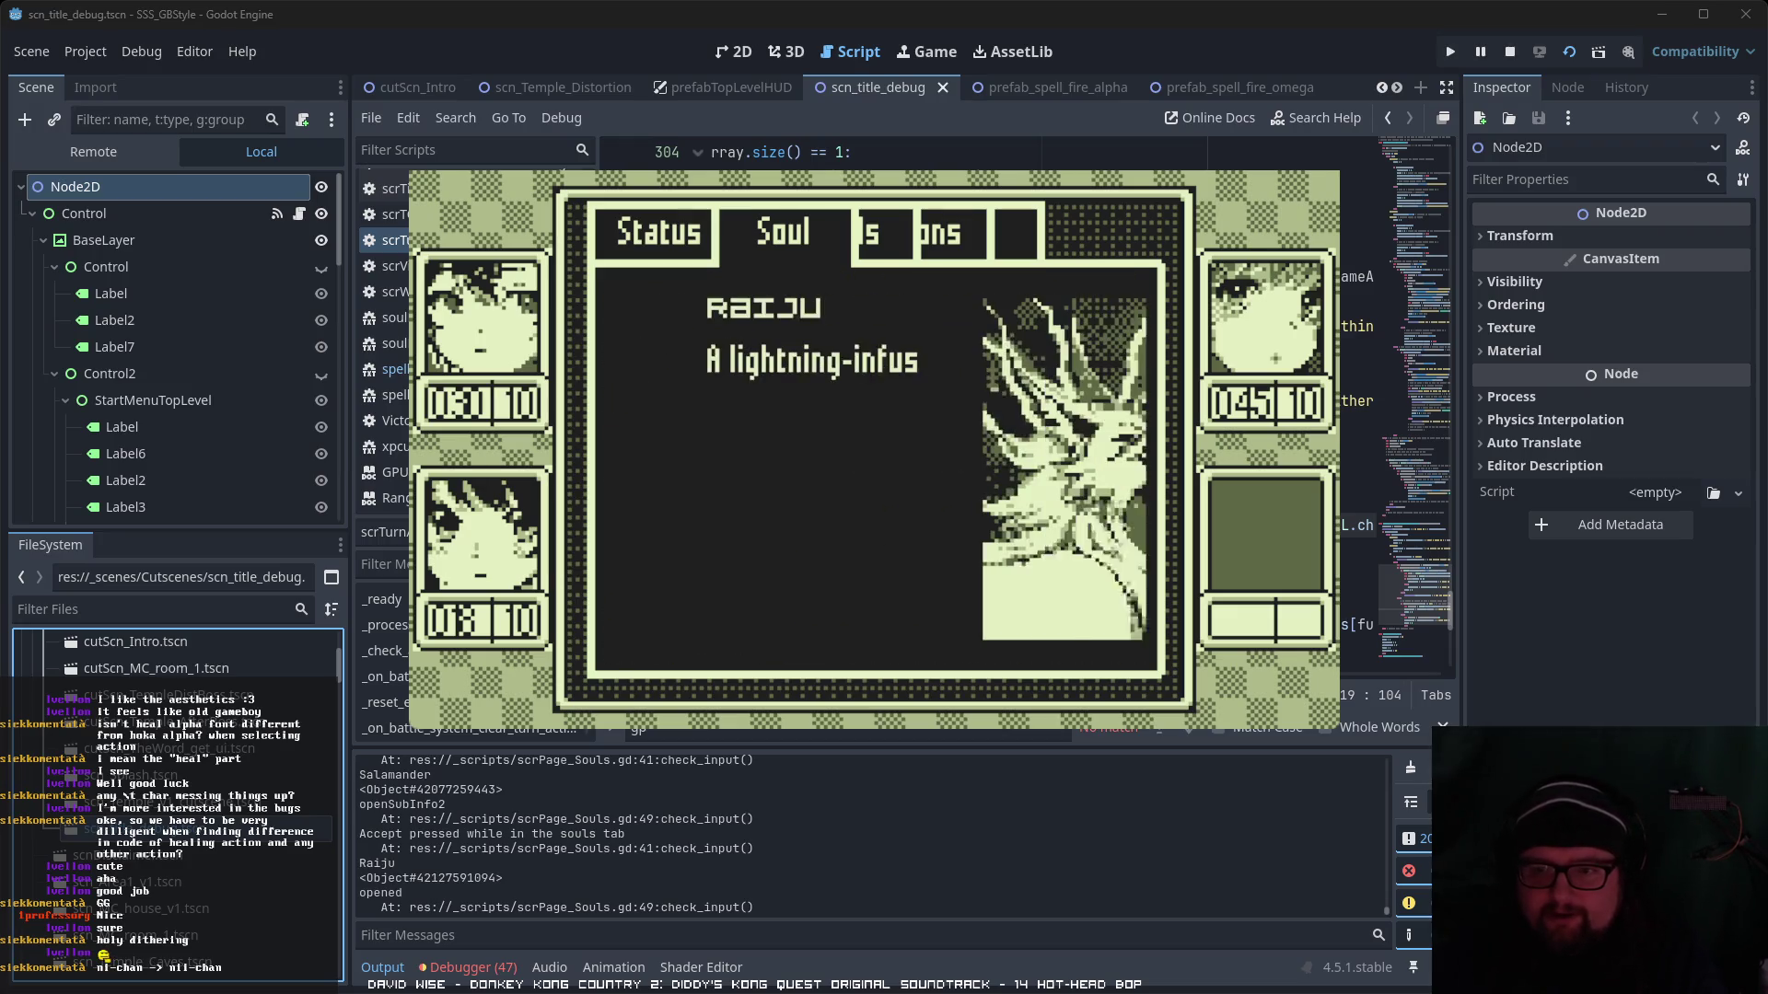
{"action": "key", "text": "Return"}
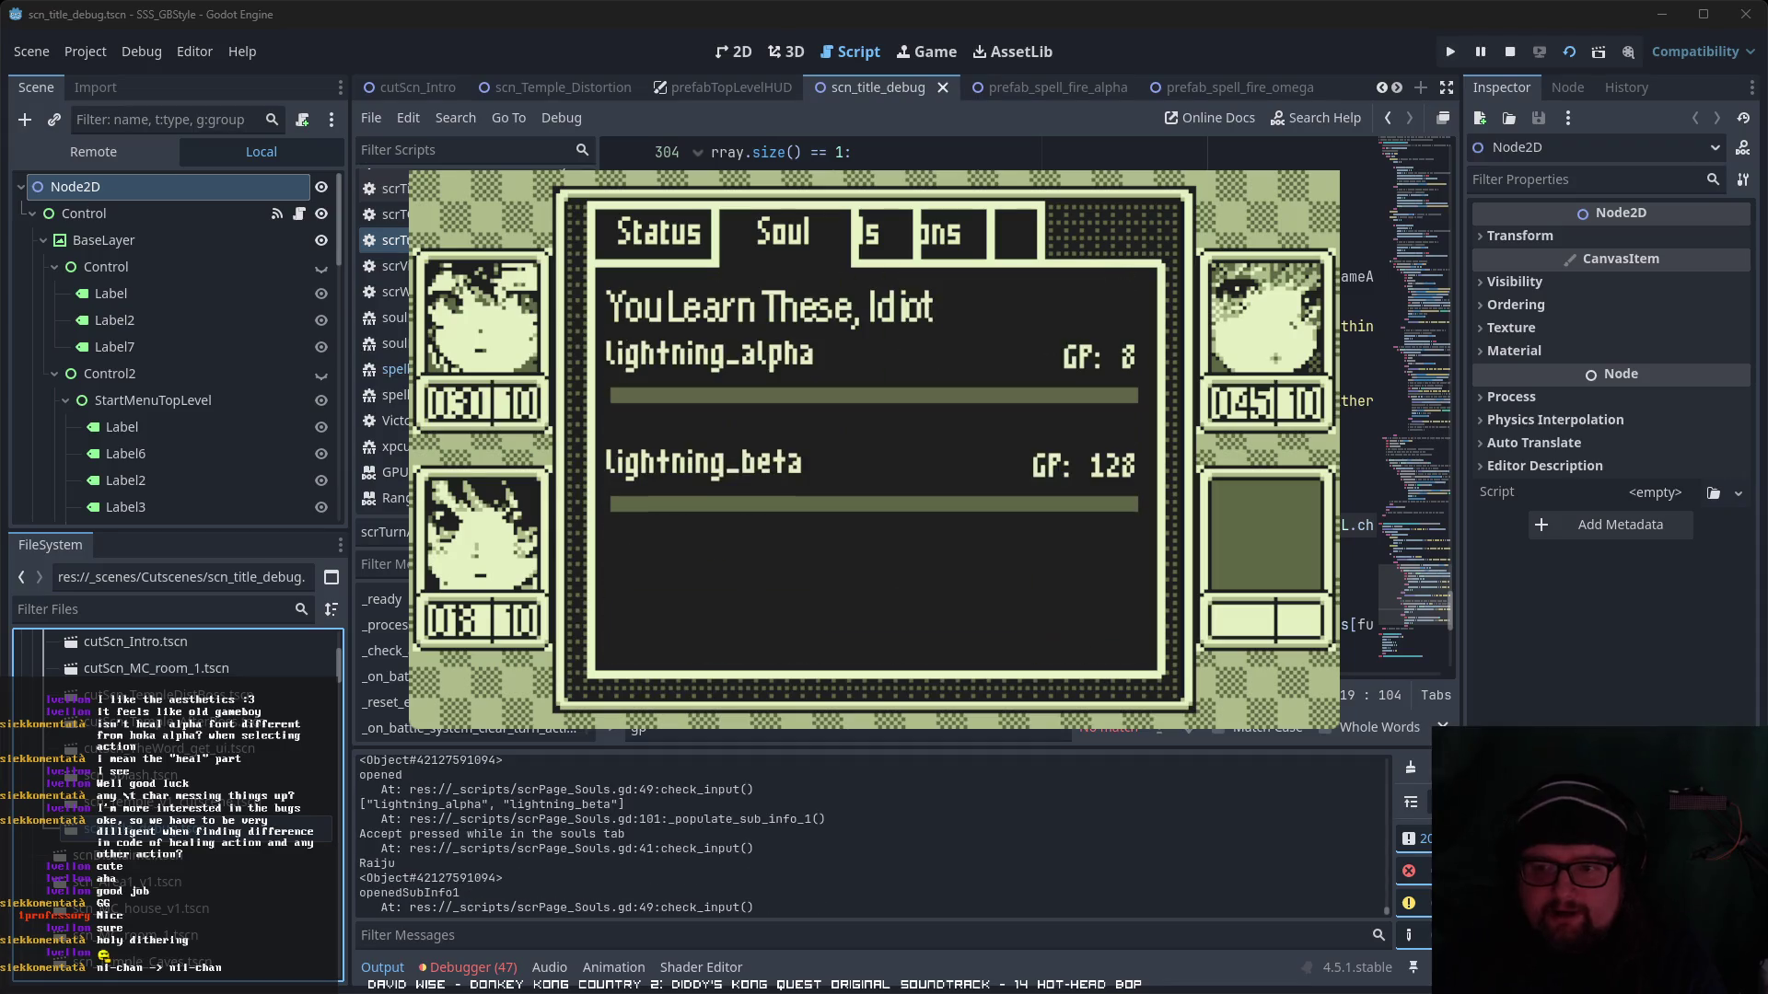
{"action": "key", "text": "Escape"}
{"action": "key", "text": "Escape"}
{"action": "key", "text": "Escape"}
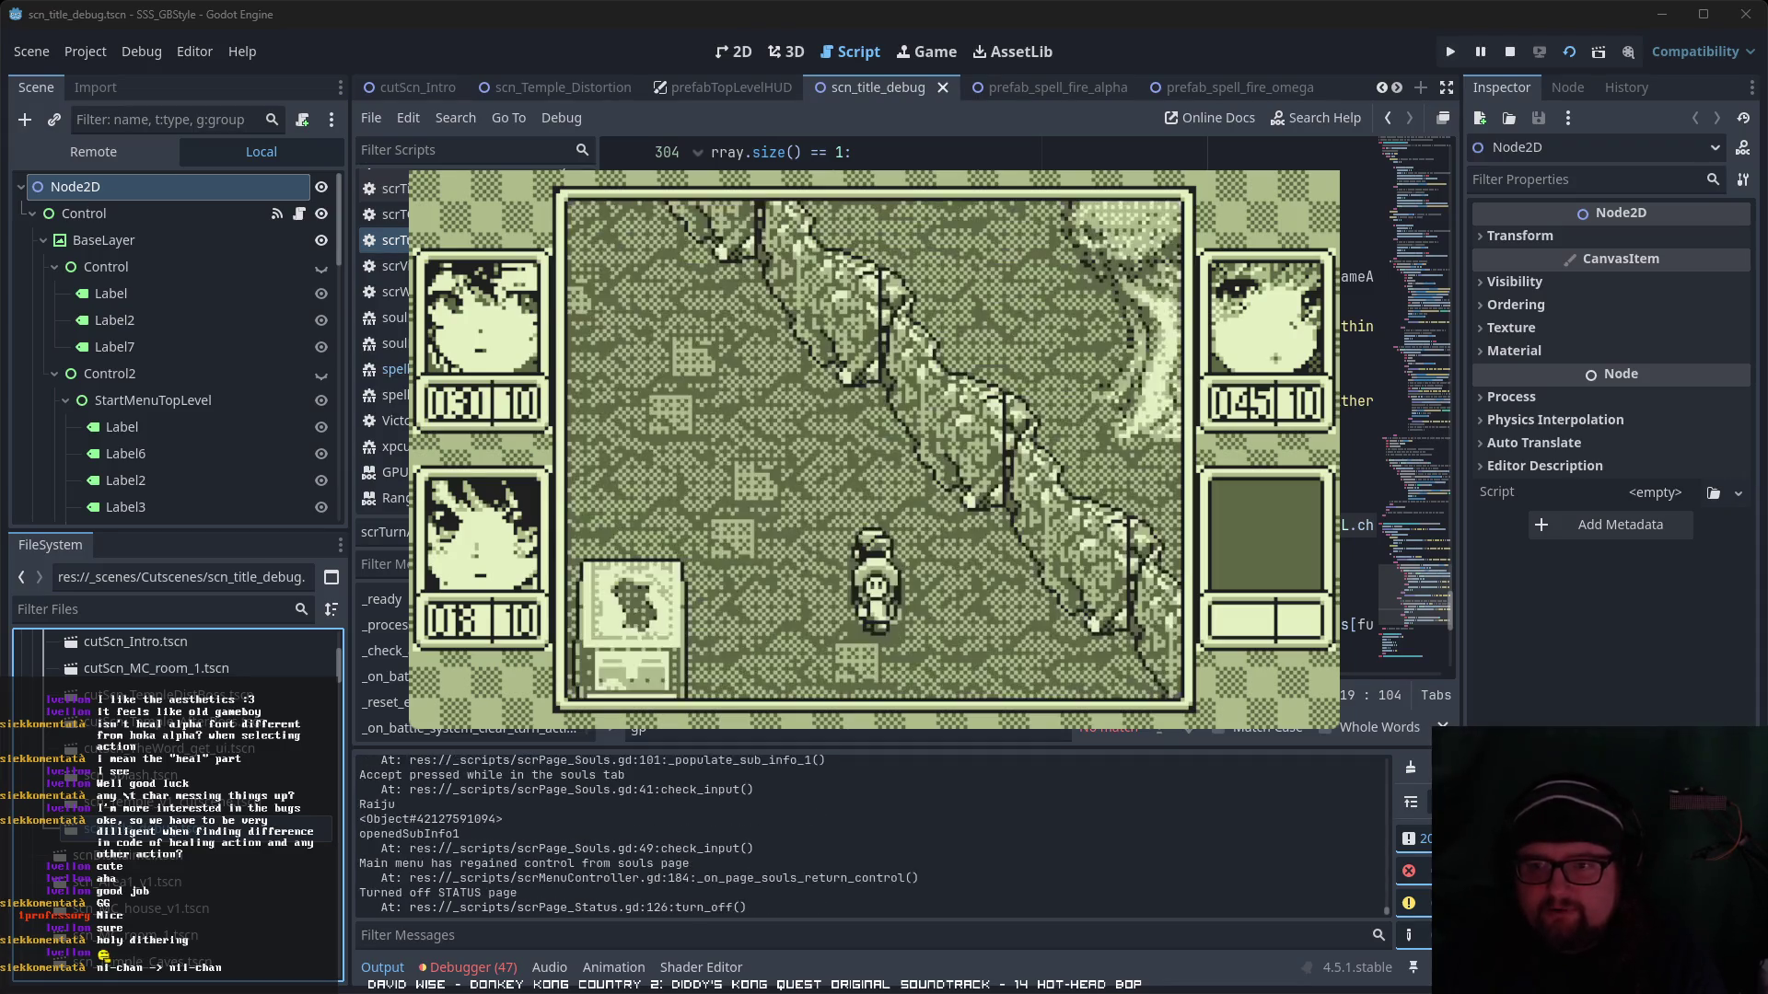
{"action": "key", "text": "Up"}
{"action": "key", "text": "Left"}
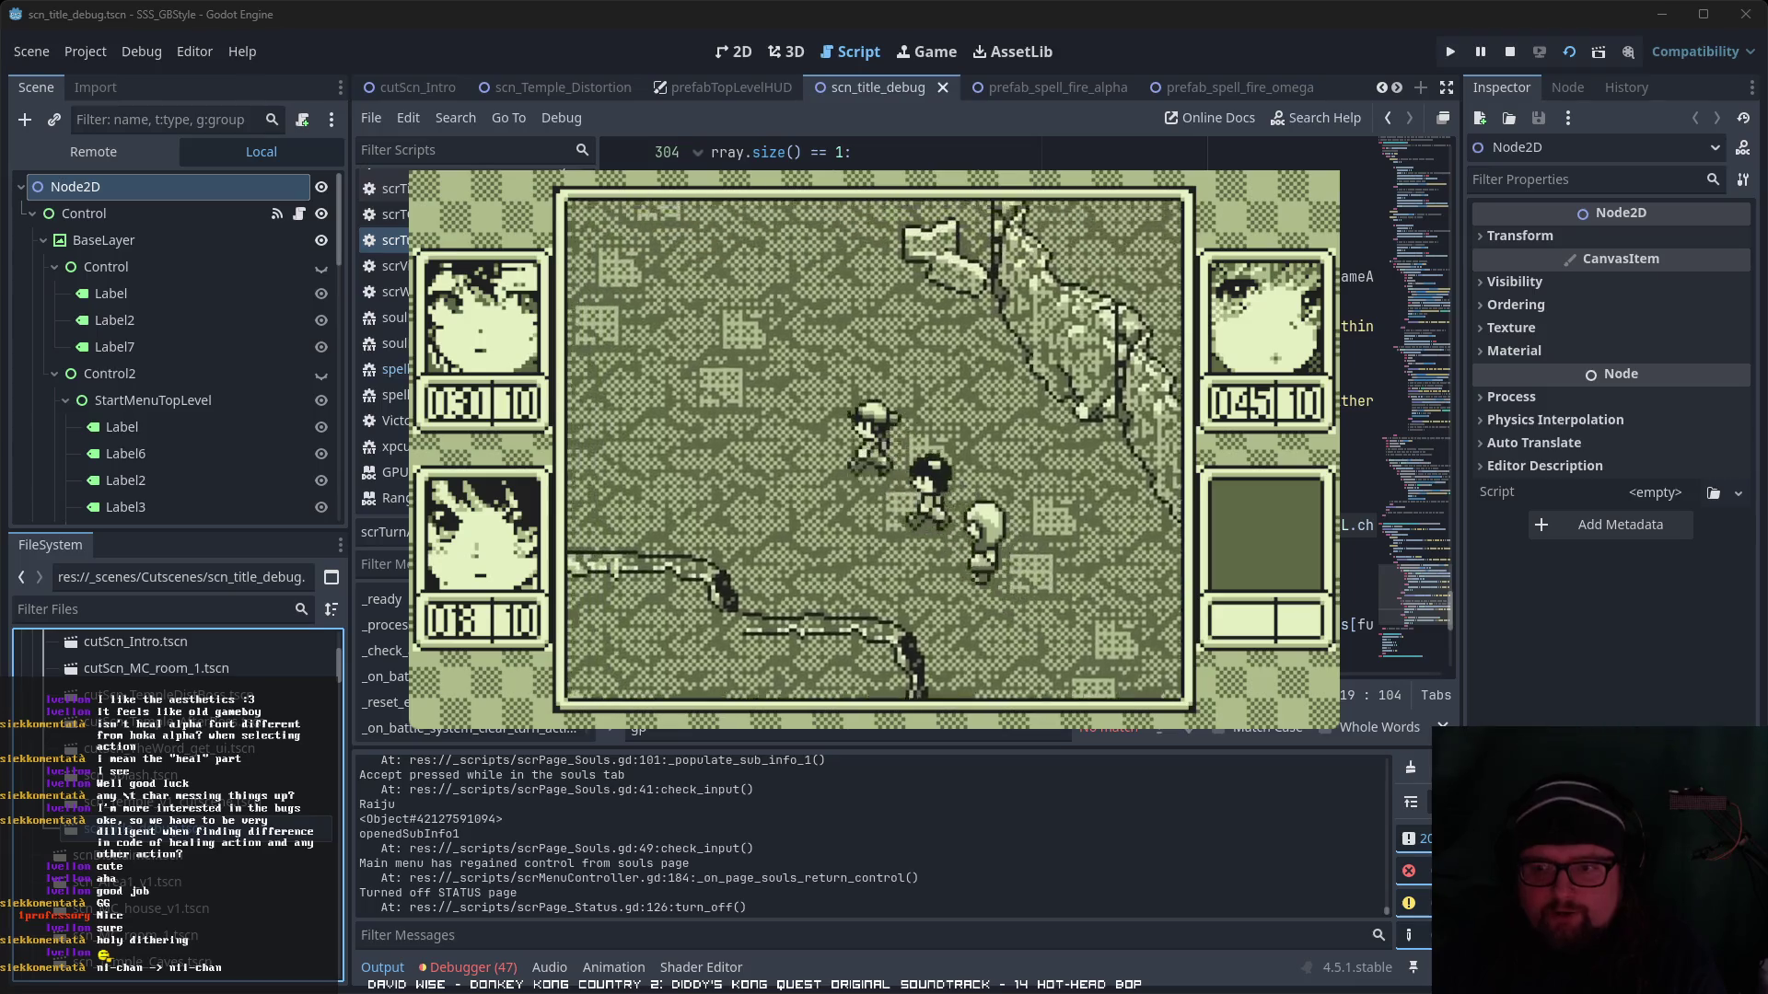
- Walk the party up toward the buildings and torii gate
{"action": "key", "text": "Up"}
{"action": "key", "text": "Down"}
{"action": "key", "text": "Up"}
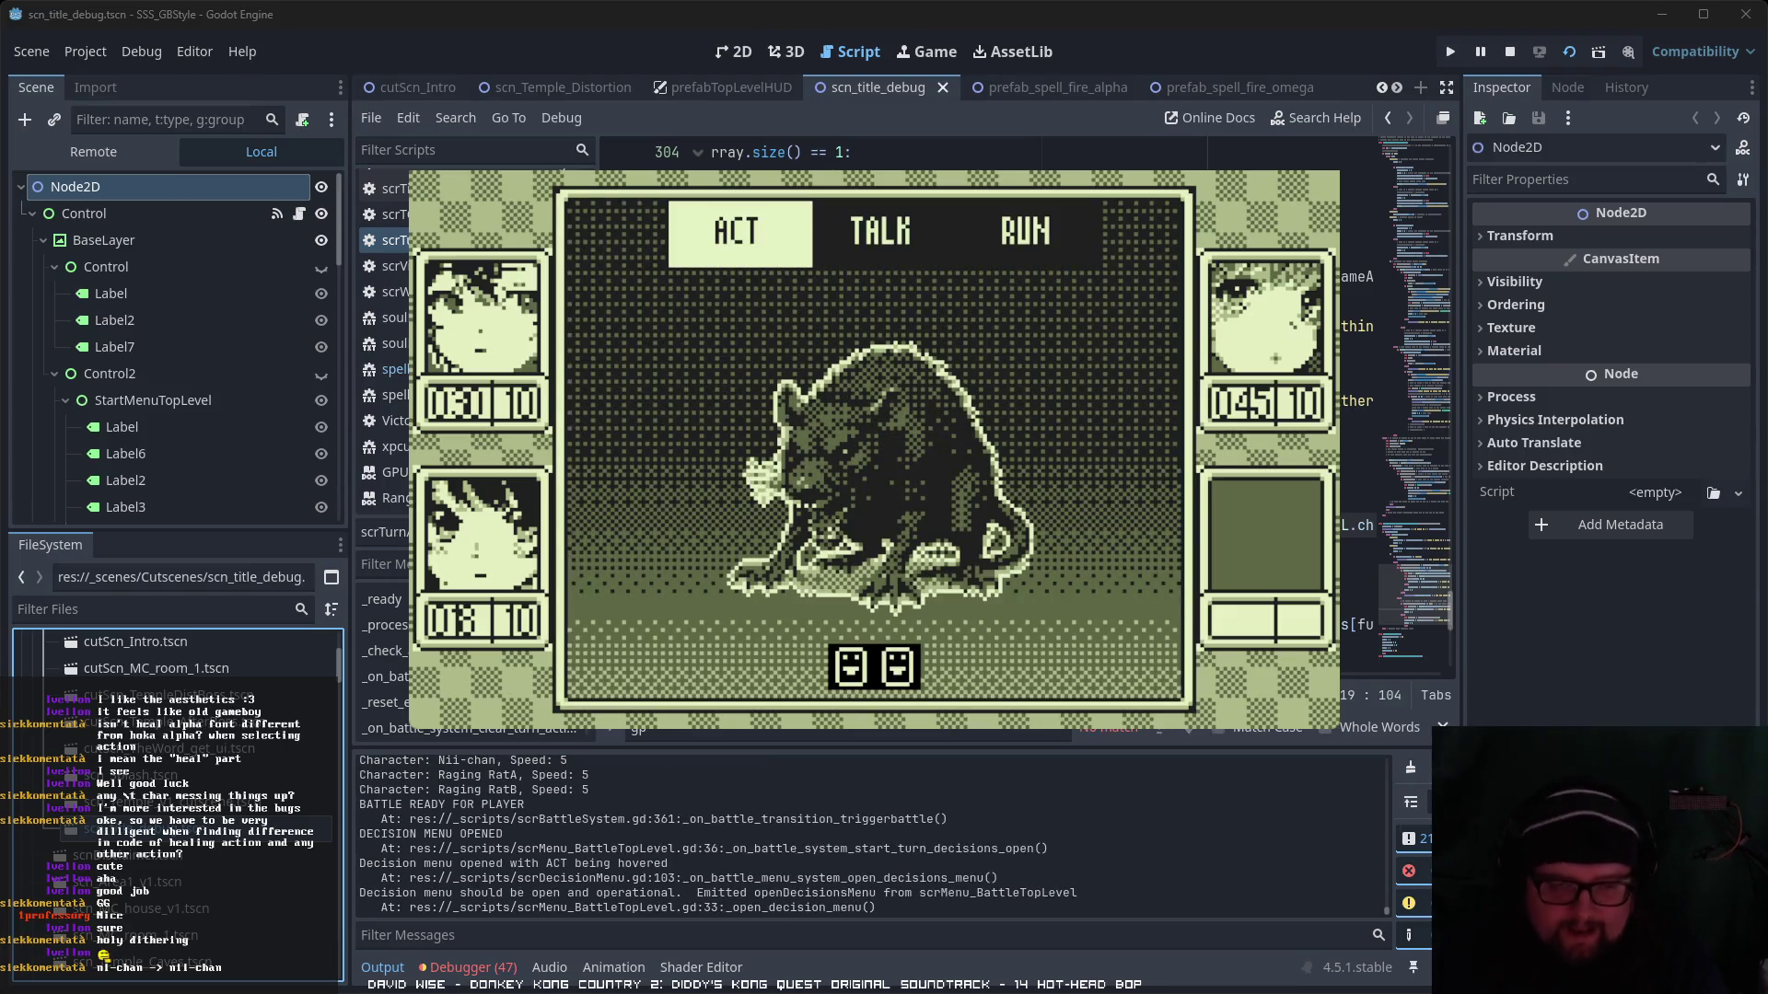
- Have Yui defend to win the rat battle, then advance past the XP and GP results
{"action": "key", "text": "Return"}
{"action": "key", "text": "Right"}
{"action": "key", "text": "Return"}
{"action": "key", "text": "Down"}
{"action": "key", "text": "Down"}
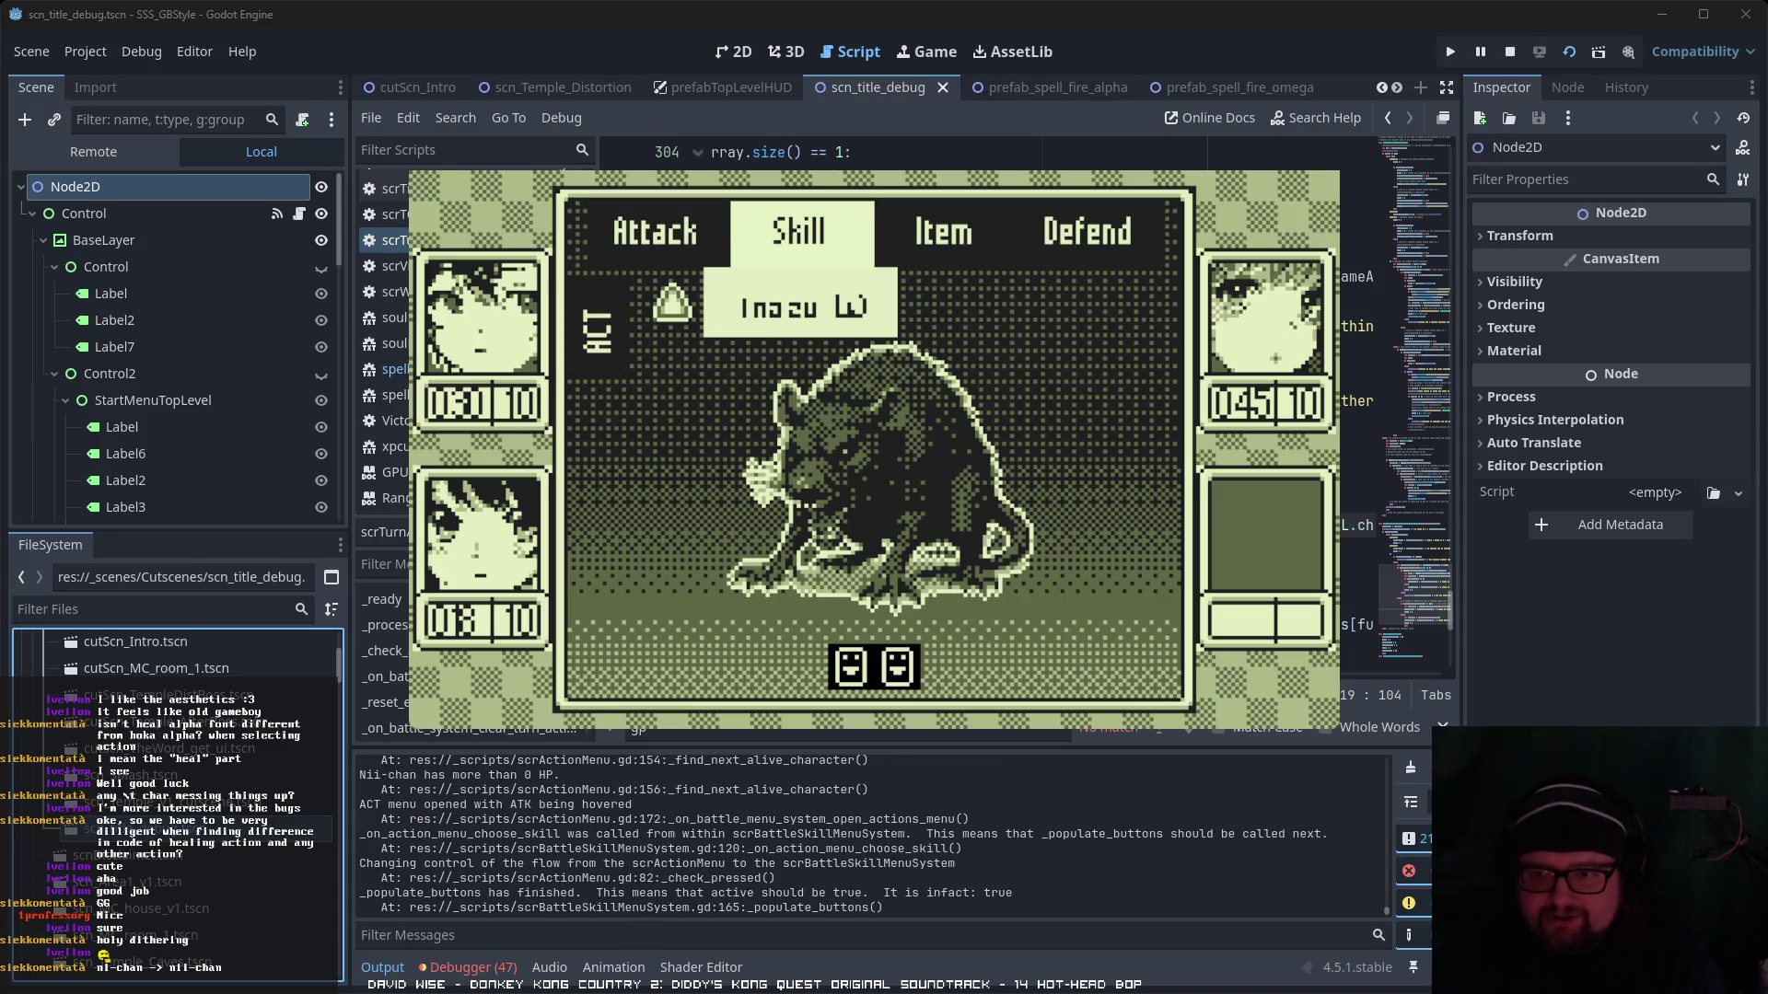
{"action": "key", "text": "Left"}
{"action": "key", "text": "Return"}
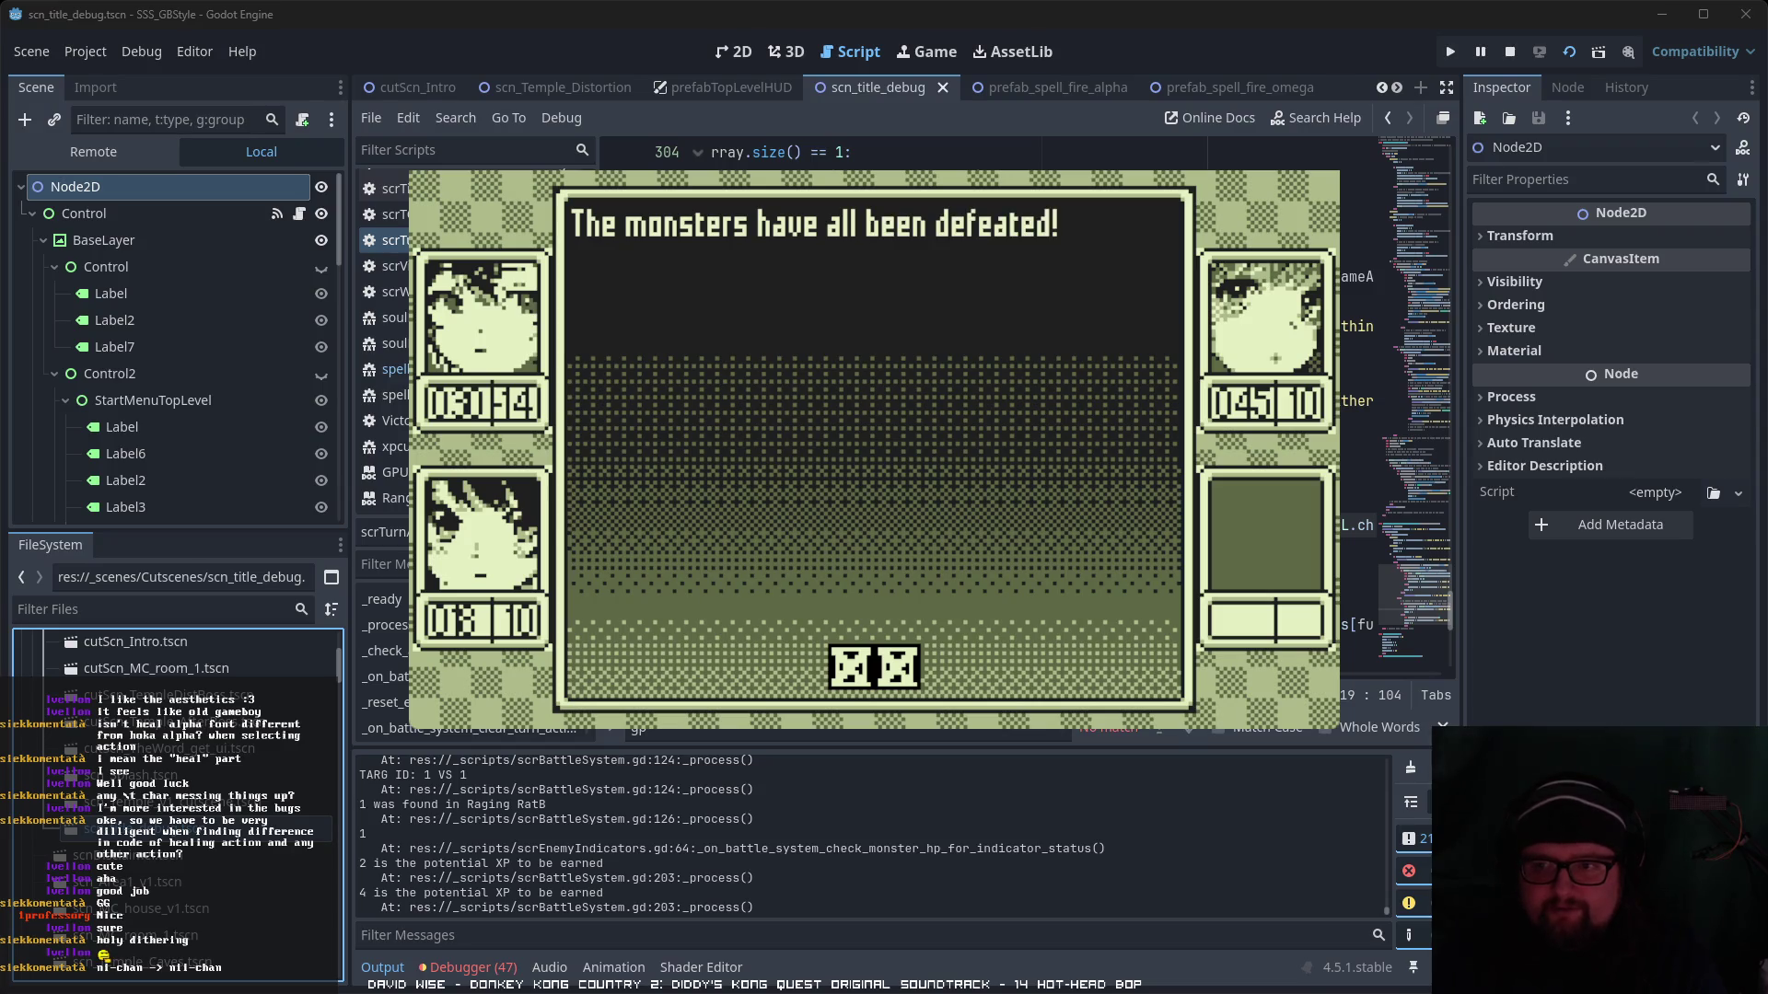
{"action": "key", "text": "Return"}
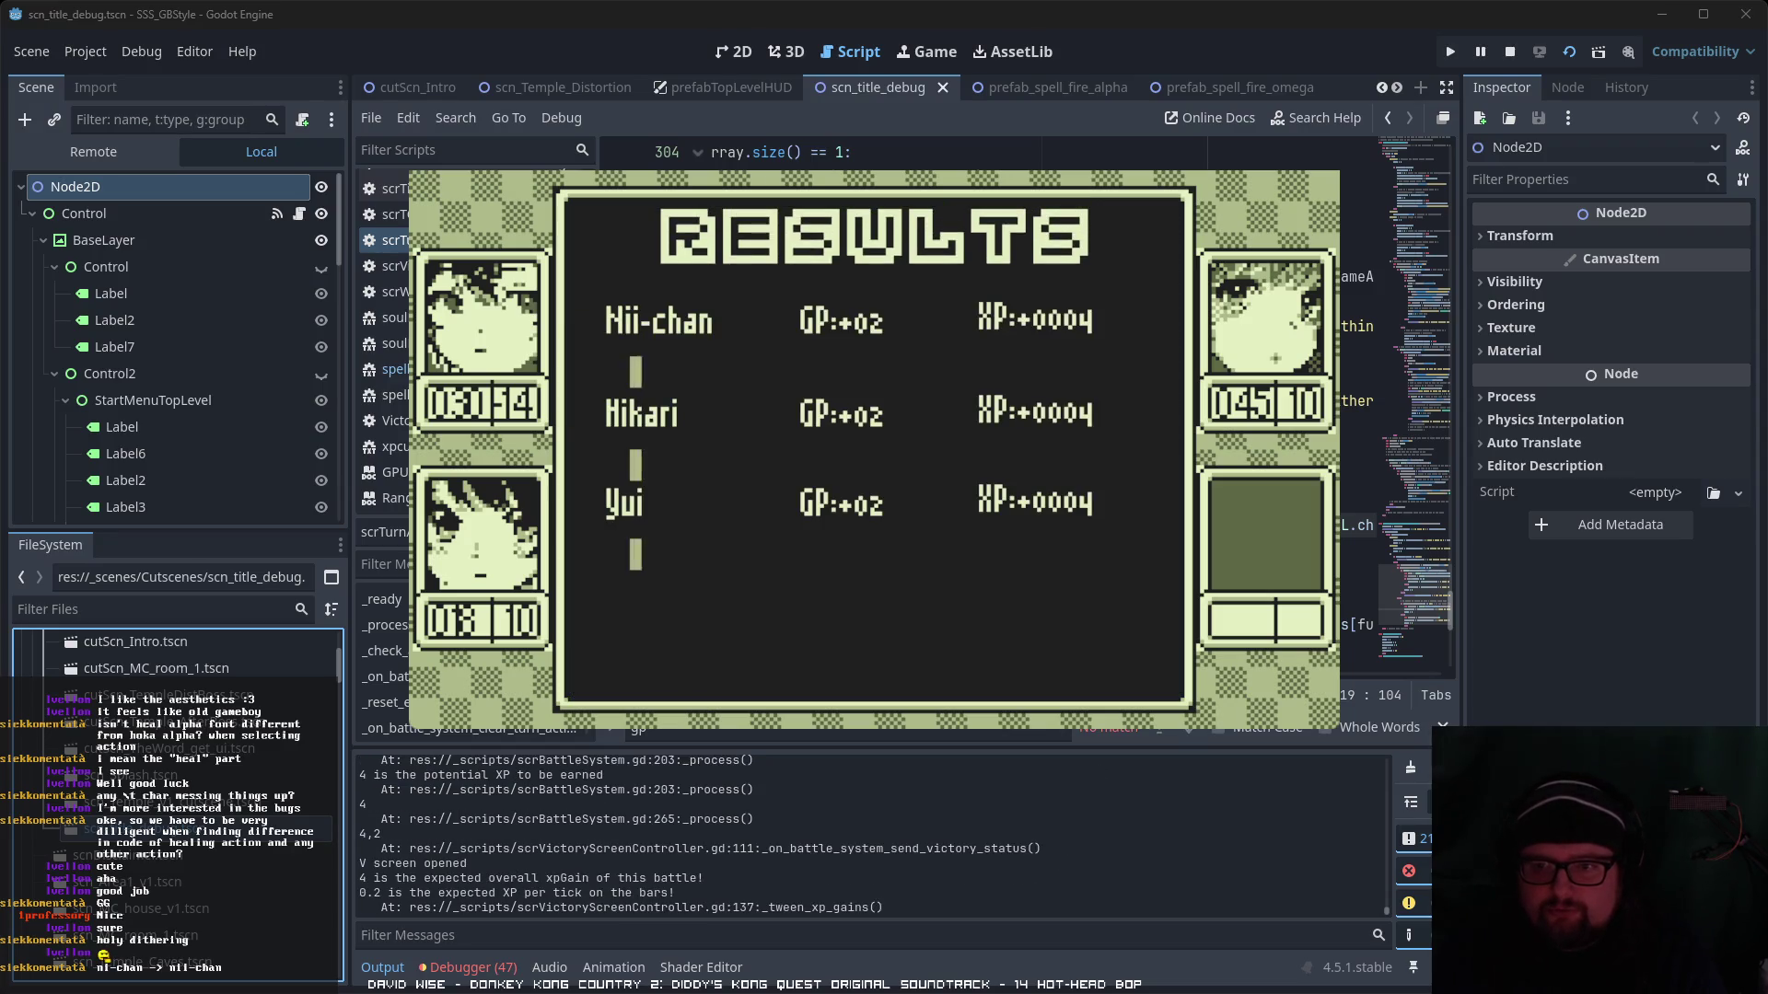
{"action": "key", "text": "Return"}
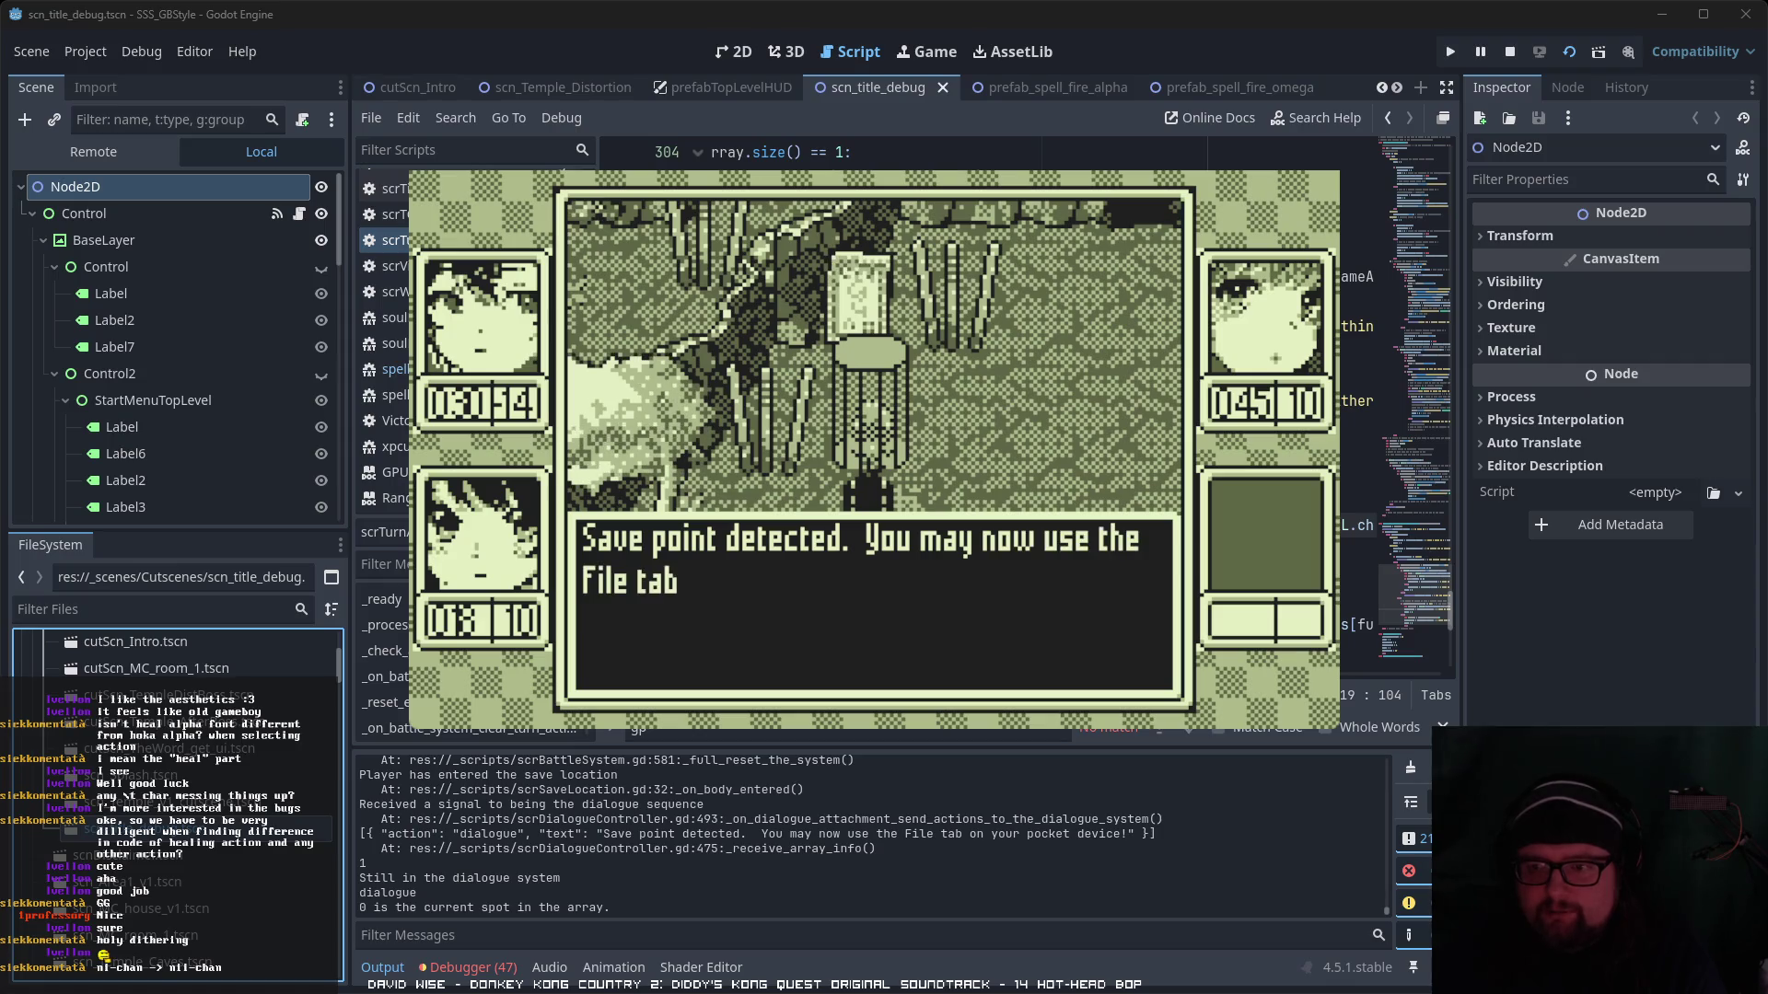
- Dismiss the save point message and browse the pocket menu's Skills and Options pages
{"action": "key", "text": "Return"}
{"action": "key", "text": "Escape"}
{"action": "key", "text": "Right"}
{"action": "key", "text": "Right"}
{"action": "key", "text": "Left"}
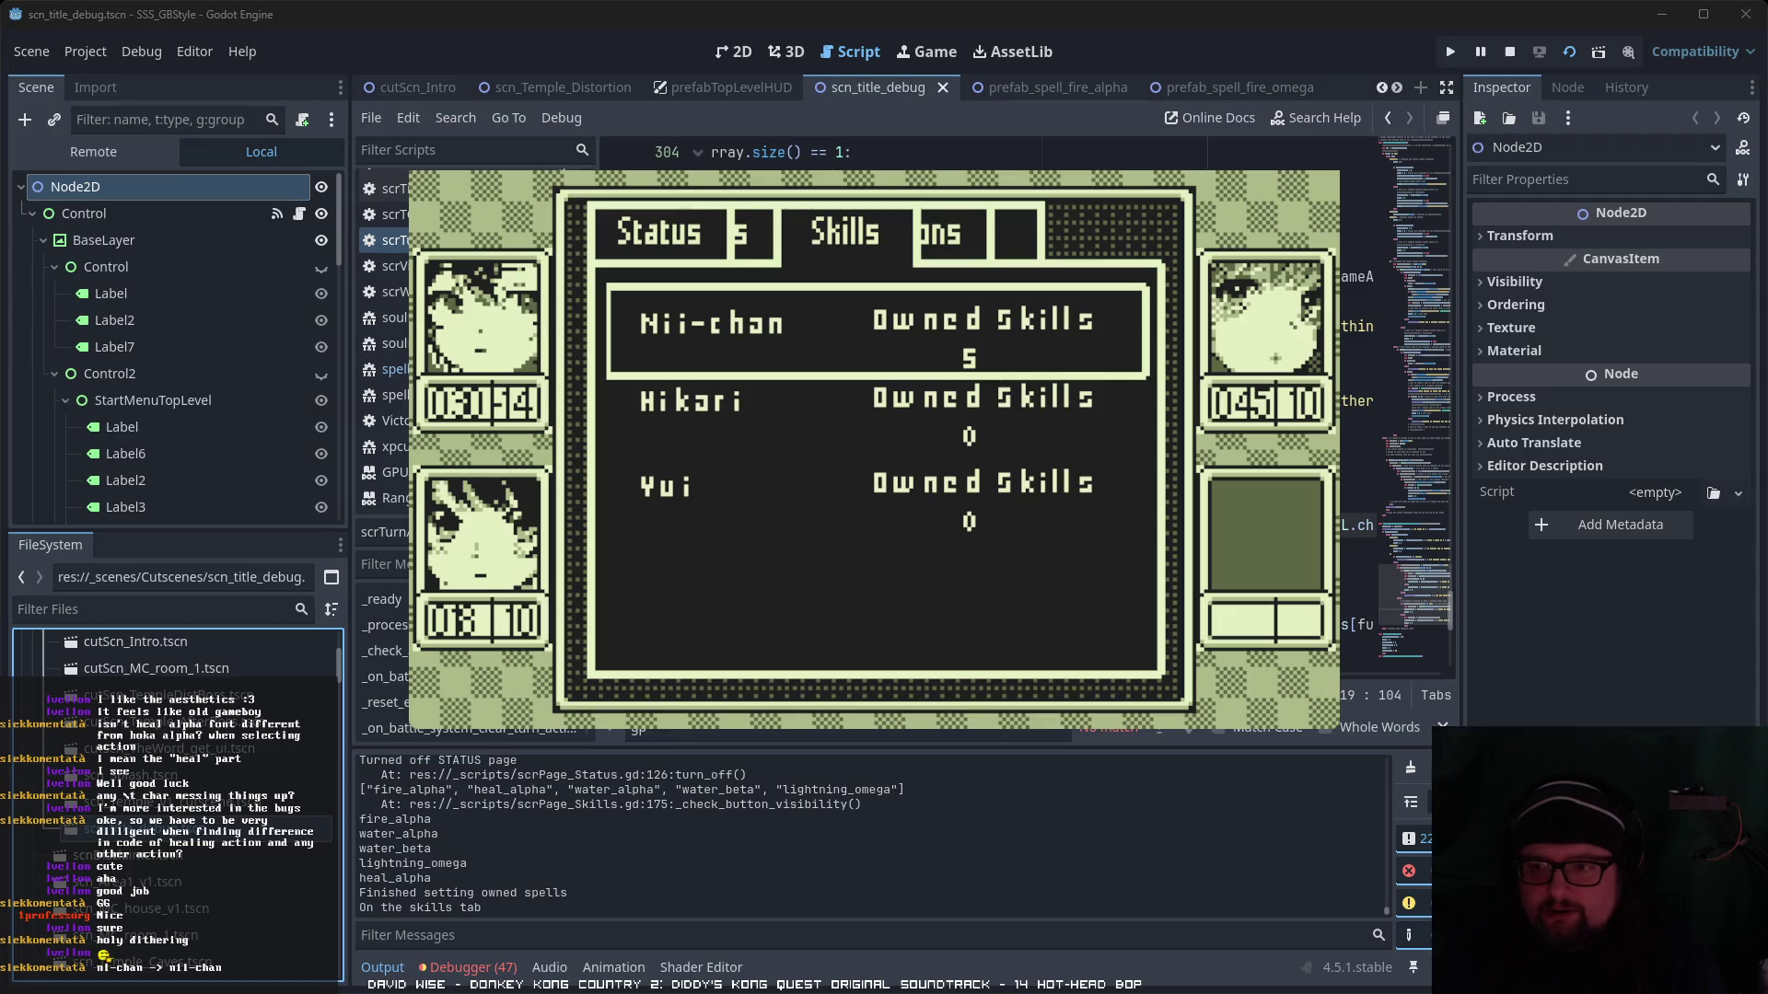
{"action": "key", "text": "Right"}
- Check the 2x screen-size option and the Save your game? prompt, then return to the map
{"action": "key", "text": "Right"}
{"action": "key", "text": "Right"}
{"action": "key", "text": "Return"}
{"action": "key", "text": "Escape"}
{"action": "key", "text": "Right"}
{"action": "key", "text": "Right"}
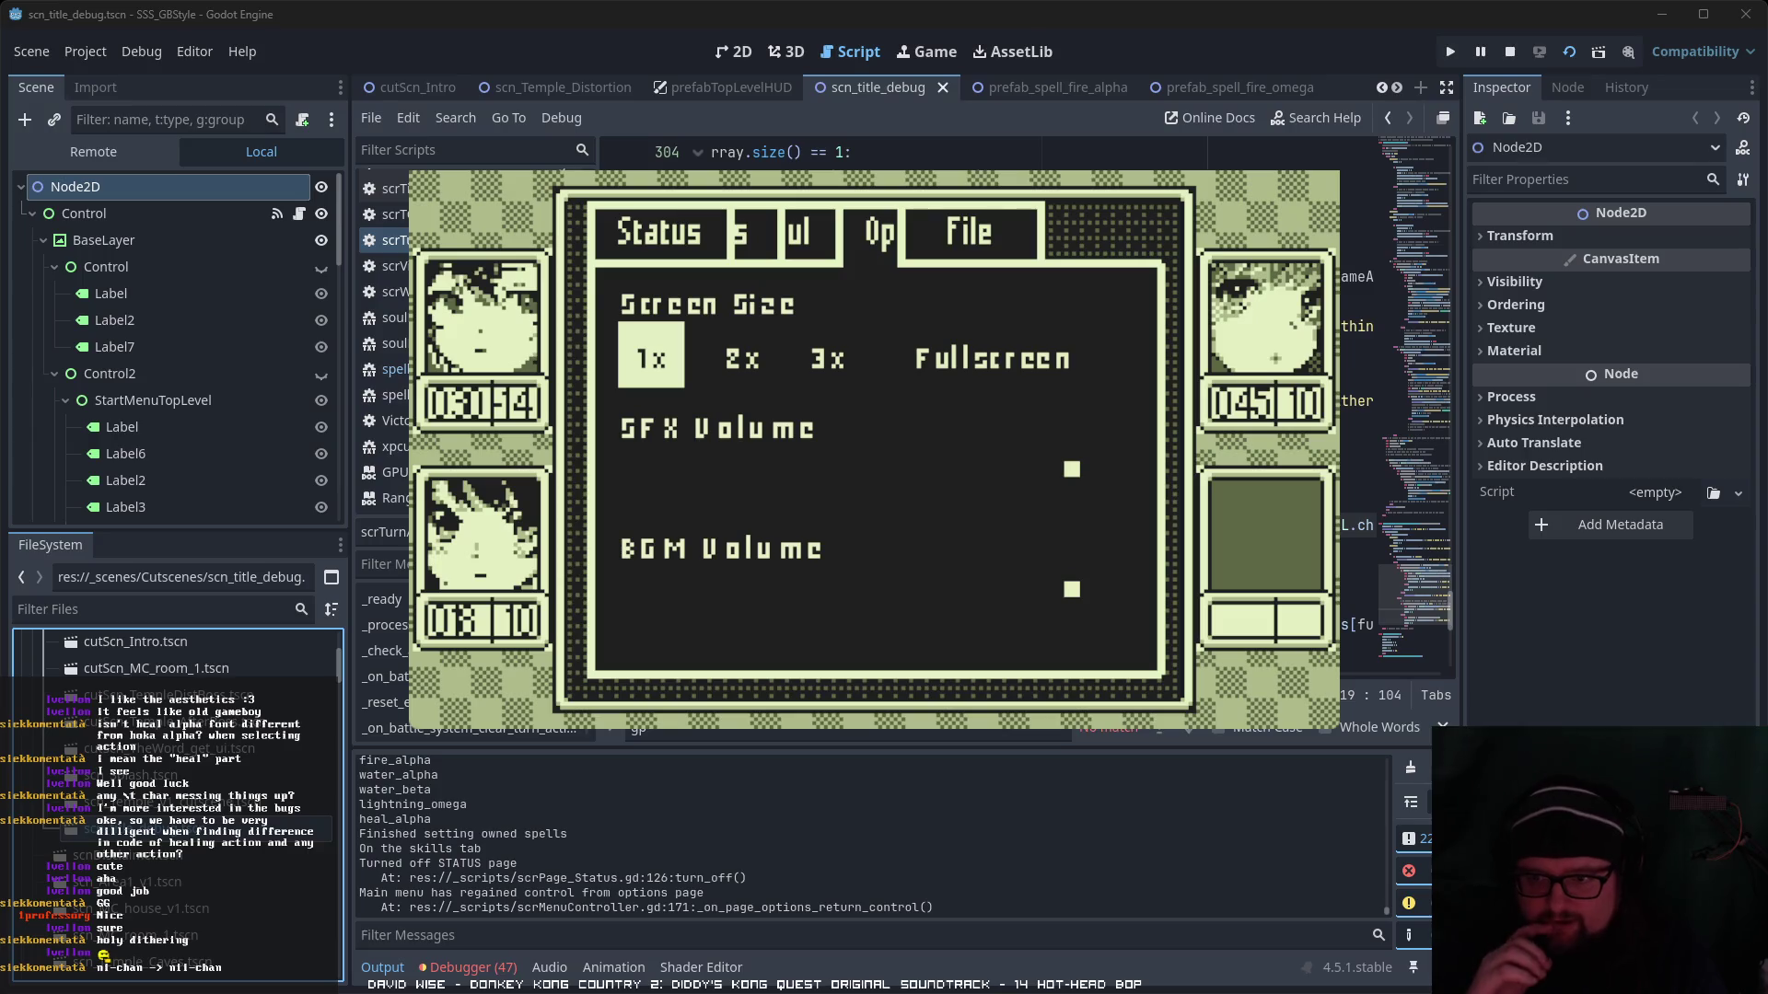
{"action": "key", "text": "Right"}
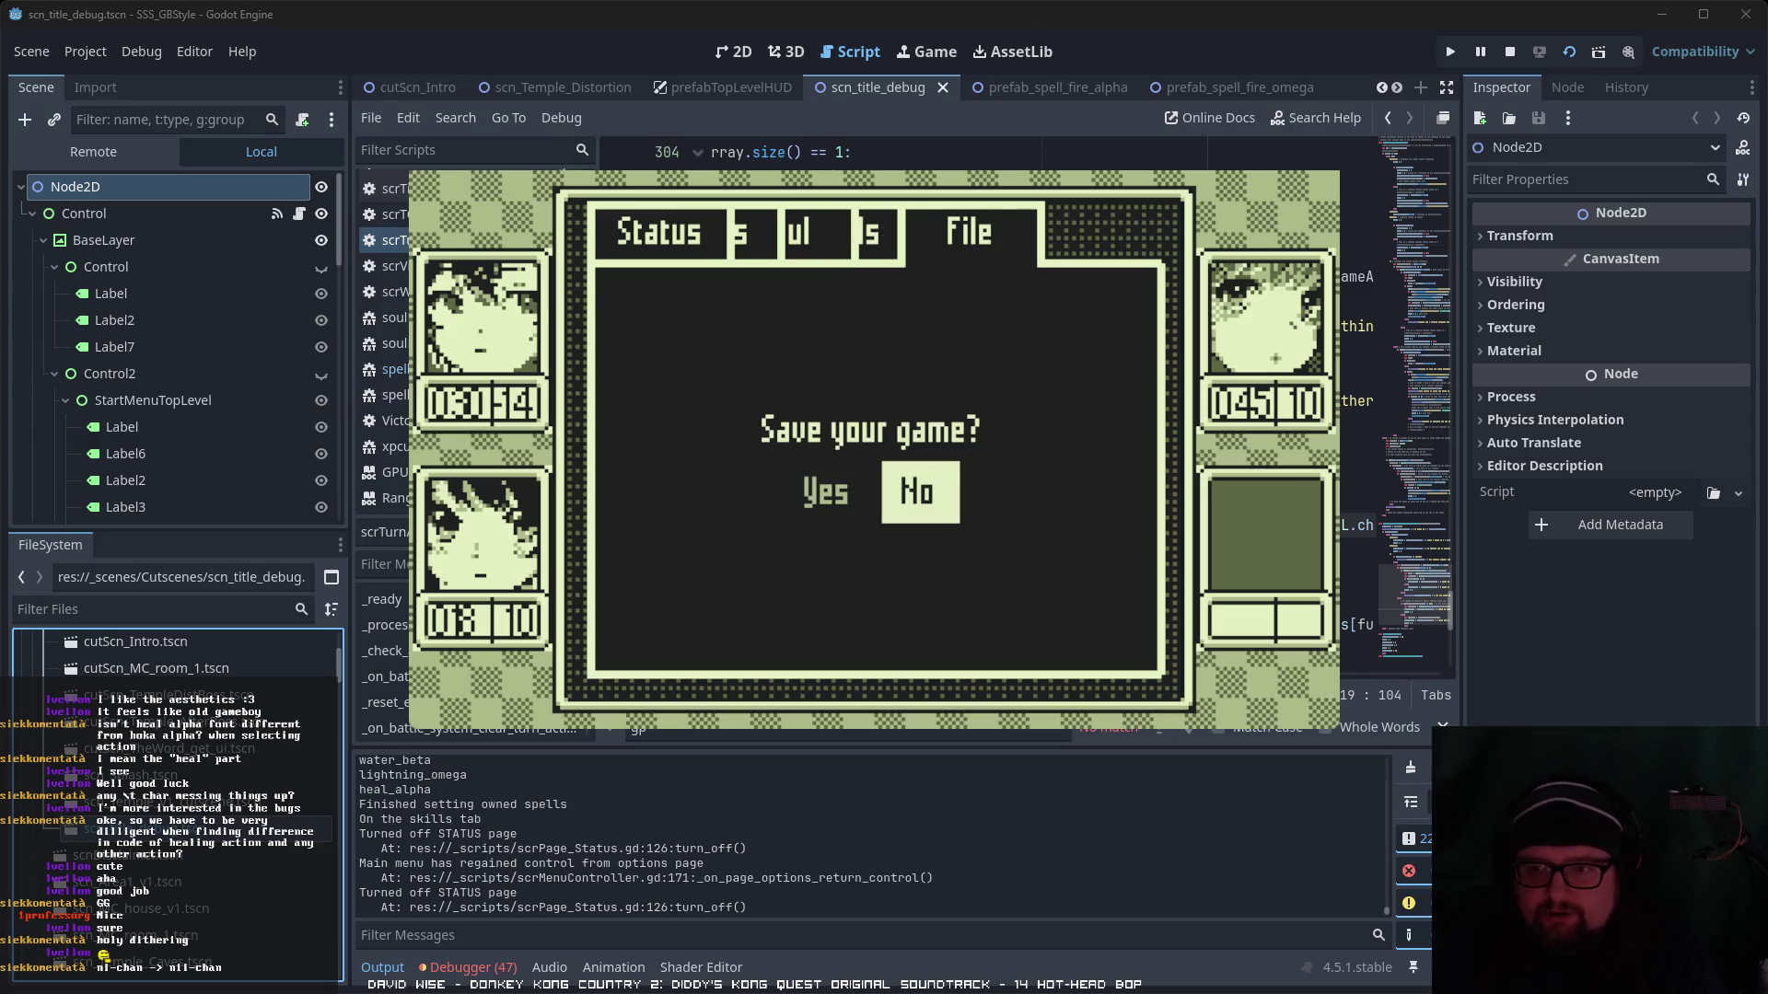
{"action": "key", "text": "Return"}
{"action": "key", "text": "Escape"}
{"action": "key", "text": "Right"}
{"action": "key", "text": "Right"}
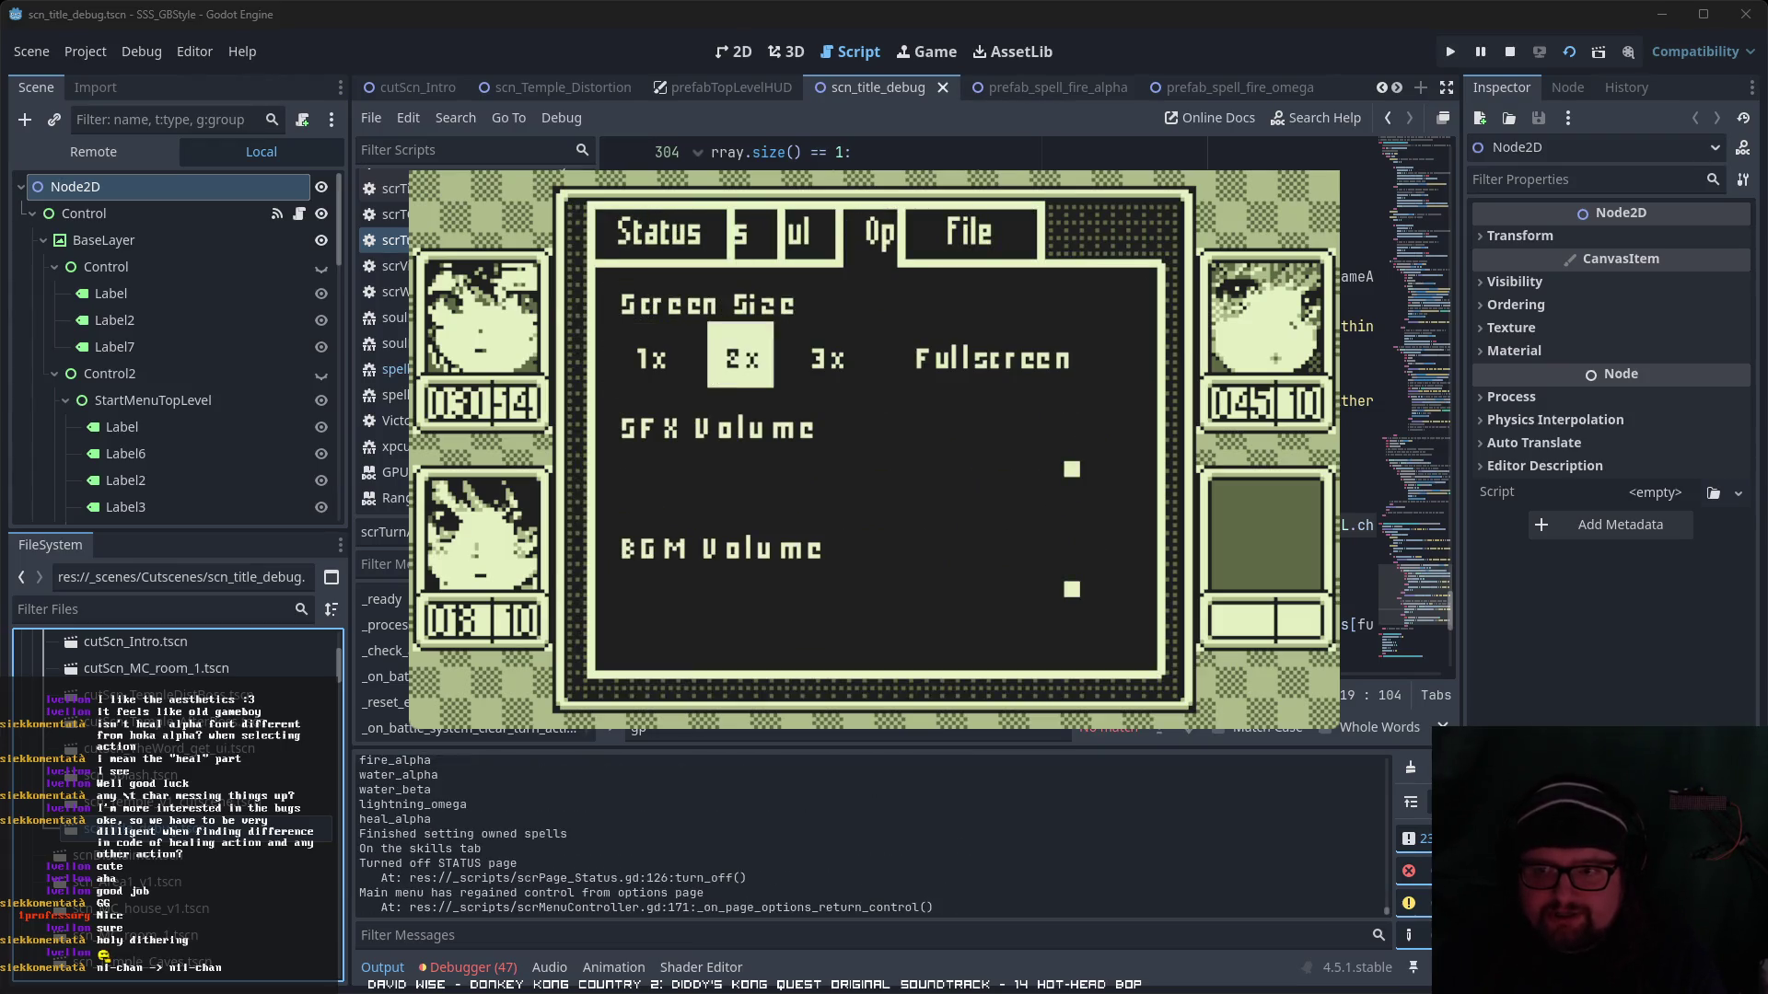
{"action": "key", "text": "Escape"}
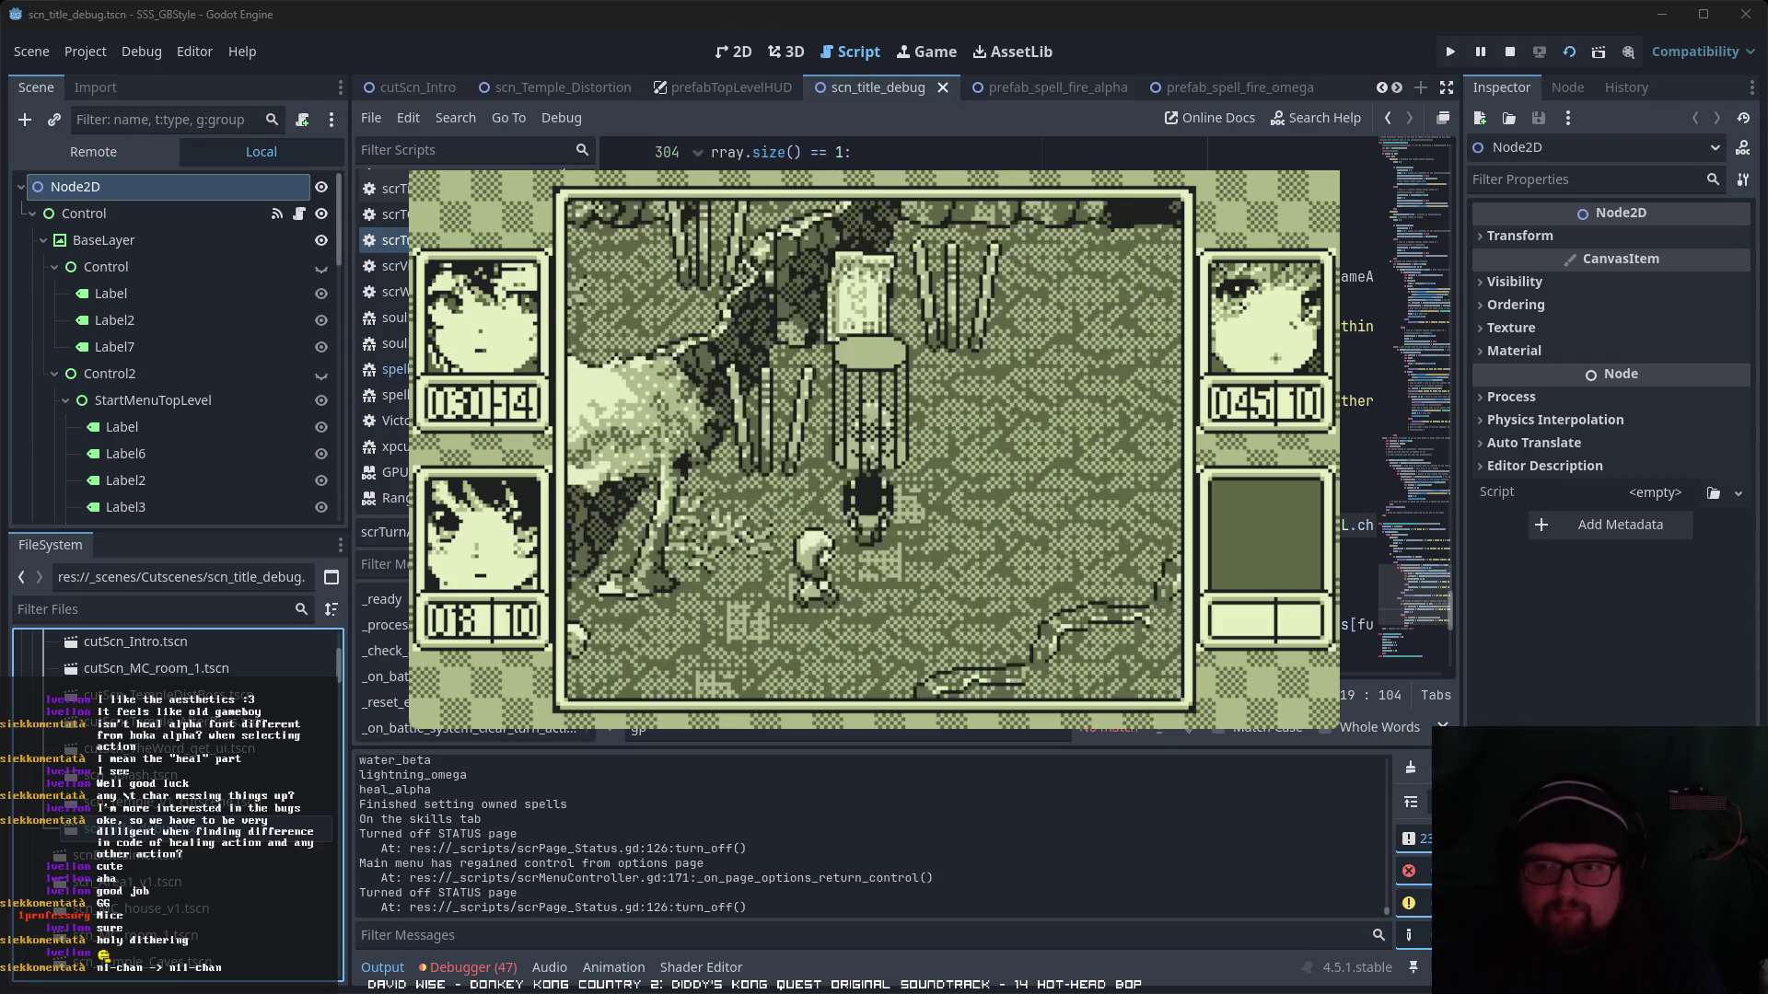
- Beat the ghost-like monster with Skill and Item commands, then view the Soul page listing Kelpie, Salamander, Raiju
{"action": "key", "text": "Up"}
{"action": "key", "text": "Up"}
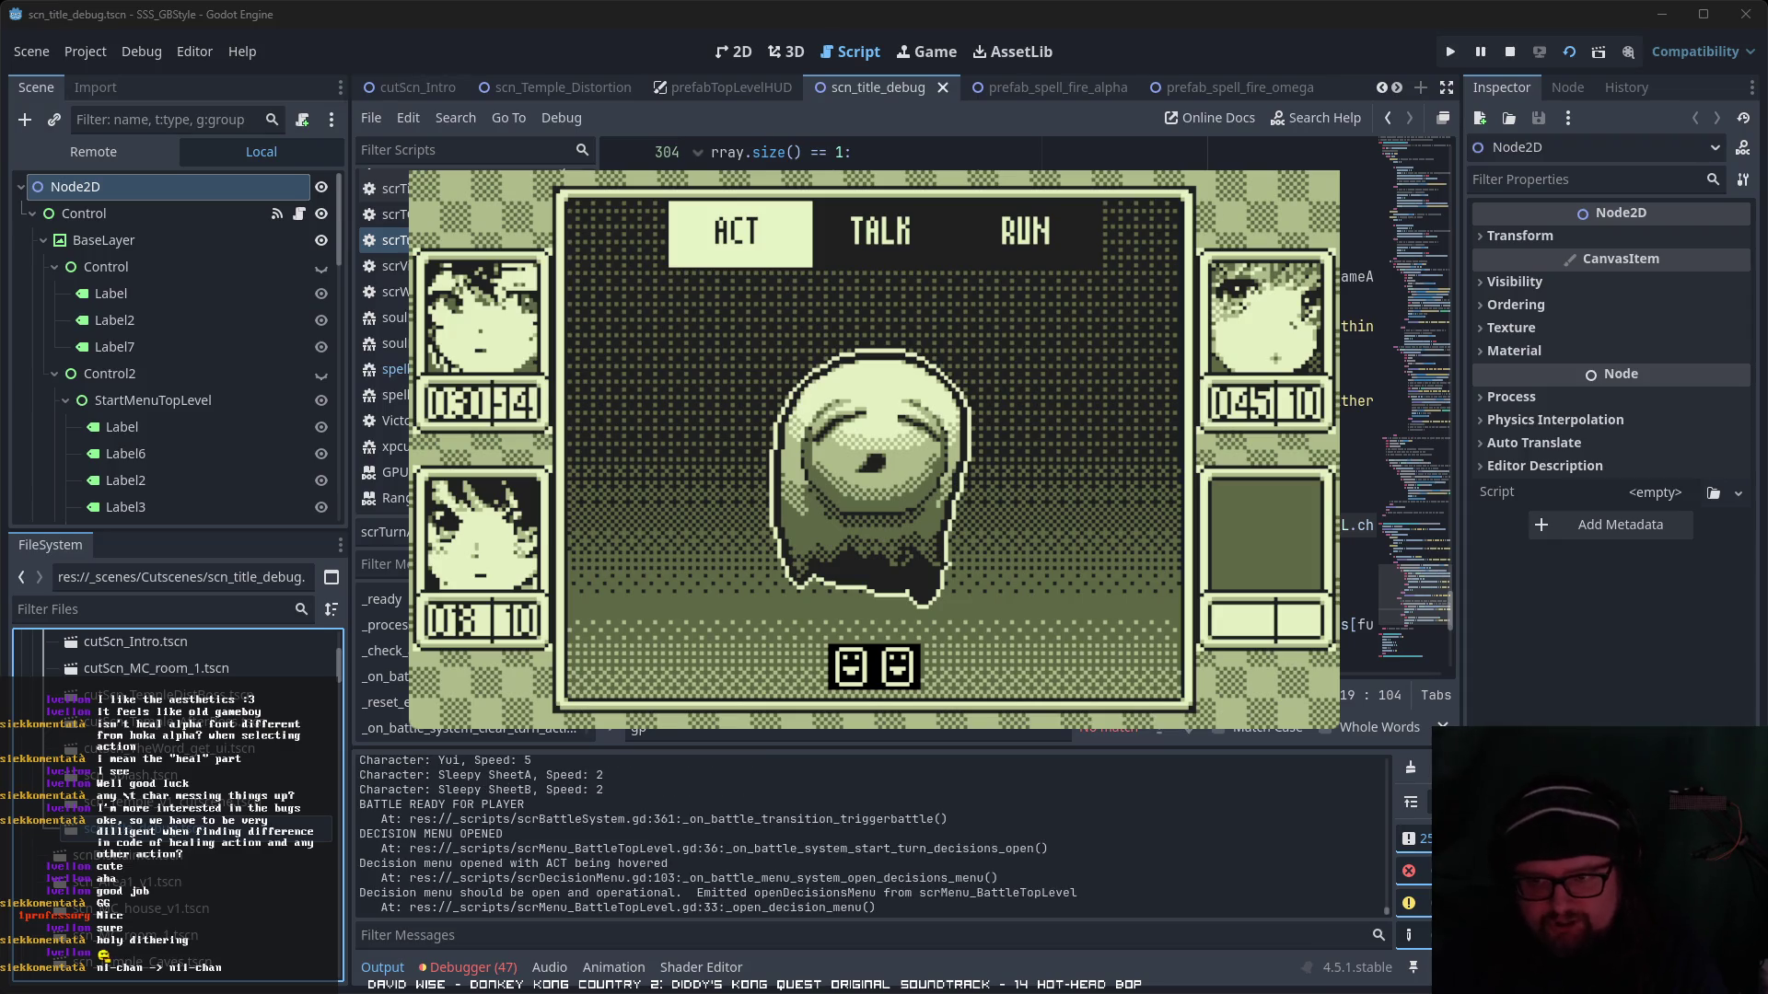
{"action": "key", "text": "Return"}
{"action": "key", "text": "Right"}
{"action": "key", "text": "Return"}
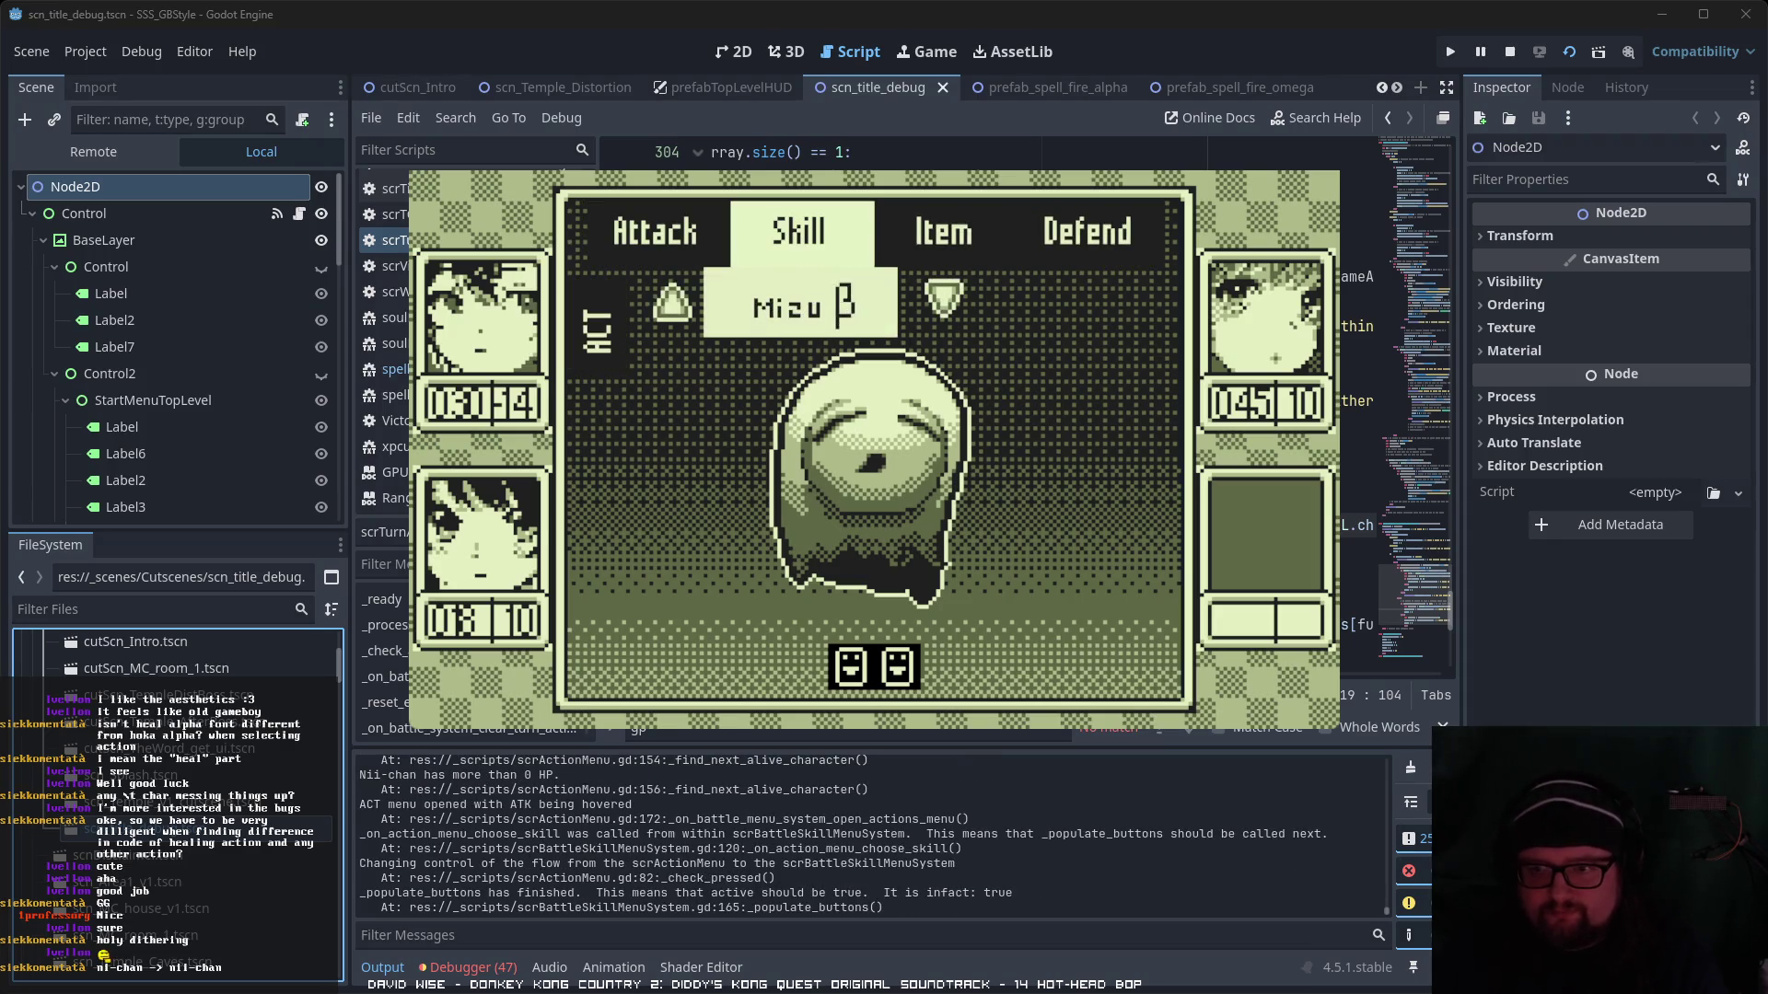
{"action": "key", "text": "Return"}
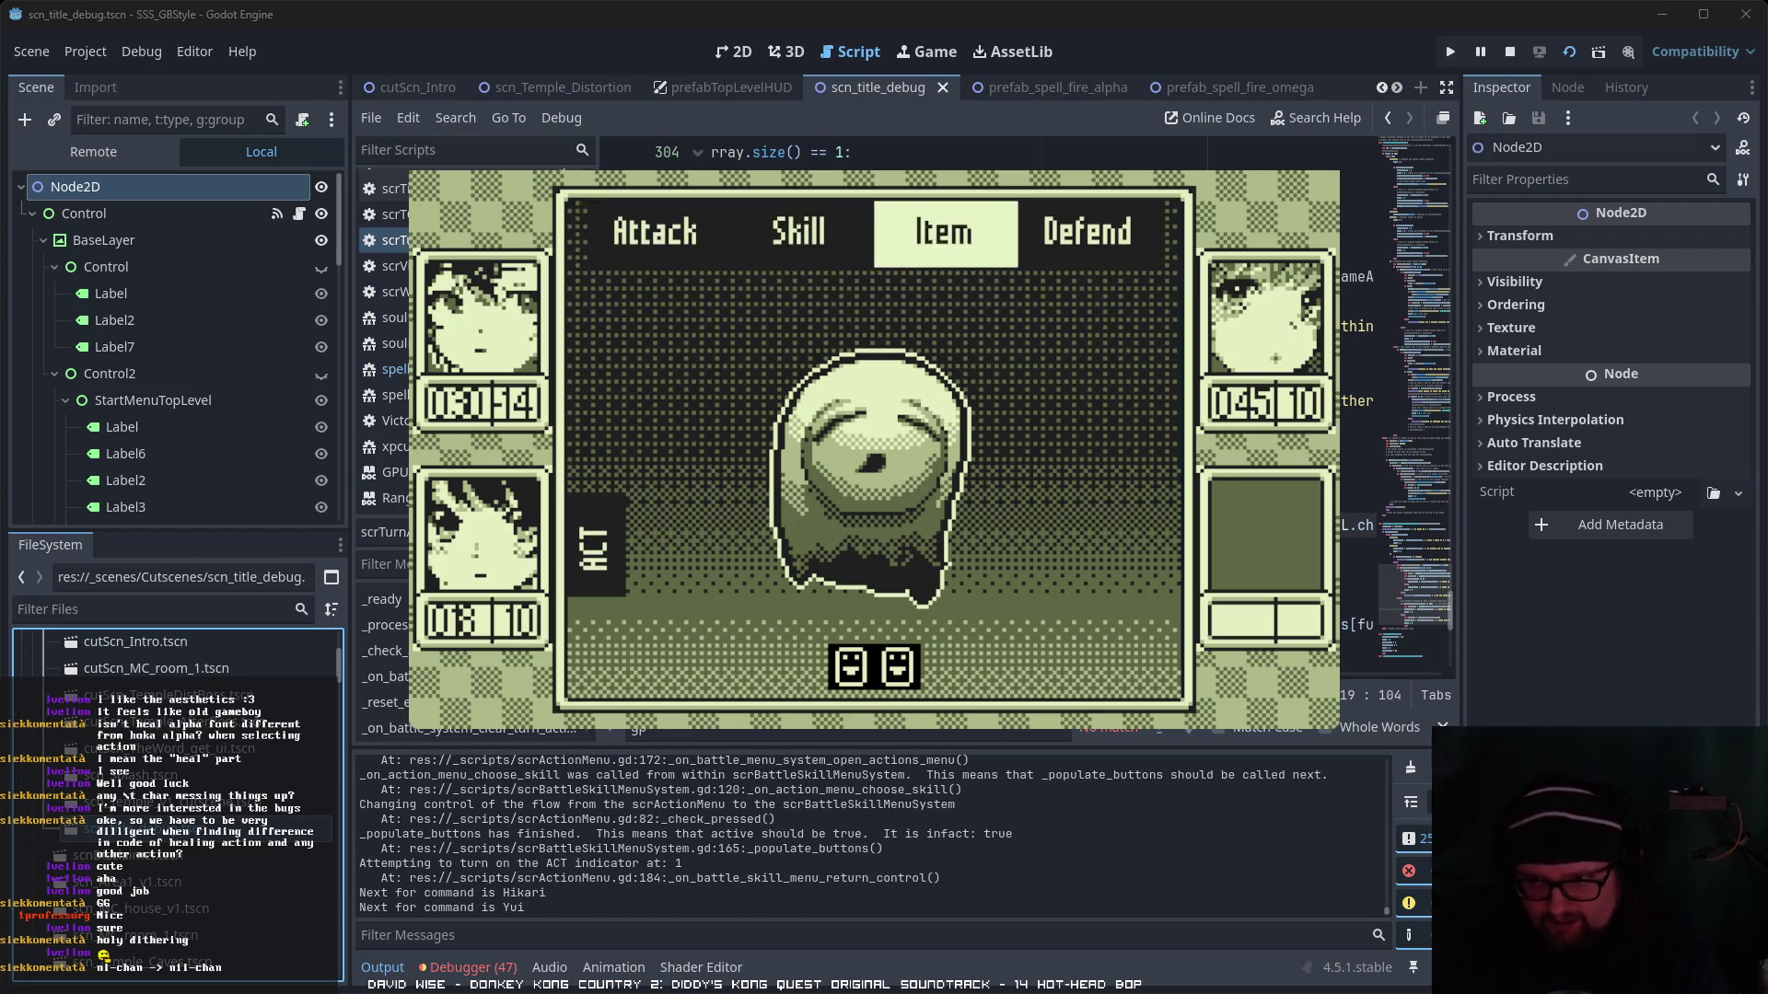
{"action": "key", "text": "Return"}
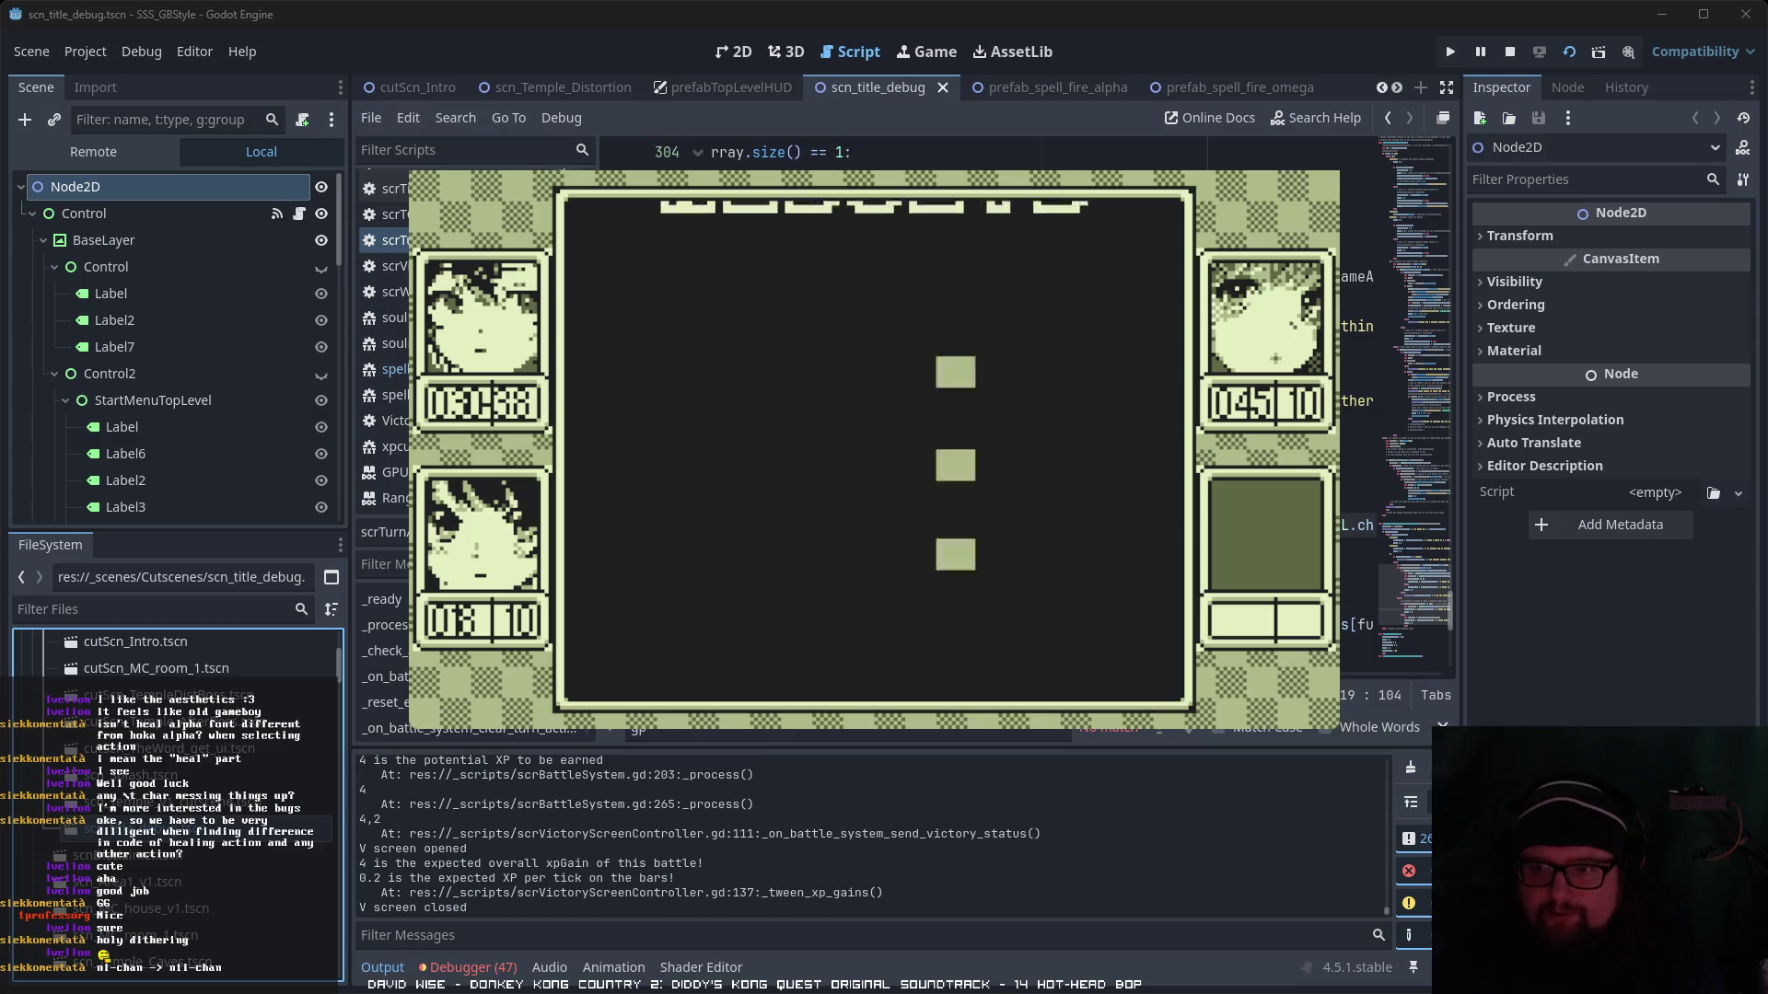
{"action": "key", "text": "Return"}
{"action": "key", "text": "Right"}
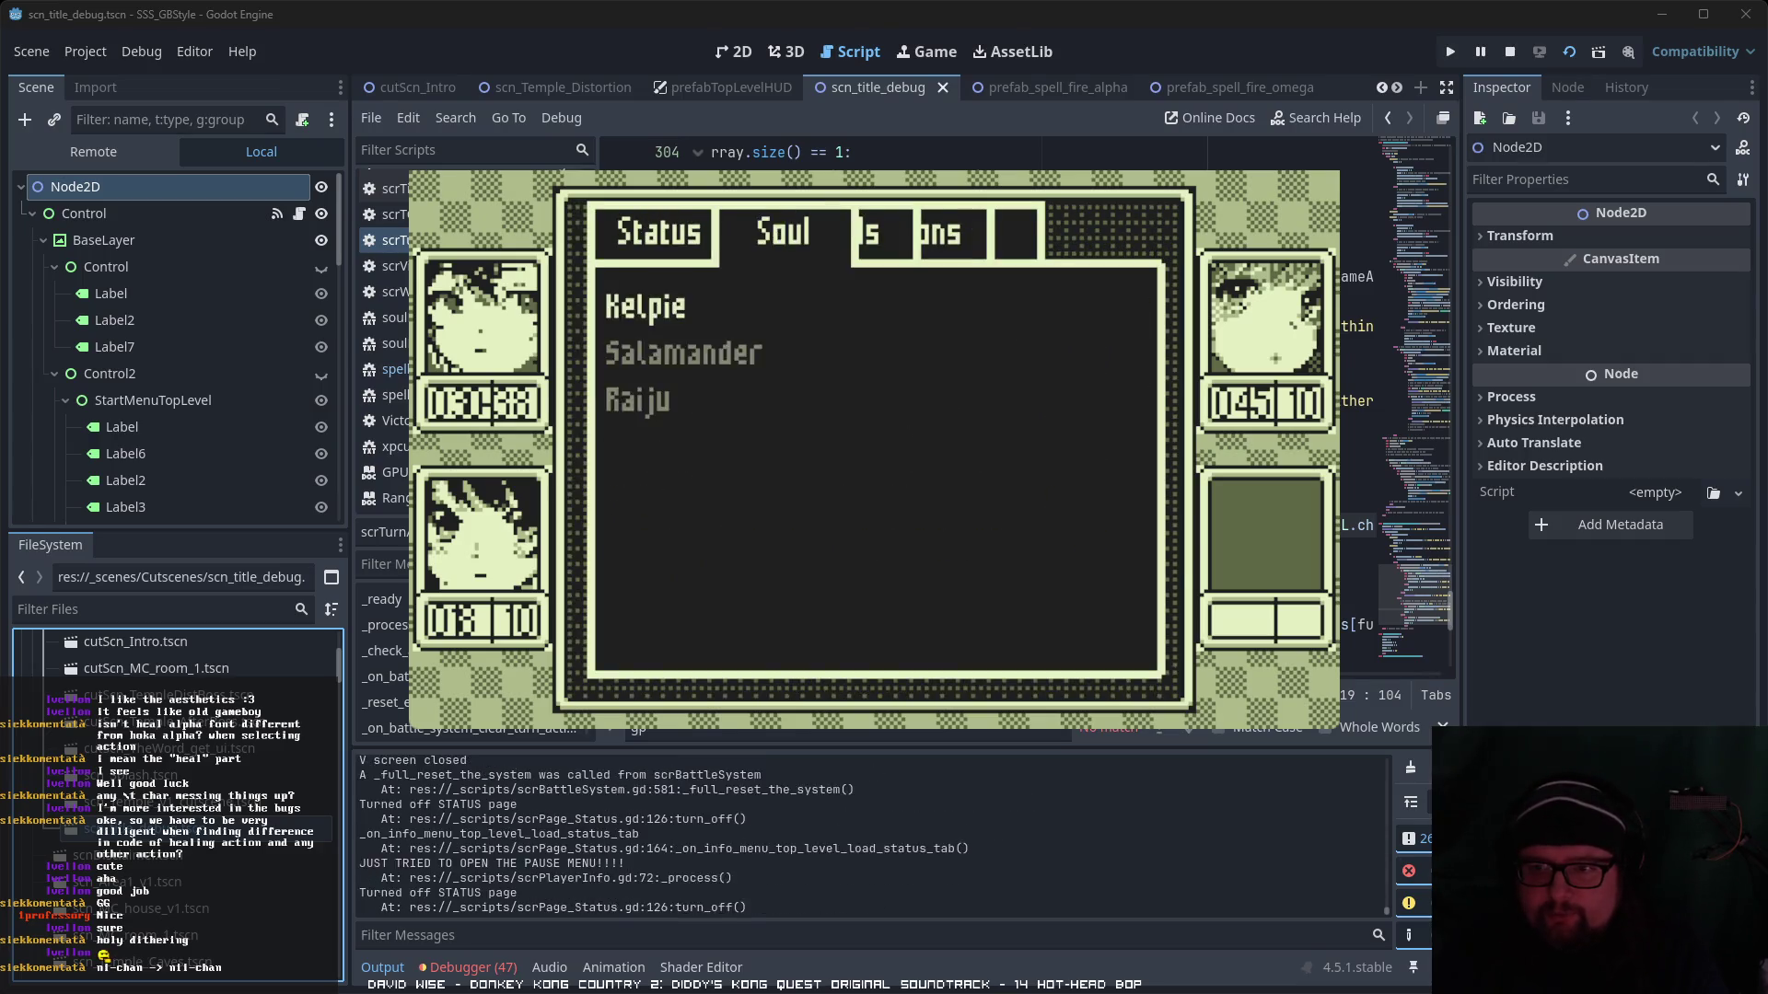
- View Hikari's skill details, then walk north into a grub battle and choose ACT
{"action": "key", "text": "Right"}
{"action": "key", "text": "Down"}
{"action": "key", "text": "Return"}
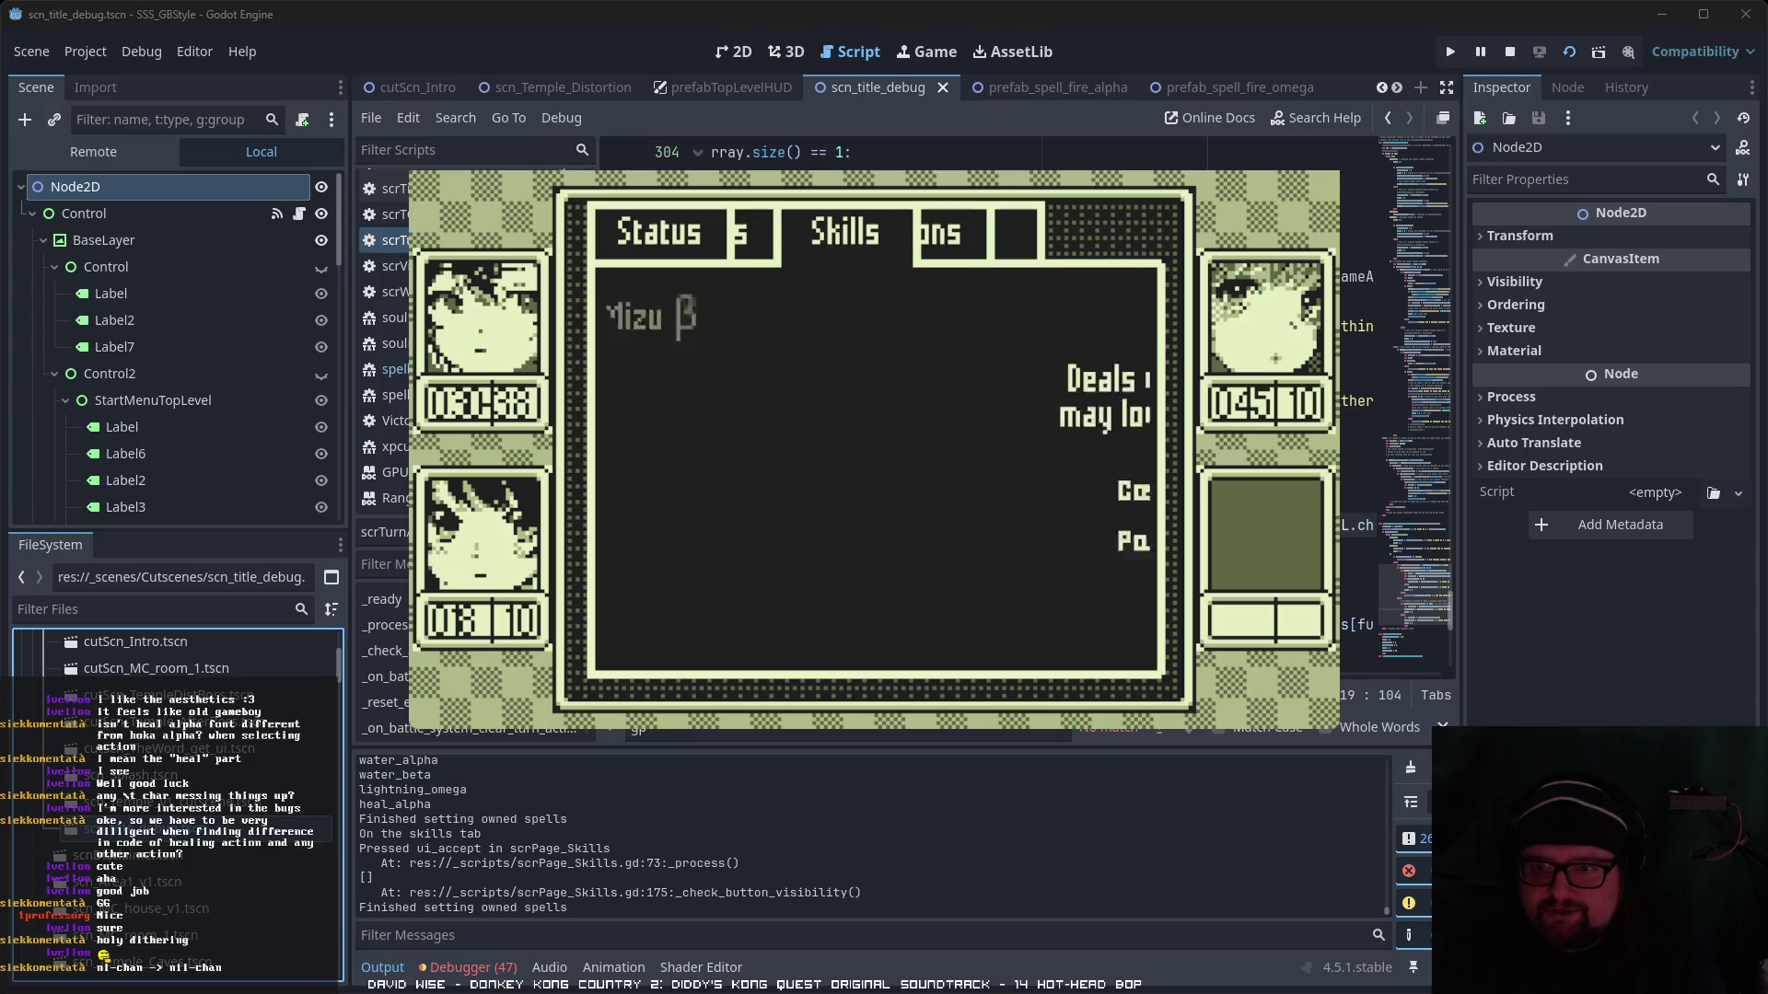
{"action": "key", "text": "Escape"}
{"action": "key", "text": "Escape"}
{"action": "key", "text": "Escape"}
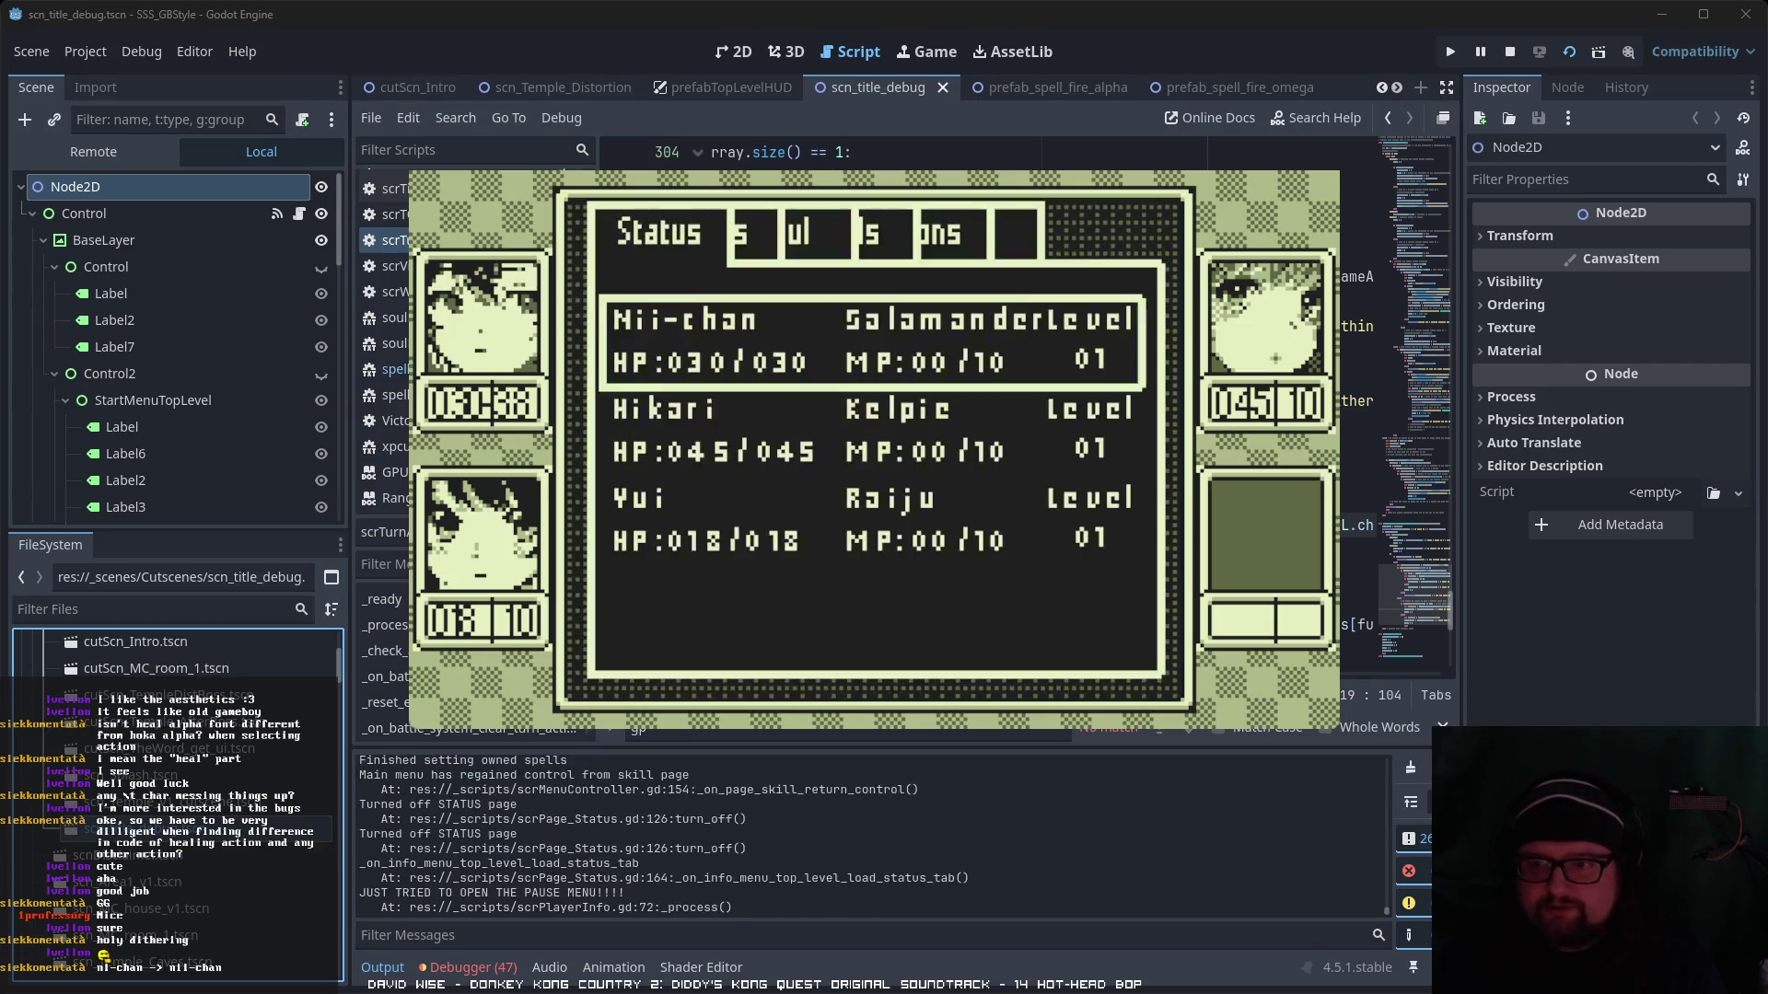
{"action": "key", "text": "Up"}
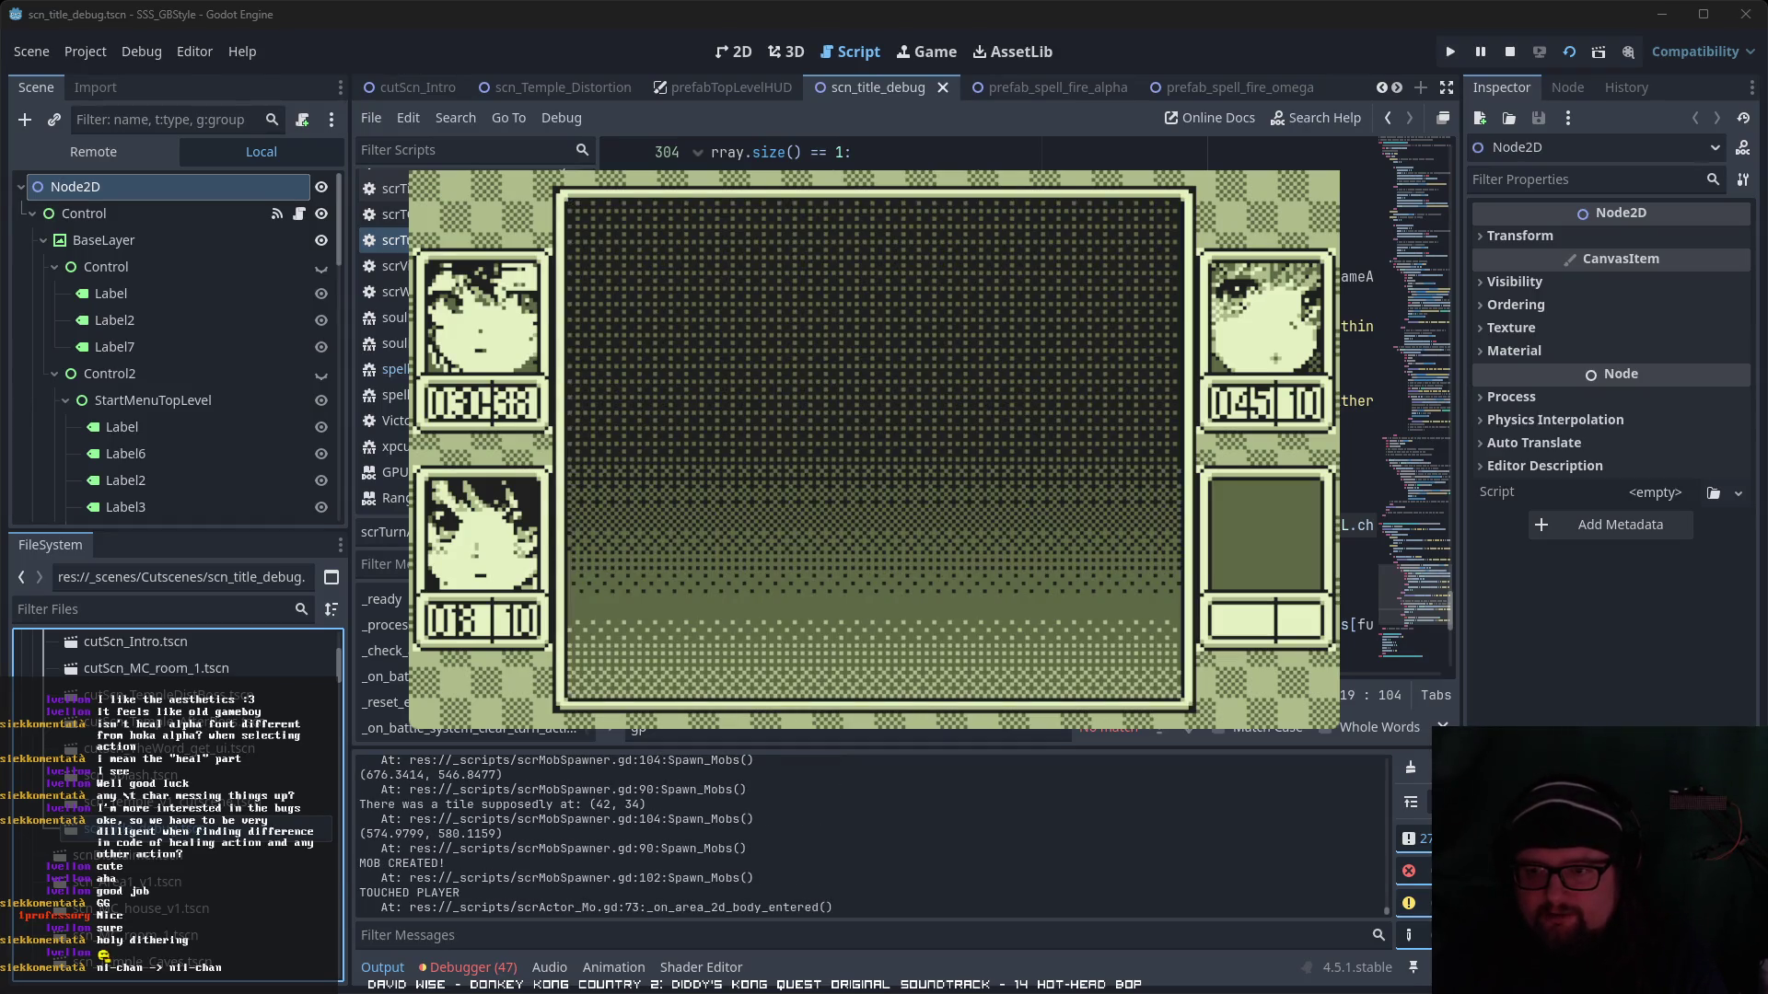
{"action": "key", "text": "Return"}
- Cast Iyashi α through the Skill command and let the turn play out to the results screen
{"action": "key", "text": "Right"}
{"action": "key", "text": "Return"}
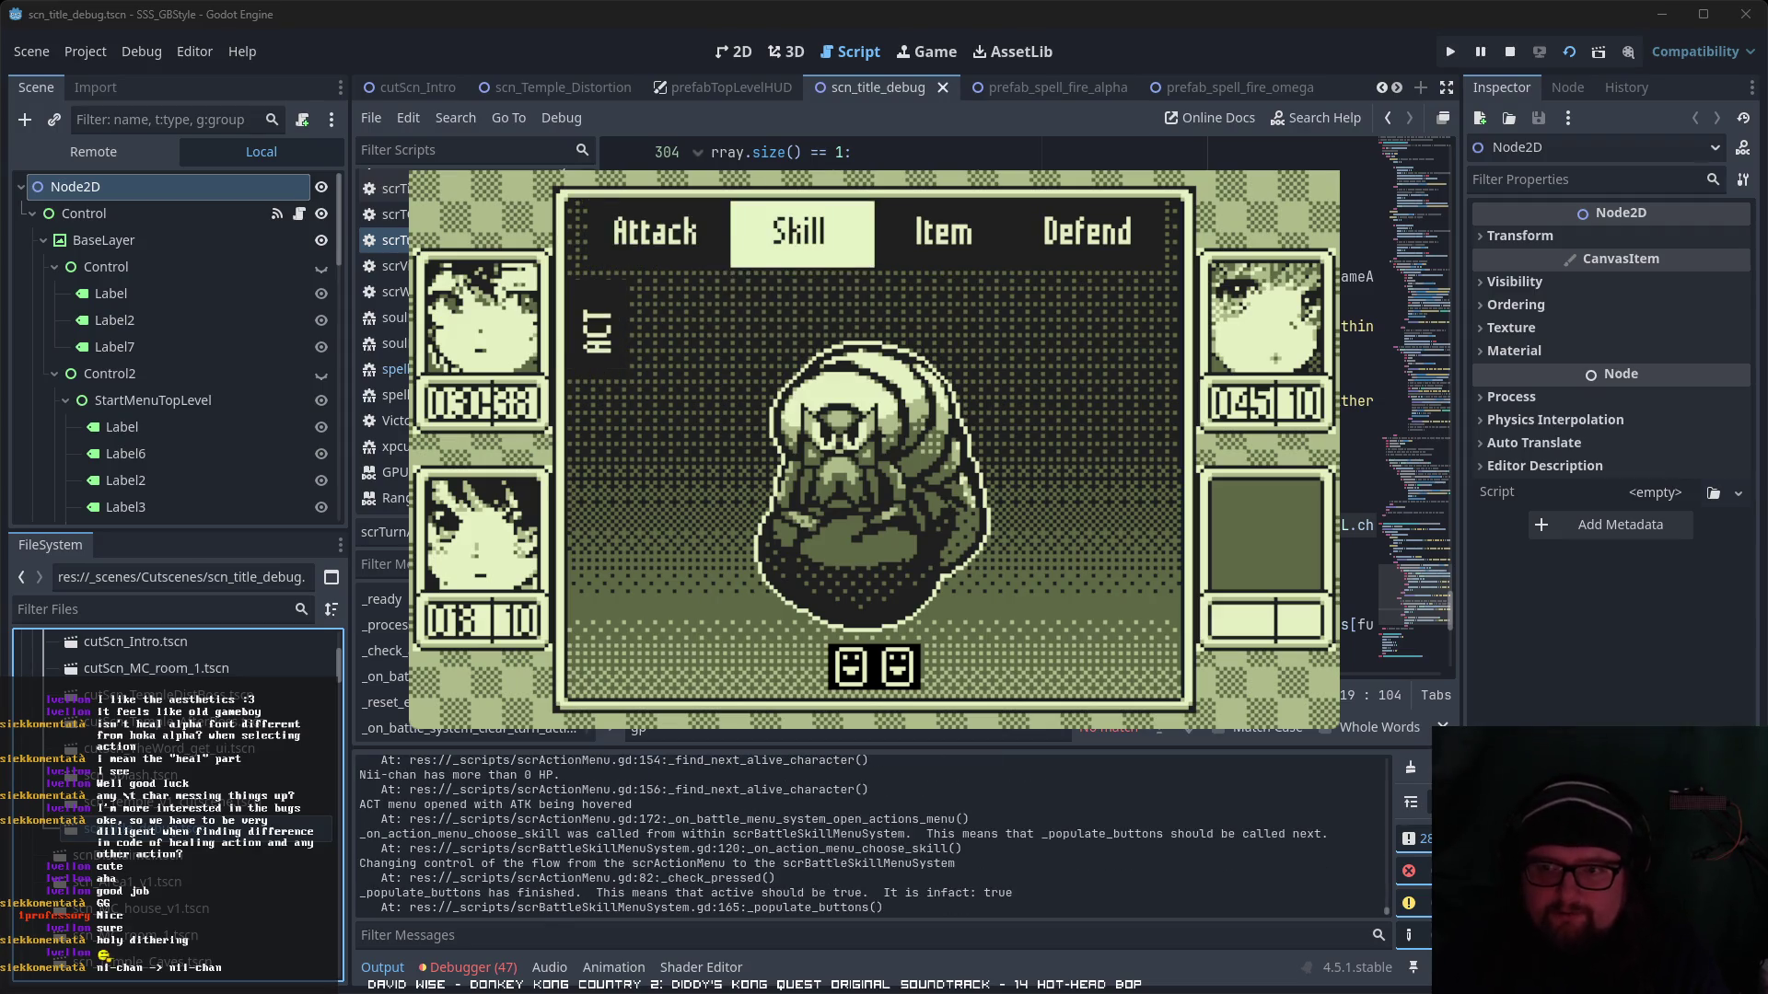
{"action": "key", "text": "Return"}
{"action": "key", "text": "Return"}
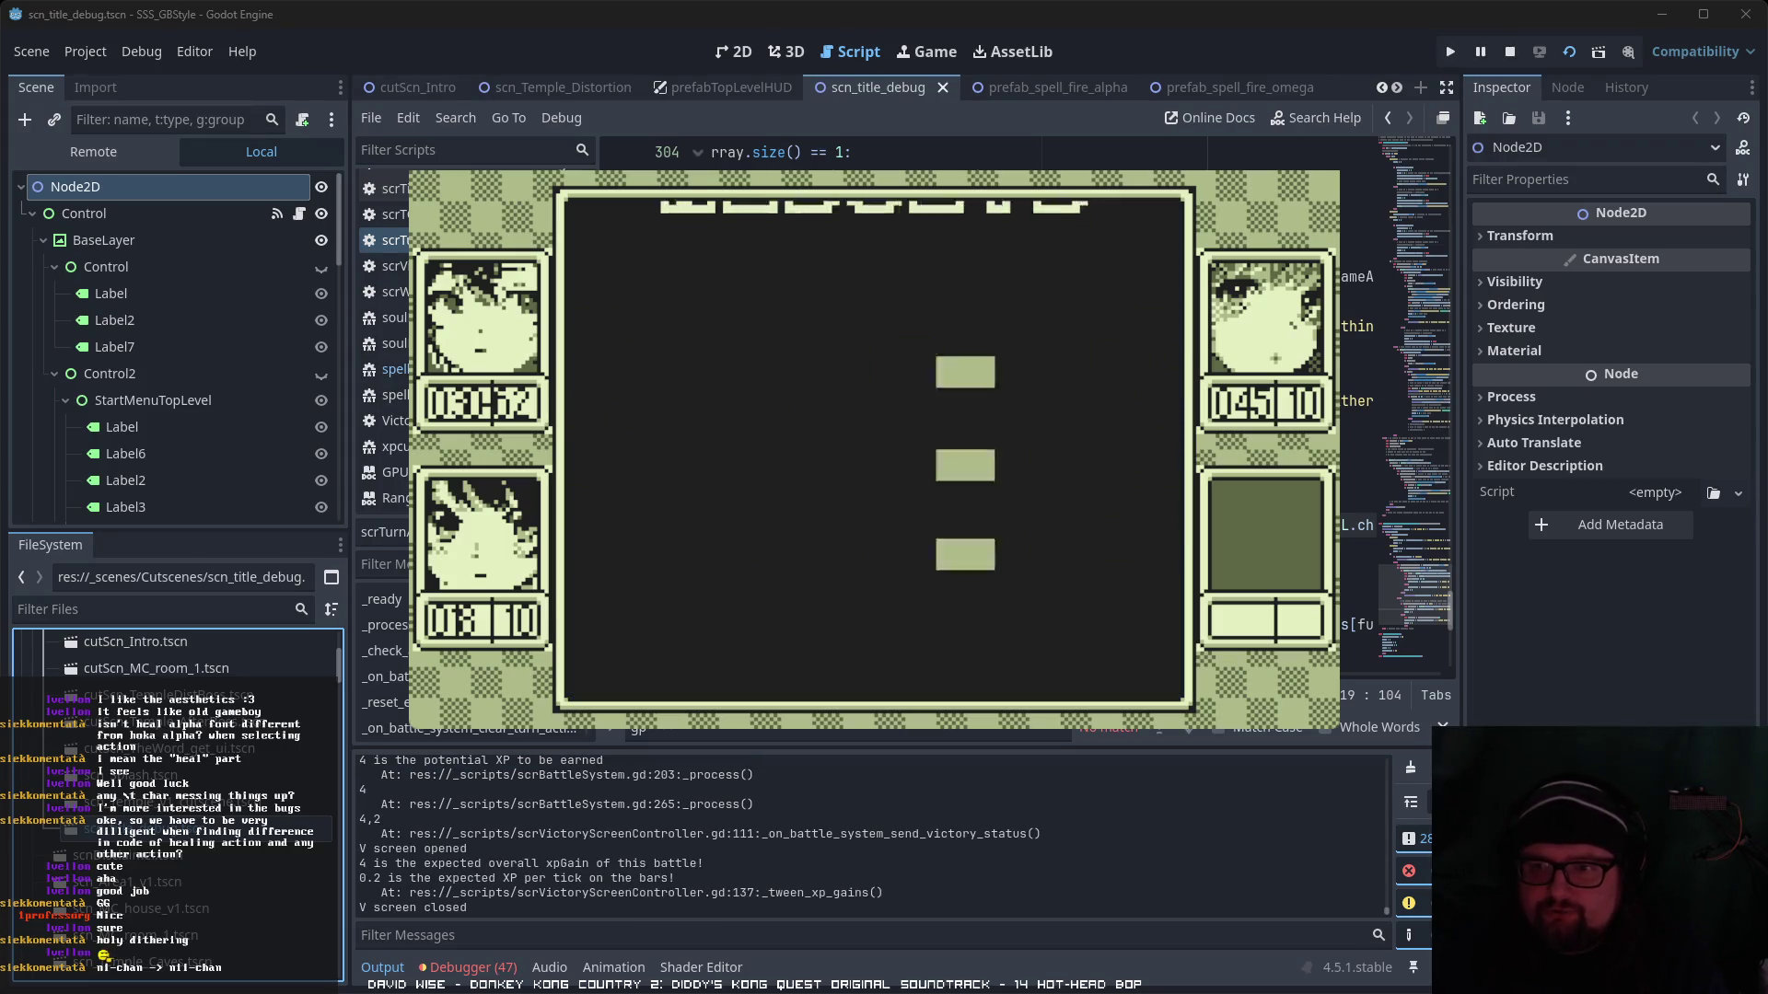
{"action": "key", "text": "Return"}
- View the first character's skill grid and Hikari's Mizu α details on the Skills page
{"action": "key", "text": "Right"}
{"action": "key", "text": "Right"}
{"action": "key", "text": "Return"}
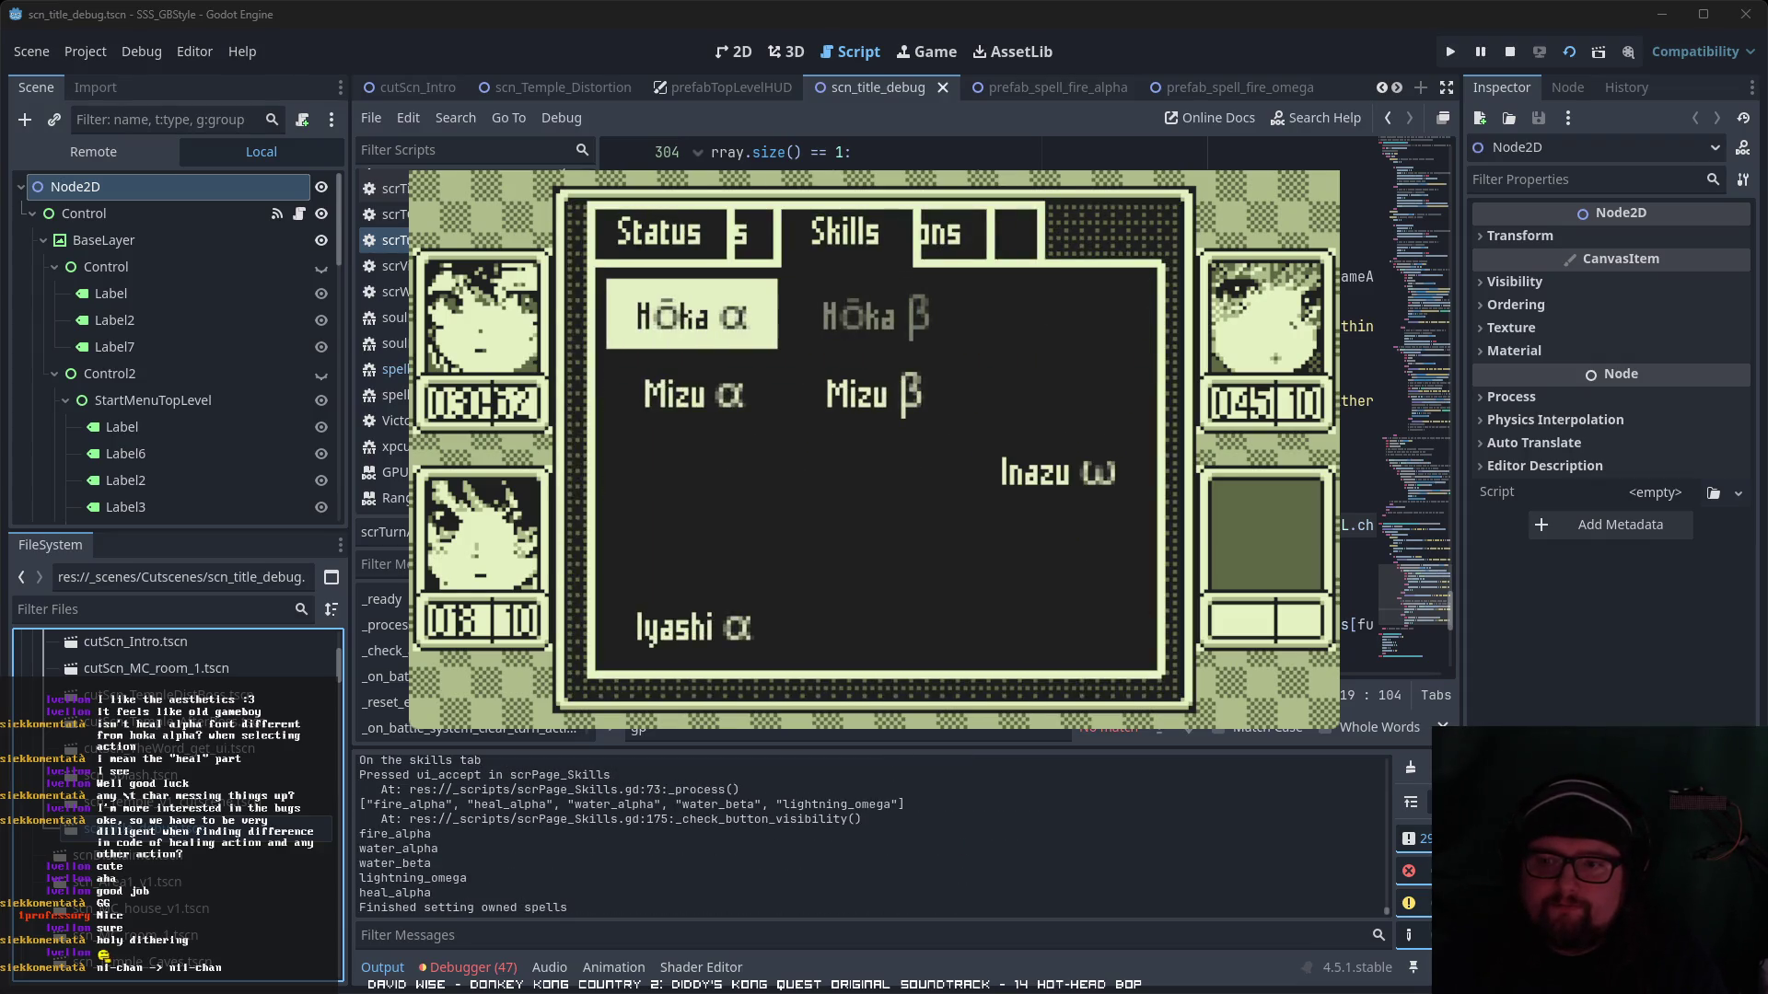
{"action": "key", "text": "Escape"}
{"action": "key", "text": "Down"}
{"action": "key", "text": "Return"}
{"action": "key", "text": "Return"}
{"action": "key", "text": "Escape"}
{"action": "key", "text": "Escape"}
{"action": "key", "text": "Escape"}
{"action": "key", "text": "Escape"}
- Walk the party past the rock into a new area until the Mad Maggot battle starts
{"action": "key", "text": "Down"}
{"action": "key", "text": "Left"}
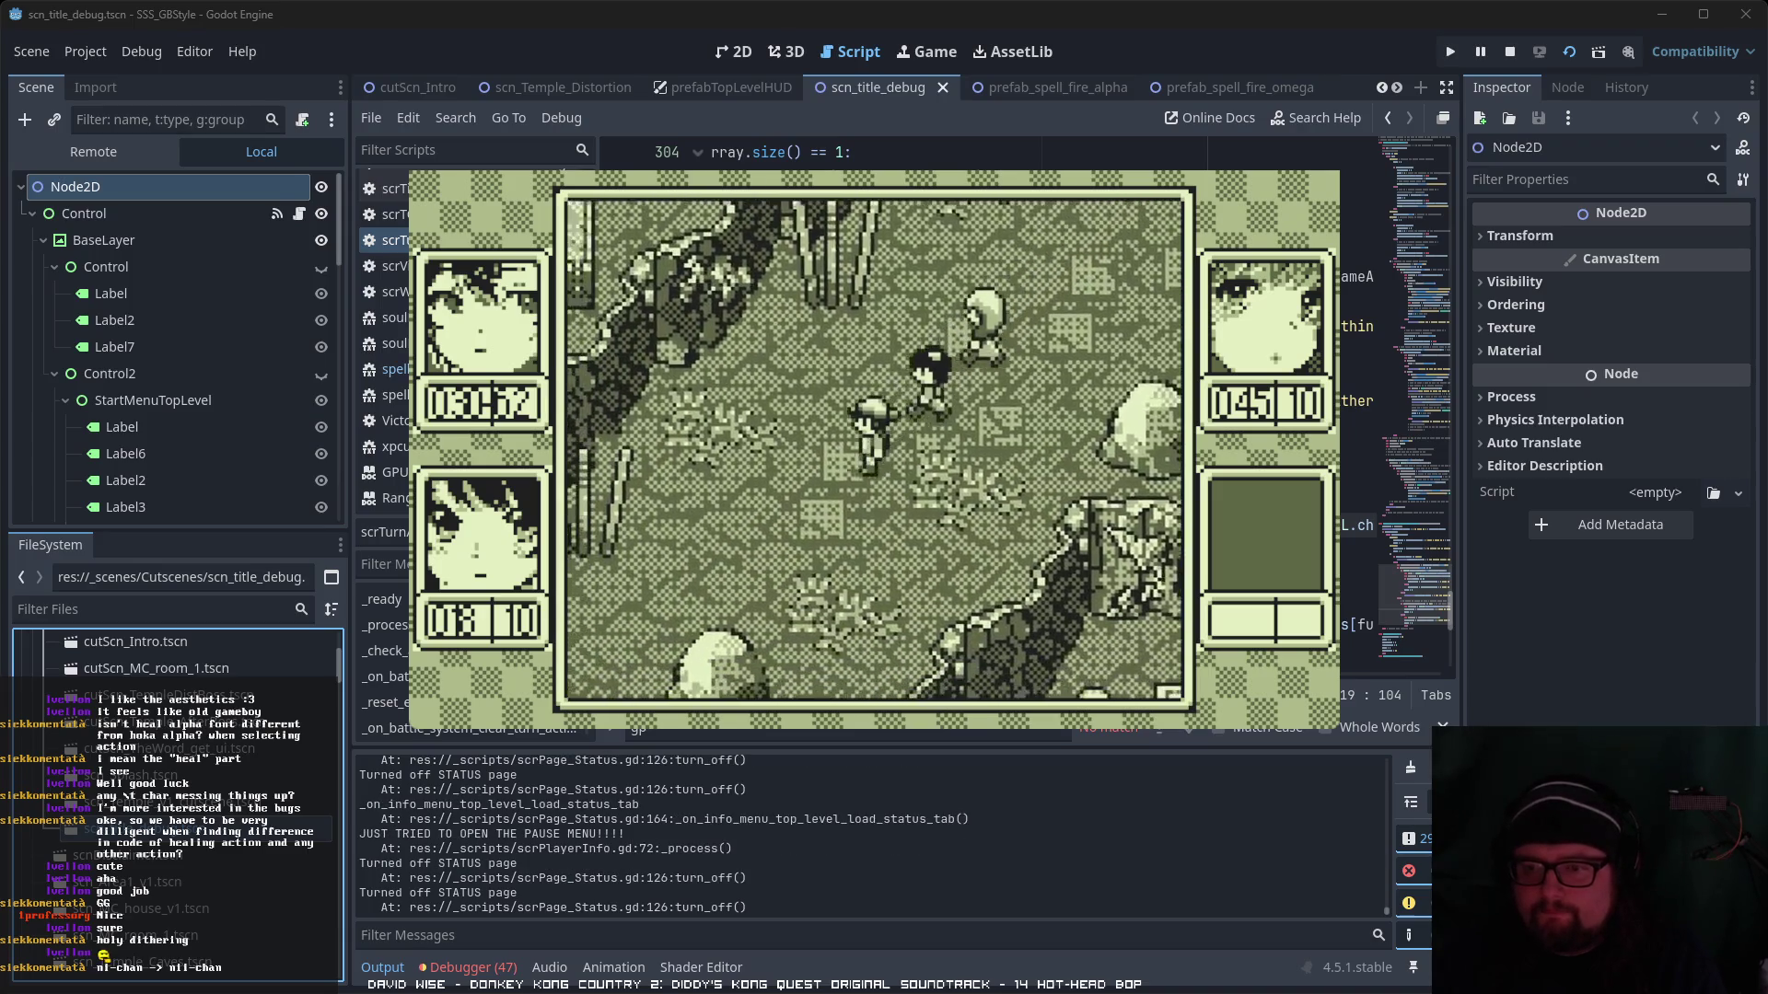
{"action": "key", "text": "Down"}
{"action": "key", "text": "Left"}
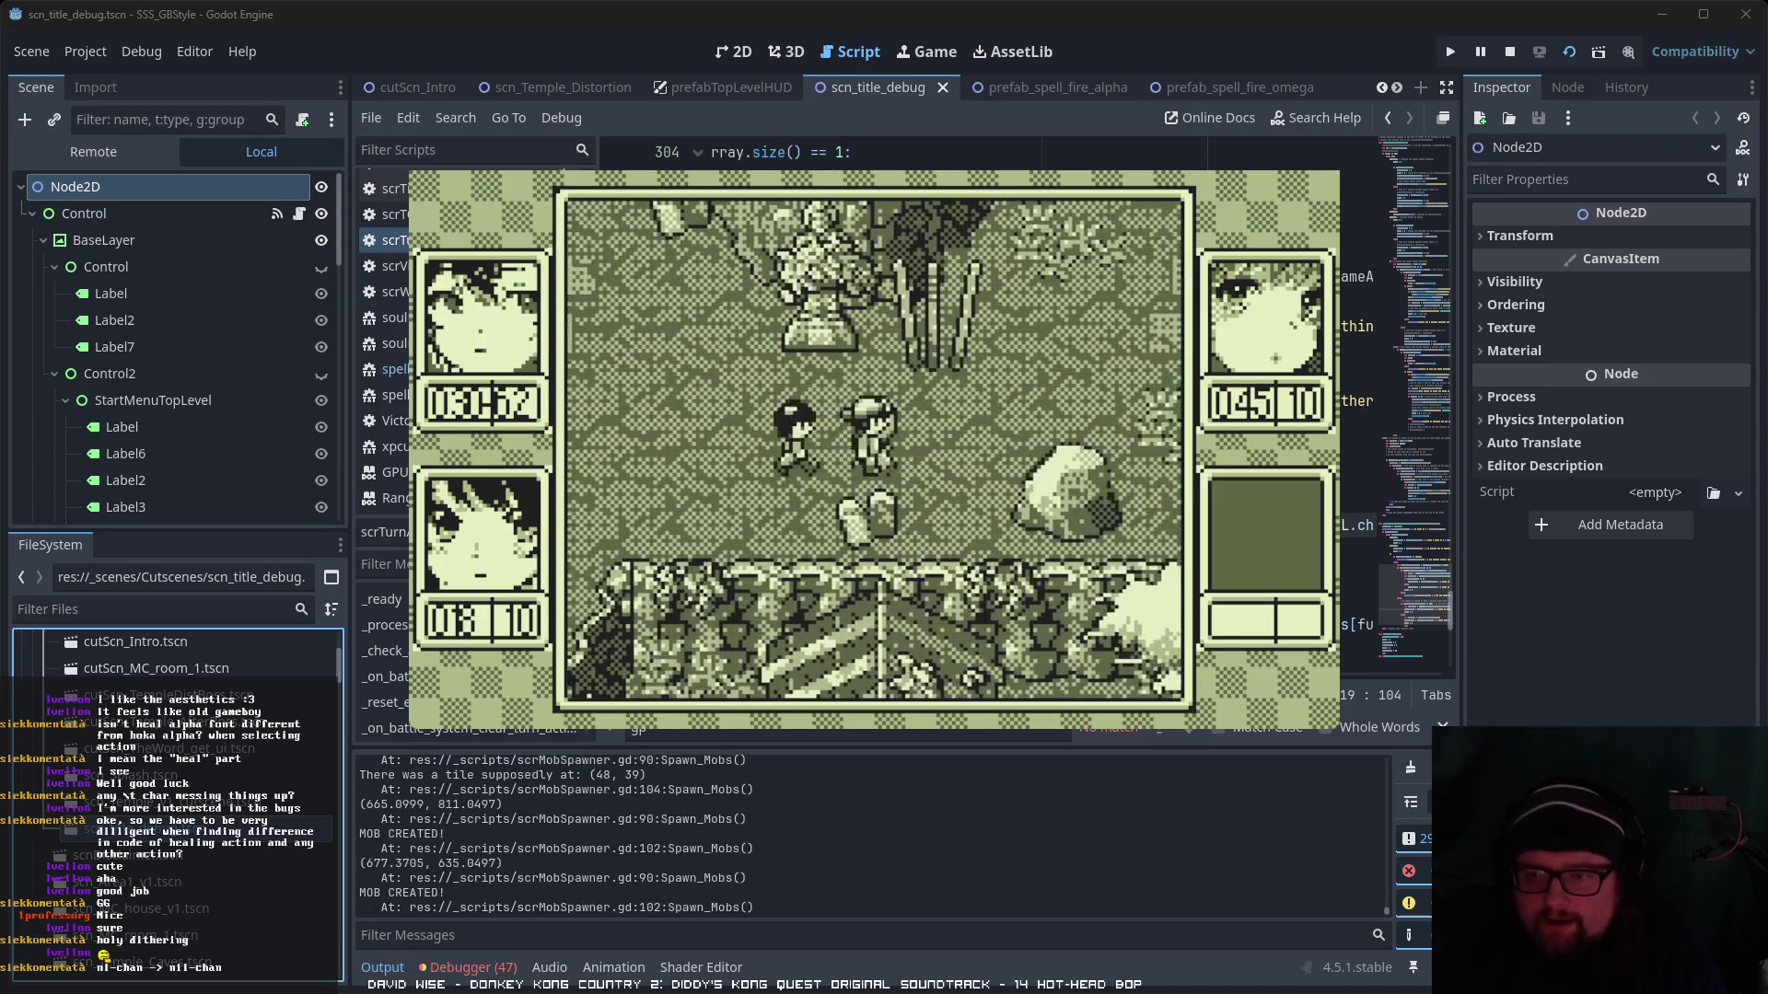
{"action": "key", "text": "Right"}
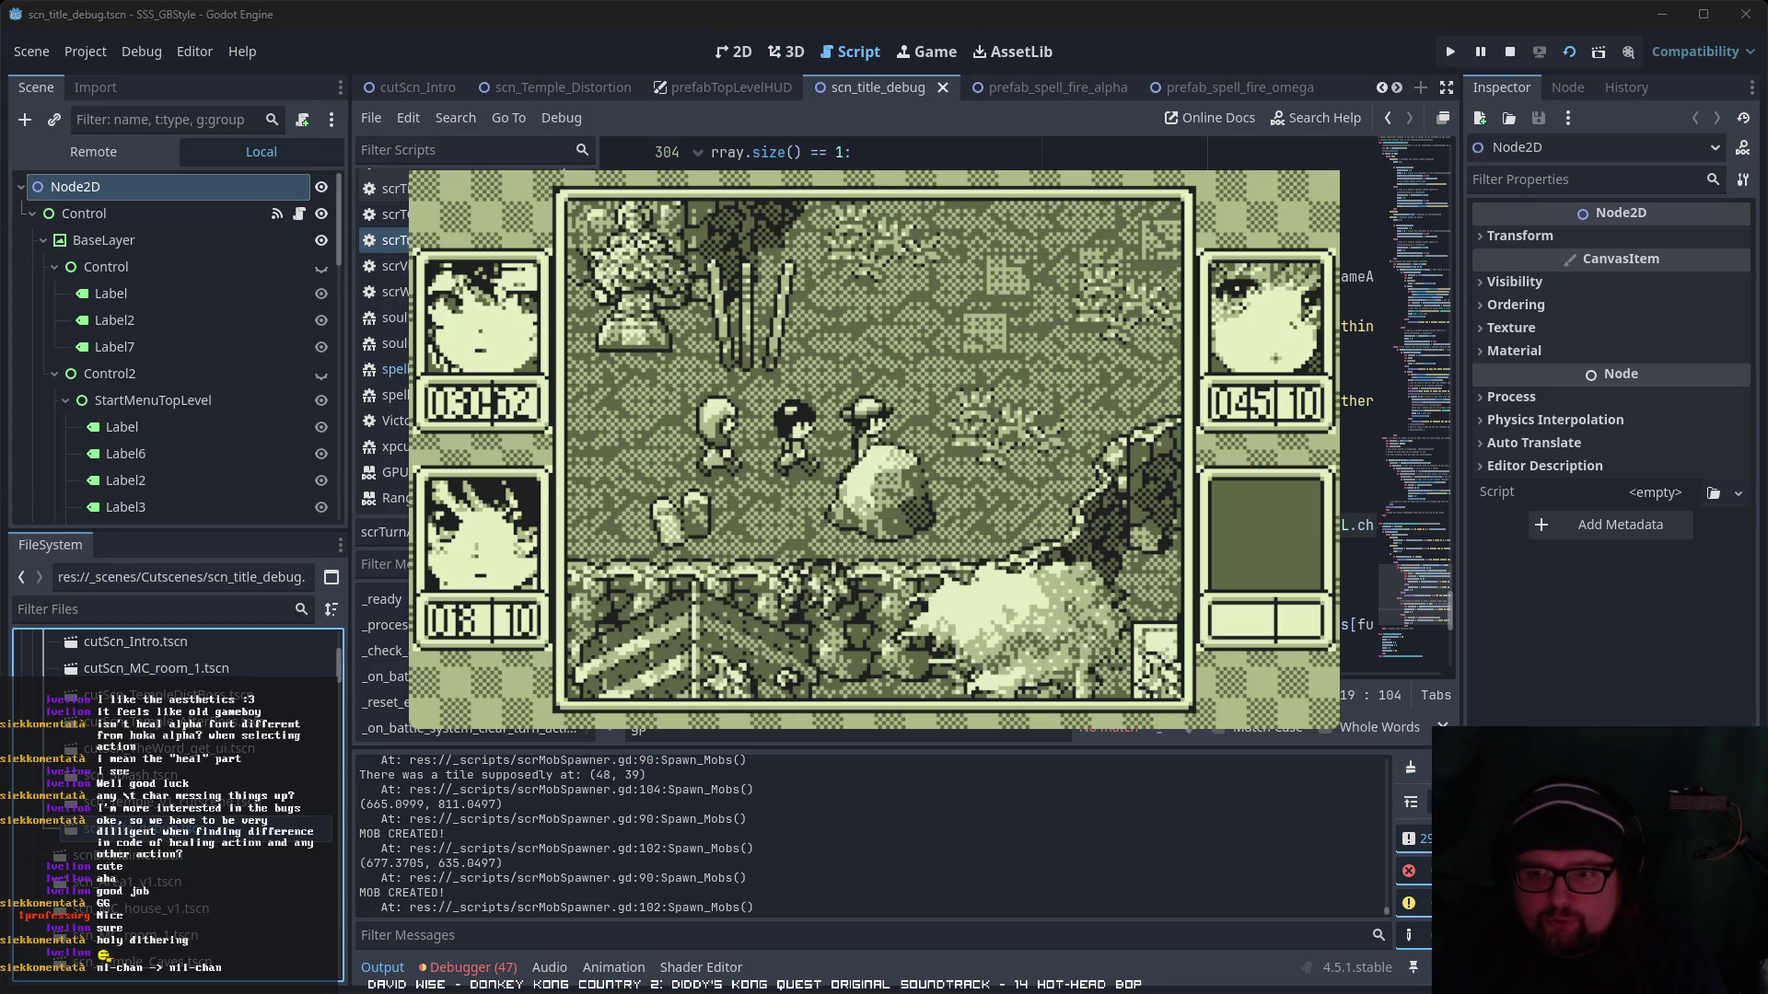
{"action": "key", "text": "Left"}
{"action": "key", "text": "Up"}
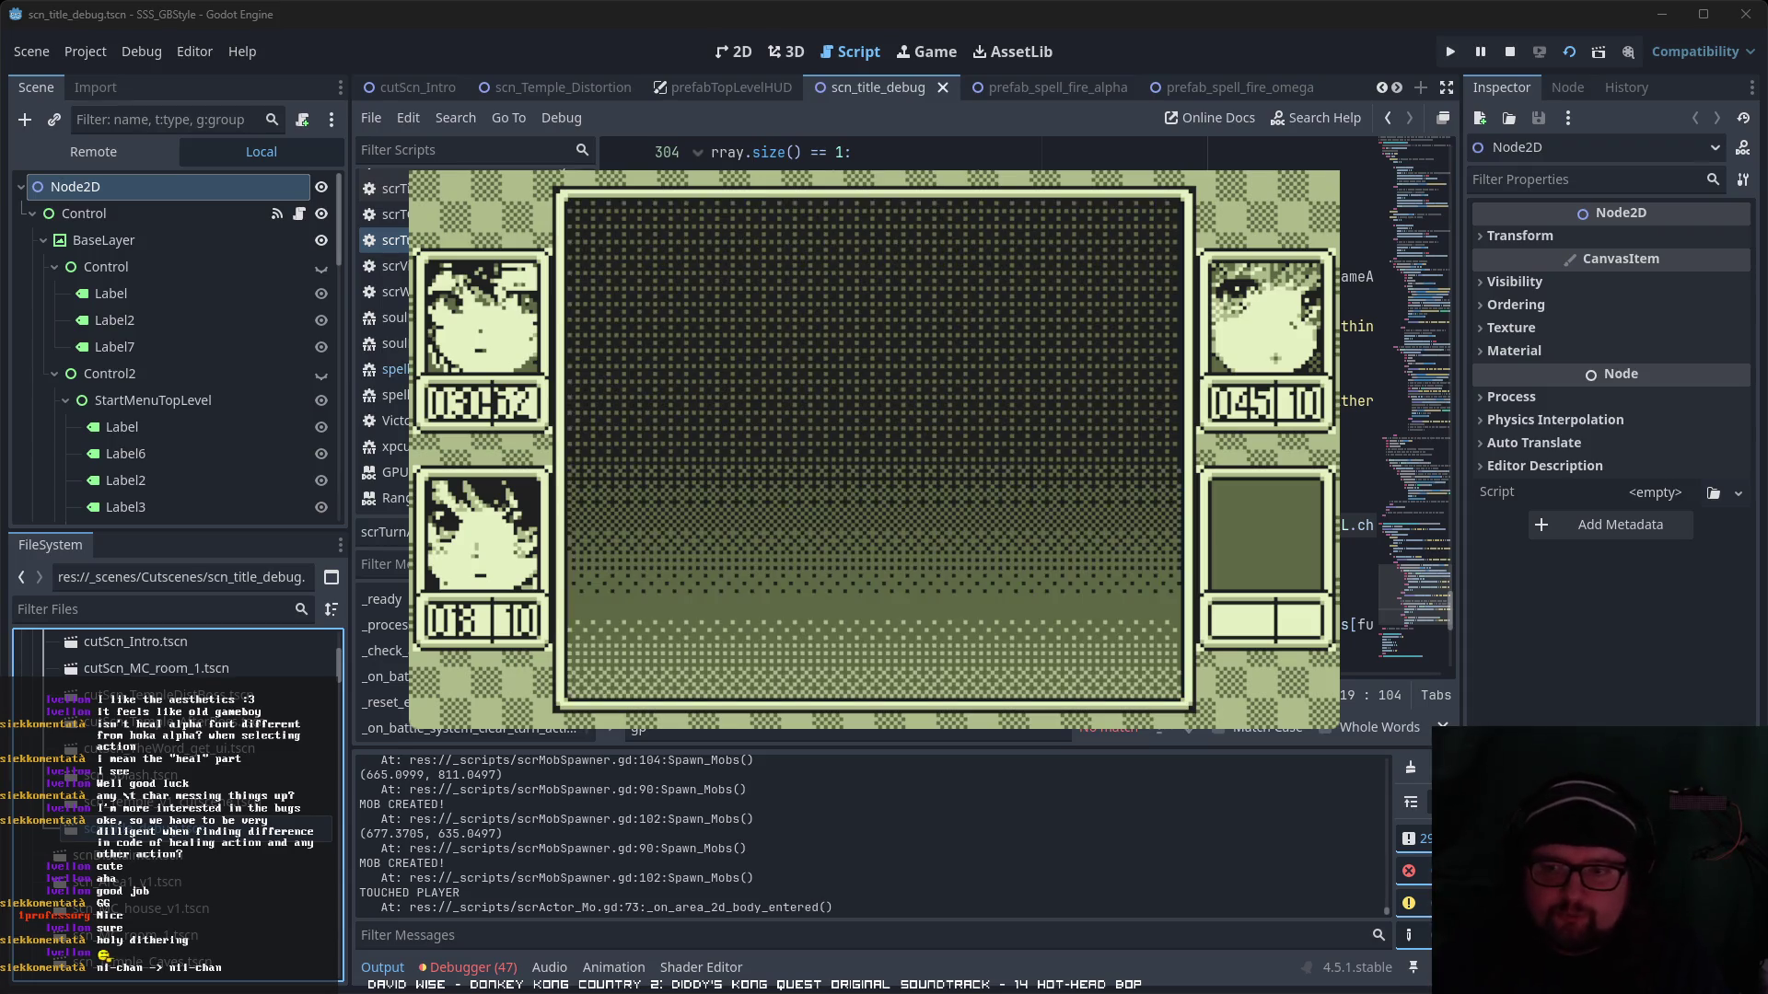
{"action": "key", "text": "Return"}
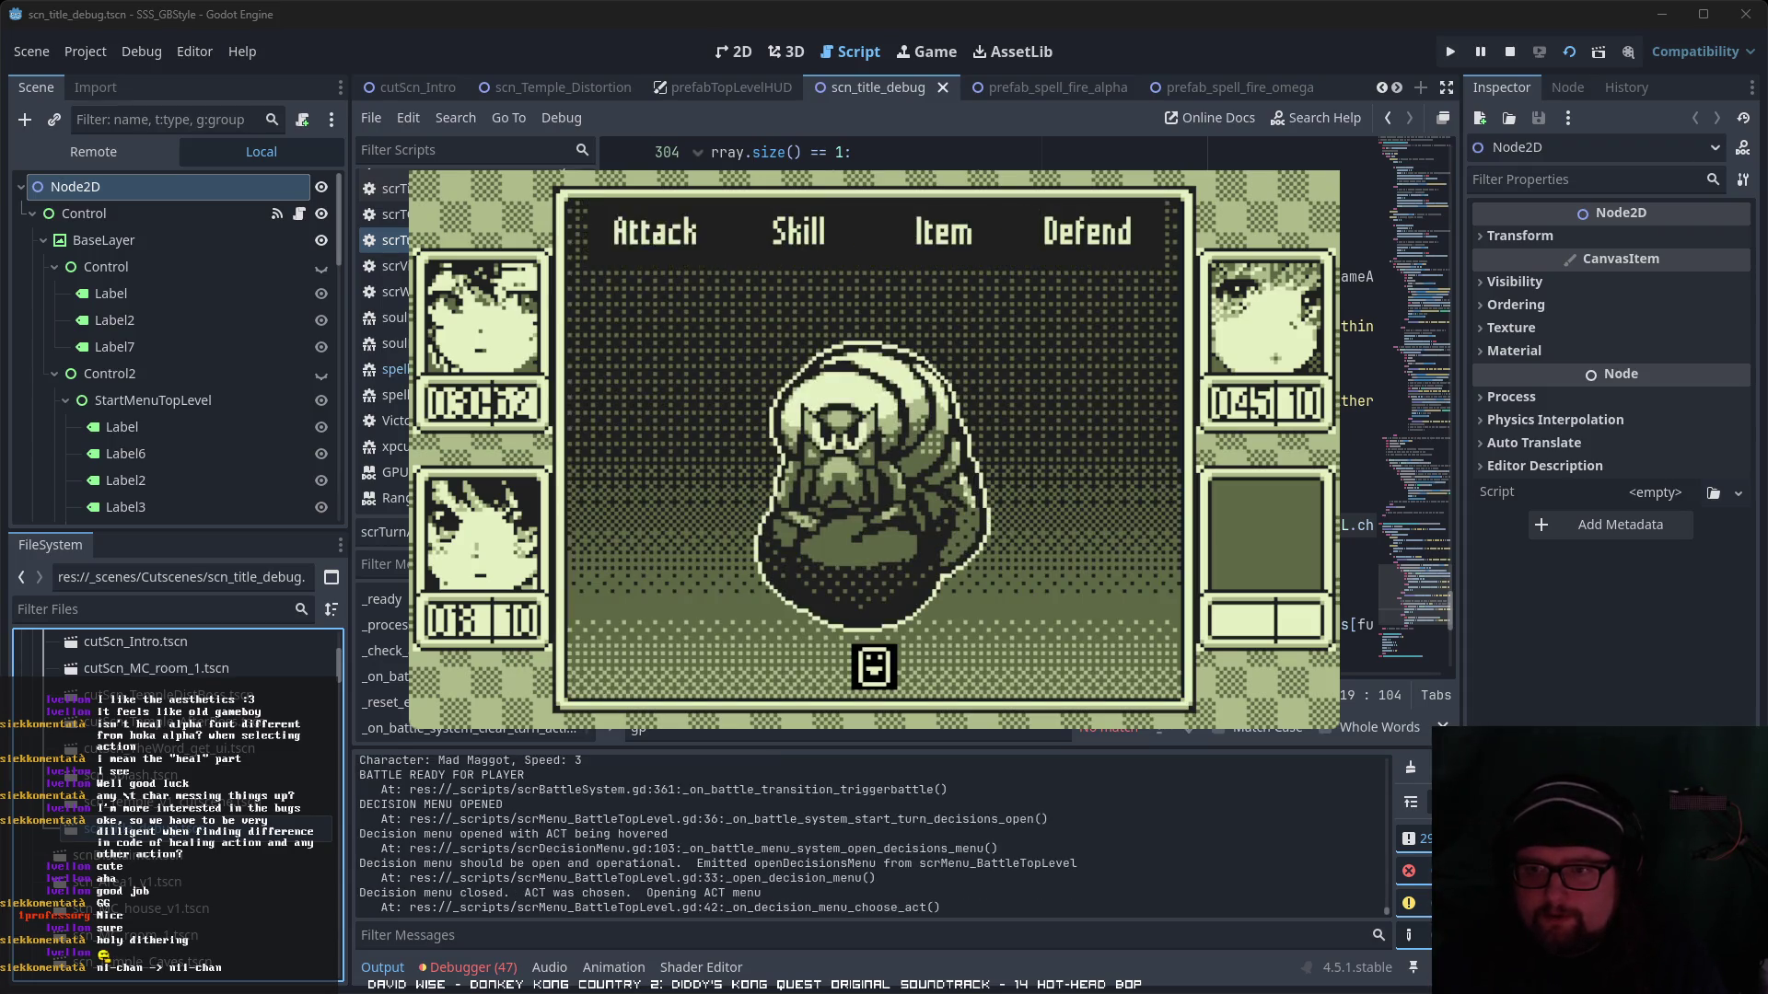
- Order Attack for Nii-chan and Hikari, then advance the attack messages until Mad Maggot has 2 HP
{"action": "key", "text": "Return"}
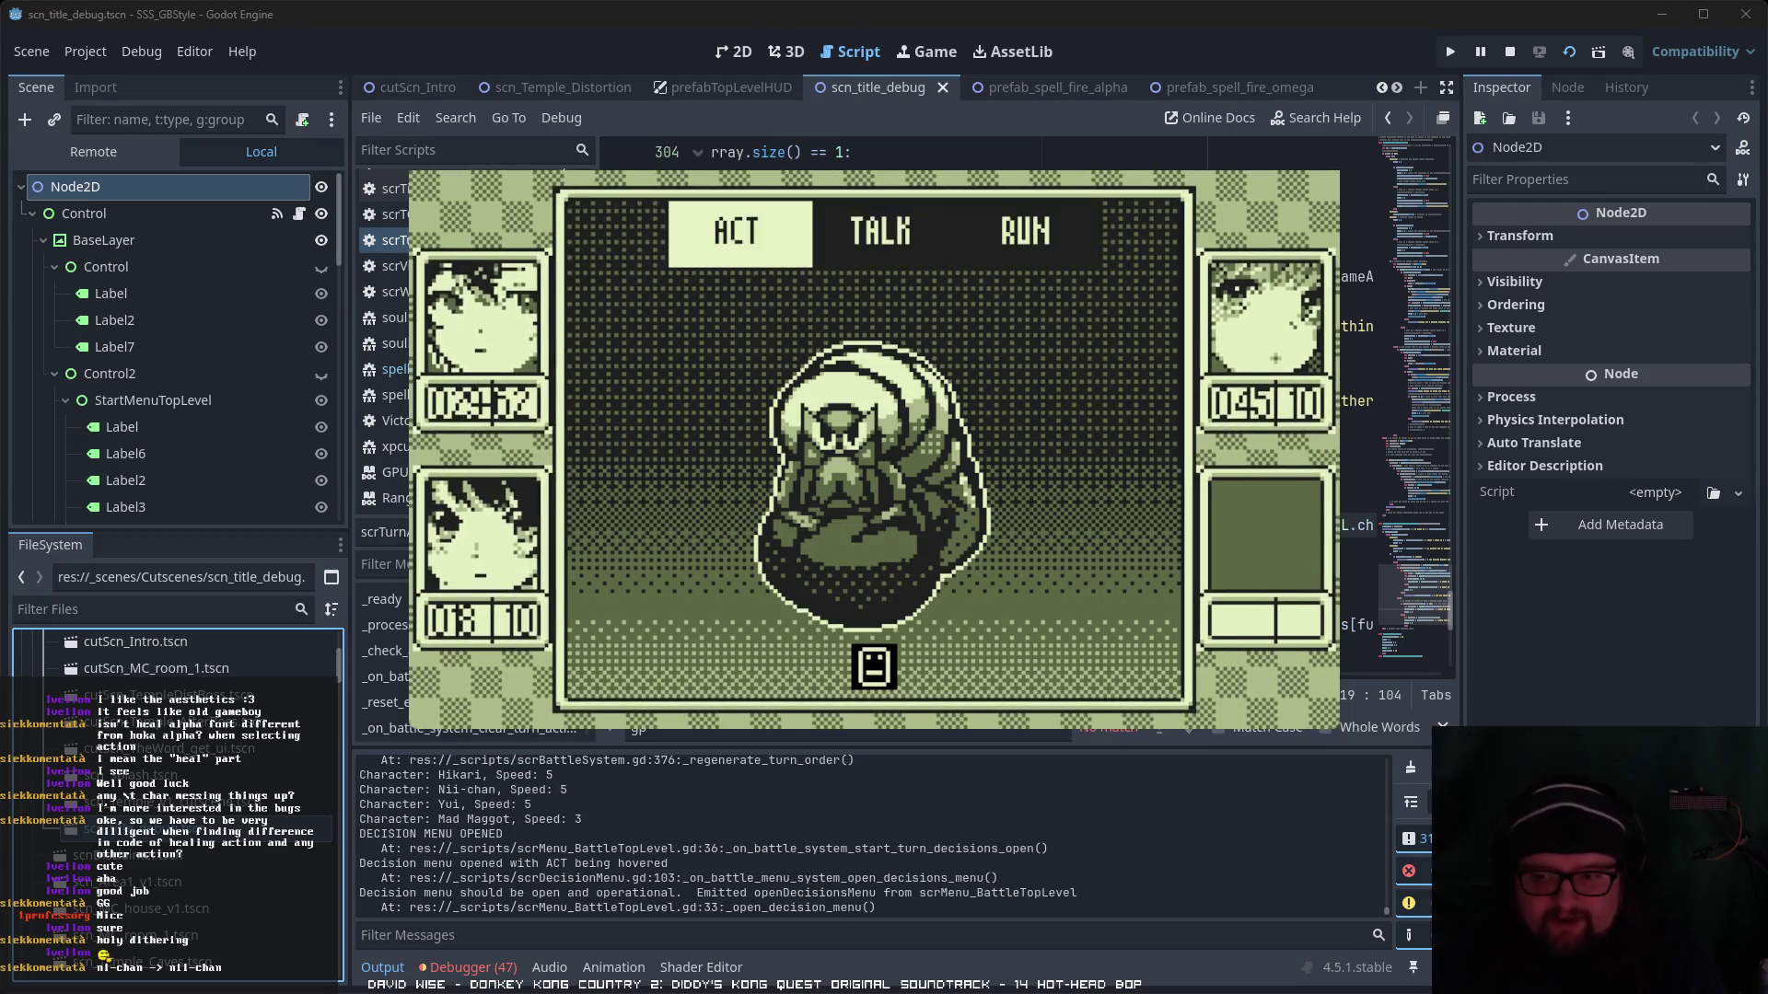
{"action": "key", "text": "Return"}
{"action": "key", "text": "Return"}
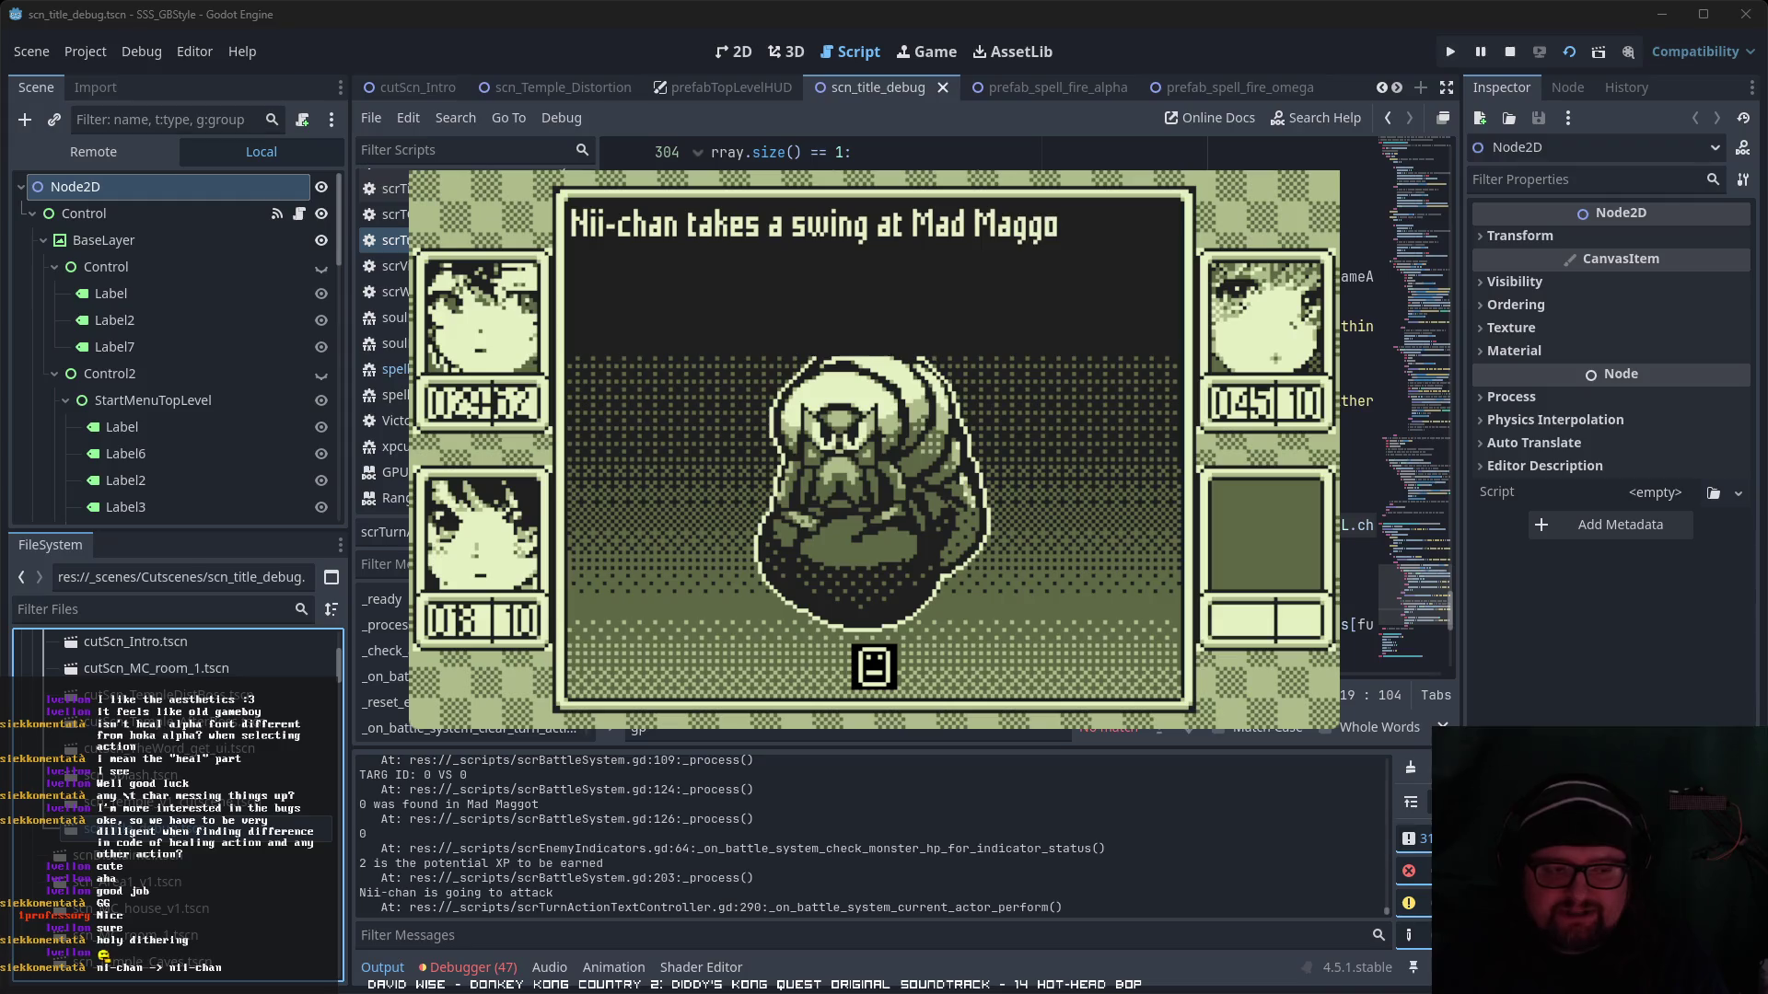
{"action": "key", "text": "Return"}
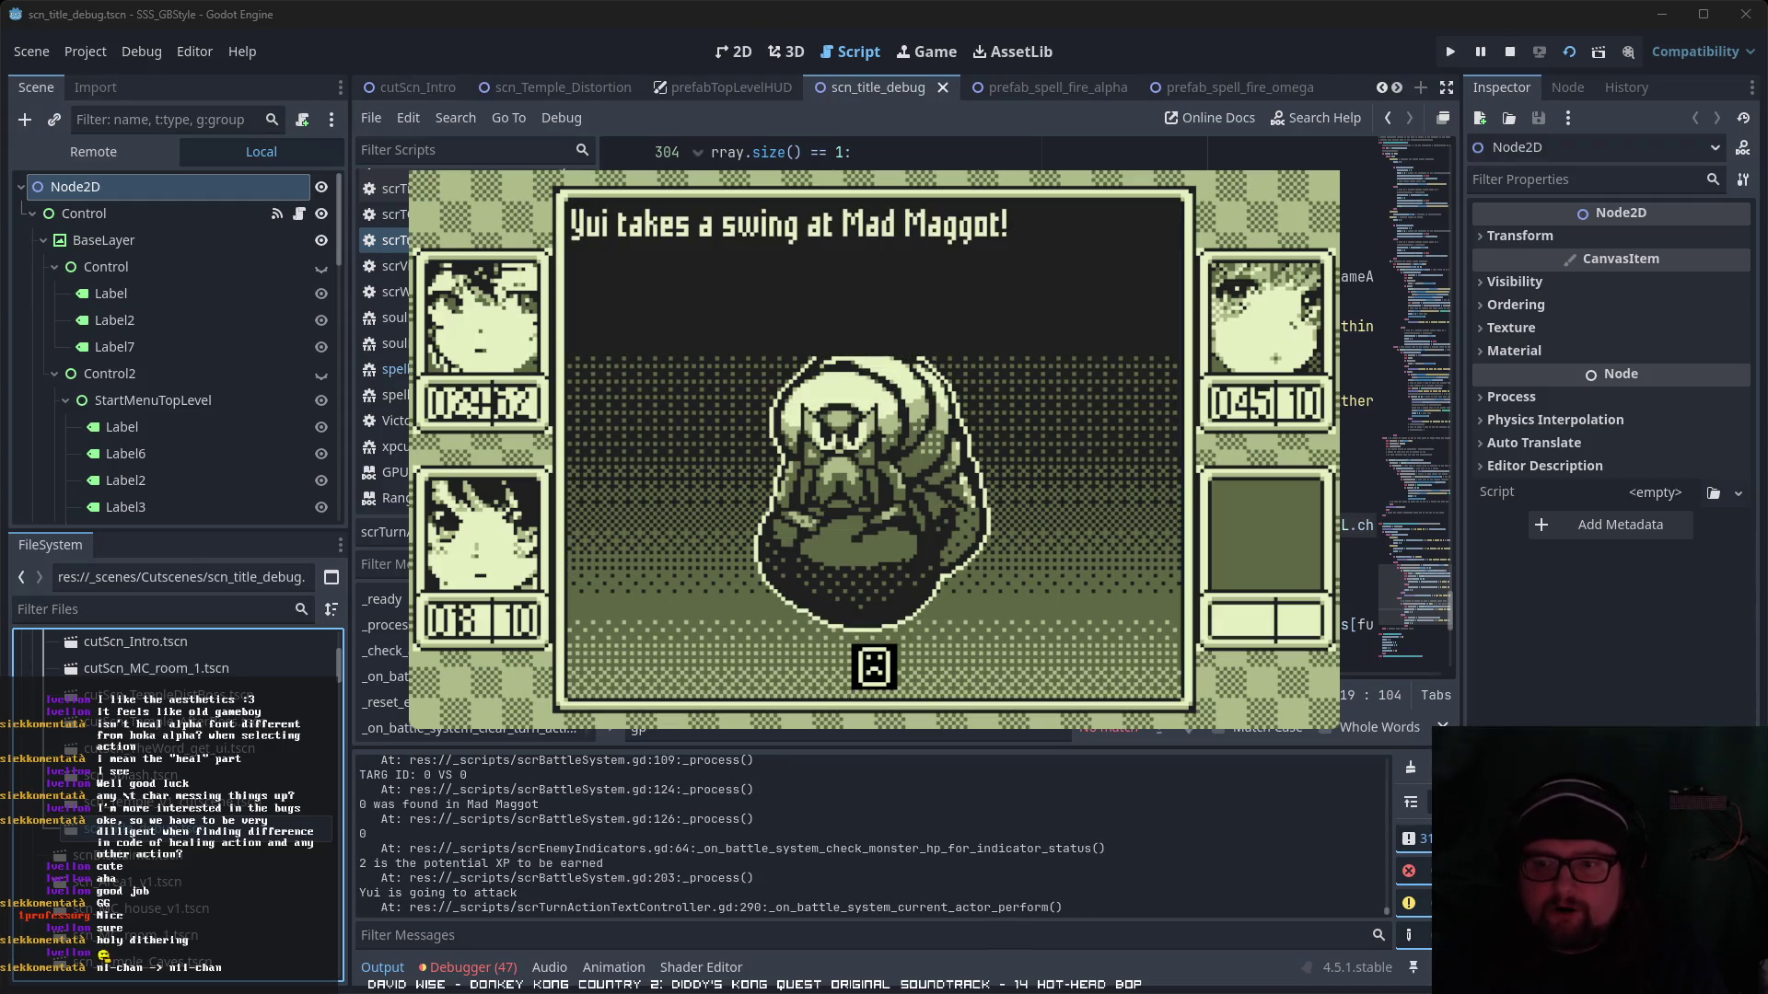
{"action": "key", "text": "Return"}
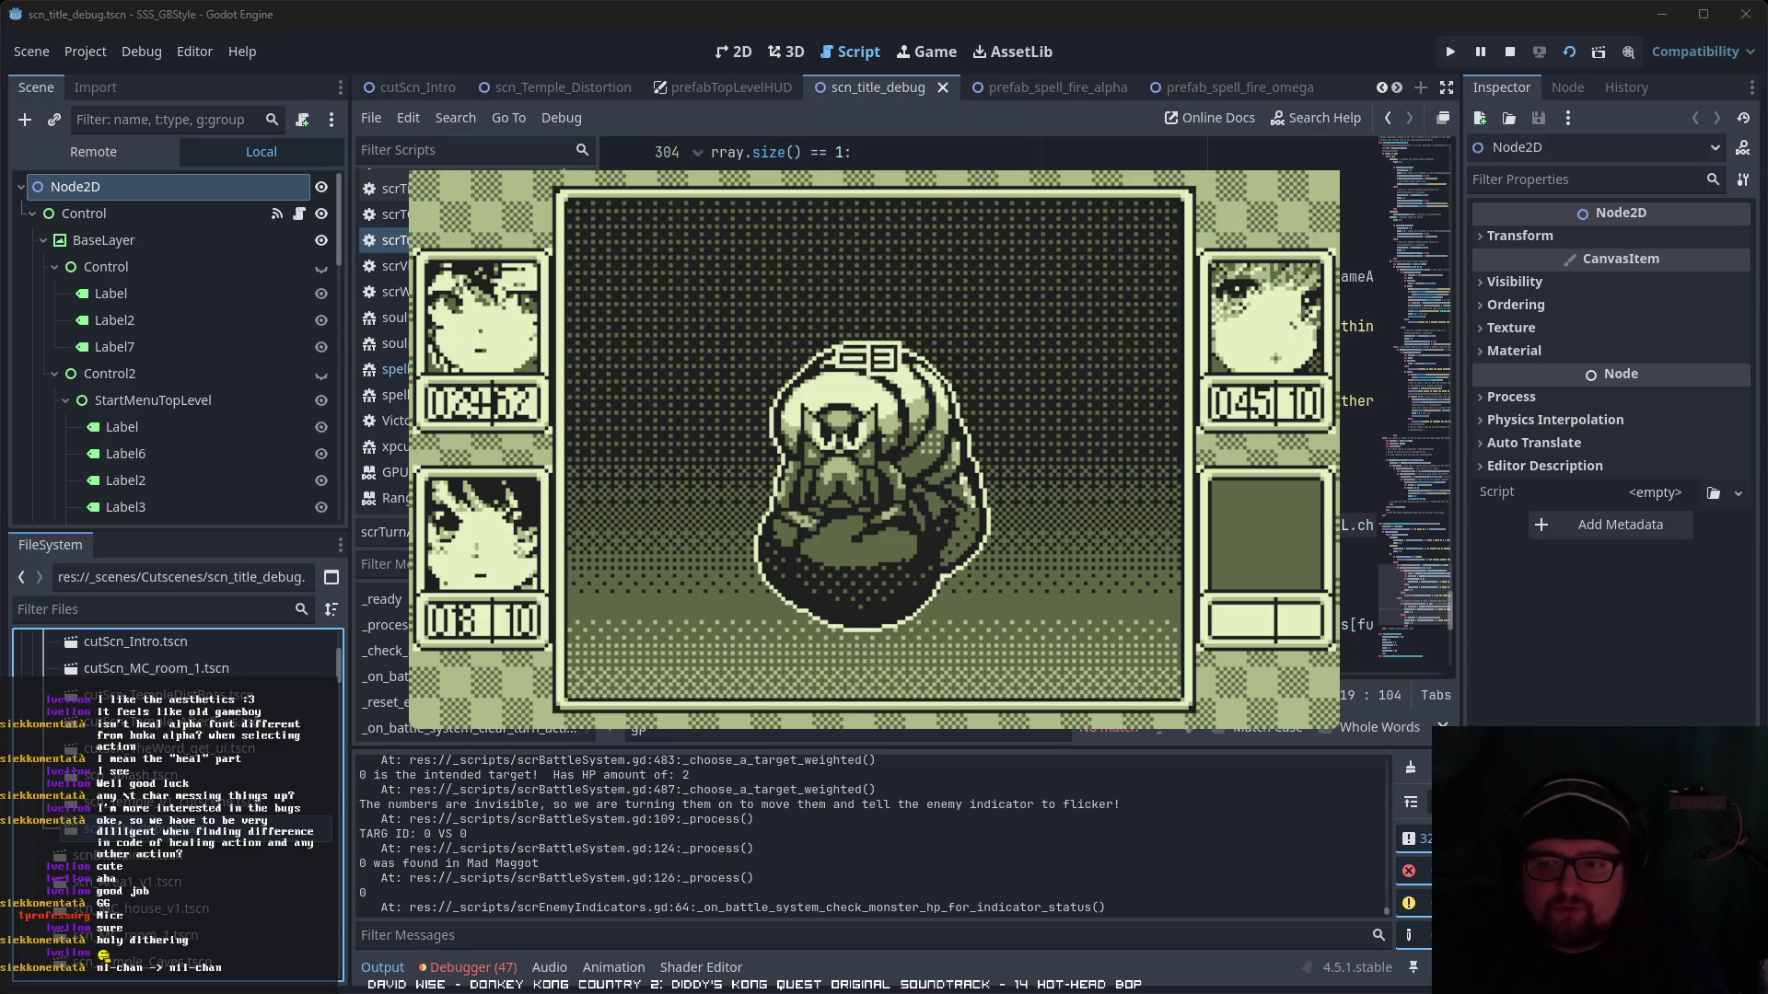